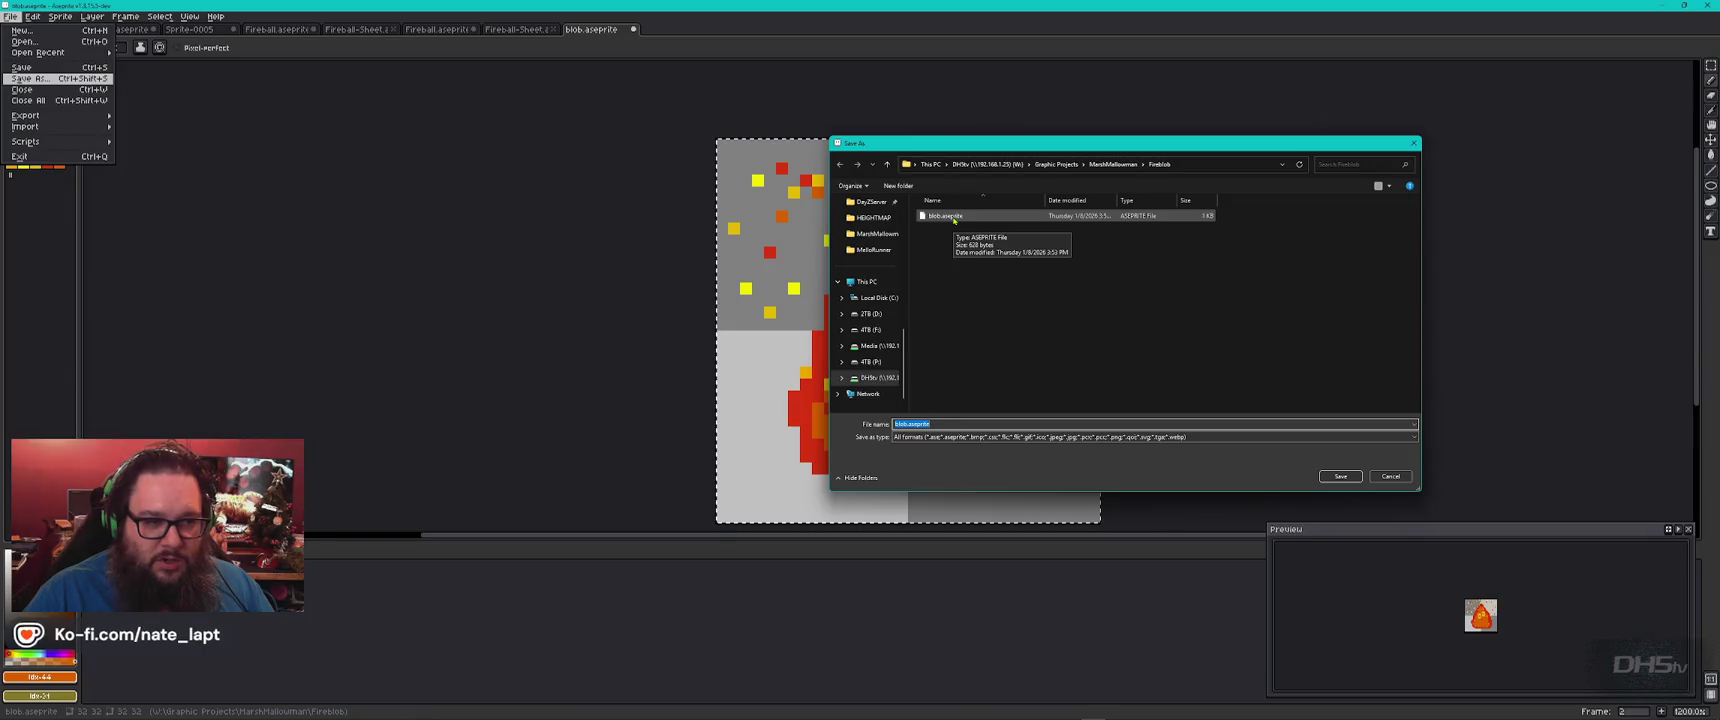
Save the blob over blob.aseprite, then export a five-frame sprite sheet as blob-Sheet
{"action": "double_click", "coordinate": [953, 219]}
{"action": "left_click", "coordinate": [880, 362]}
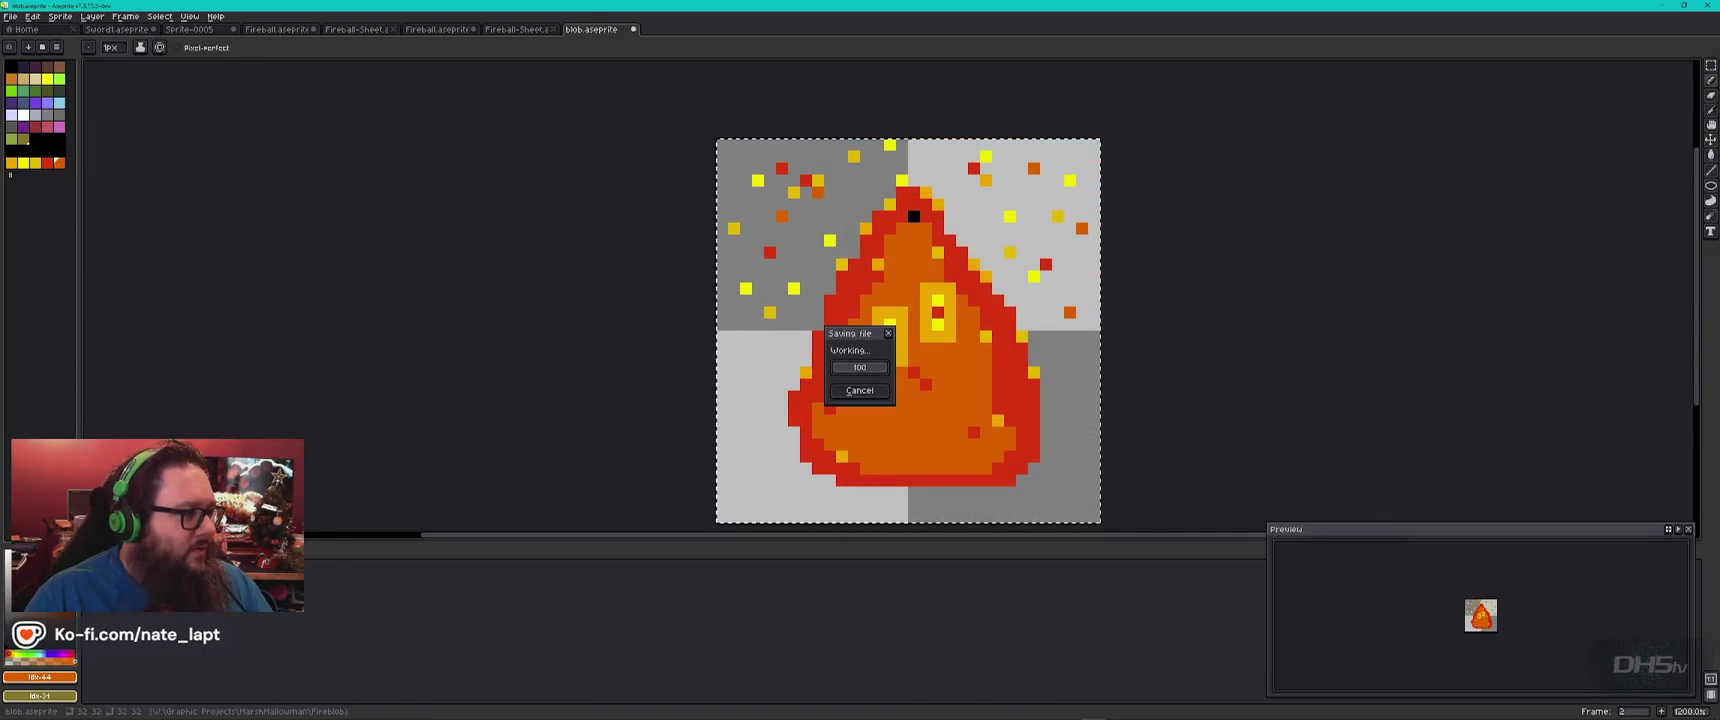
{"action": "left_click", "coordinate": [10, 16]}
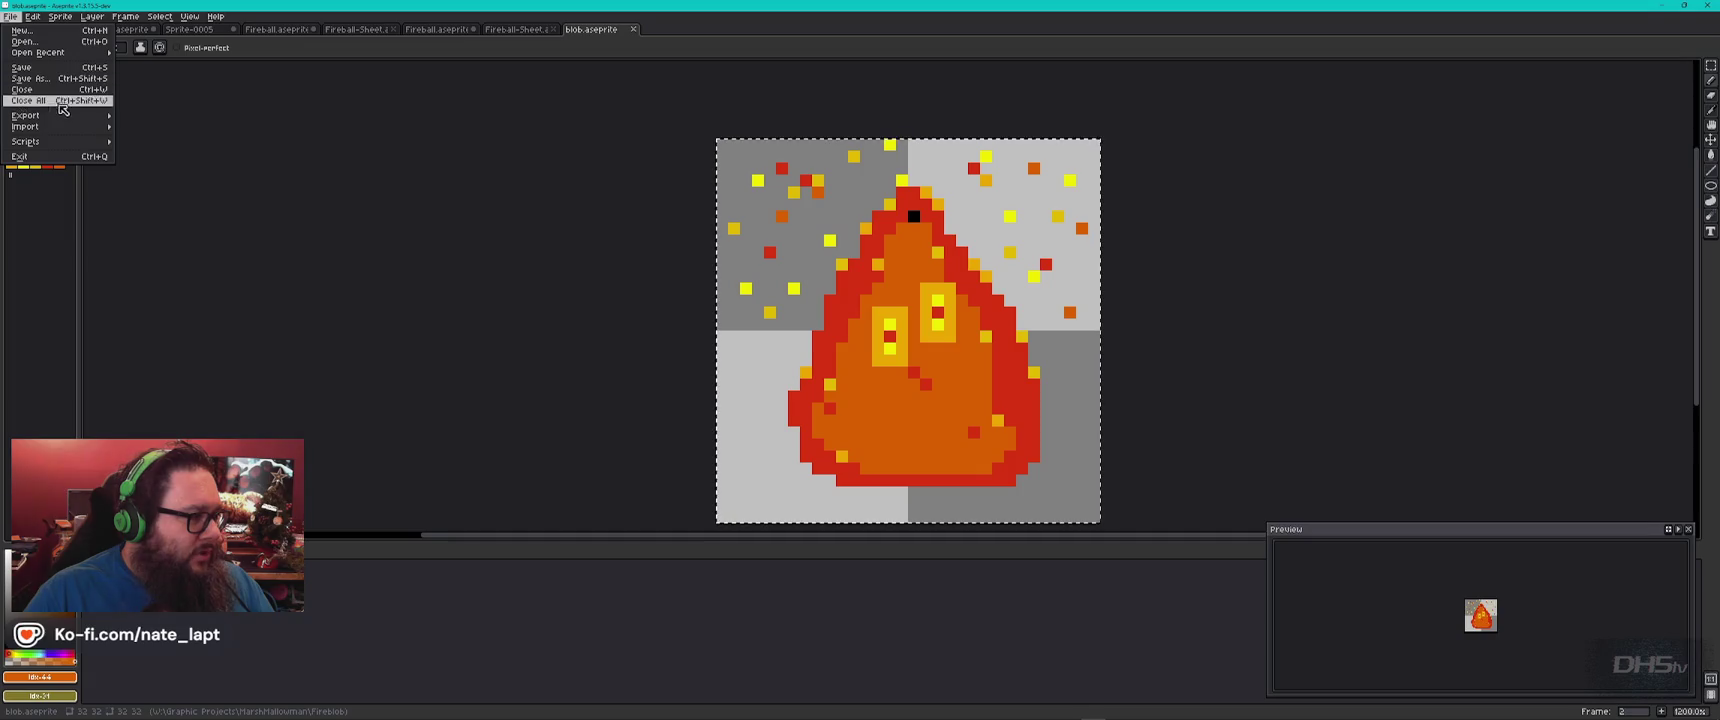
{"action": "mouse_move", "coordinate": [62, 115]}
{"action": "left_click", "coordinate": [197, 125]}
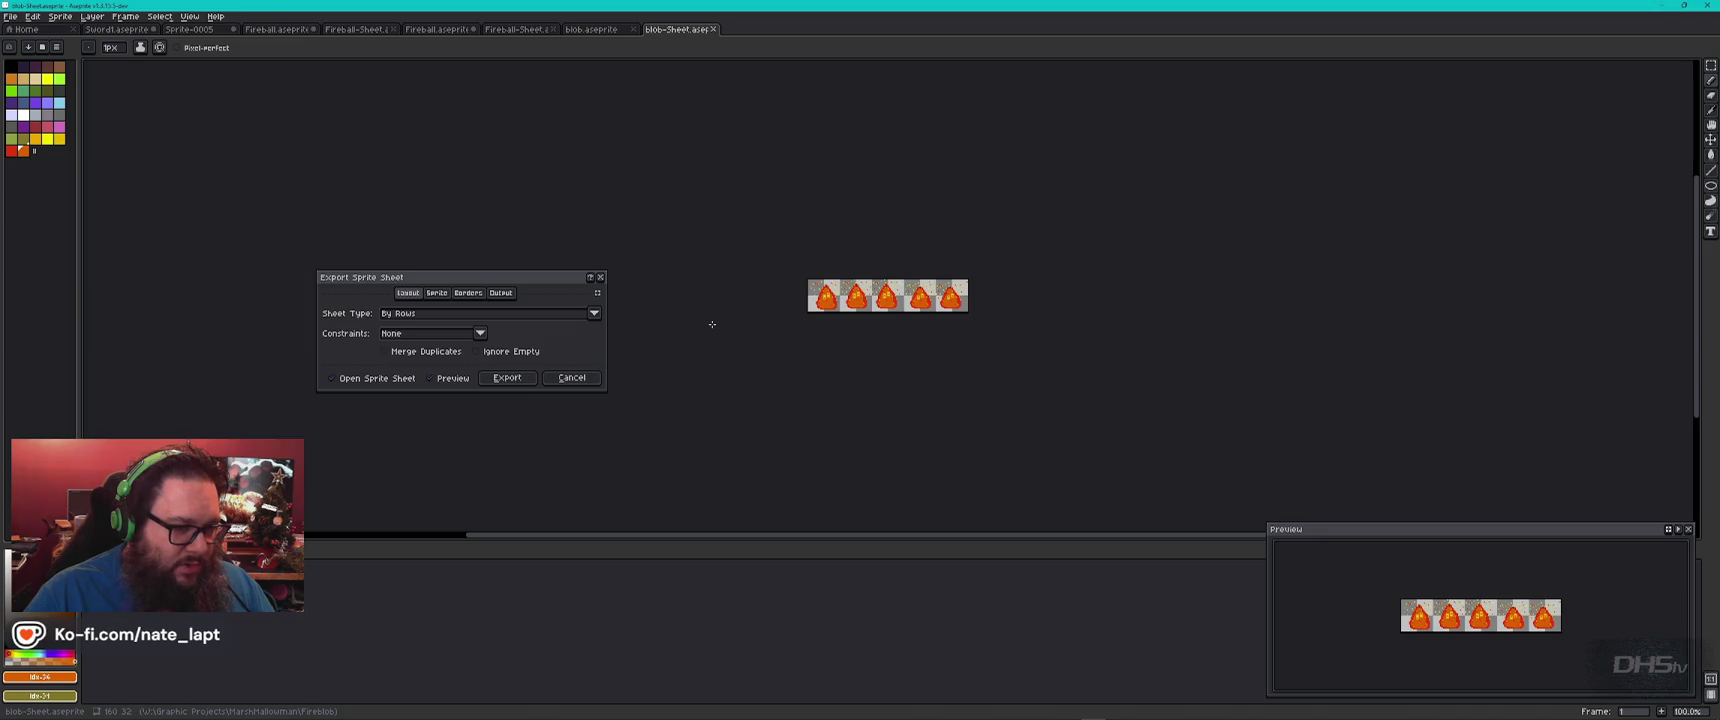
{"action": "left_click", "coordinate": [507, 378]}
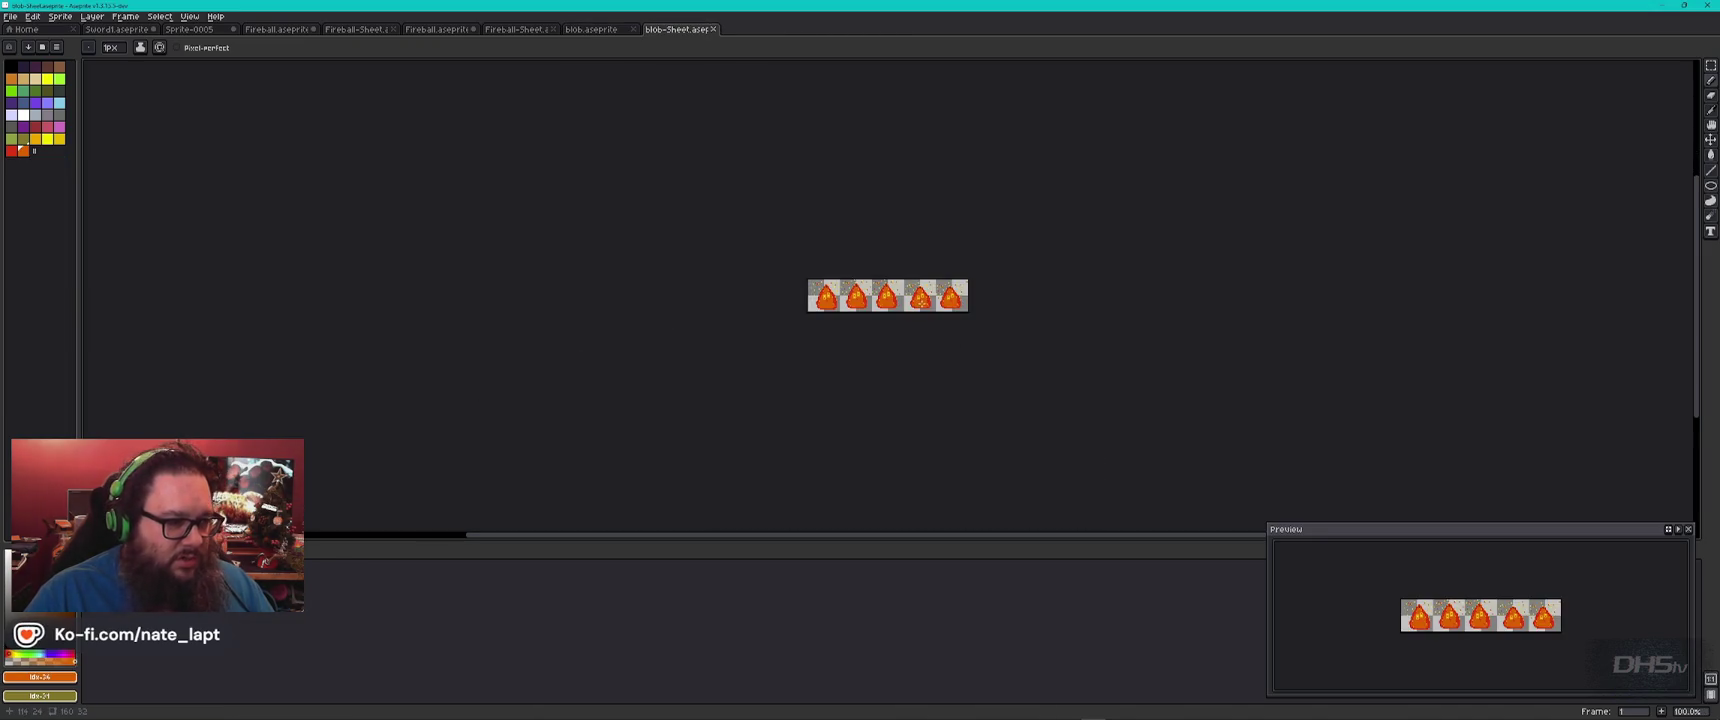
{"action": "key", "text": "alt+Tab"}
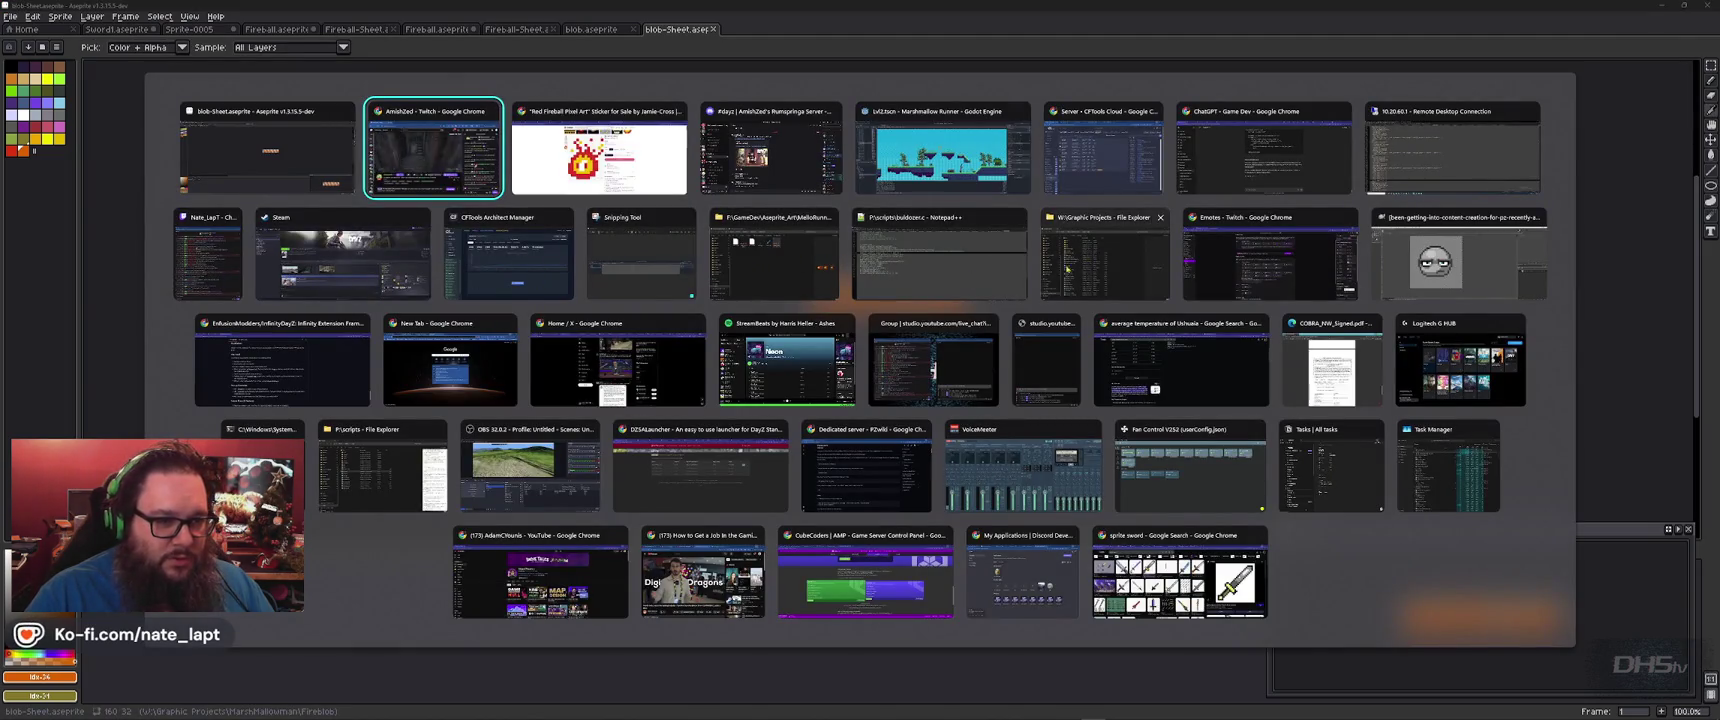
Browse File Explorer to MarshMallowman/Fireblob to find blob.aseprite, then return to Aseprite
{"action": "left_click", "coordinate": [1048, 268]}
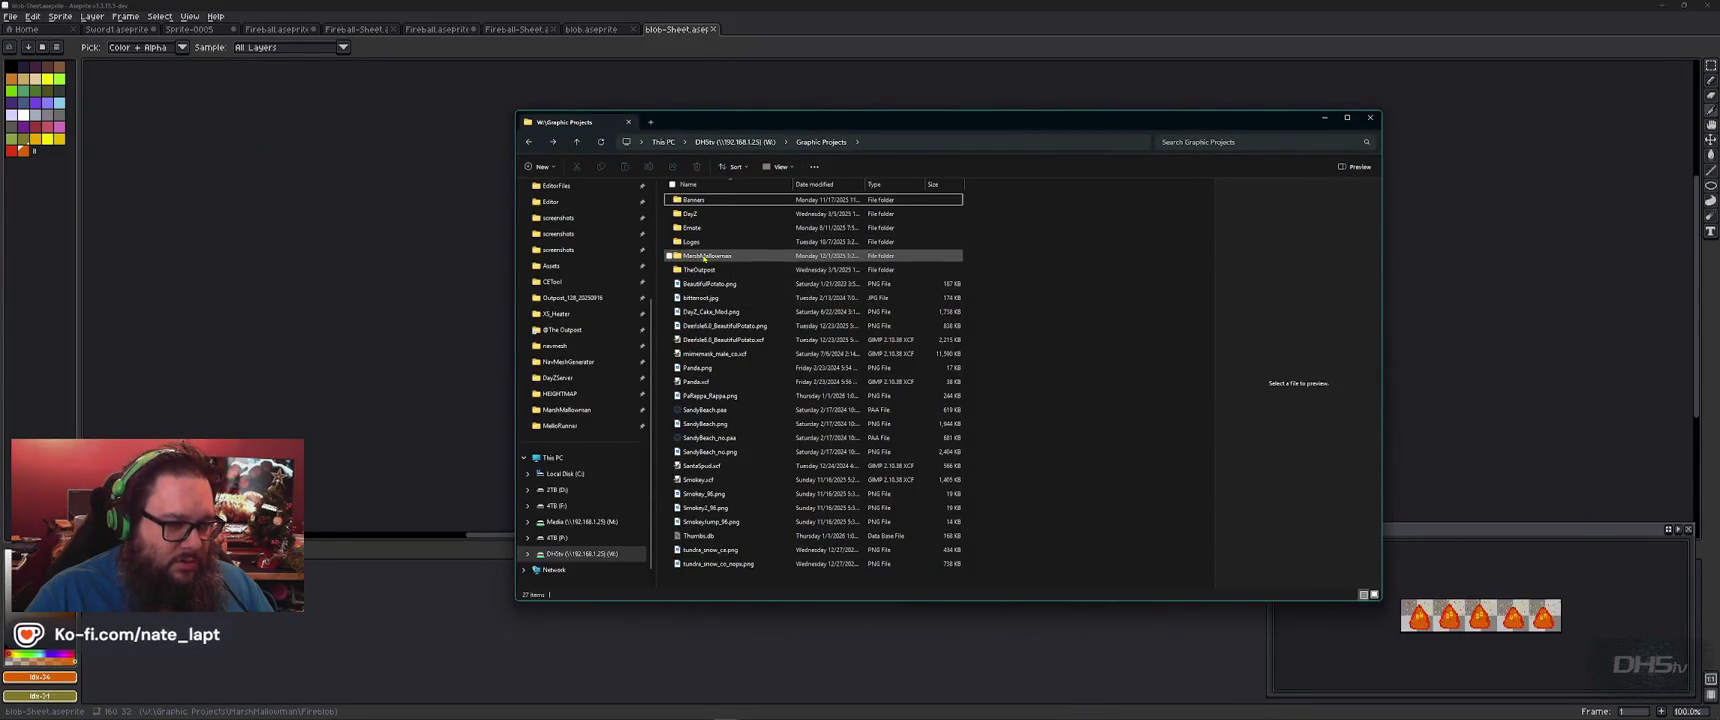
{"action": "double_click", "coordinate": [706, 256]}
{"action": "double_click", "coordinate": [695, 206]}
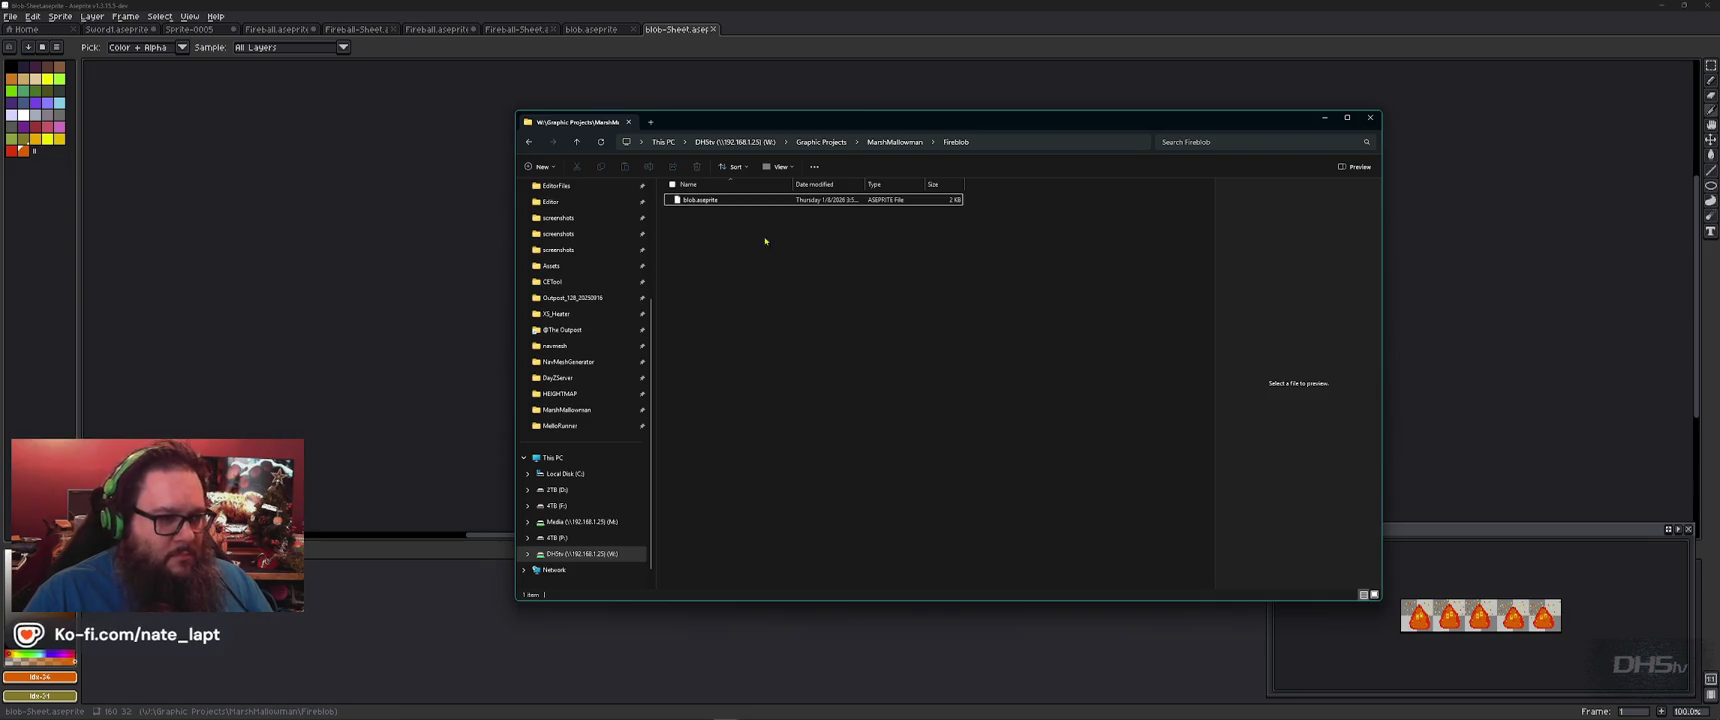
{"action": "key", "text": "alt+Tab"}
{"action": "left_click", "coordinate": [10, 16]}
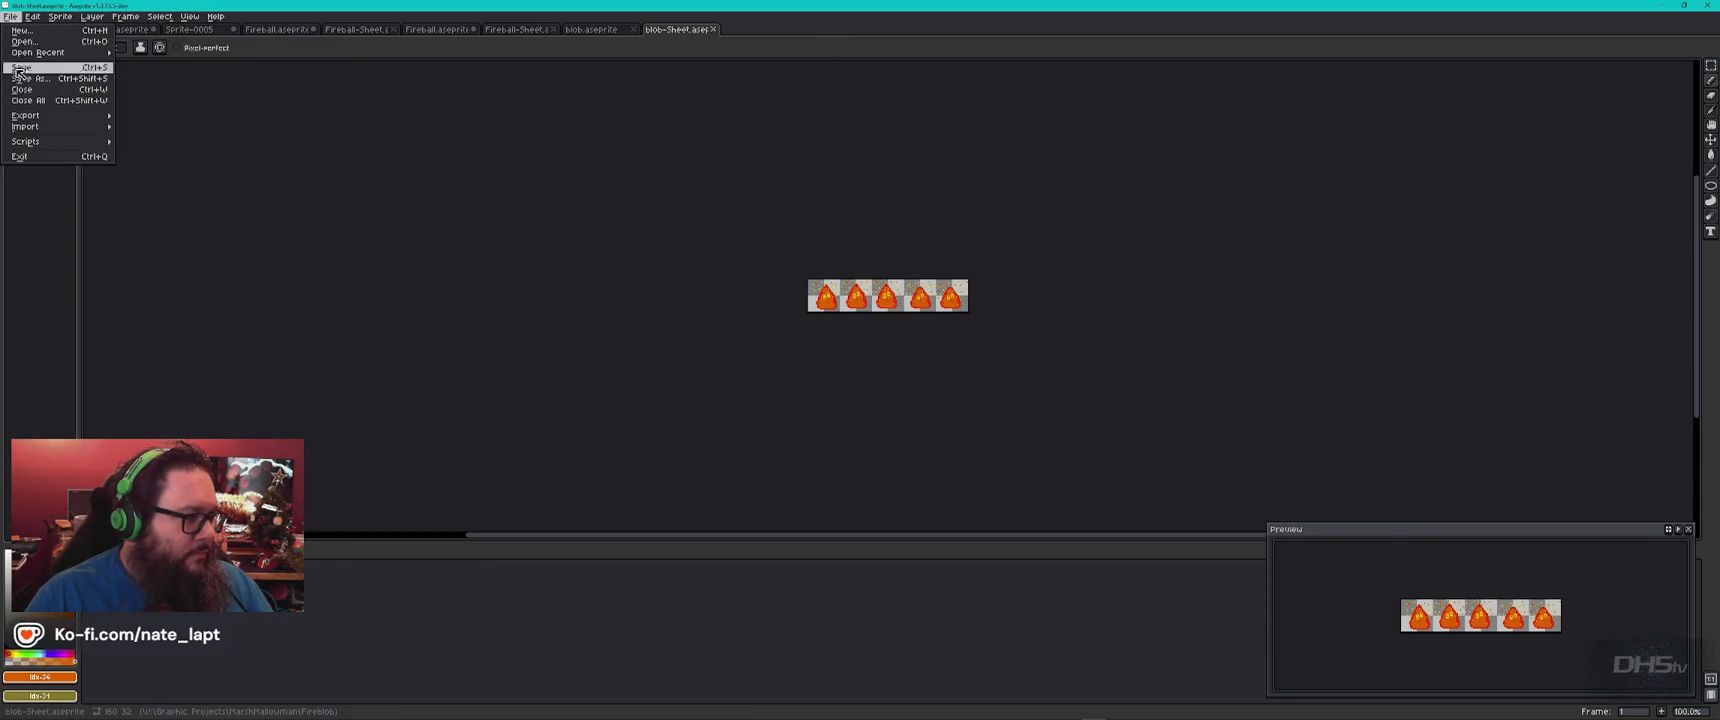
Export the blob sprite sheet from Aseprite as blob-Sheet.png at 100% size
{"action": "mouse_move", "coordinate": [25, 115]}
{"action": "left_click", "coordinate": [170, 116]}
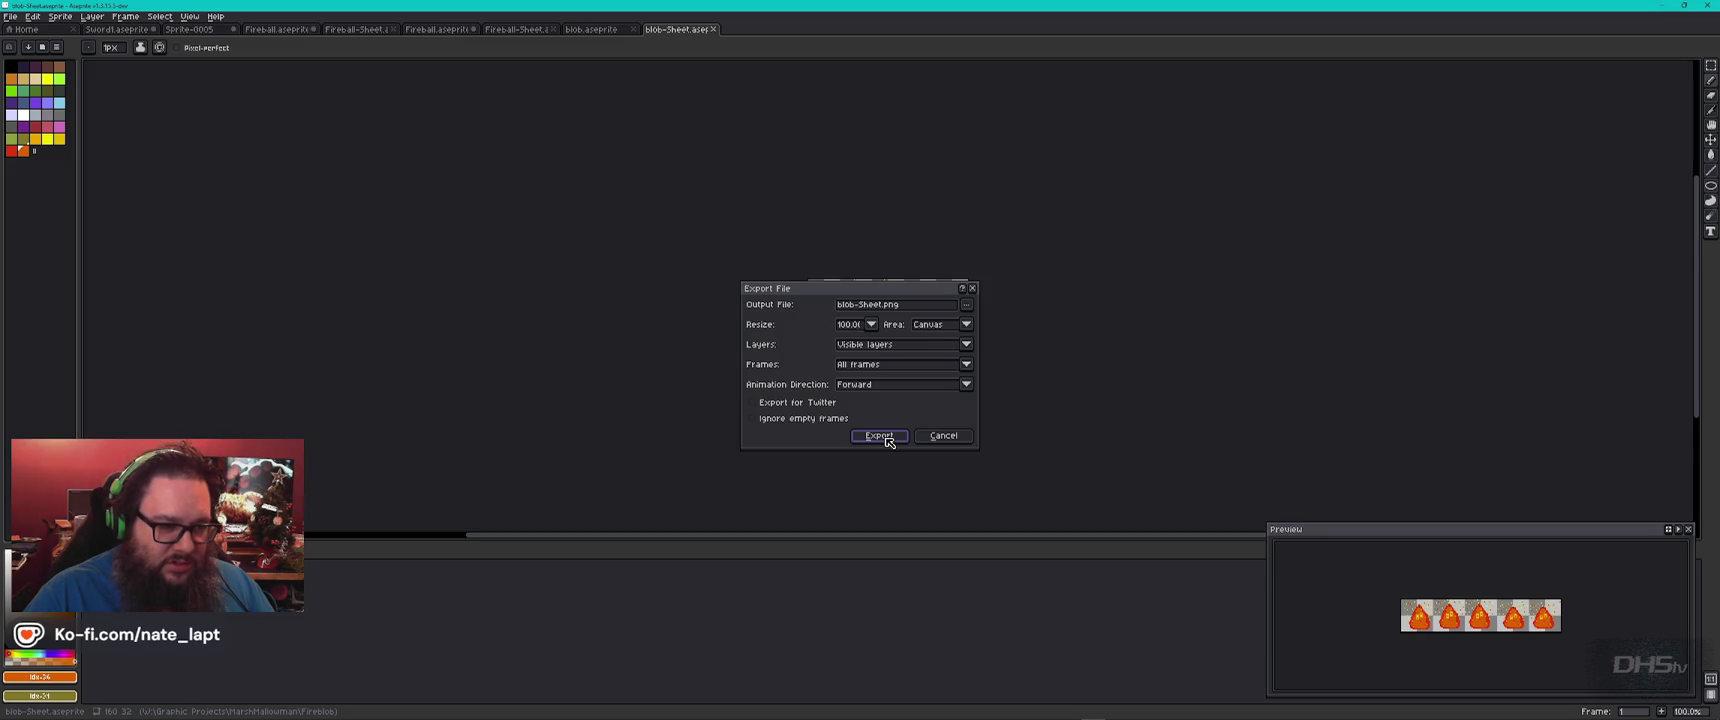
{"action": "left_click", "coordinate": [878, 323]}
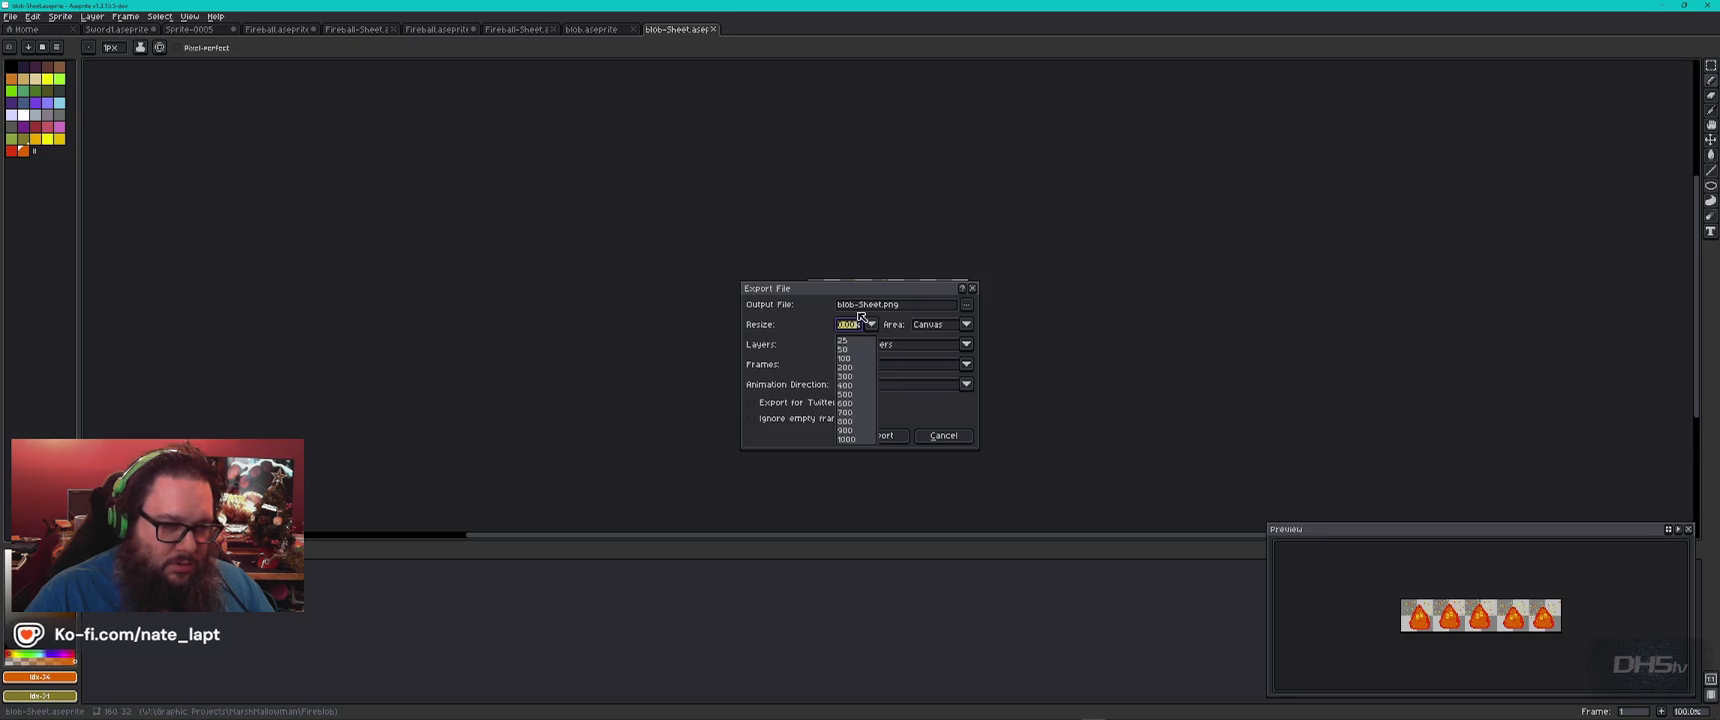
{"action": "left_click", "coordinate": [943, 435]}
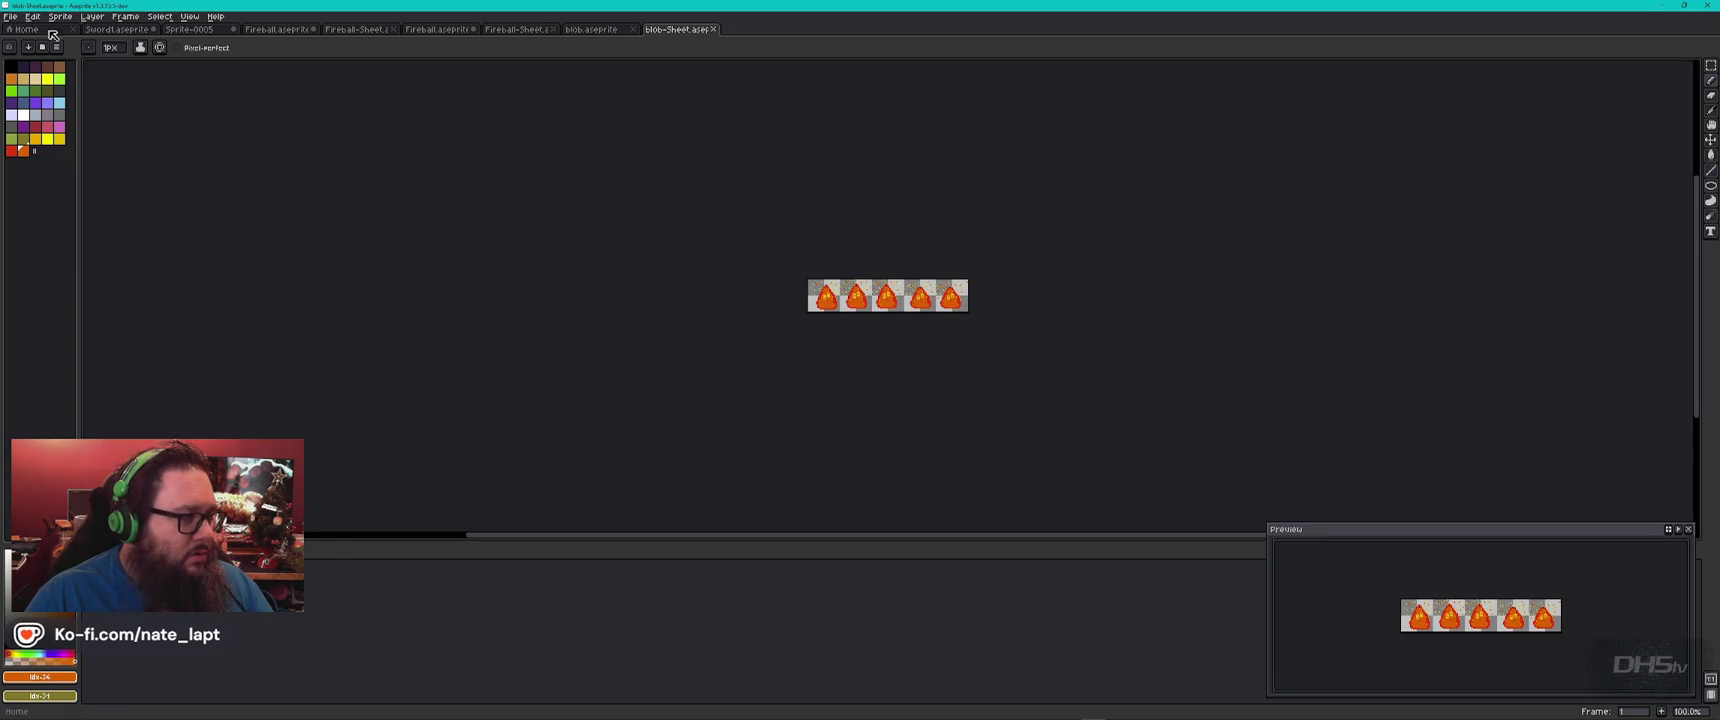
{"action": "left_click", "coordinate": [10, 16]}
{"action": "mouse_move", "coordinate": [60, 120]}
{"action": "left_click", "coordinate": [204, 128]}
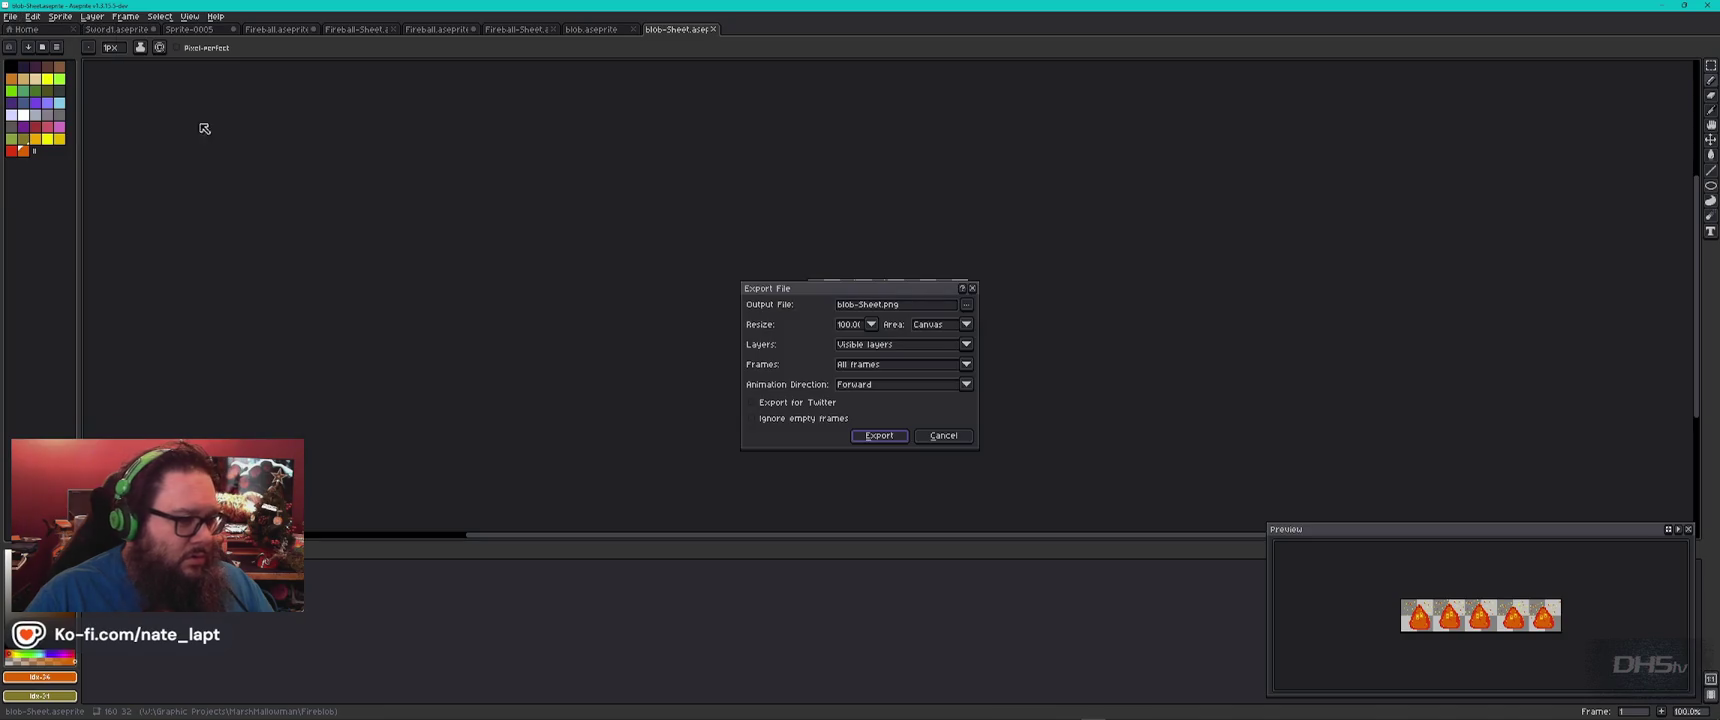
{"action": "left_click", "coordinate": [879, 435]}
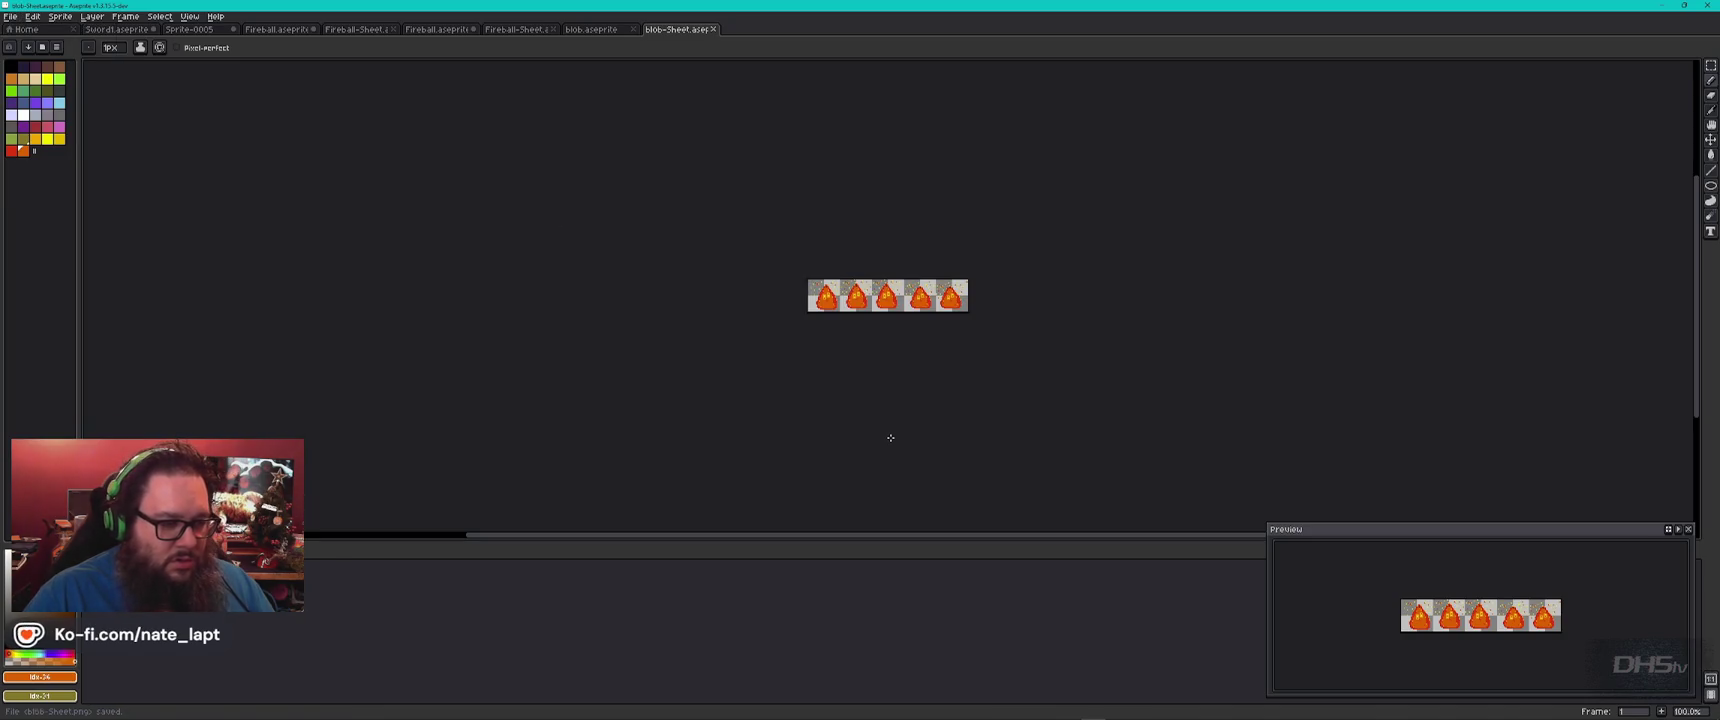
{"action": "key", "text": "alt+Tab"}
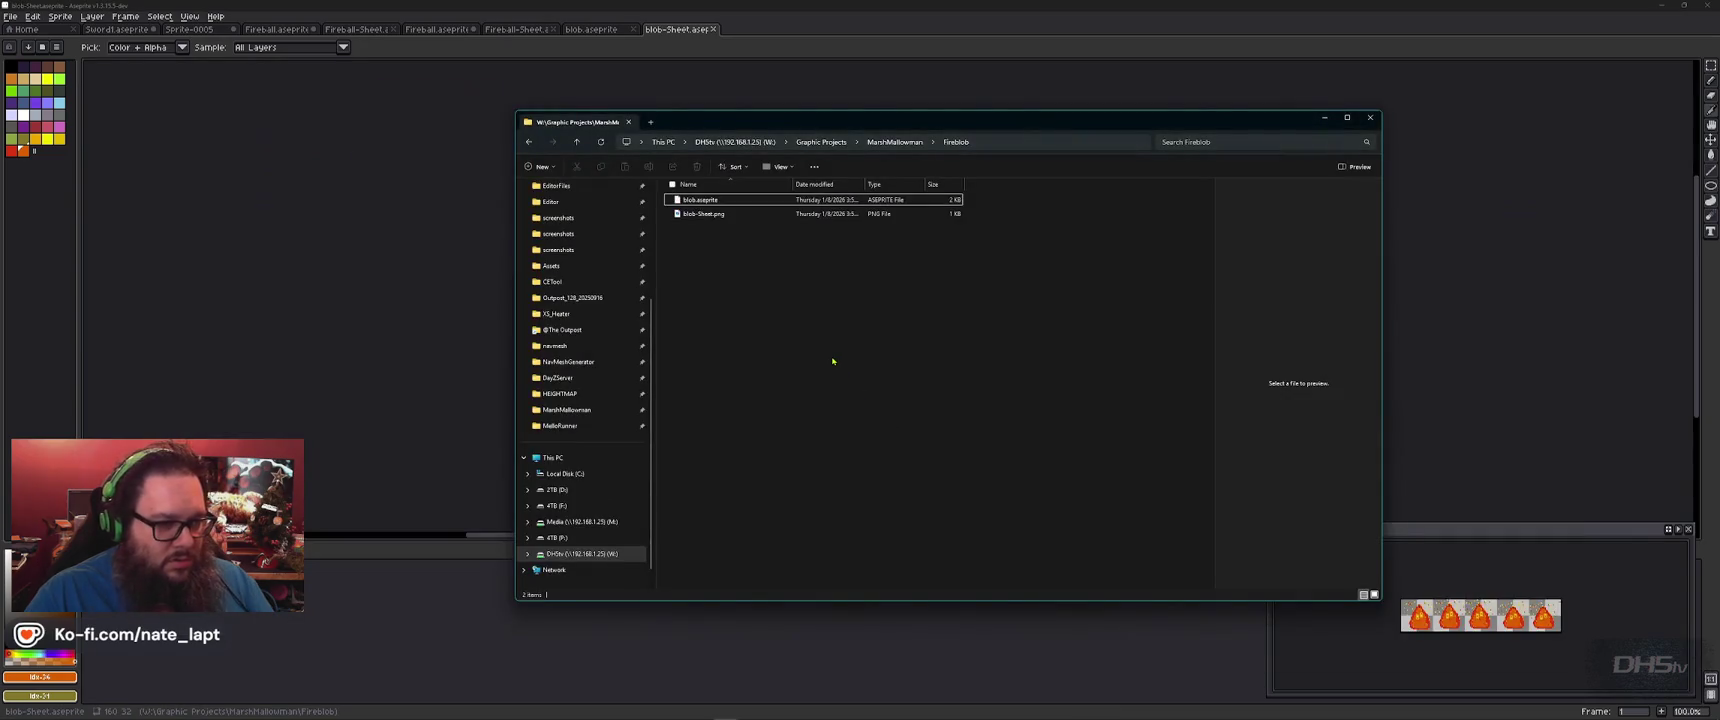
Preview blob-Sheet.png in the Fireblob folder, then switch to the Godot editor
{"action": "left_click", "coordinate": [708, 215]}
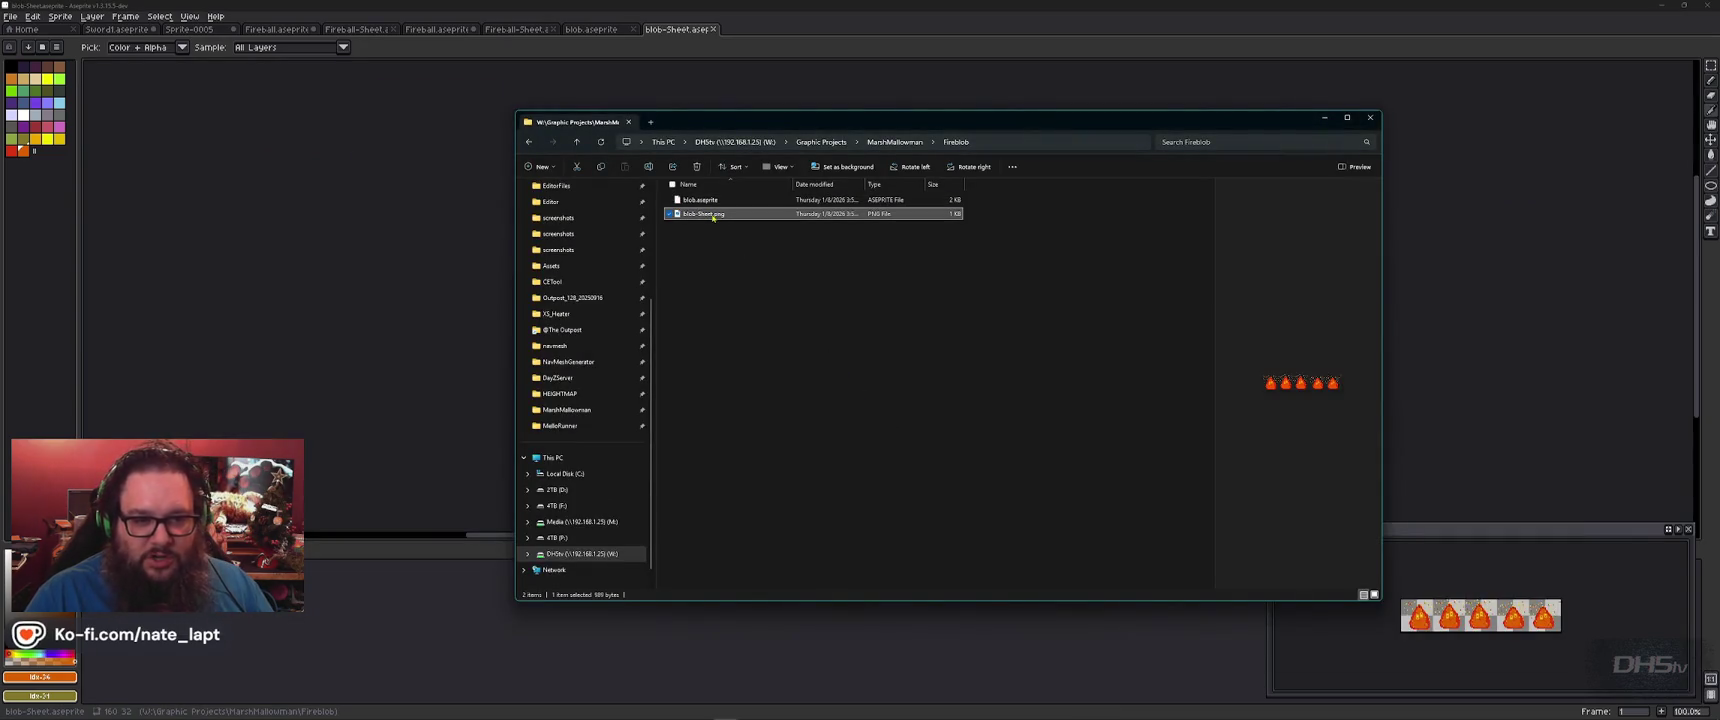
{"action": "key", "text": "alt+Tab"}
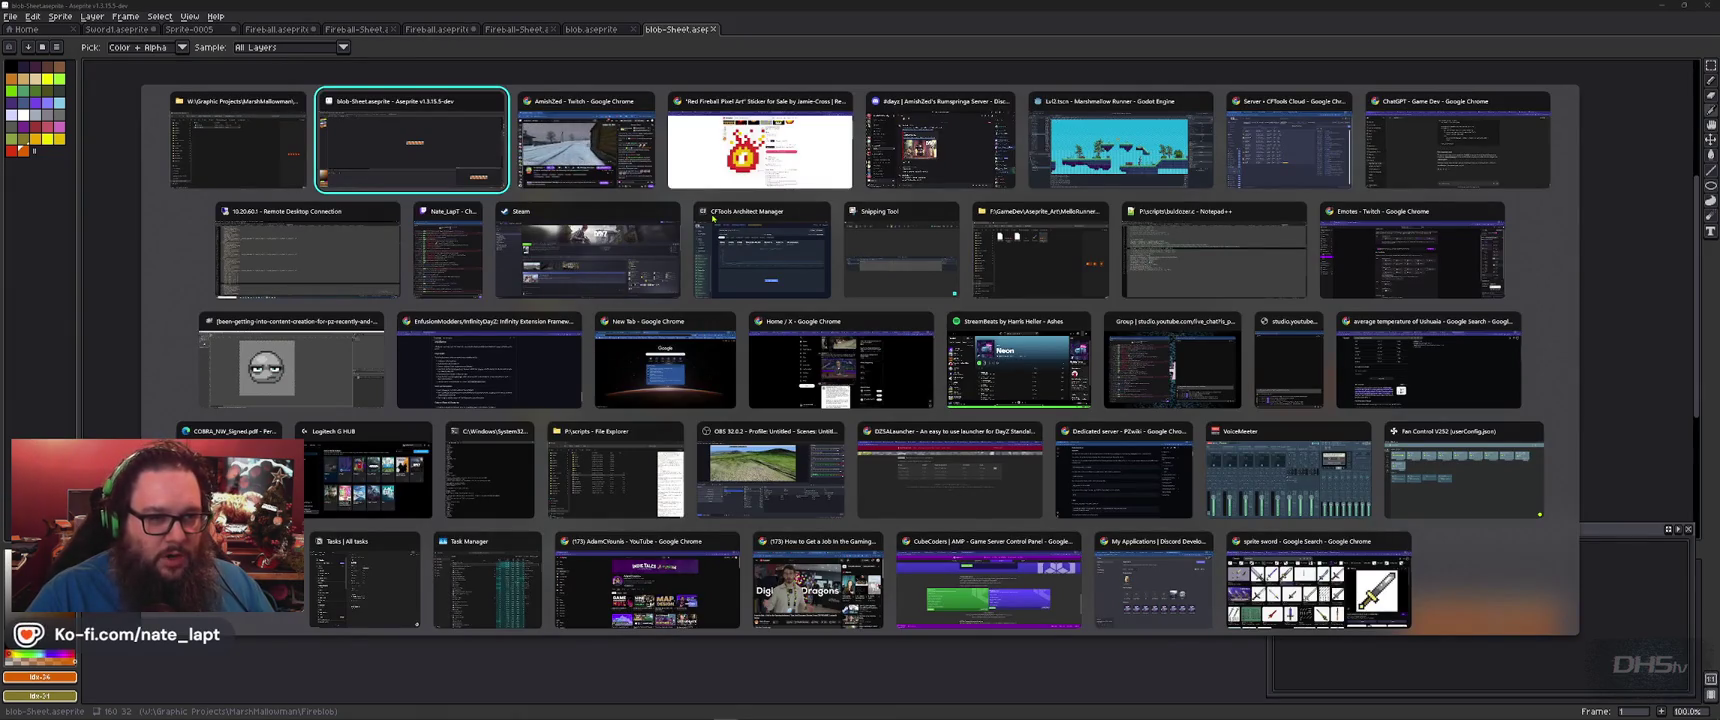
{"action": "key", "text": "alt+Tab"}
{"action": "key", "text": "alt+Tab"}
{"action": "key", "text": "alt+Tab"}
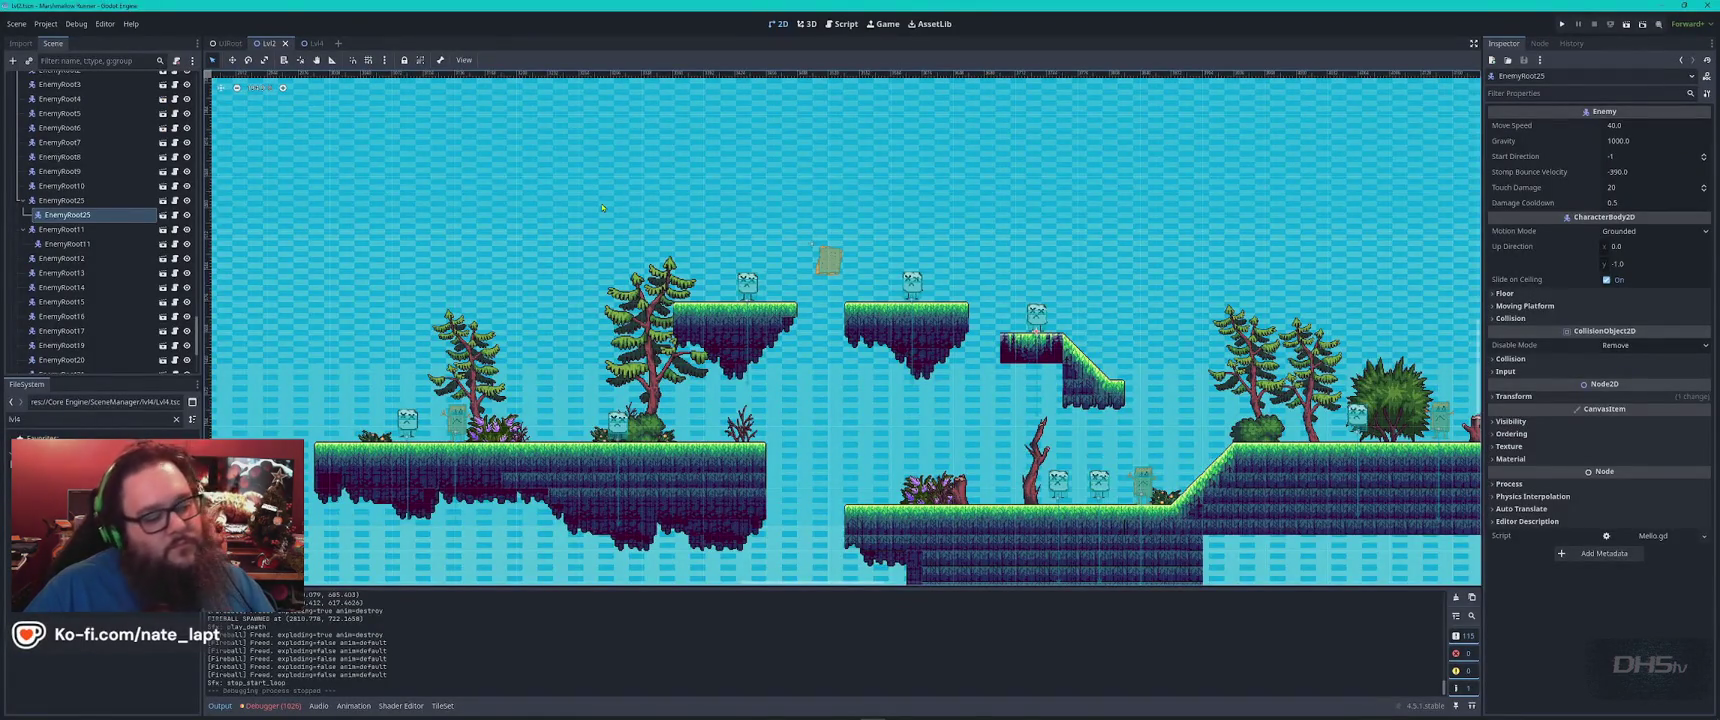
Clear the FileSystem filter and create a Blob folder under Characters/Enemies
{"action": "left_click", "coordinate": [177, 419]}
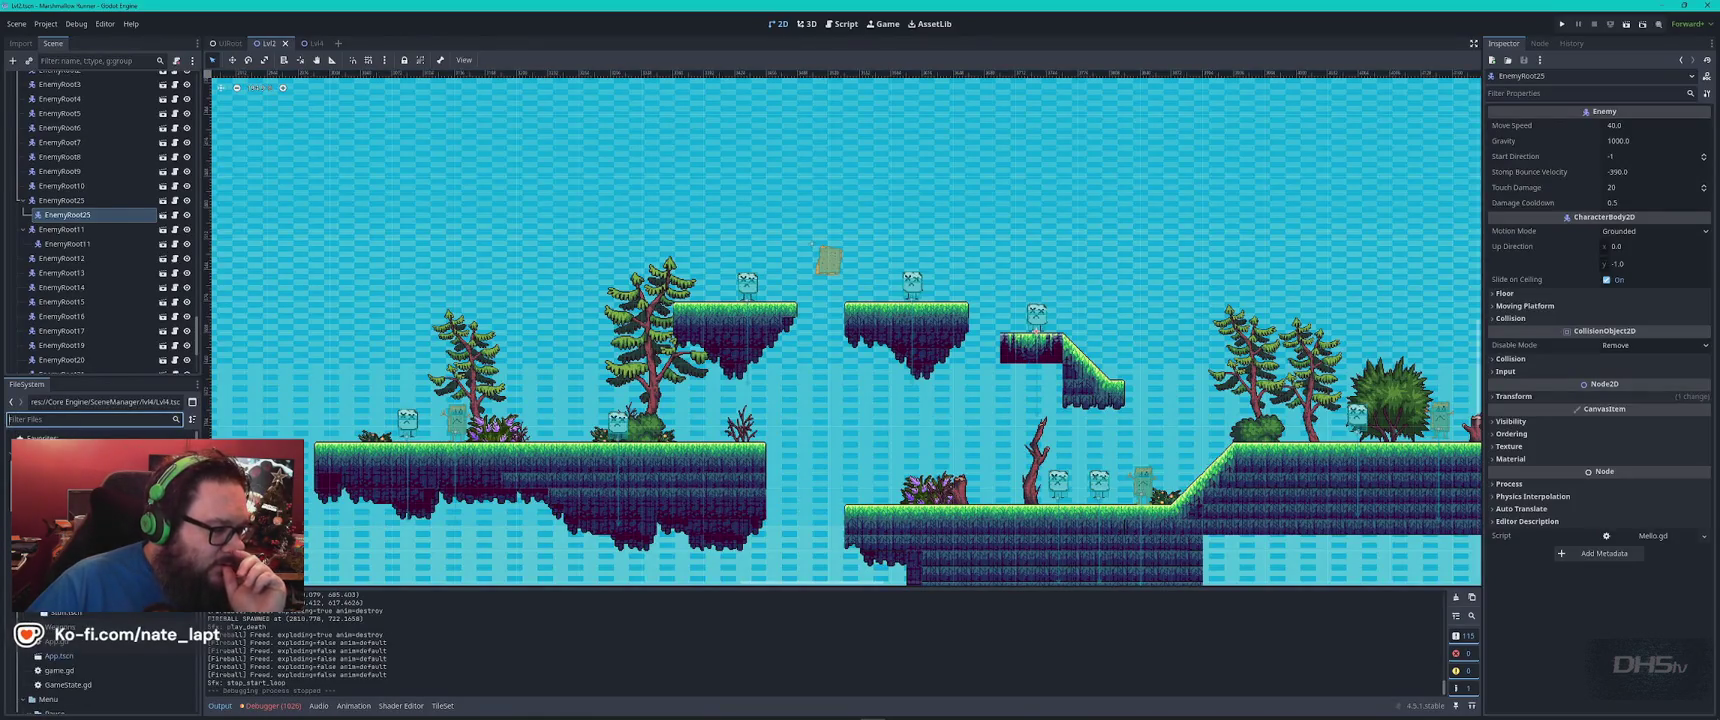
{"action": "left_click", "coordinate": [60, 520]}
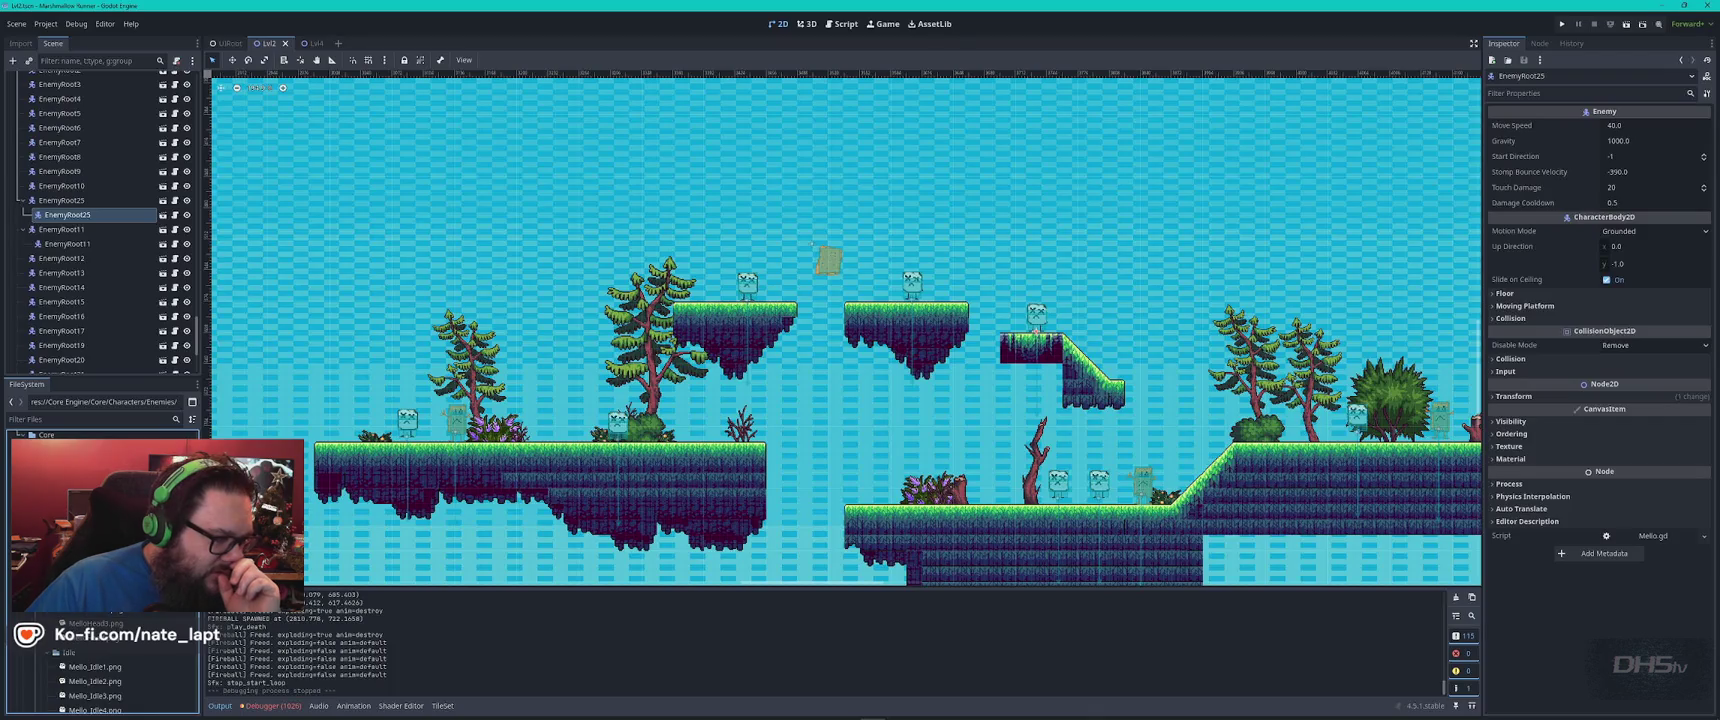
{"action": "right_click", "coordinate": [76, 636]}
{"action": "left_click", "coordinate": [230, 643]}
{"action": "type", "text": "Bloo"}
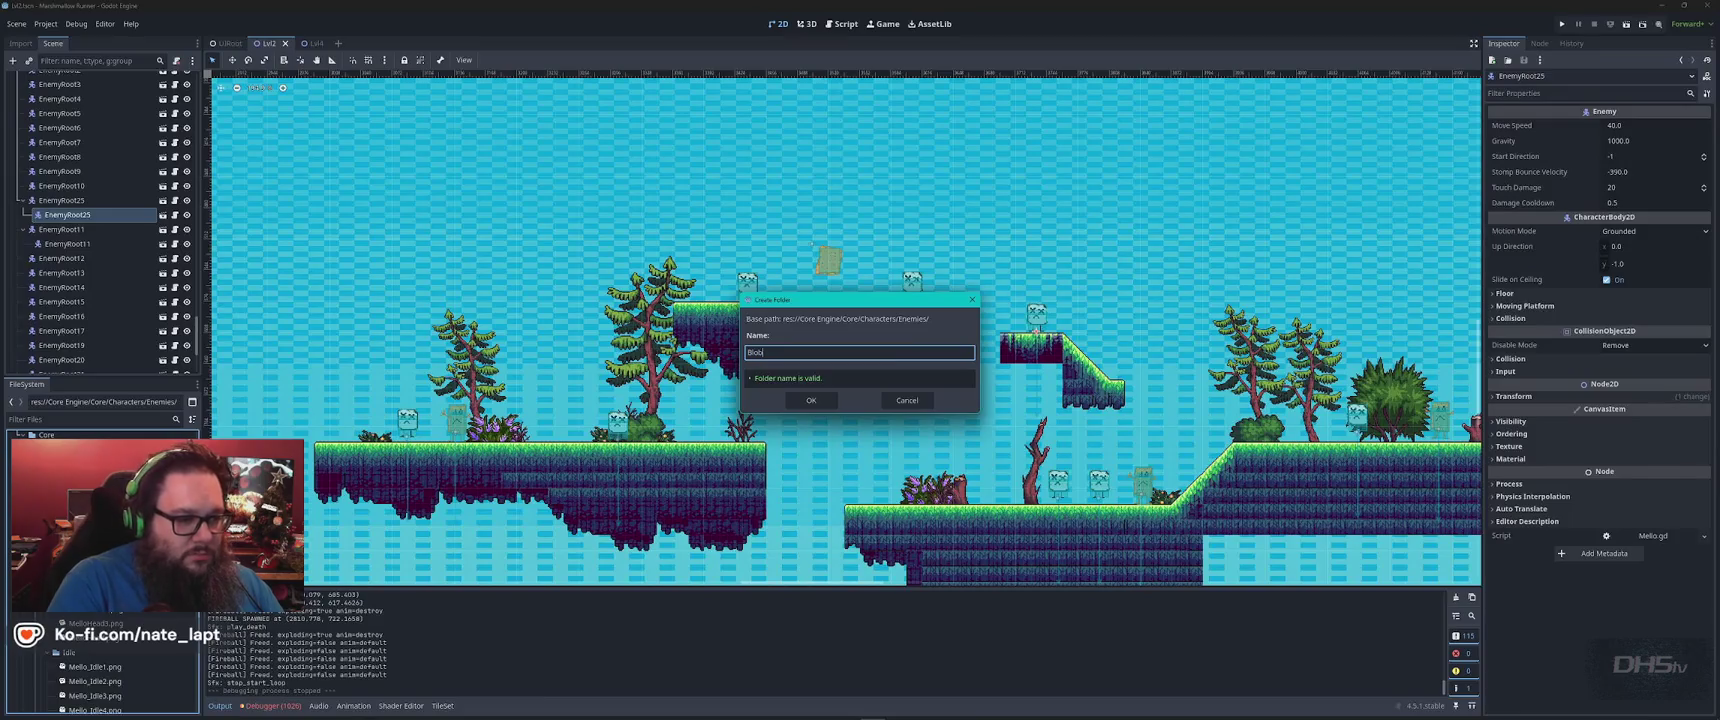
{"action": "key", "text": "Return"}
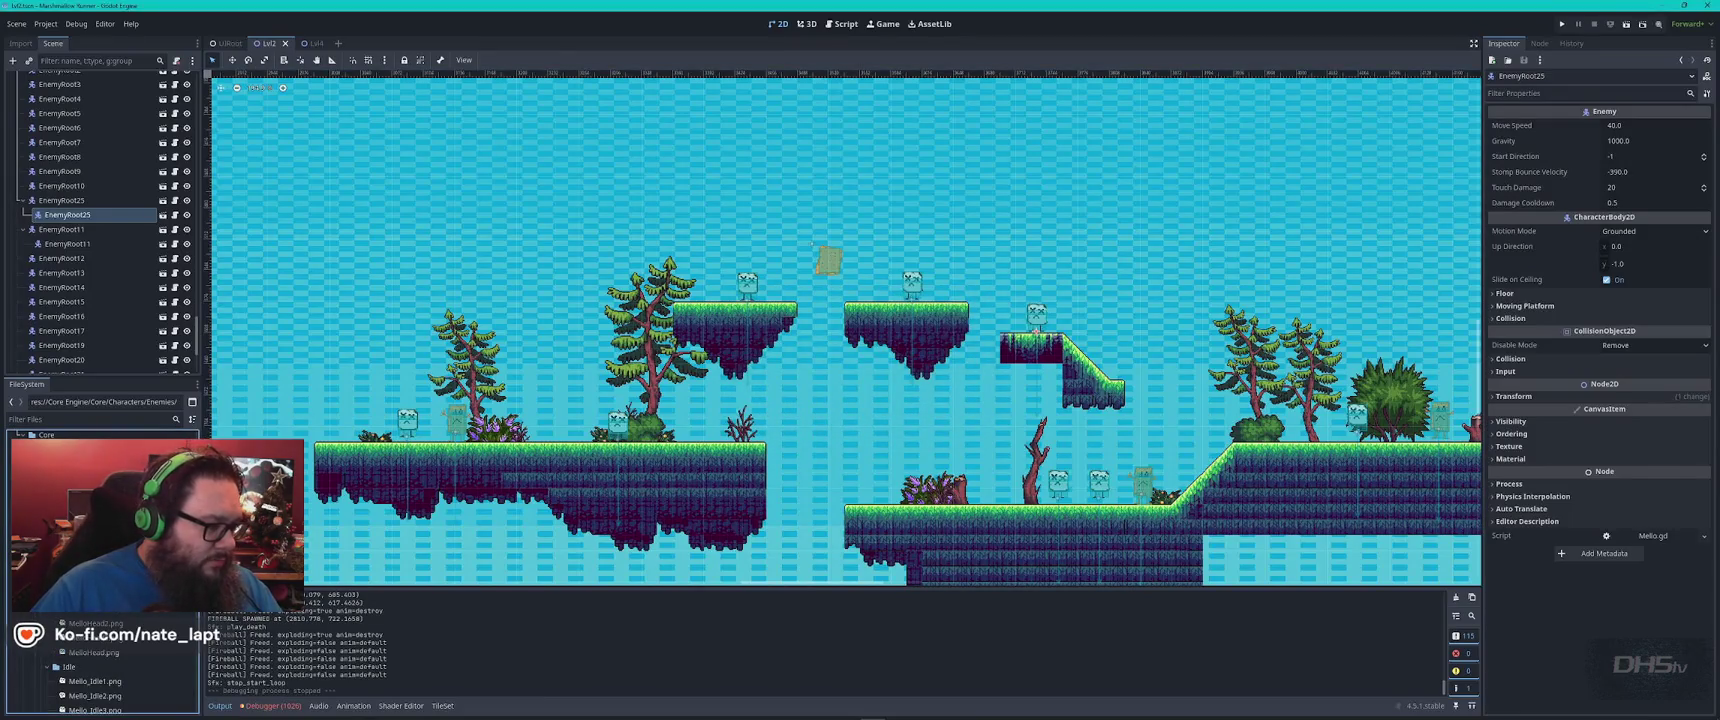
Start a new scene in the Blob folder, cancel it, and open Crackerman.tscn instead
{"action": "right_click", "coordinate": [66, 690]}
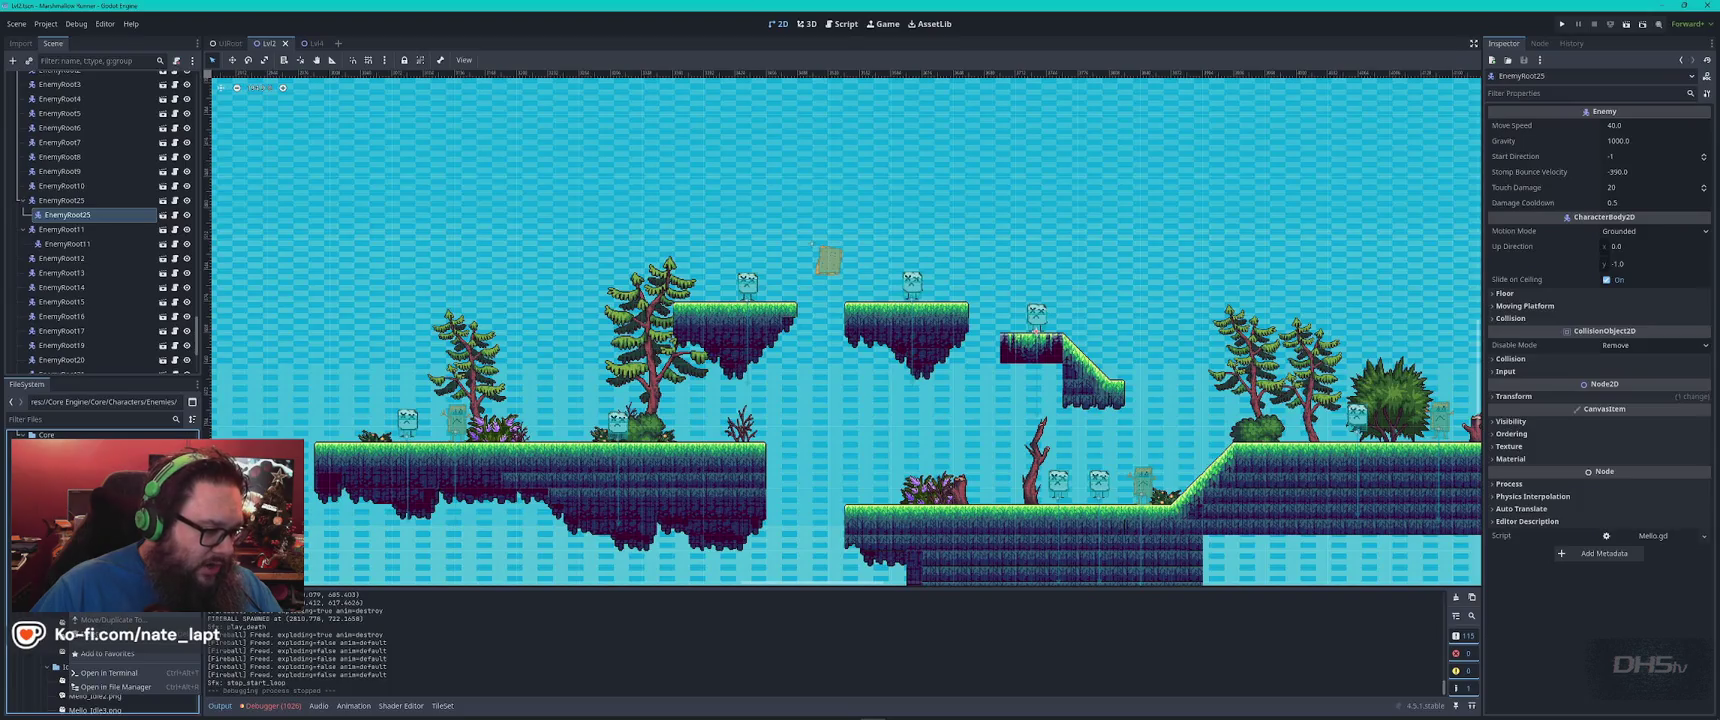
{"action": "left_click", "coordinate": [240, 590]}
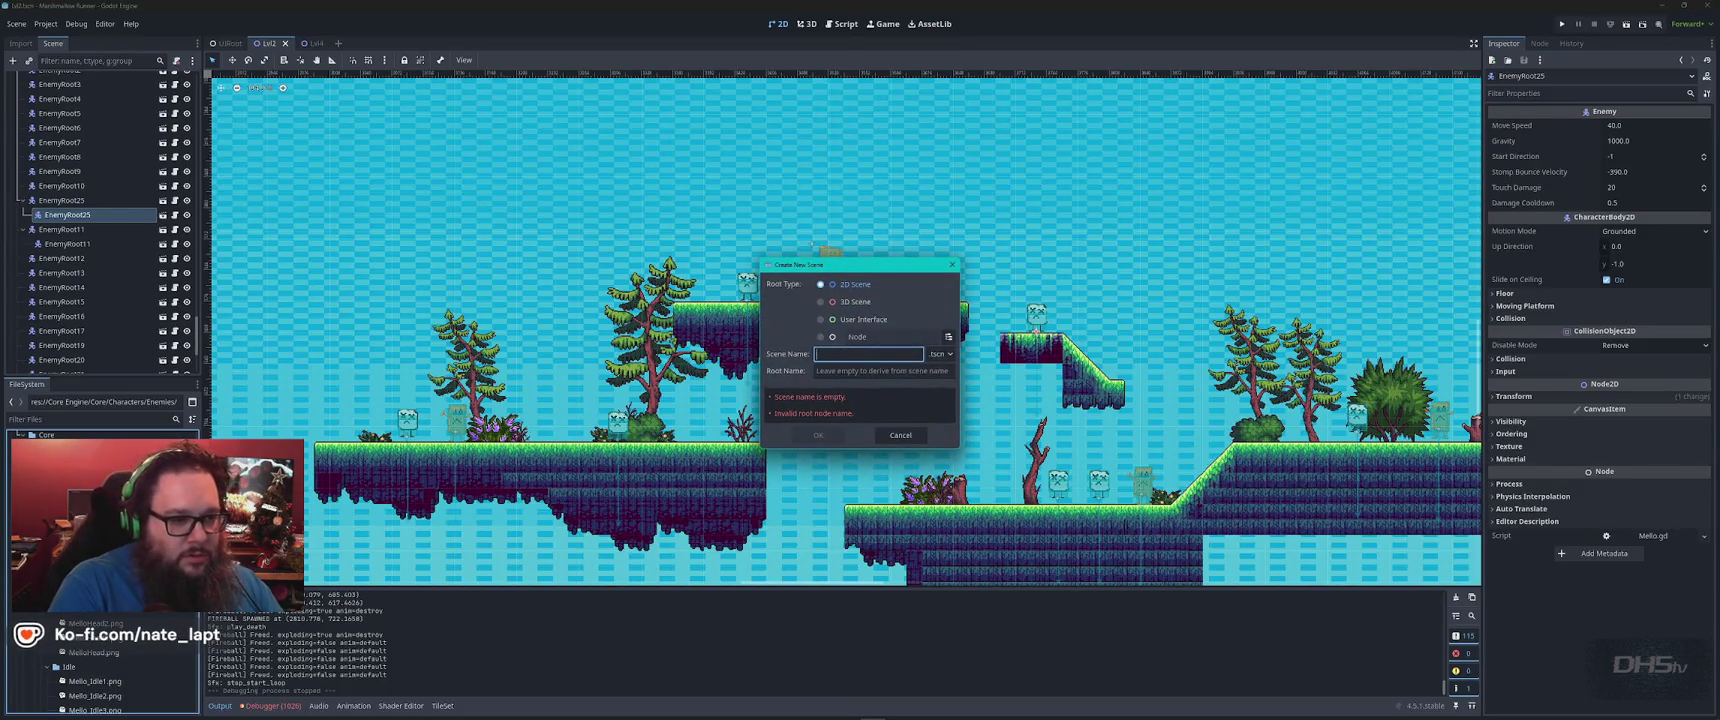
{"action": "type", "text": "blob"}
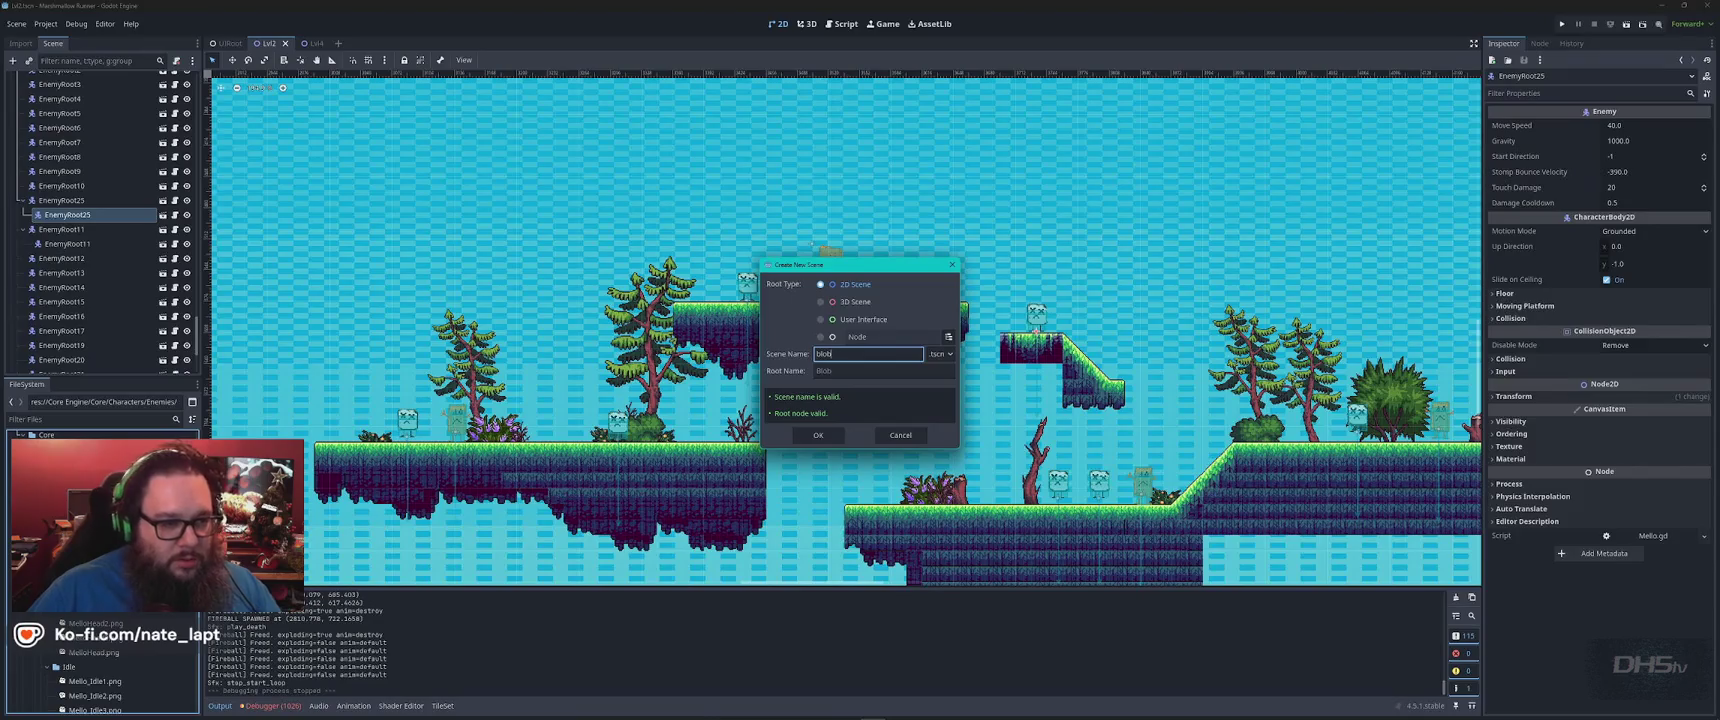
{"action": "left_click", "coordinate": [818, 435]}
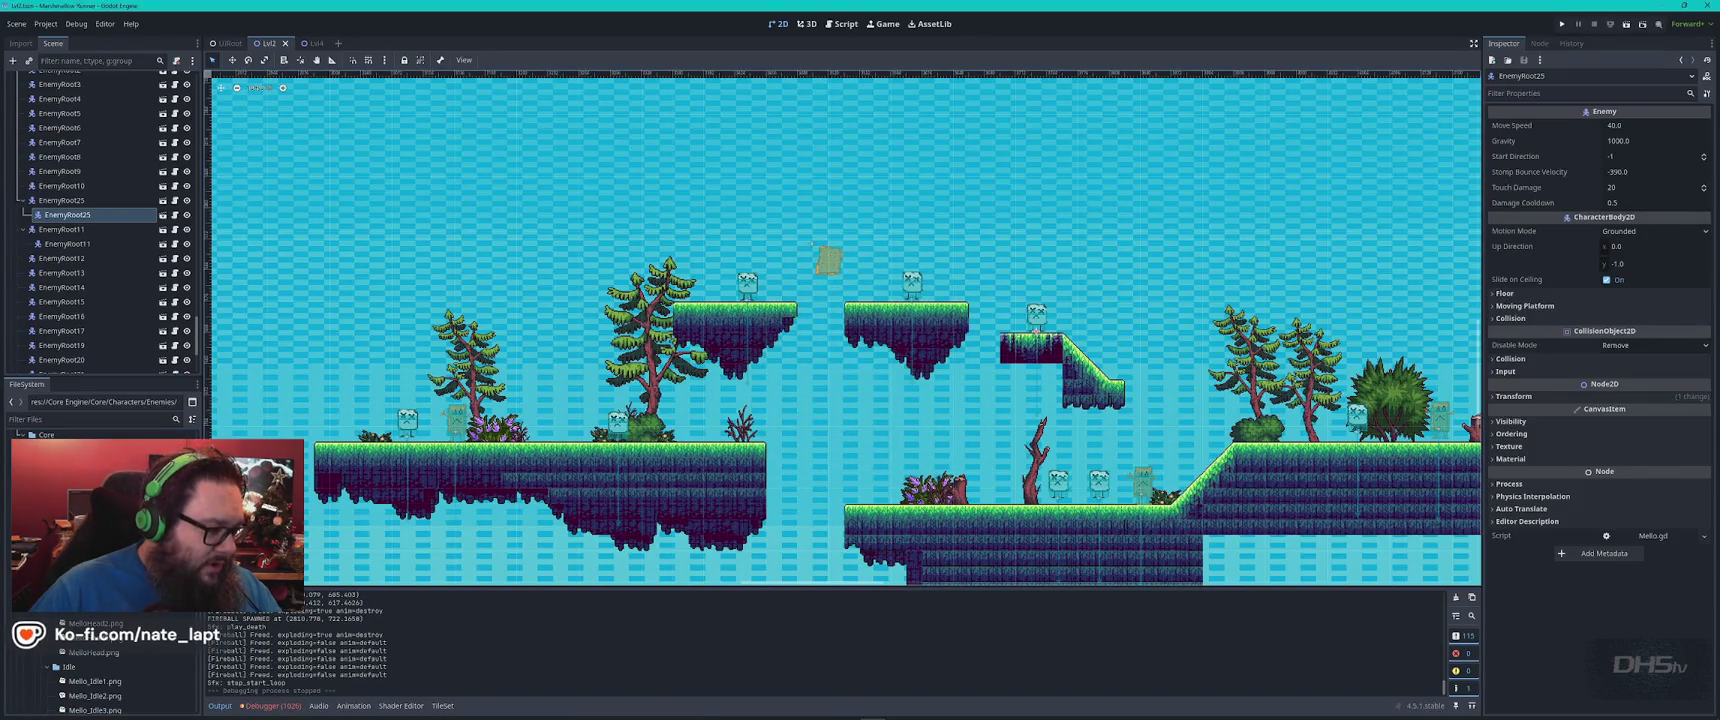
{"action": "right_click", "coordinate": [97, 681]}
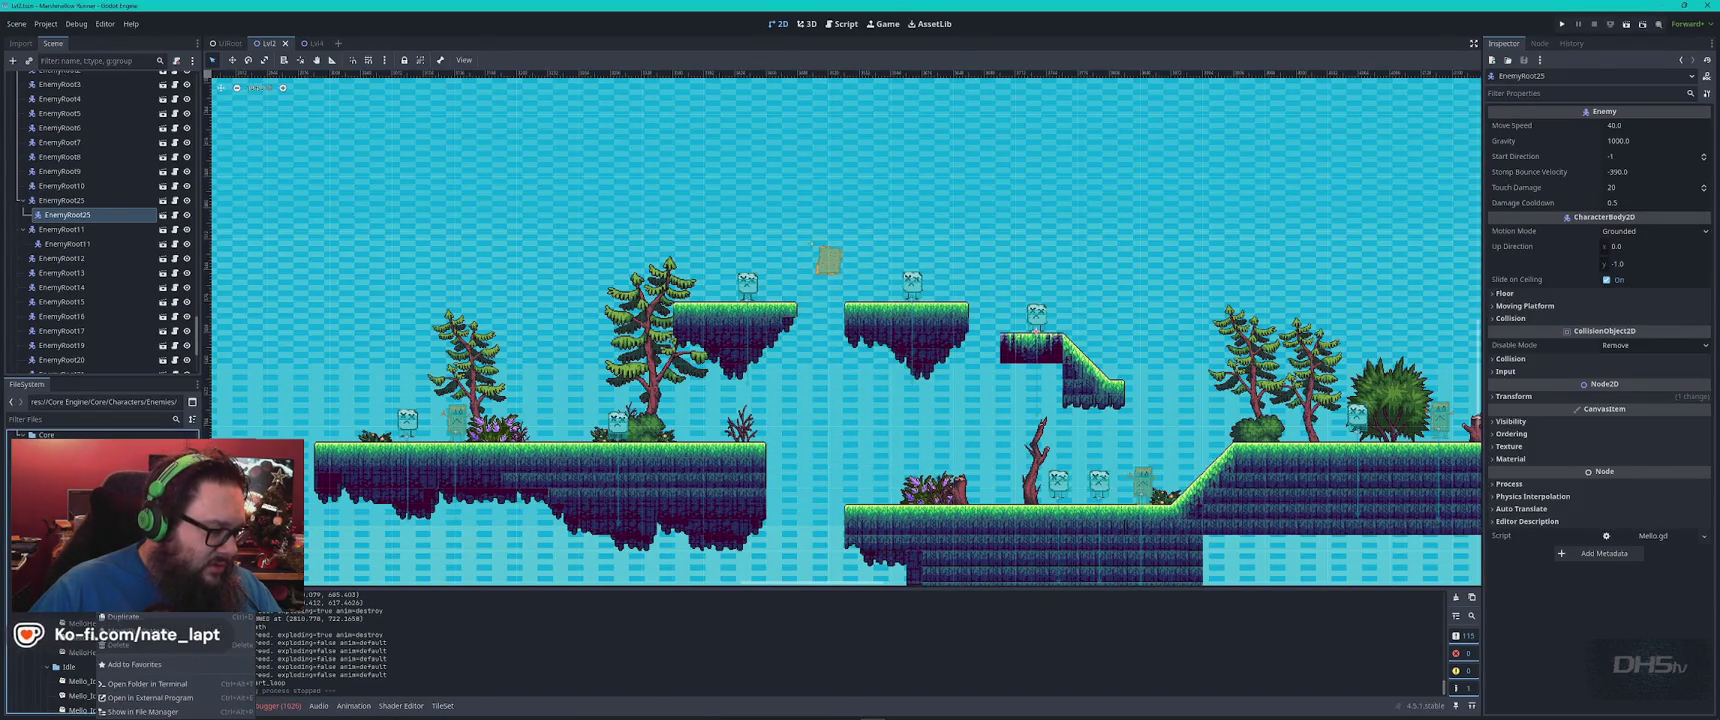
{"action": "left_click", "coordinate": [130, 460]}
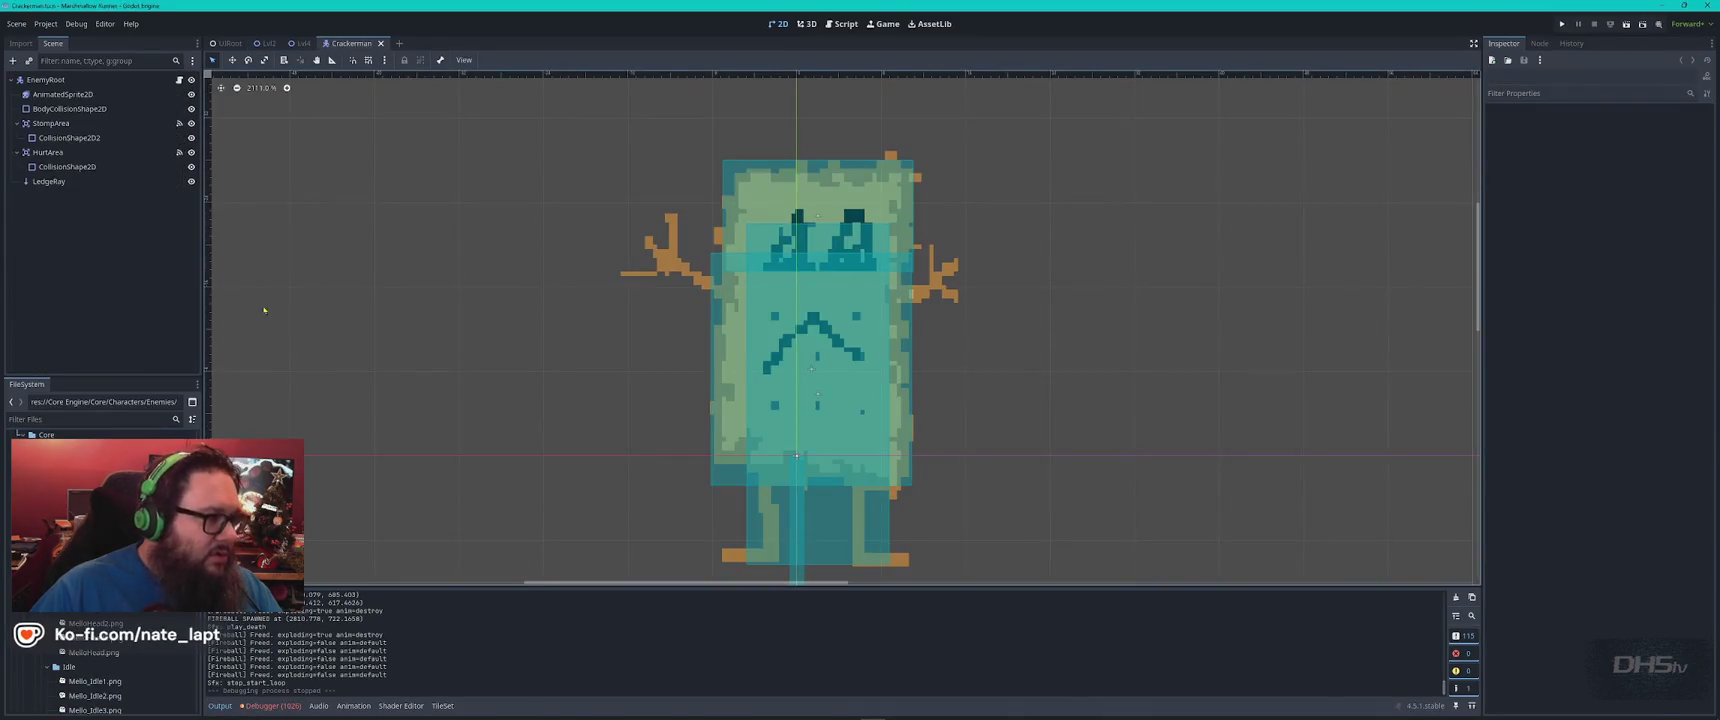
Check that Crackerman's EnemyRoot node is a CharacterBody2D, leaving its type unchanged
{"action": "left_click", "coordinate": [62, 79]}
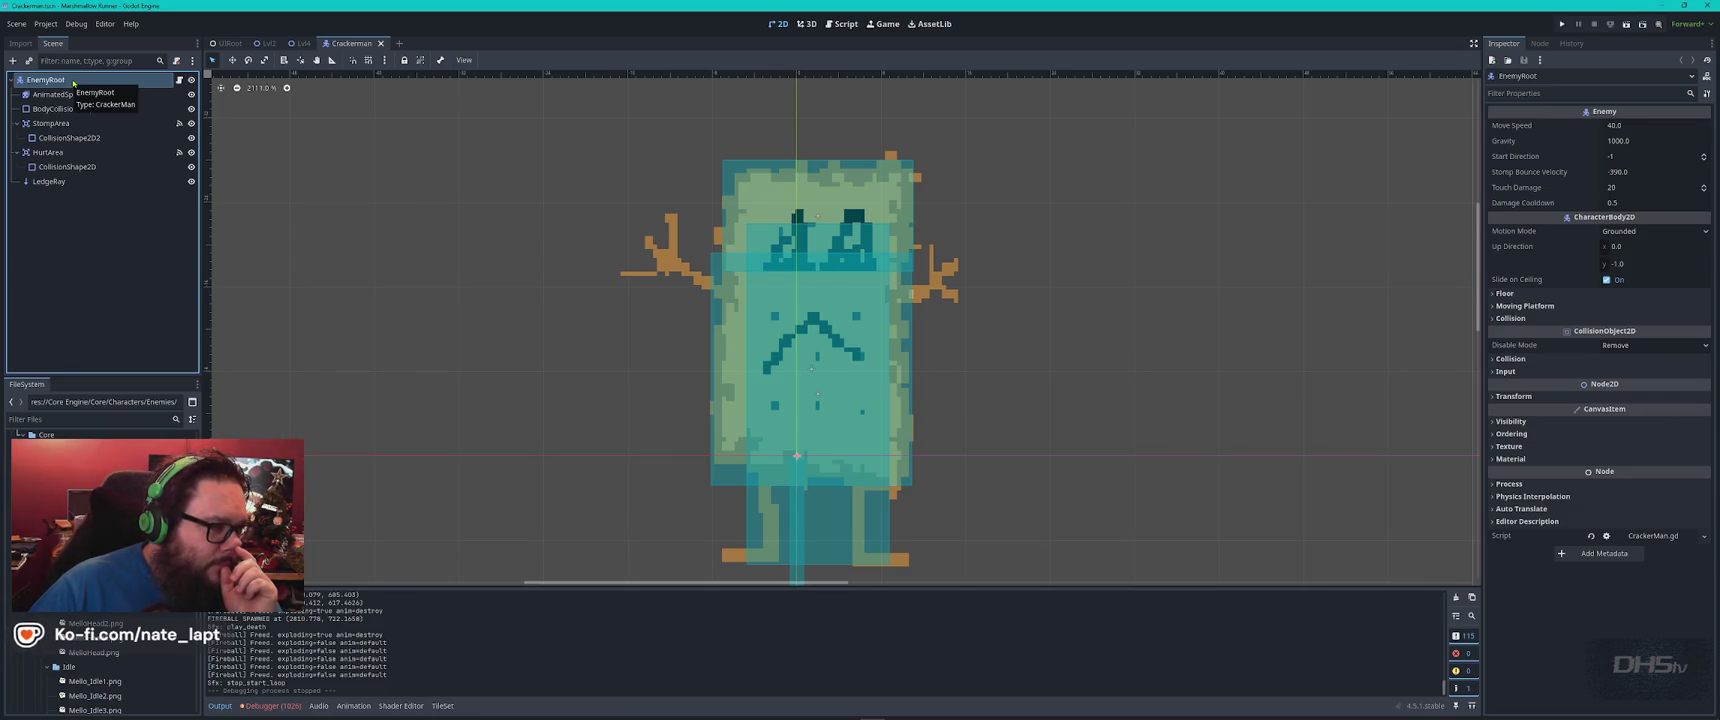
{"action": "right_click", "coordinate": [73, 82]}
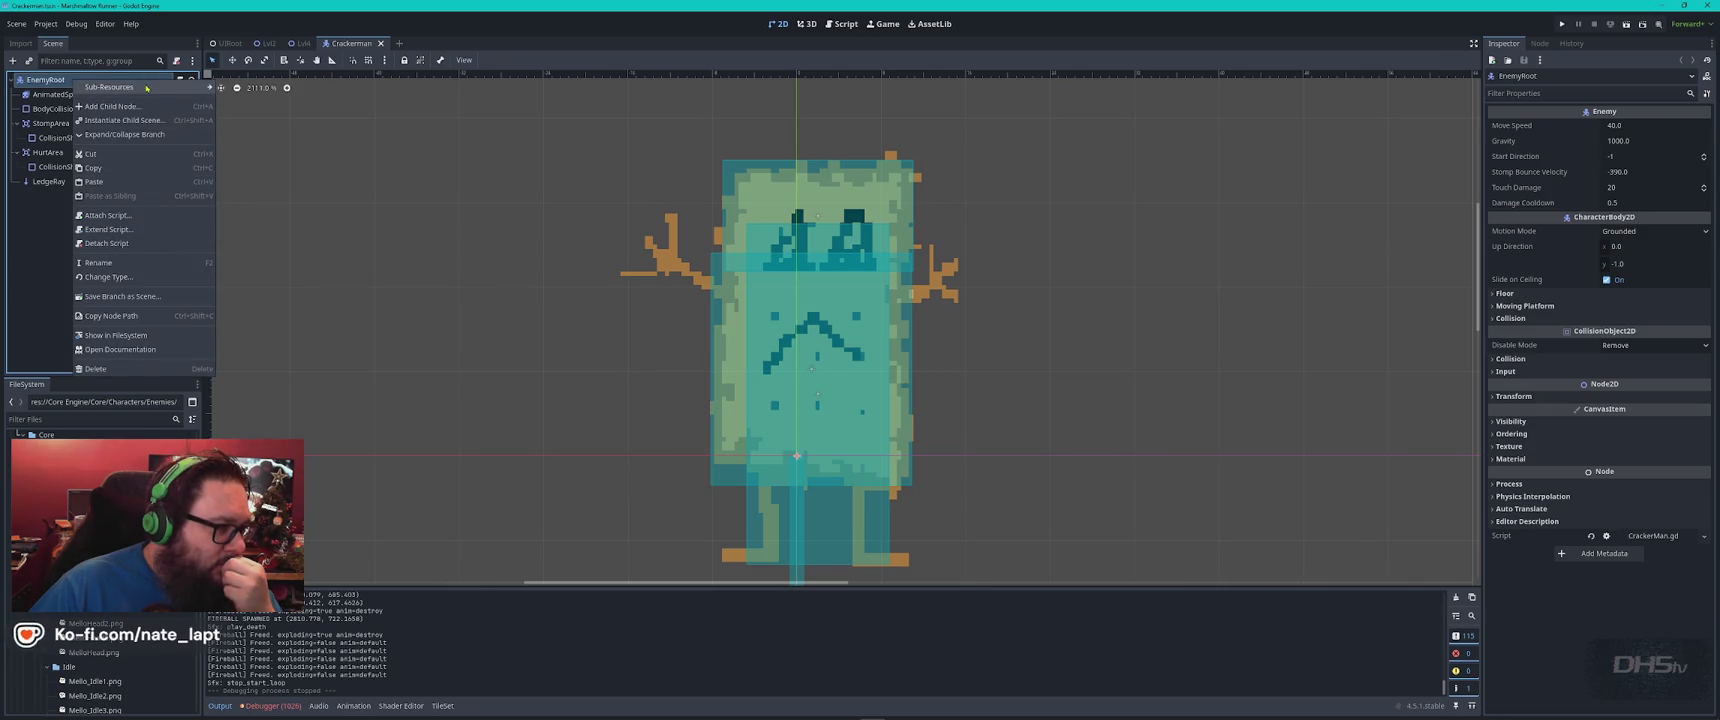
{"action": "mouse_move", "coordinate": [147, 96]}
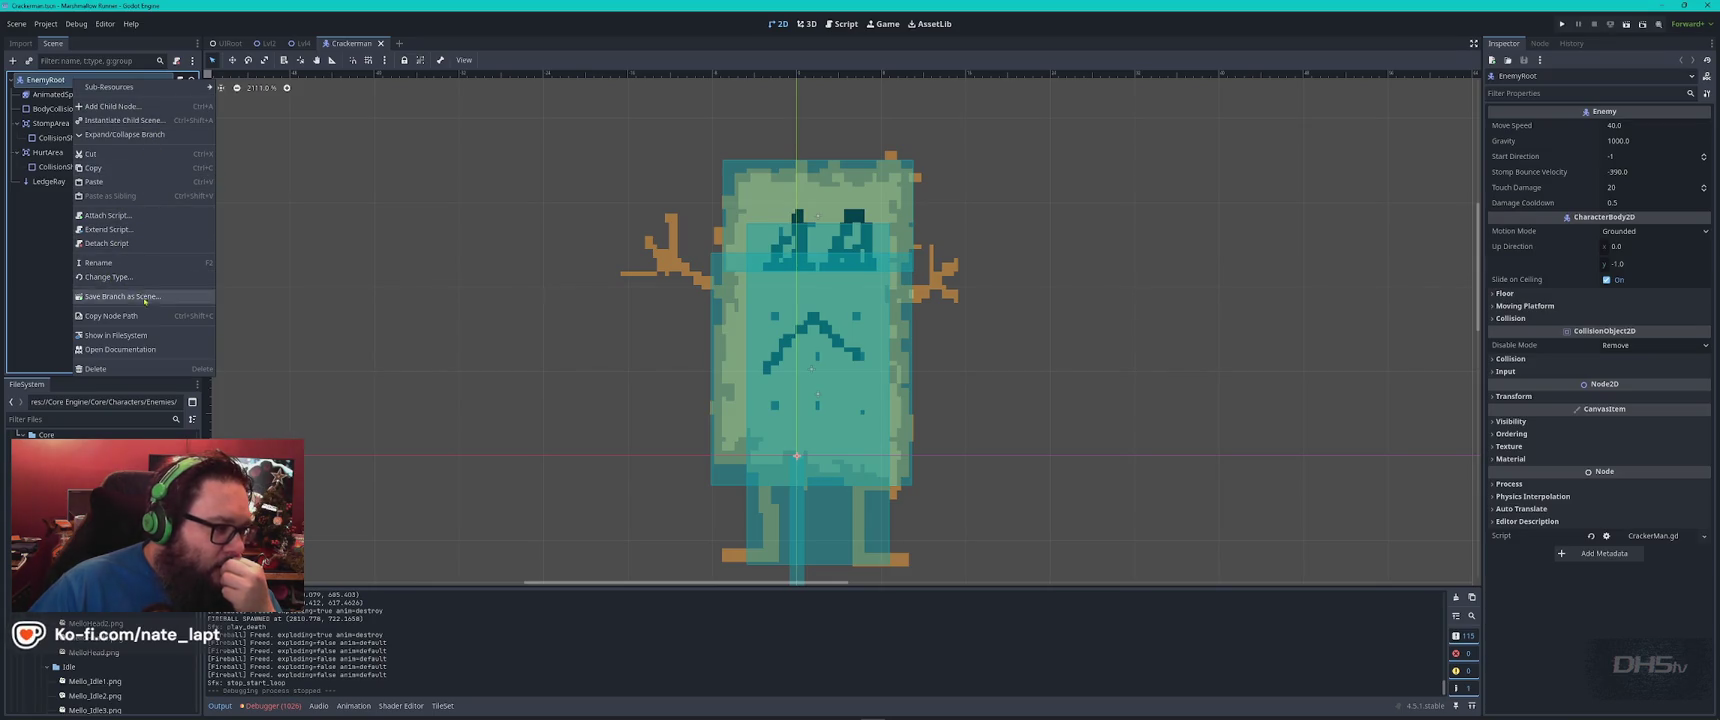
{"action": "left_click", "coordinate": [108, 277]}
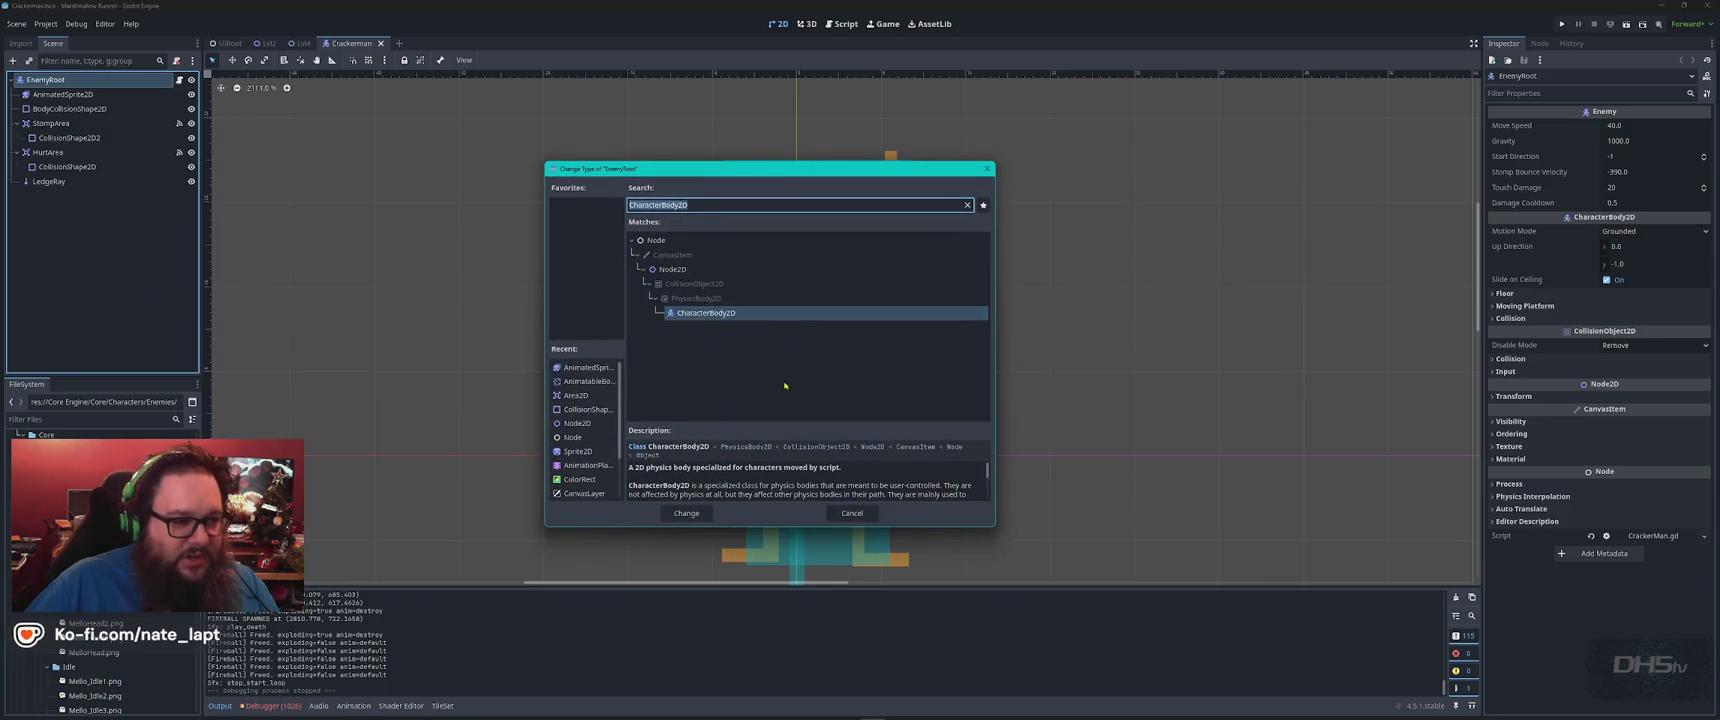
{"action": "key", "text": "Escape"}
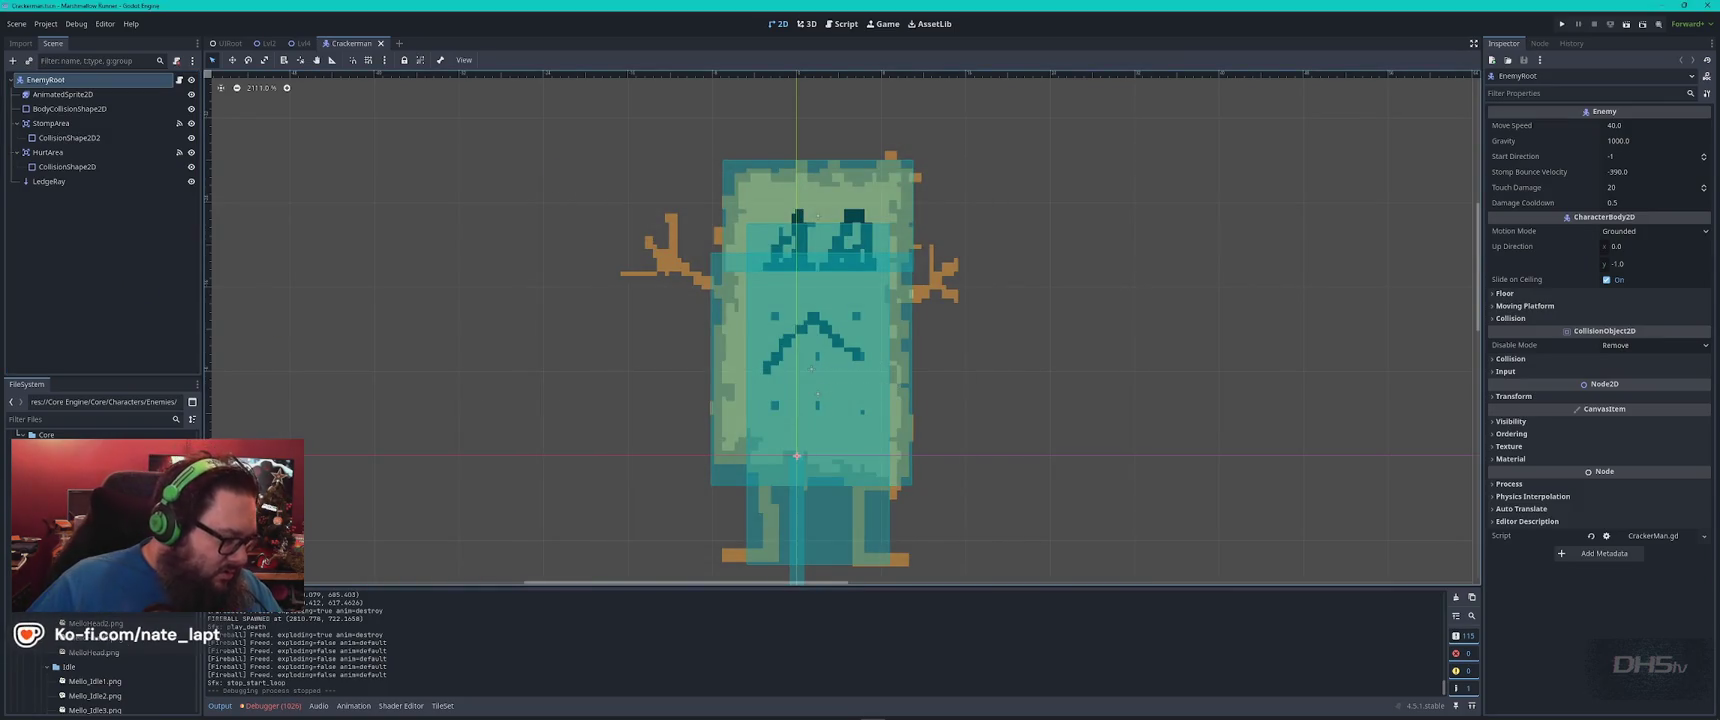
Create a new scene named blob with a CharacterBody2D root node
{"action": "right_click", "coordinate": [74, 681]}
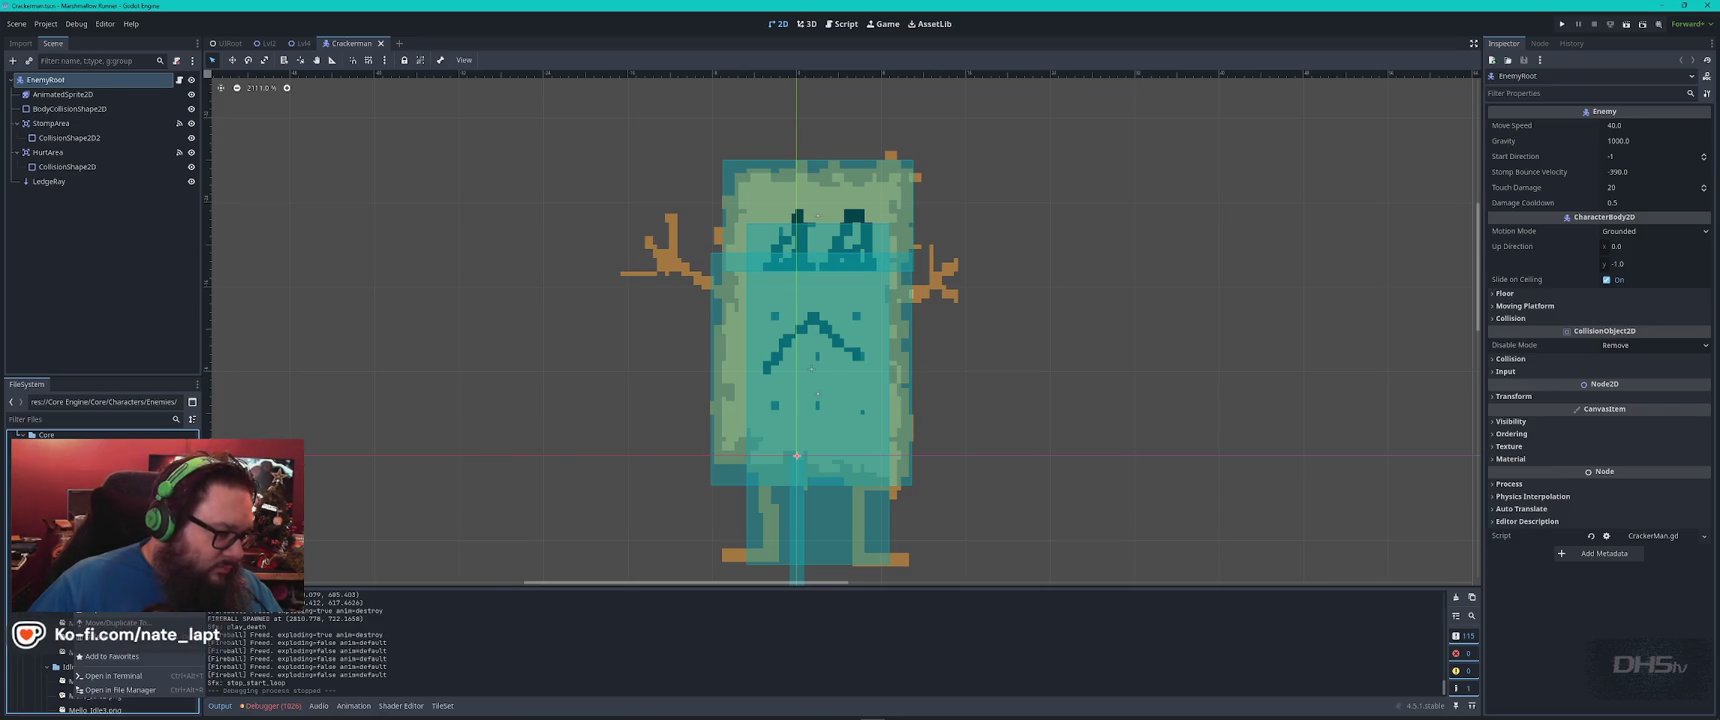
{"action": "left_click", "coordinate": [240, 560]}
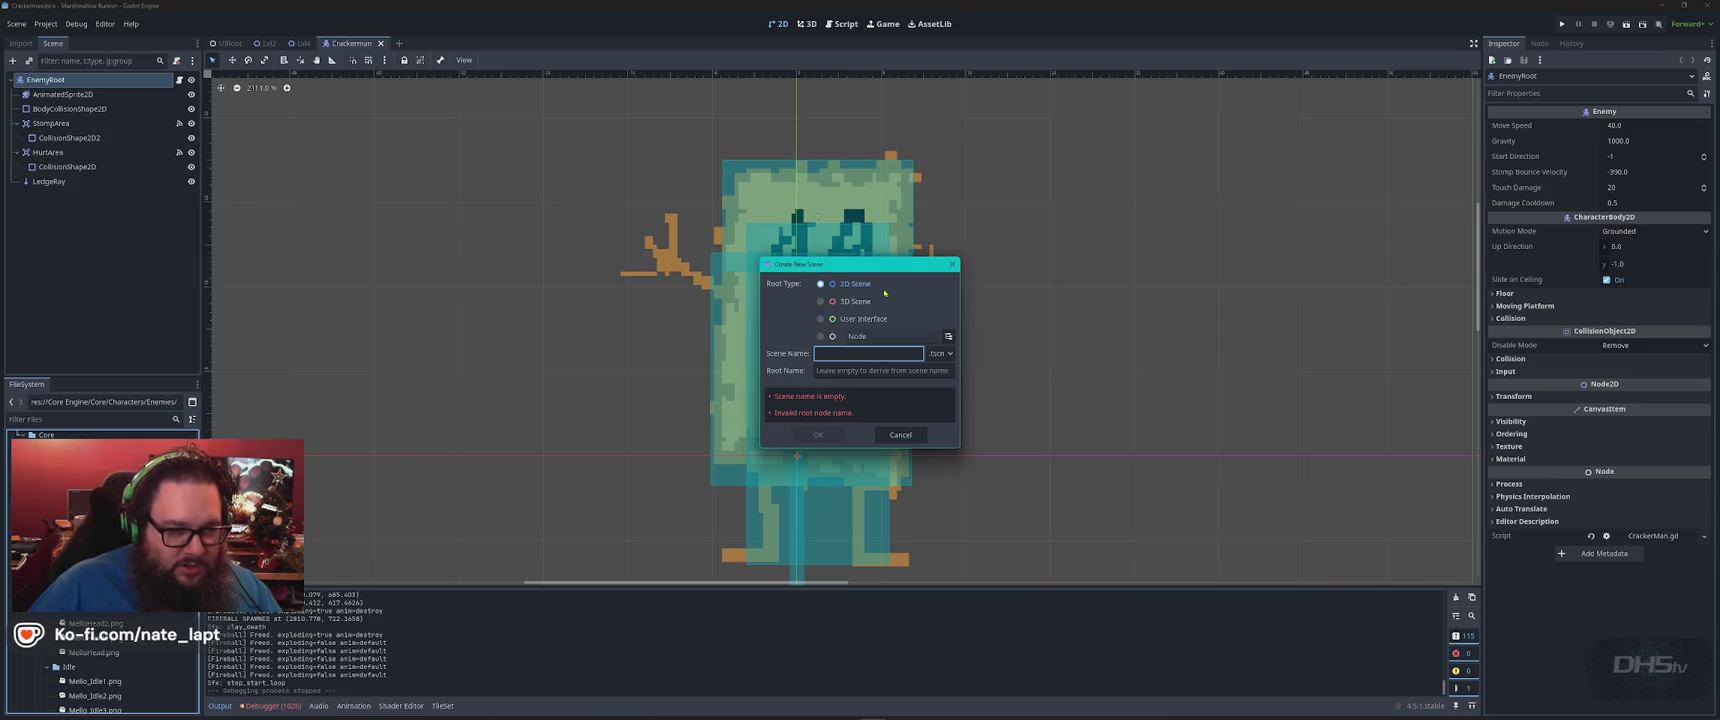
{"action": "left_click", "coordinate": [948, 336]}
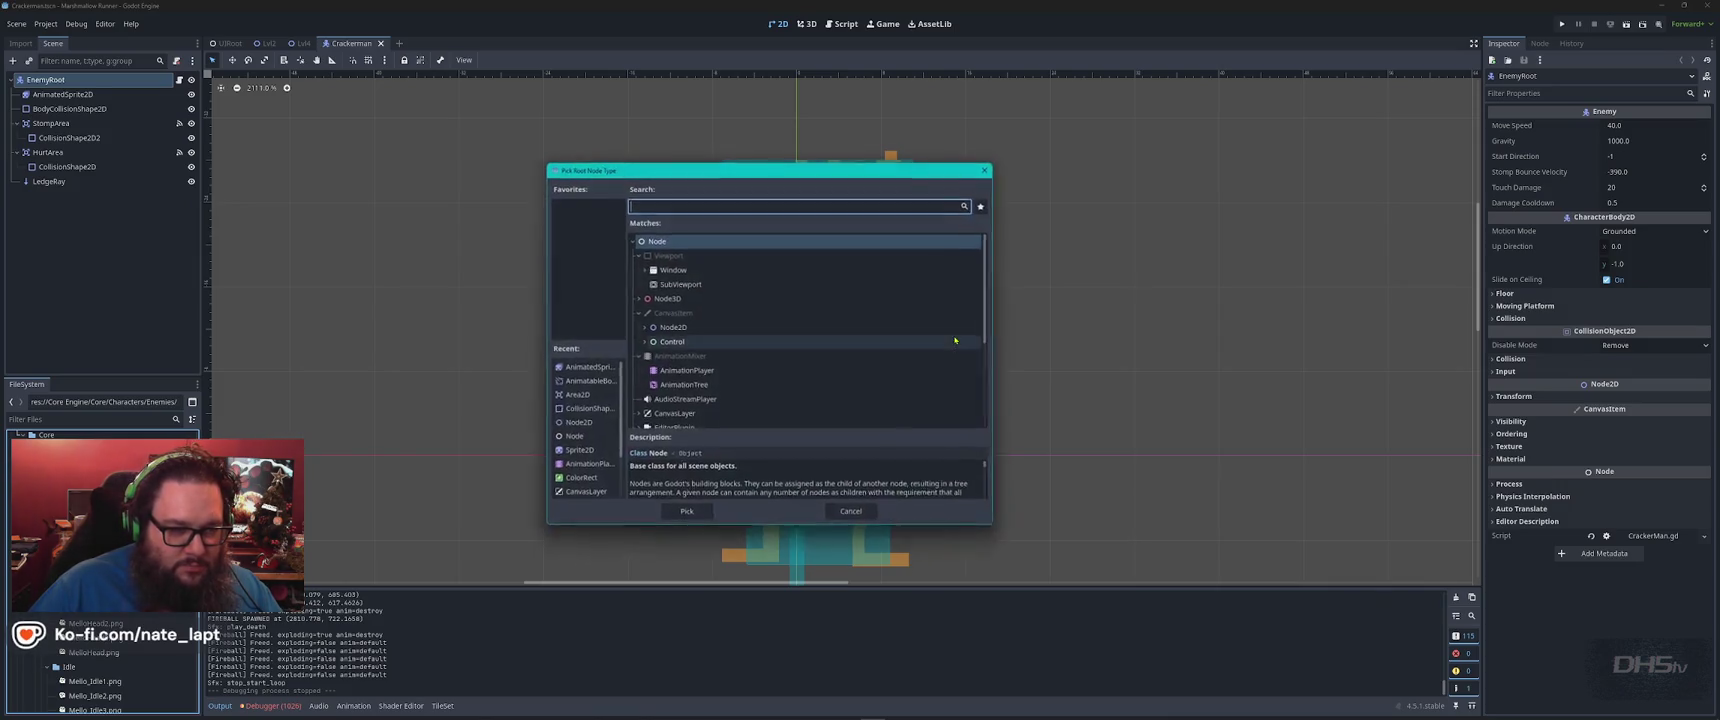
{"action": "type", "text": "charact"}
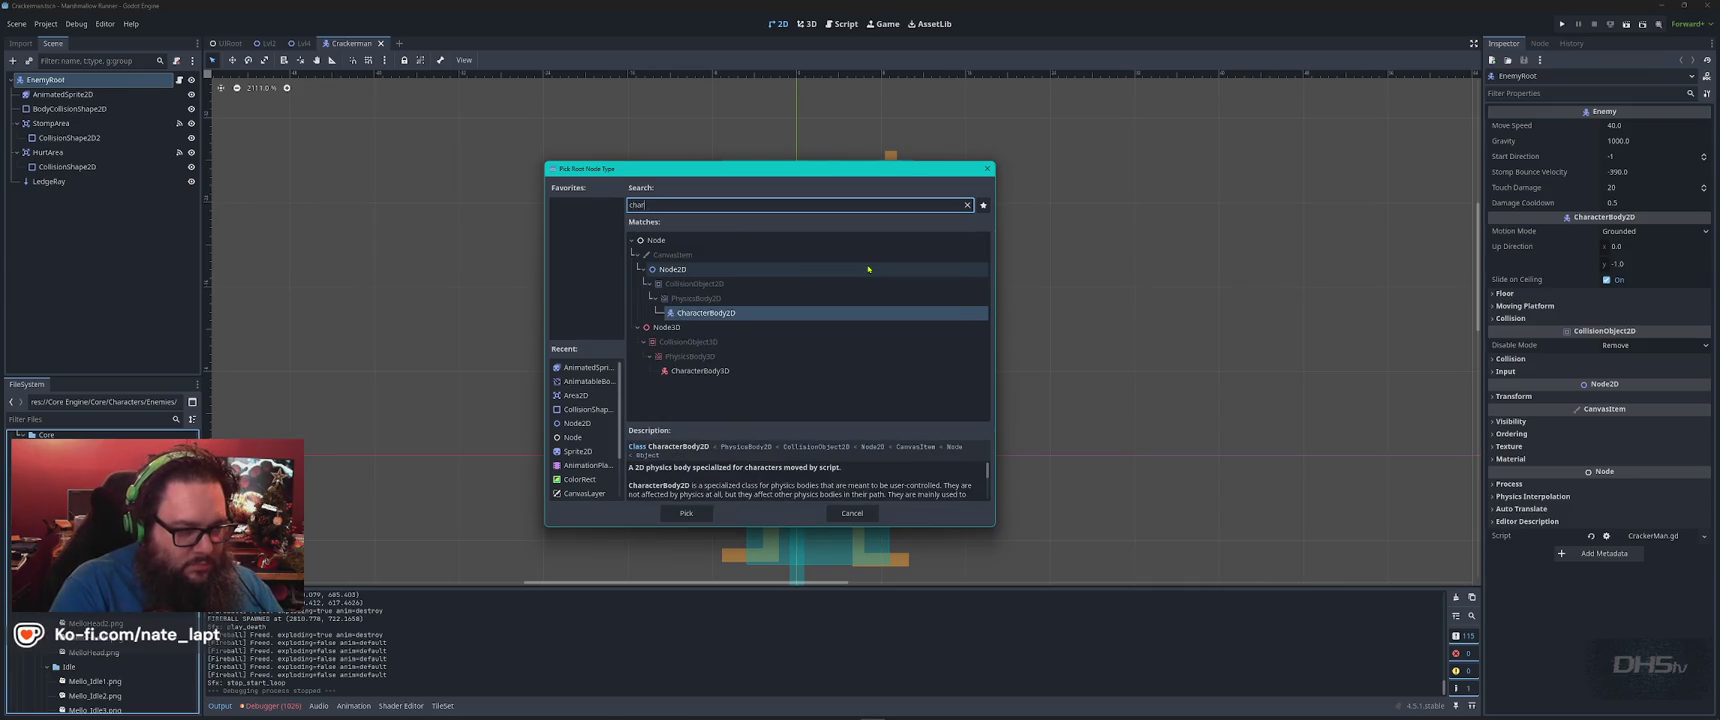
{"action": "double_click", "coordinate": [741, 314]}
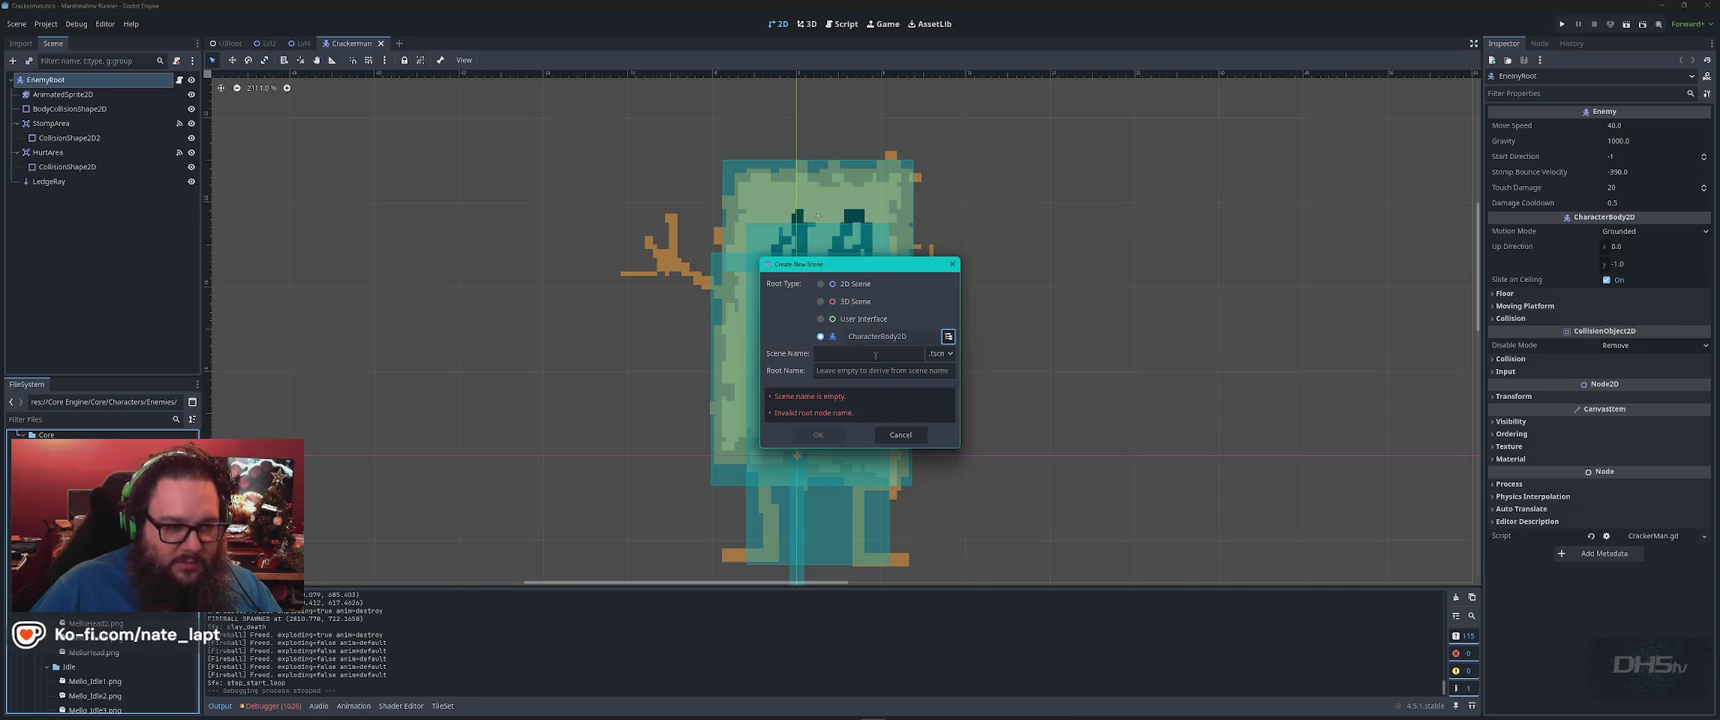
{"action": "left_click", "coordinate": [875, 355]}
{"action": "type", "text": "blob"}
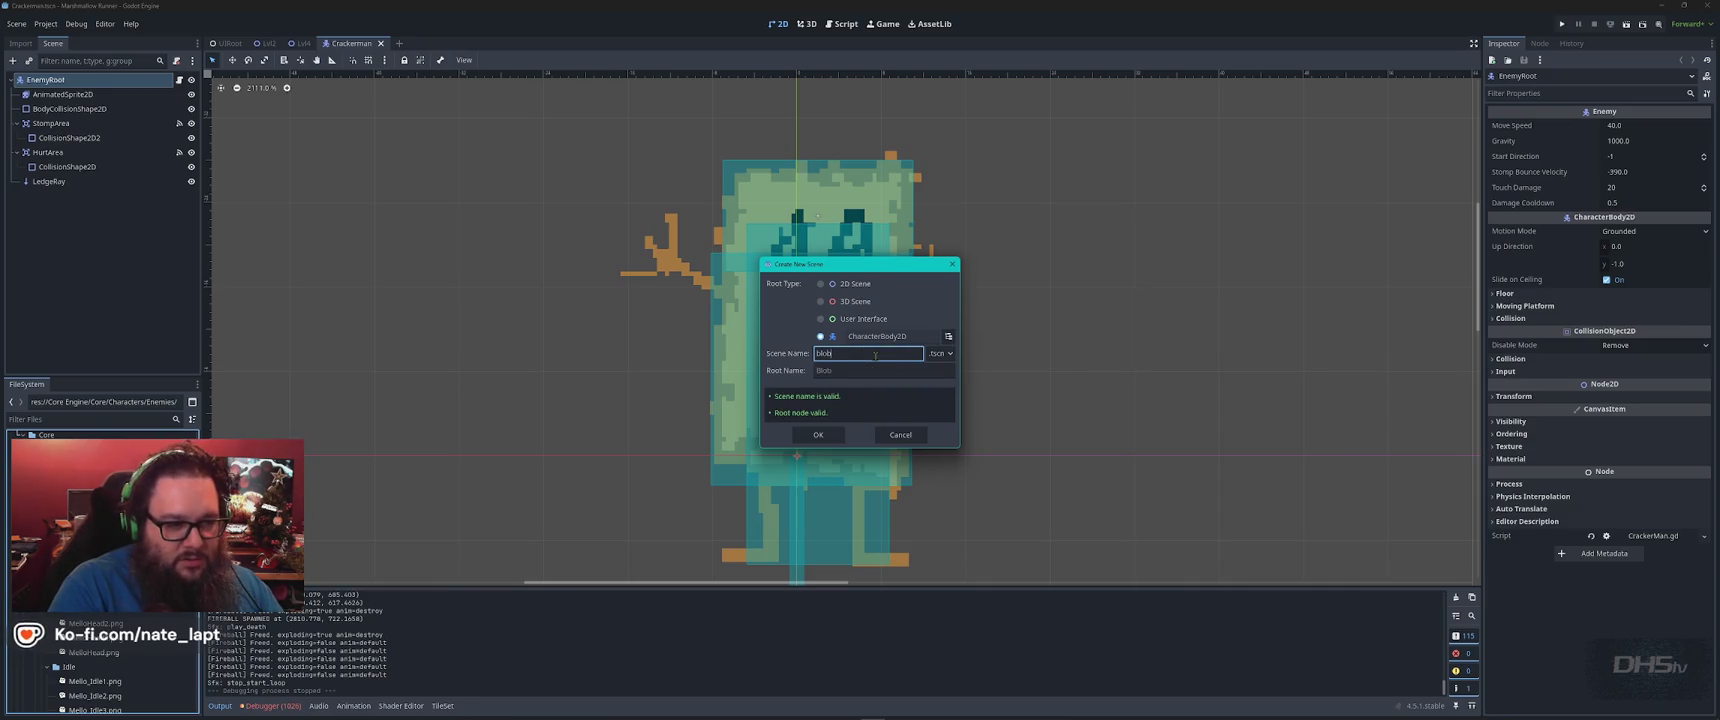
{"action": "key", "text": "Return"}
{"action": "left_click", "coordinate": [52, 84]}
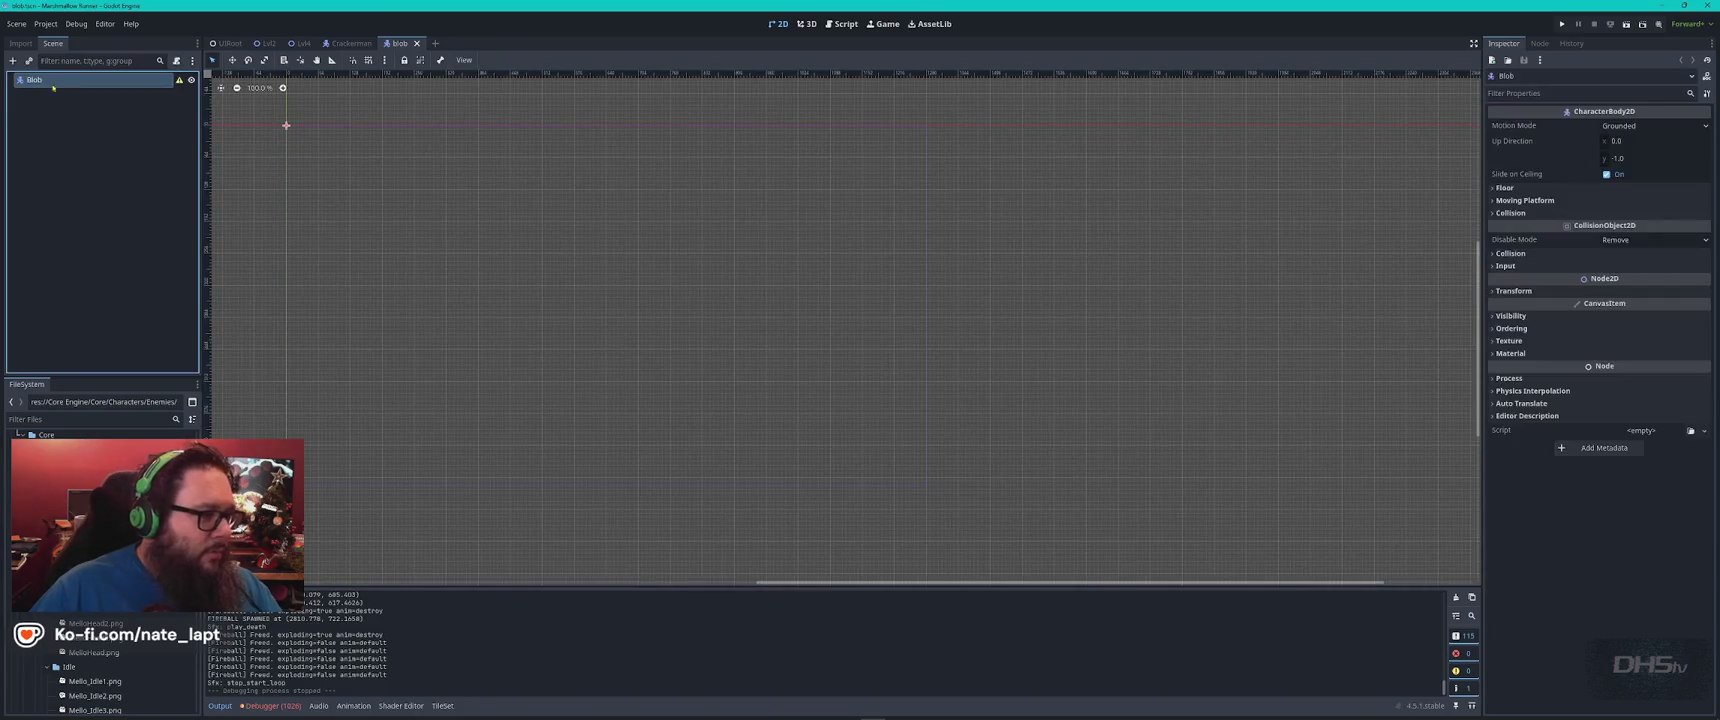
{"action": "left_click", "coordinate": [355, 45]}
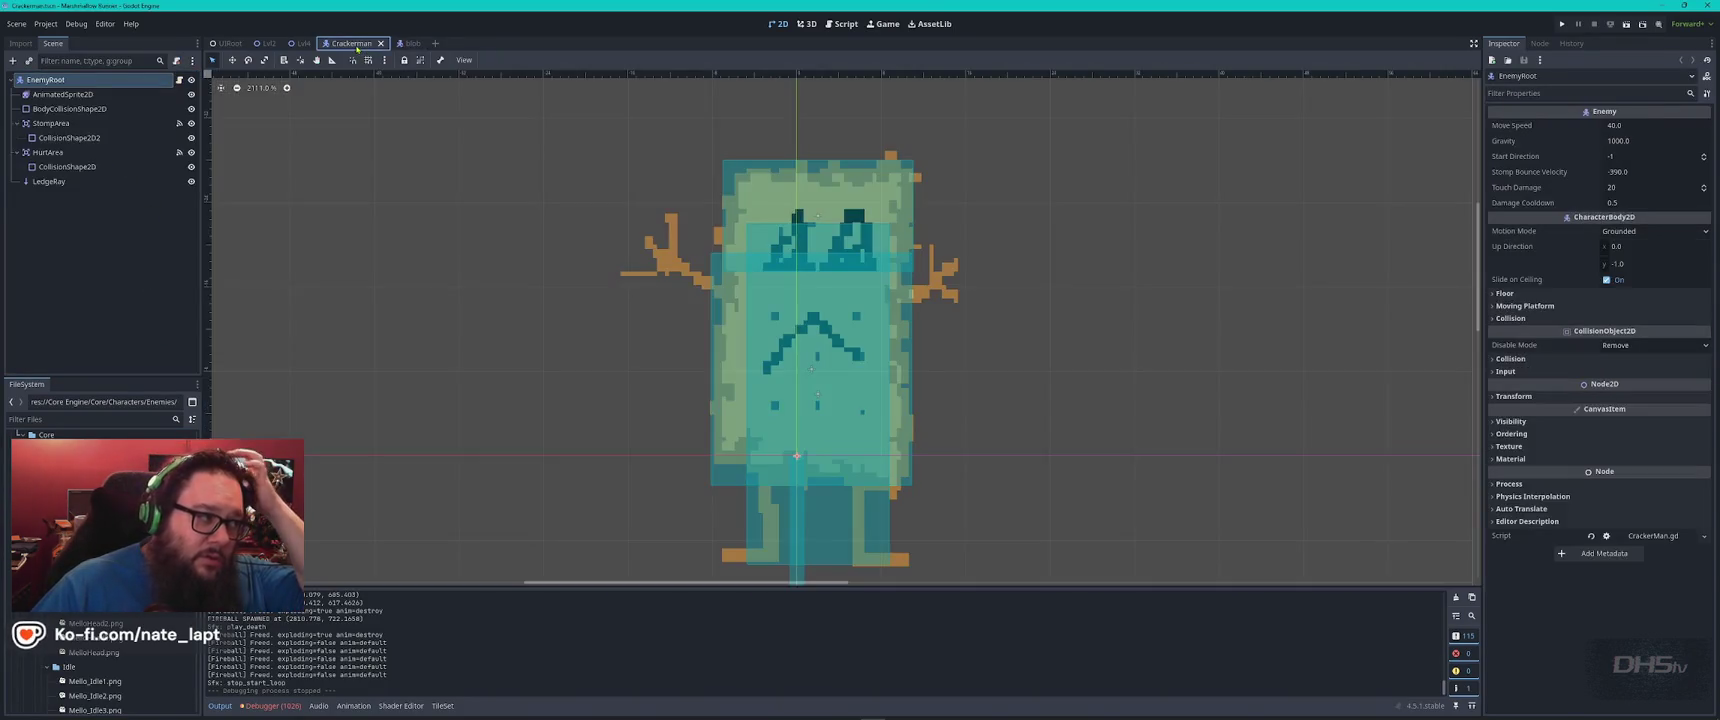
{"action": "left_click", "coordinate": [400, 43]}
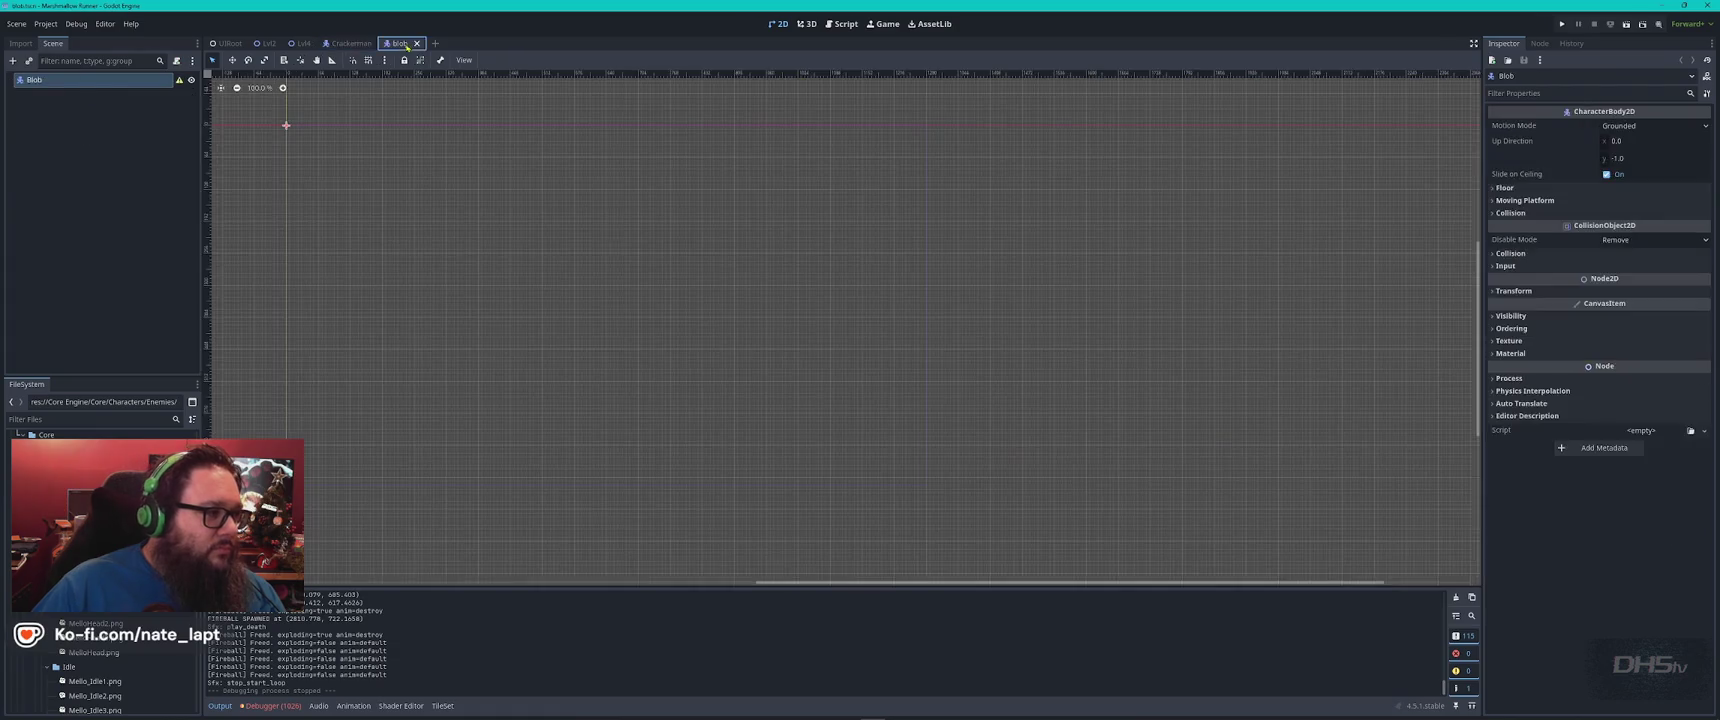
Add an AnimatedSprite2D child node under the Blob root
{"action": "right_click", "coordinate": [101, 78]}
{"action": "left_click", "coordinate": [144, 90]}
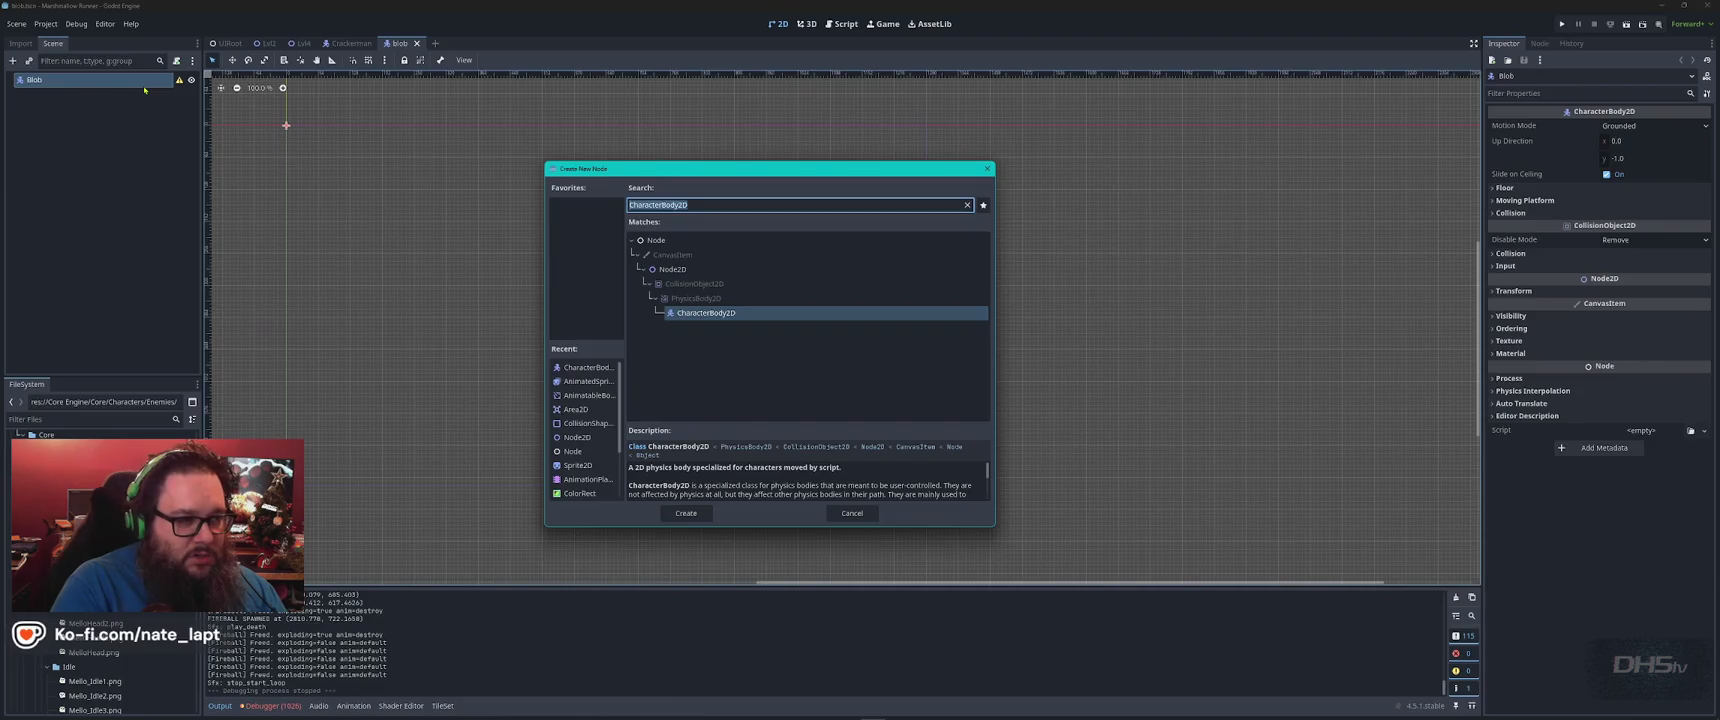
{"action": "type", "text": "anima"}
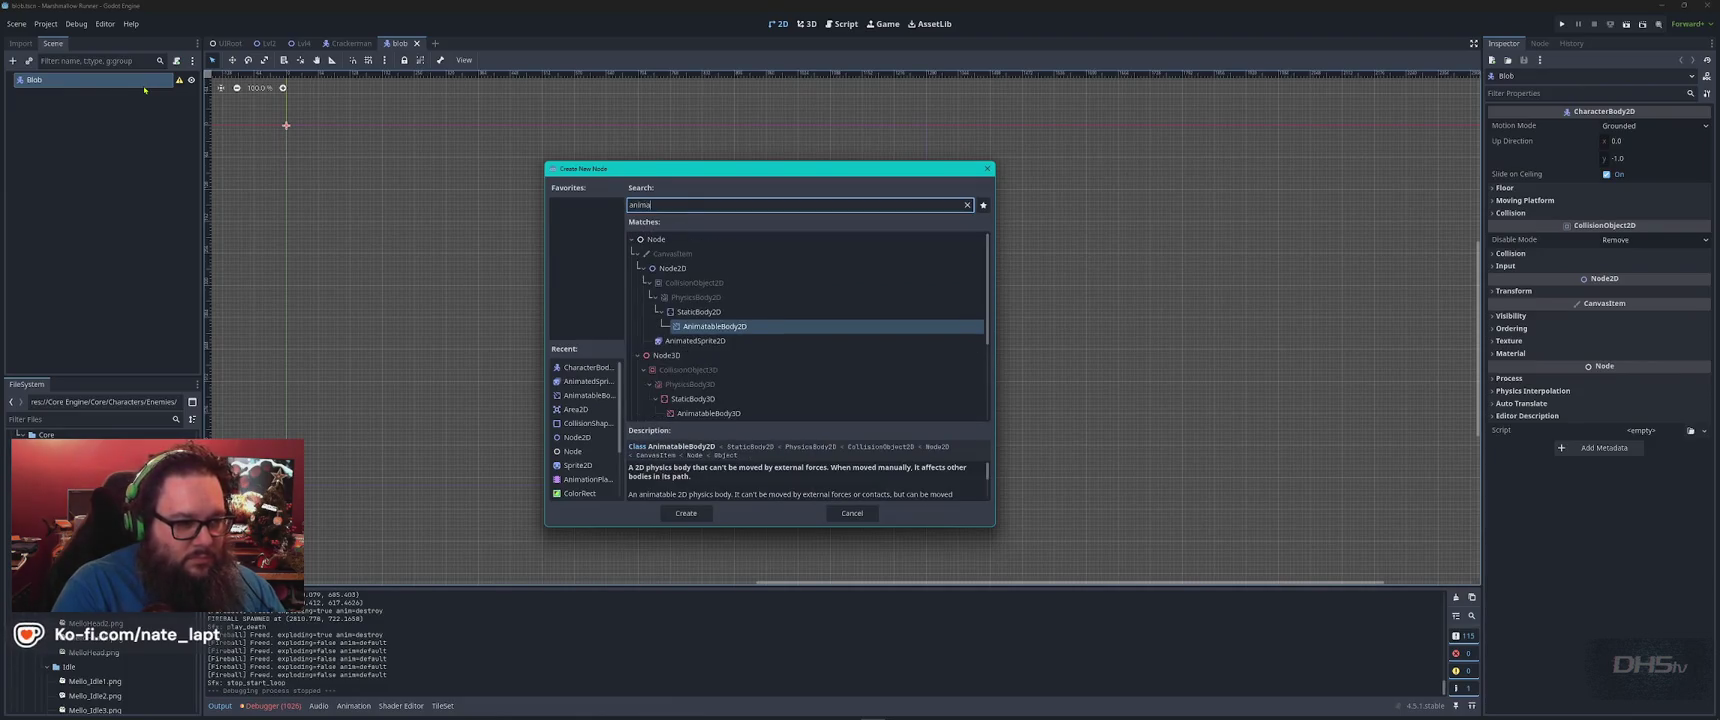
{"action": "type", "text": "te"}
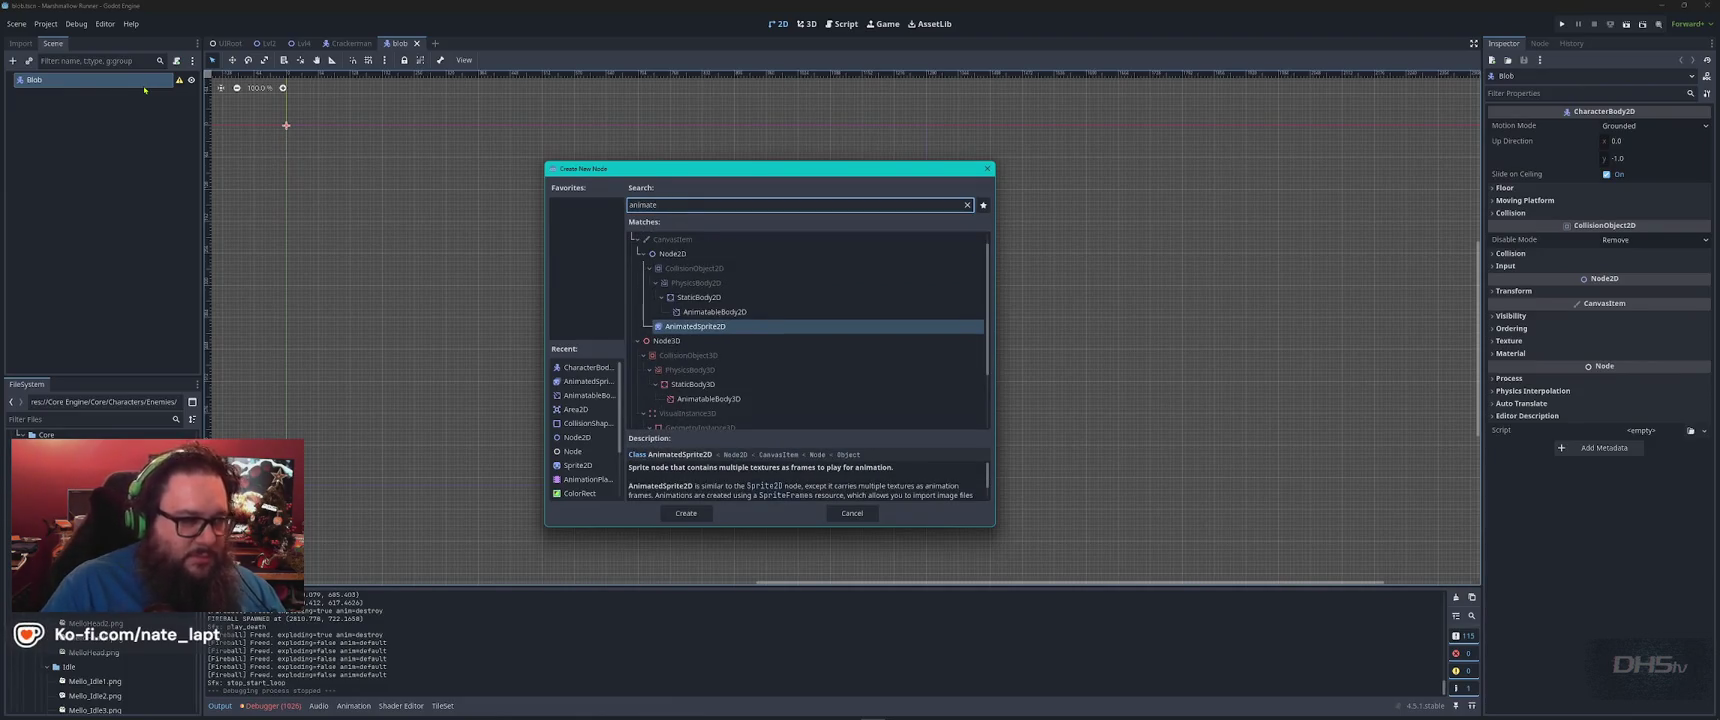
{"action": "key", "text": "Return"}
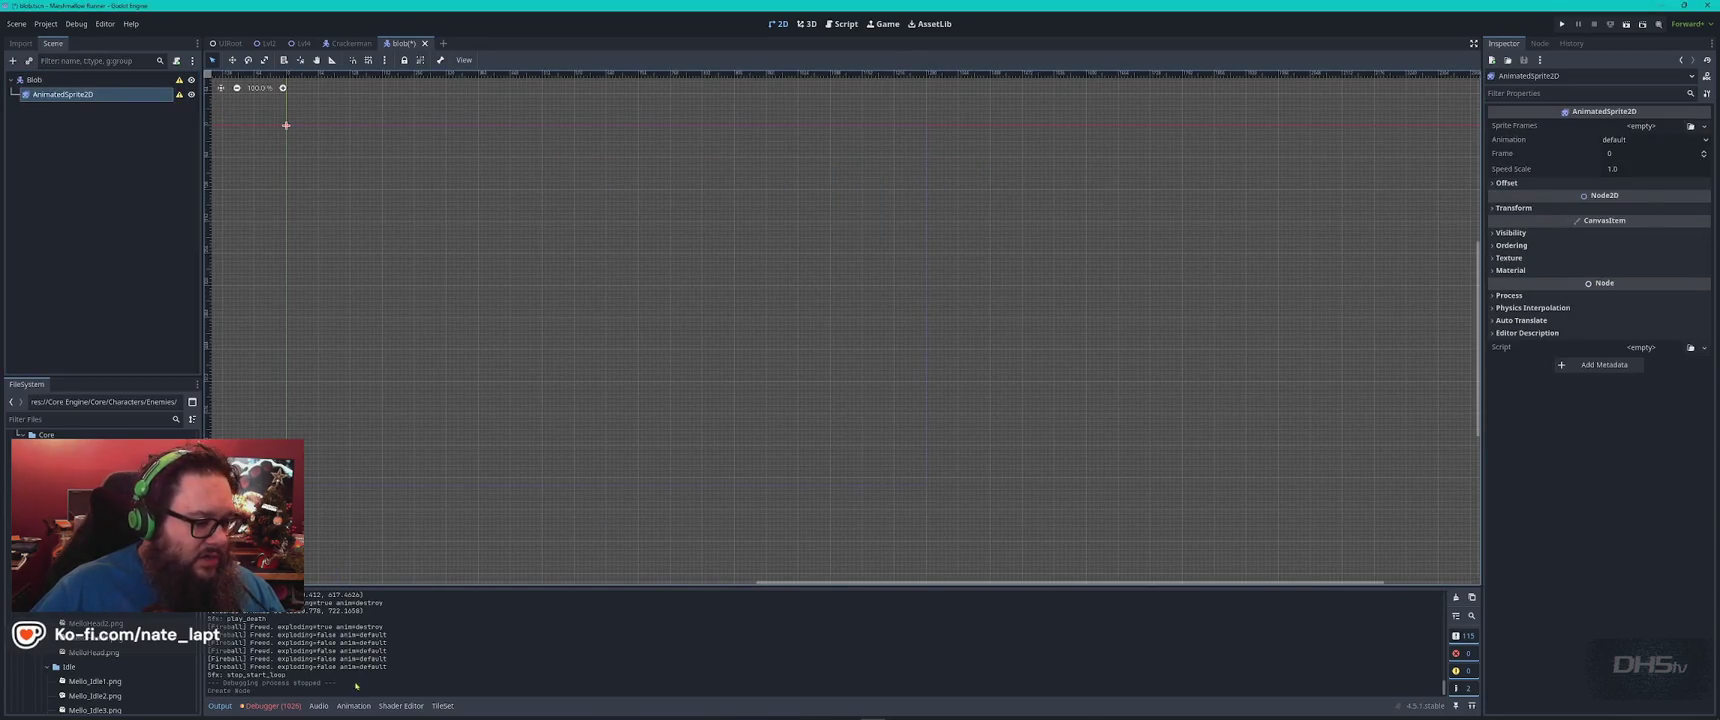
Compare with Crackerman's animated sprite frames, then open the blob sprite's Sprite Frames options
{"action": "left_click", "coordinate": [353, 705]}
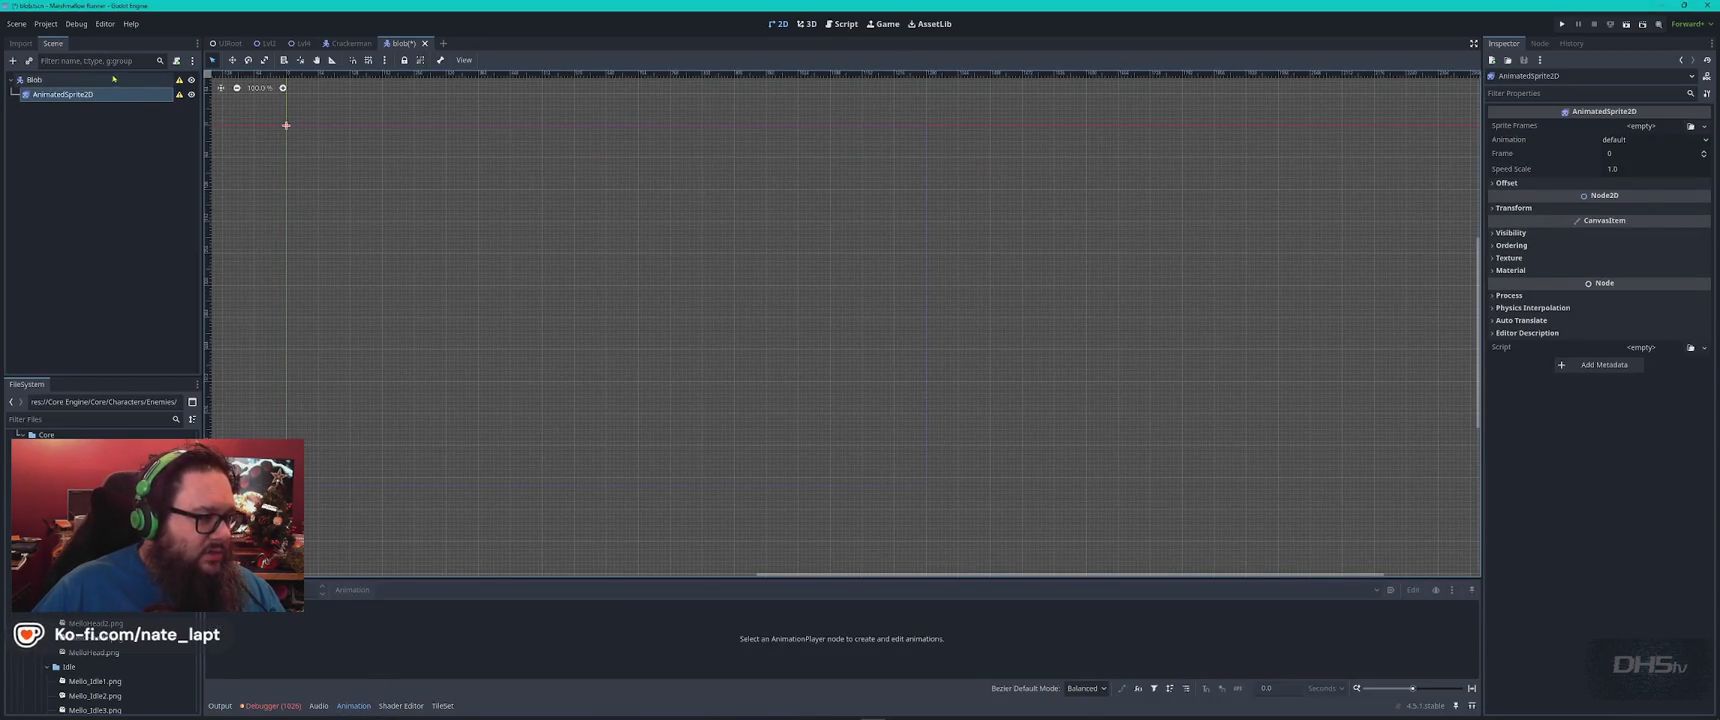
{"action": "left_click", "coordinate": [349, 43]}
{"action": "left_click", "coordinate": [106, 93]}
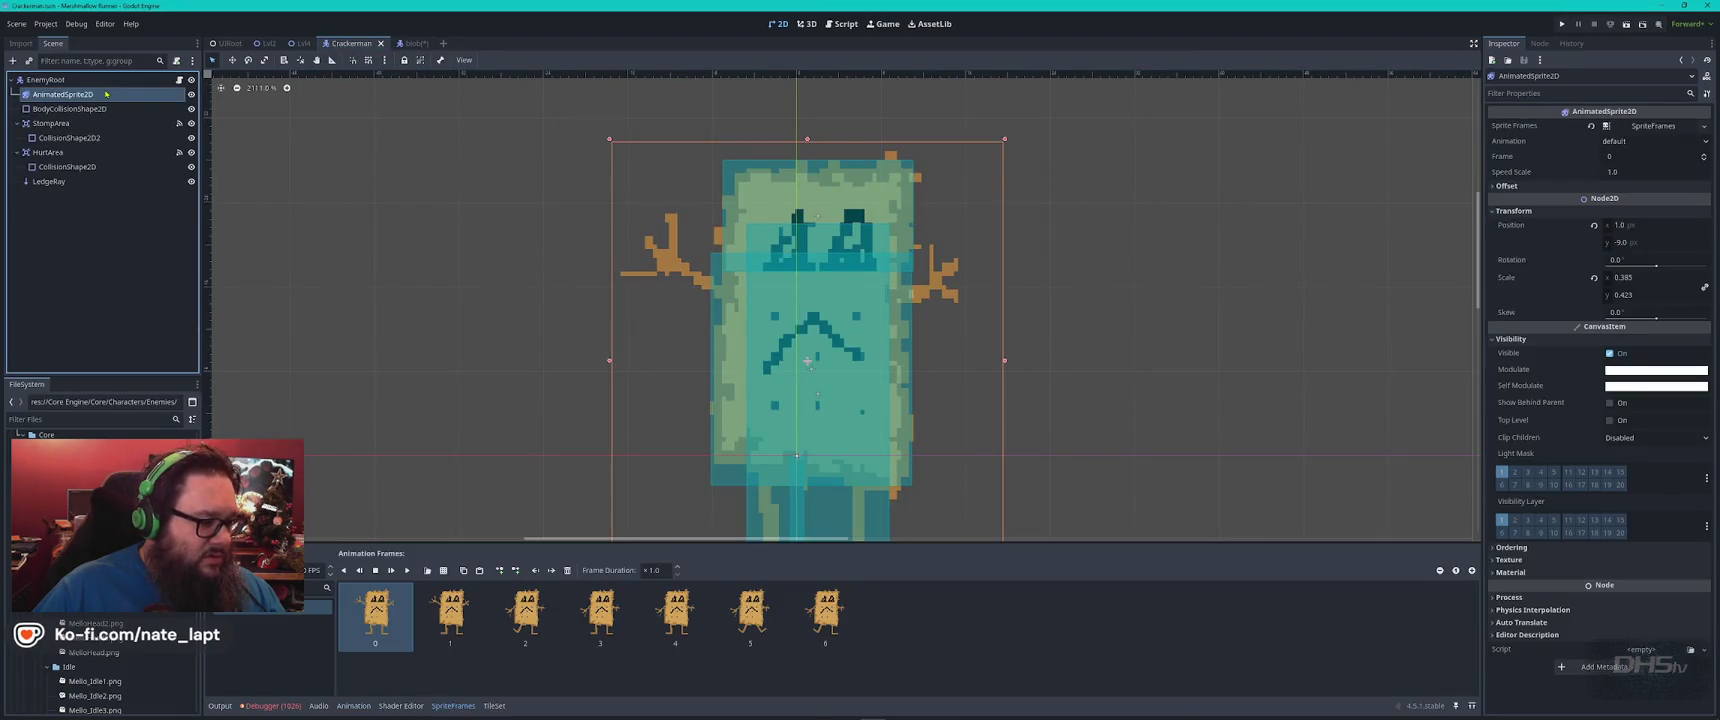
{"action": "left_click", "coordinate": [405, 43]}
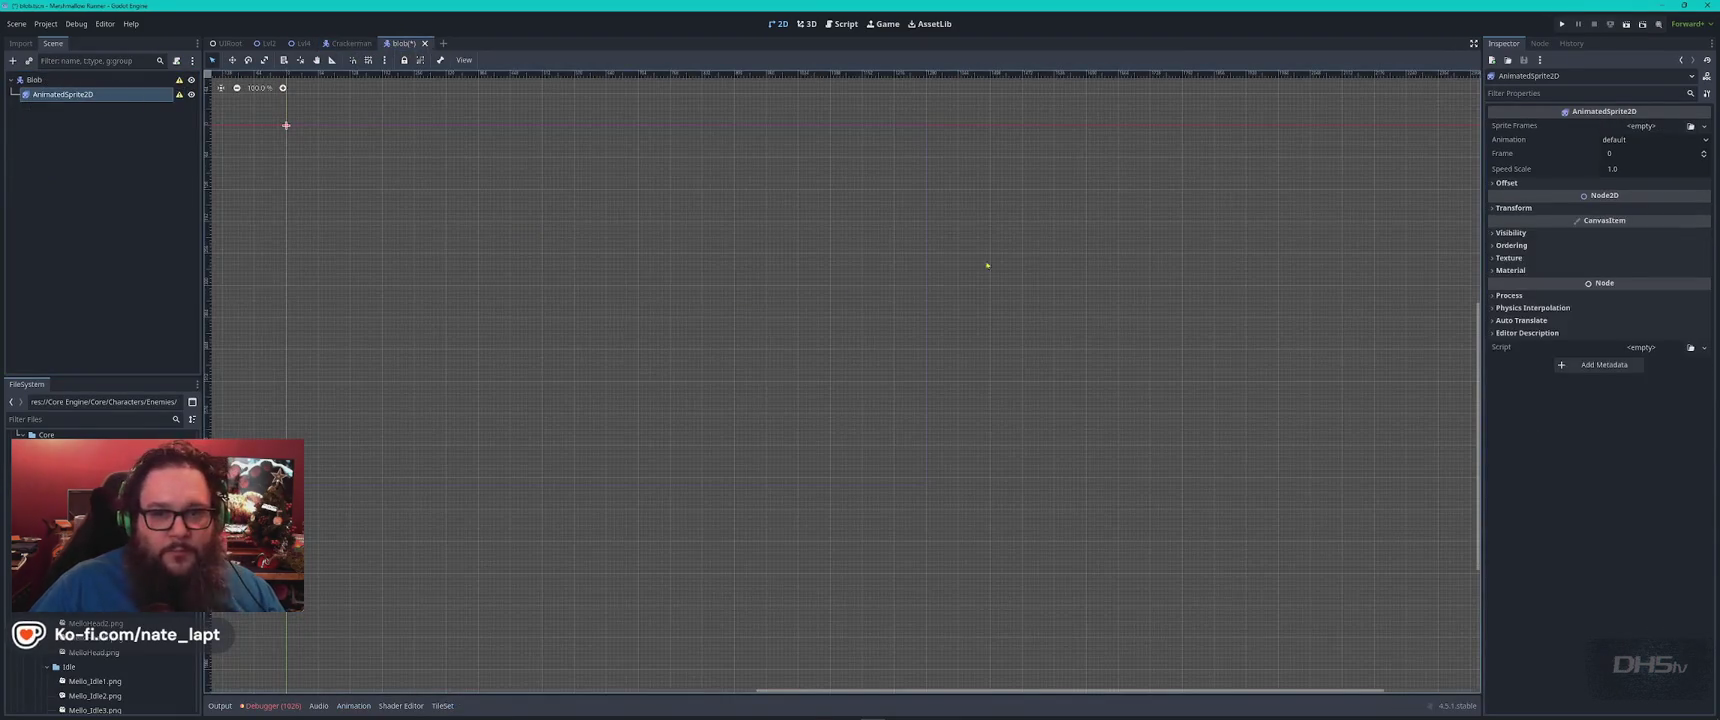
{"action": "left_click", "coordinate": [1704, 126]}
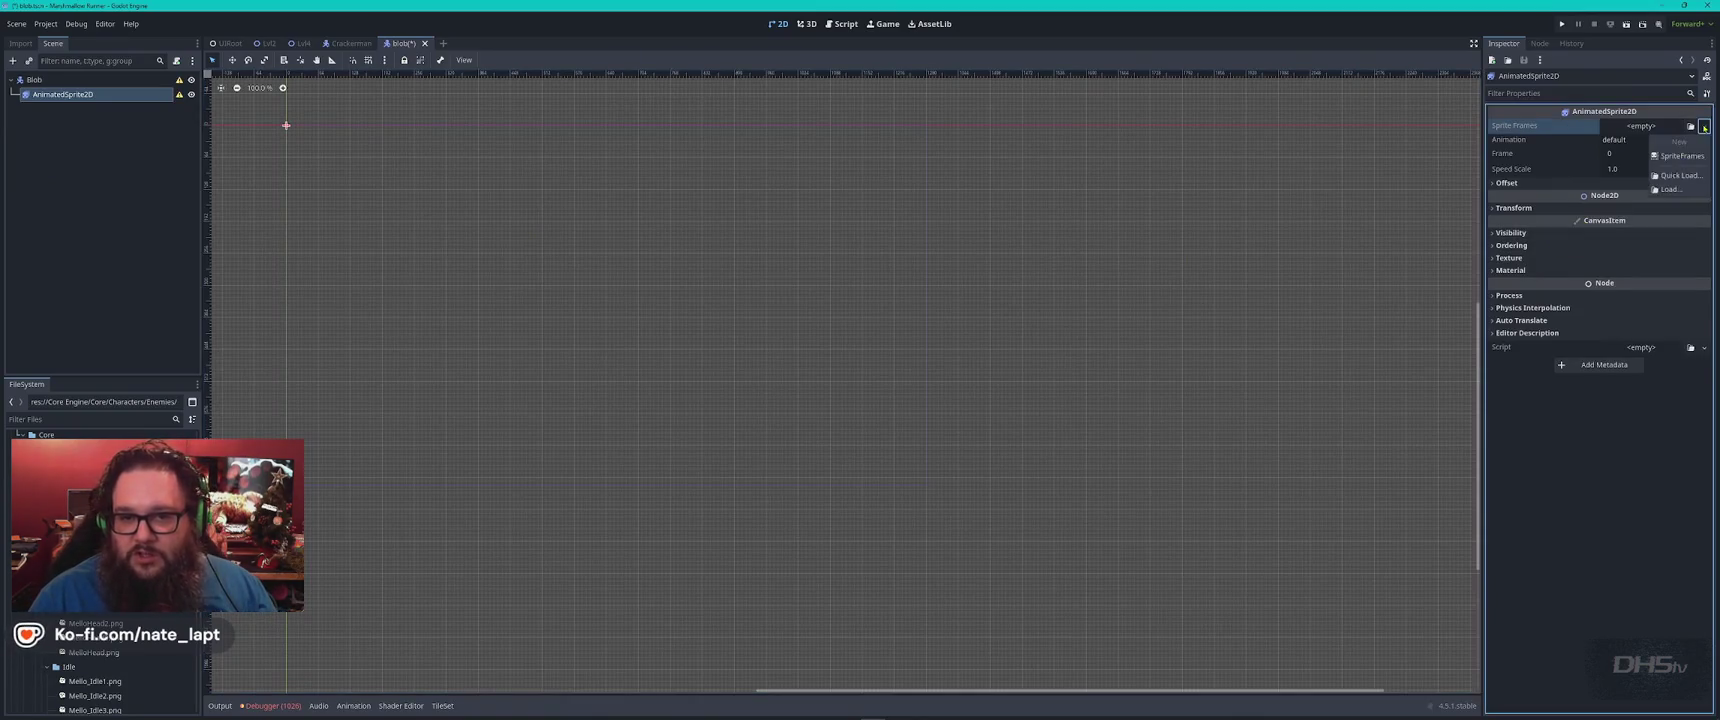
Assign a new SpriteFrames resource to the blob sprite and choose to add frames from a sprite sheet
{"action": "left_click", "coordinate": [1684, 156]}
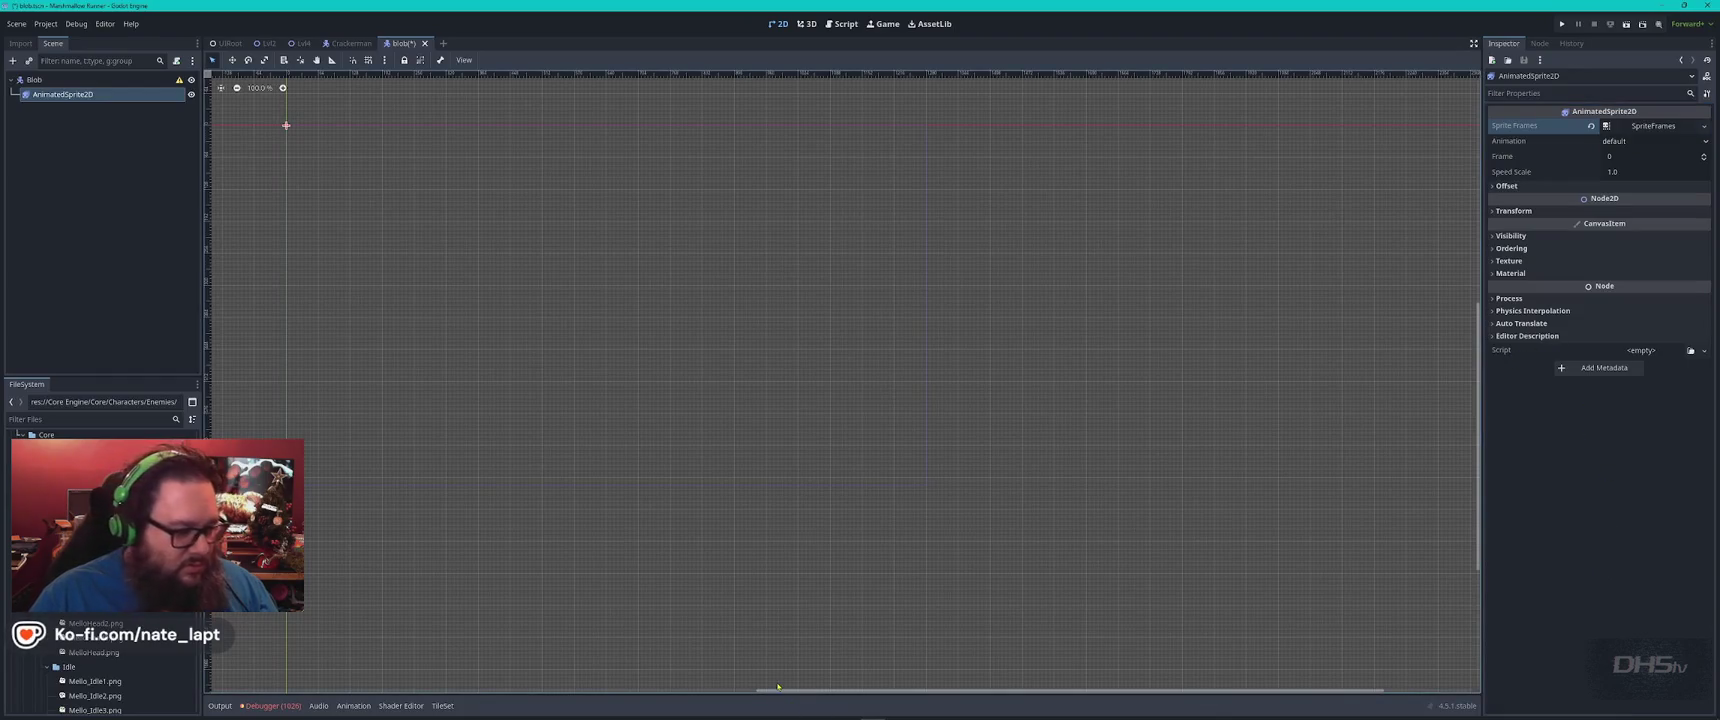
{"action": "left_click", "coordinate": [353, 706]}
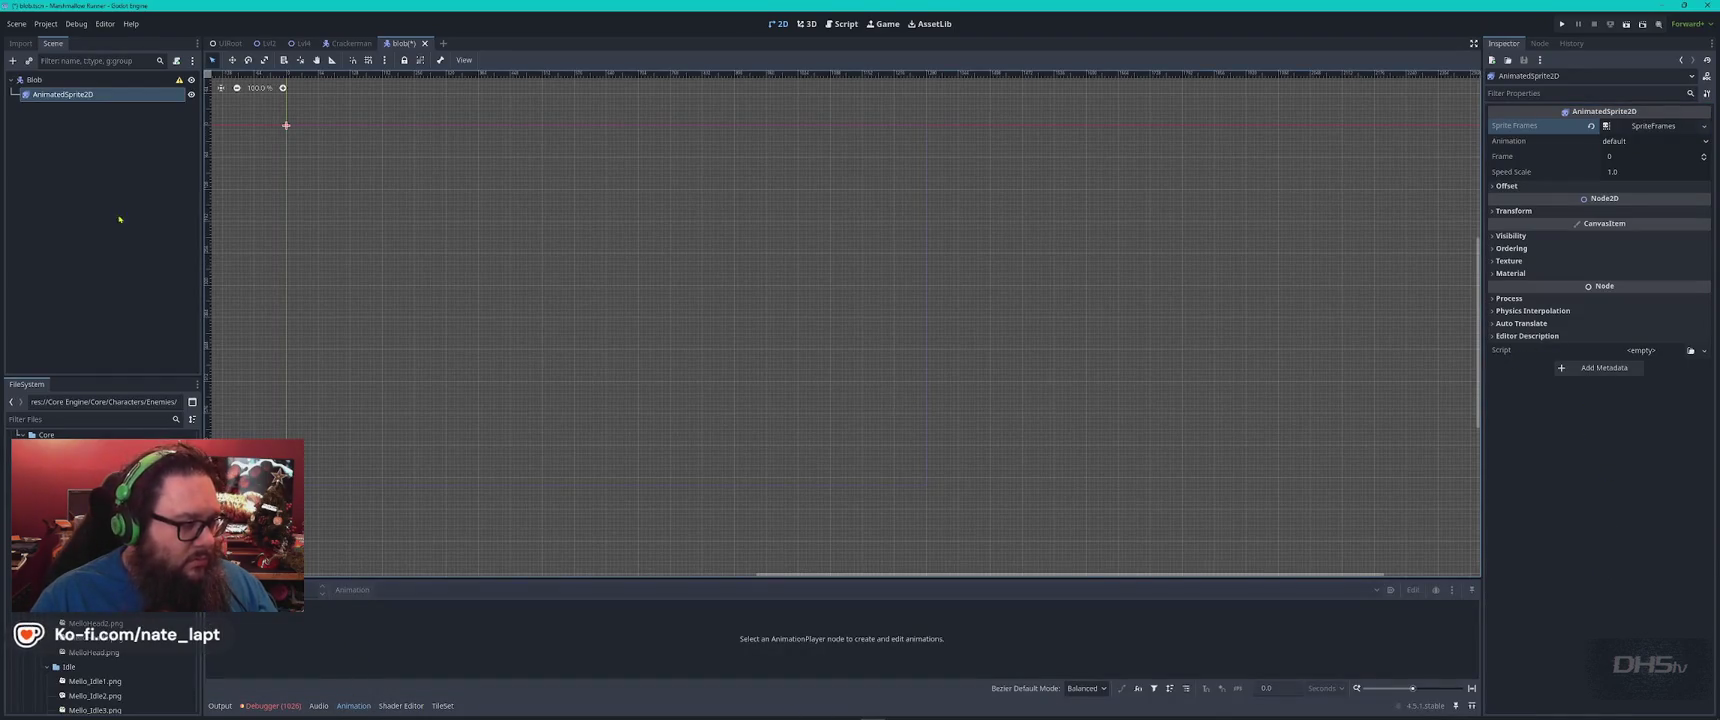
{"action": "left_click", "coordinate": [1705, 127]}
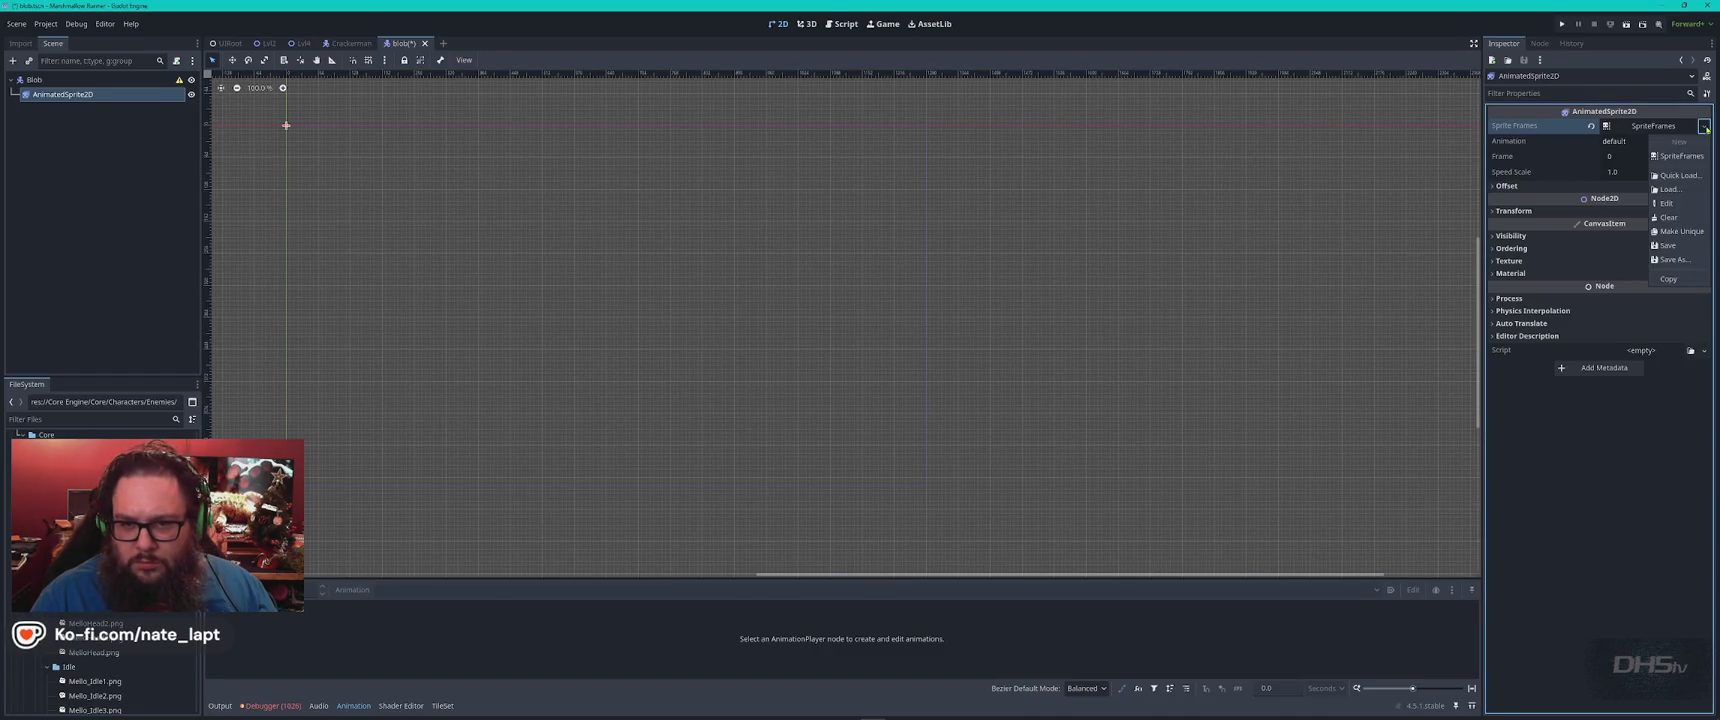
{"action": "left_click", "coordinate": [1705, 127]}
{"action": "left_click", "coordinate": [1672, 128]}
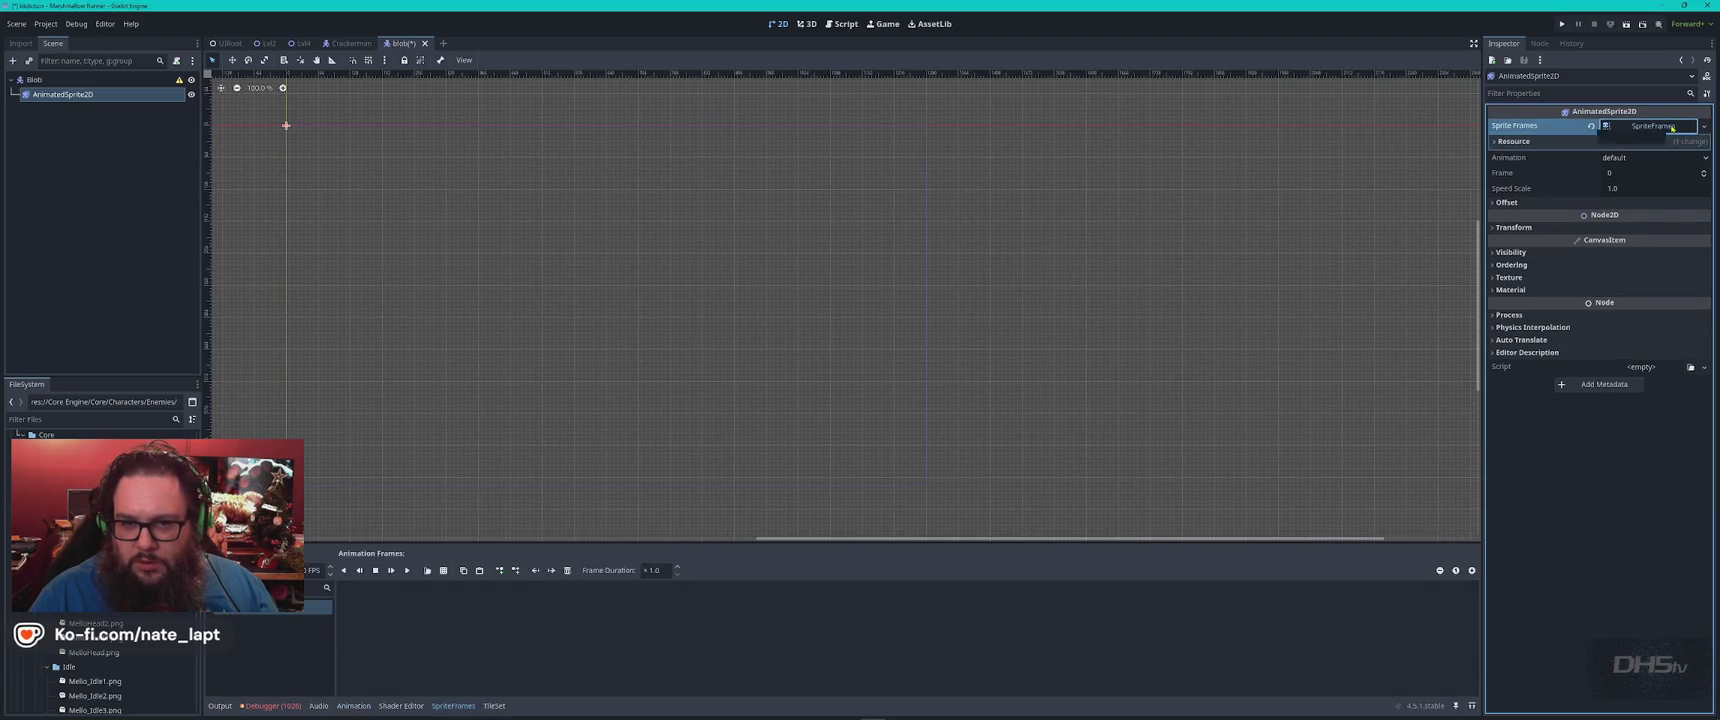
{"action": "left_click", "coordinate": [1672, 128]}
{"action": "left_click", "coordinate": [1672, 128]}
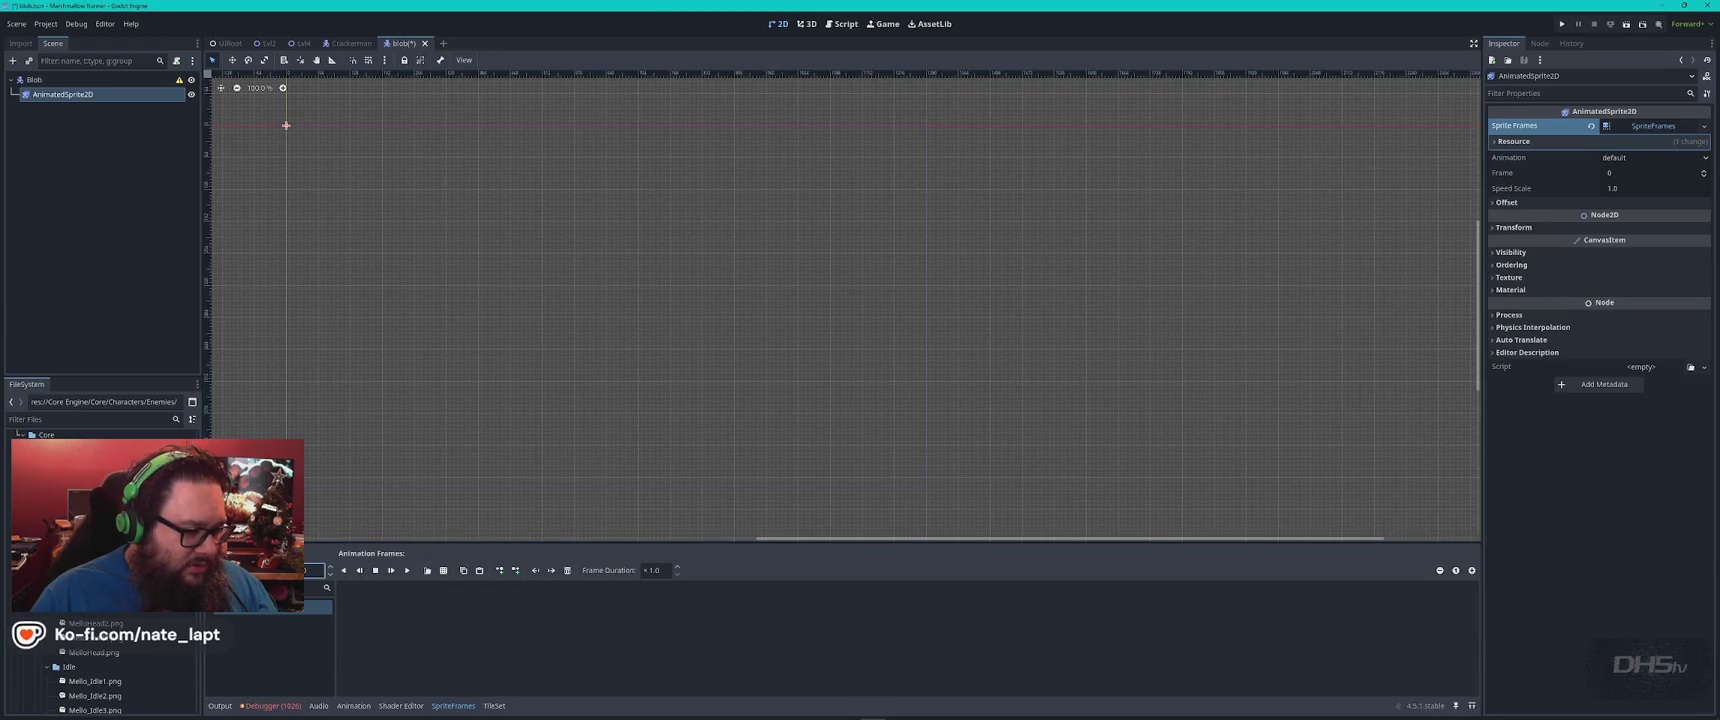
{"action": "left_click", "coordinate": [425, 577]}
{"action": "left_click", "coordinate": [445, 570]}
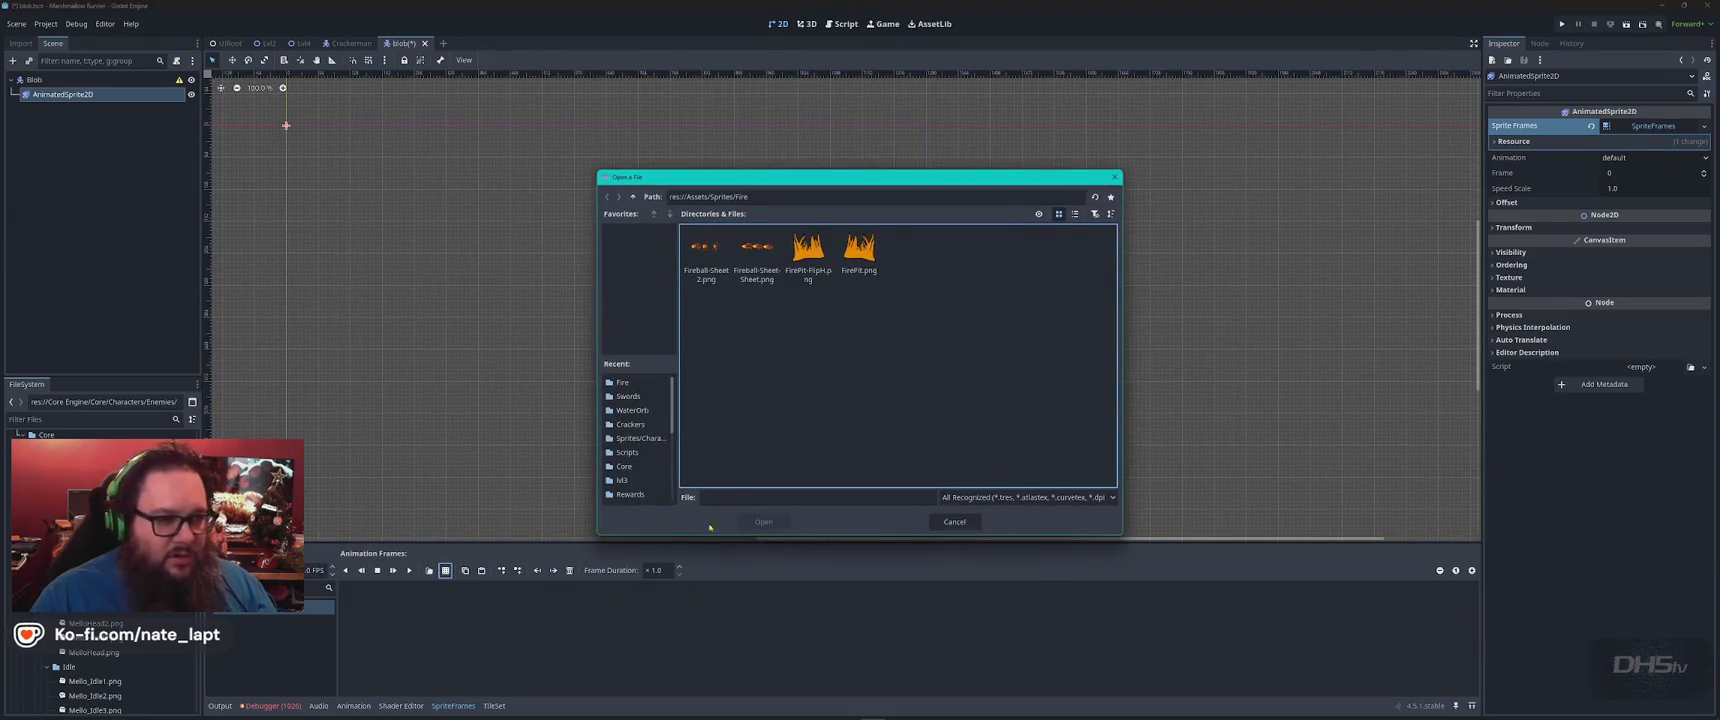
Close the file picker, check the sheet's location in File Explorer, and reopen the picker
{"action": "key", "text": "Escape"}
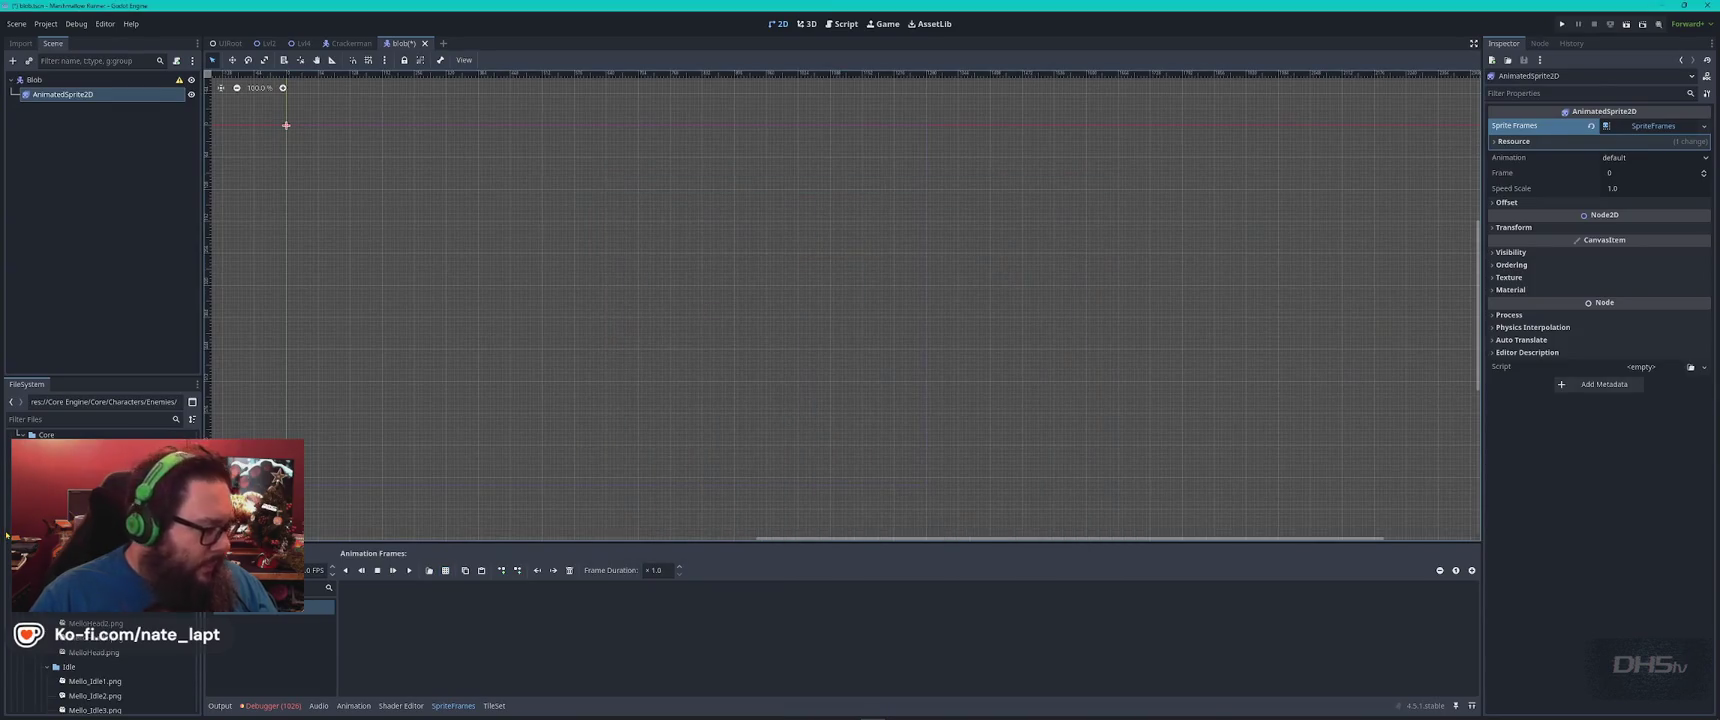
{"action": "scroll", "coordinate": [100, 670], "scroll_direction": "up", "scroll_amount": 1}
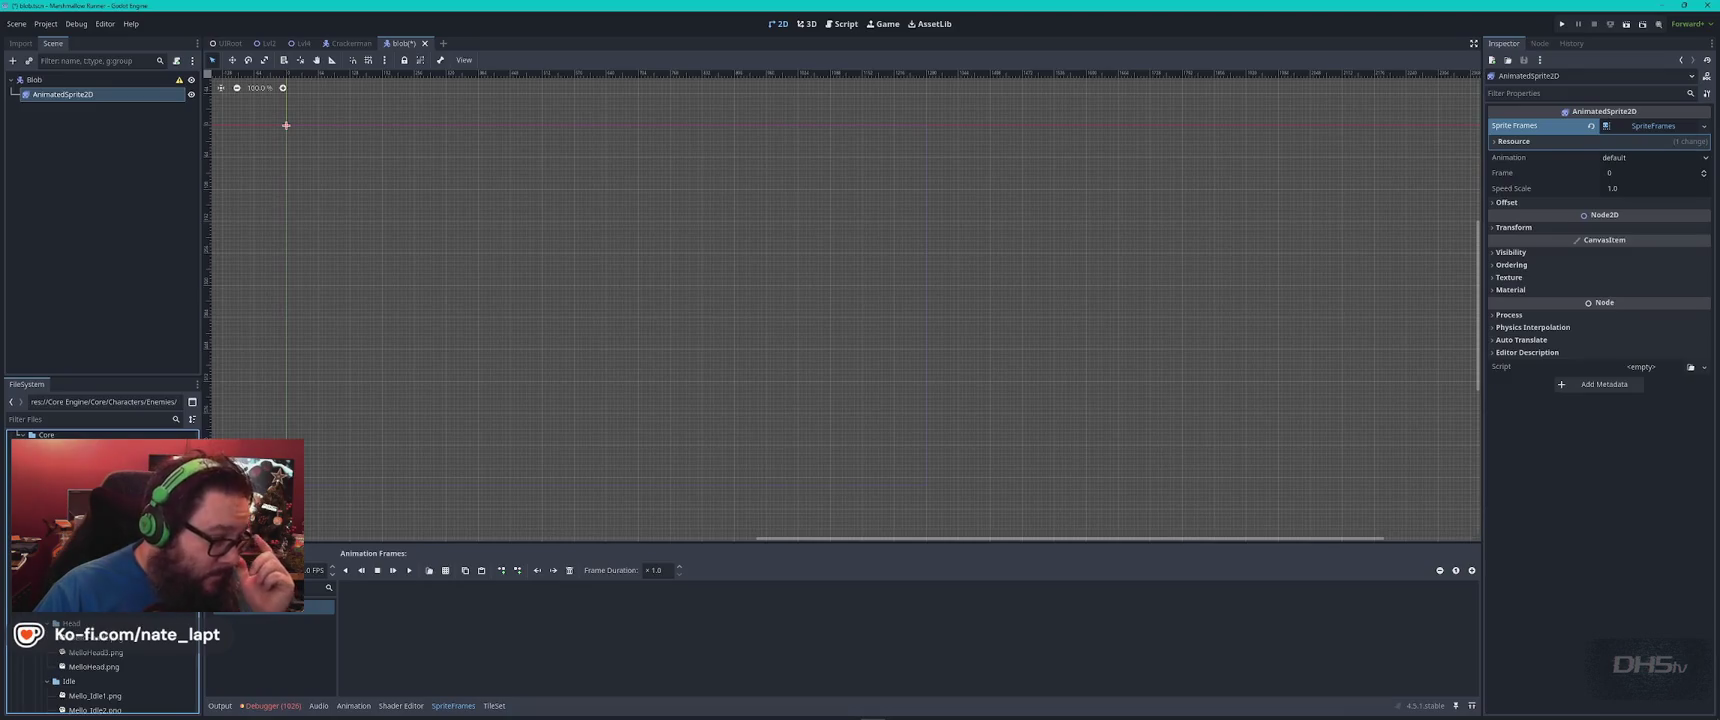
{"action": "key", "text": "alt+Tab"}
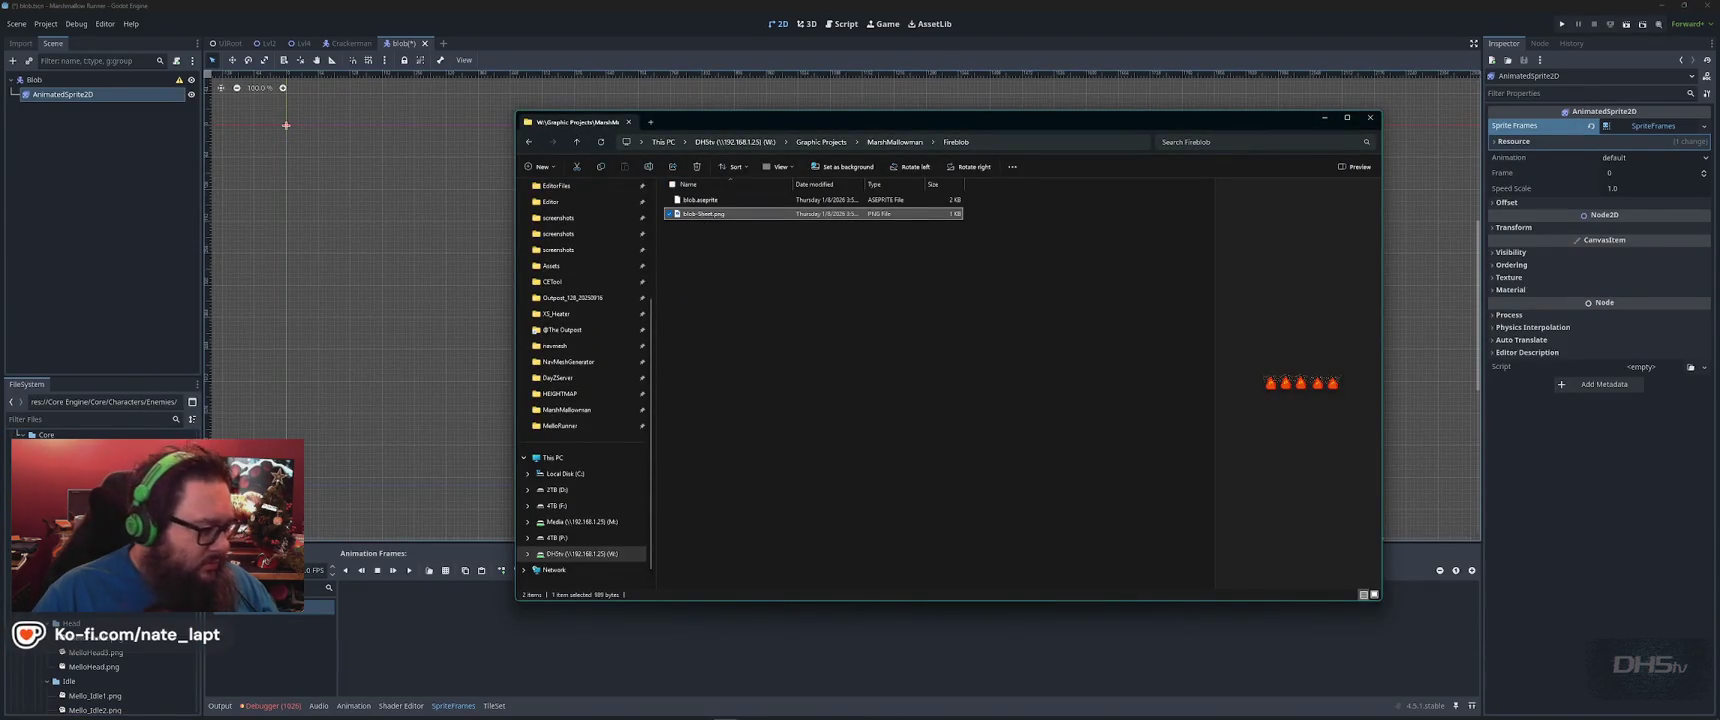
{"action": "scroll", "coordinate": [100, 670], "scroll_direction": "up", "scroll_amount": 1}
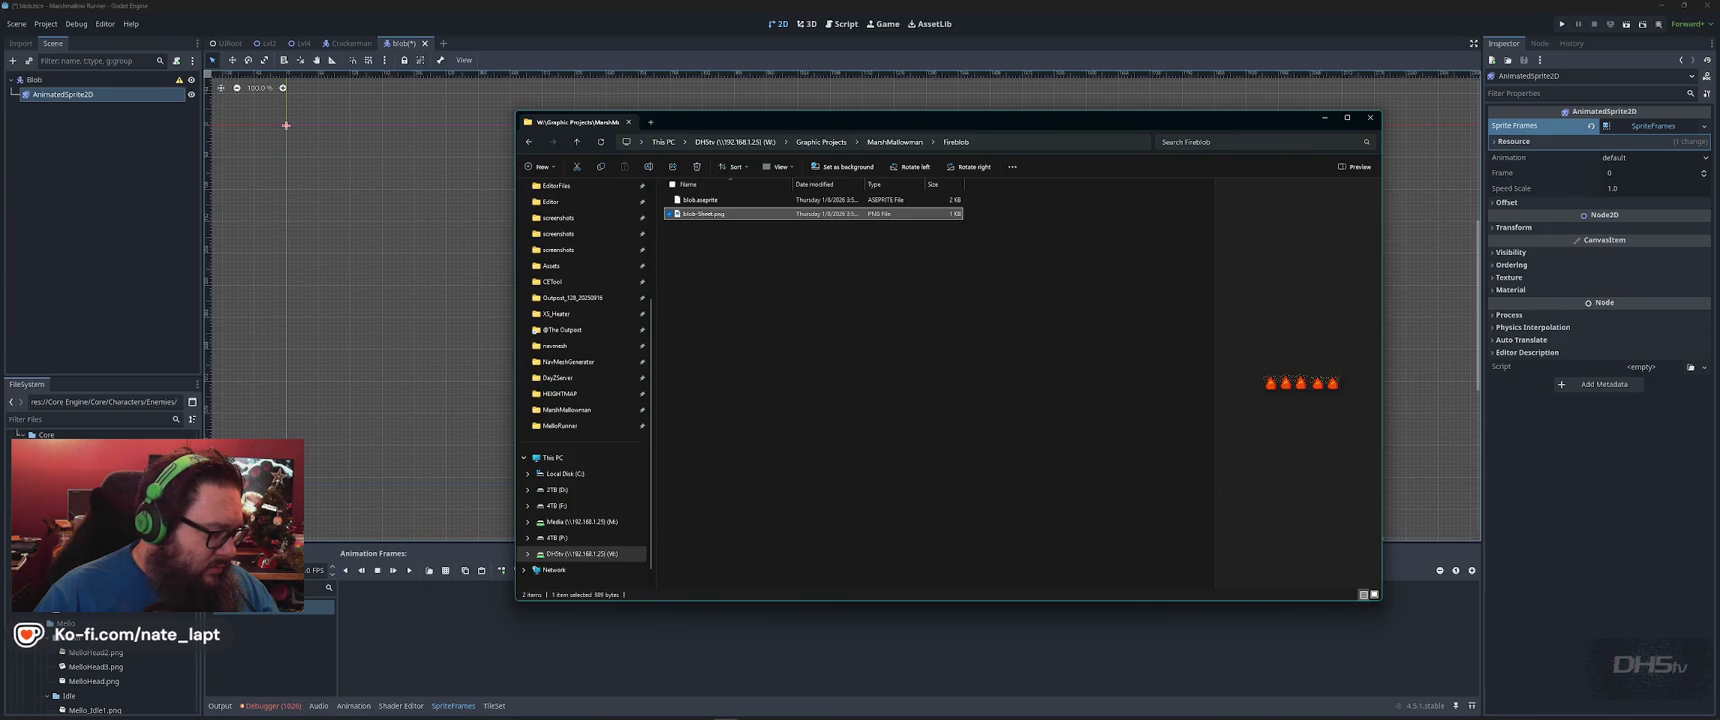
{"action": "left_click", "coordinate": [468, 634]}
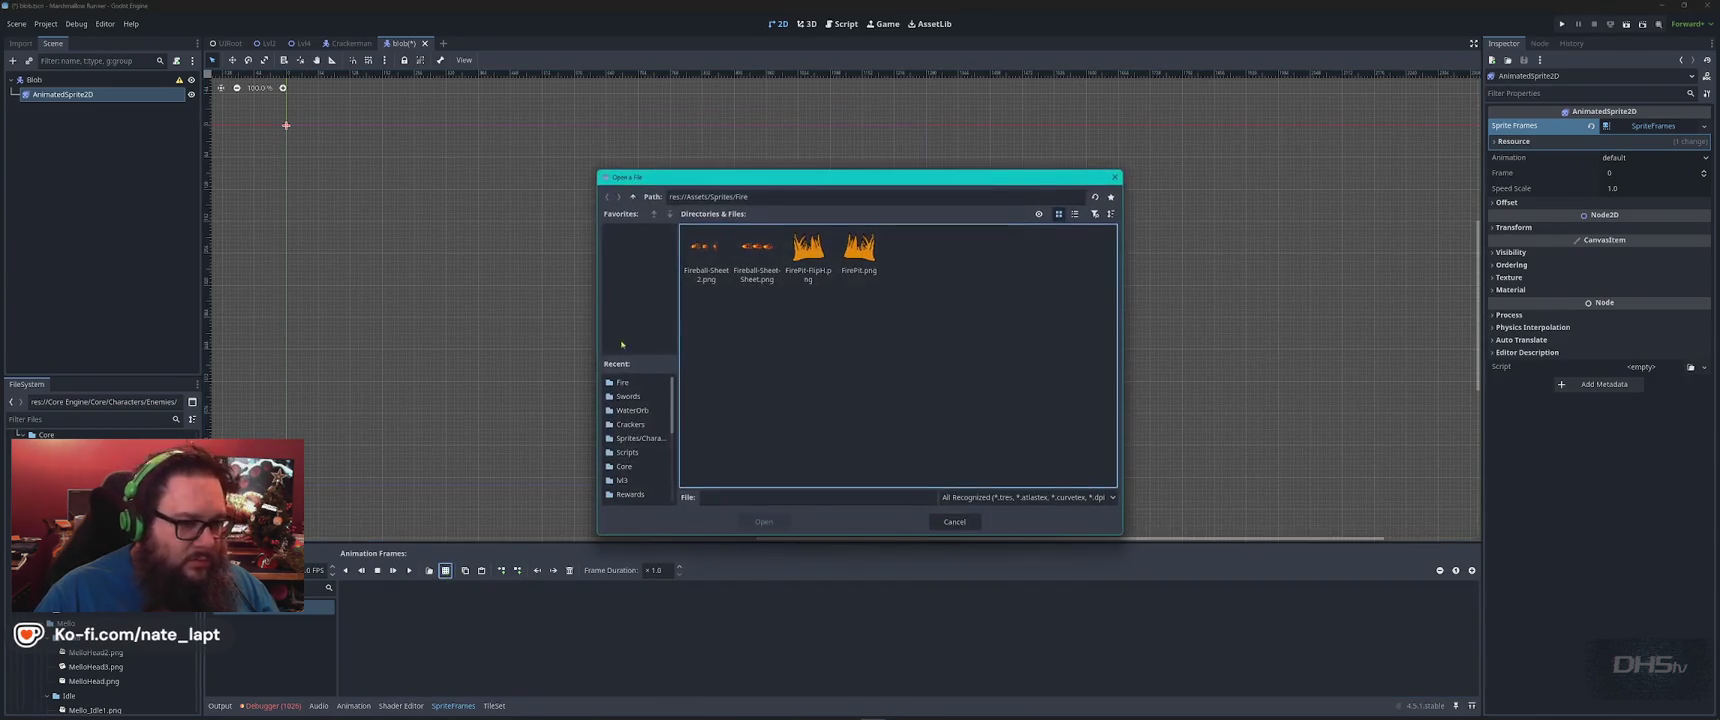
{"action": "left_click", "coordinate": [445, 570]}
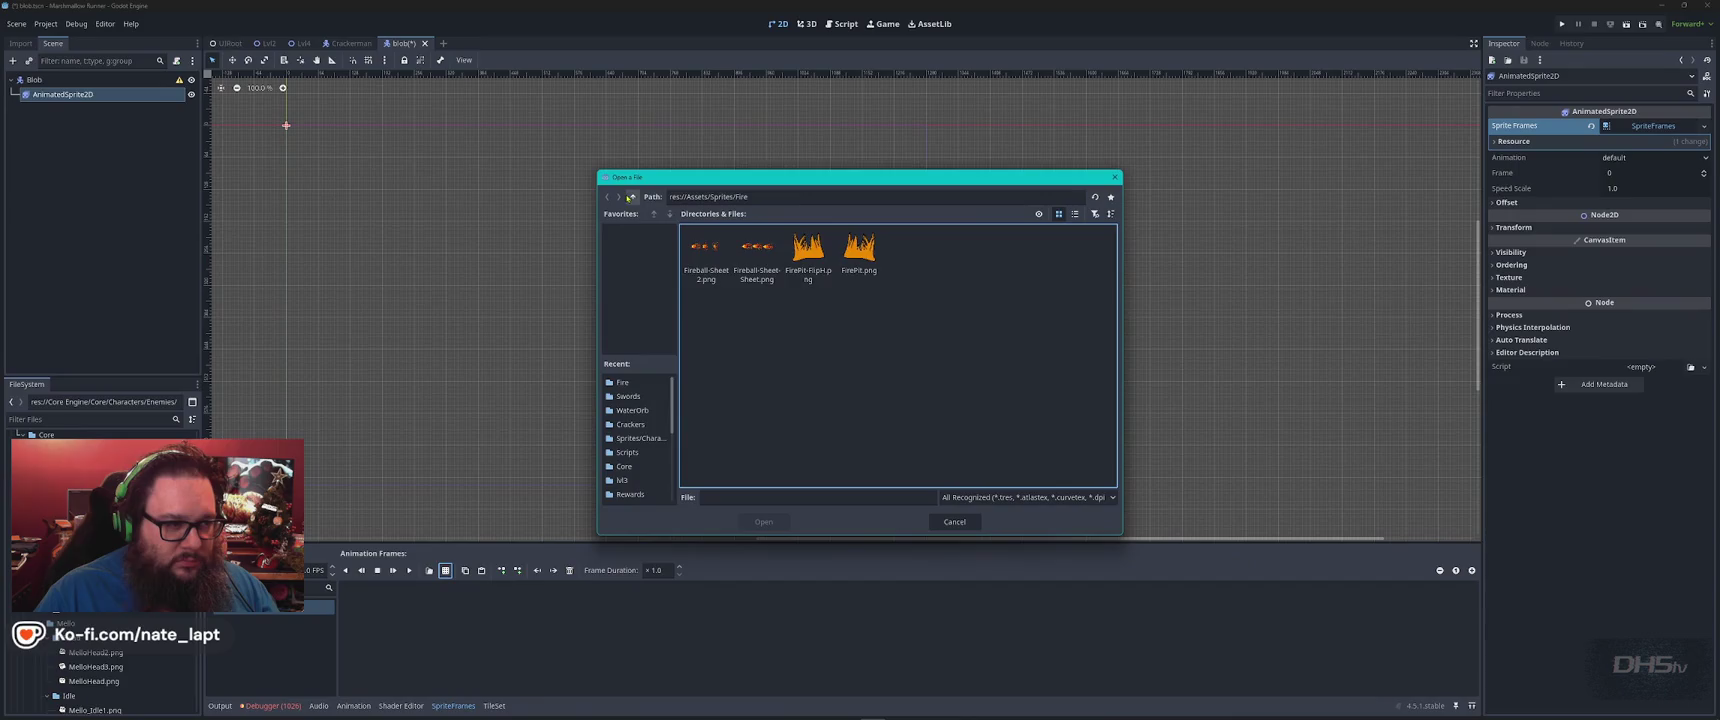
Search the Assets Sprites, Fire and Characters folders for the sheet, then return to the project root
{"action": "left_click", "coordinate": [631, 196]}
{"action": "double_click", "coordinate": [752, 255]}
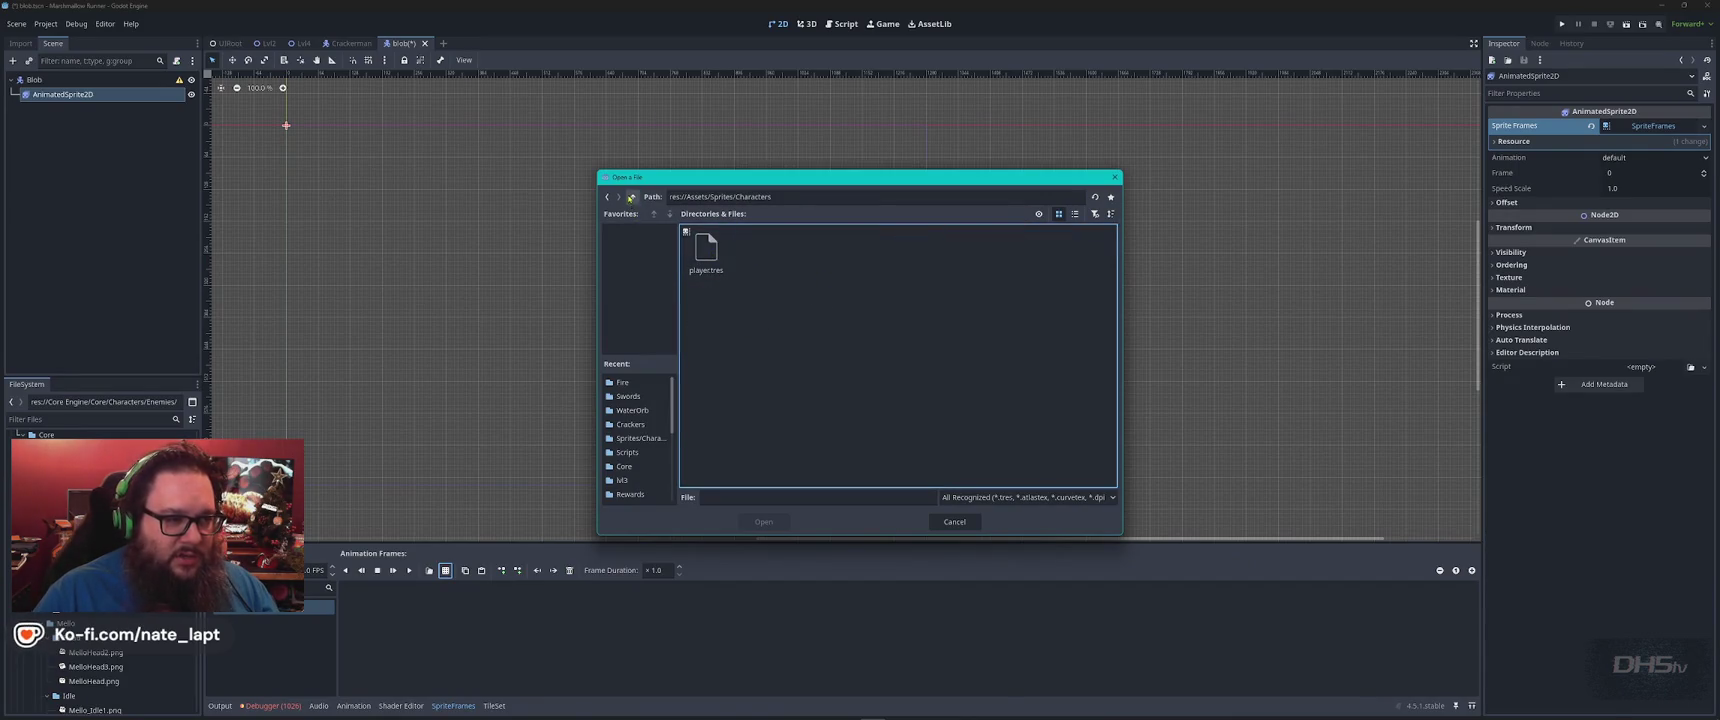
{"action": "left_click", "coordinate": [631, 197]}
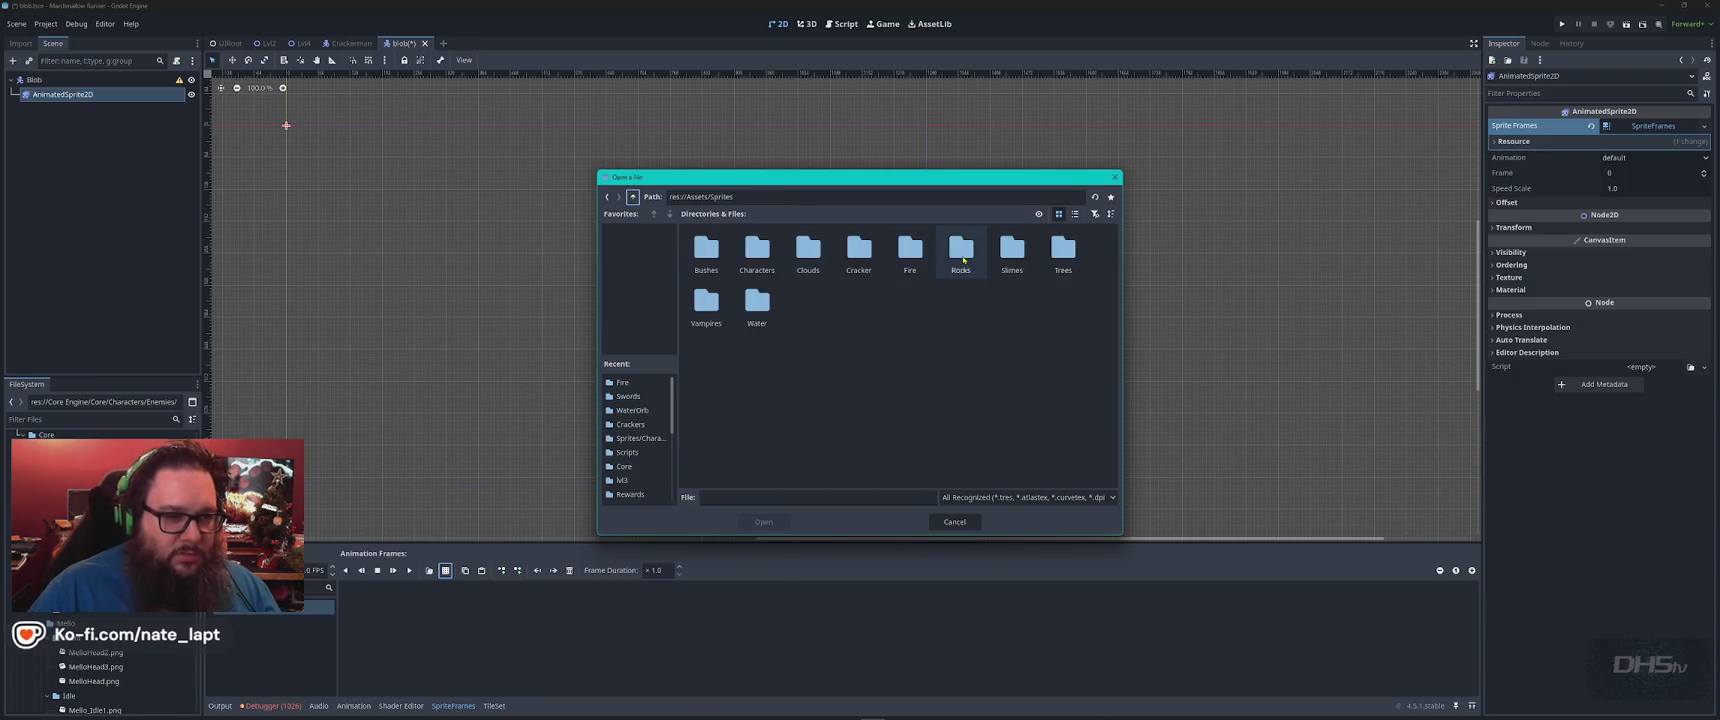
{"action": "double_click", "coordinate": [910, 250]}
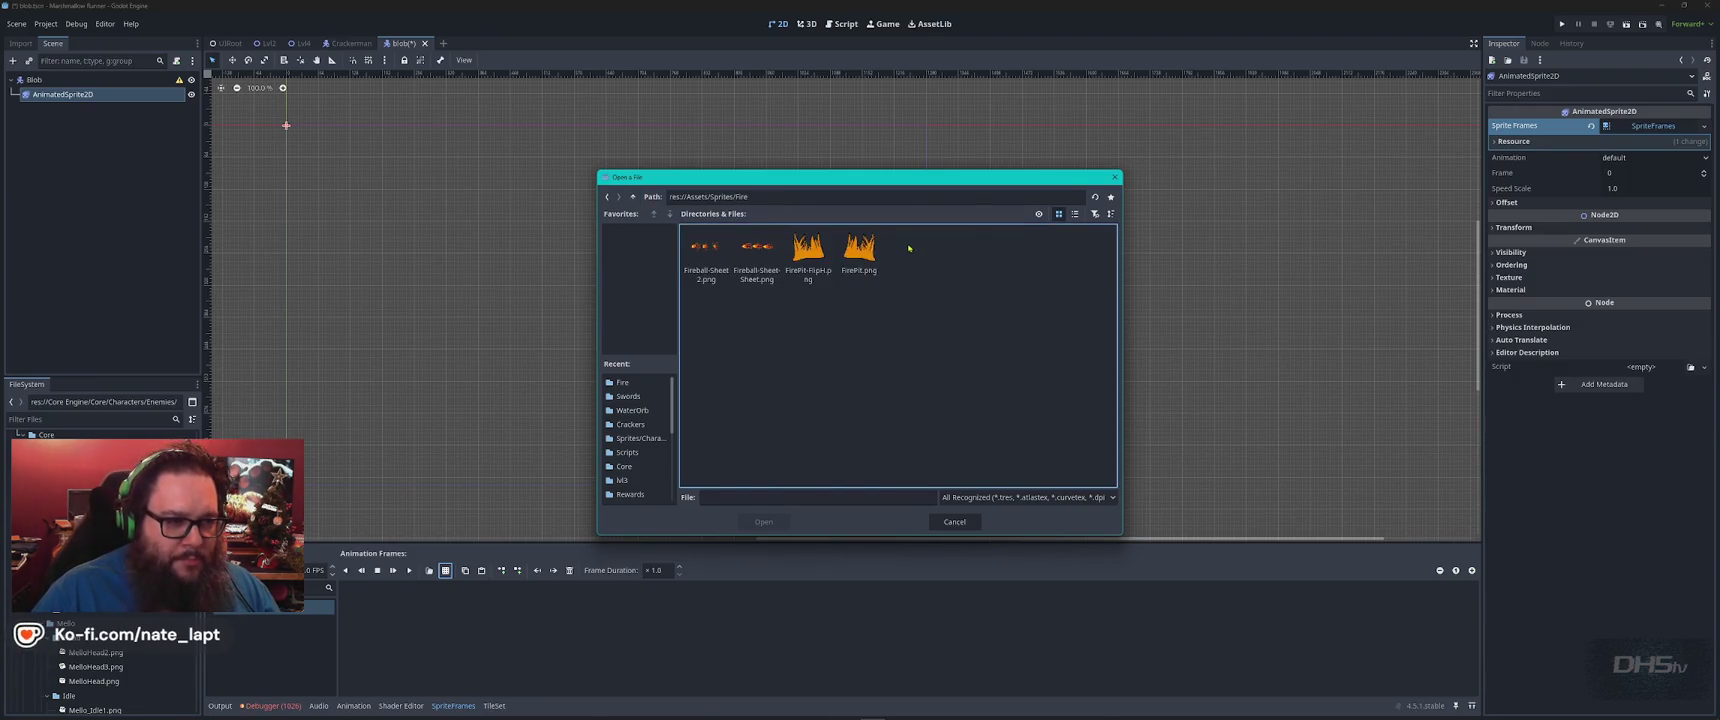
{"action": "left_click", "coordinate": [632, 197]}
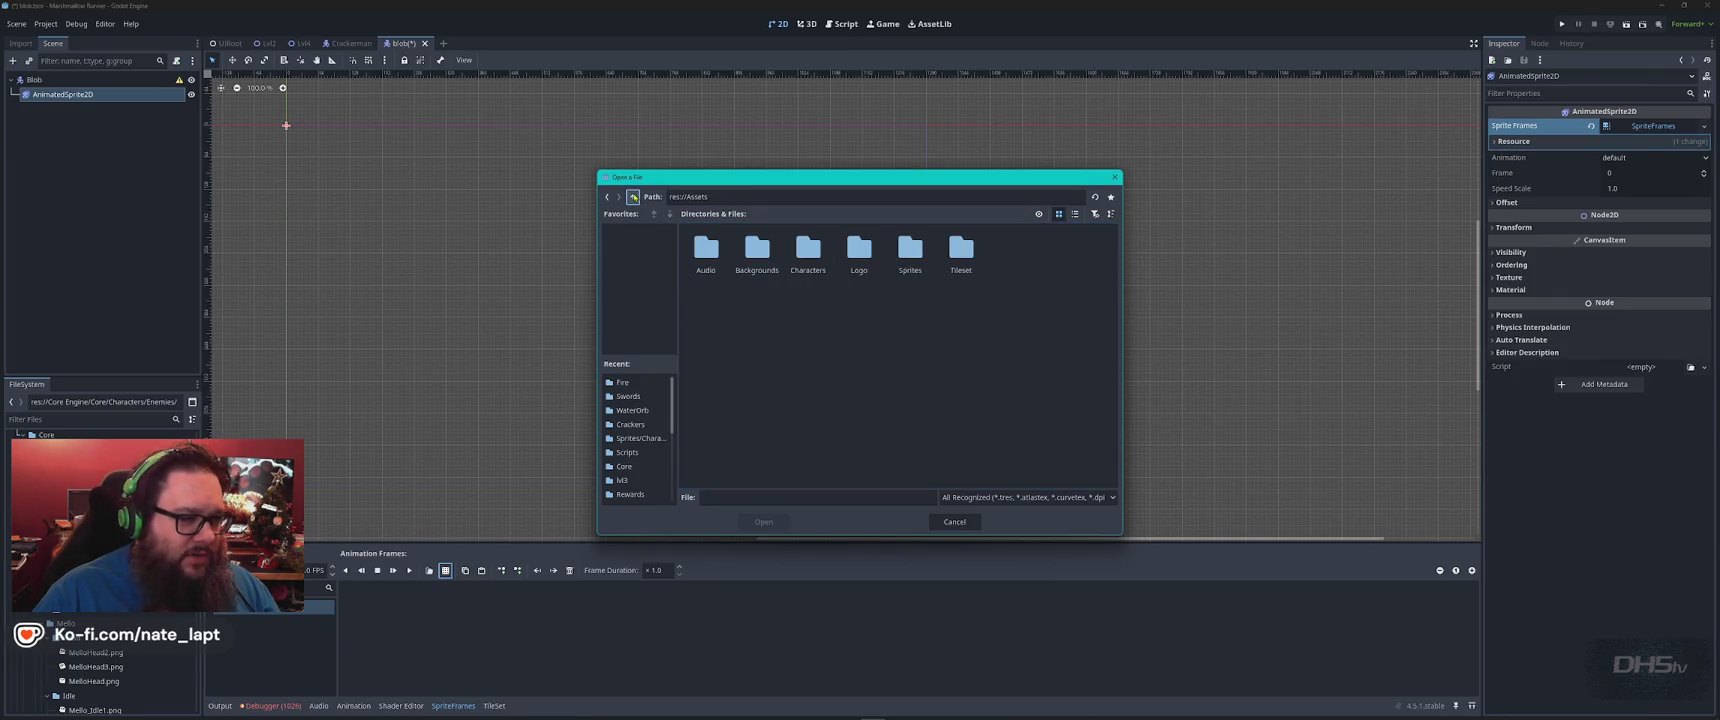
{"action": "left_click", "coordinate": [632, 197]}
{"action": "double_click", "coordinate": [808, 255]}
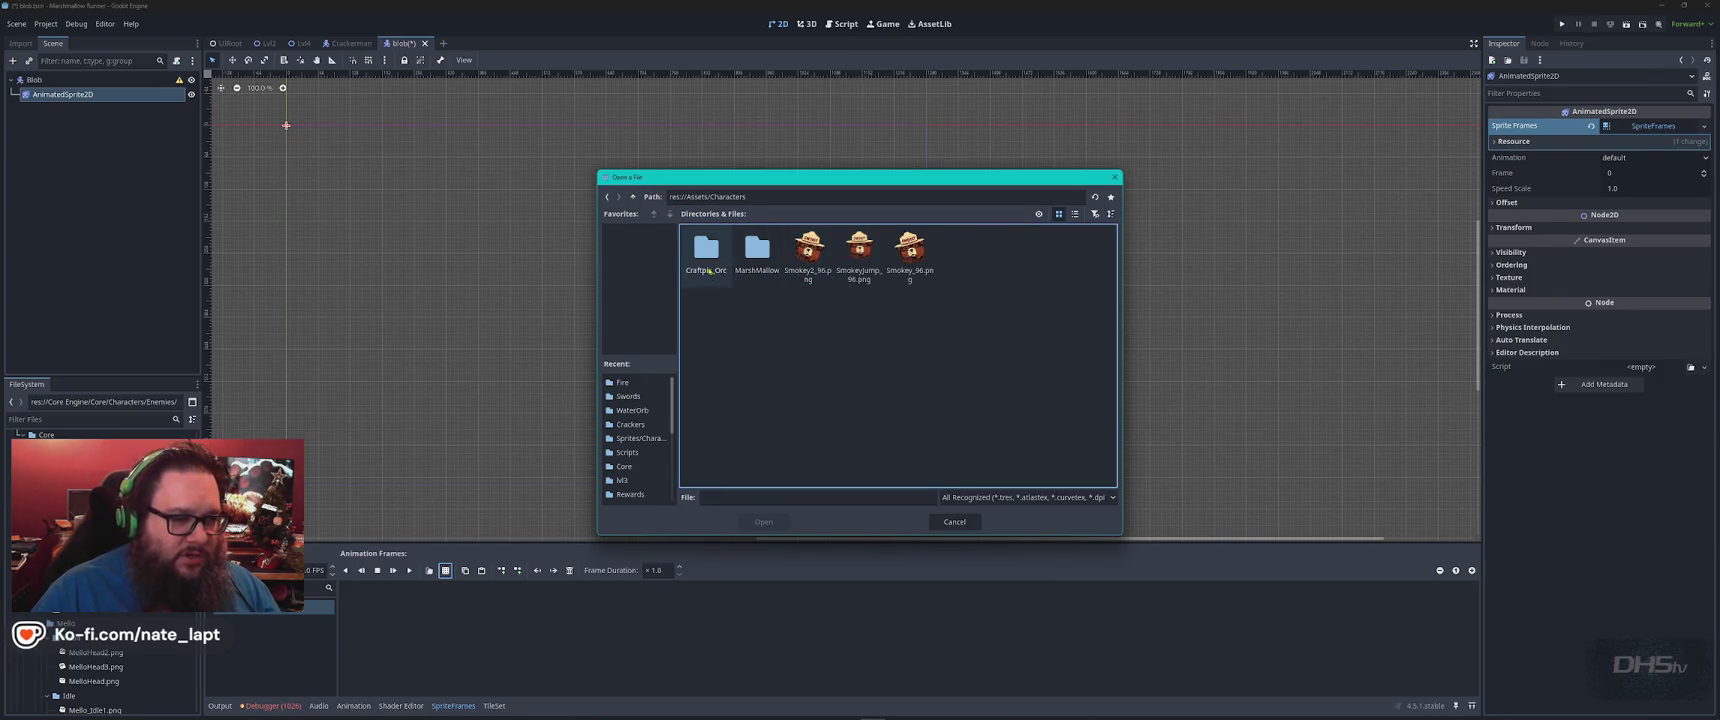
{"action": "double_click", "coordinate": [760, 262]}
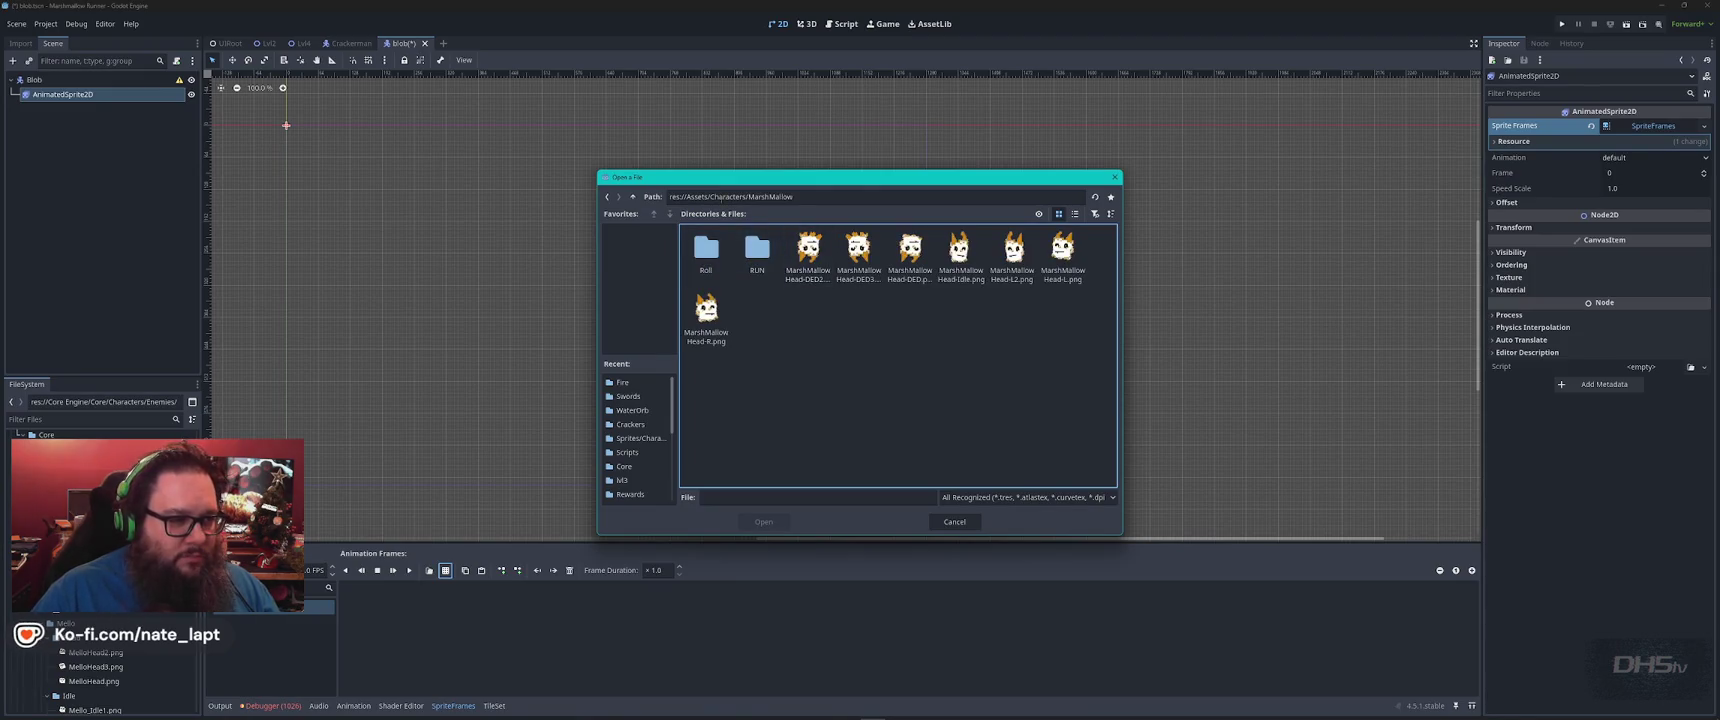
{"action": "left_click", "coordinate": [633, 198]}
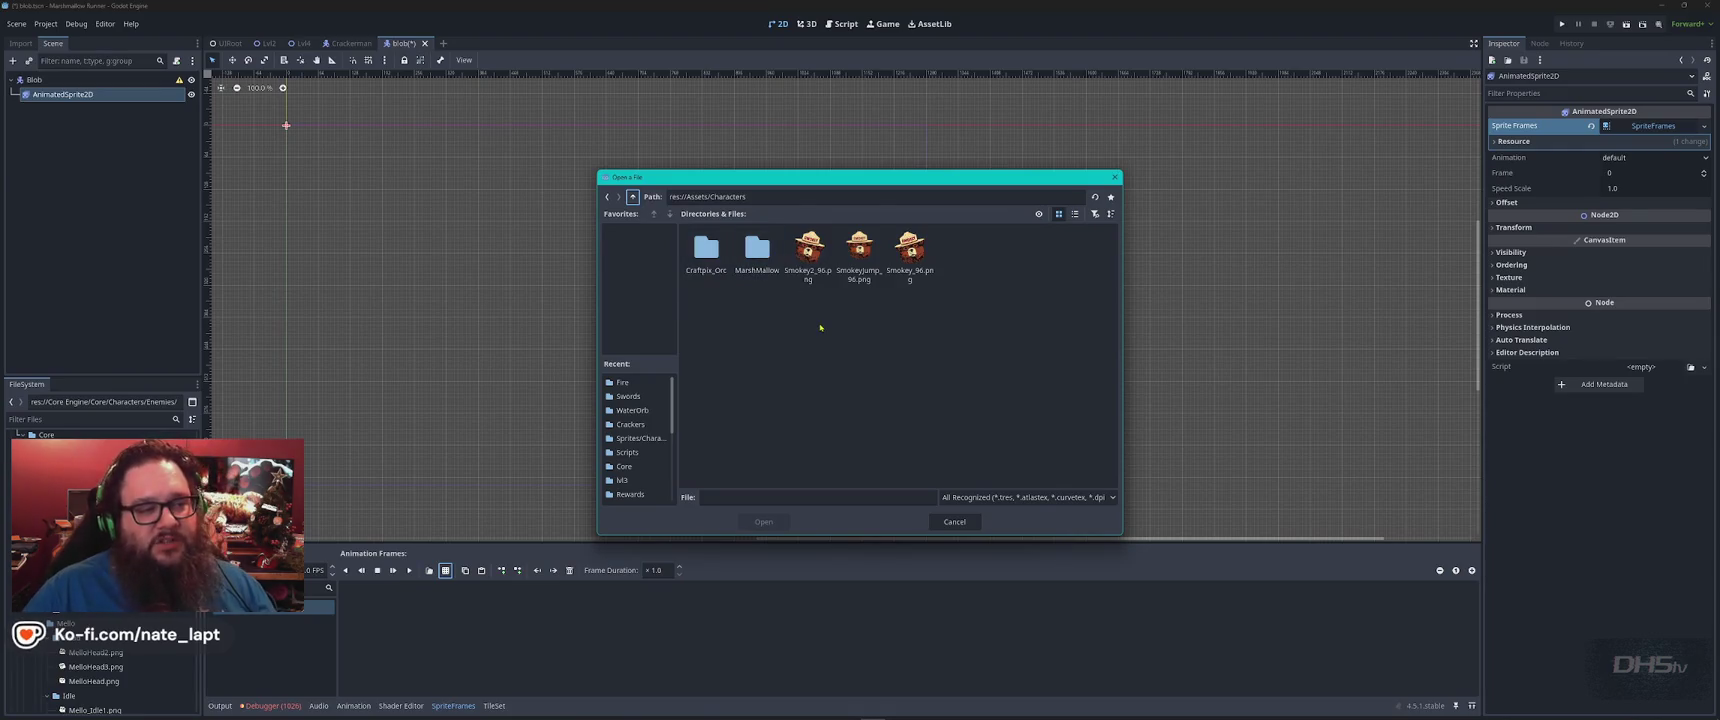
{"action": "left_click", "coordinate": [633, 197]}
{"action": "left_click", "coordinate": [633, 197]}
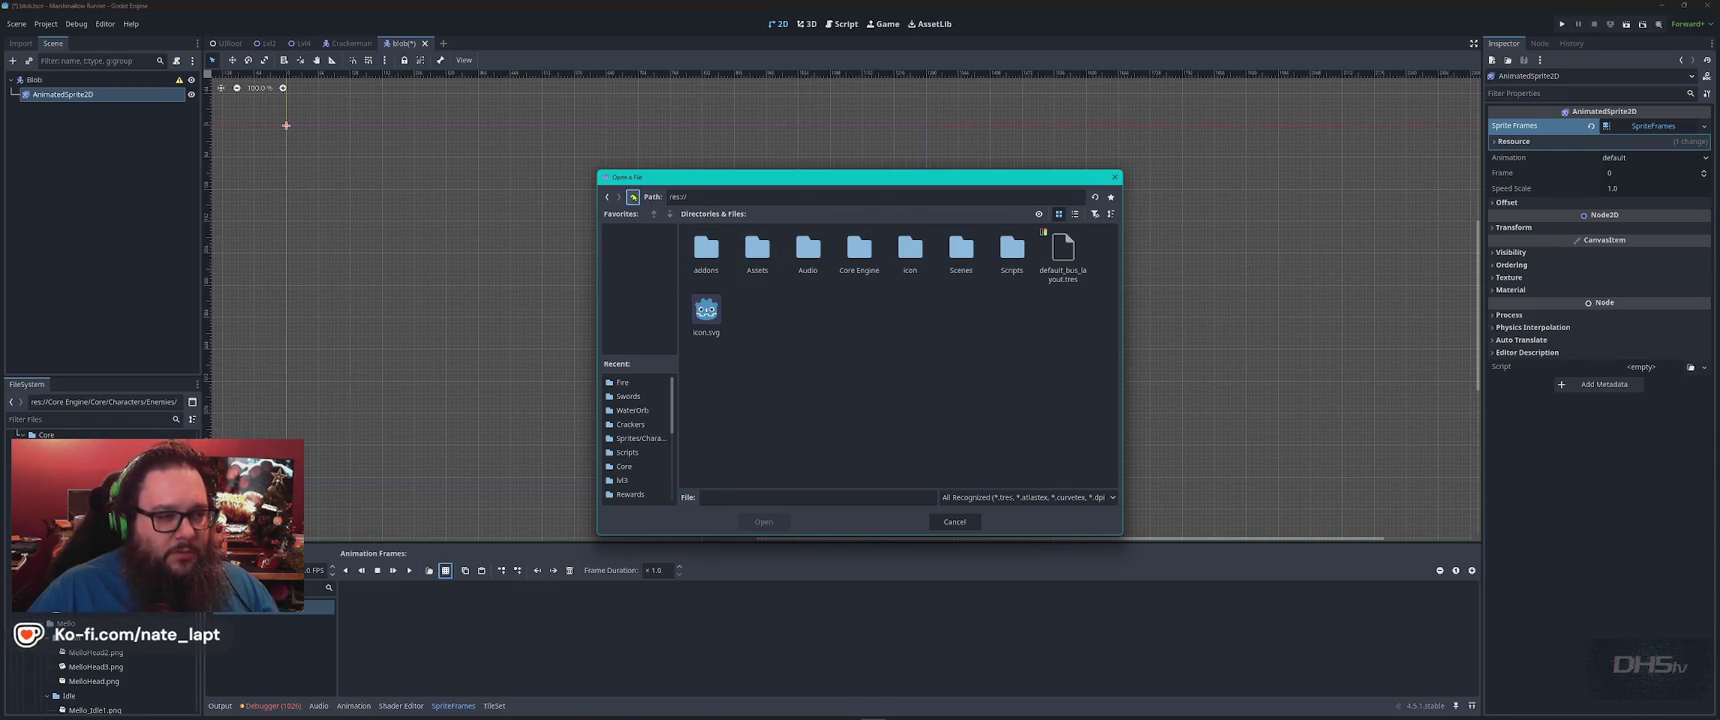
Go to Core Engine/Core/Characters/Enemies/Blob and open blob-Sheet.png
{"action": "double_click", "coordinate": [840, 258]}
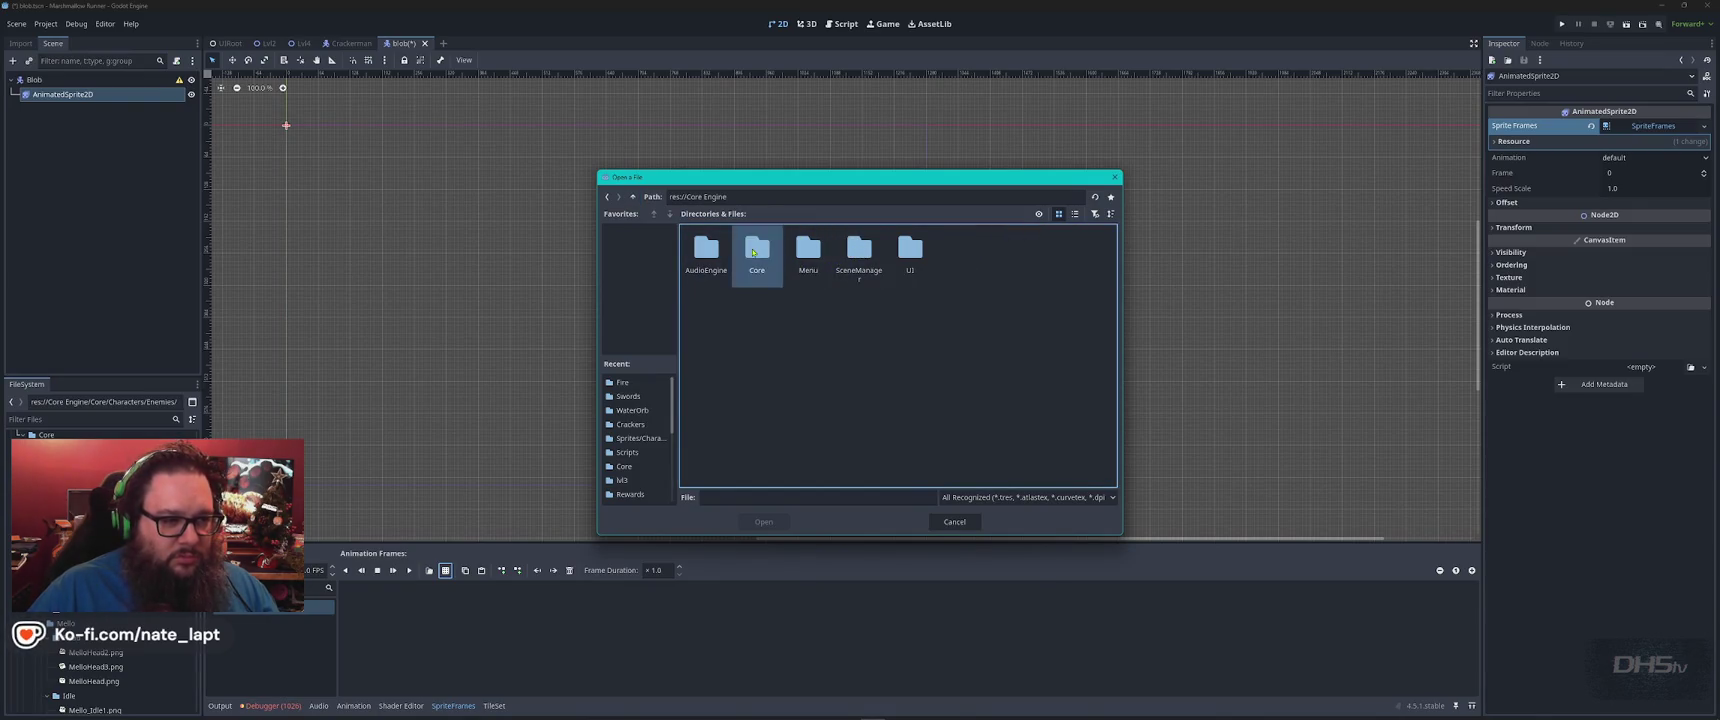
{"action": "double_click", "coordinate": [757, 250]}
{"action": "double_click", "coordinate": [708, 255]}
{"action": "double_click", "coordinate": [708, 255]}
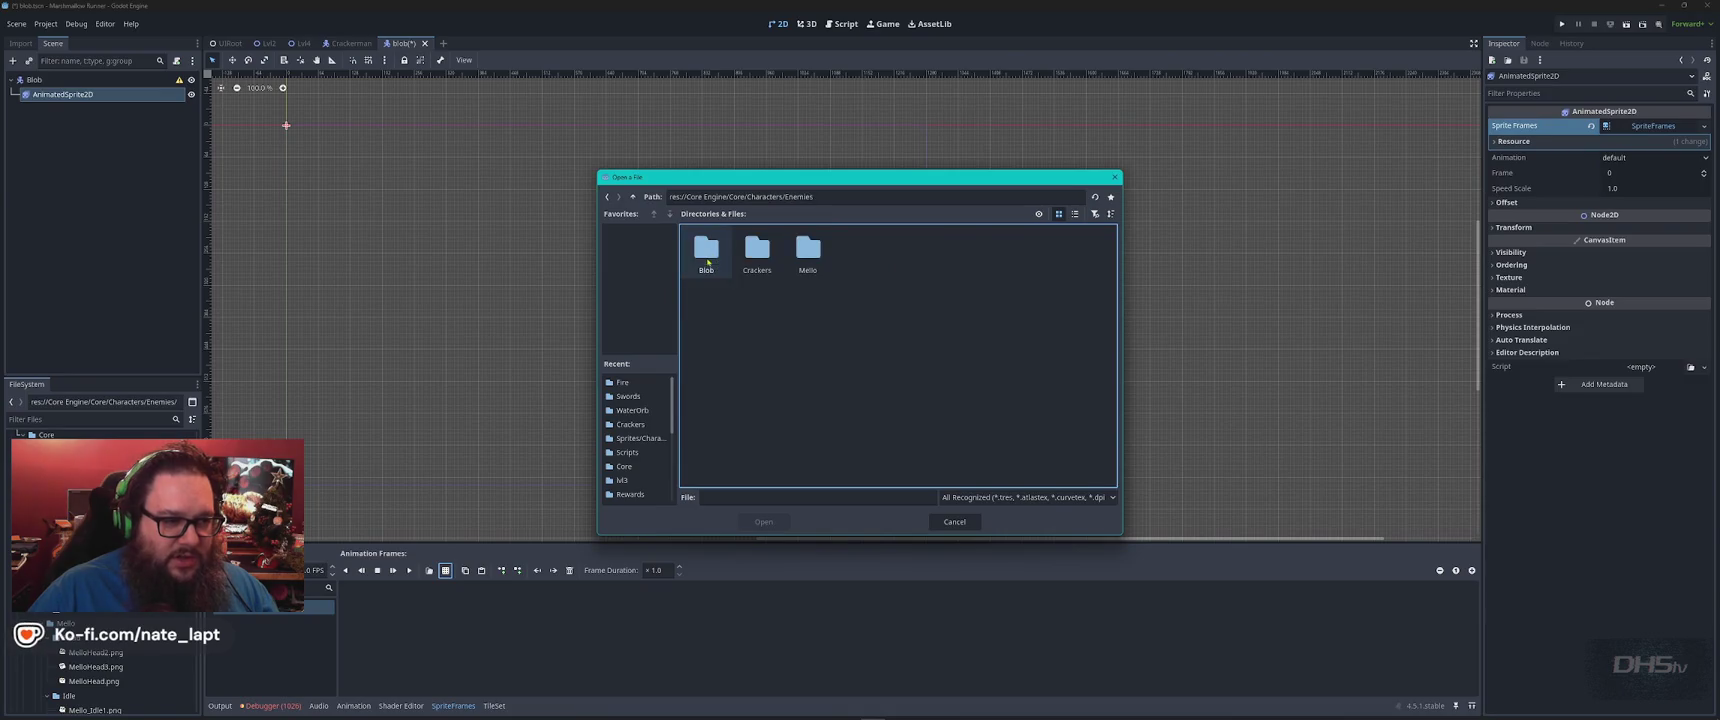
{"action": "double_click", "coordinate": [707, 256]}
{"action": "double_click", "coordinate": [706, 271]}
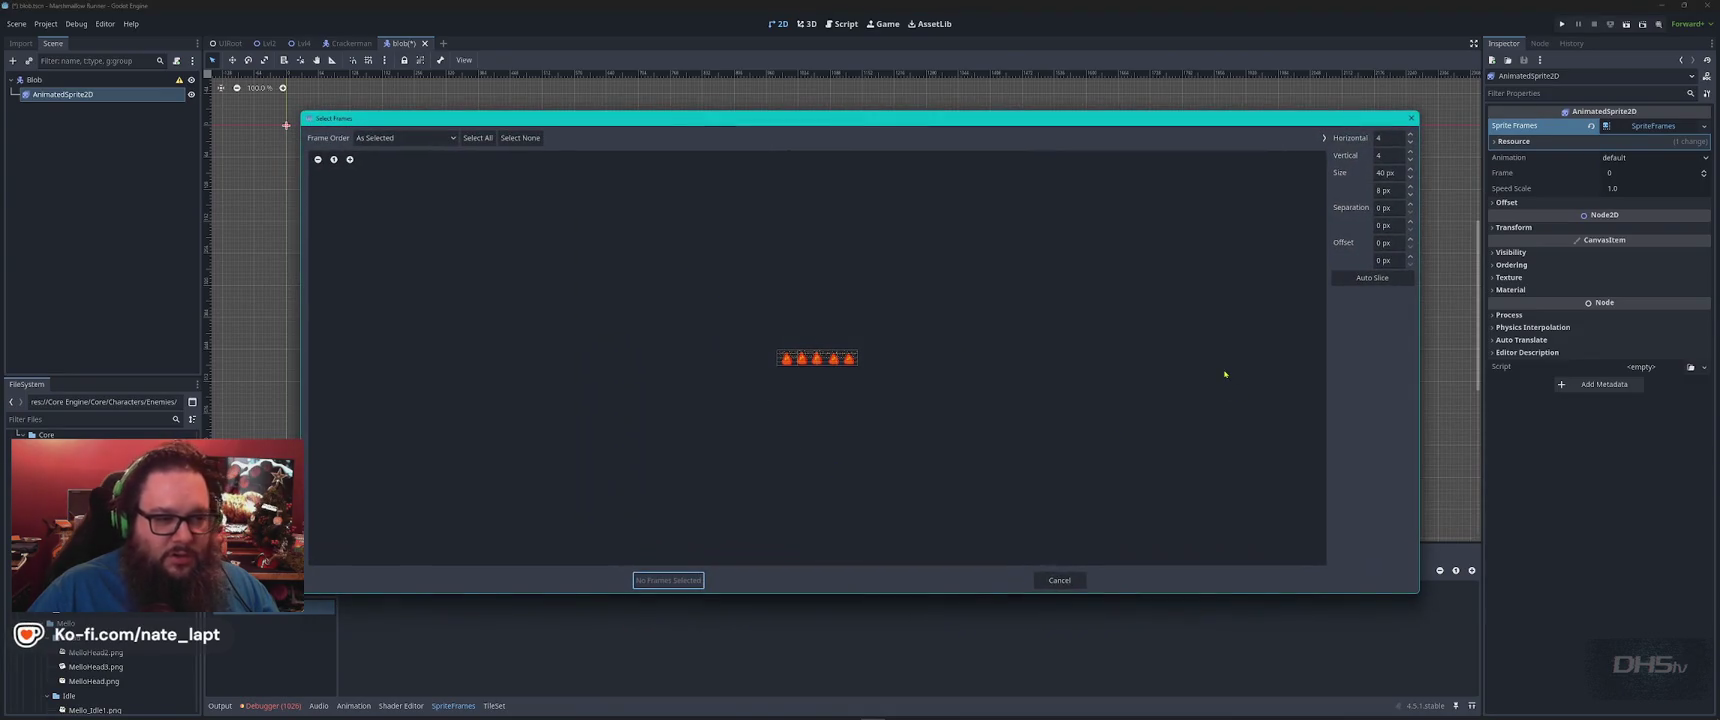
Set the Select Frames grid to 5 horizontal by 1 vertical
{"action": "left_click", "coordinate": [1385, 139]}
{"action": "scroll", "coordinate": [1385, 139], "scroll_direction": "up", "scroll_amount": 1}
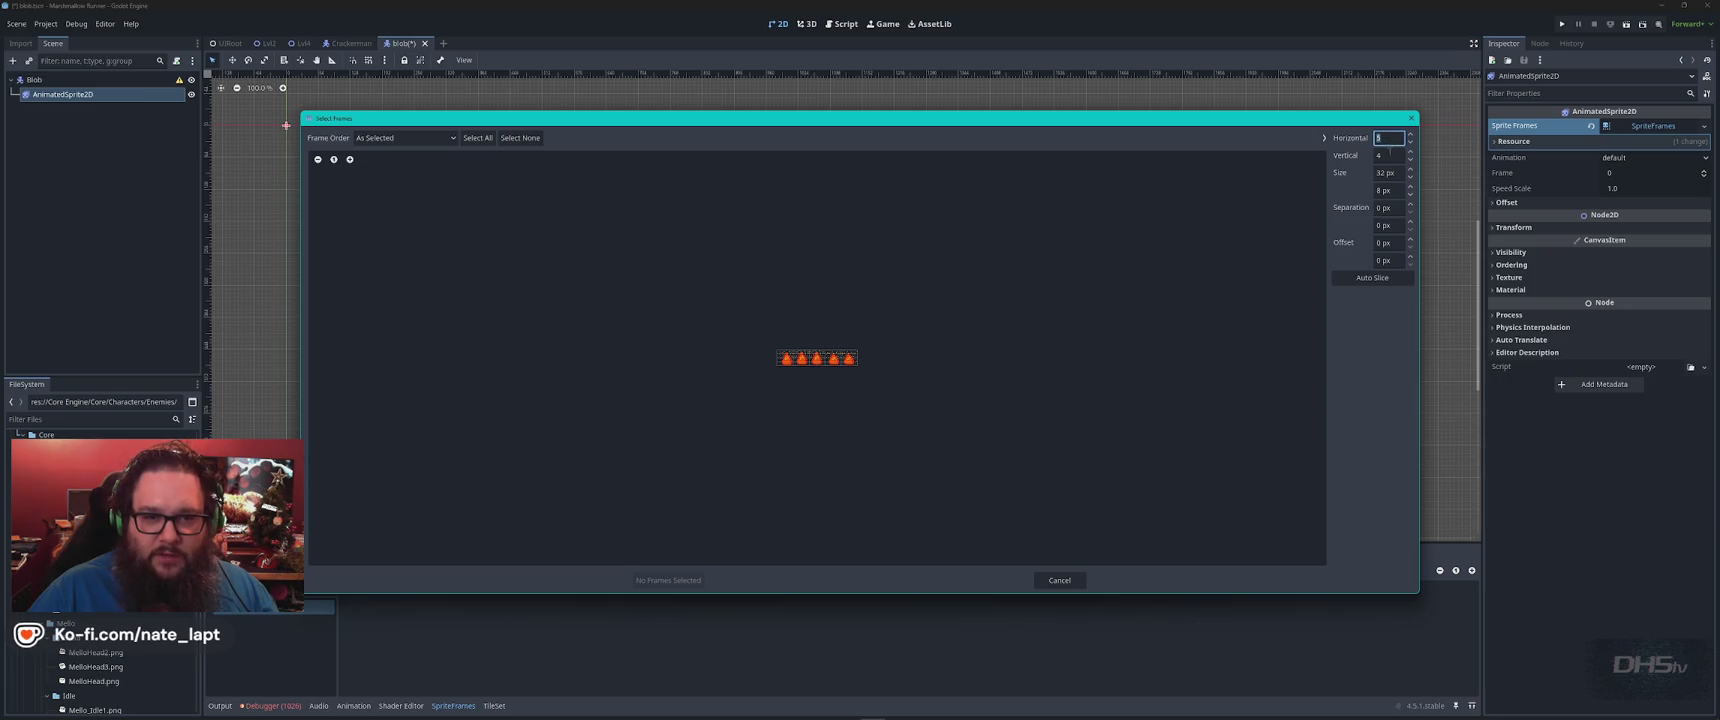
{"action": "left_click", "coordinate": [1388, 155]}
{"action": "scroll", "coordinate": [1388, 155], "scroll_direction": "down", "scroll_amount": 3}
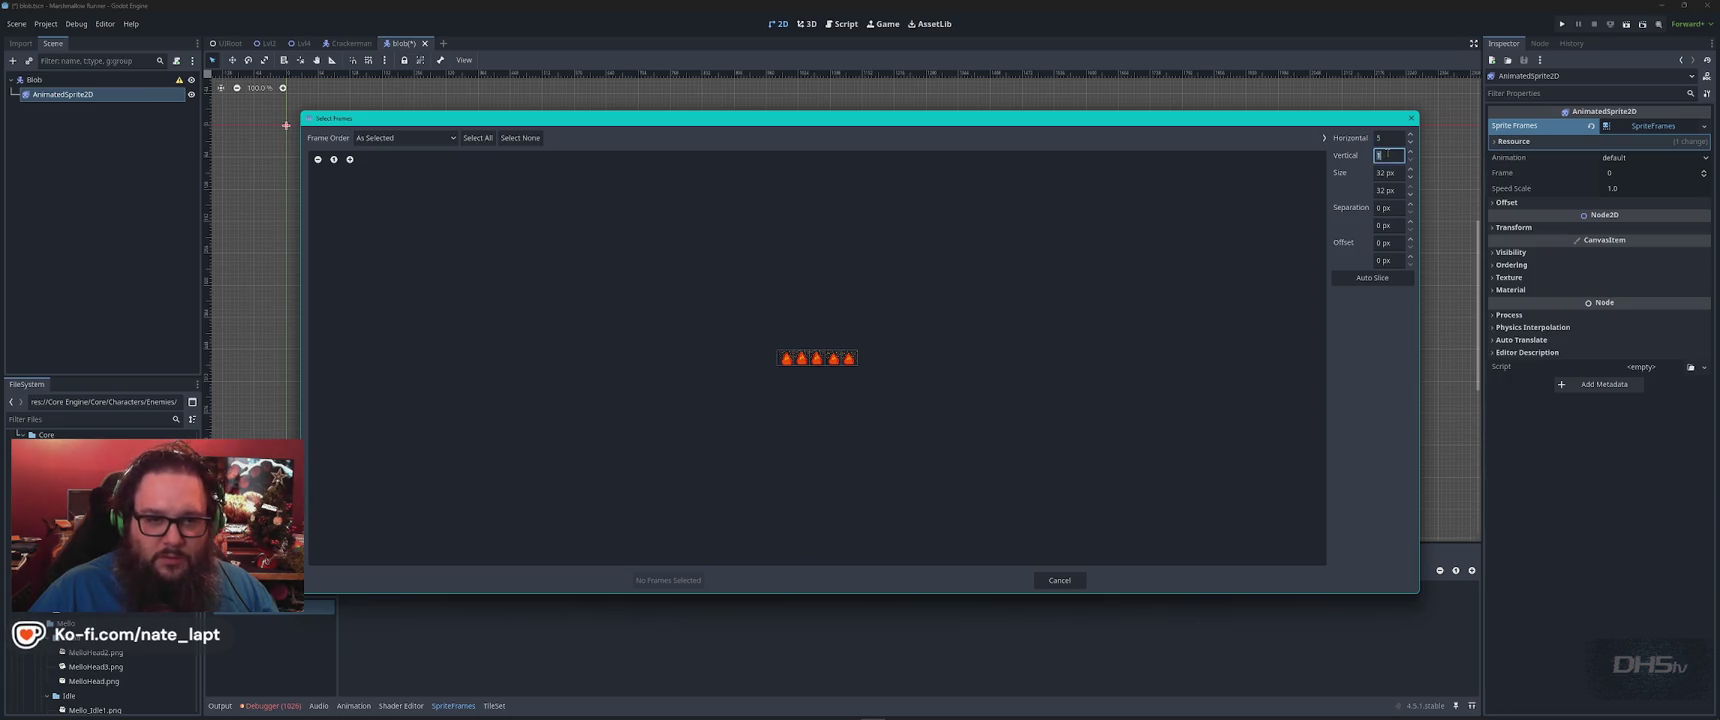
Select all five blob frames and add them to the default animation
{"action": "left_click", "coordinate": [785, 358]}
{"action": "left_click", "coordinate": [801, 358]}
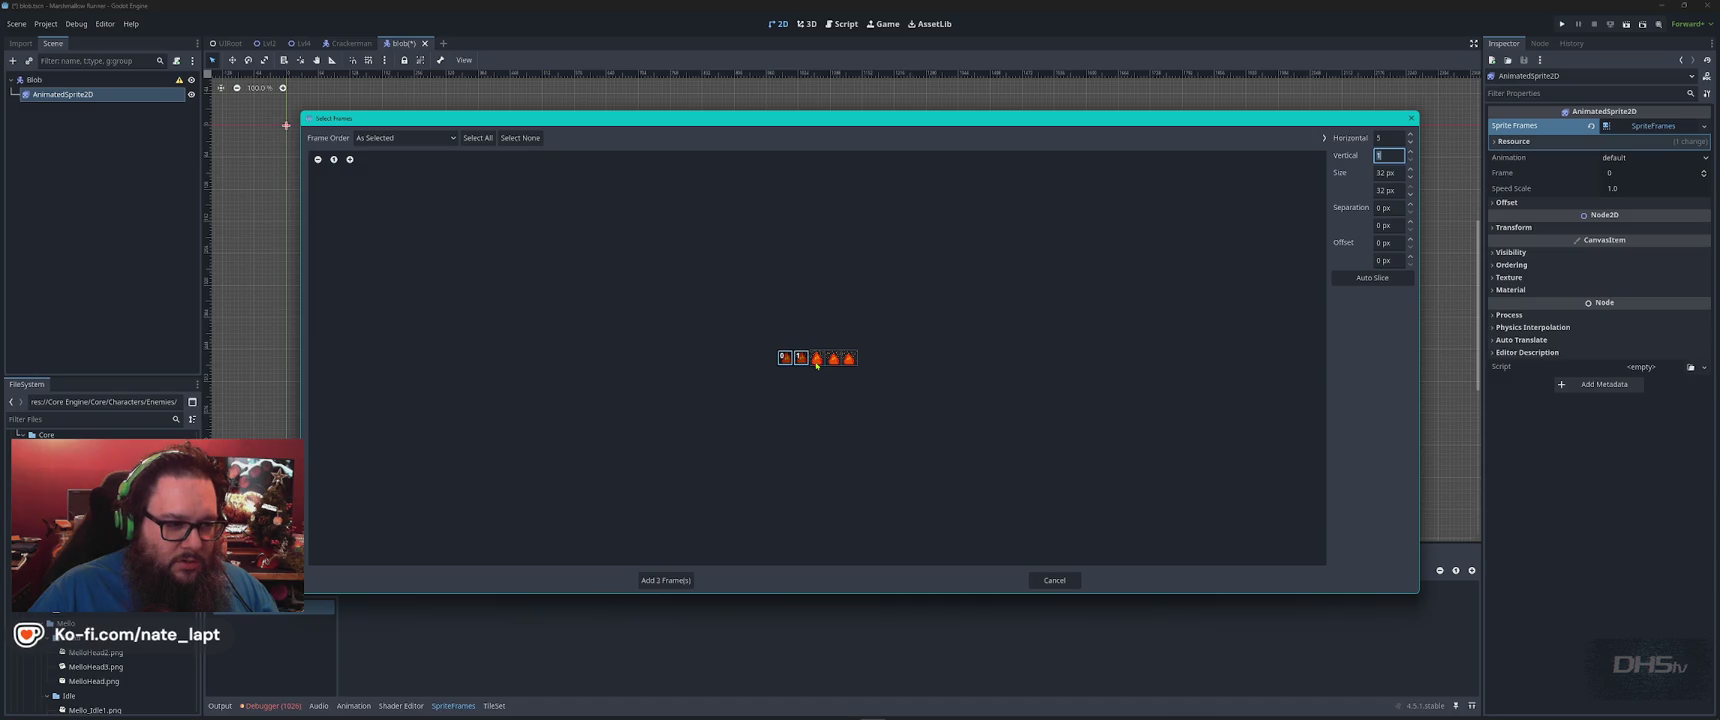
{"action": "left_click", "coordinate": [817, 358]}
{"action": "left_click", "coordinate": [834, 358]}
{"action": "left_click", "coordinate": [849, 358]}
{"action": "left_click", "coordinate": [665, 580]}
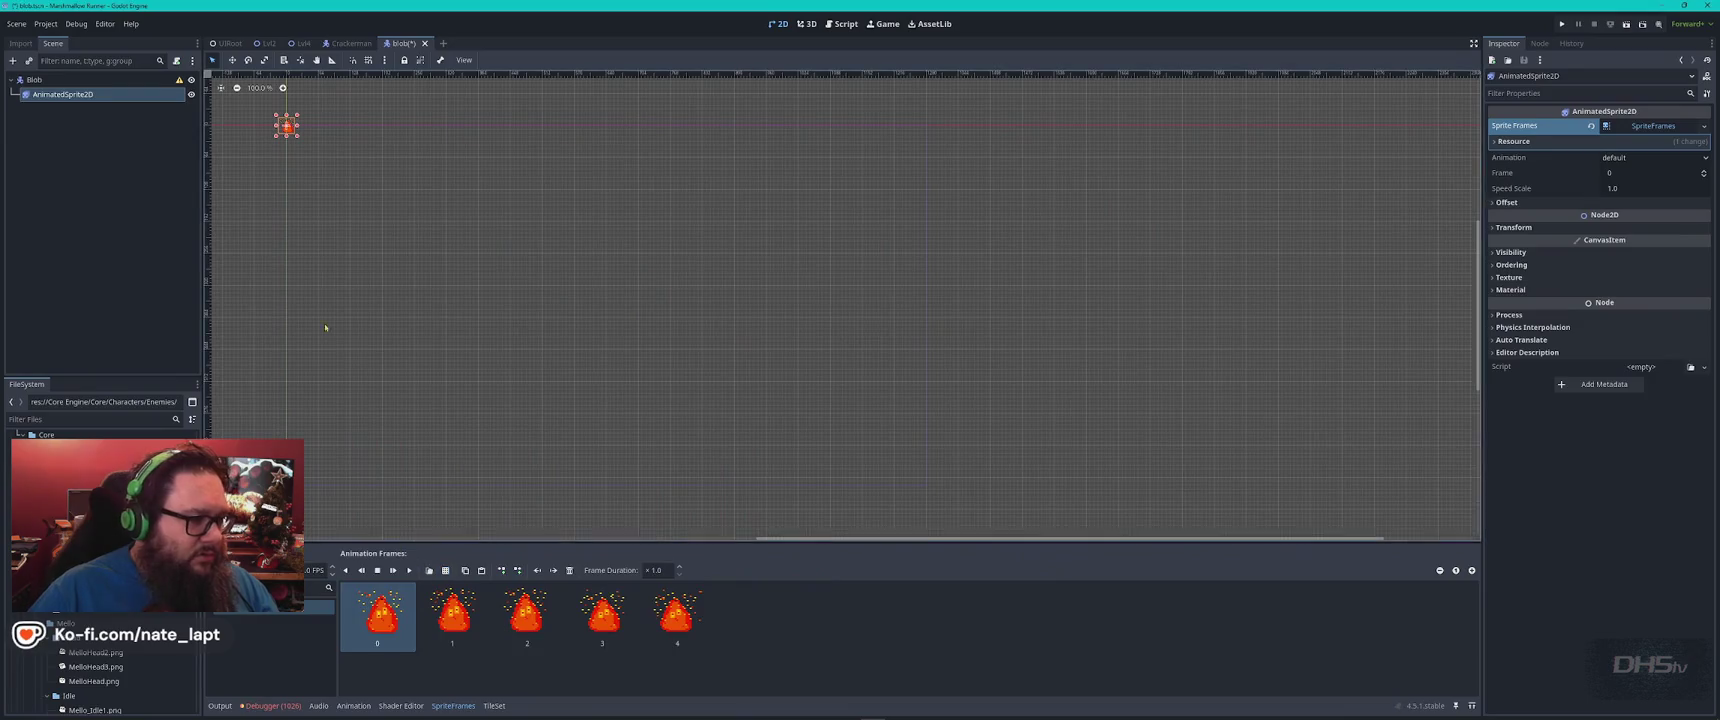
Zoom in on the blob sprite and play its flickering animation preview
{"action": "left_click_drag", "start_coordinate": [343, 155], "coordinate": [713, 340]}
{"action": "scroll", "coordinate": [652, 288], "scroll_direction": "up", "scroll_amount": 5}
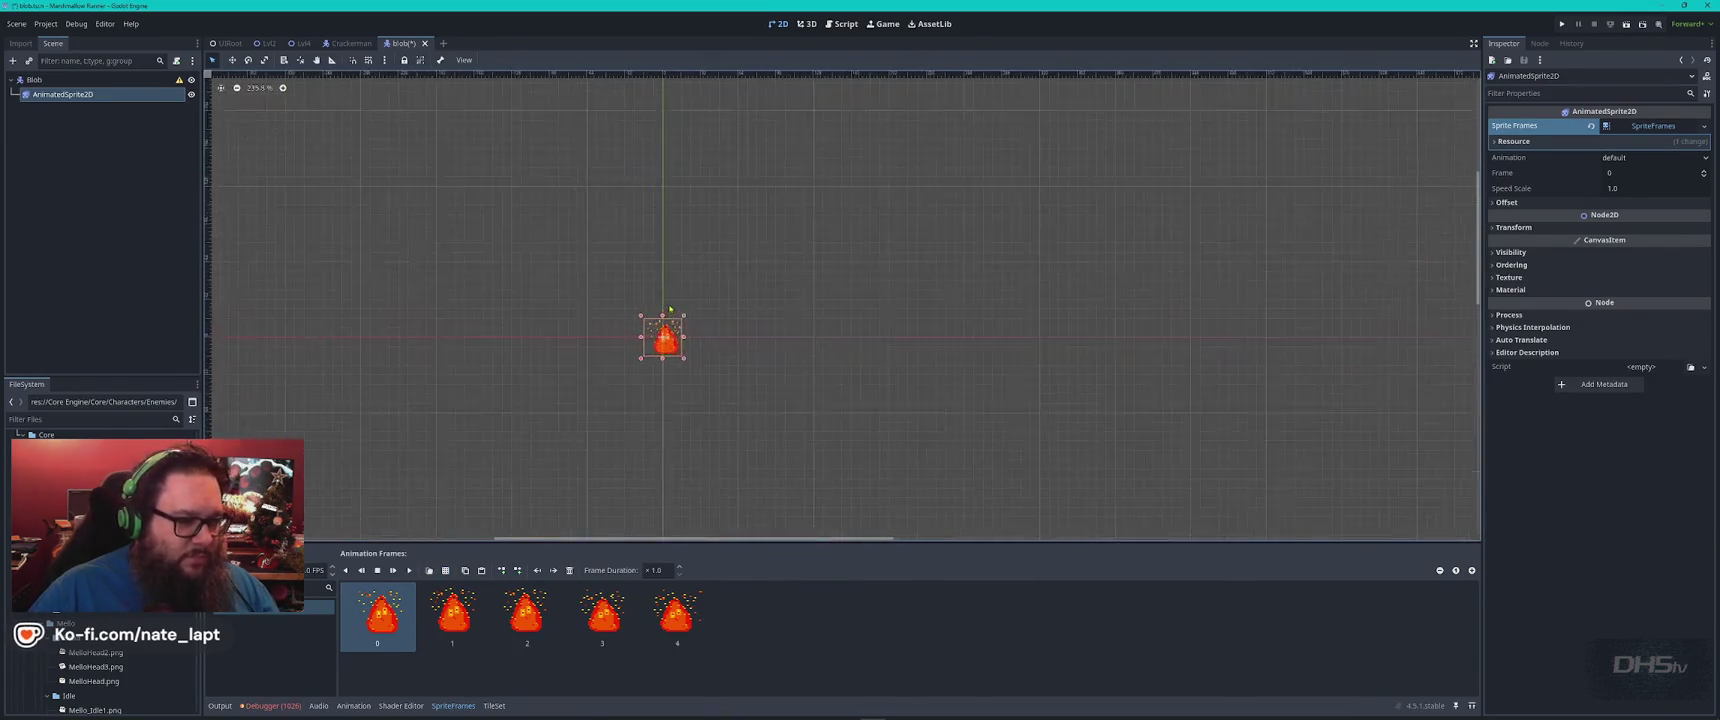
{"action": "left_click", "coordinate": [409, 572]}
{"action": "scroll", "coordinate": [626, 314], "scroll_direction": "up", "scroll_amount": 5}
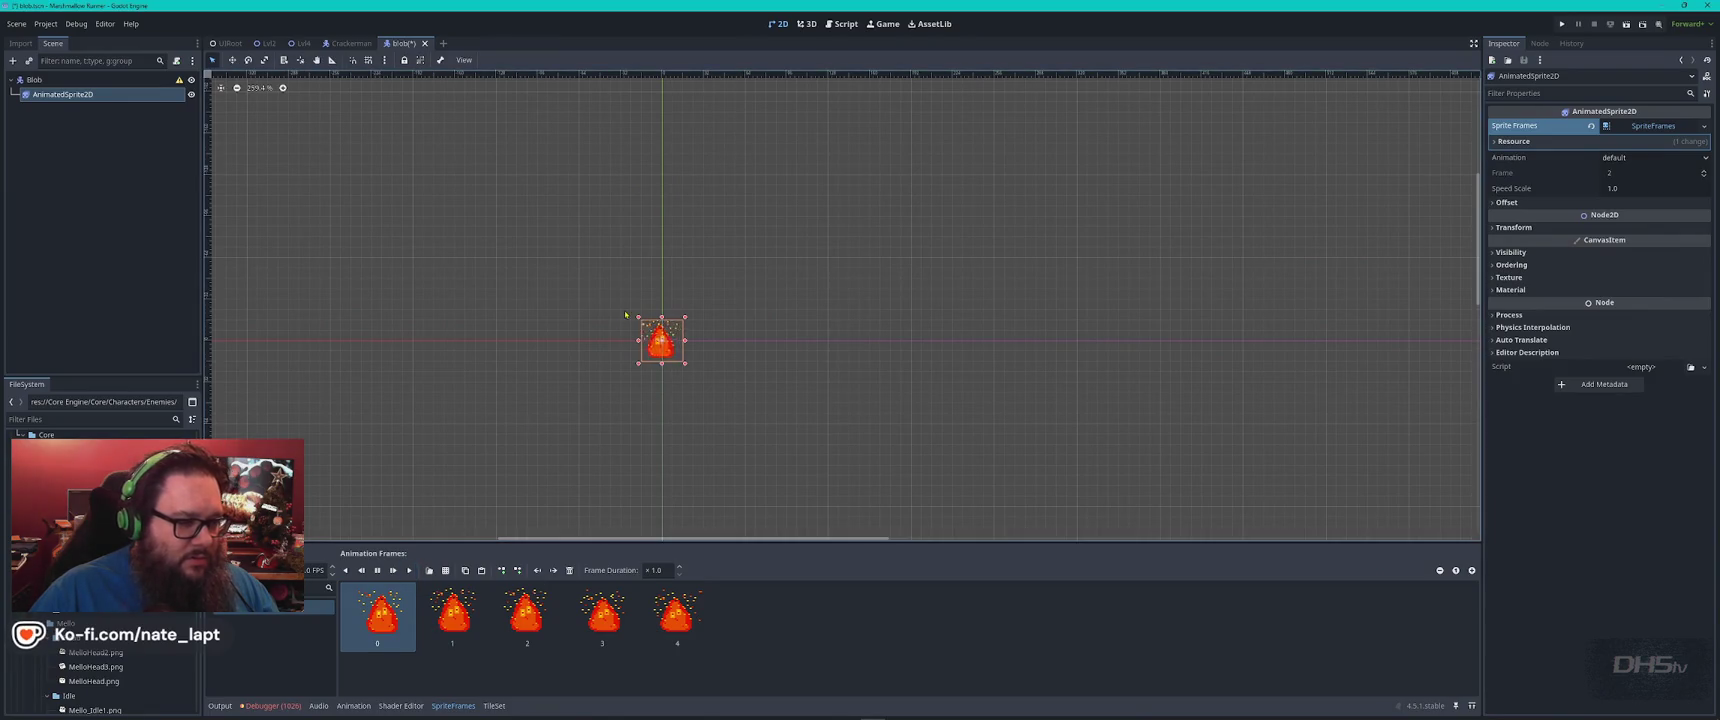
{"action": "left_click", "coordinate": [315, 570]}
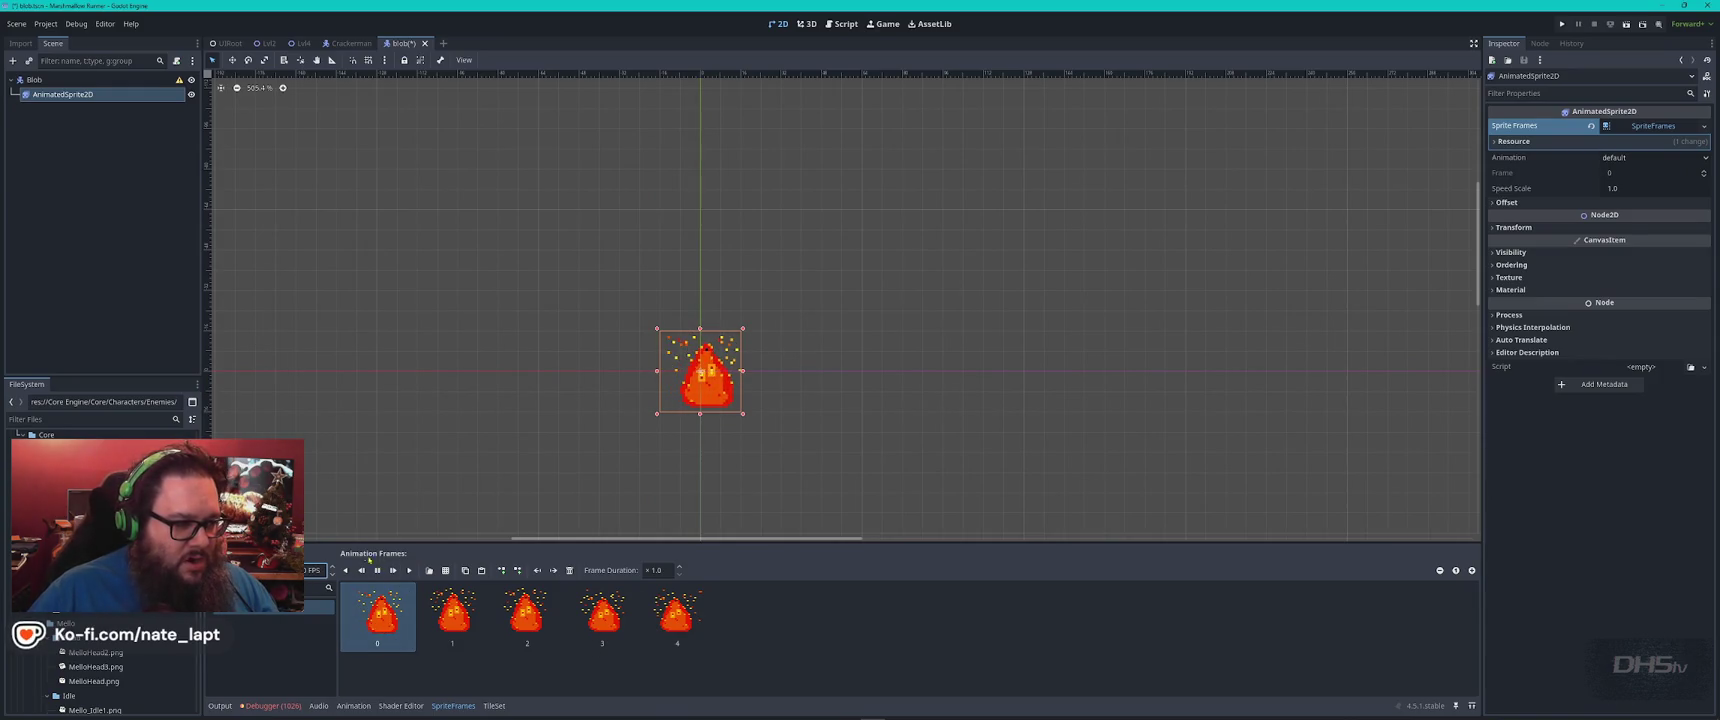
{"action": "left_click", "coordinate": [315, 570]}
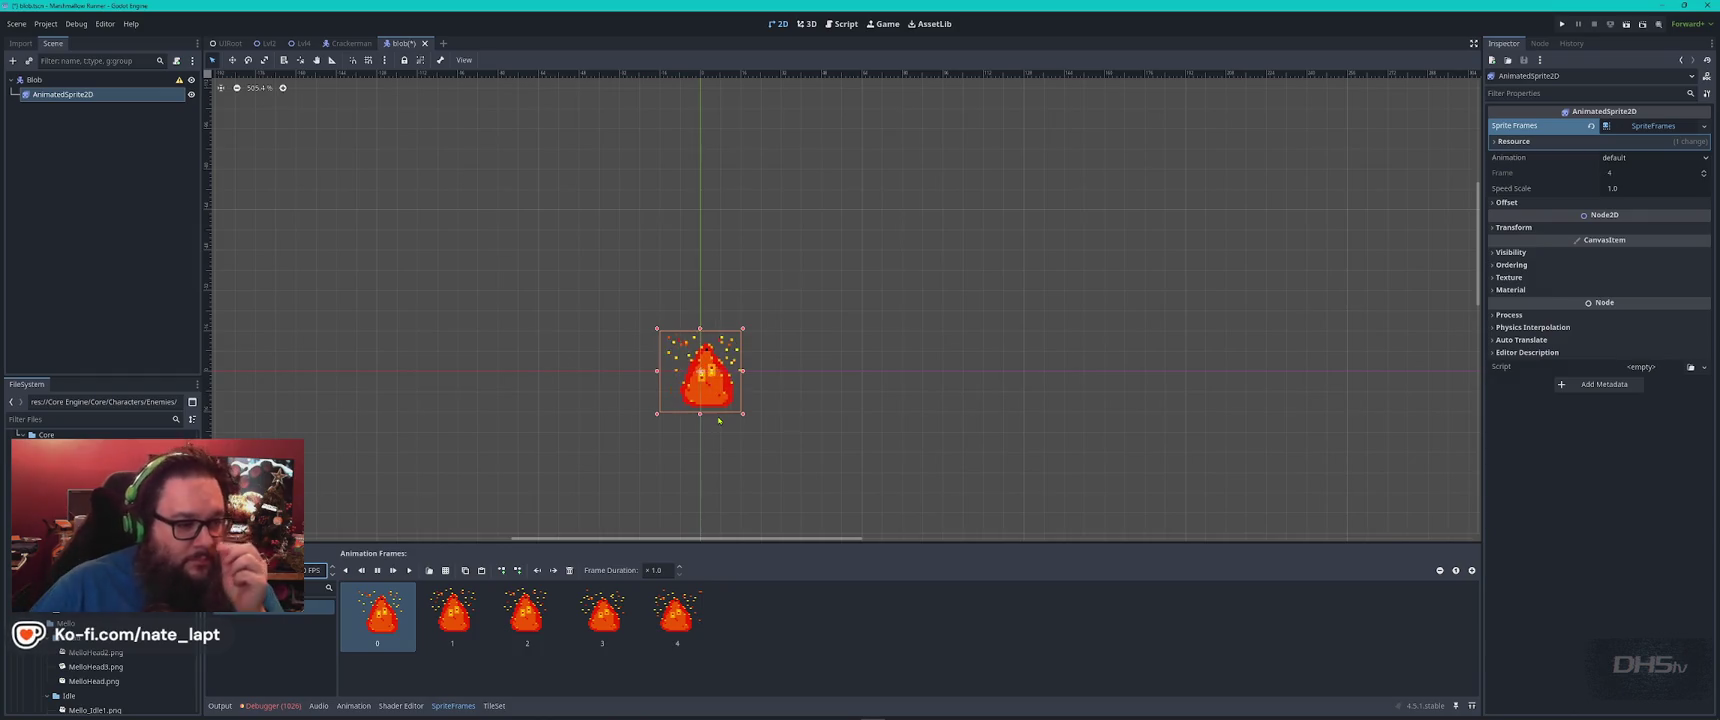
Set the second animation frame's duration to 1.25
{"action": "left_click", "coordinate": [462, 617]}
{"action": "right_click", "coordinate": [462, 617]}
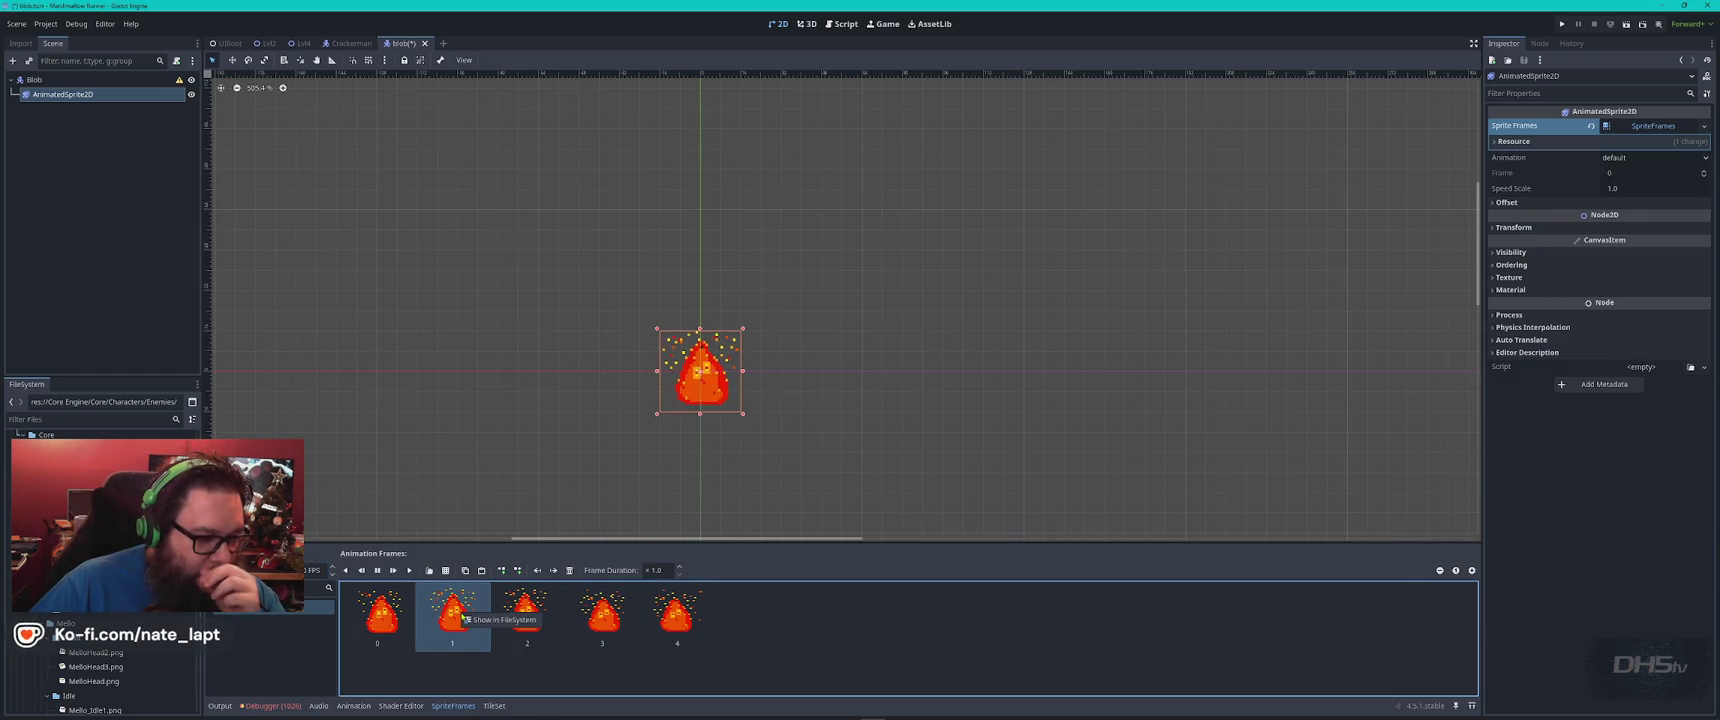
{"action": "left_click", "coordinate": [832, 638]}
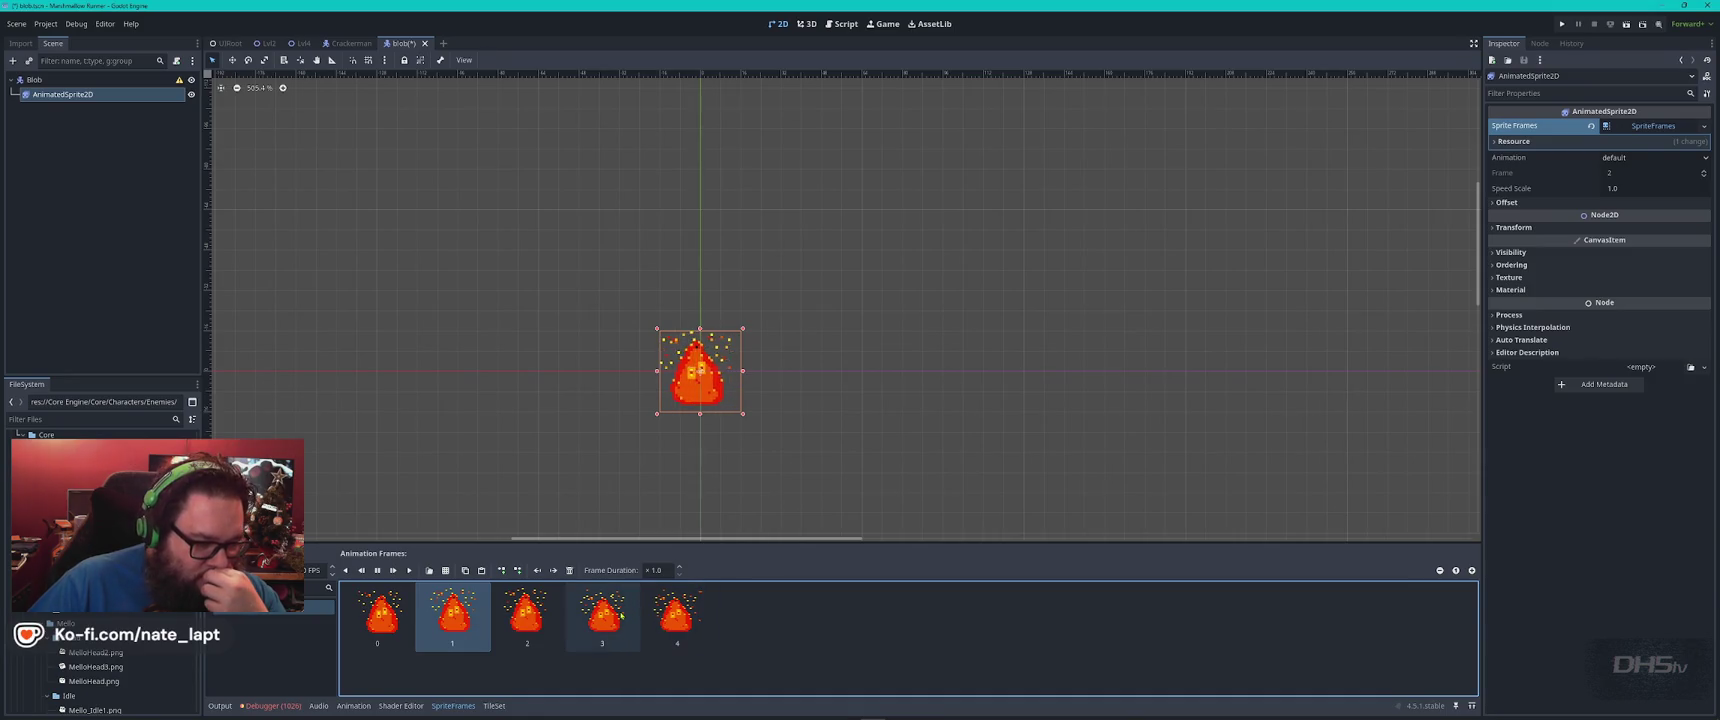
{"action": "left_click", "coordinate": [660, 570]}
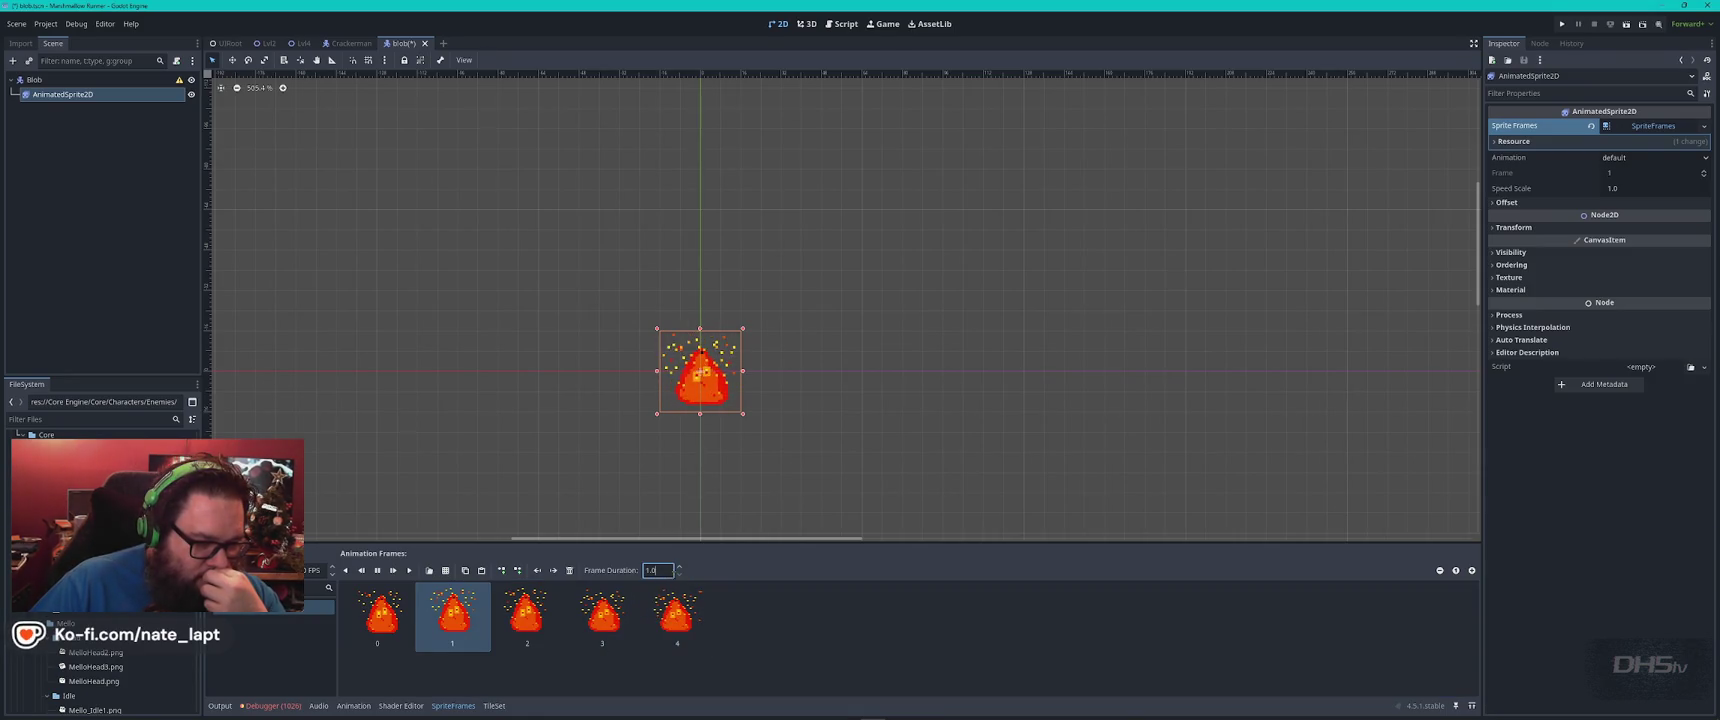
{"action": "type", "text": "1"}
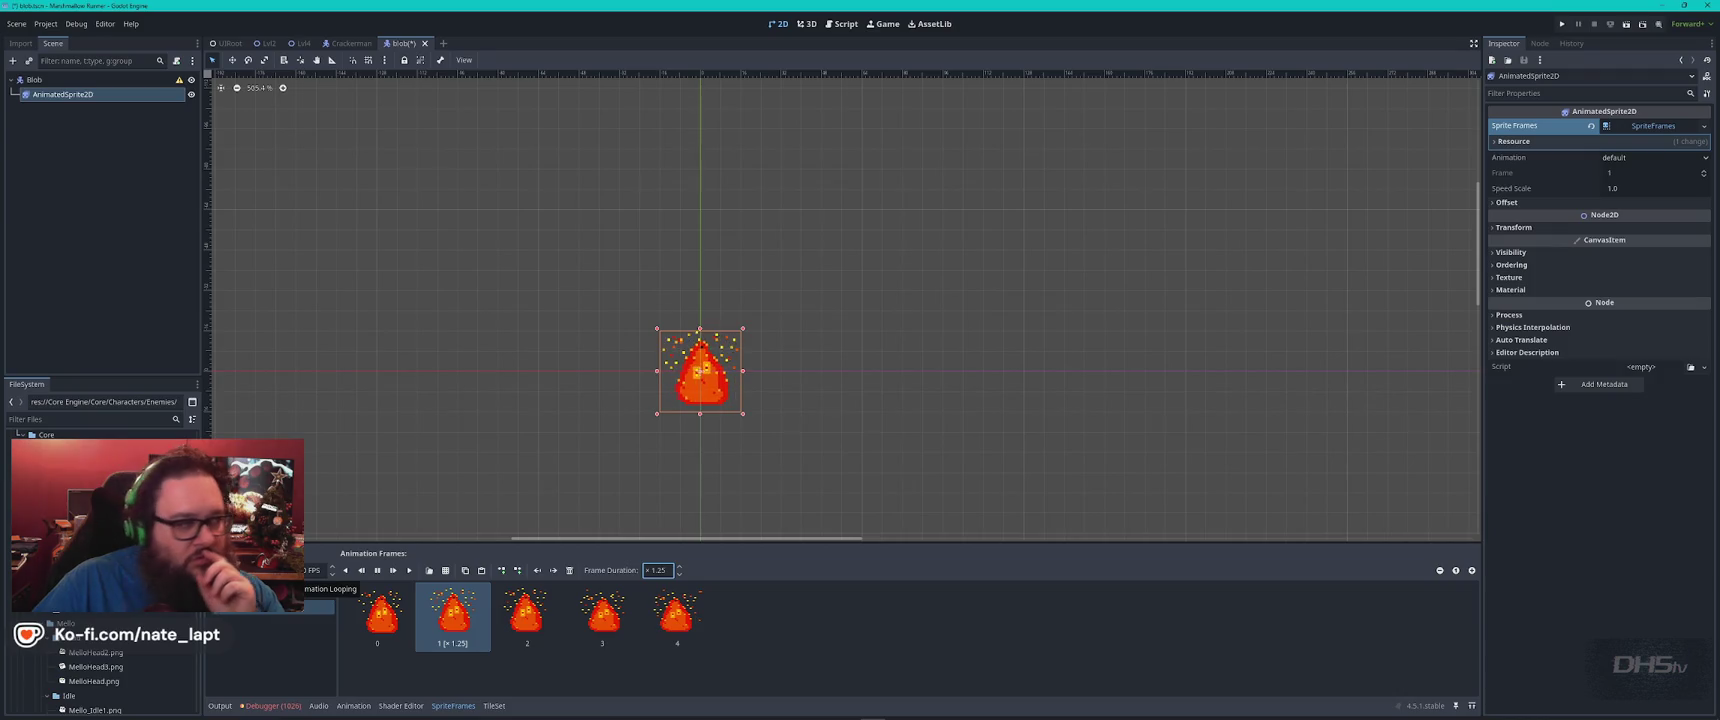
{"action": "left_click", "coordinate": [349, 43]}
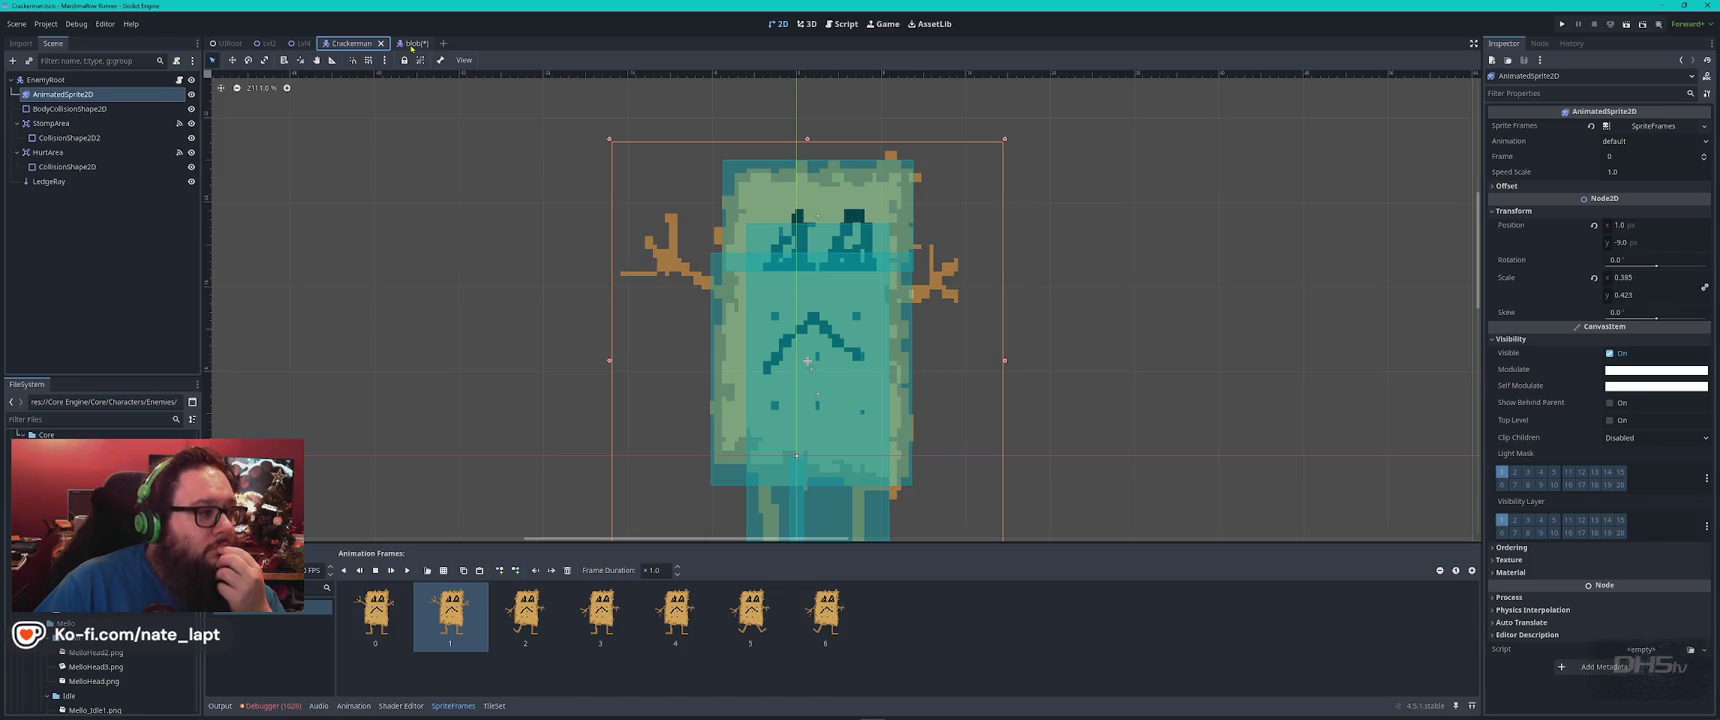
Read Crackerman's CrackerMan.gd script, then start the fire blob prompt in ChatGPT
{"action": "left_click", "coordinate": [181, 80]}
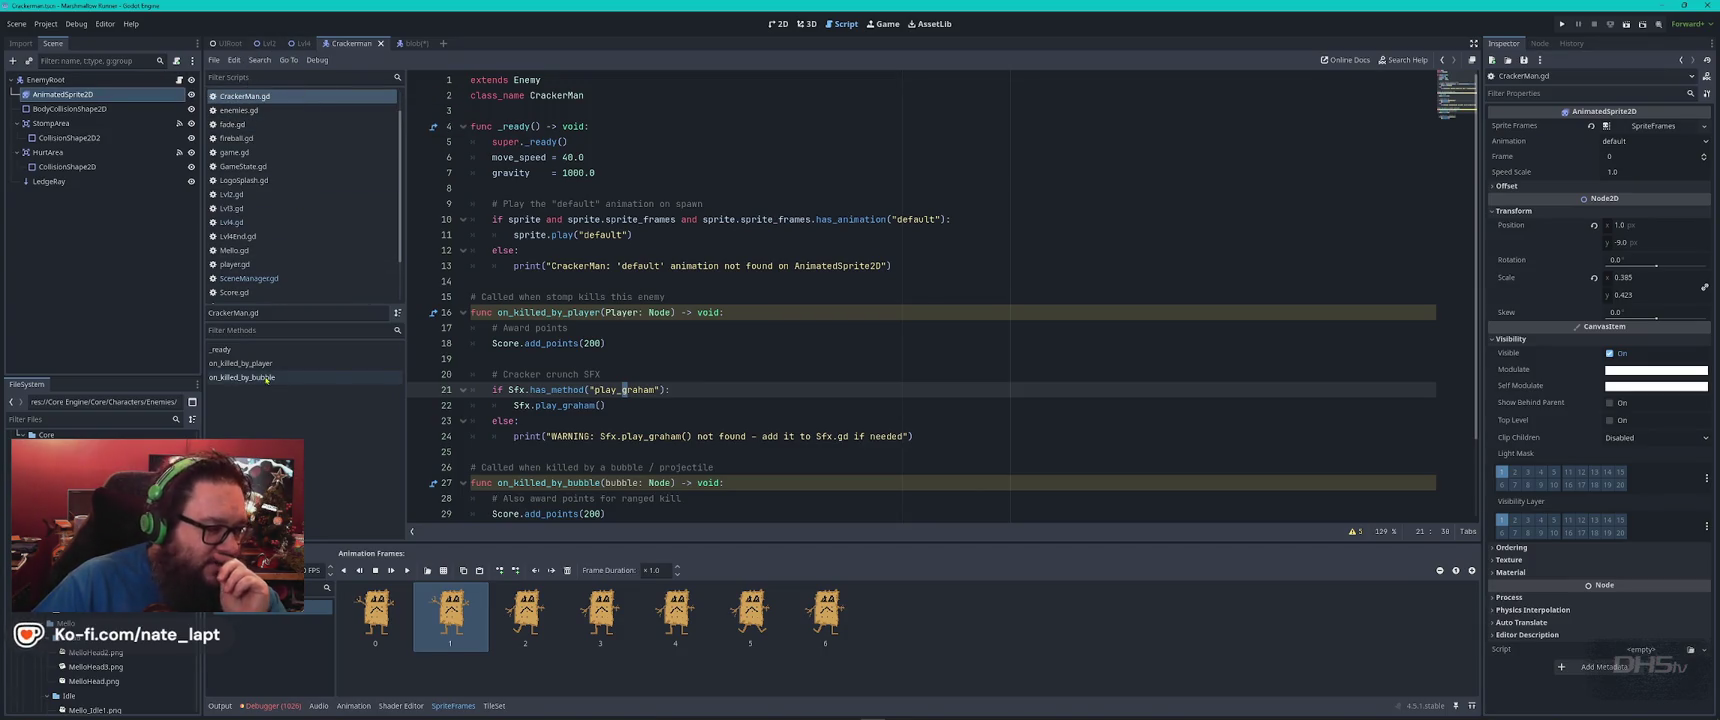
{"action": "scroll", "coordinate": [126, 614], "scroll_direction": "down", "scroll_amount": 3}
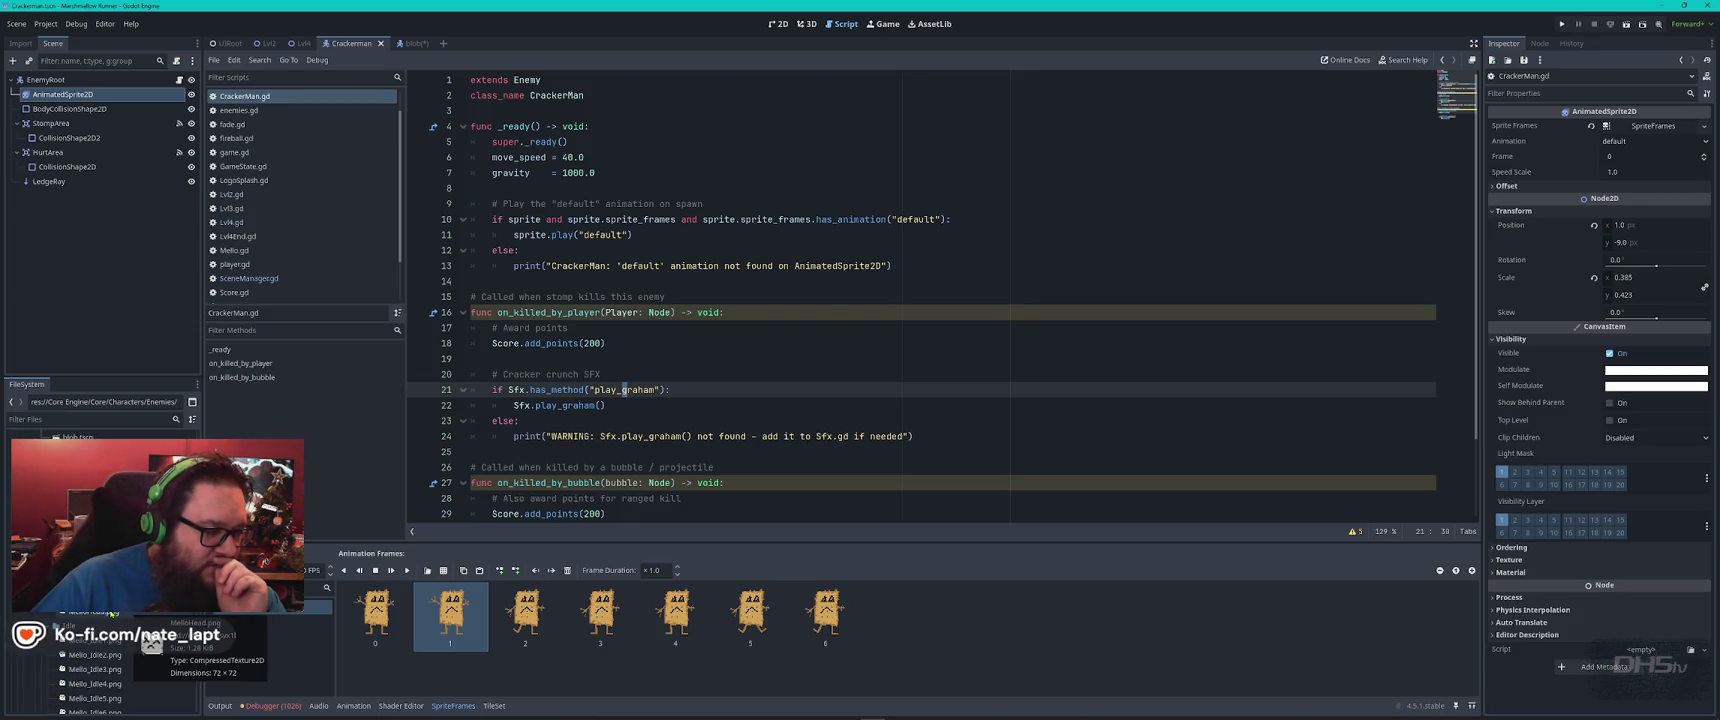
{"action": "key", "text": "alt+Tab"}
{"action": "type", "text": "blob"}
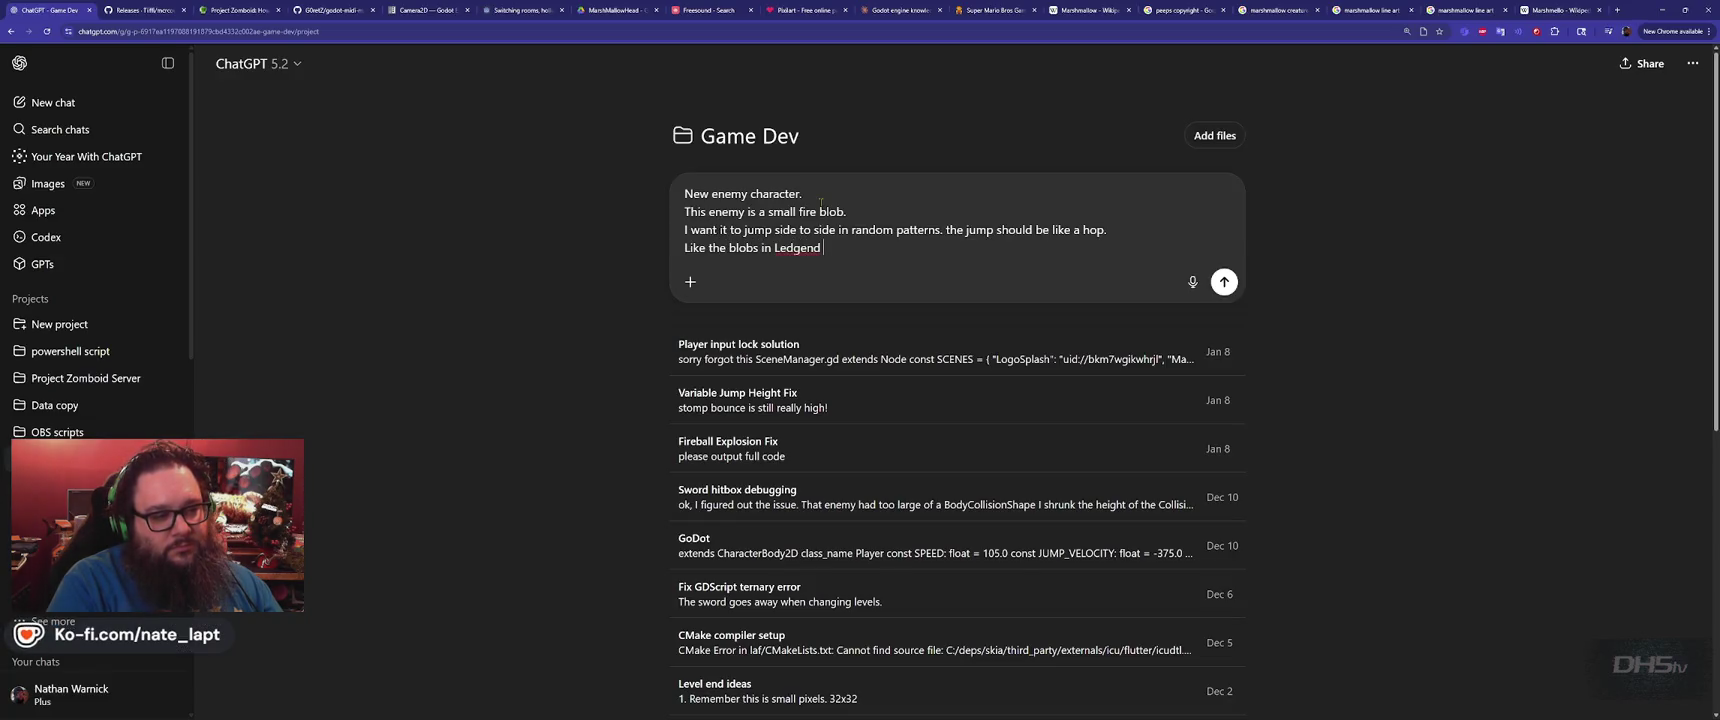
{"action": "type", "text": "Zelda"}
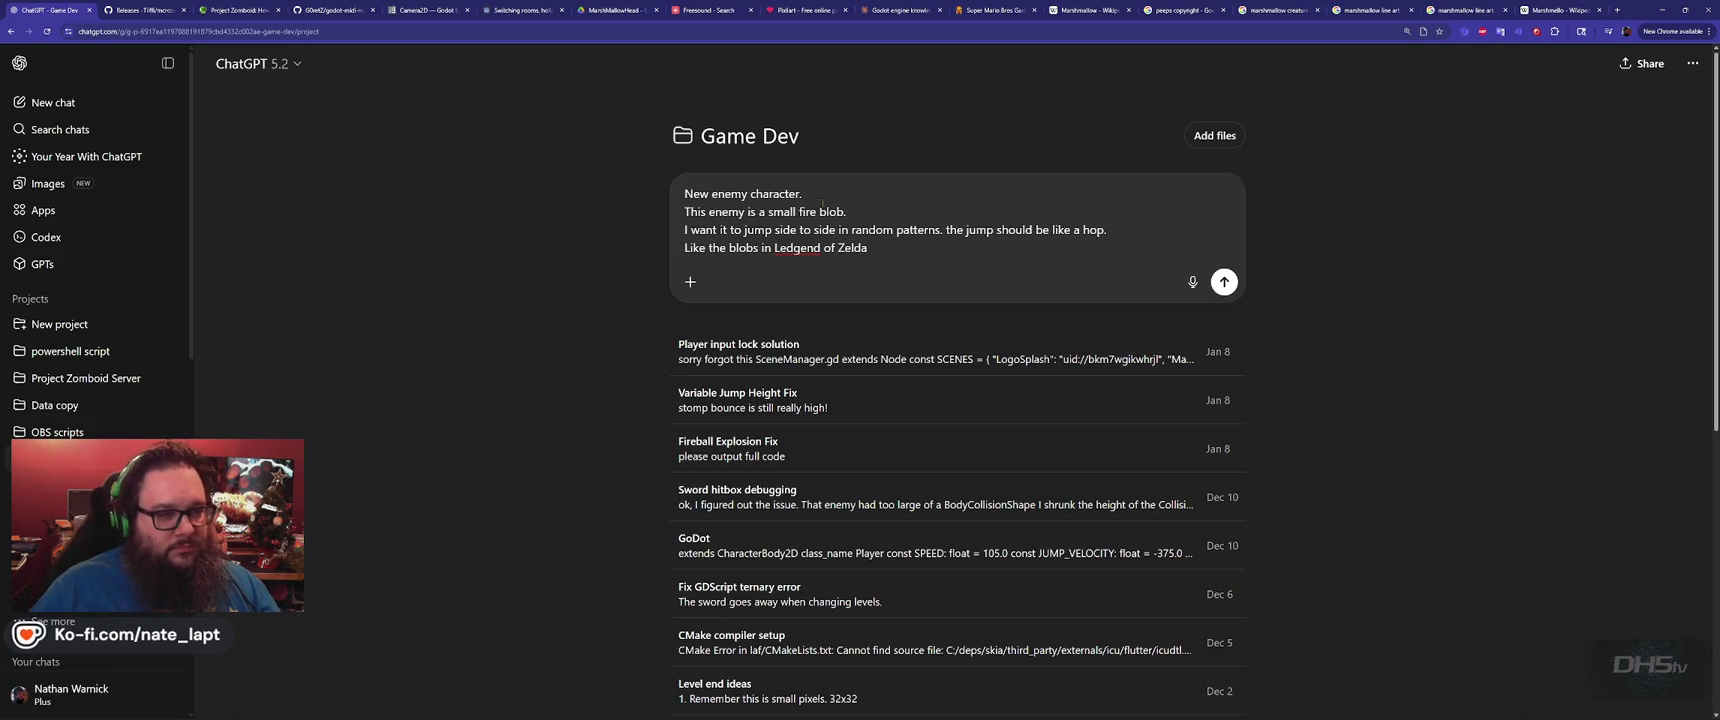
Fix the 'Ledgend' typo and describe hops of 50 pixels left or right at random
{"action": "right_click", "coordinate": [790, 250]}
{"action": "left_click", "coordinate": [920, 260]}
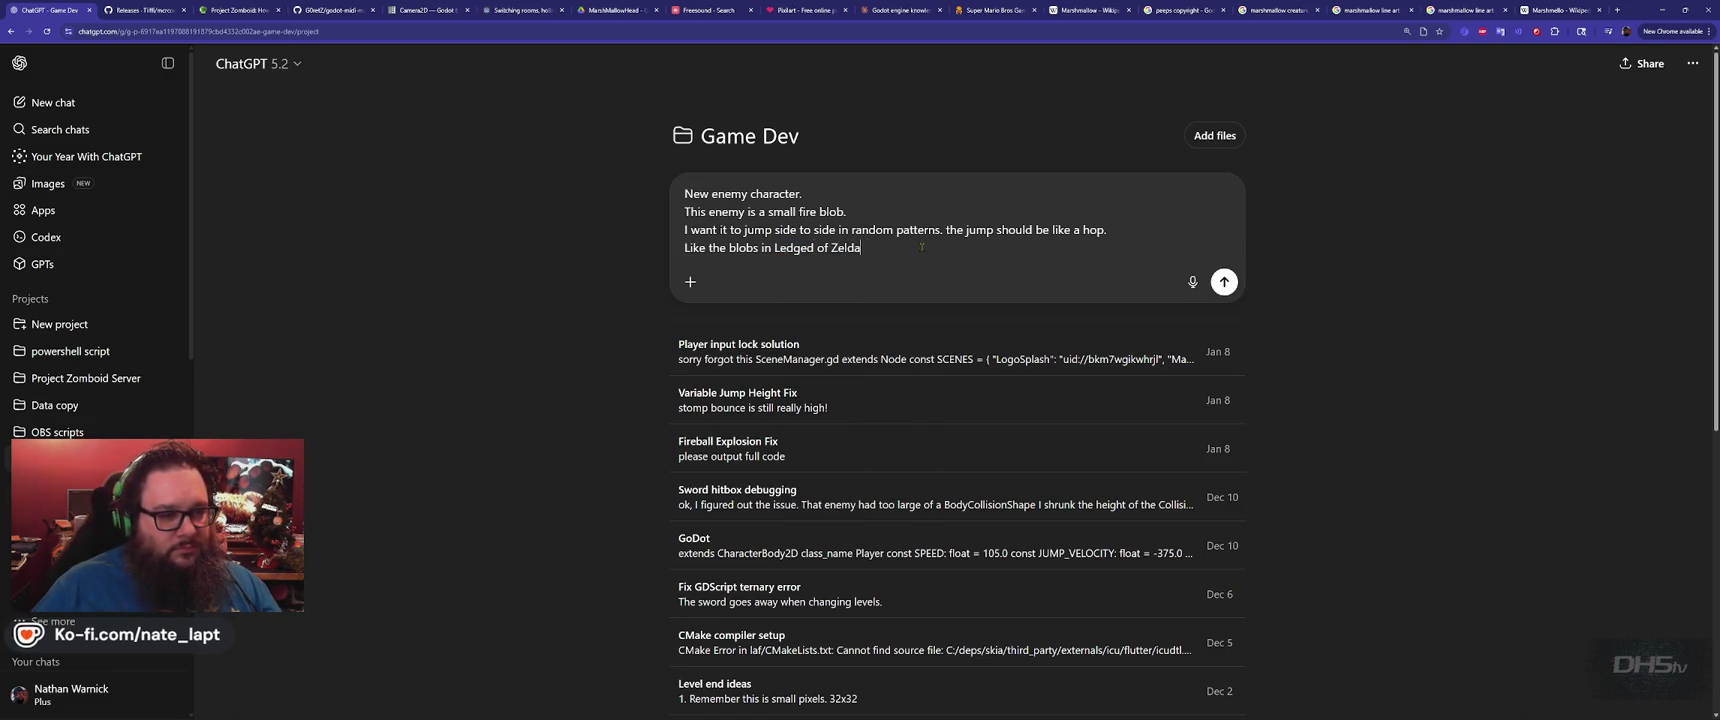
{"action": "key", "text": "shift+Return"}
{"action": "key", "text": "shift+Return"}
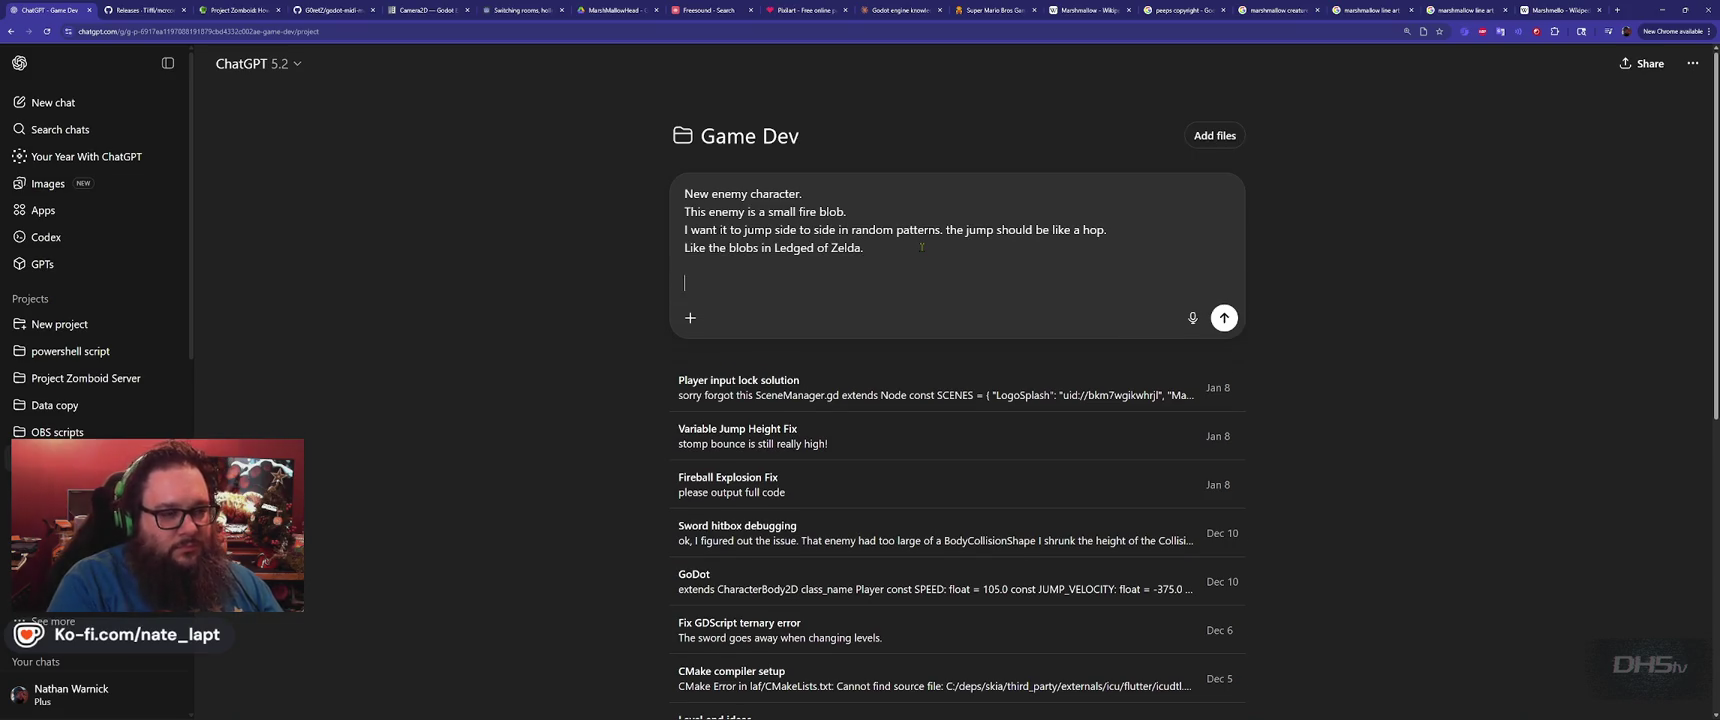
{"action": "type", "text": "They should "}
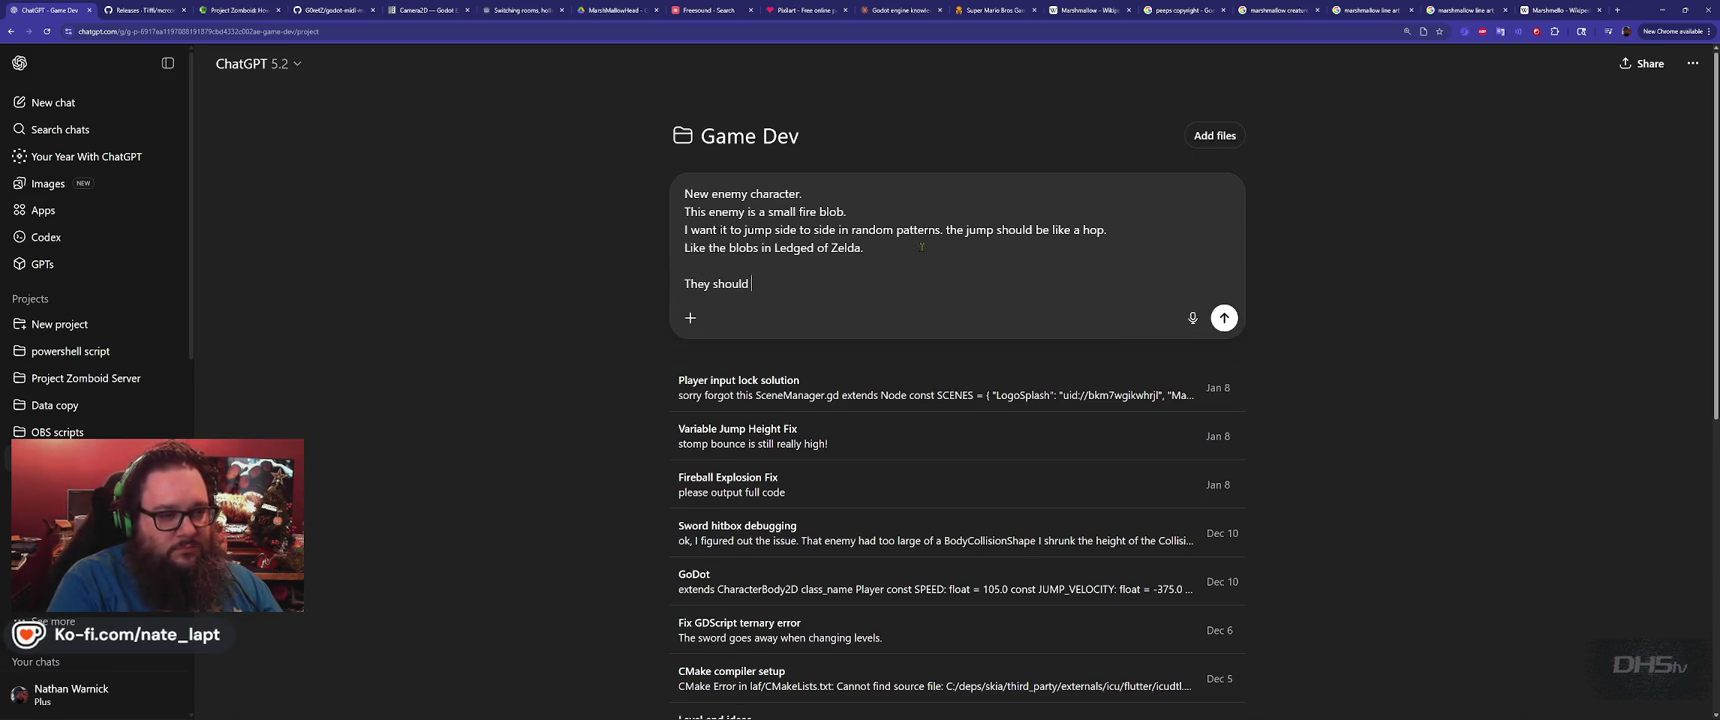
{"action": "type", "text": "jump lik"}
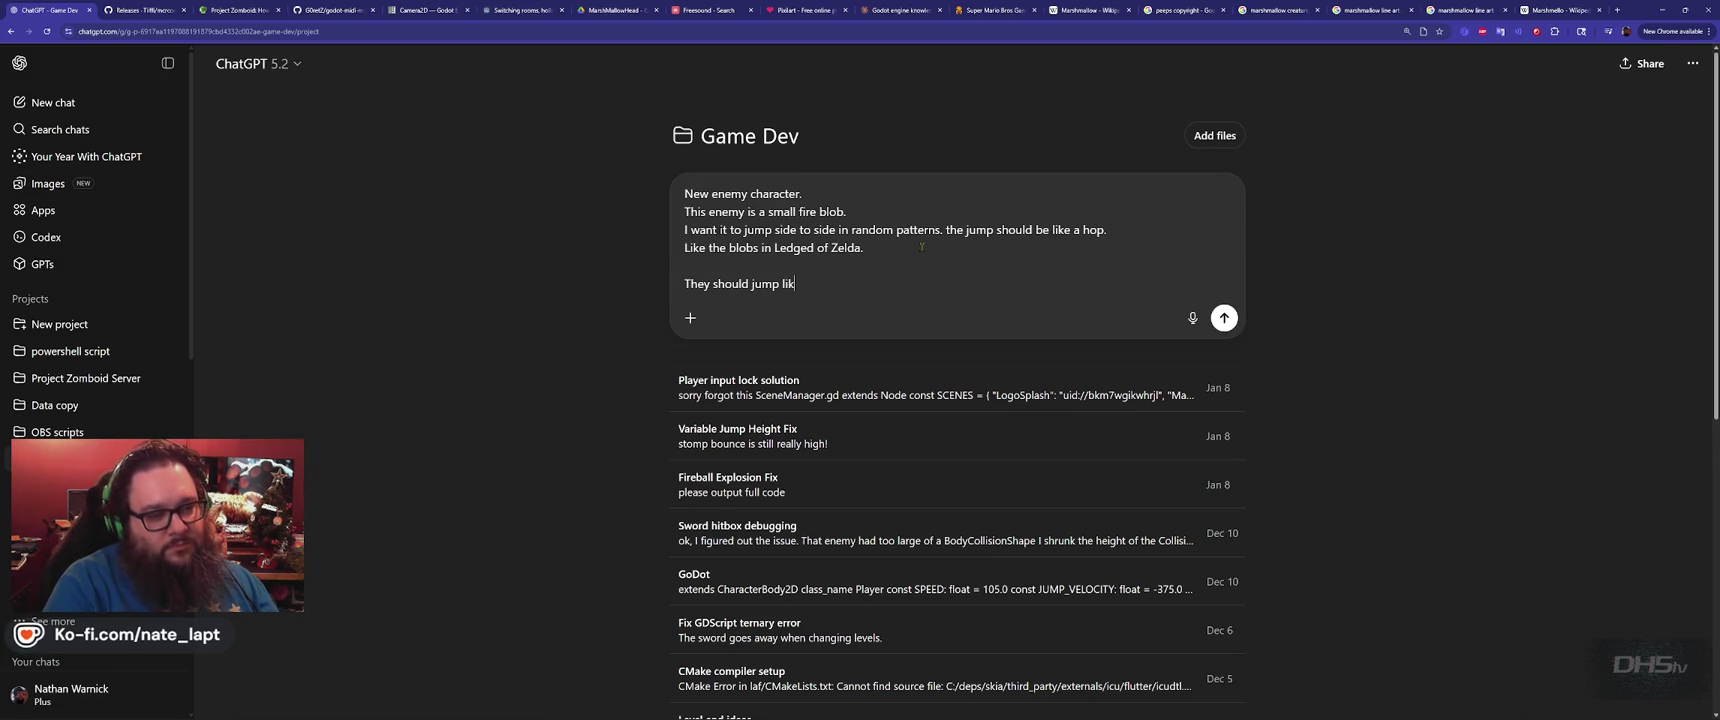
{"action": "type", "text": "e 50 pixe"}
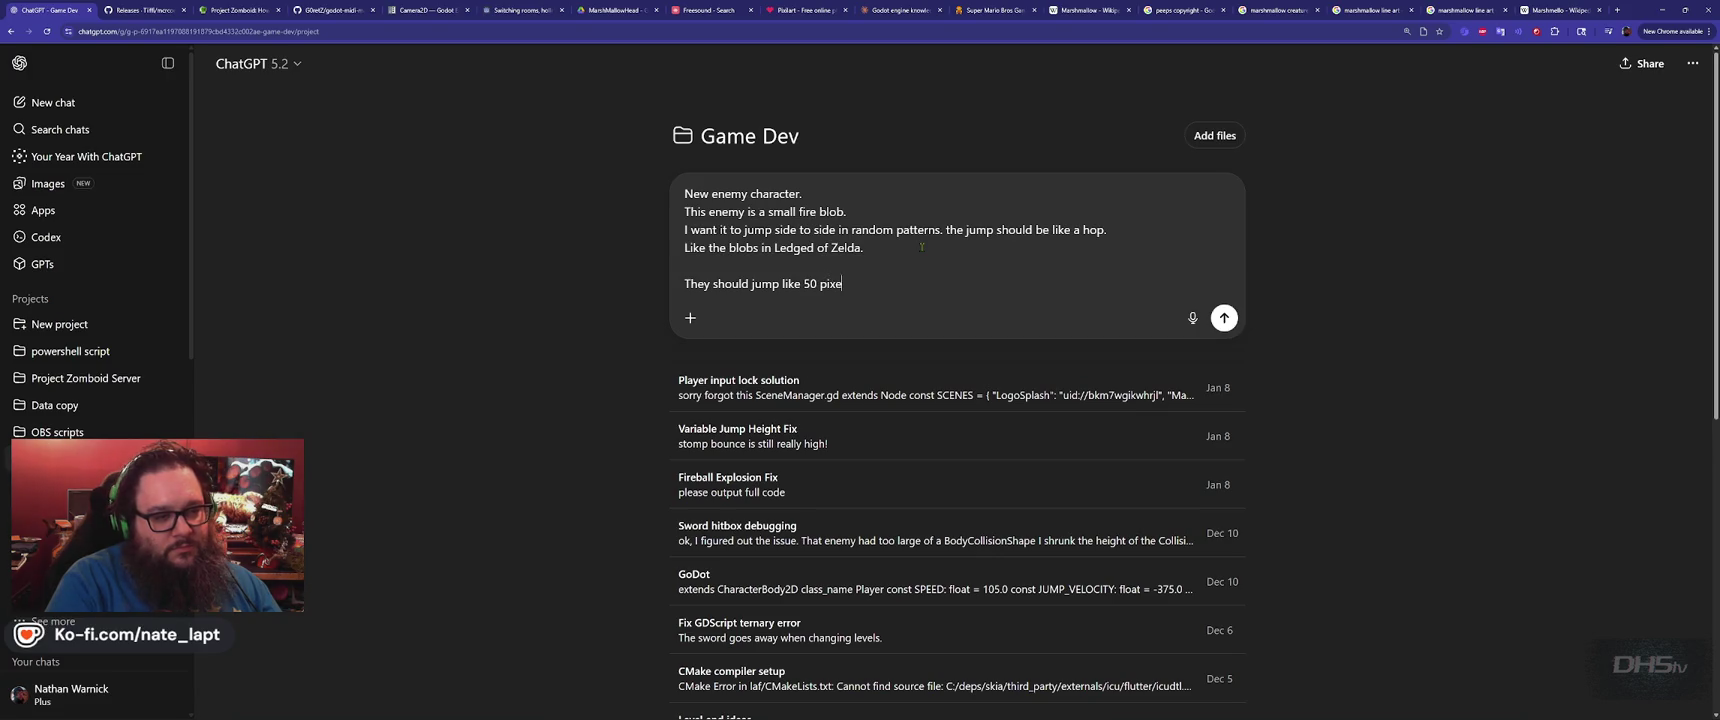
{"action": "type", "text": "ls to the left,"}
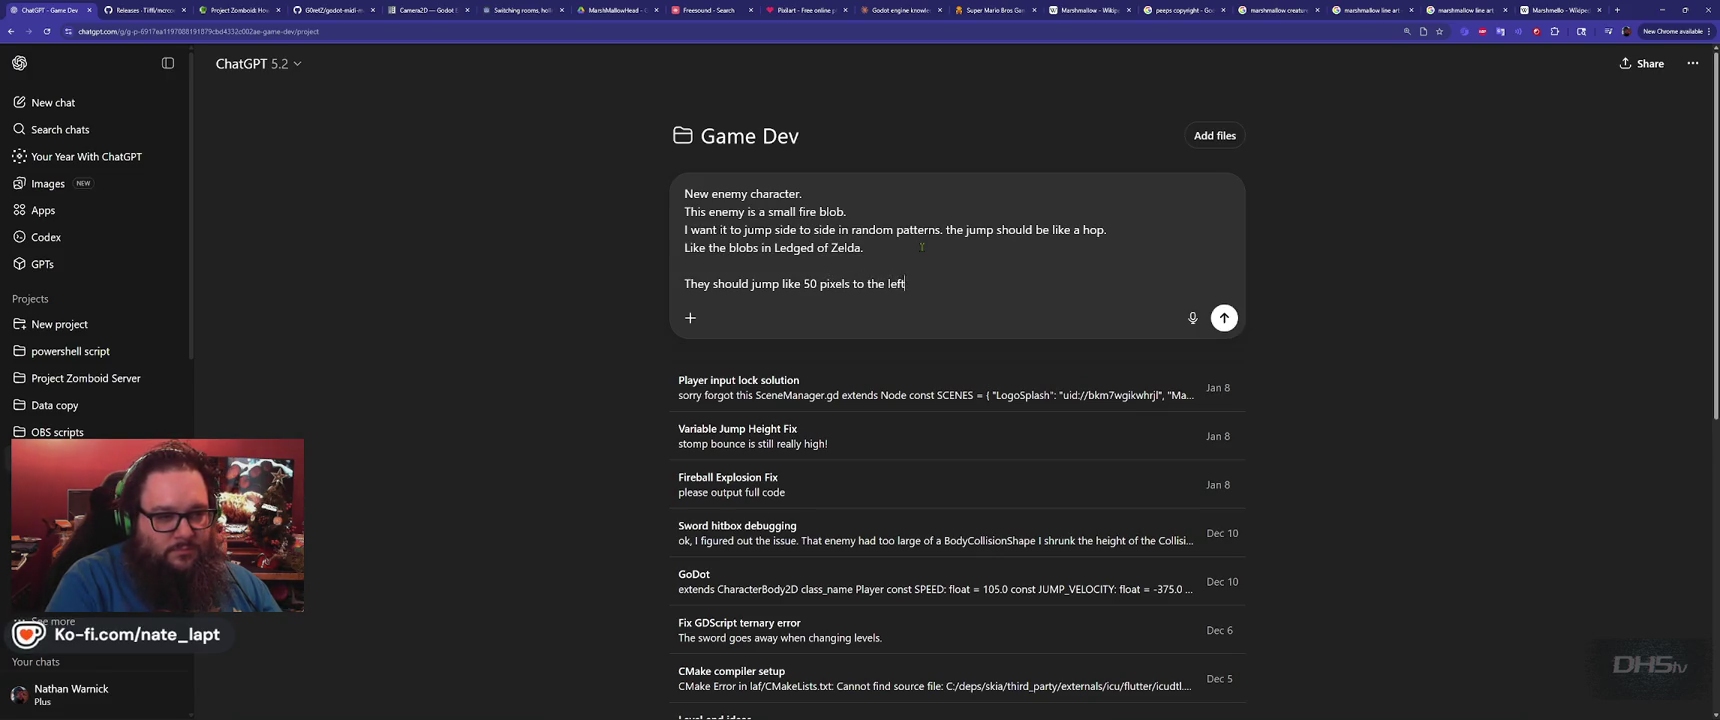
{"action": "key", "text": "BackSpace"}
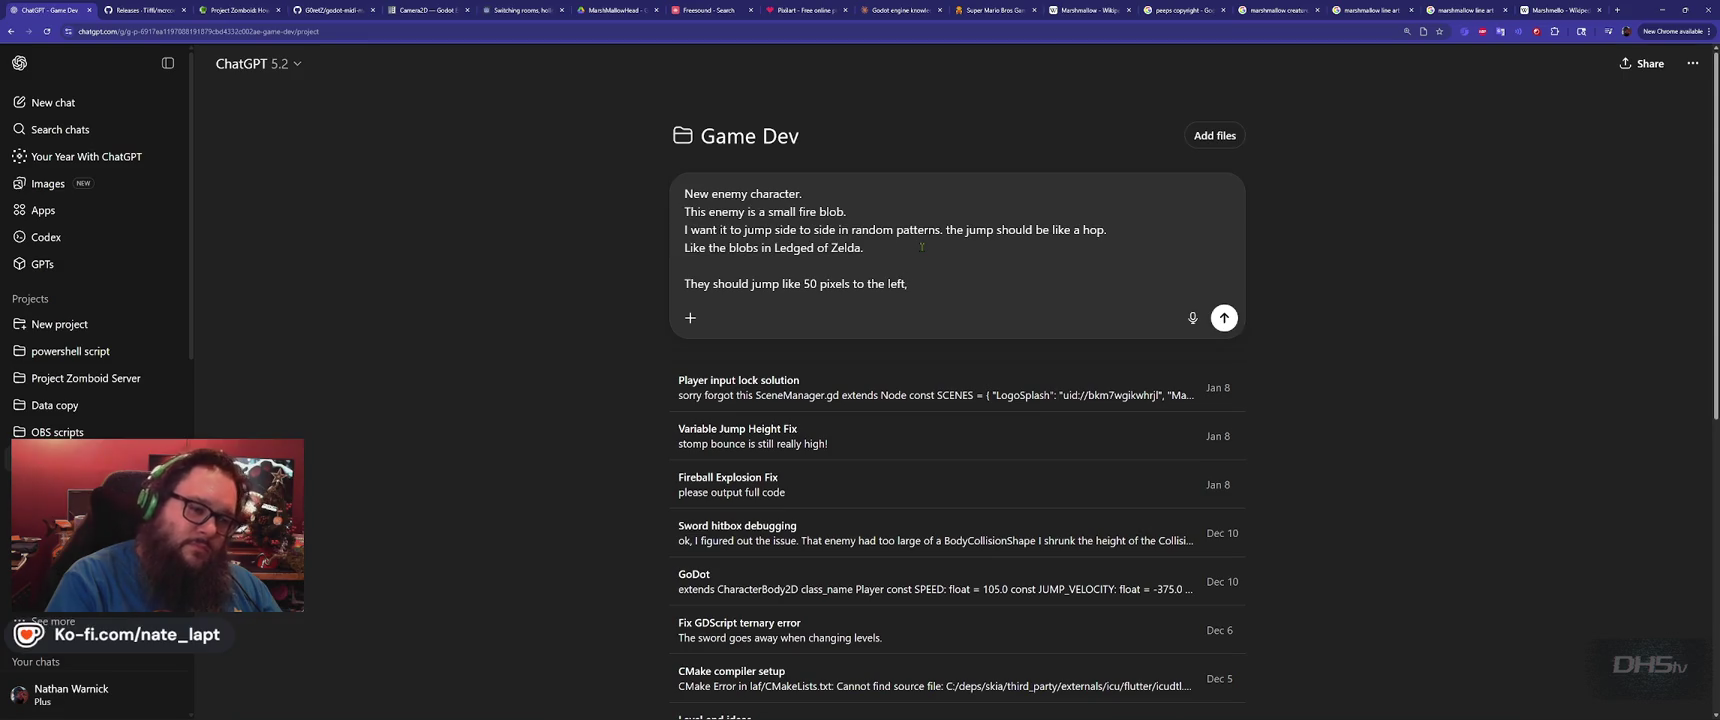
{"action": "type", "text": "r right"}
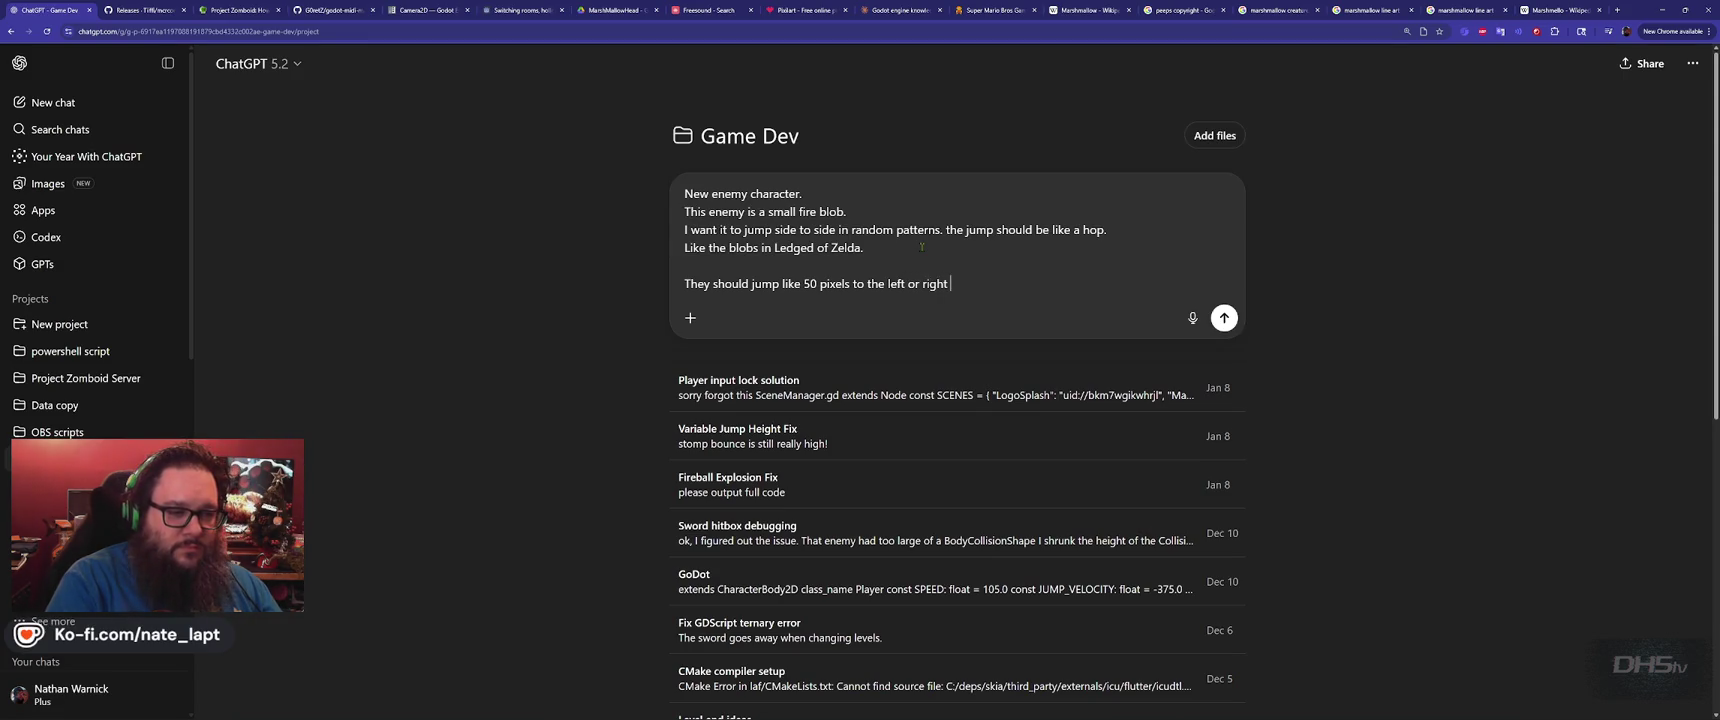
{"action": "type", "text": " in a random"}
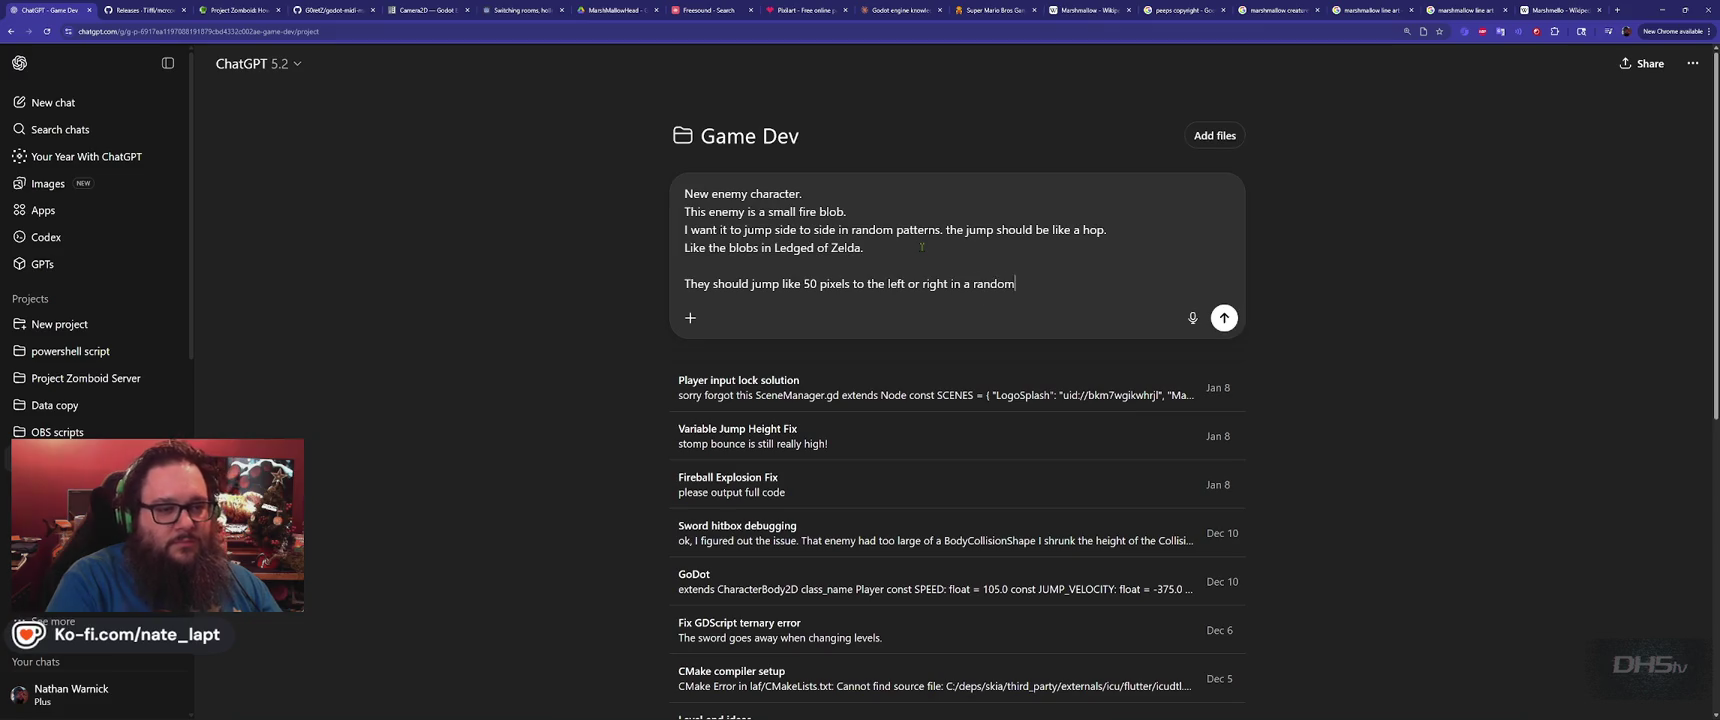
{"action": "type", "text": " pattern."}
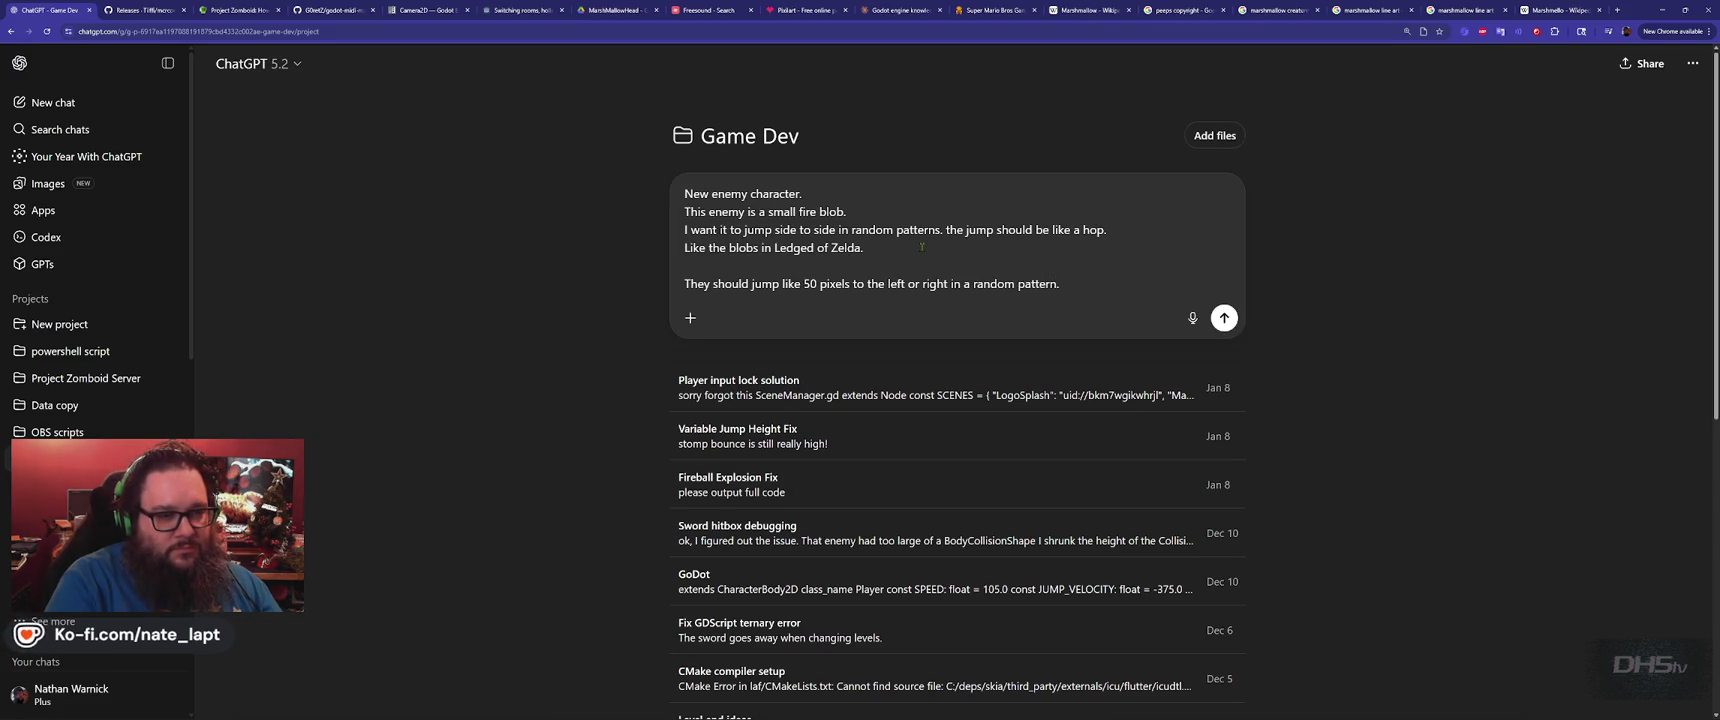
Add that the jump height is low, about 3x its height
{"action": "key", "text": "shift+Return"}
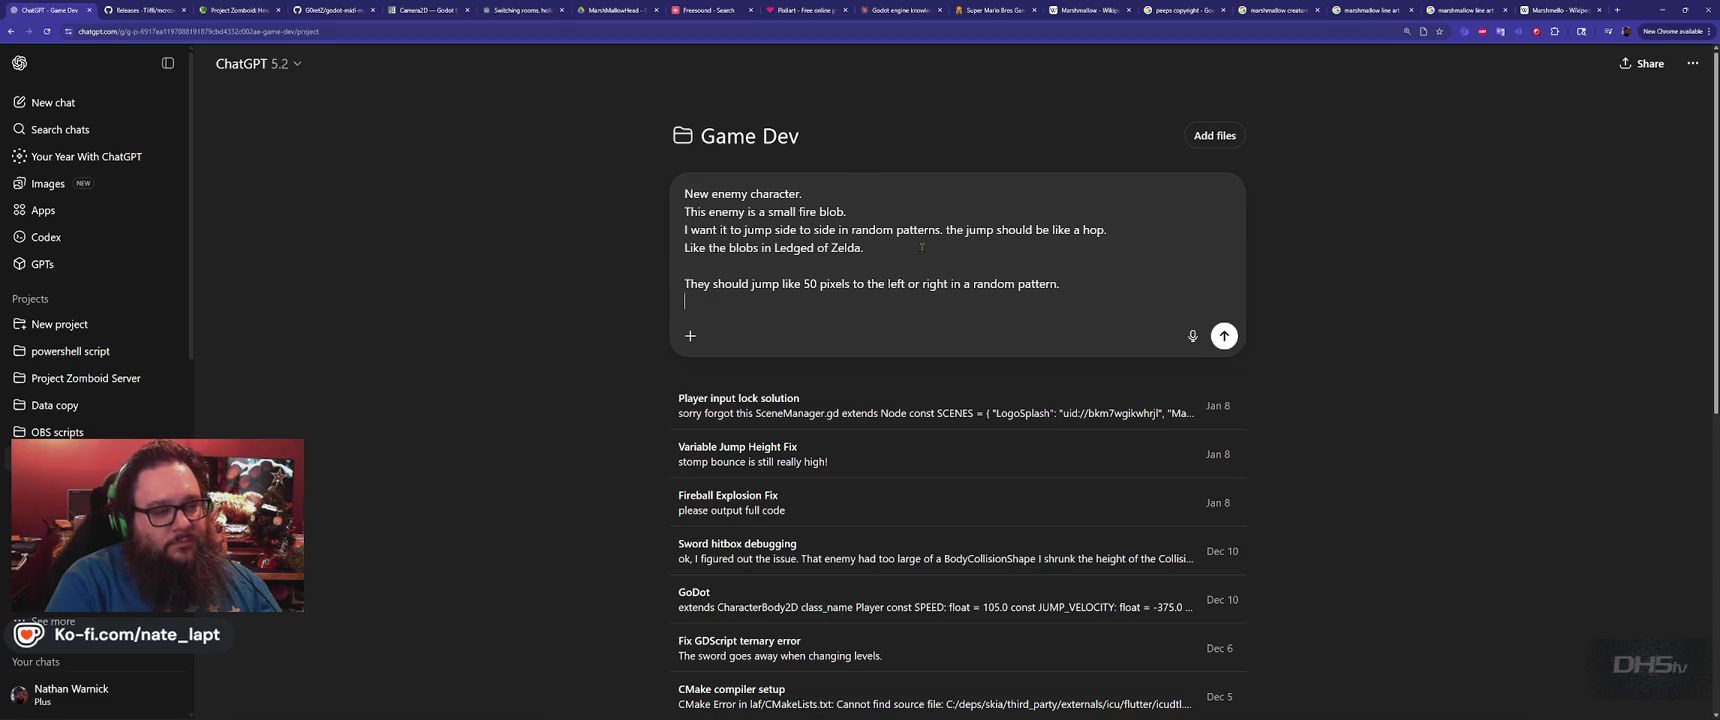
{"action": "type", "text": "The jump height isn't"}
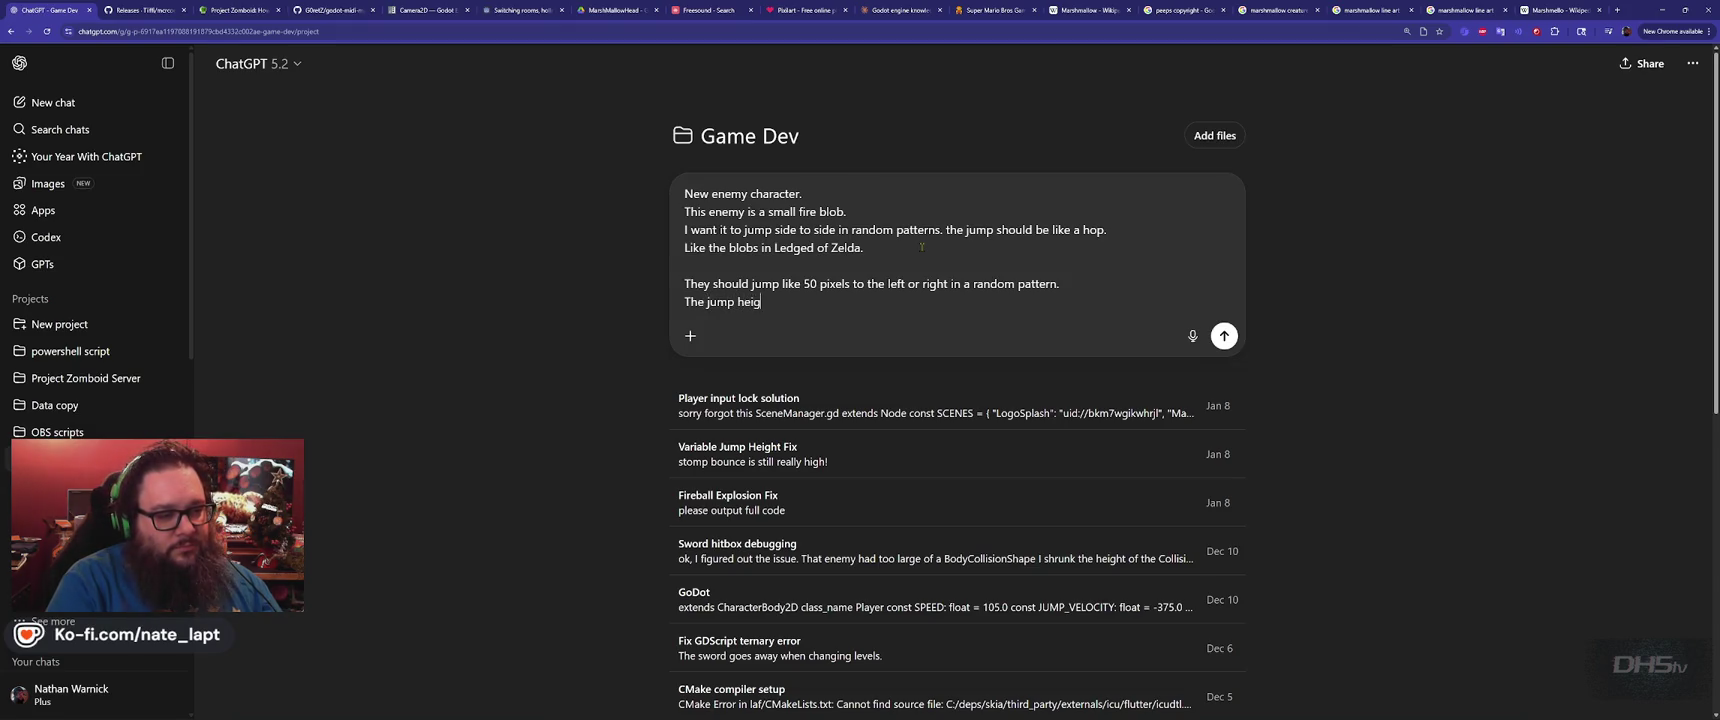
{"action": "type", "text": " t"}
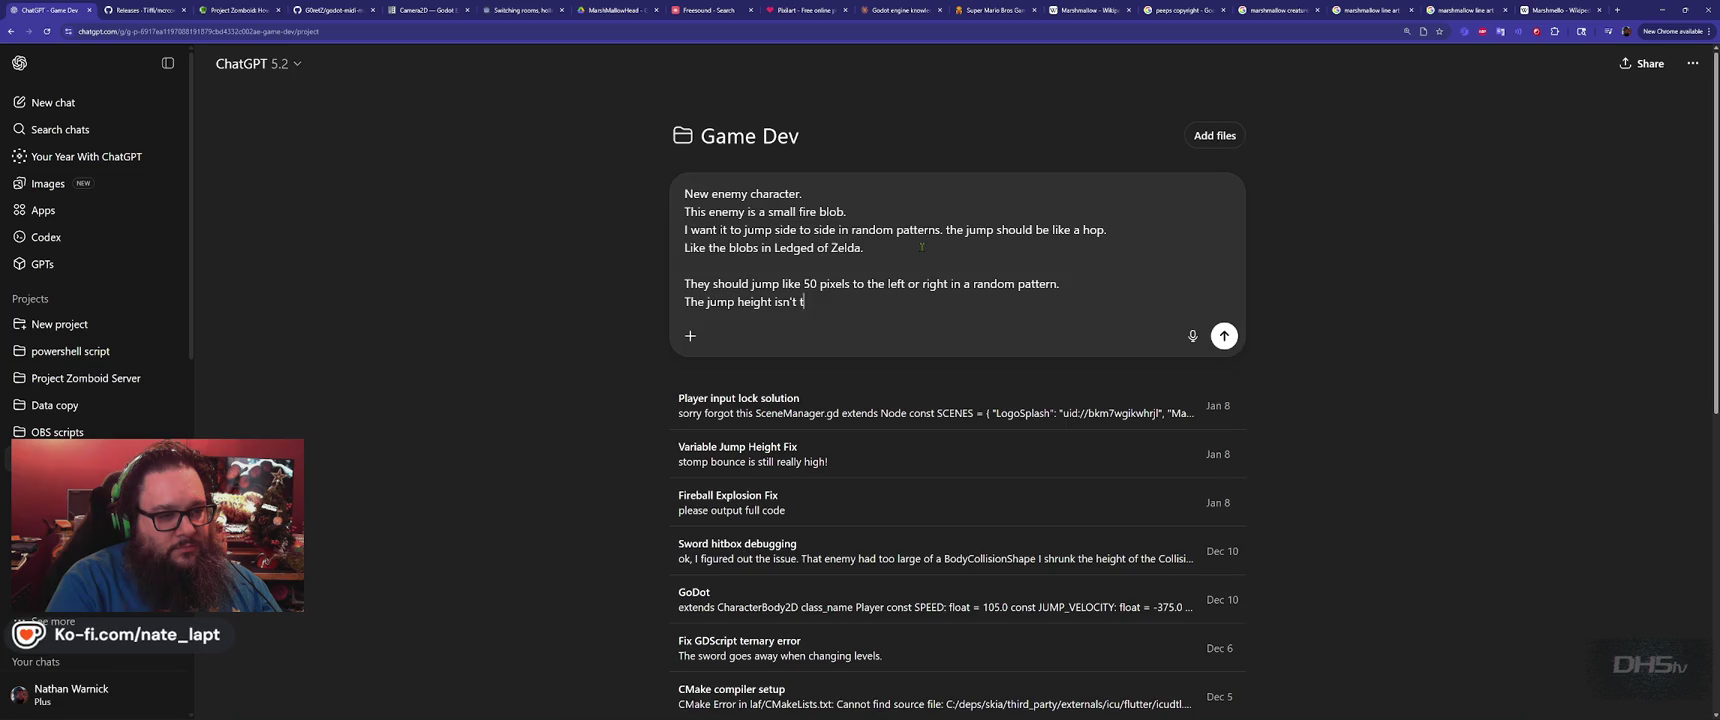
{"action": "type", "text": "oo high, but"}
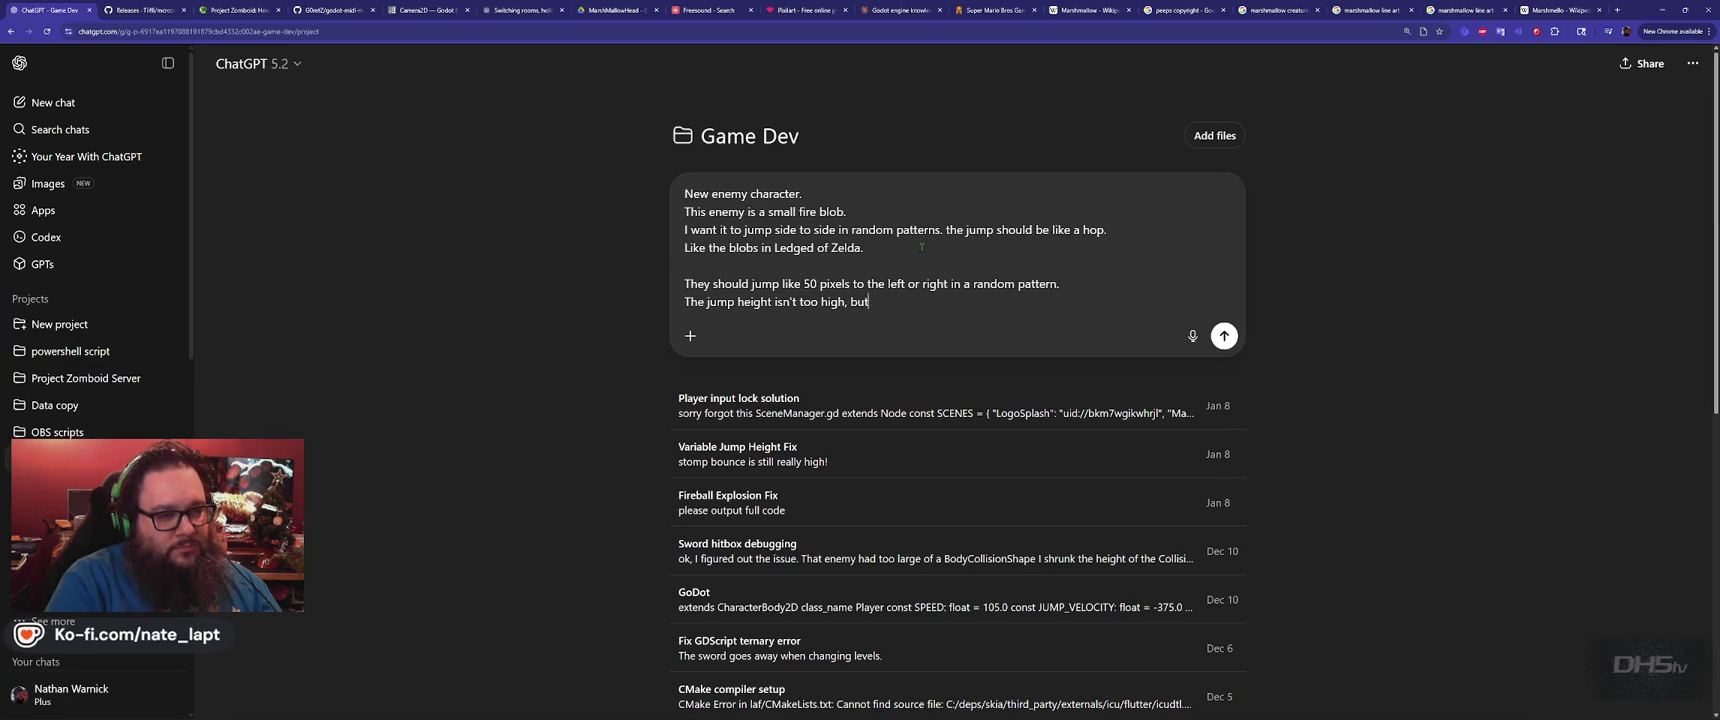
{"action": "key", "text": "BackSpace"}
{"action": "key", "text": "BackSpace"}
{"action": "key", "text": "BackSpace"}
{"action": "type", "text": "about 3x it"}
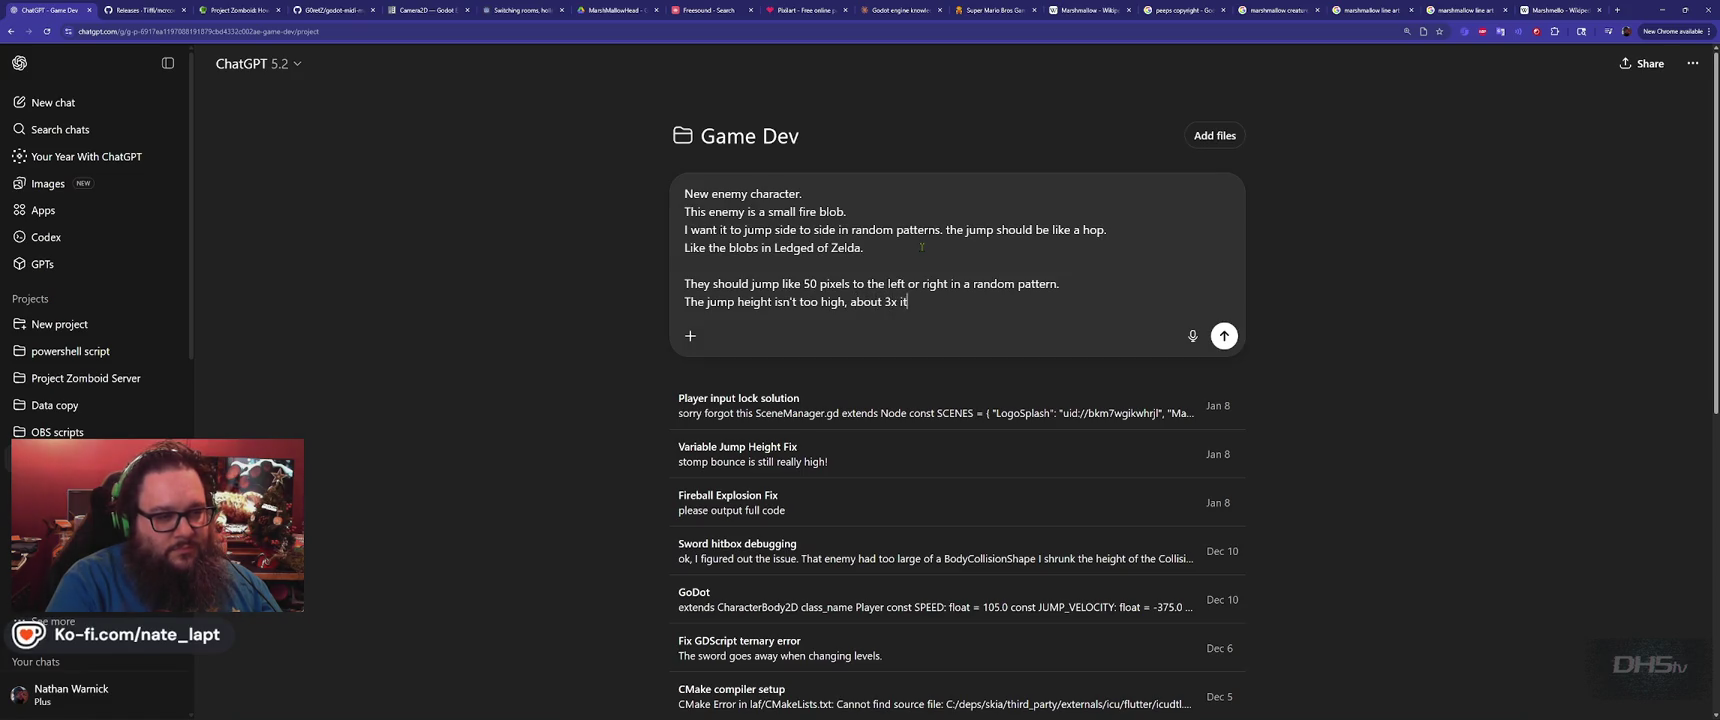
{"action": "type", "text": "'s height"}
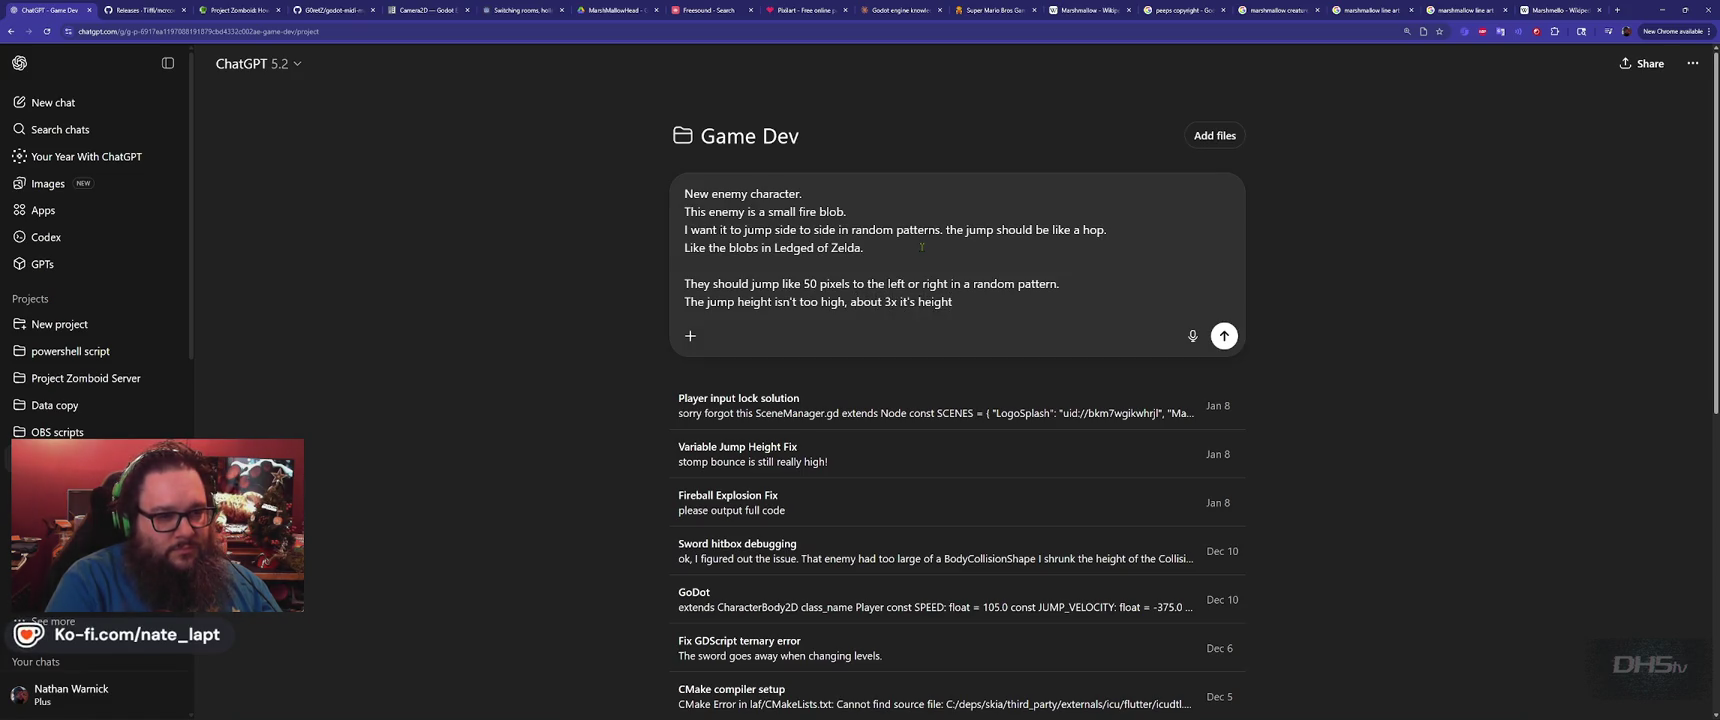
Paste the current blob.gd code into the prompt and send the request
{"action": "key", "text": "shift+Return"}
{"action": "key", "text": "shift+Return"}
{"action": "key", "text": "shift+Return"}
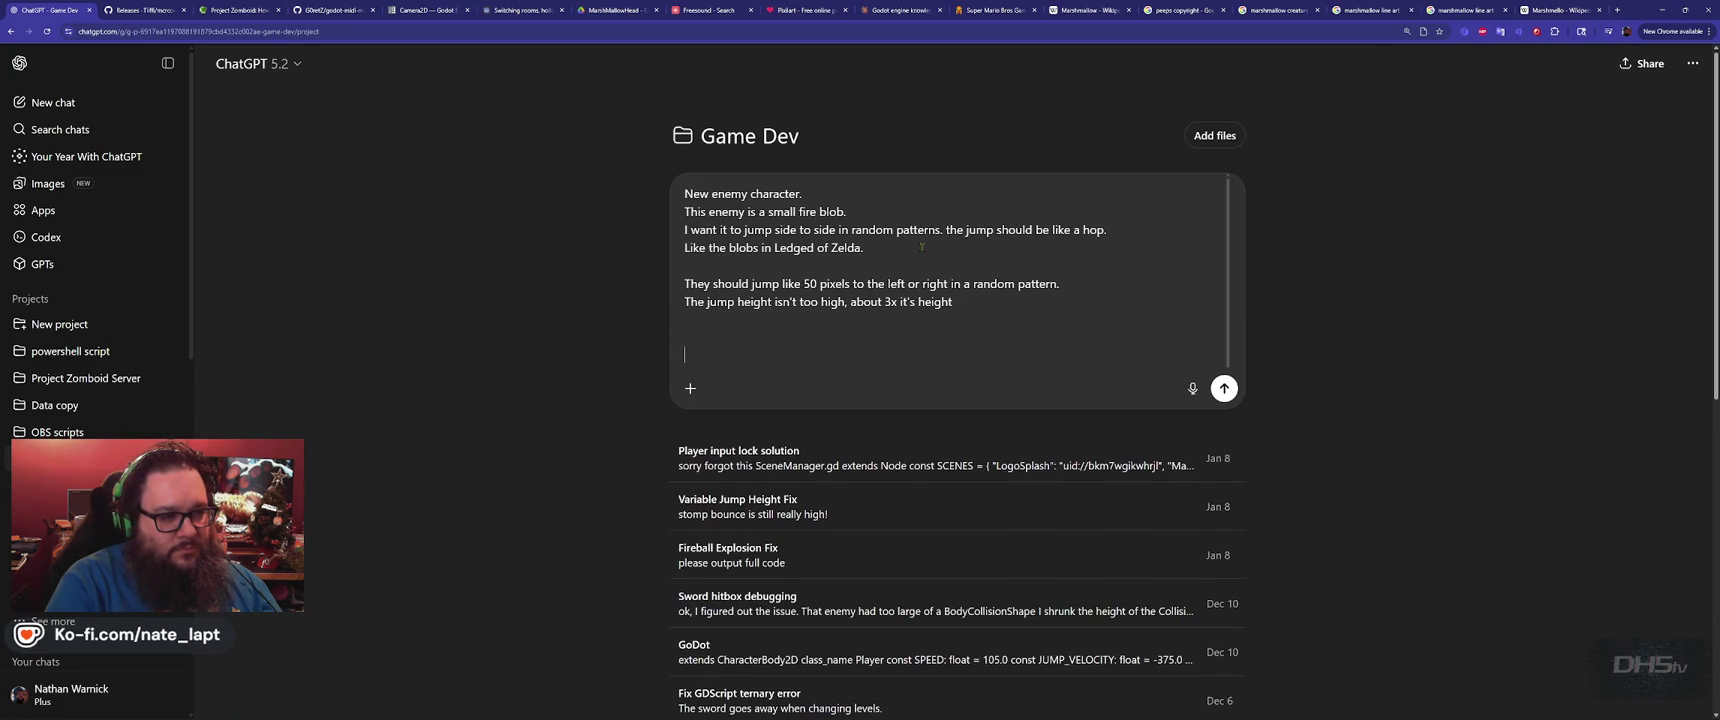
{"action": "type", "text": "blob.gd"}
{"action": "key", "text": "ctrl+v"}
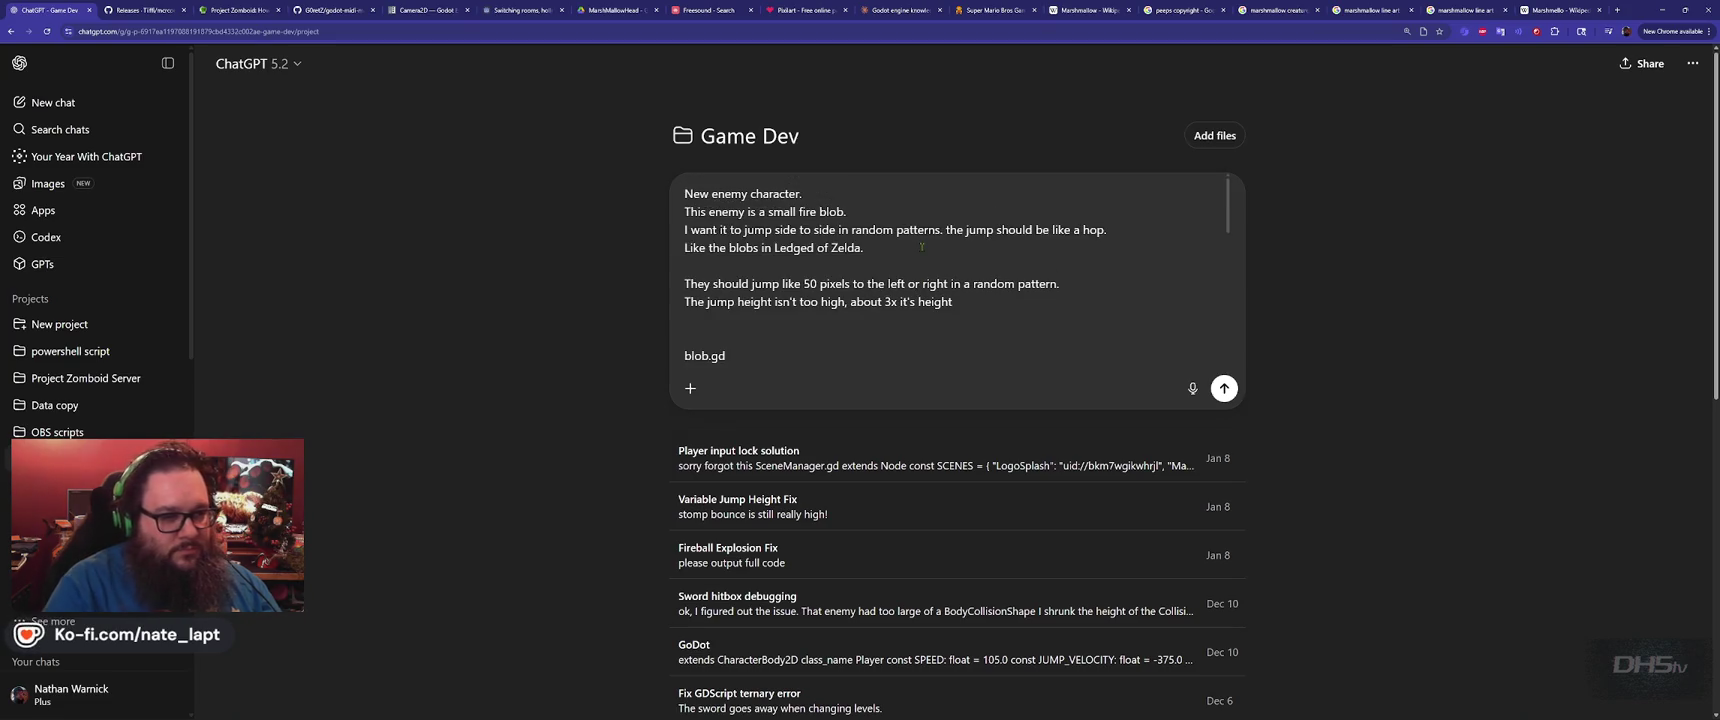
{"action": "scroll", "coordinate": [922, 246], "scroll_direction": "down", "scroll_amount": 3}
{"action": "key", "text": "Return"}
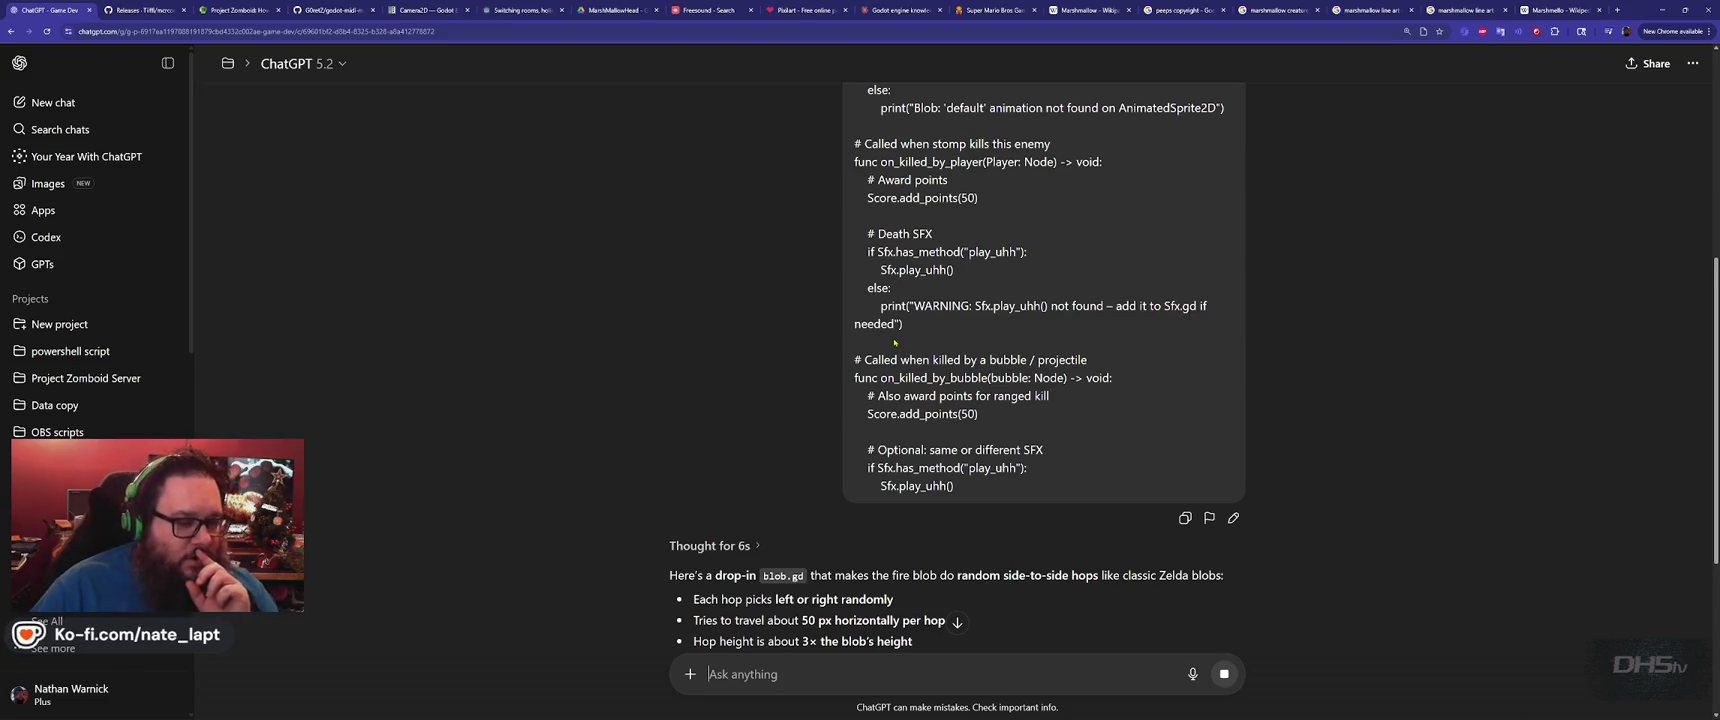
{"action": "key", "text": "alt+Tab"}
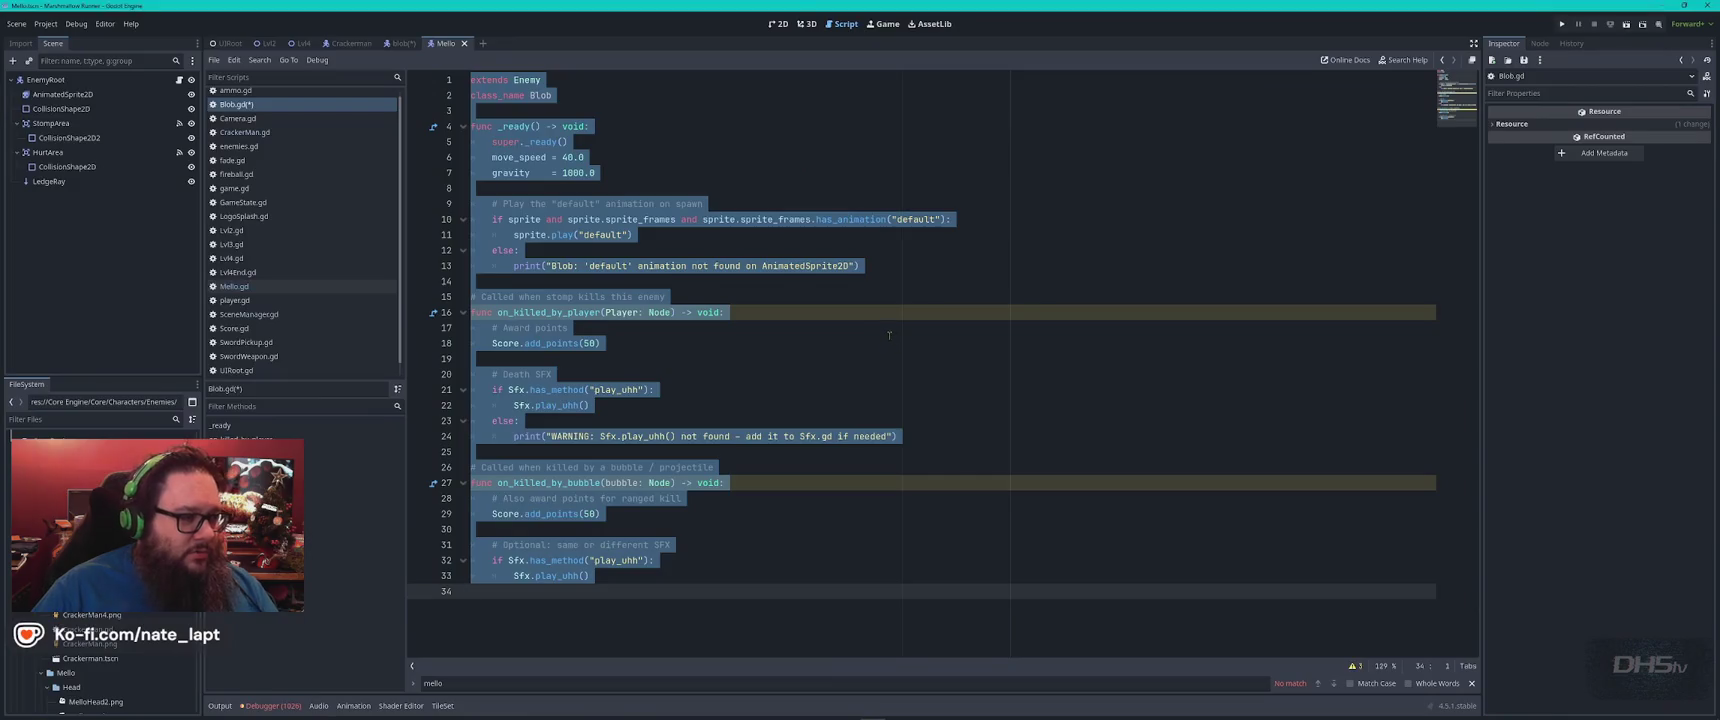
Check the blob scene in 2D, then open Crackerman and select its StompArea node
{"action": "left_click", "coordinate": [403, 43]}
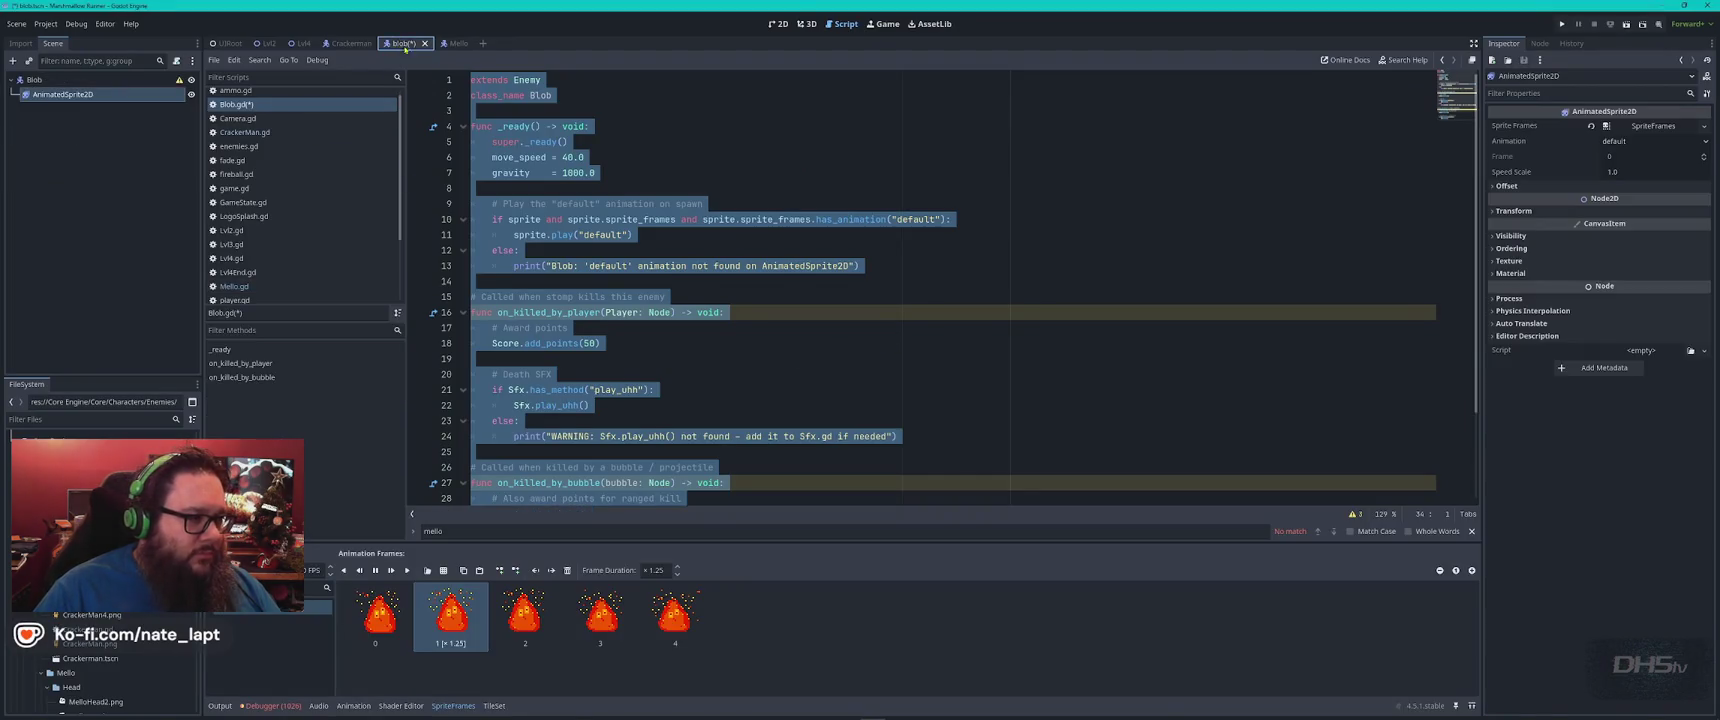
{"action": "left_click", "coordinate": [778, 23]}
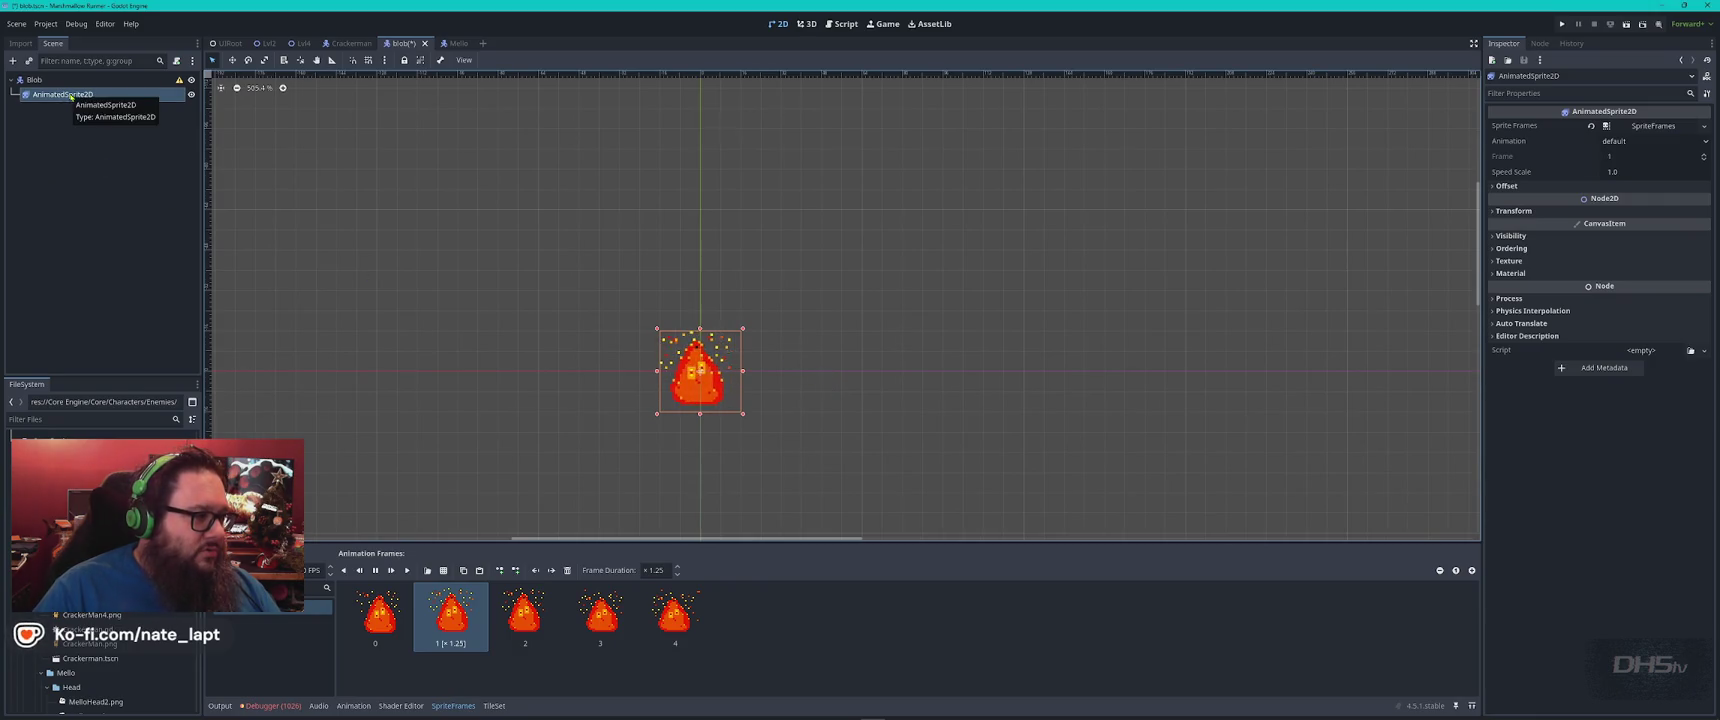
{"action": "left_click", "coordinate": [347, 43]}
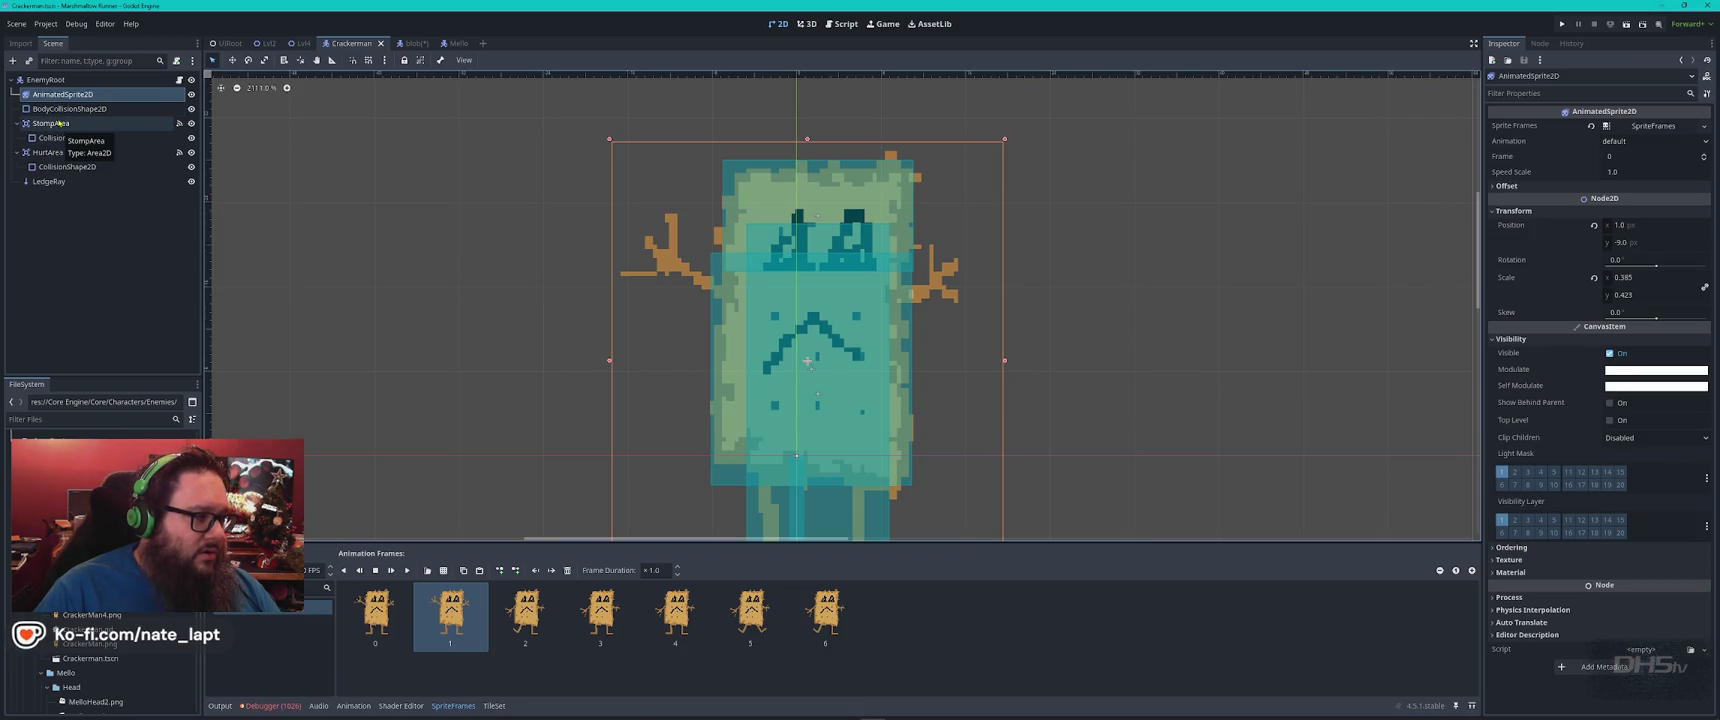
{"action": "left_click", "coordinate": [62, 124]}
Copy Crackerman's StompArea and paste it under the Blob root node
{"action": "right_click", "coordinate": [63, 124]}
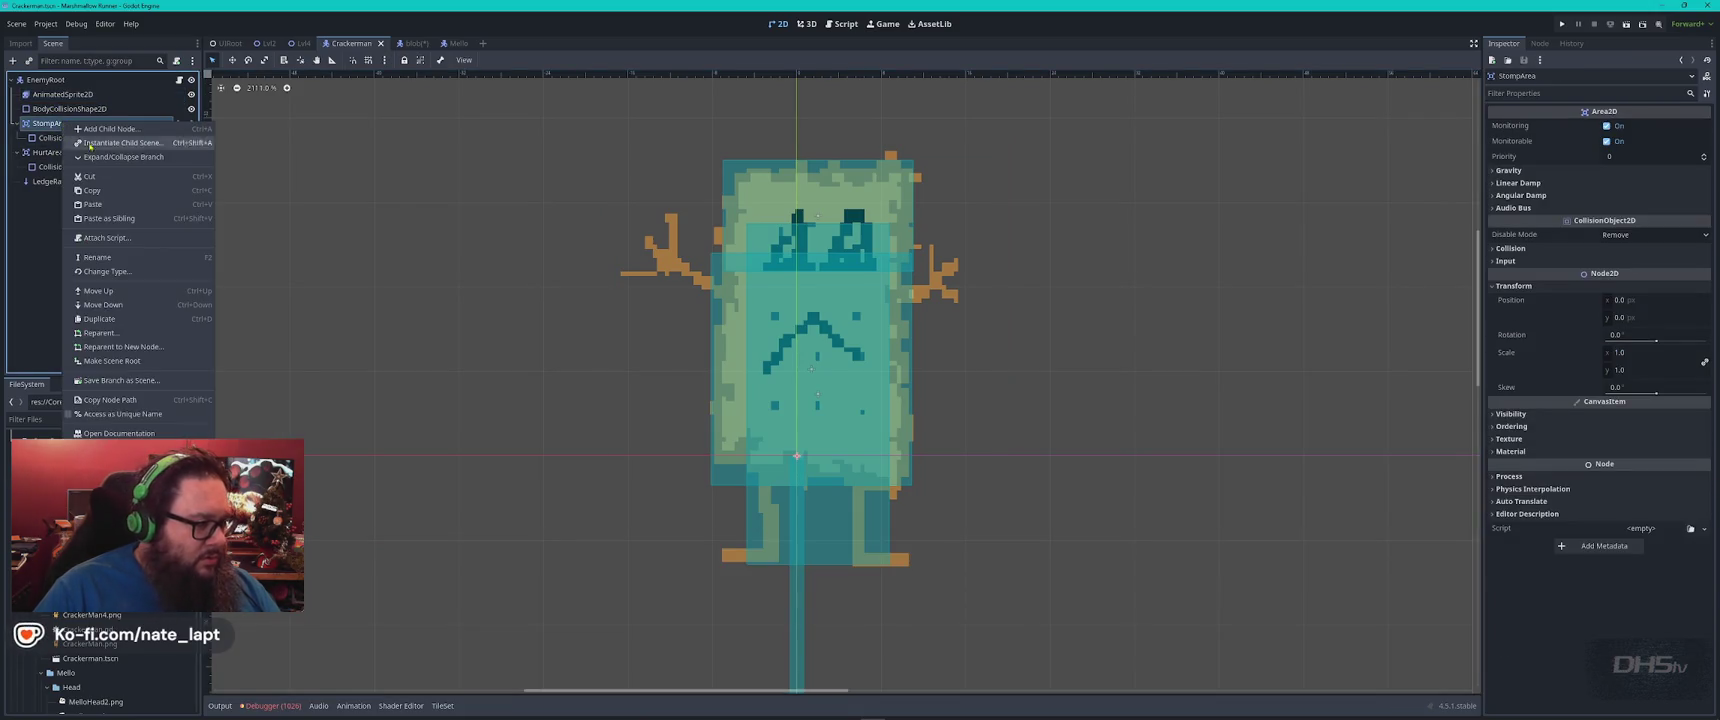
{"action": "left_click", "coordinate": [92, 190]}
{"action": "left_click", "coordinate": [403, 43]}
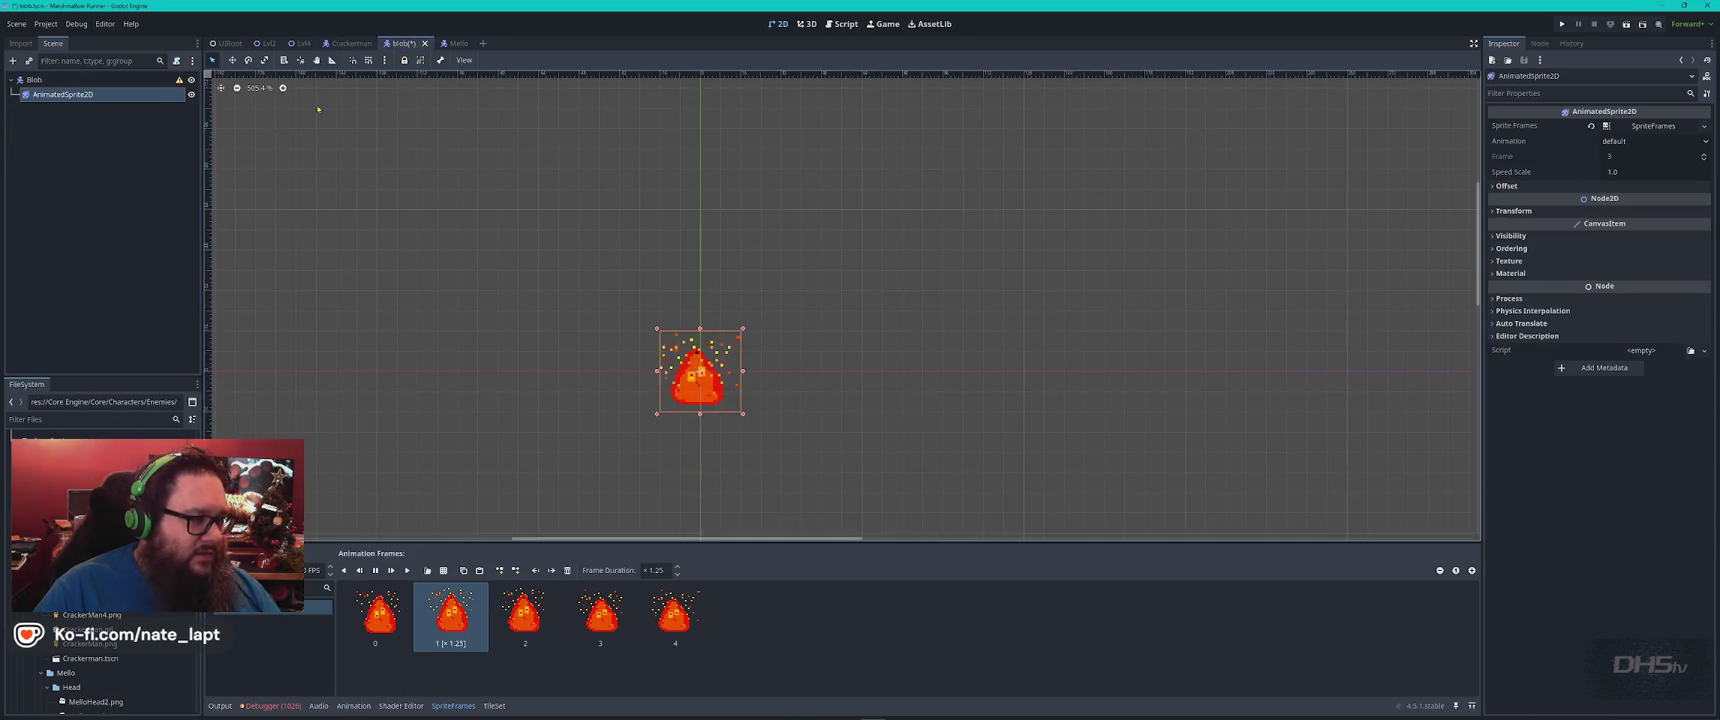
{"action": "left_click", "coordinate": [34, 79]}
{"action": "key", "text": "ctrl+v"}
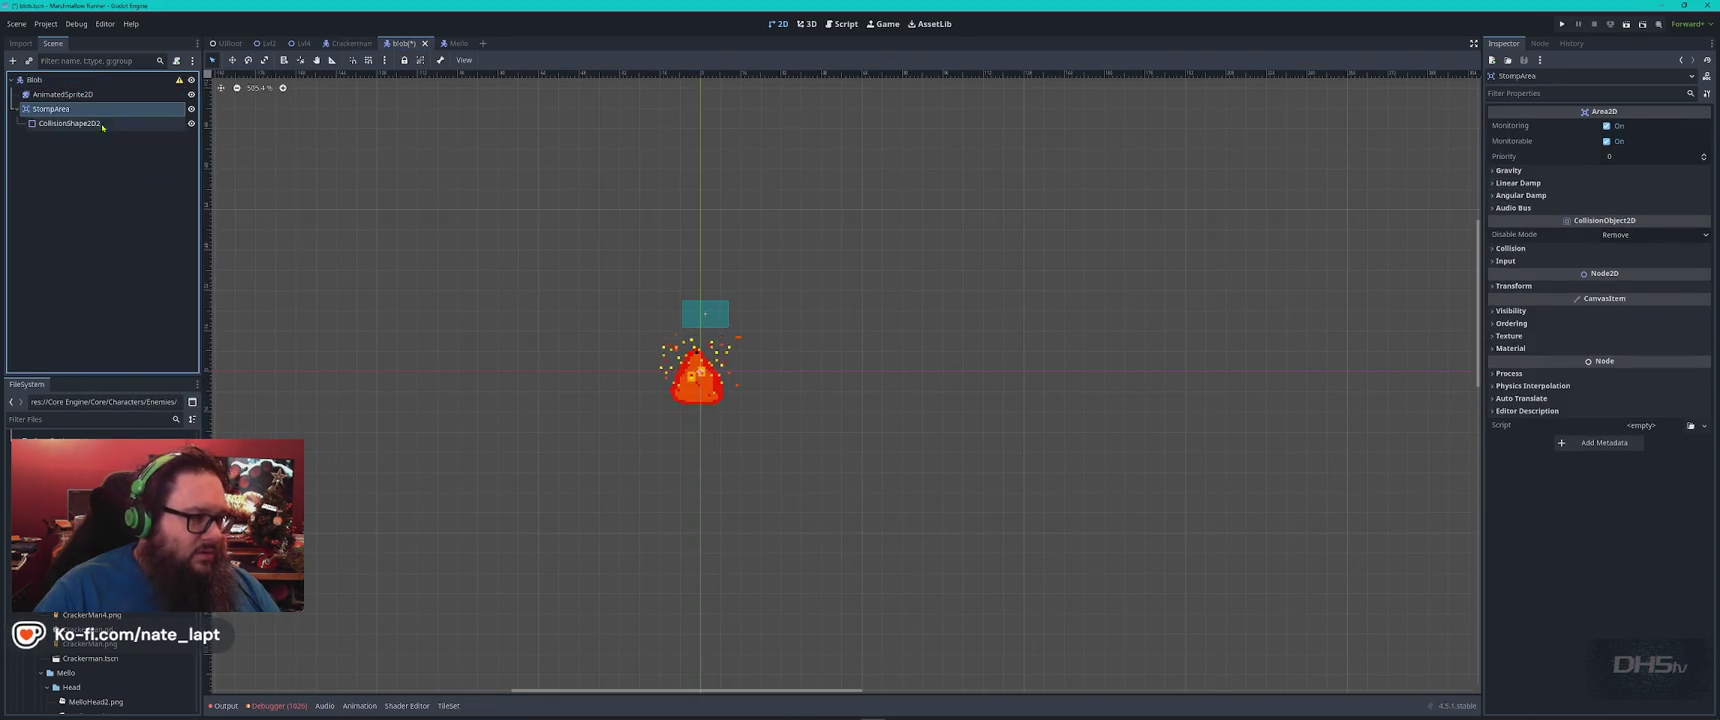
Copy HurtArea, its CollisionShape2D and LedgeRay from Crackerman into the Blob scene
{"action": "left_click", "coordinate": [348, 43]}
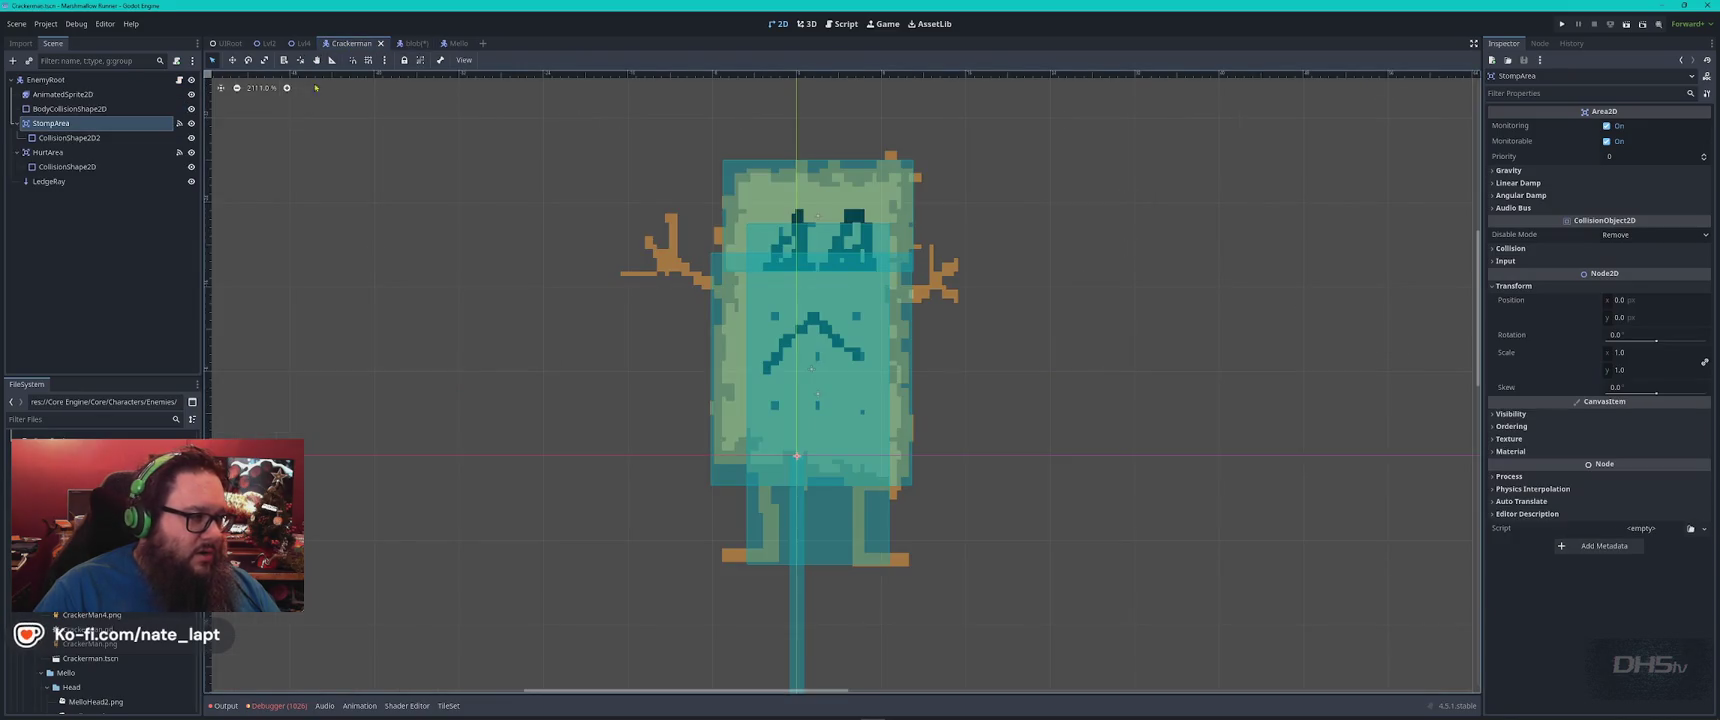
{"action": "left_click", "coordinate": [57, 153]}
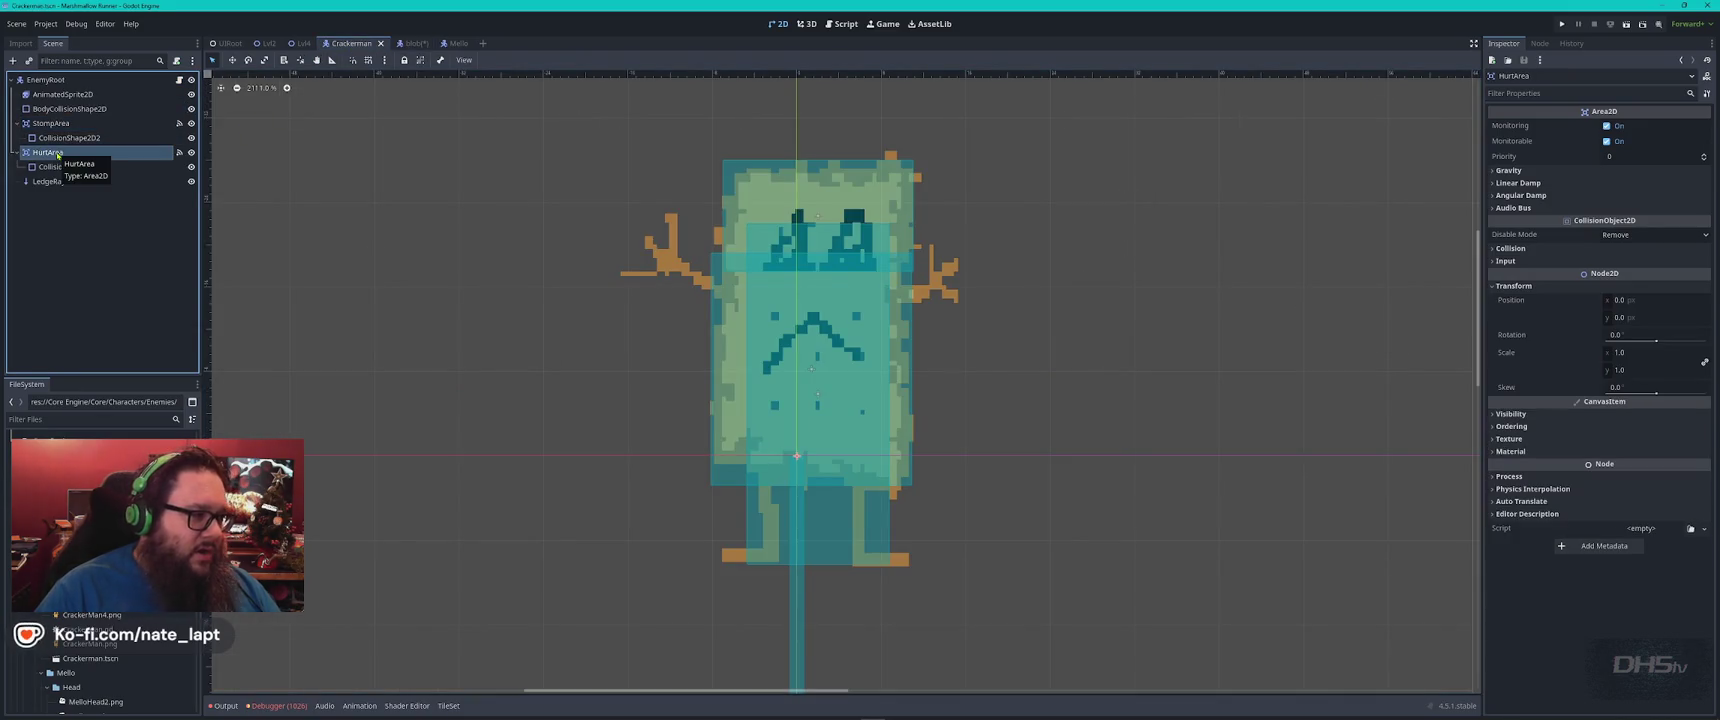
{"action": "left_click", "coordinate": [60, 182], "text": "shift"}
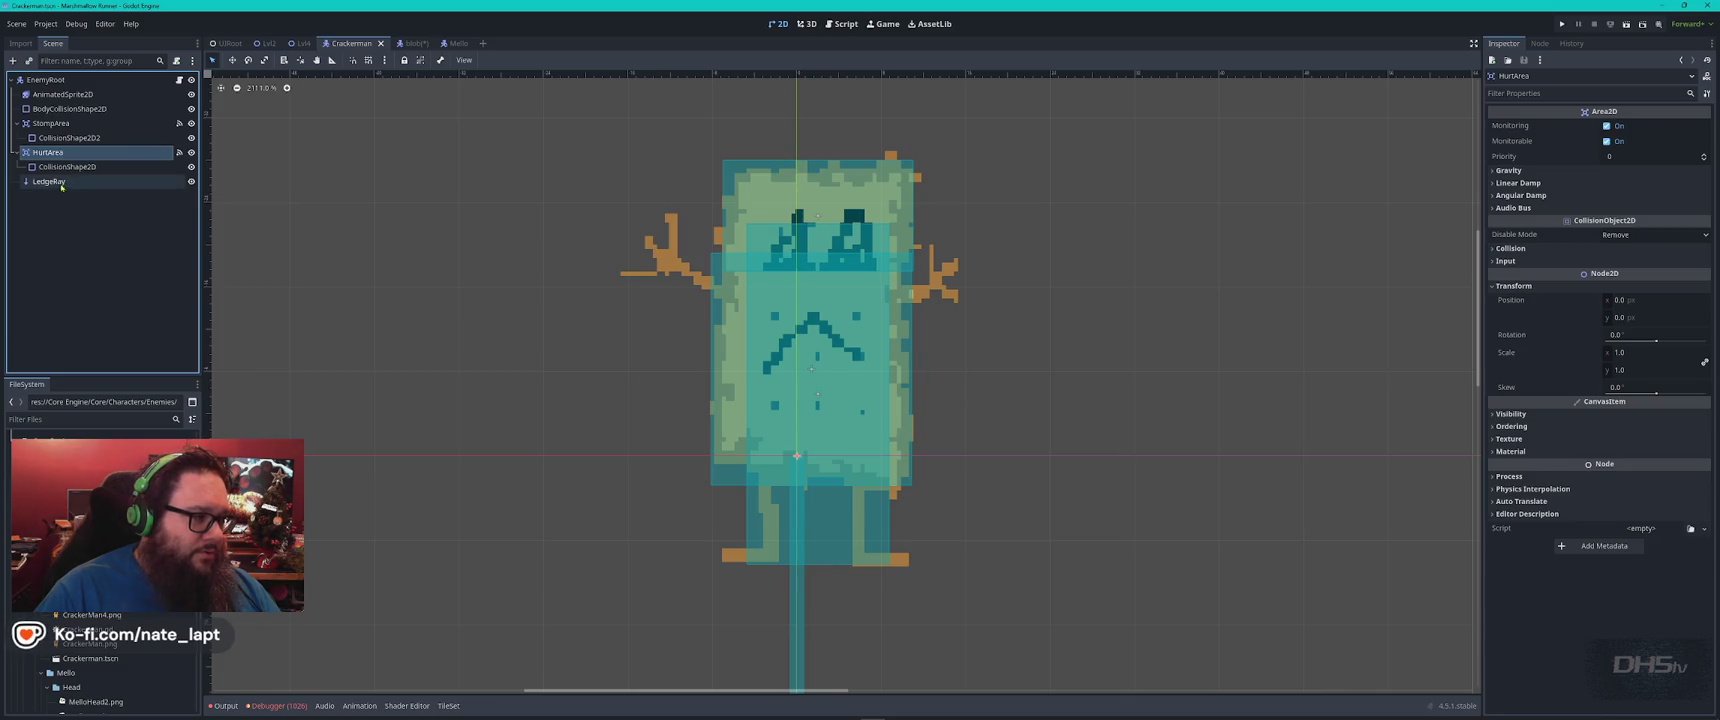
{"action": "left_click", "coordinate": [405, 43]}
{"action": "key", "text": "ctrl+v"}
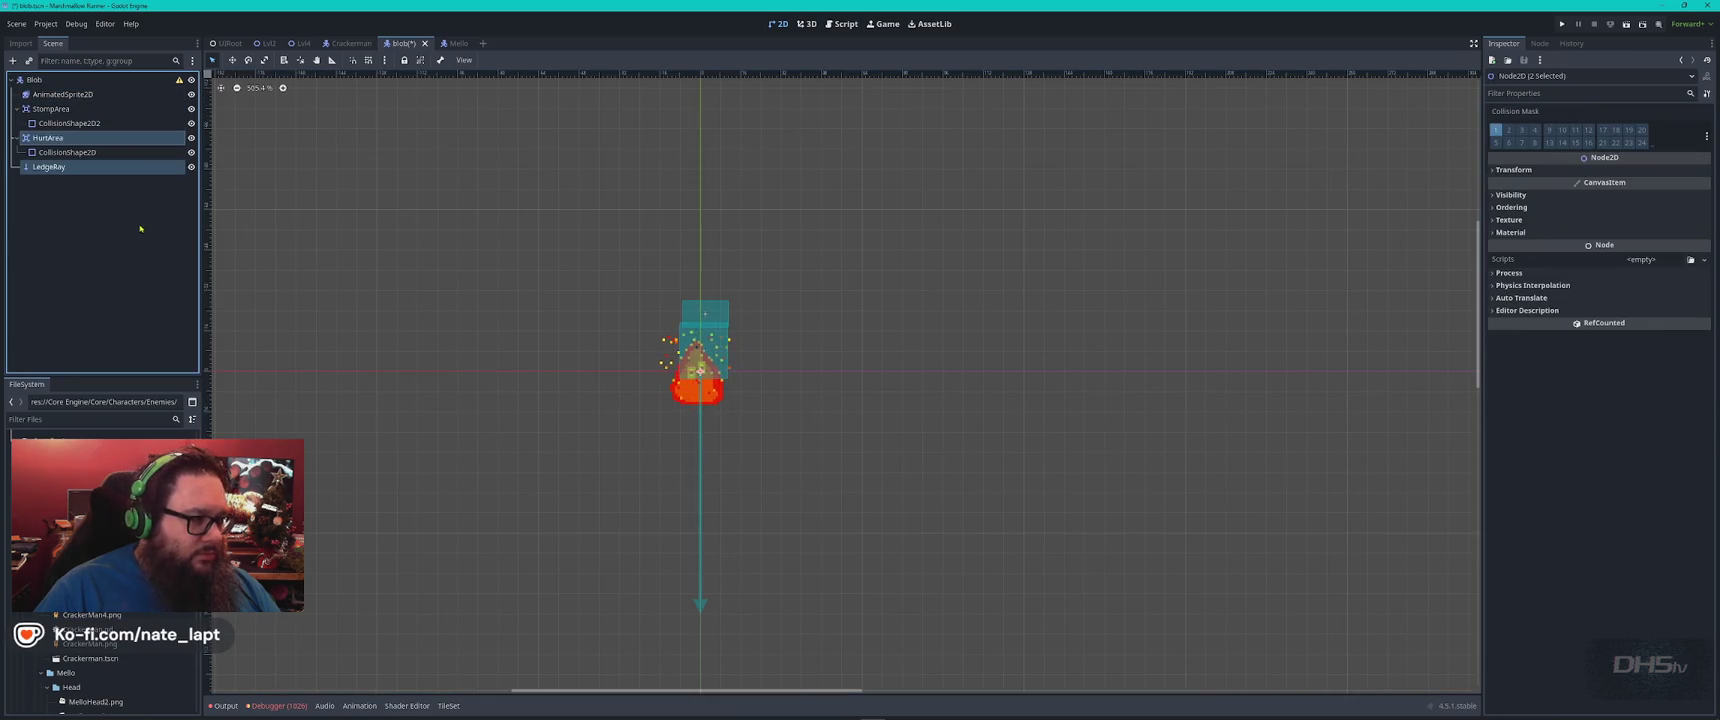
{"action": "left_click", "coordinate": [95, 219]}
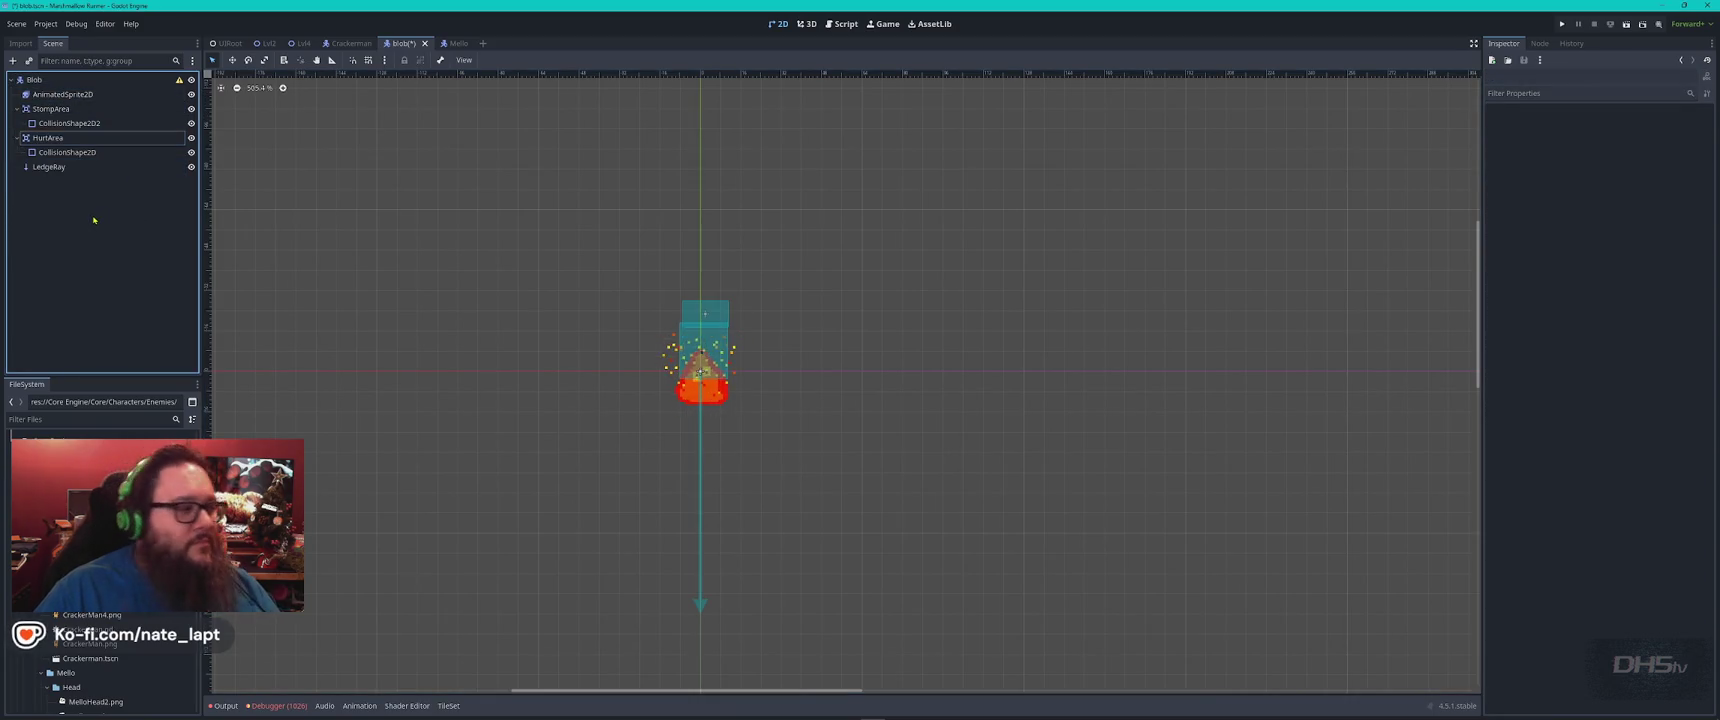
{"action": "left_click", "coordinate": [86, 152]}
Move the hurt and stomp area boxes down over the blob sprite
{"action": "scroll", "coordinate": [736, 418], "scroll_direction": "up", "scroll_amount": 3}
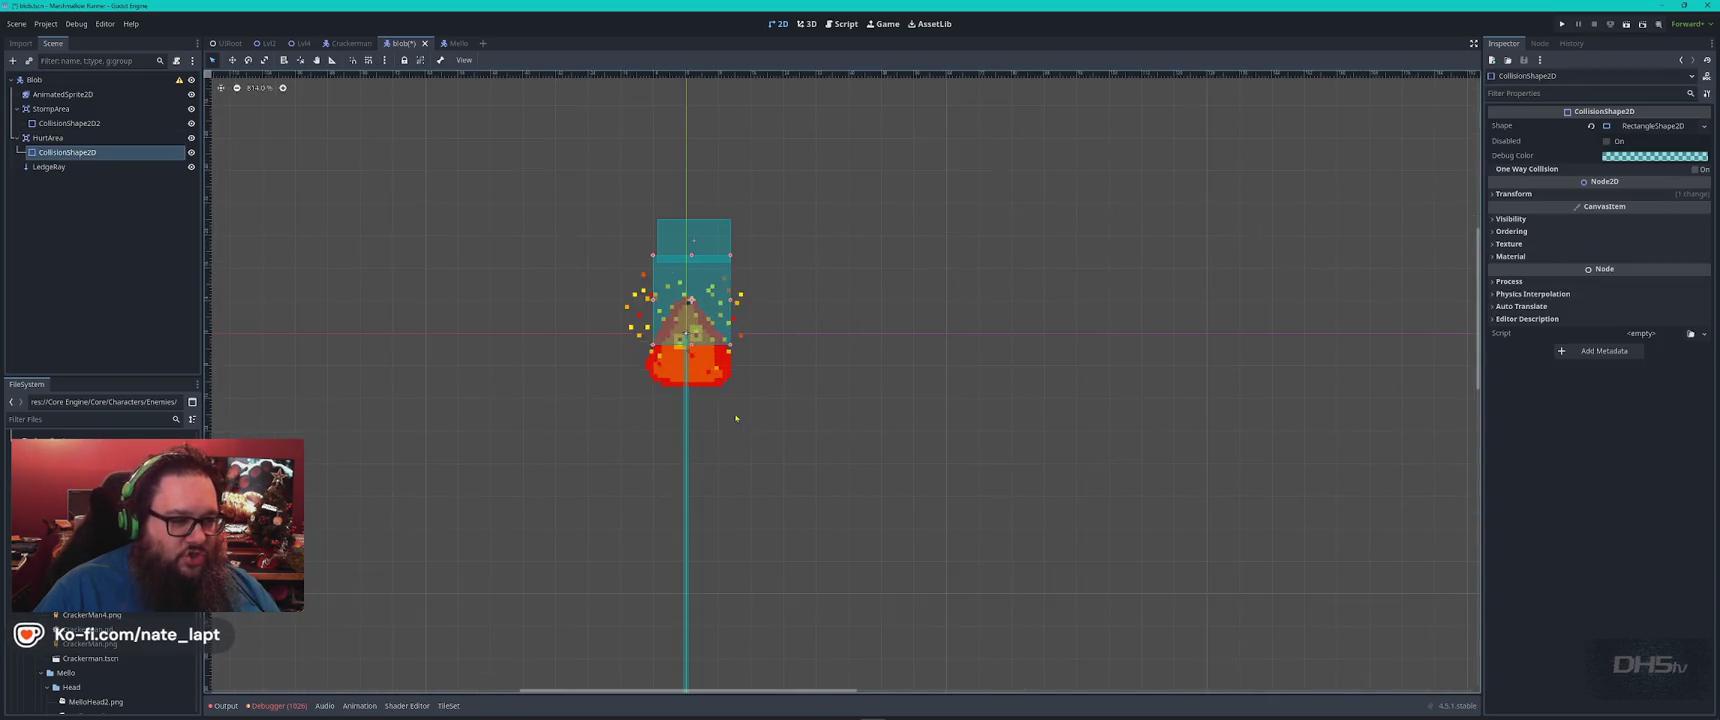
{"action": "mouse_move", "coordinate": [704, 325]}
{"action": "left_mouse_down"}
{"action": "mouse_move", "coordinate": [710, 338]}
{"action": "mouse_move", "coordinate": [691, 318]}
{"action": "left_mouse_up"}
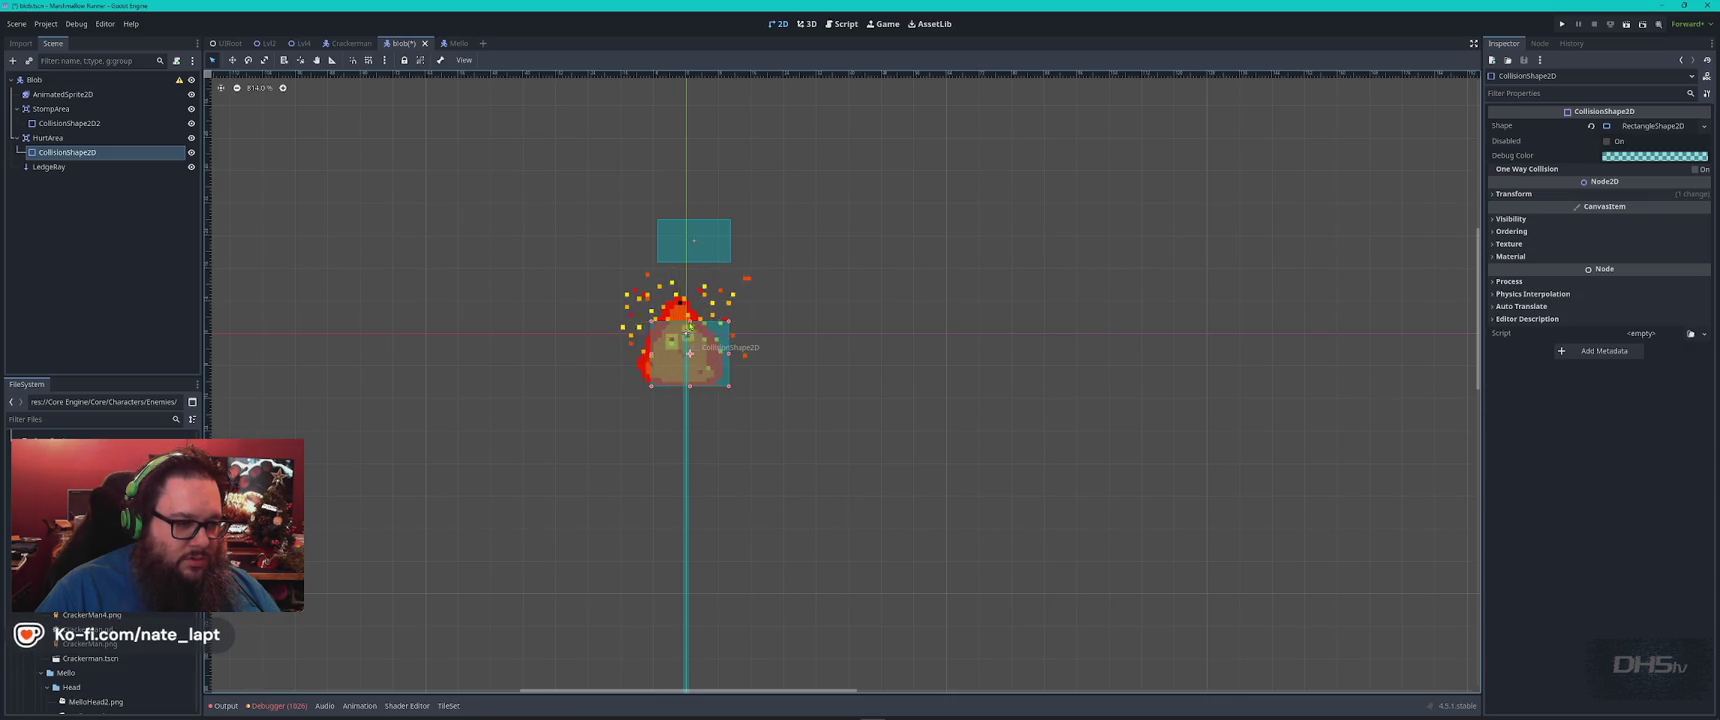
{"action": "left_click_drag", "start_coordinate": [697, 244], "coordinate": [689, 305]}
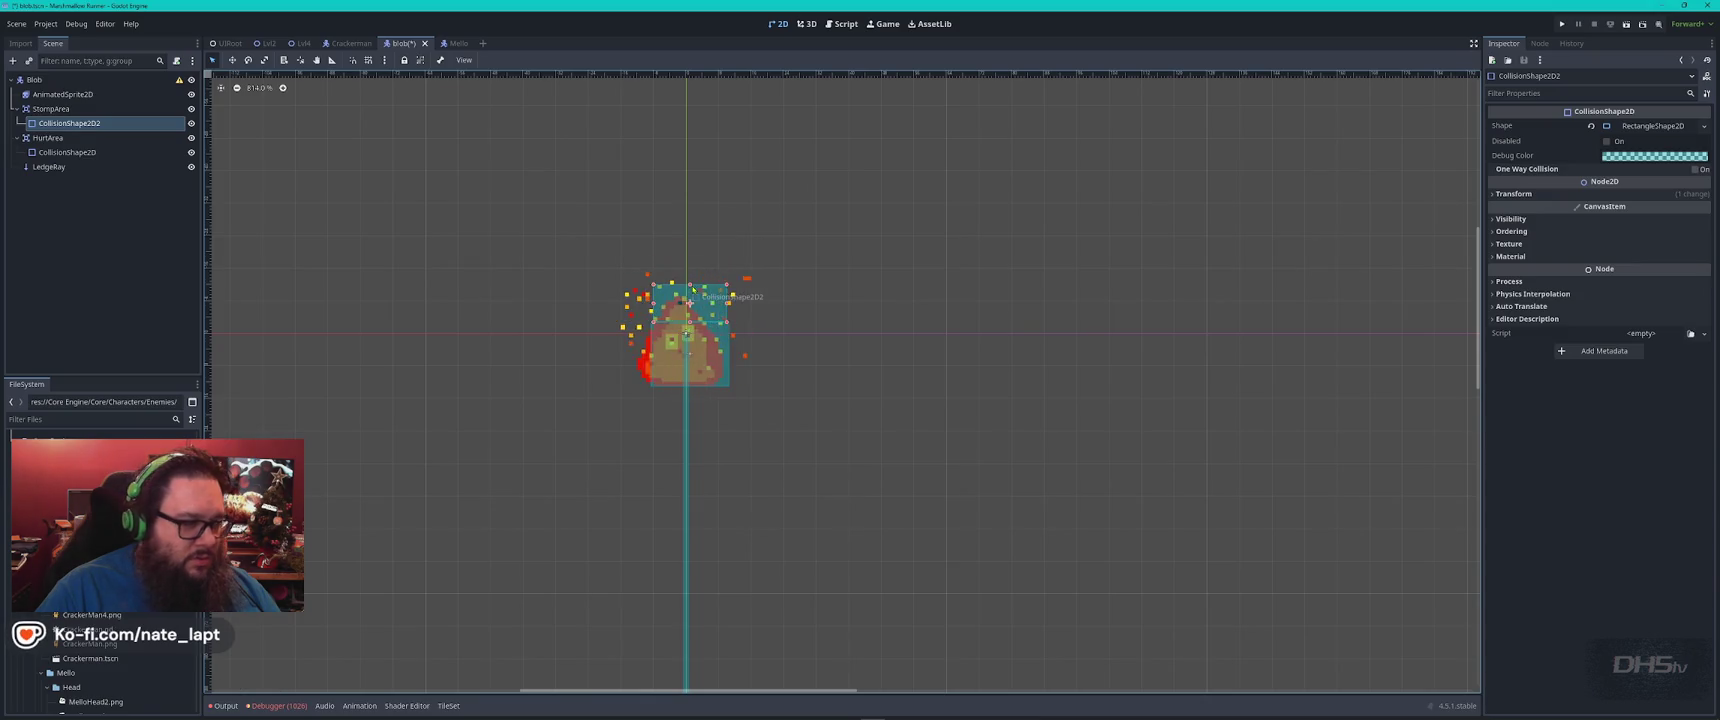
Review the blob's sprite, HurtArea, shape and LedgeRay, then attach Blob.gd to the Blob root
{"action": "left_click", "coordinate": [62, 94]}
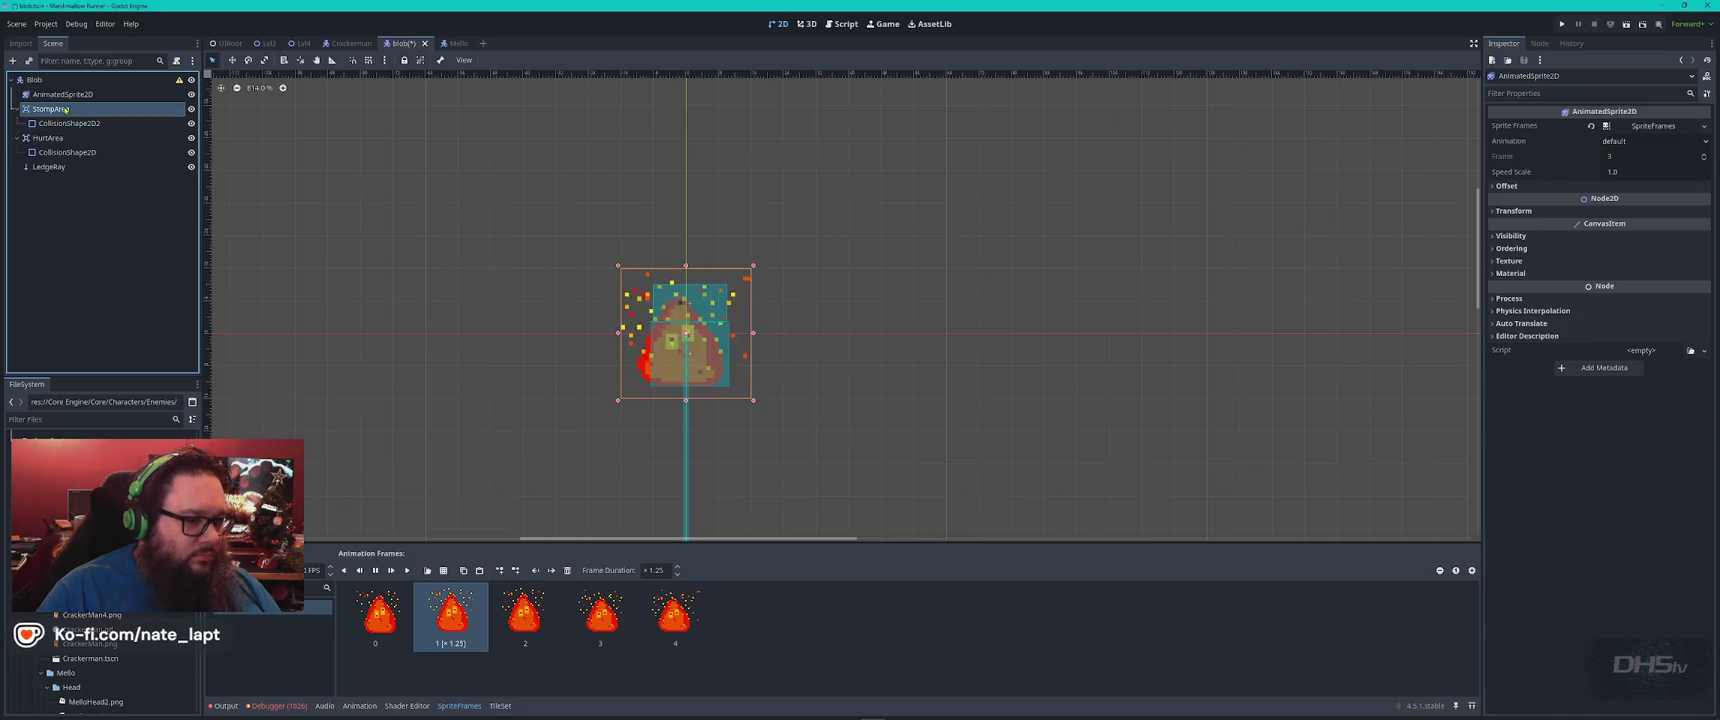
{"action": "left_click", "coordinate": [60, 137]}
{"action": "left_click", "coordinate": [64, 152]}
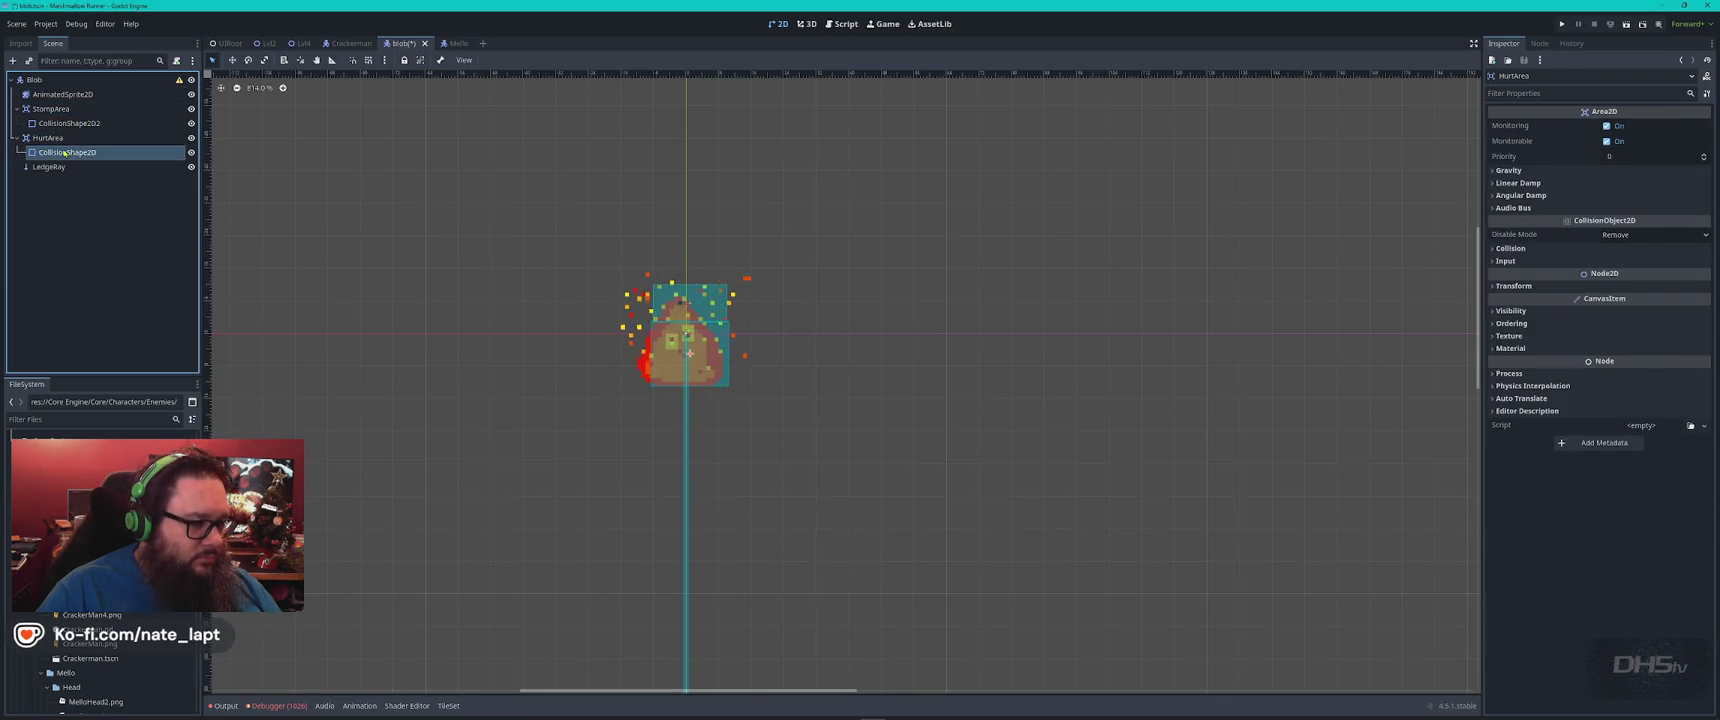
{"action": "left_click", "coordinate": [58, 166]}
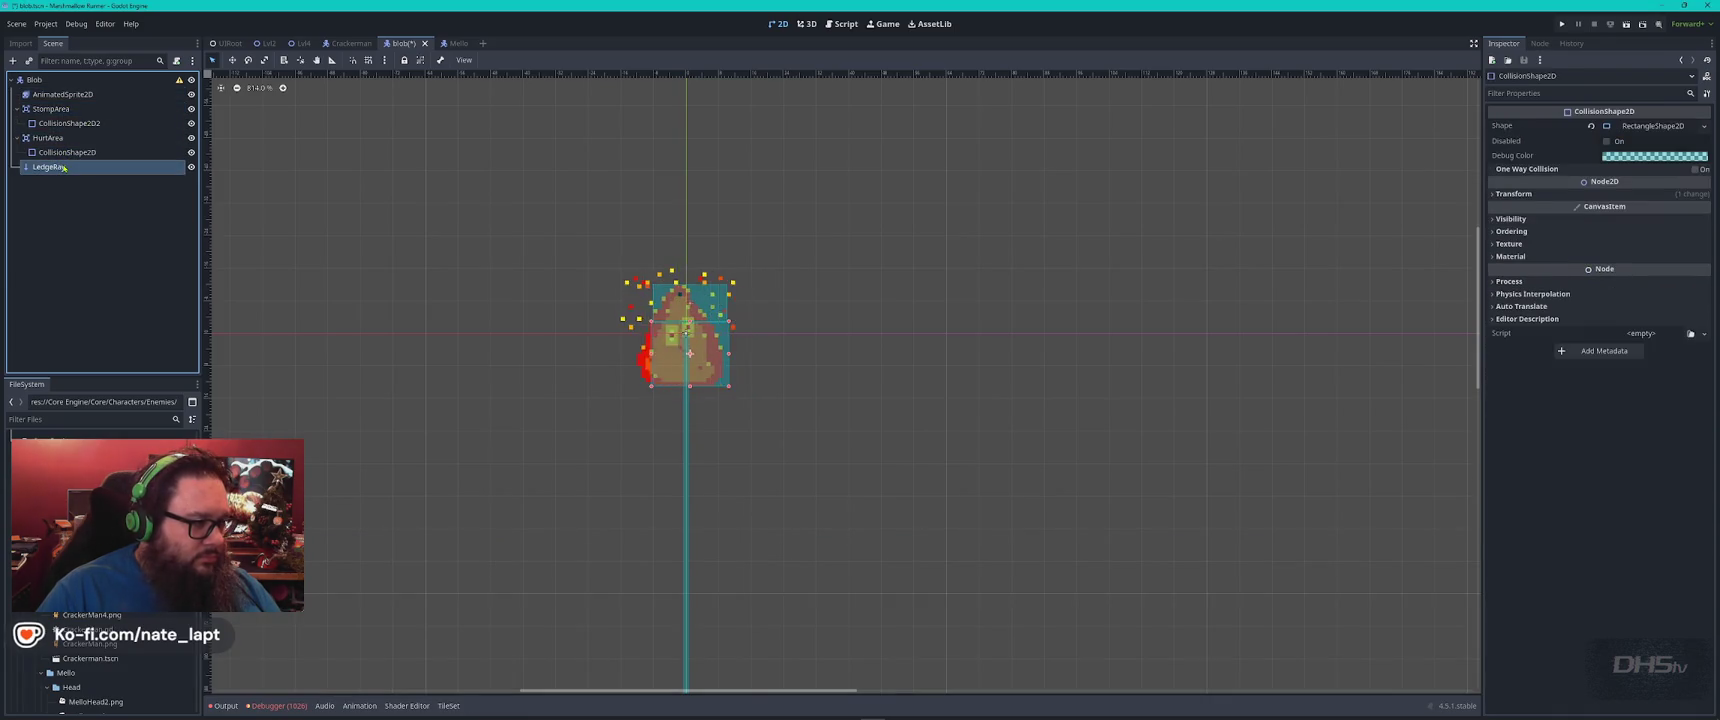
{"action": "left_click", "coordinate": [57, 93]}
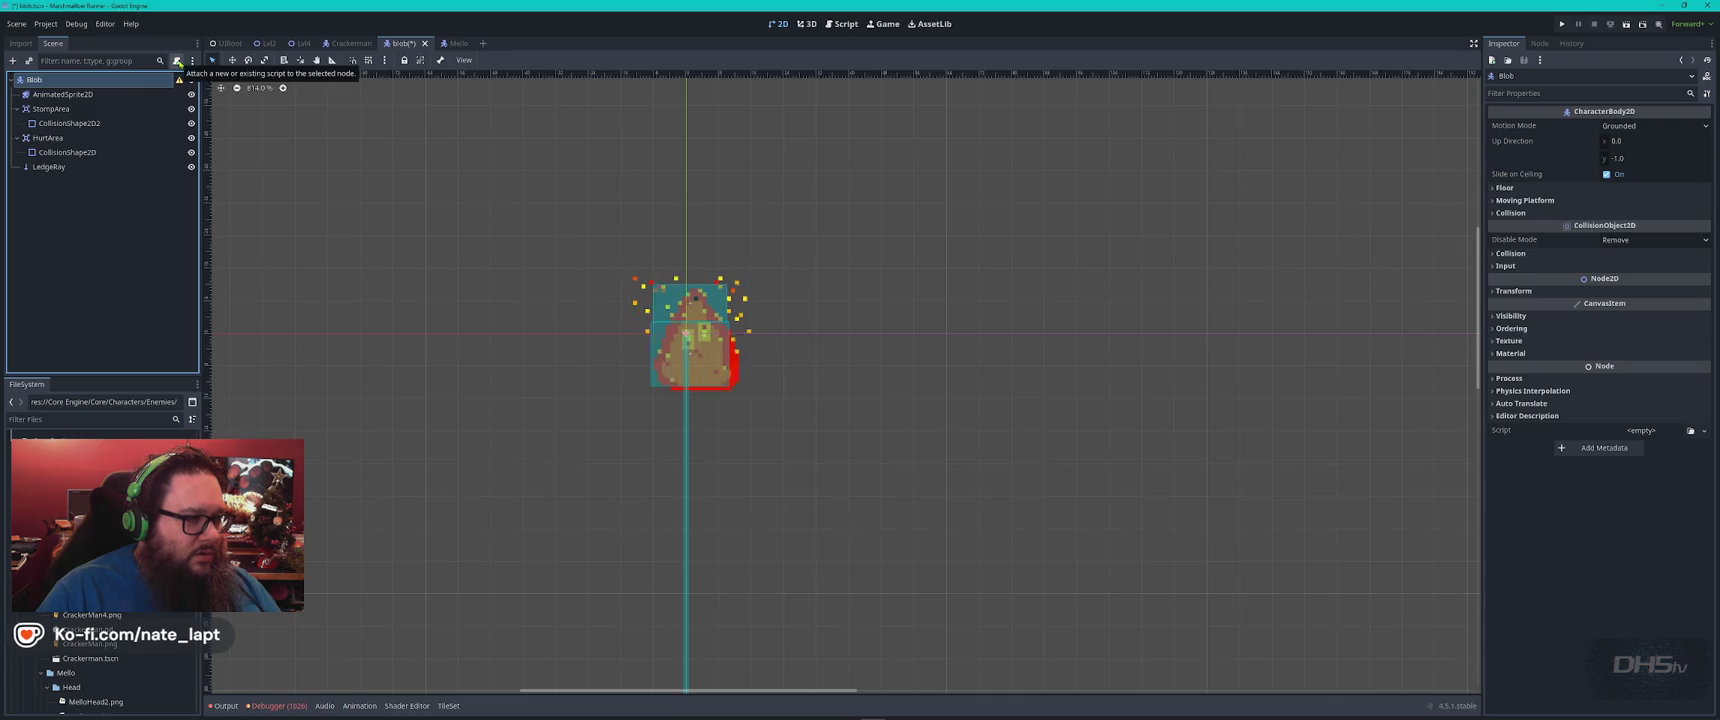
{"action": "mouse_move", "coordinate": [100, 460]}
{"action": "left_mouse_down"}
{"action": "mouse_move", "coordinate": [100, 142]}
{"action": "mouse_move", "coordinate": [126, 84]}
{"action": "left_mouse_up"}
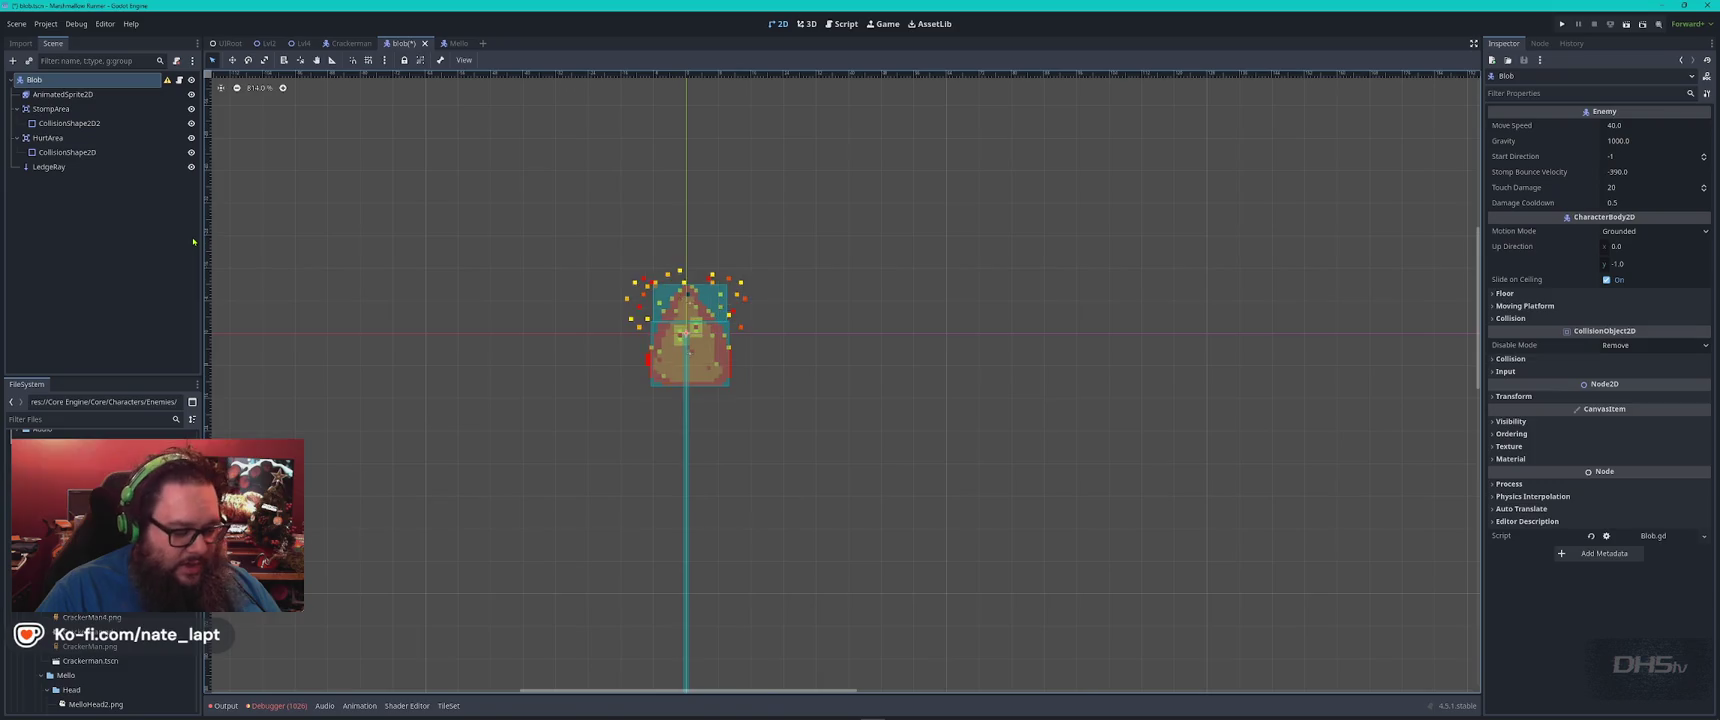
Save the blob scene and read ChatGPT's new blob.gd with 50 px random hops
{"action": "key", "text": "ctrl+s"}
{"action": "key", "text": "alt+Tab"}
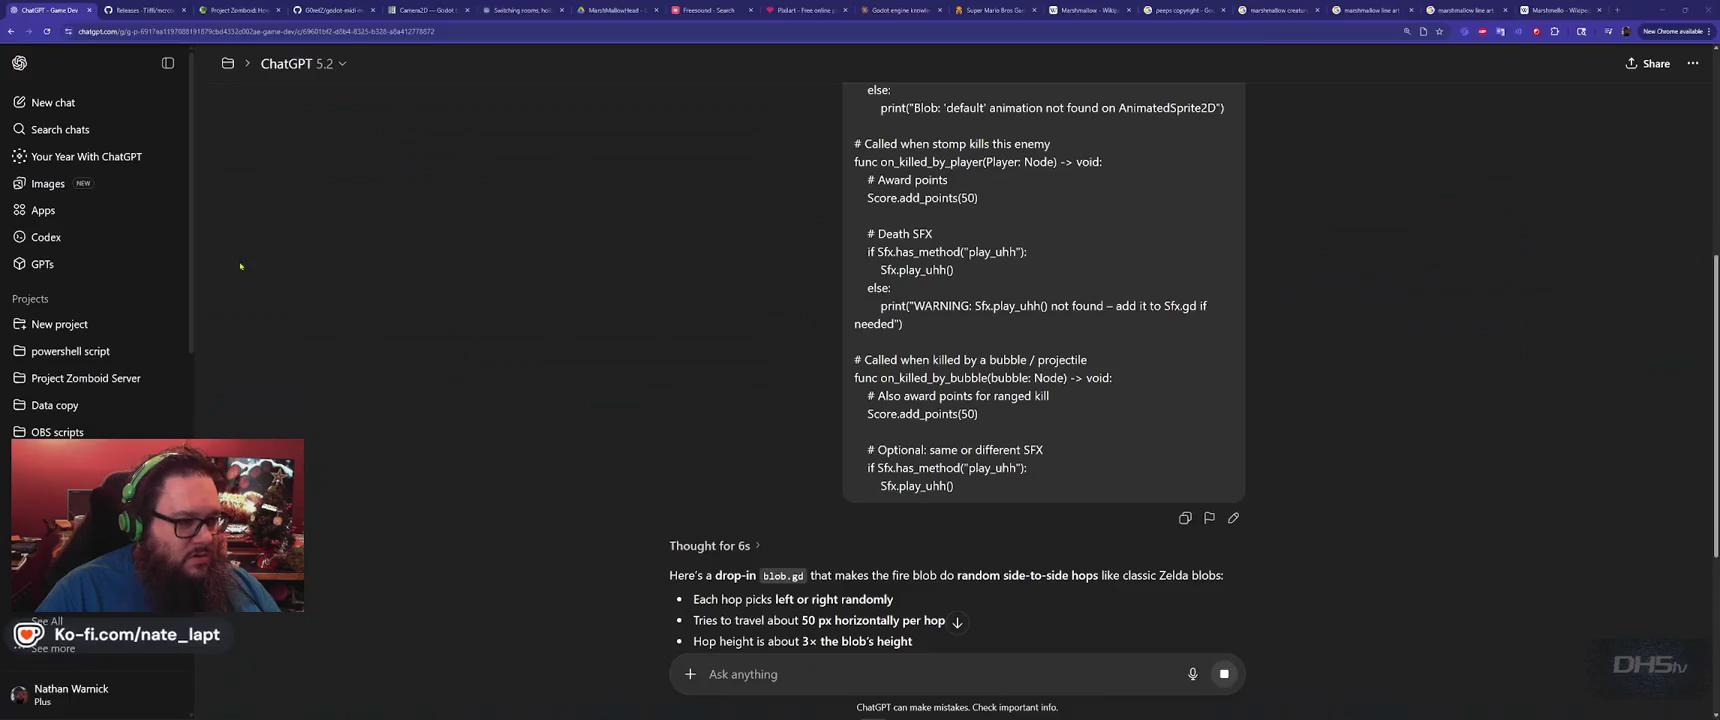
{"action": "scroll", "coordinate": [660, 391], "scroll_direction": "down", "scroll_amount": 5}
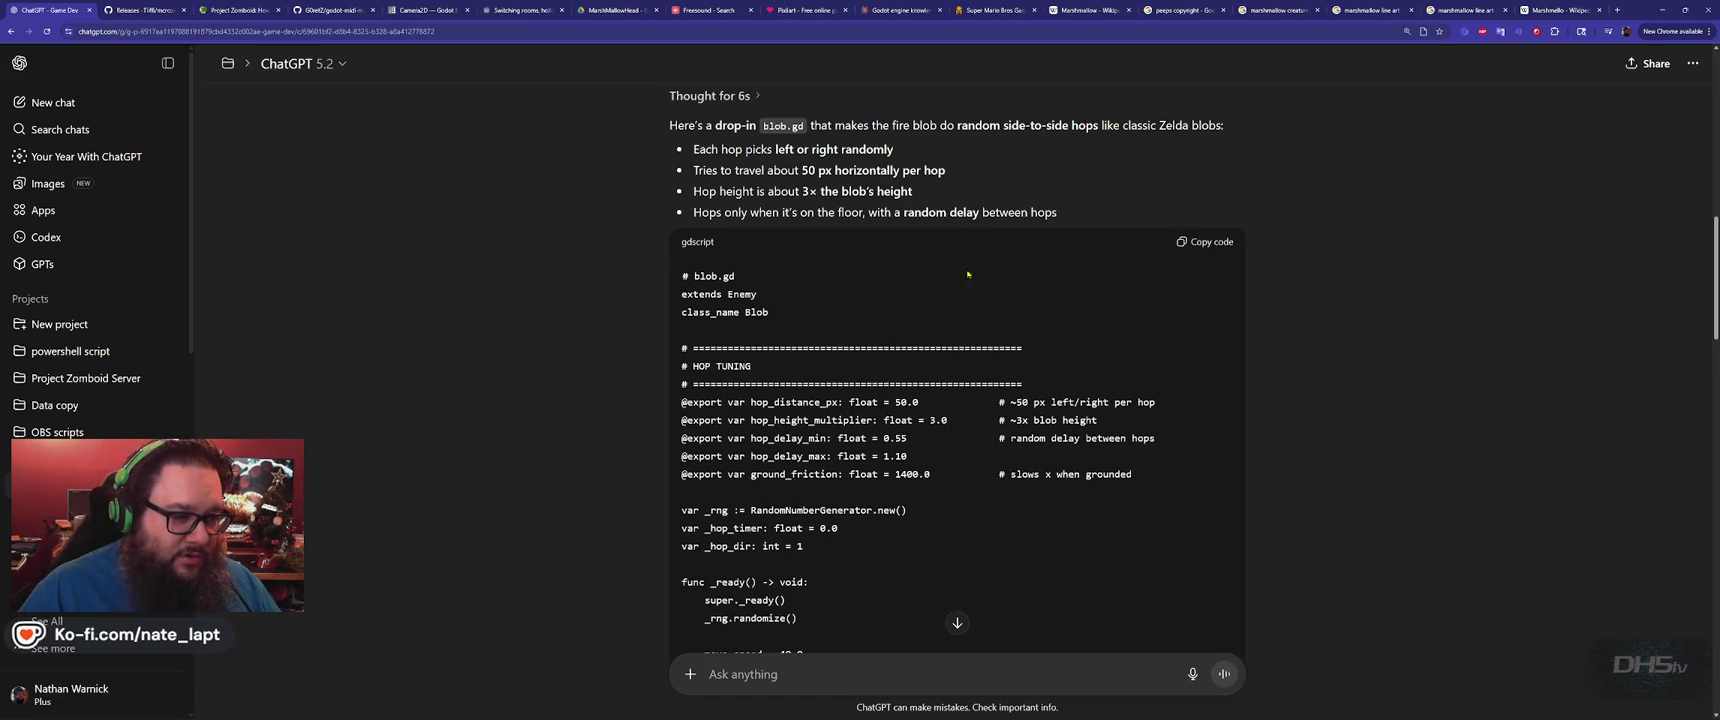
{"action": "scroll", "coordinate": [896, 304], "scroll_direction": "down", "scroll_amount": 1}
{"action": "scroll", "coordinate": [914, 301], "scroll_direction": "down", "scroll_amount": 15}
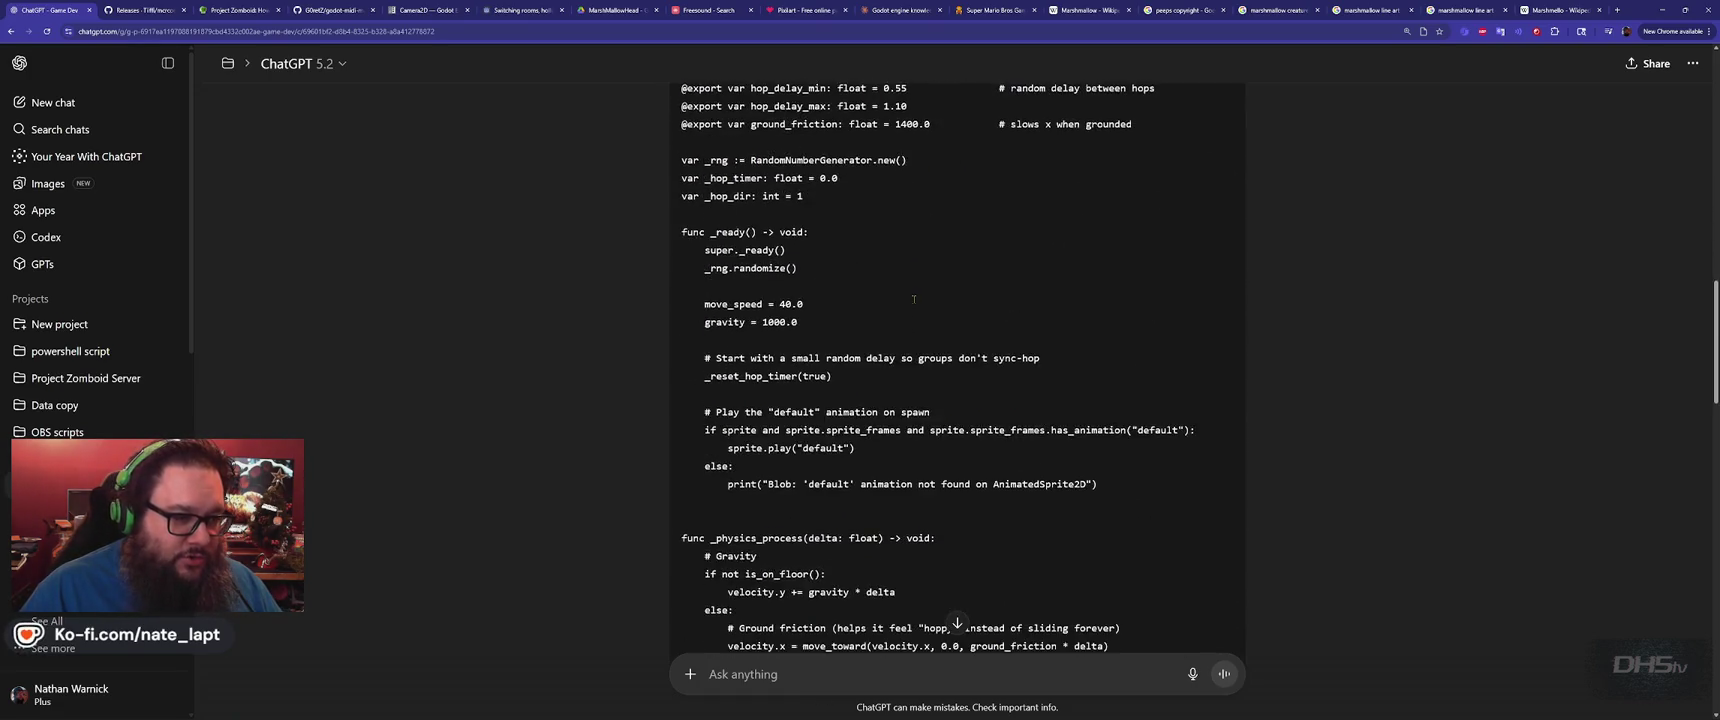
{"action": "scroll", "coordinate": [914, 301], "scroll_direction": "down", "scroll_amount": 2}
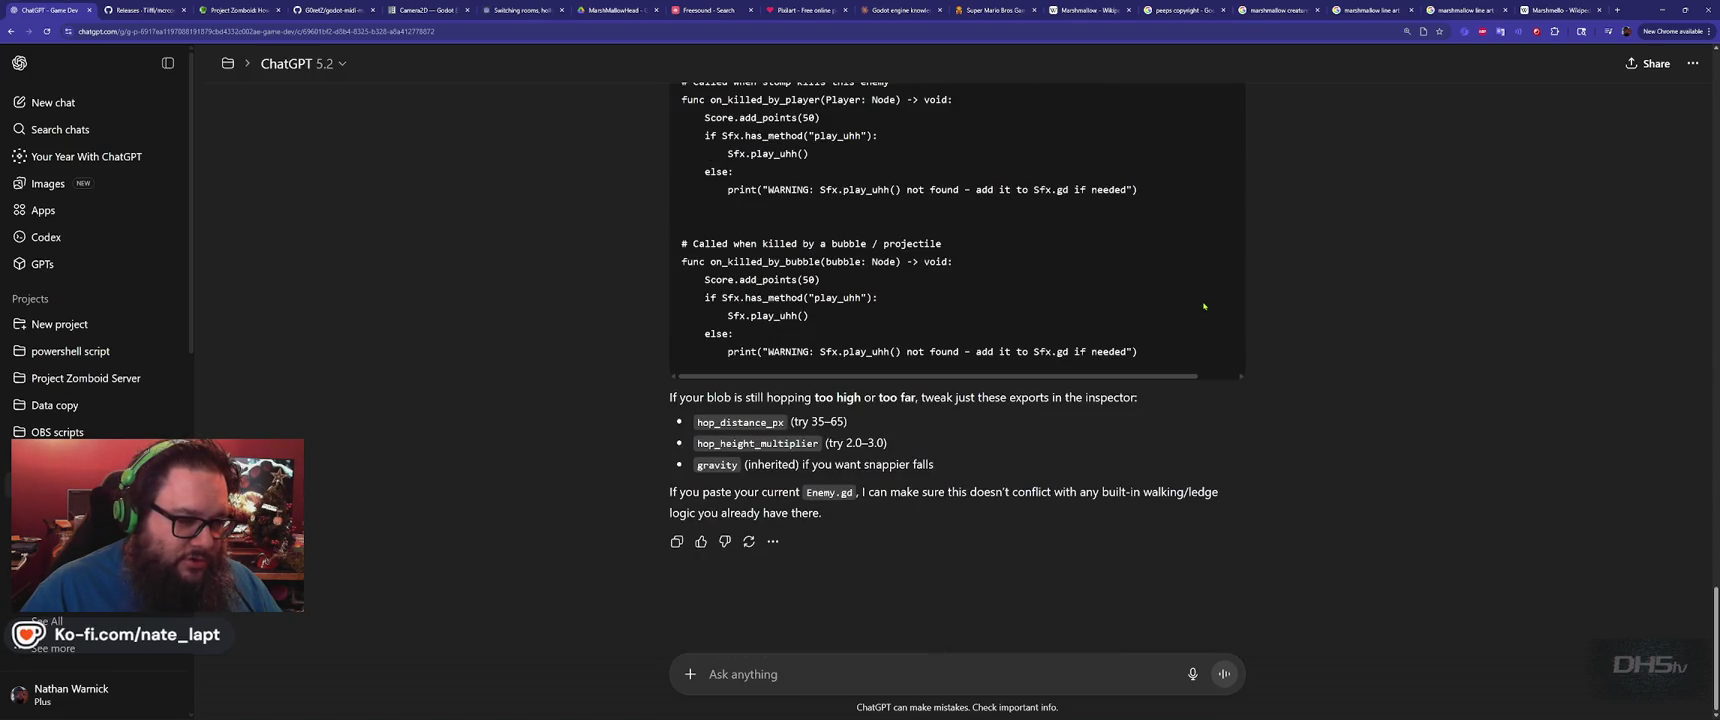
{"action": "scroll", "coordinate": [1205, 304], "scroll_direction": "up", "scroll_amount": 20}
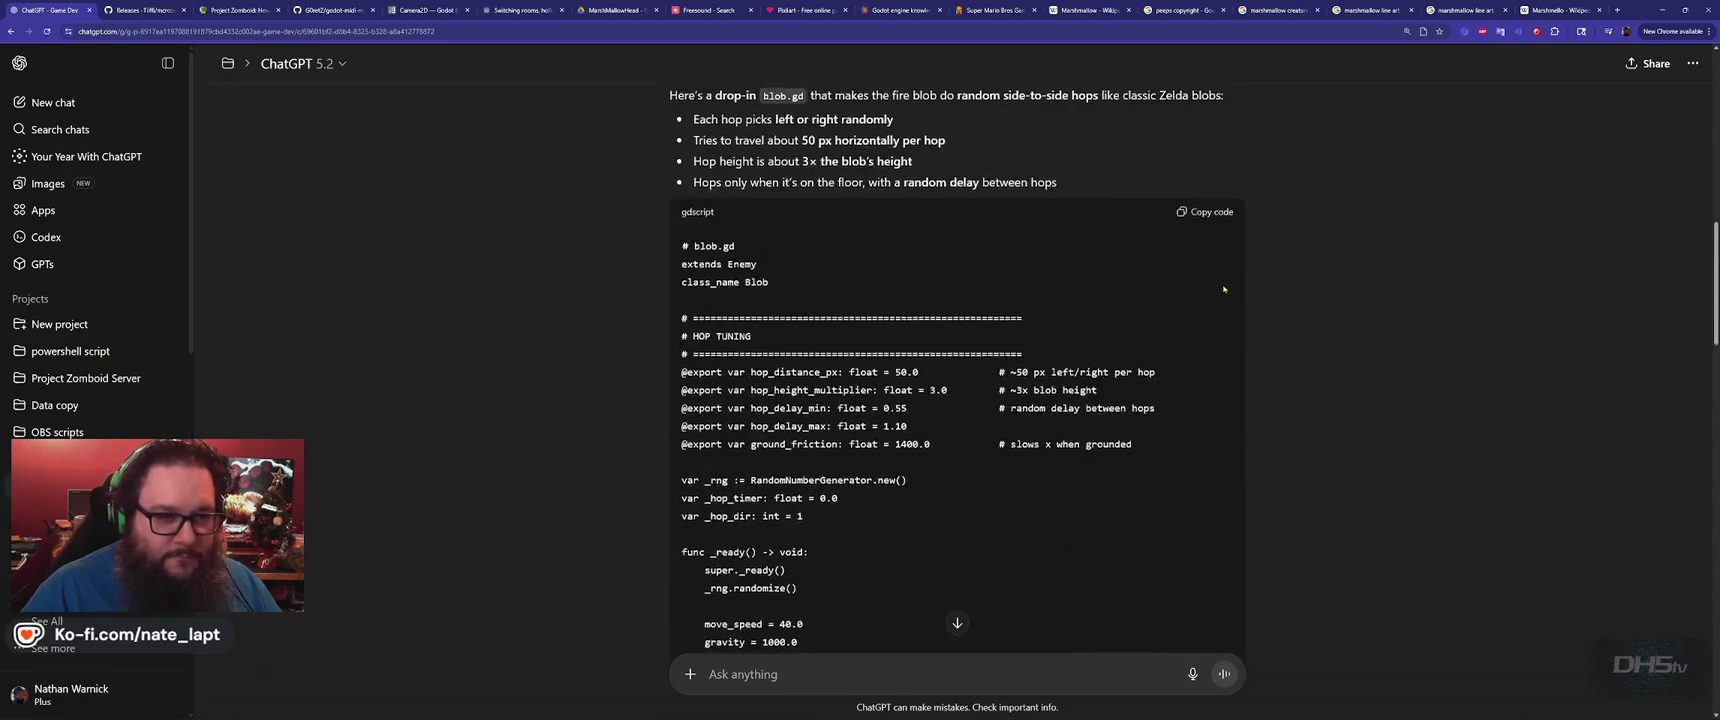
{"action": "key", "text": "alt+Tab"}
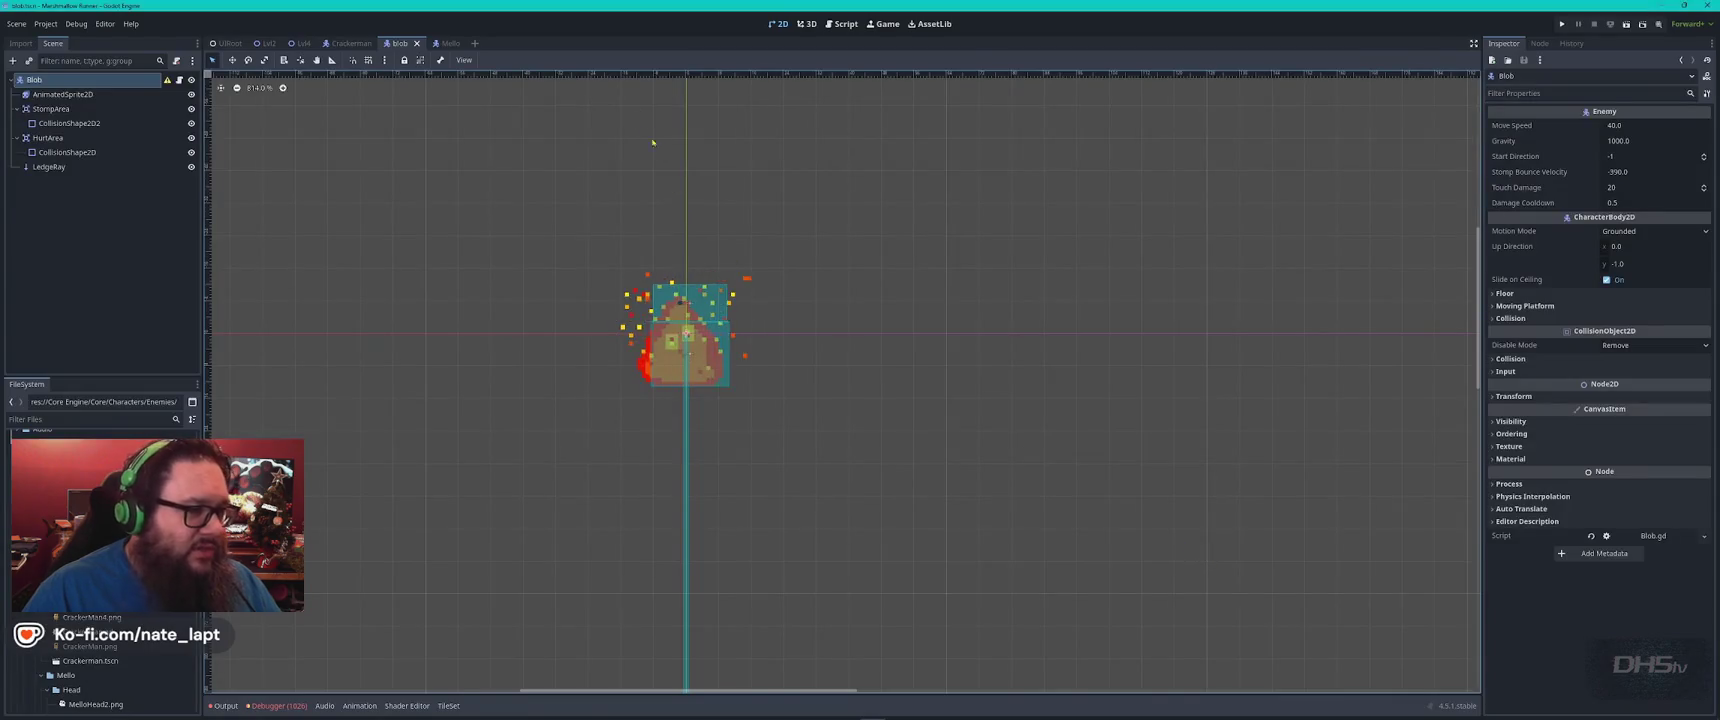
Replace Blob.gd's code with ChatGPT's 119-line hopping script
{"action": "left_click", "coordinate": [852, 24]}
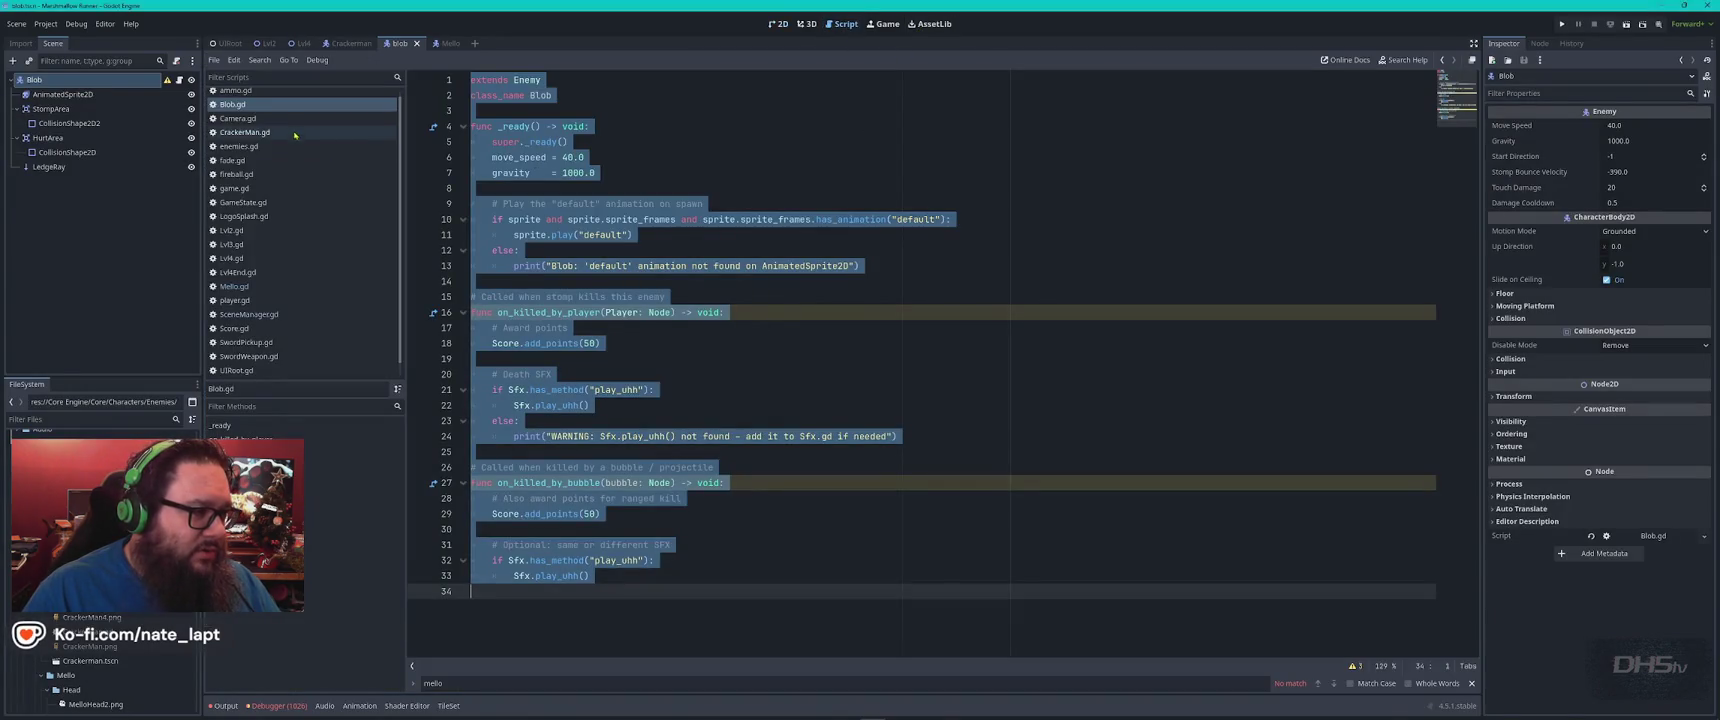
{"action": "key", "text": "ctrl+v"}
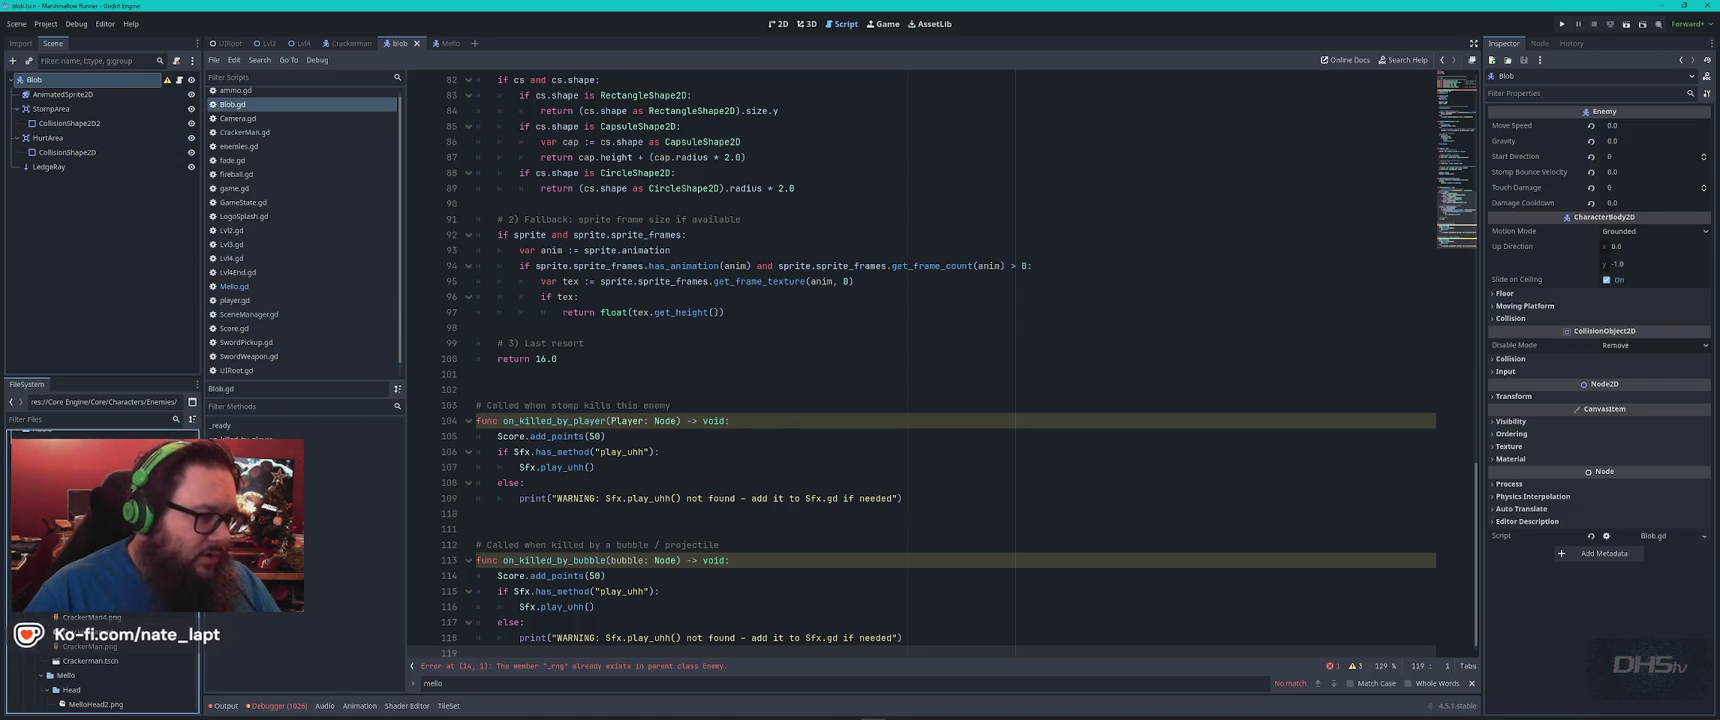
{"action": "left_click", "coordinate": [268, 43]}
Bring the snowy Mello Inside section of Lvl2 into view on the 2D canvas
{"action": "left_click", "coordinate": [778, 23]}
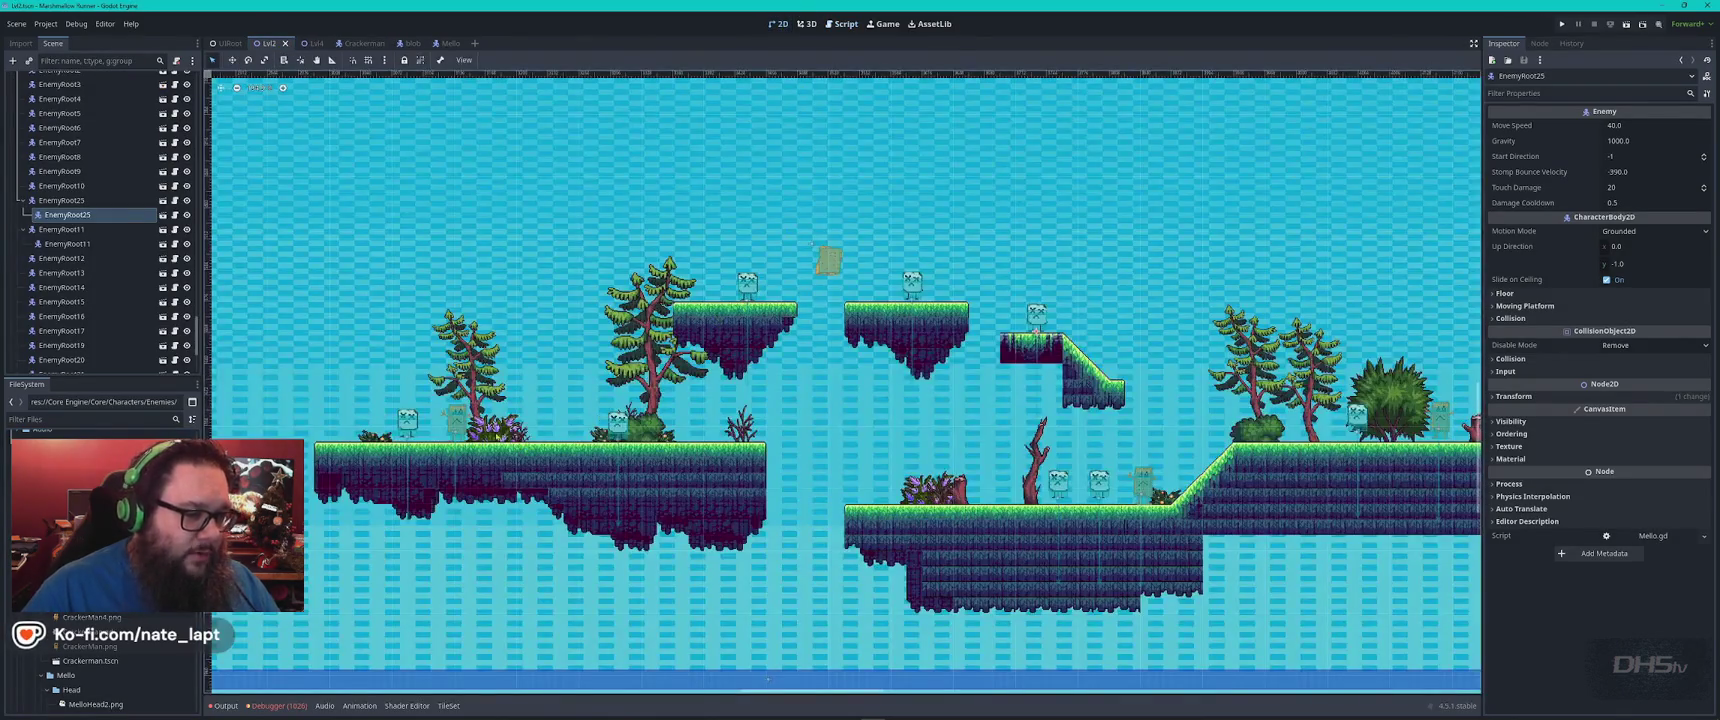
{"action": "scroll", "coordinate": [1000, 400], "scroll_direction": "up", "scroll_amount": 3}
{"action": "scroll", "coordinate": [1053, 364], "scroll_direction": "down", "scroll_amount": 2}
{"action": "scroll", "coordinate": [1053, 364], "scroll_direction": "up", "scroll_amount": 3}
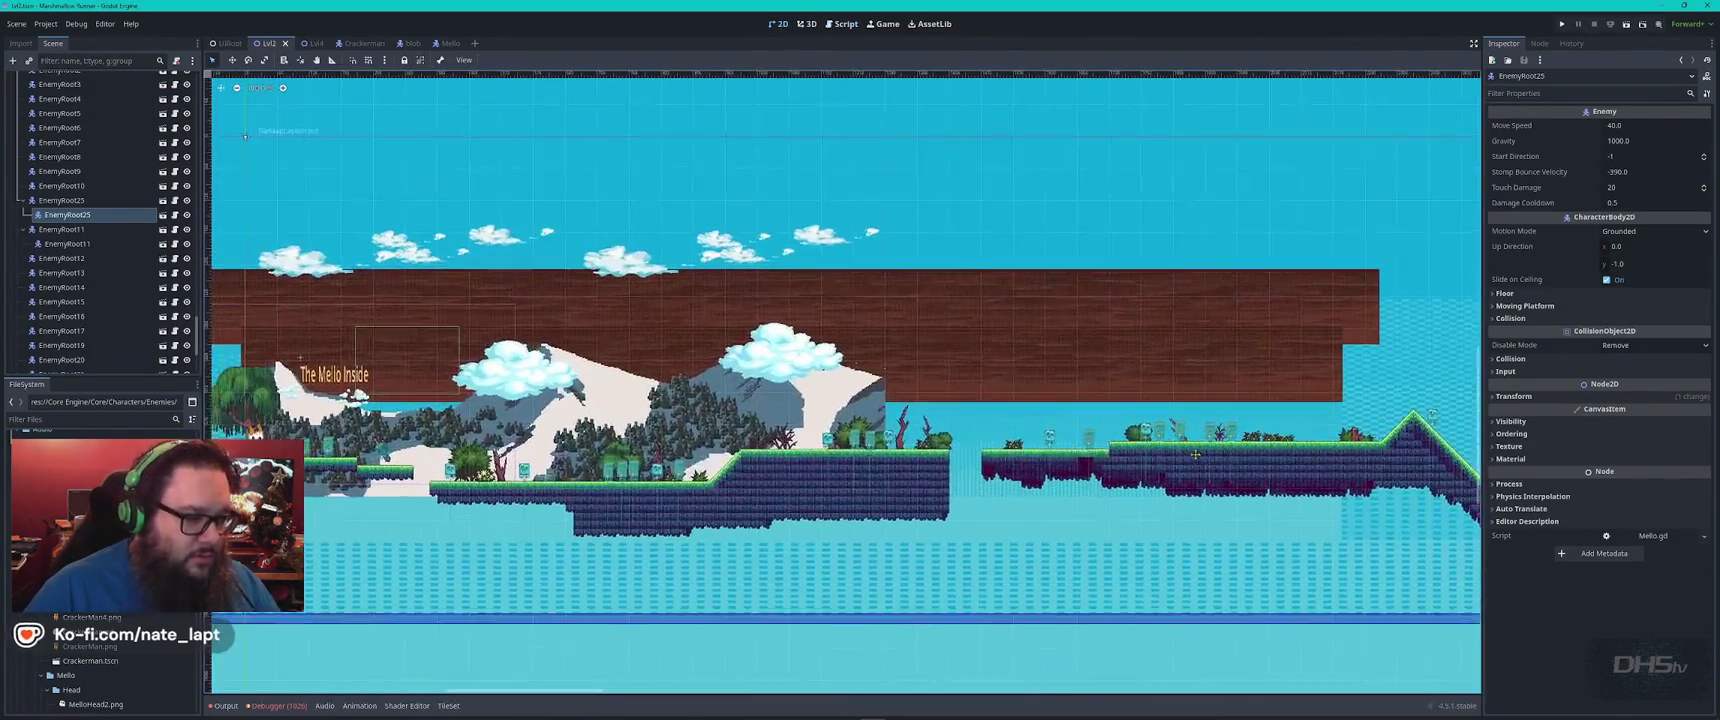
{"action": "scroll", "coordinate": [1053, 364], "scroll_direction": "up", "scroll_amount": 2}
{"action": "scroll", "coordinate": [1053, 364], "scroll_direction": "up", "scroll_amount": 4}
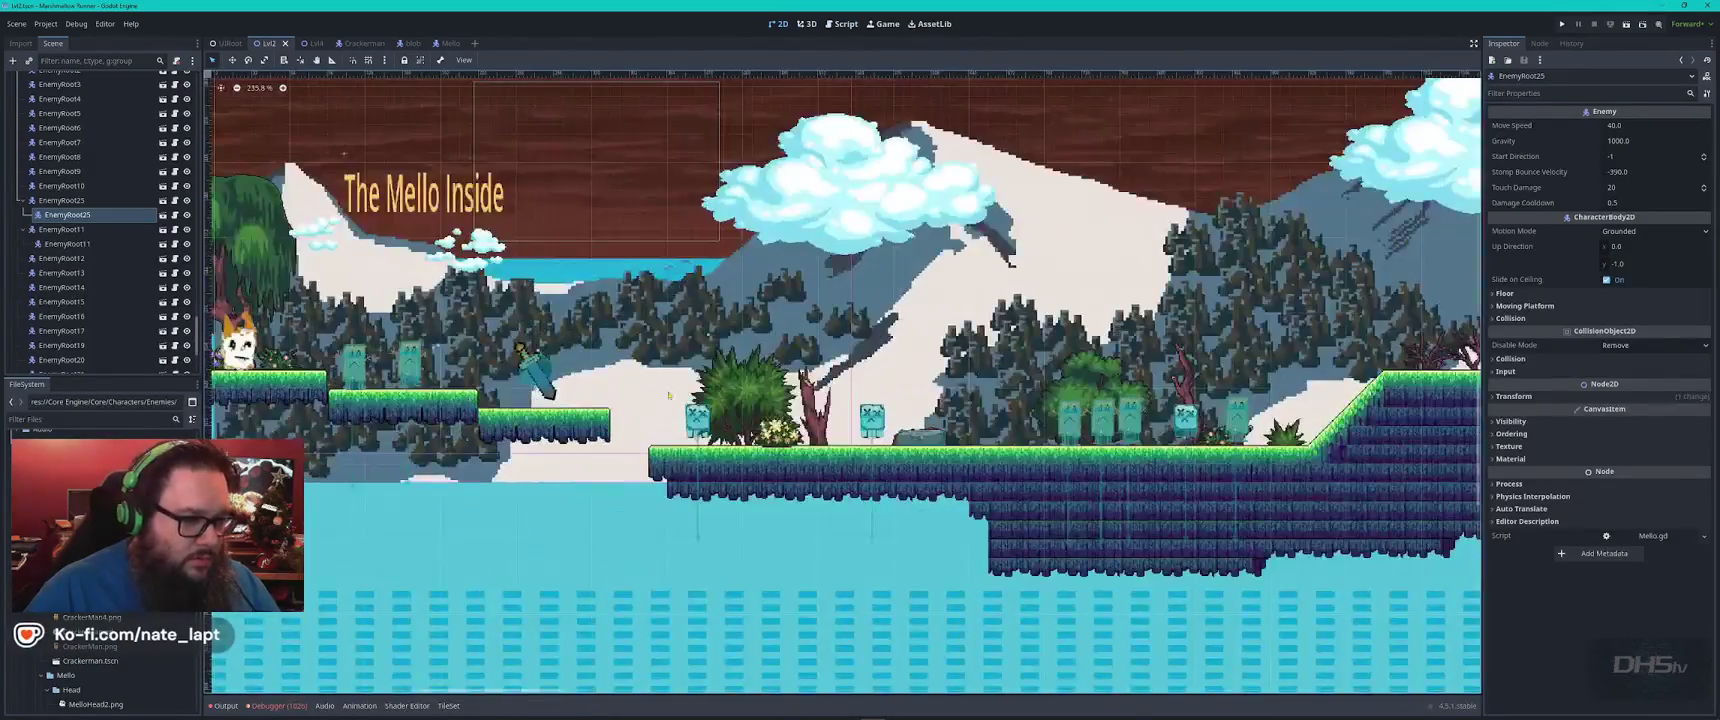
{"action": "left_click_drag", "start_coordinate": [1053, 364], "coordinate": [848, 301]}
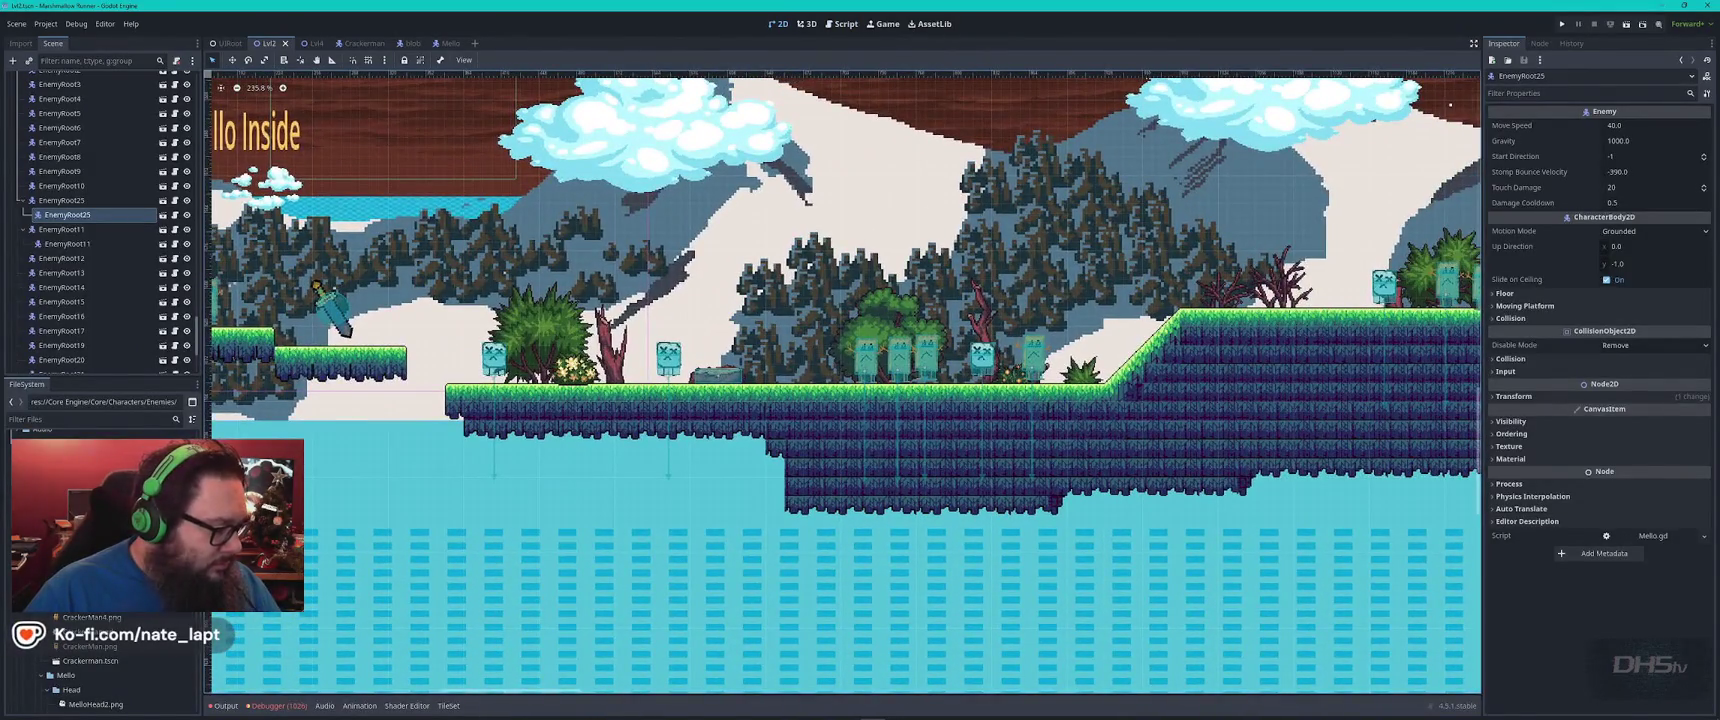
{"action": "scroll", "coordinate": [40, 318], "scroll_direction": "up", "scroll_amount": 5}
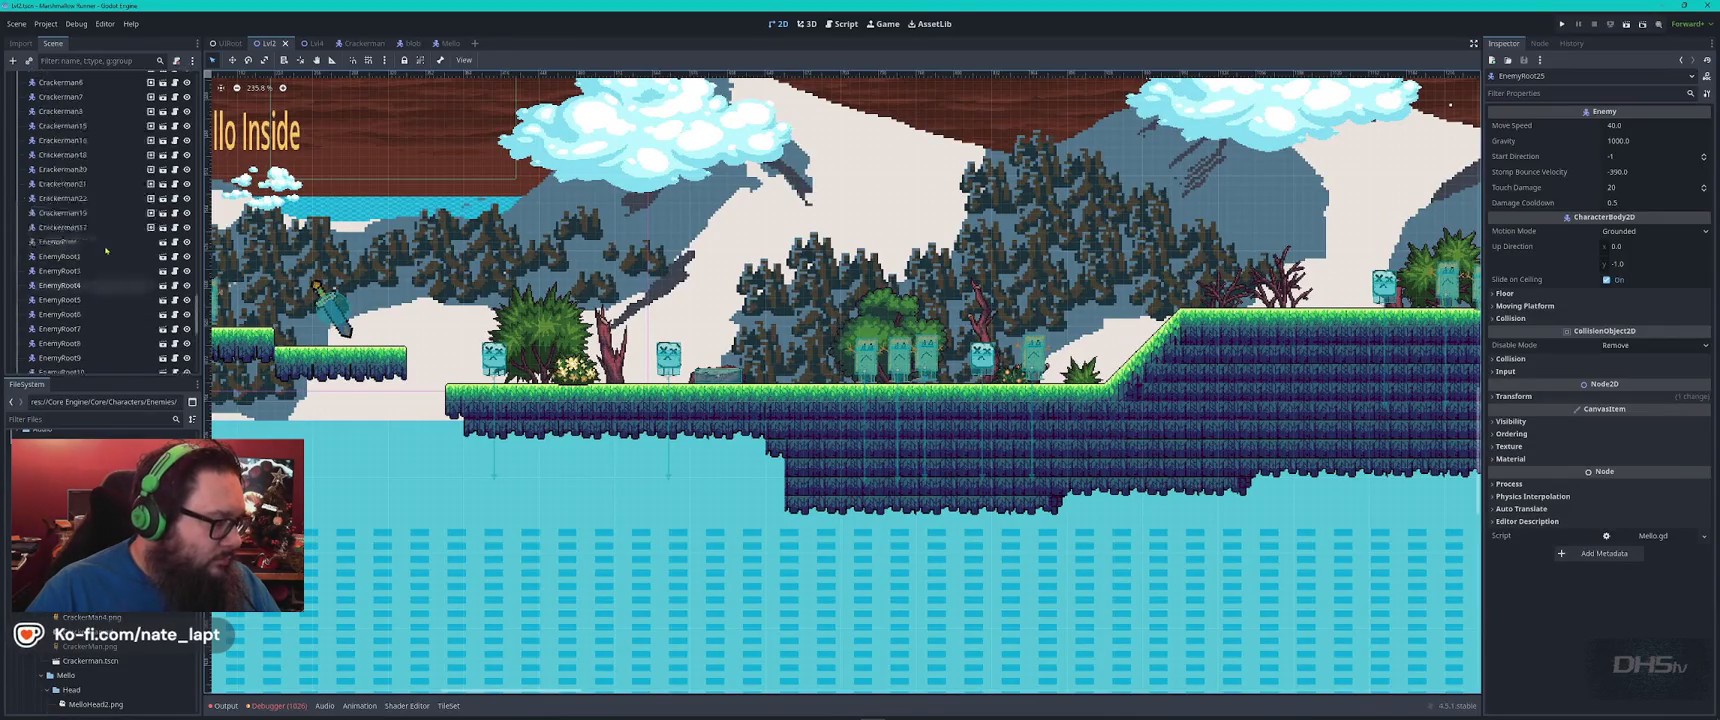
Place three Blob instances under Baddies along the ground and ledge, then save Lvl2
{"action": "left_click", "coordinate": [44, 318]}
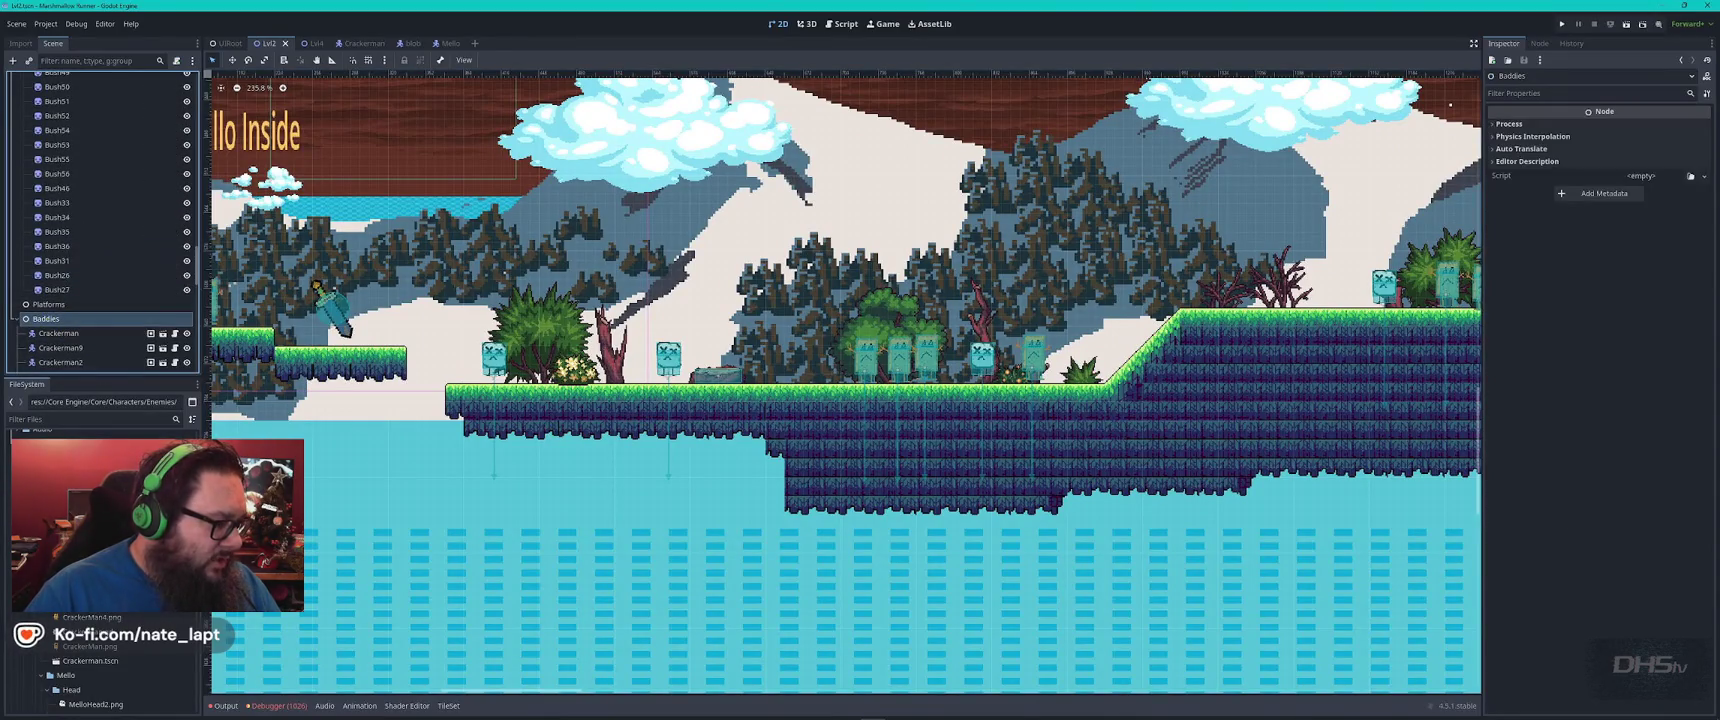
{"action": "mouse_move", "coordinate": [80, 475]}
{"action": "left_mouse_down"}
{"action": "mouse_move", "coordinate": [812, 330]}
{"action": "mouse_move", "coordinate": [800, 373]}
{"action": "left_mouse_up"}
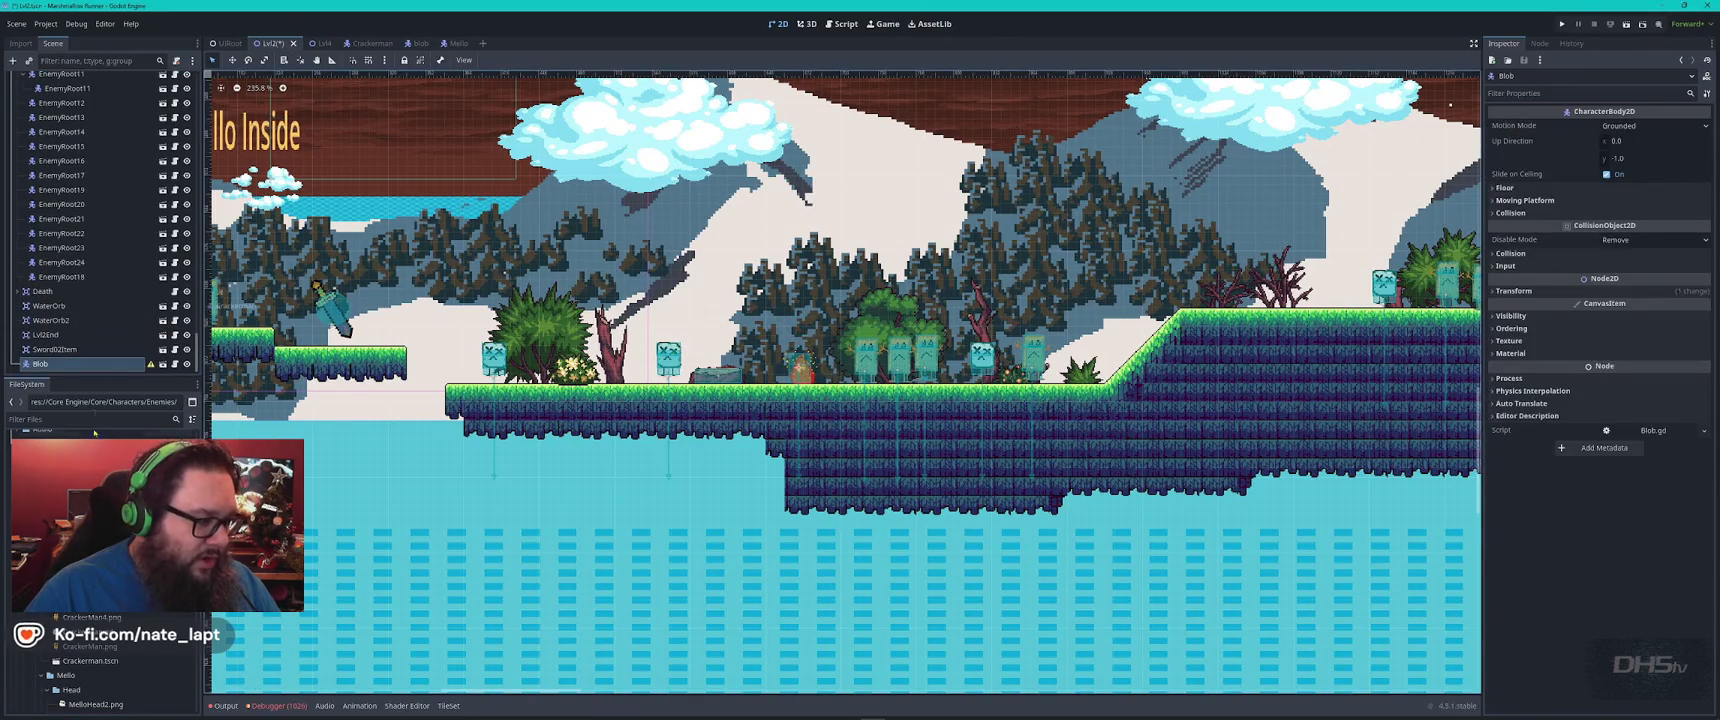
{"action": "mouse_move", "coordinate": [80, 475]}
{"action": "left_mouse_down"}
{"action": "mouse_move", "coordinate": [230, 490]}
{"action": "mouse_move", "coordinate": [600, 300]}
{"action": "mouse_move", "coordinate": [1150, 385]}
{"action": "mouse_move", "coordinate": [1283, 288]}
{"action": "mouse_move", "coordinate": [1318, 291]}
{"action": "left_mouse_up"}
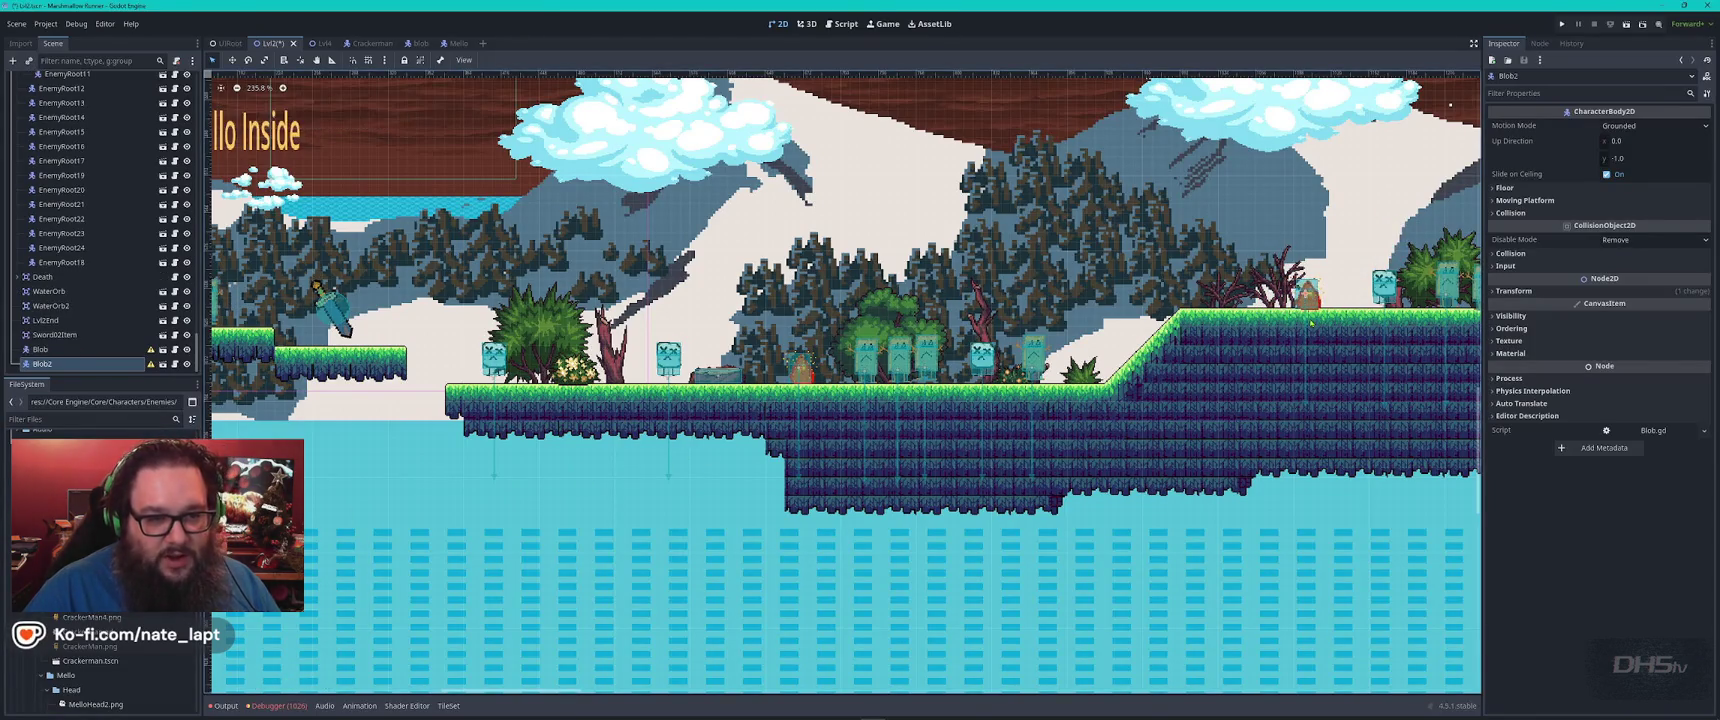
{"action": "scroll", "coordinate": [1320, 291], "scroll_direction": "up", "scroll_amount": 5}
{"action": "scroll", "coordinate": [1323, 291], "scroll_direction": "down", "scroll_amount": 2}
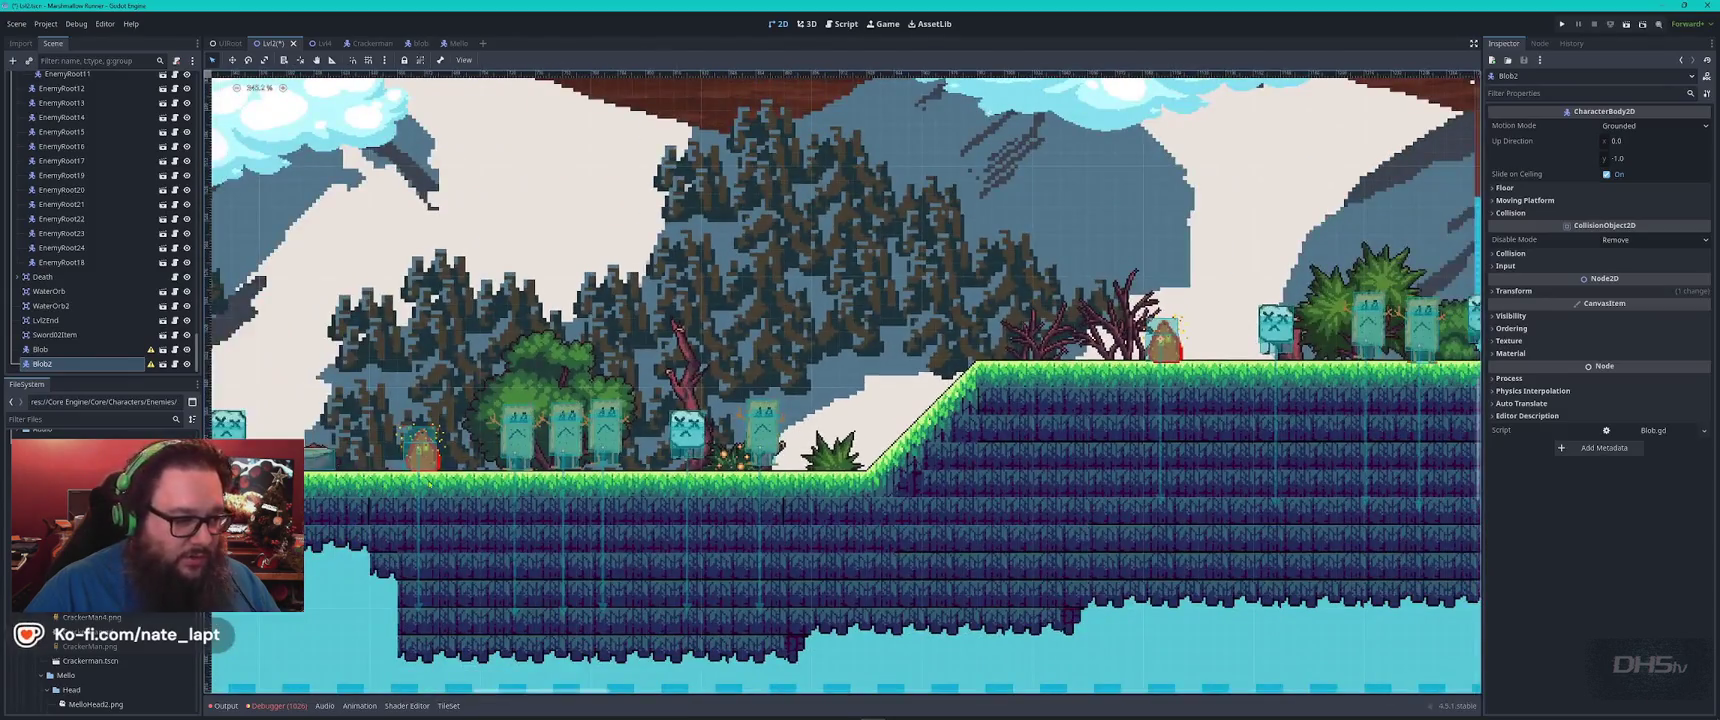
{"action": "scroll", "coordinate": [700, 400], "scroll_direction": "left", "scroll_amount": 10}
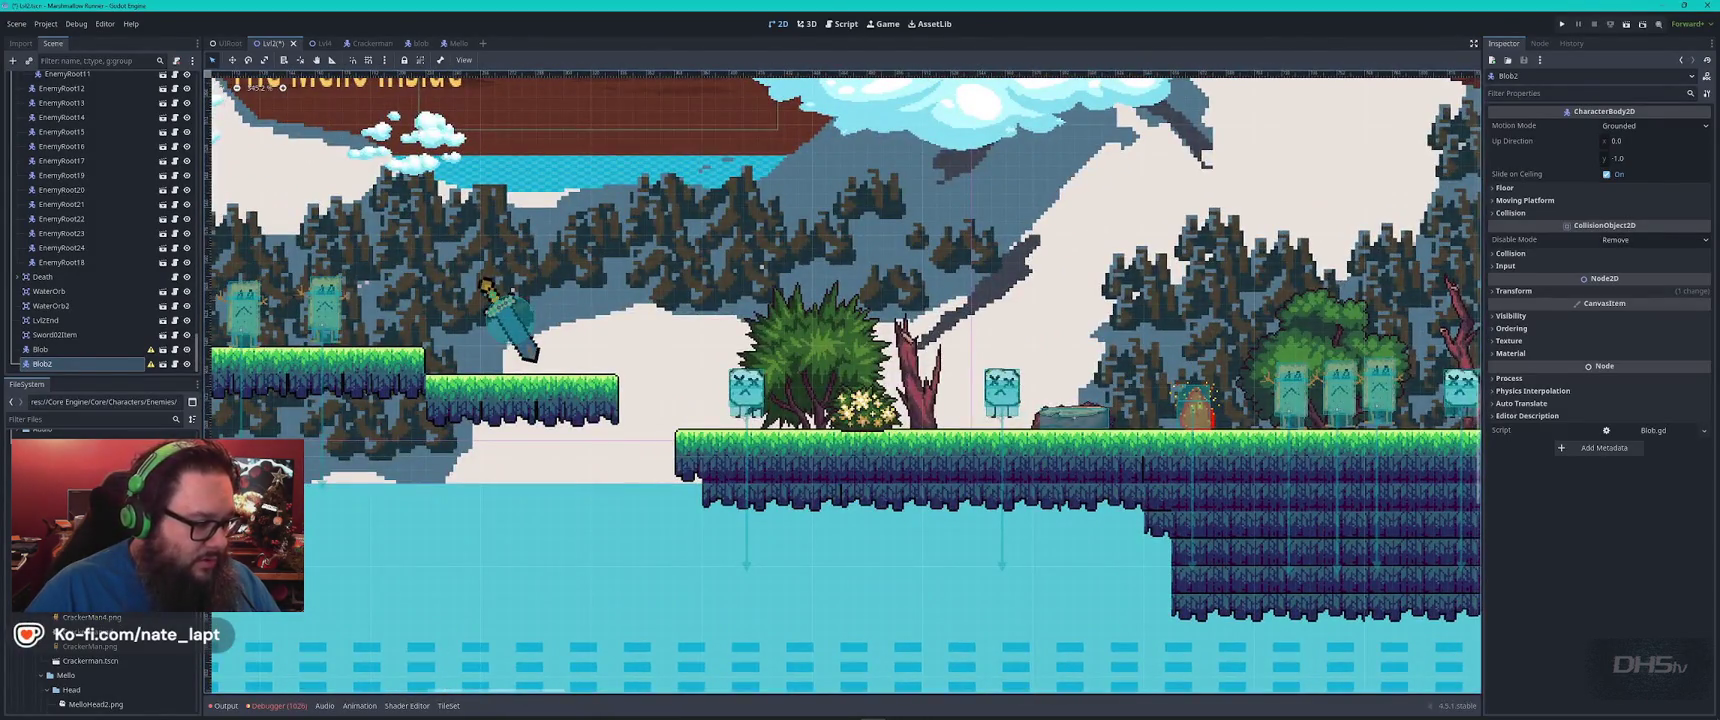
{"action": "mouse_move", "coordinate": [80, 475]}
{"action": "left_mouse_down"}
{"action": "mouse_move", "coordinate": [364, 511]}
{"action": "mouse_move", "coordinate": [699, 383]}
{"action": "mouse_move", "coordinate": [853, 396]}
{"action": "mouse_move", "coordinate": [812, 398]}
{"action": "left_mouse_up"}
{"action": "key", "text": "ctrl+s"}
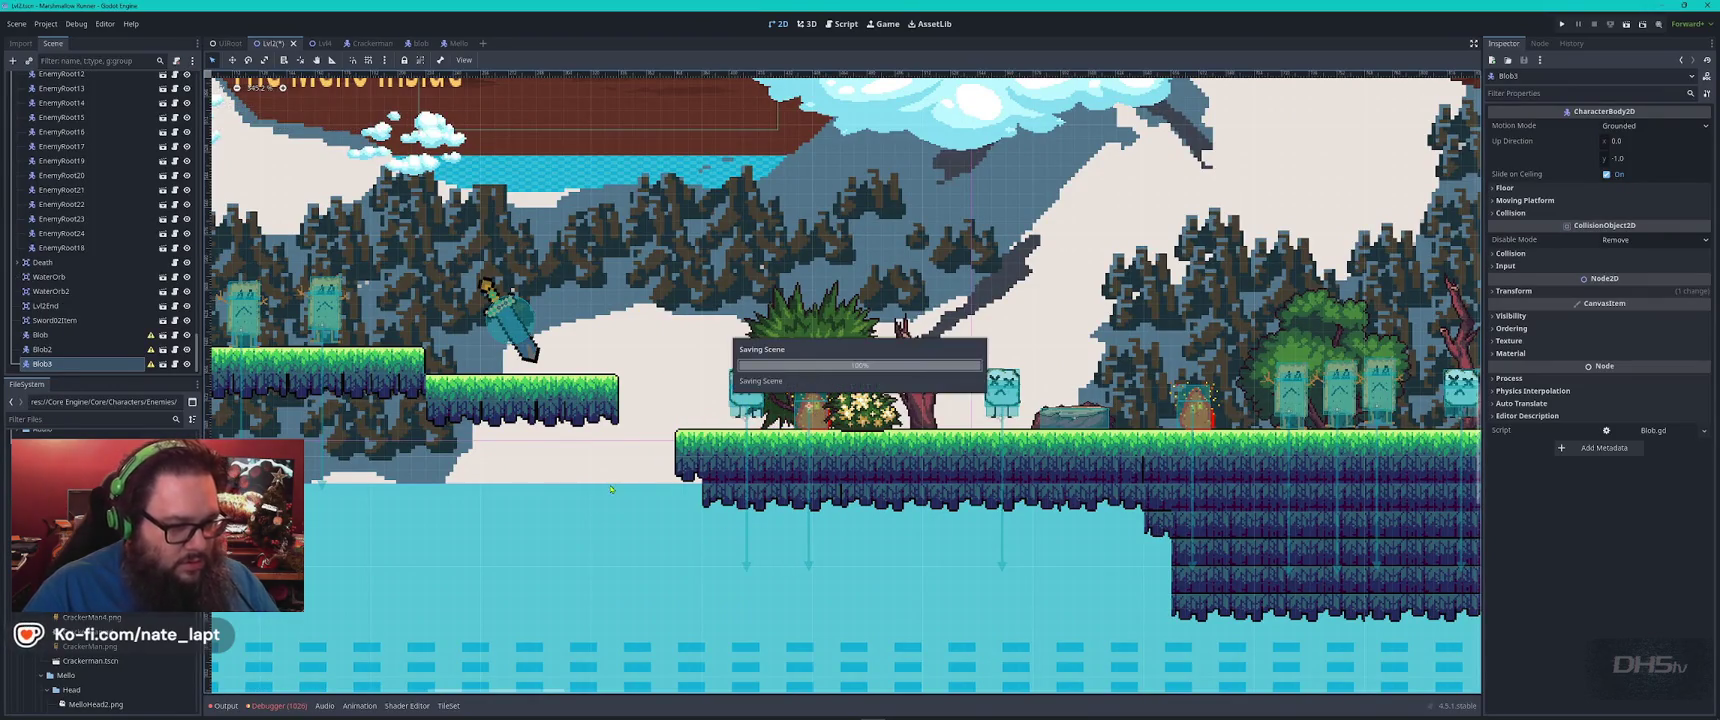
Playtest with F5, hit the duplicate _rng error in Blob.gd, then quit via End
{"action": "key", "text": "F5"}
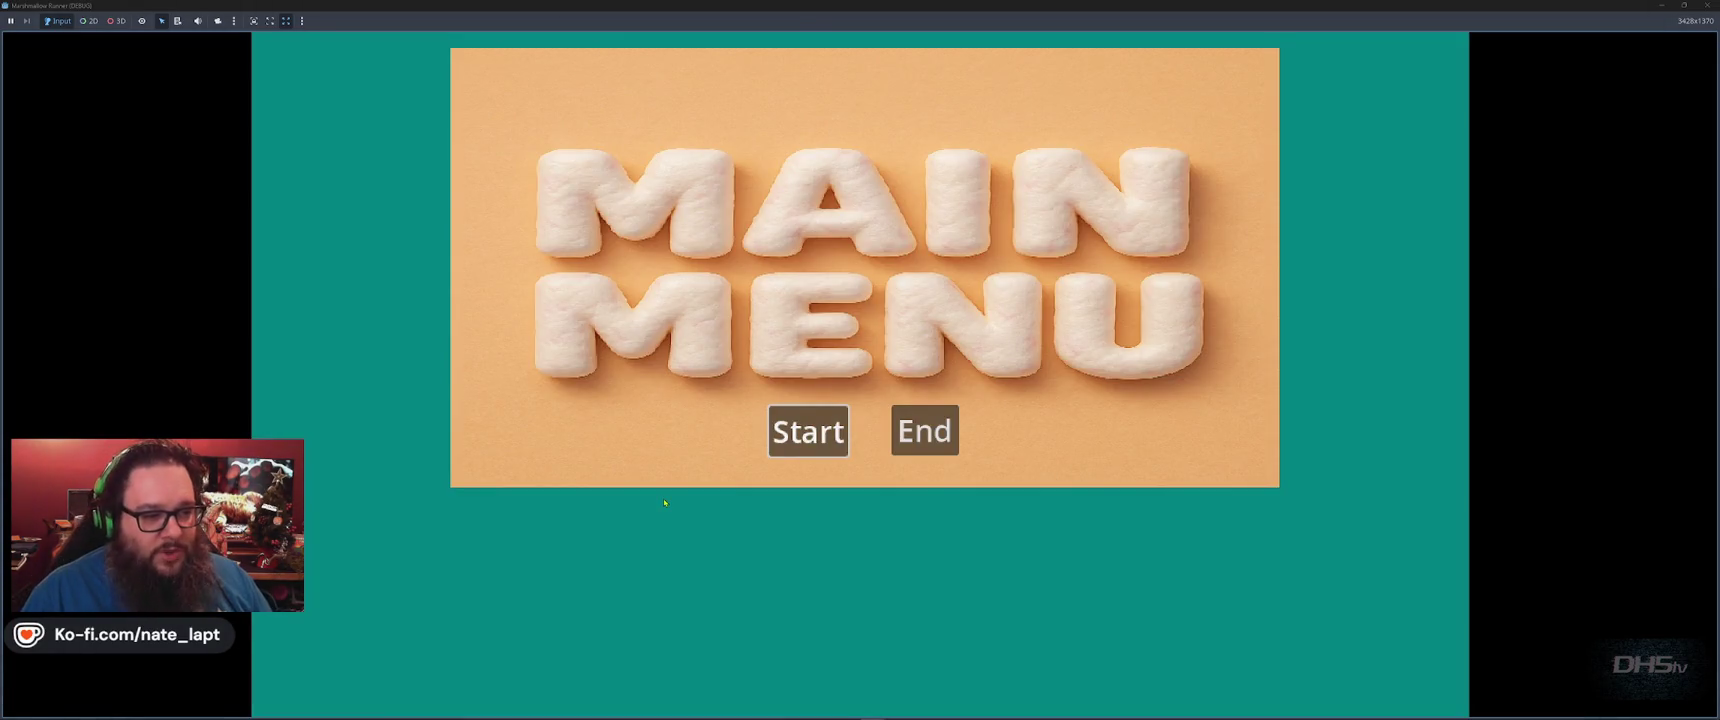
{"action": "key", "text": "Return"}
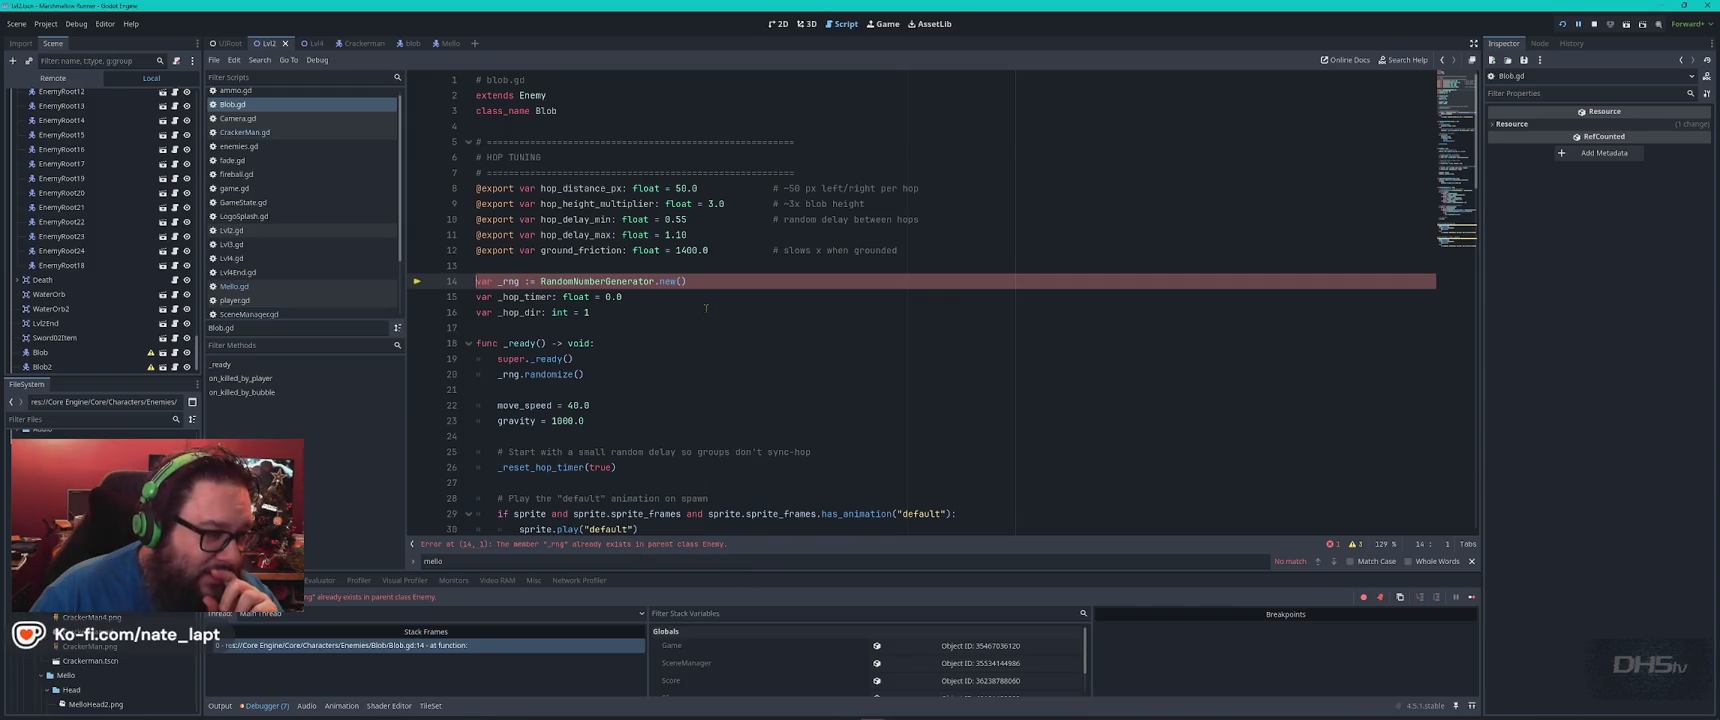
{"action": "key", "text": "alt+Tab"}
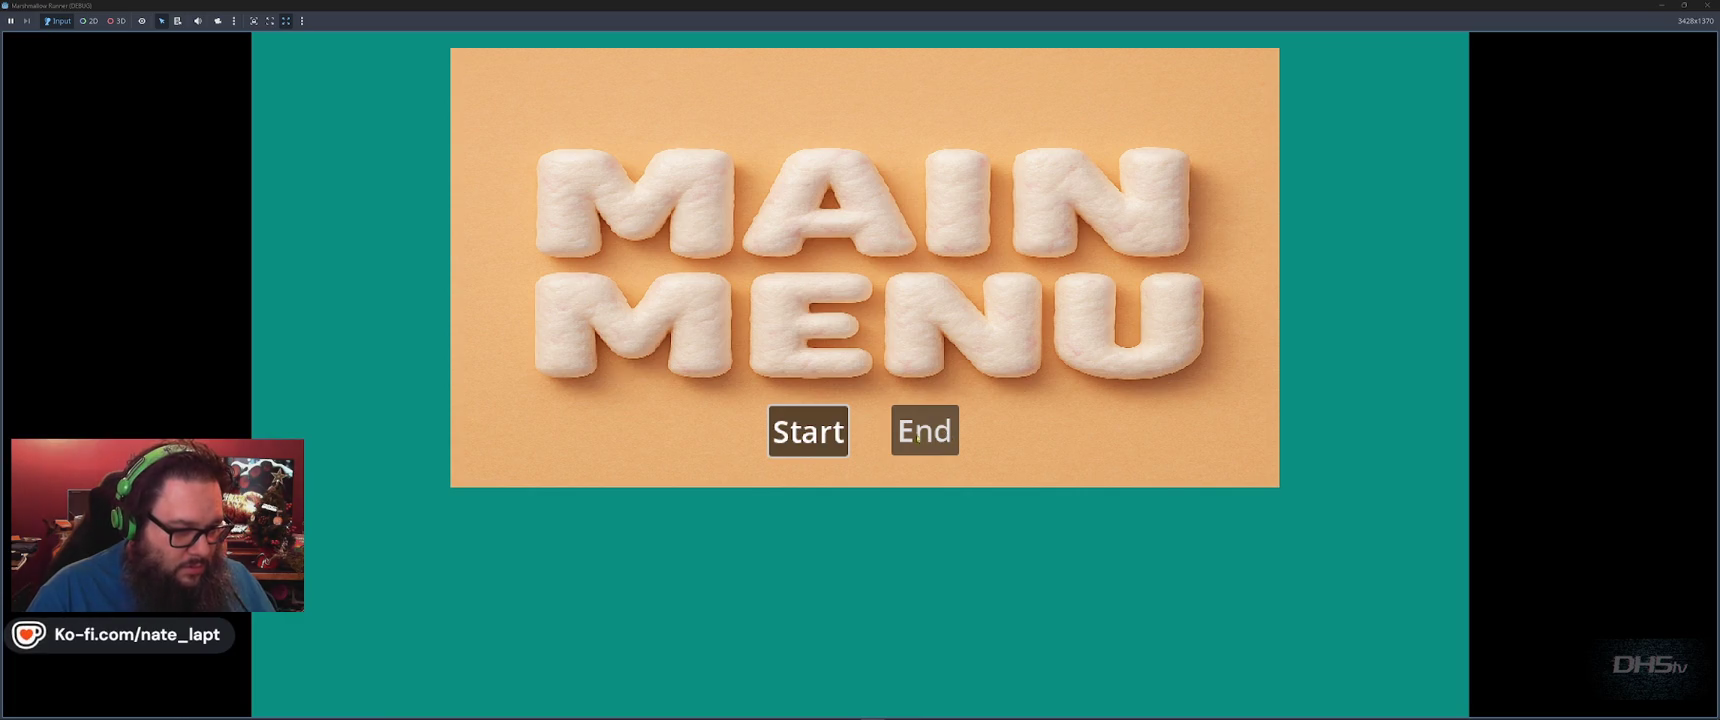
{"action": "left_click", "coordinate": [909, 443]}
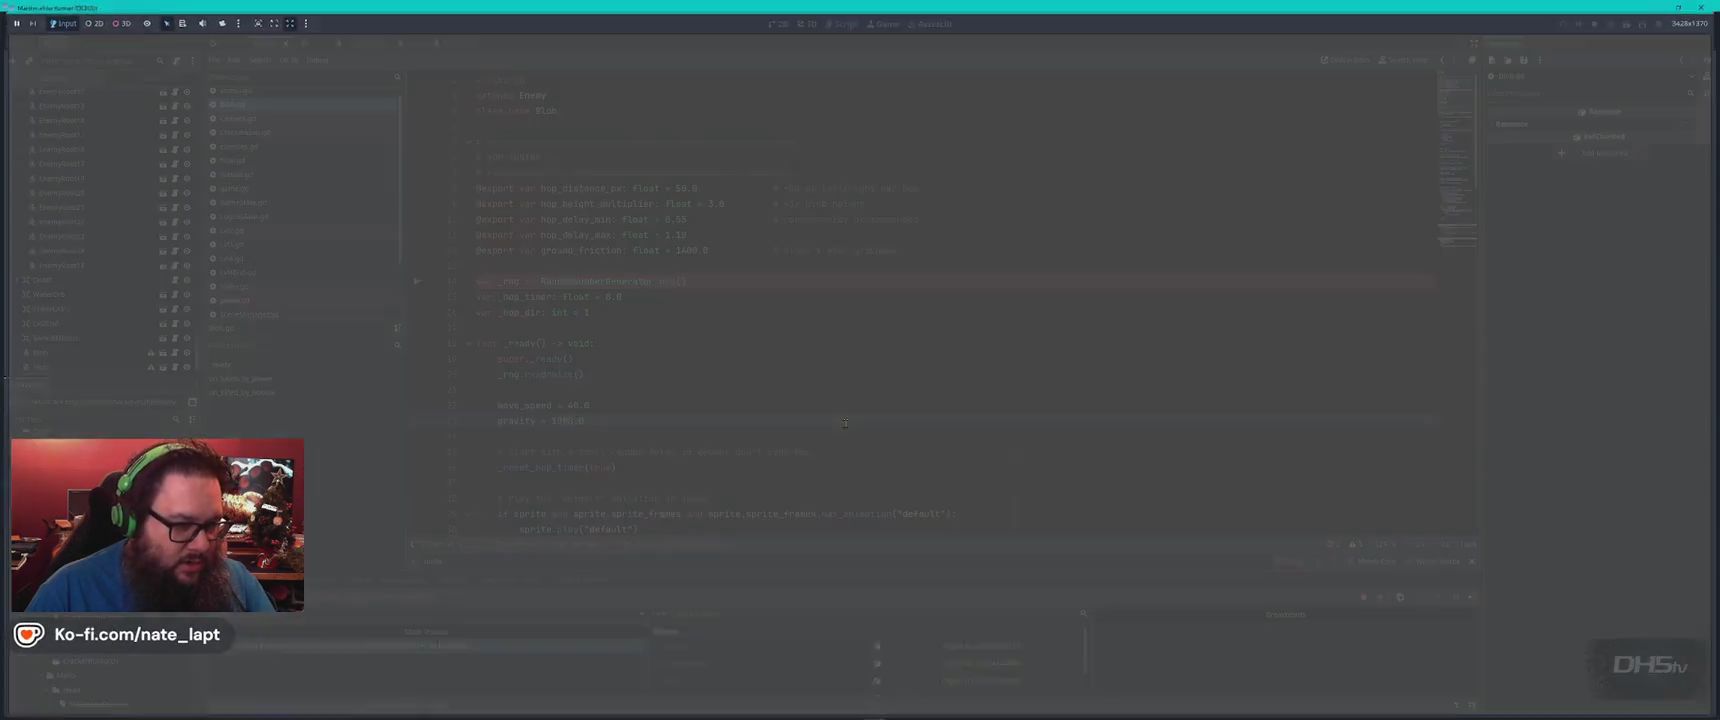
Scroll to the end of ChatGPT's blob.gd reply in the Game Dev chat, then return to Godot
{"action": "key", "text": "alt+Tab"}
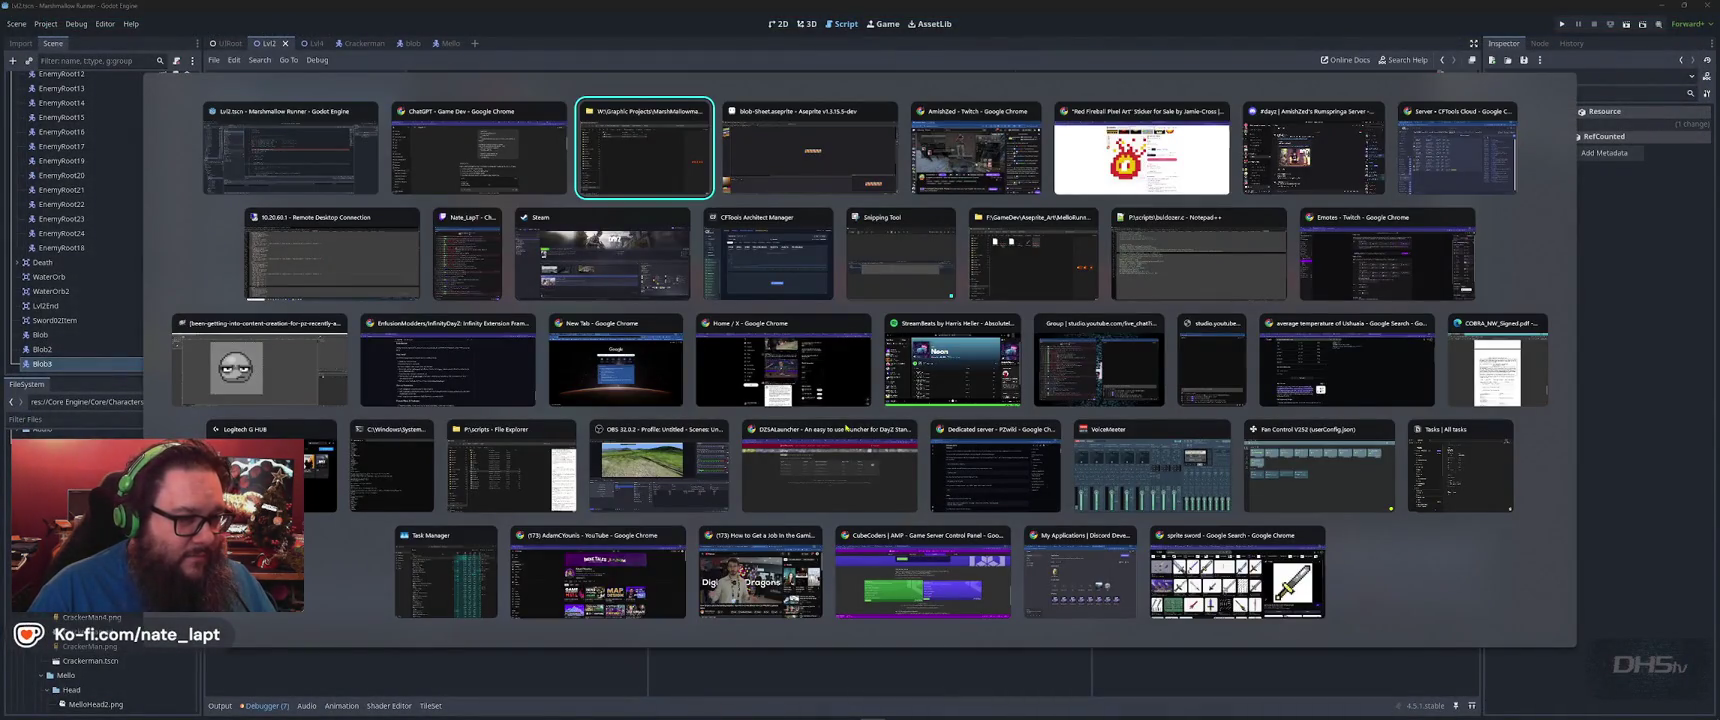
{"action": "left_click", "coordinate": [478, 150]}
{"action": "scroll", "coordinate": [708, 390], "scroll_direction": "down", "scroll_amount": 5}
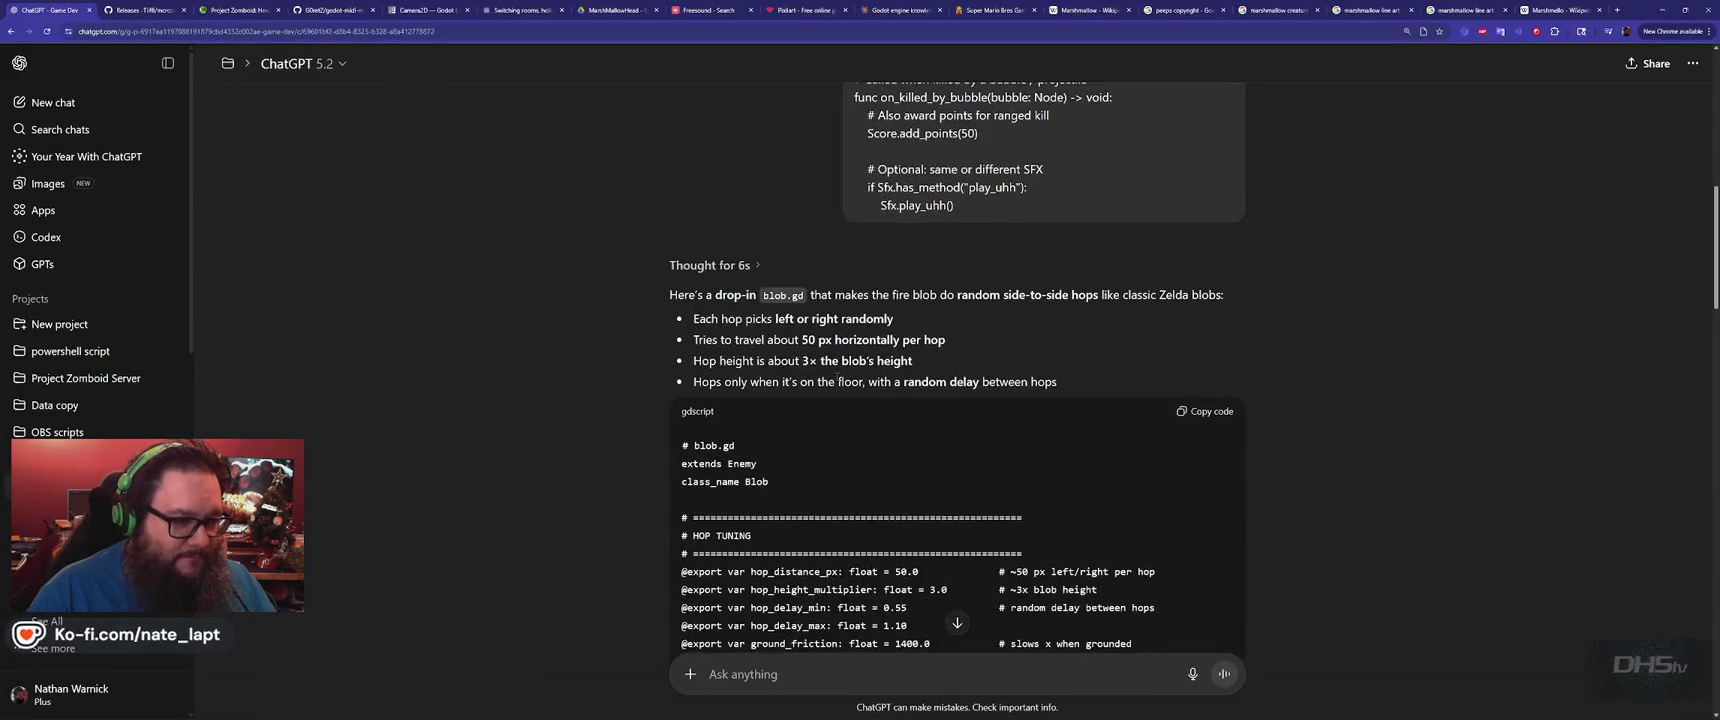
{"action": "scroll", "coordinate": [708, 393], "scroll_direction": "down", "scroll_amount": 15}
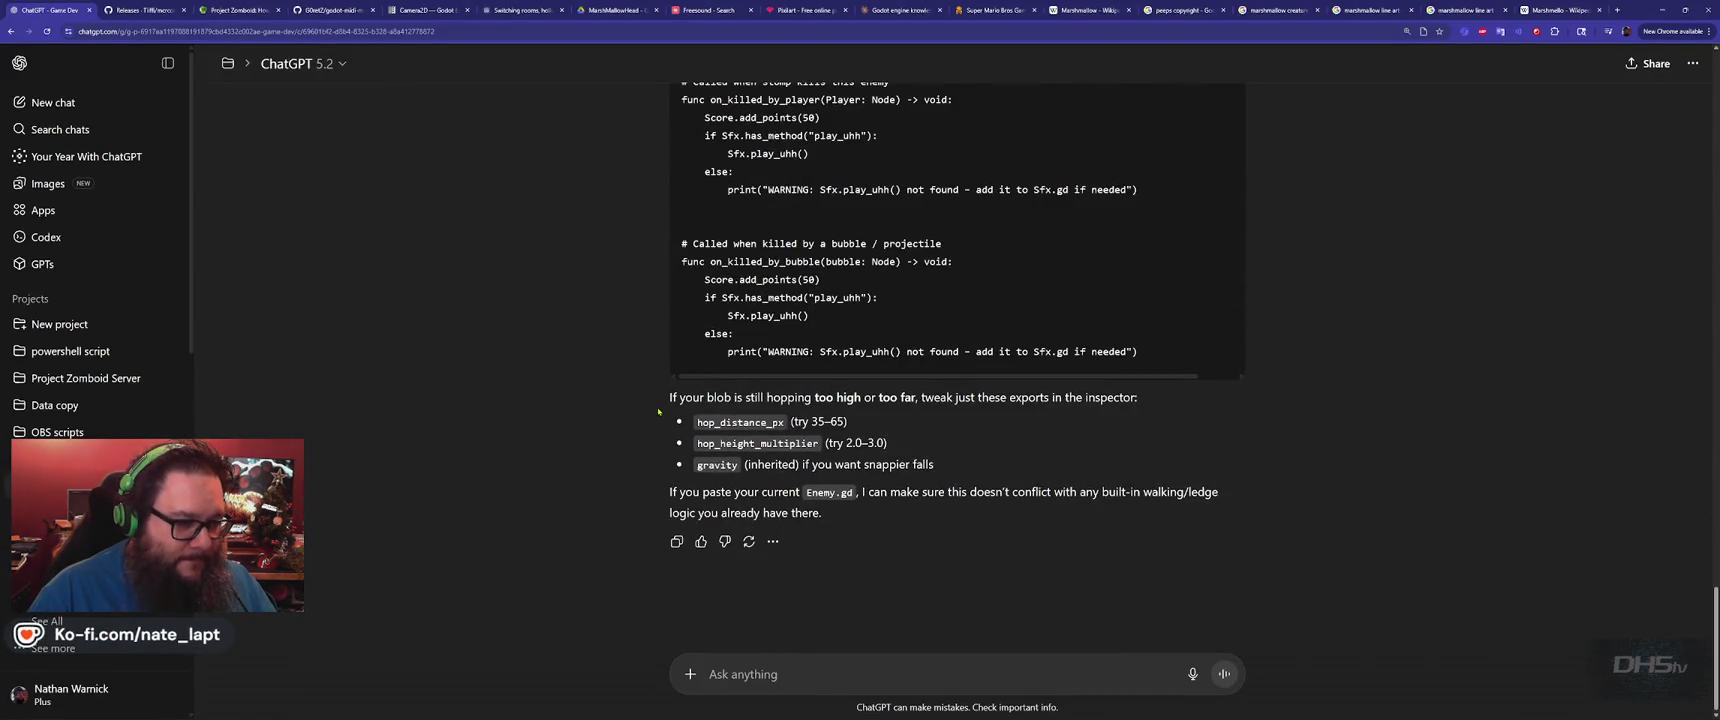
{"action": "key", "text": "alt+Tab"}
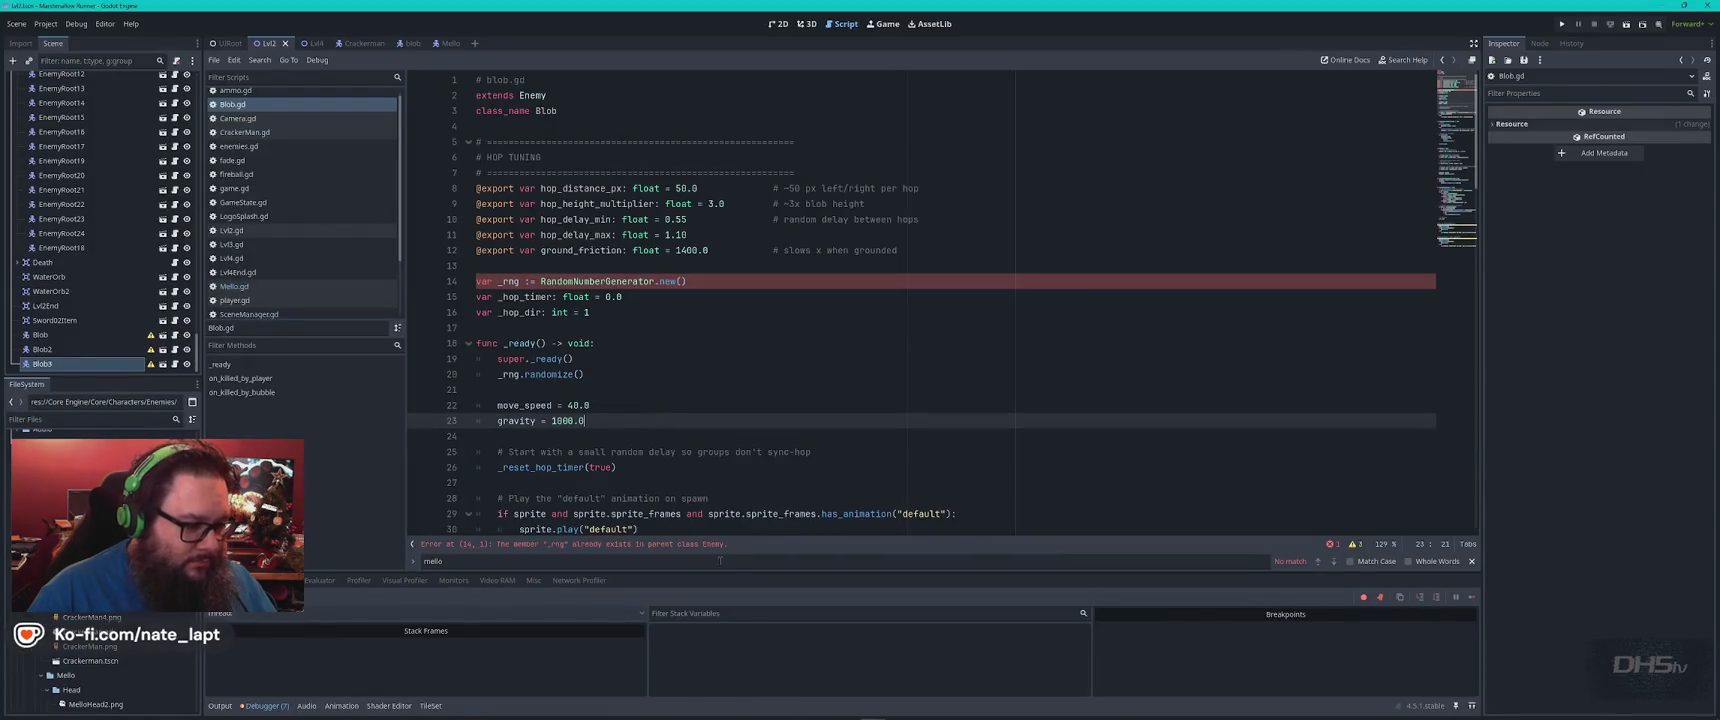
Check the debugger errors, run the game, and inspect the duplicate _rng error on line 14
{"action": "left_click", "coordinate": [275, 580]}
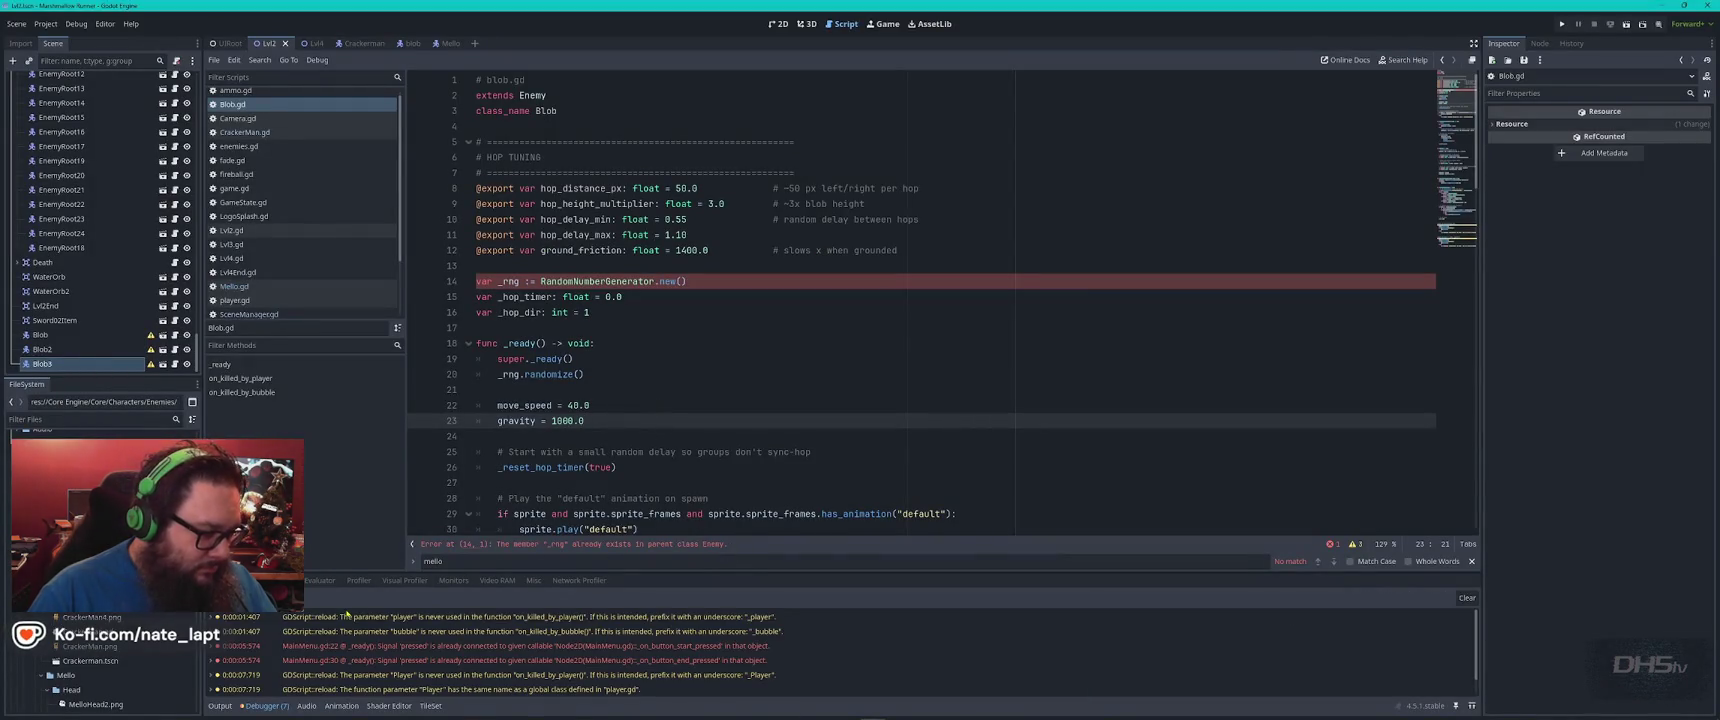
{"action": "scroll", "coordinate": [561, 692], "scroll_direction": "down", "scroll_amount": 2}
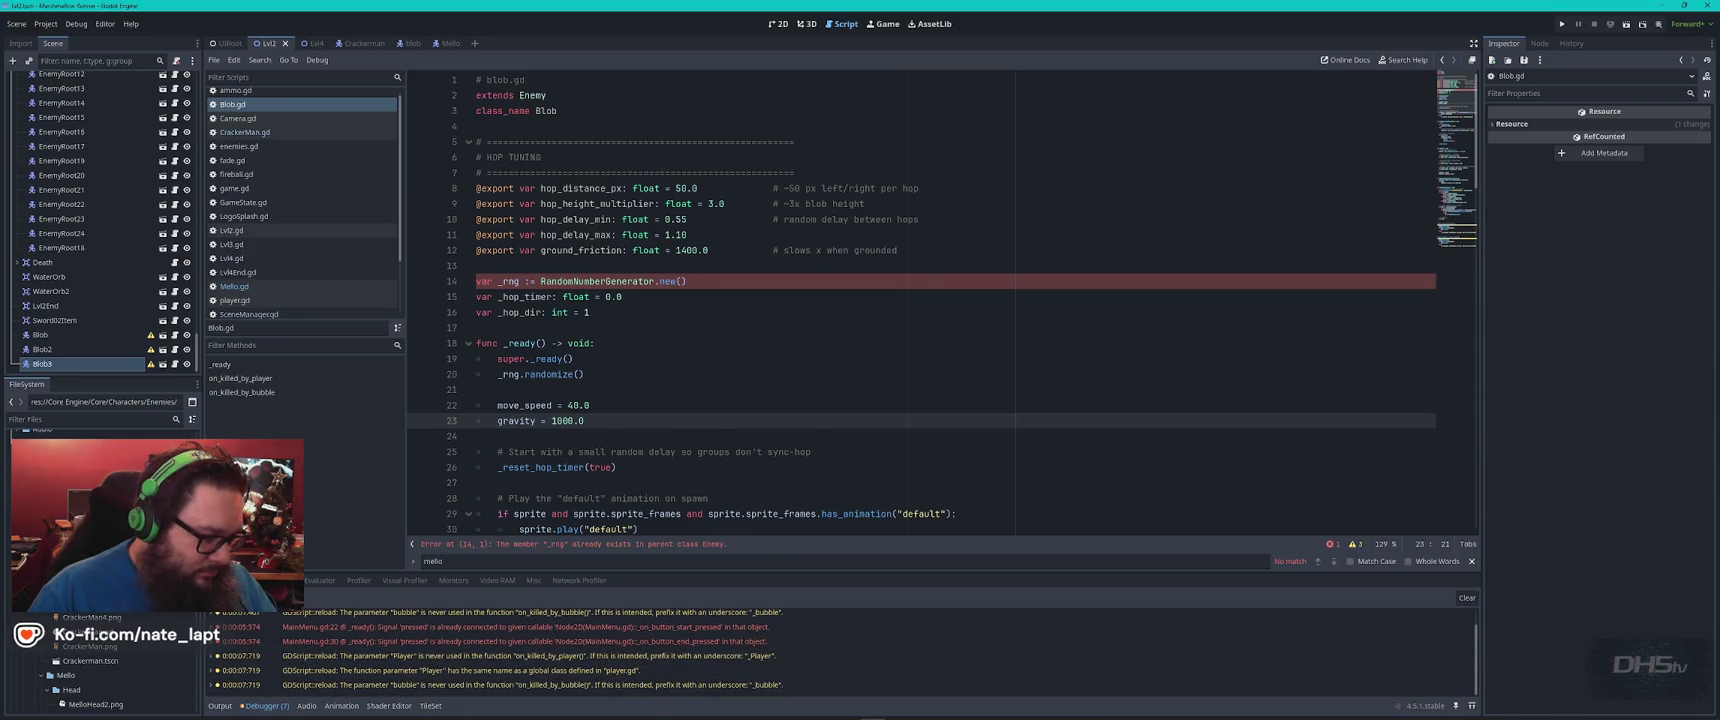
{"action": "left_click", "coordinate": [230, 580]}
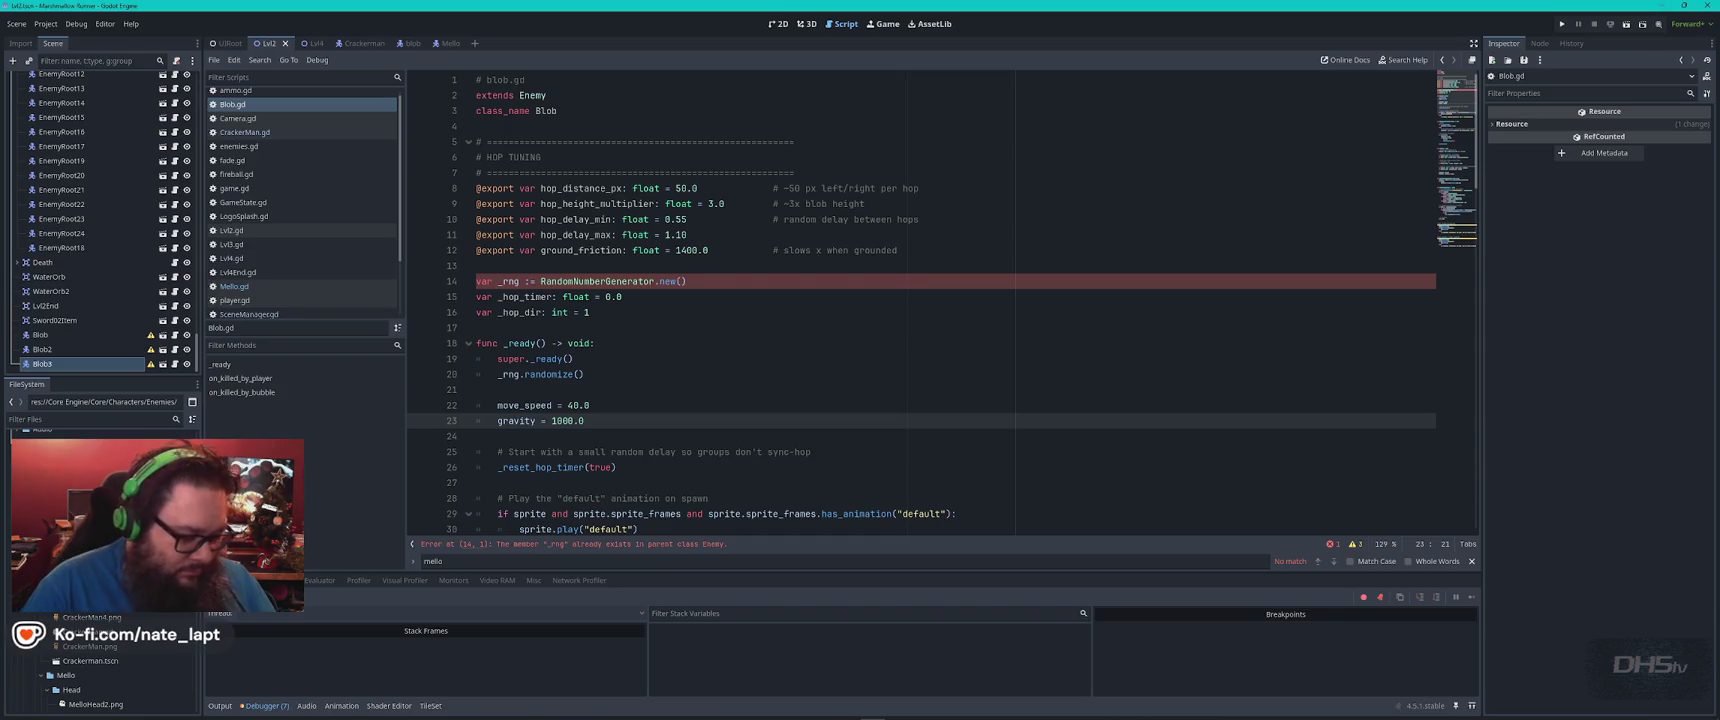
{"action": "key", "text": "F5"}
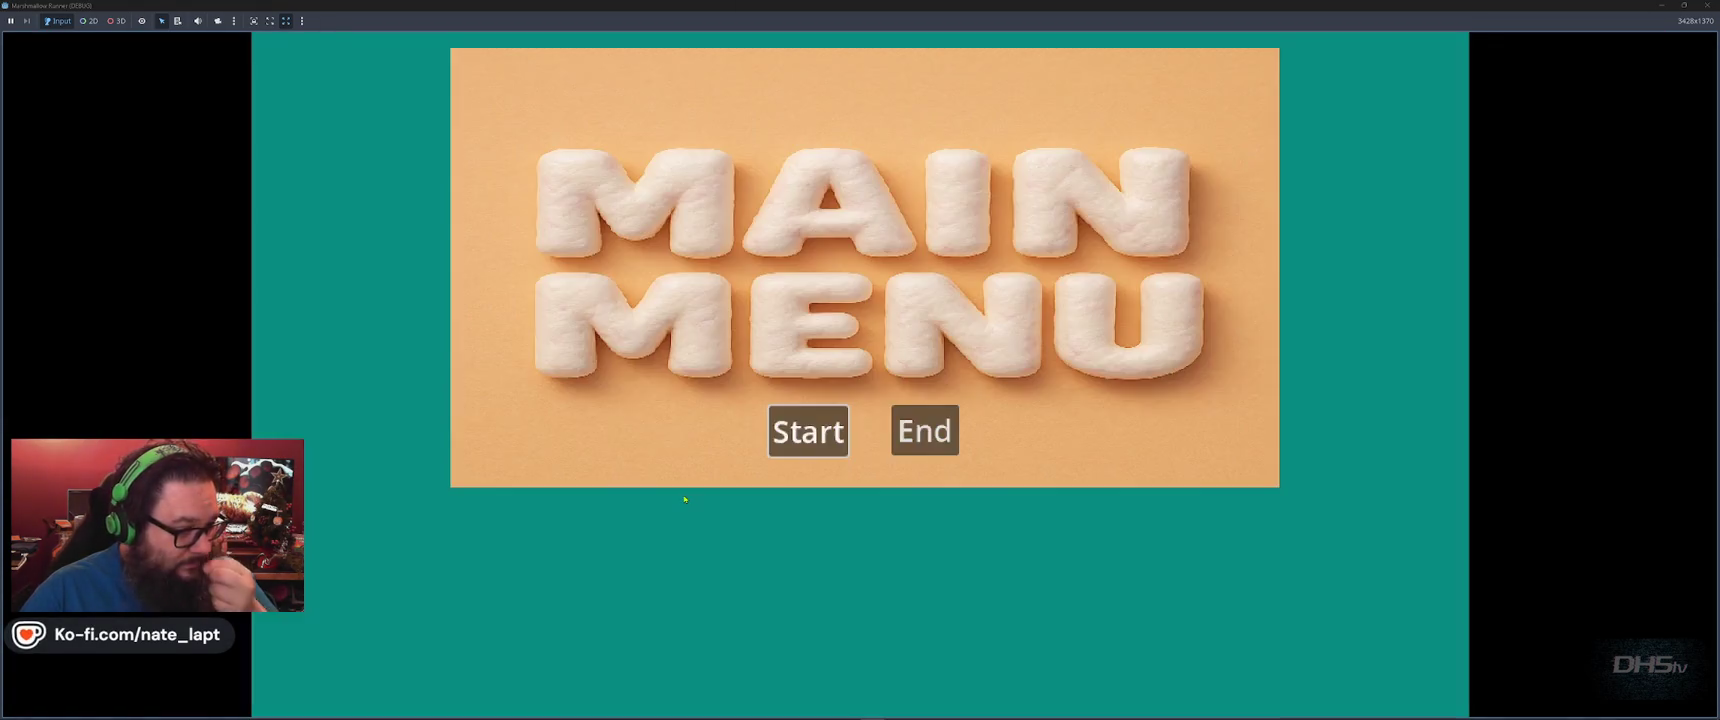
{"action": "key", "text": "Return"}
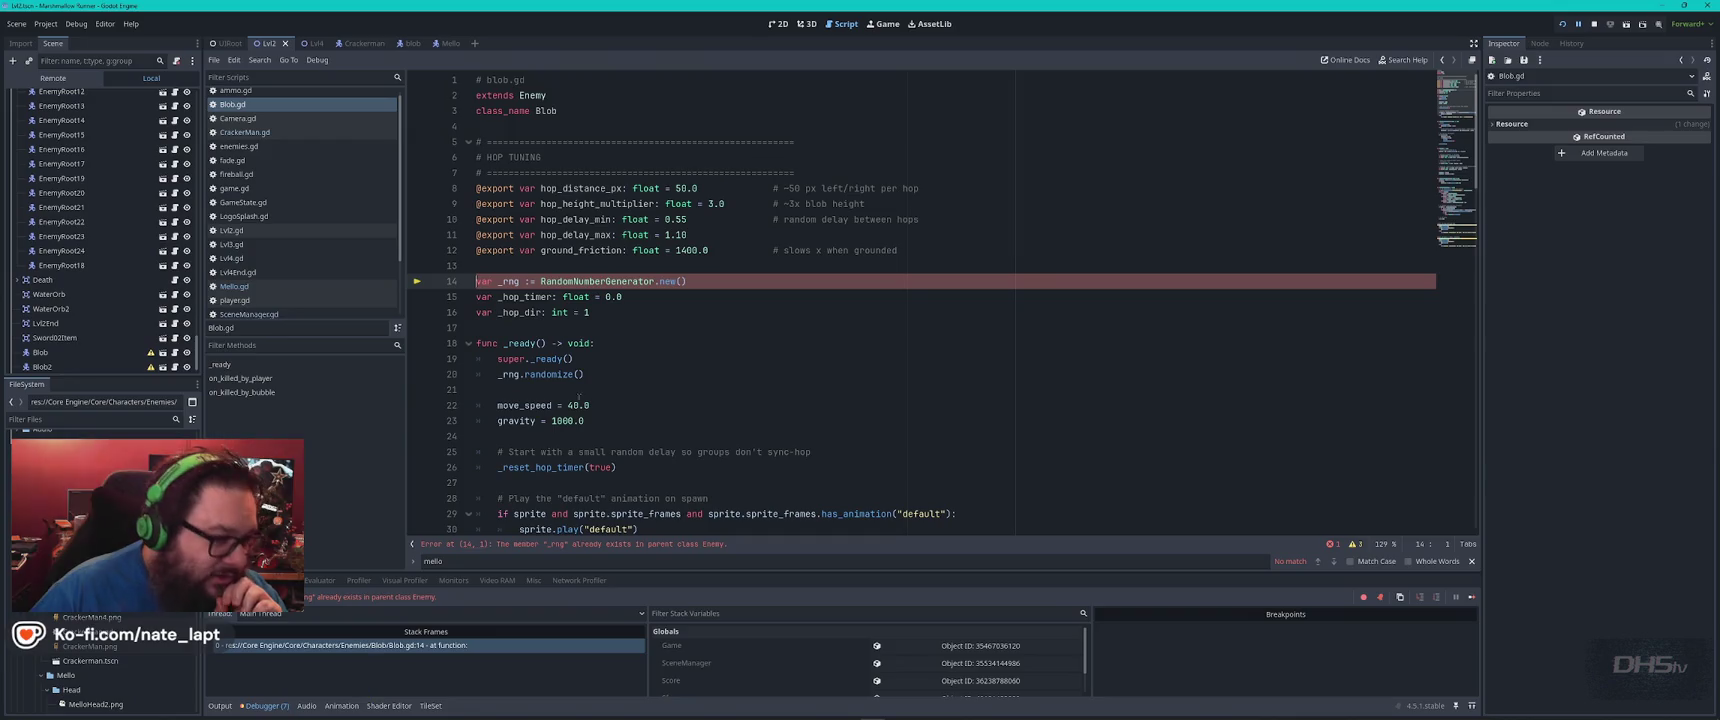
{"action": "double_click", "coordinate": [509, 281]}
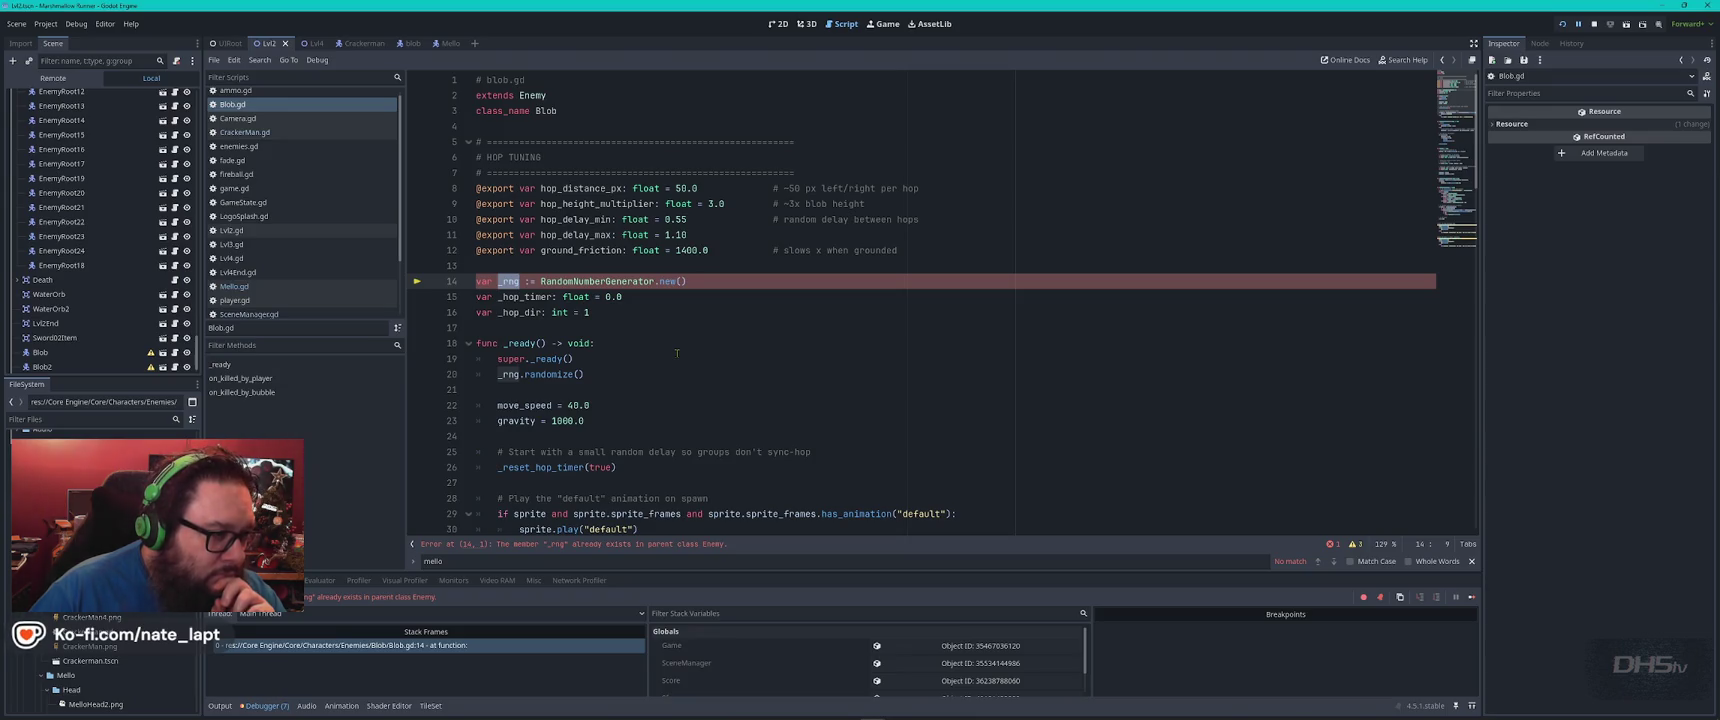
{"action": "scroll", "coordinate": [677, 353], "scroll_direction": "down", "scroll_amount": 3}
{"action": "scroll", "coordinate": [677, 353], "scroll_direction": "up", "scroll_amount": 3}
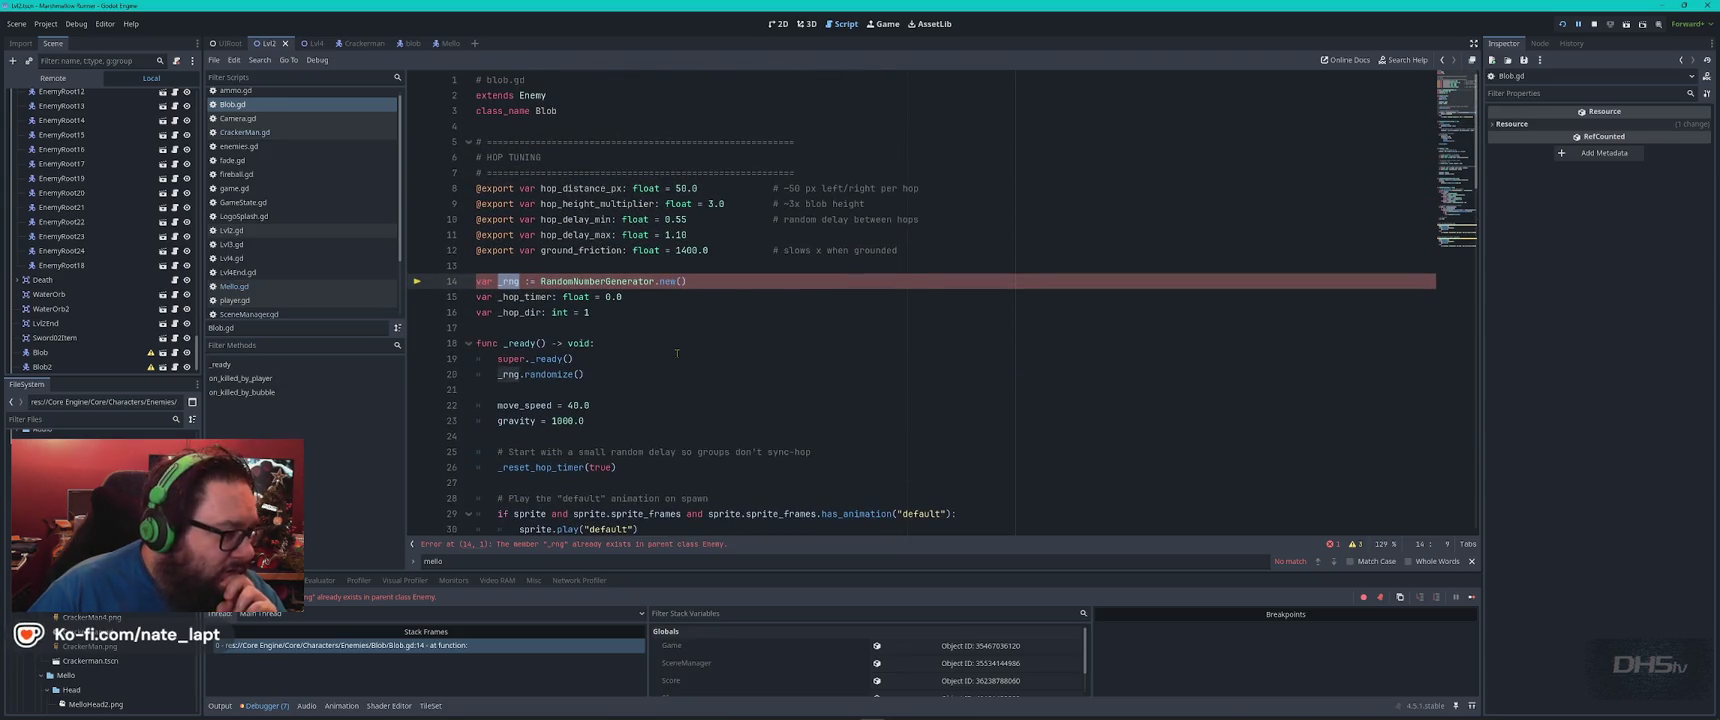
Find the _rng declaration in enemies.gd by searching 'rng', then select the whole script
{"action": "left_click", "coordinate": [272, 147]}
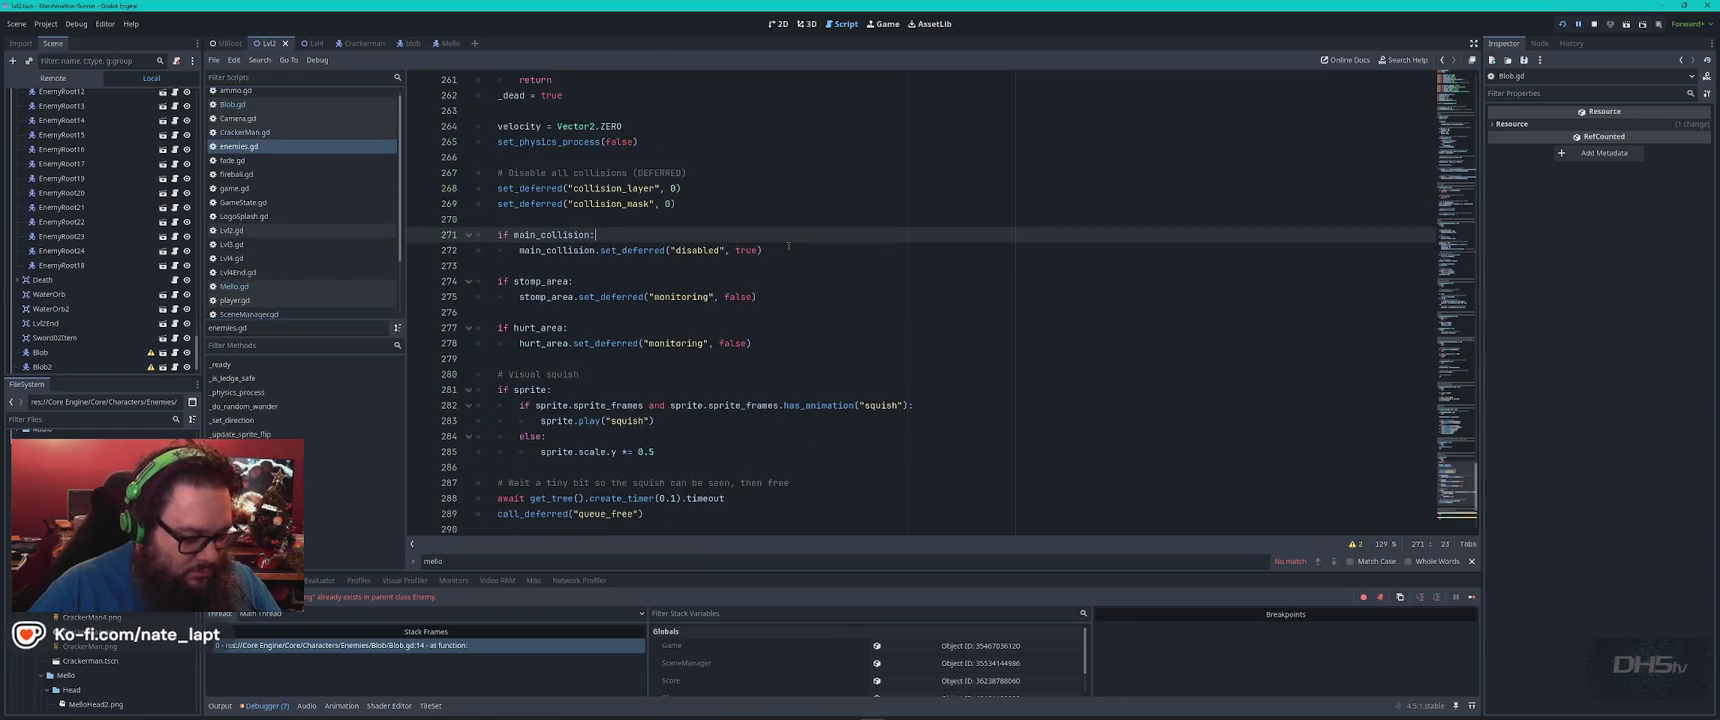
{"action": "key", "text": "ctrl+f"}
{"action": "type", "text": "rng"}
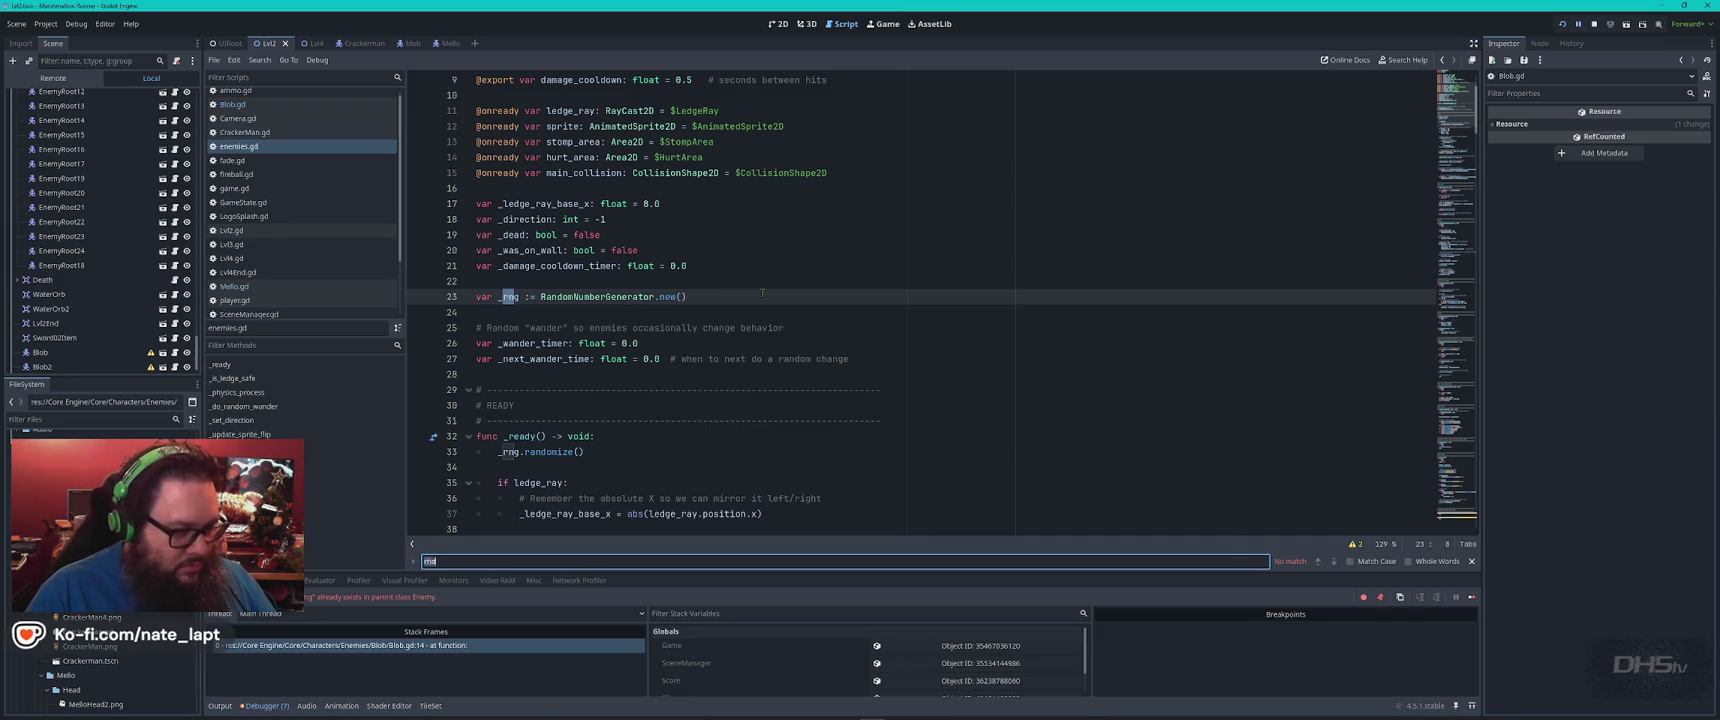
{"action": "key", "text": "Escape"}
{"action": "key", "text": "ctrl+a"}
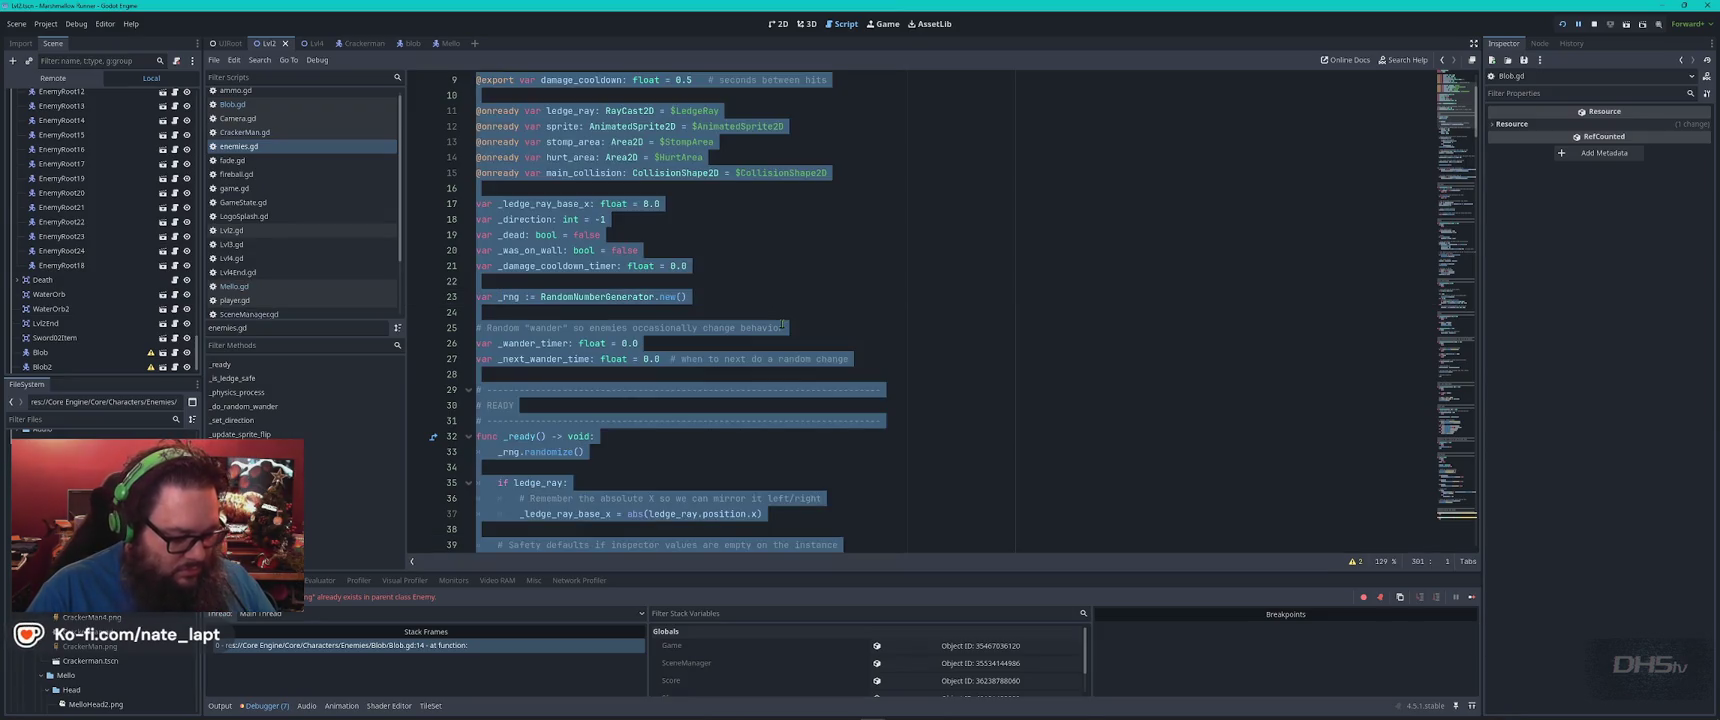
{"action": "key", "text": "alt+Tab"}
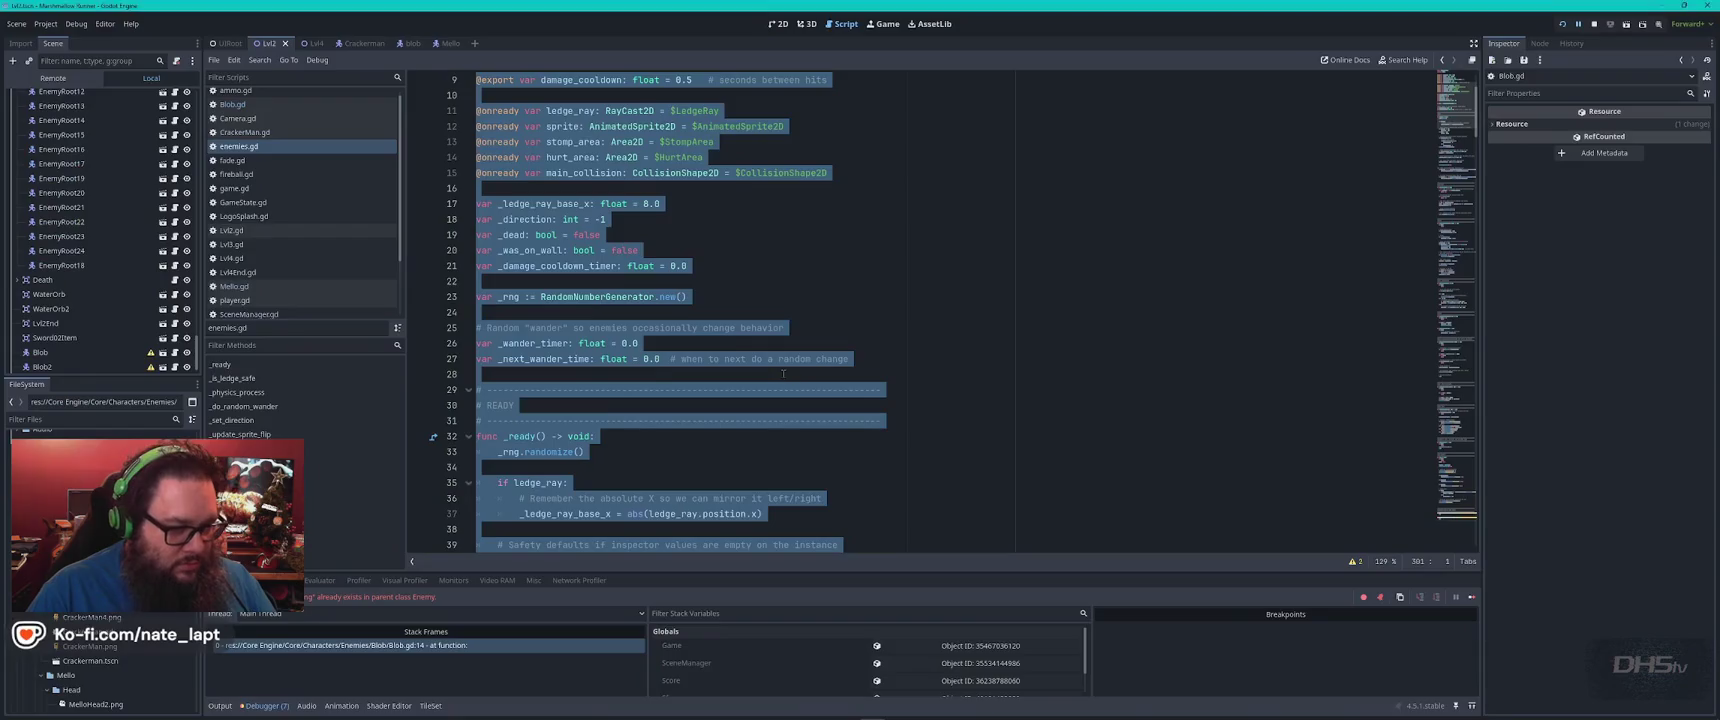
{"action": "left_click", "coordinate": [783, 374]}
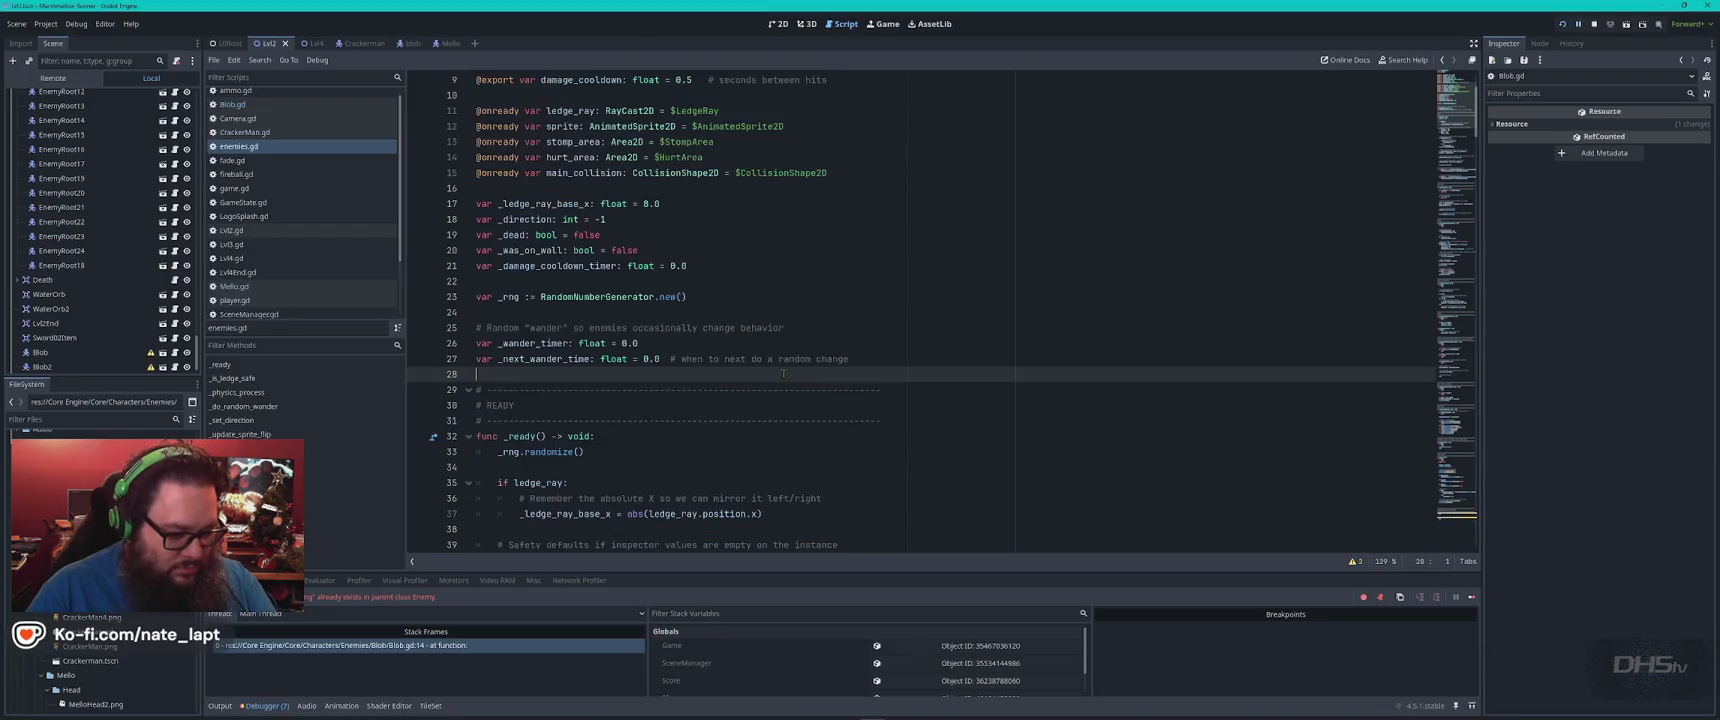
{"action": "key", "text": "alt+Tab"}
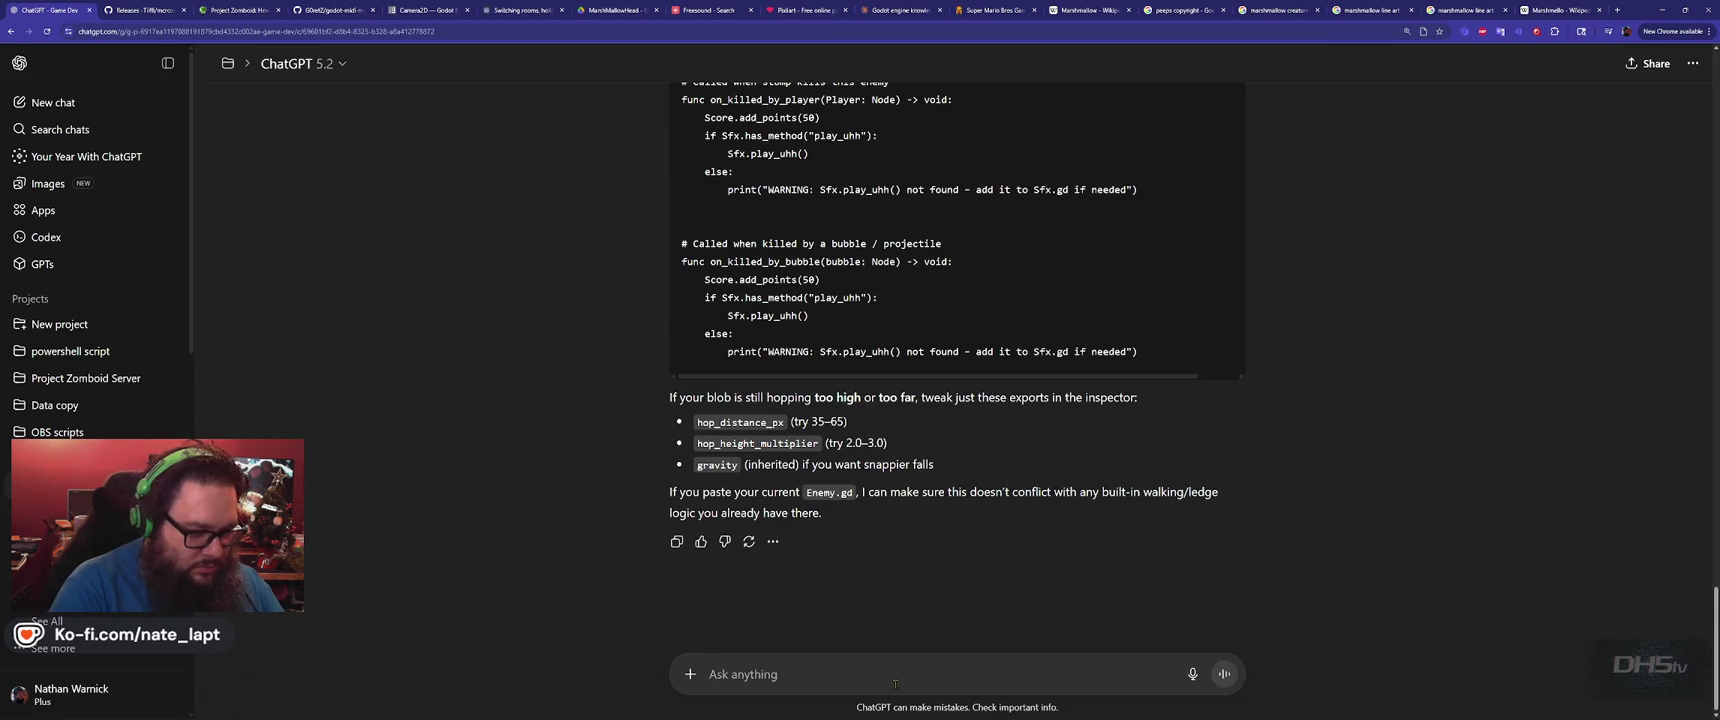
Send ChatGPT a note that line 14 already exists, with the enemies.gd code pasted in
{"action": "type", "text": "line 14 already exists in paren"}
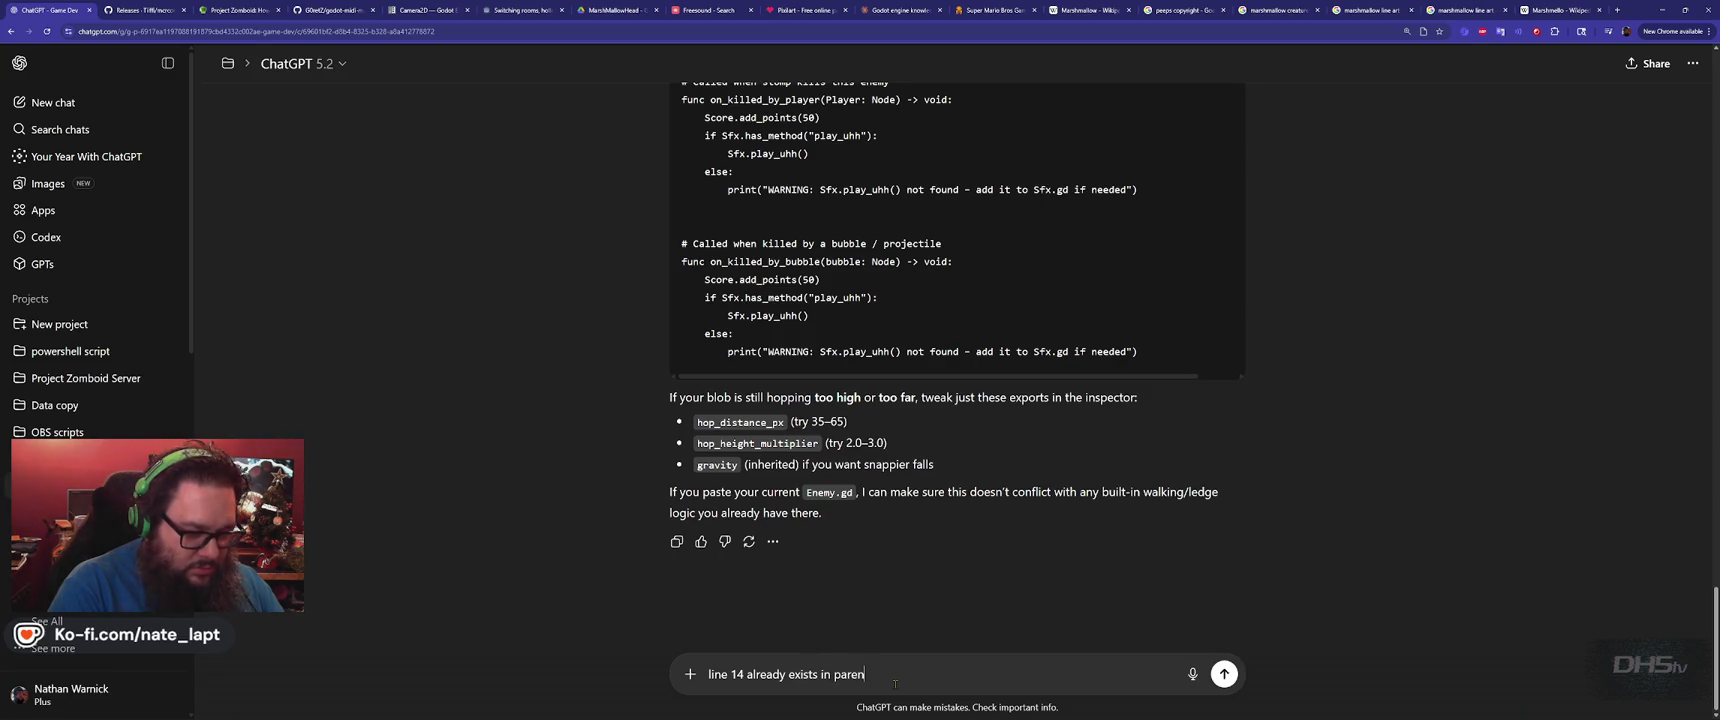
{"action": "key", "text": "shift+Return"}
{"action": "key", "text": "shift+Return"}
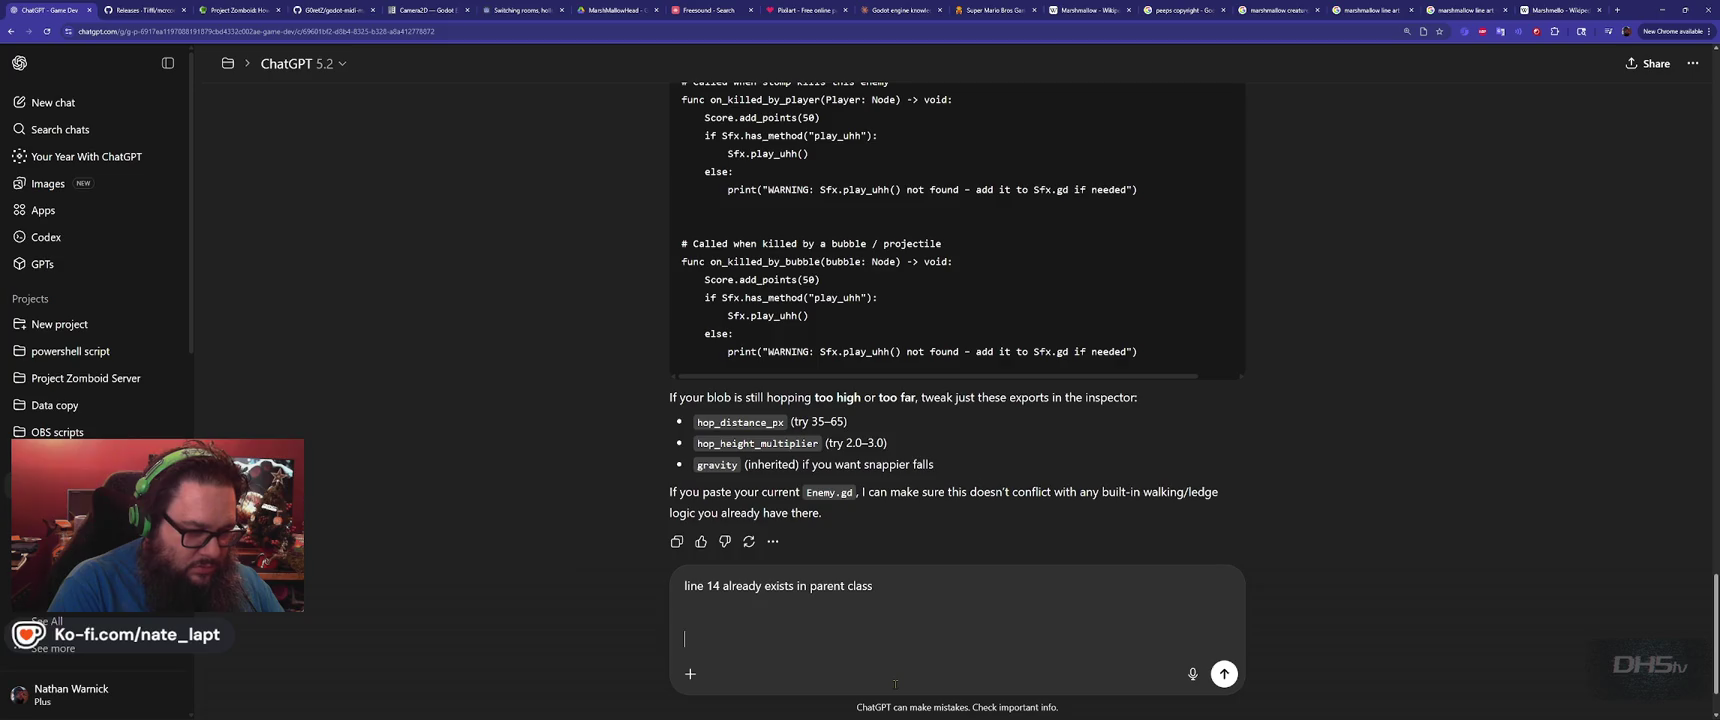
{"action": "type", "text": "enemies."}
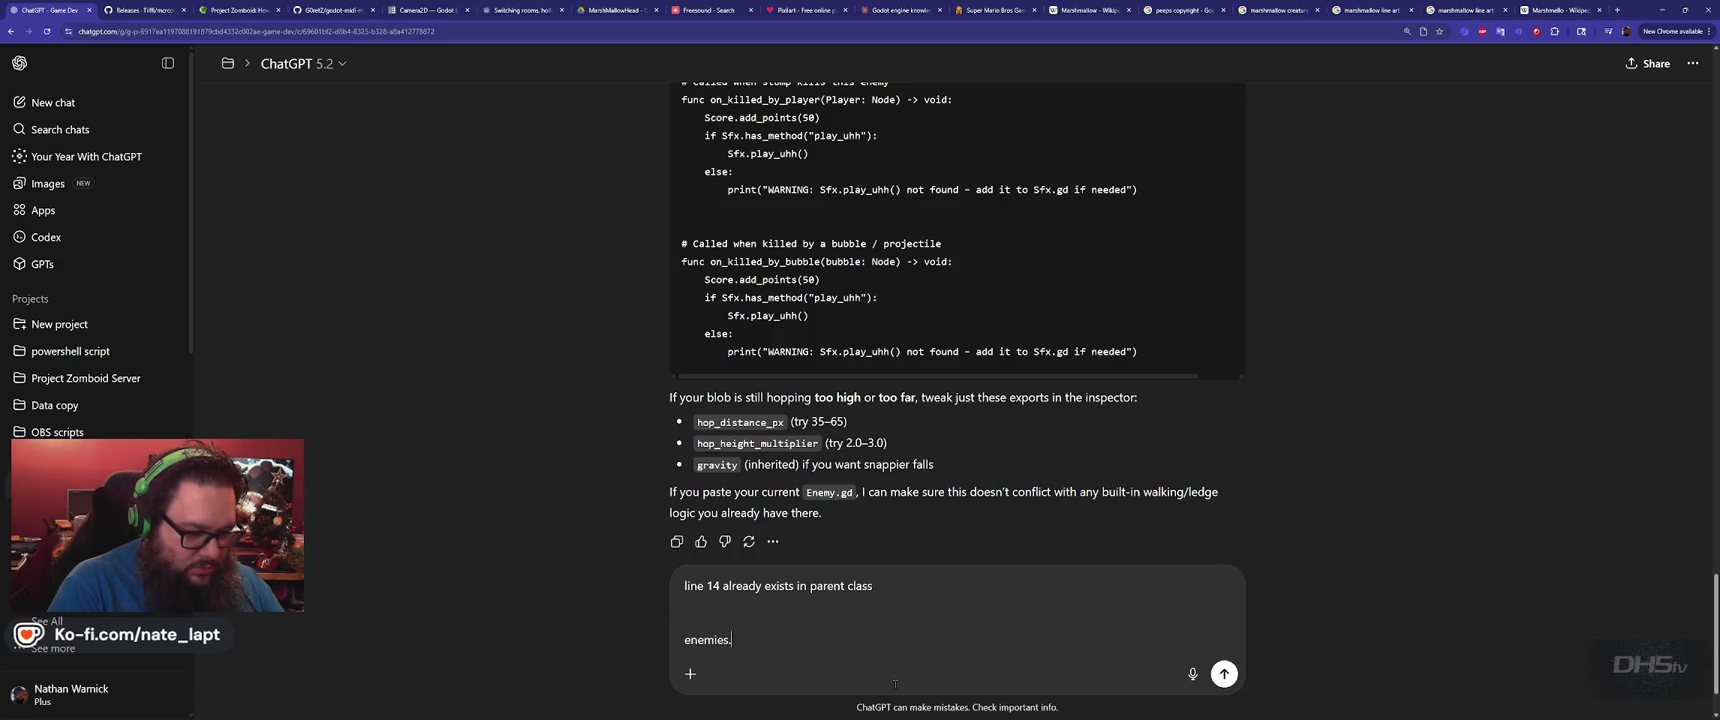
{"action": "key", "text": "shift+Return"}
{"action": "key", "text": "shift+Return"}
{"action": "key", "text": "ctrl+v"}
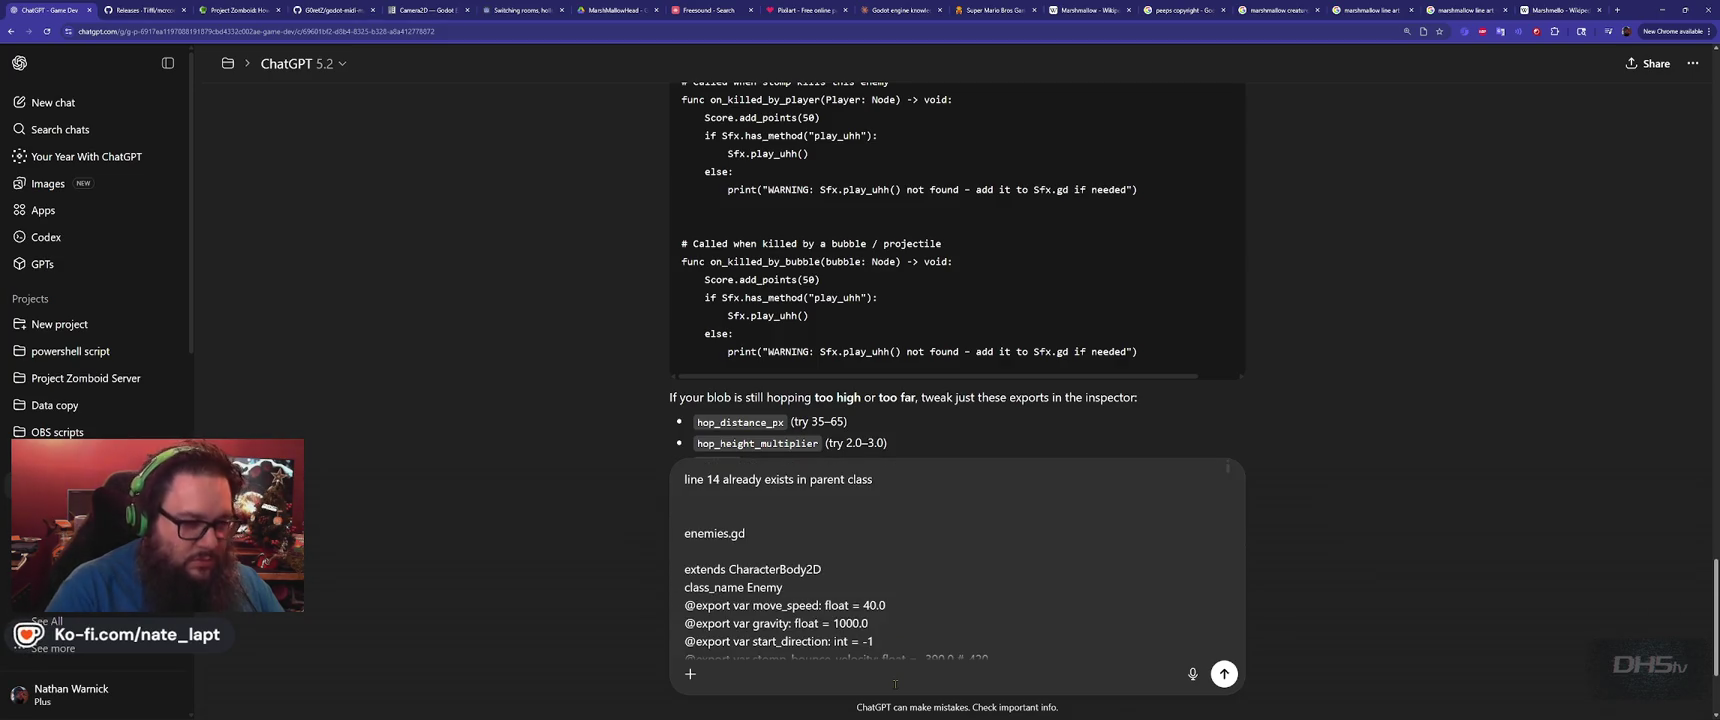
{"action": "key", "text": "Return"}
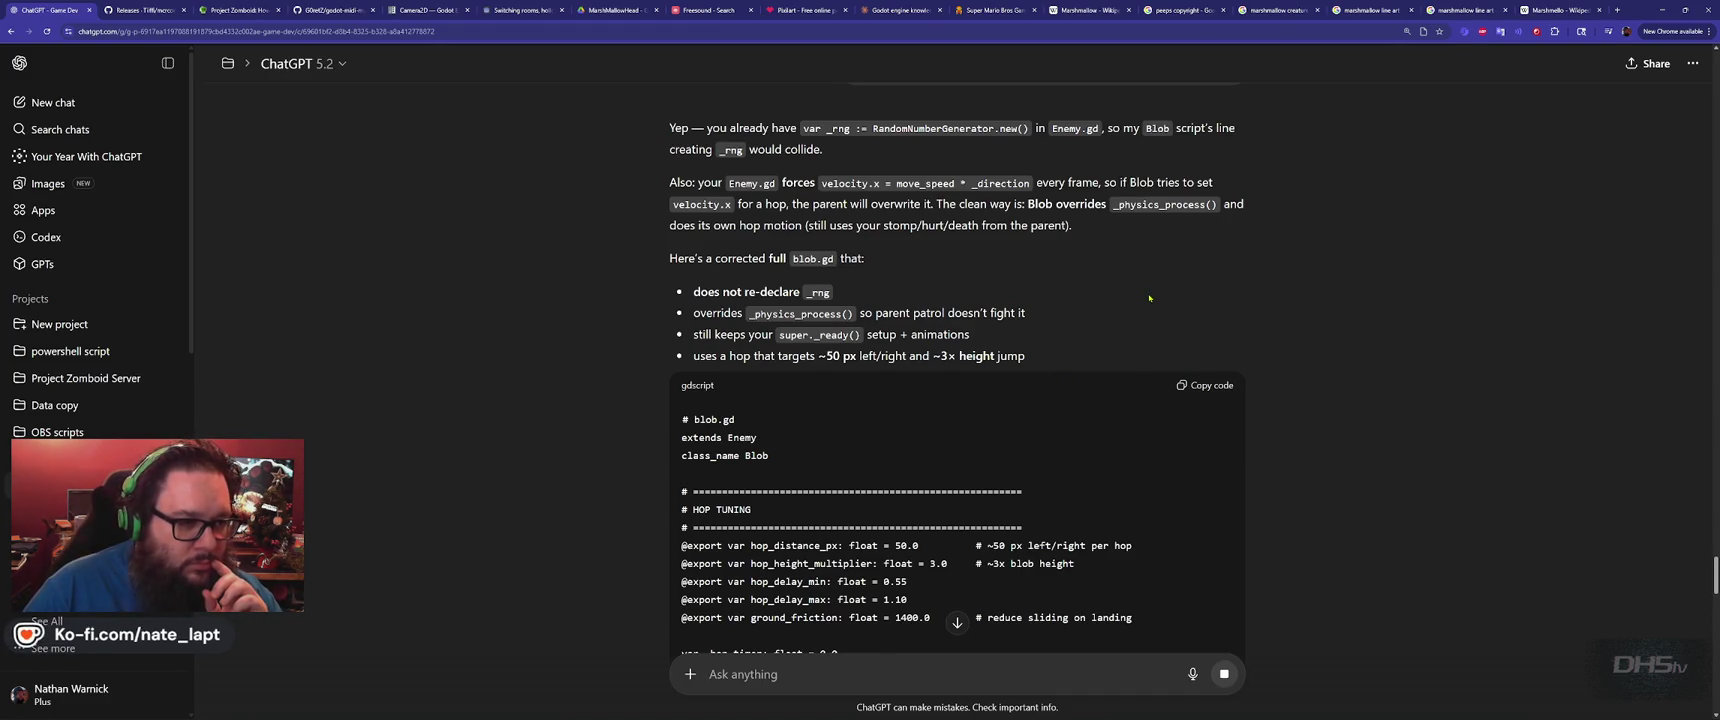
Copy the corrected blob.gd code from ChatGPT's reply
{"action": "scroll", "coordinate": [1373, 295], "scroll_direction": "down", "scroll_amount": 15}
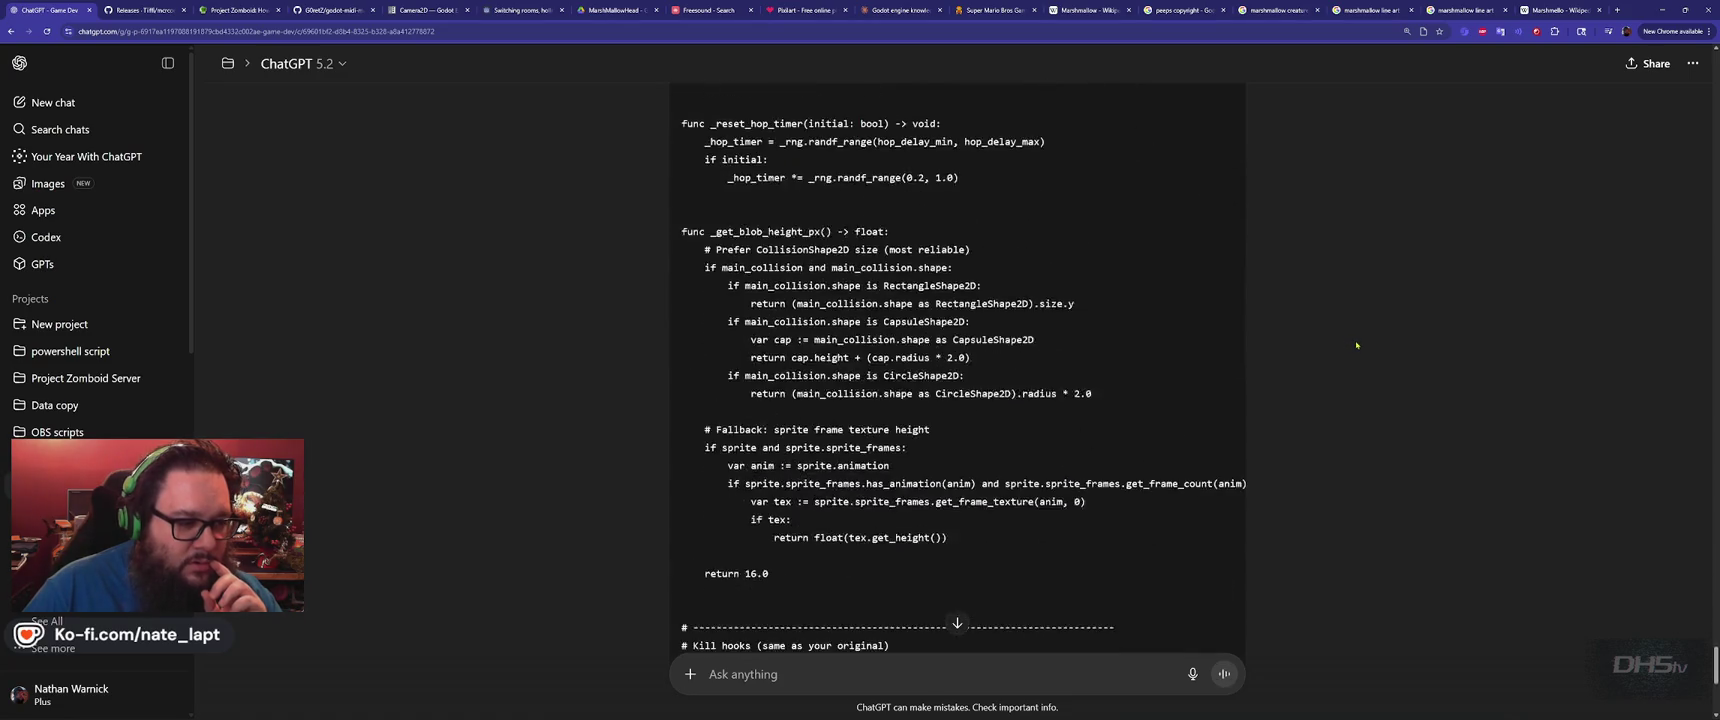
{"action": "scroll", "coordinate": [1357, 344], "scroll_direction": "up", "scroll_amount": 15}
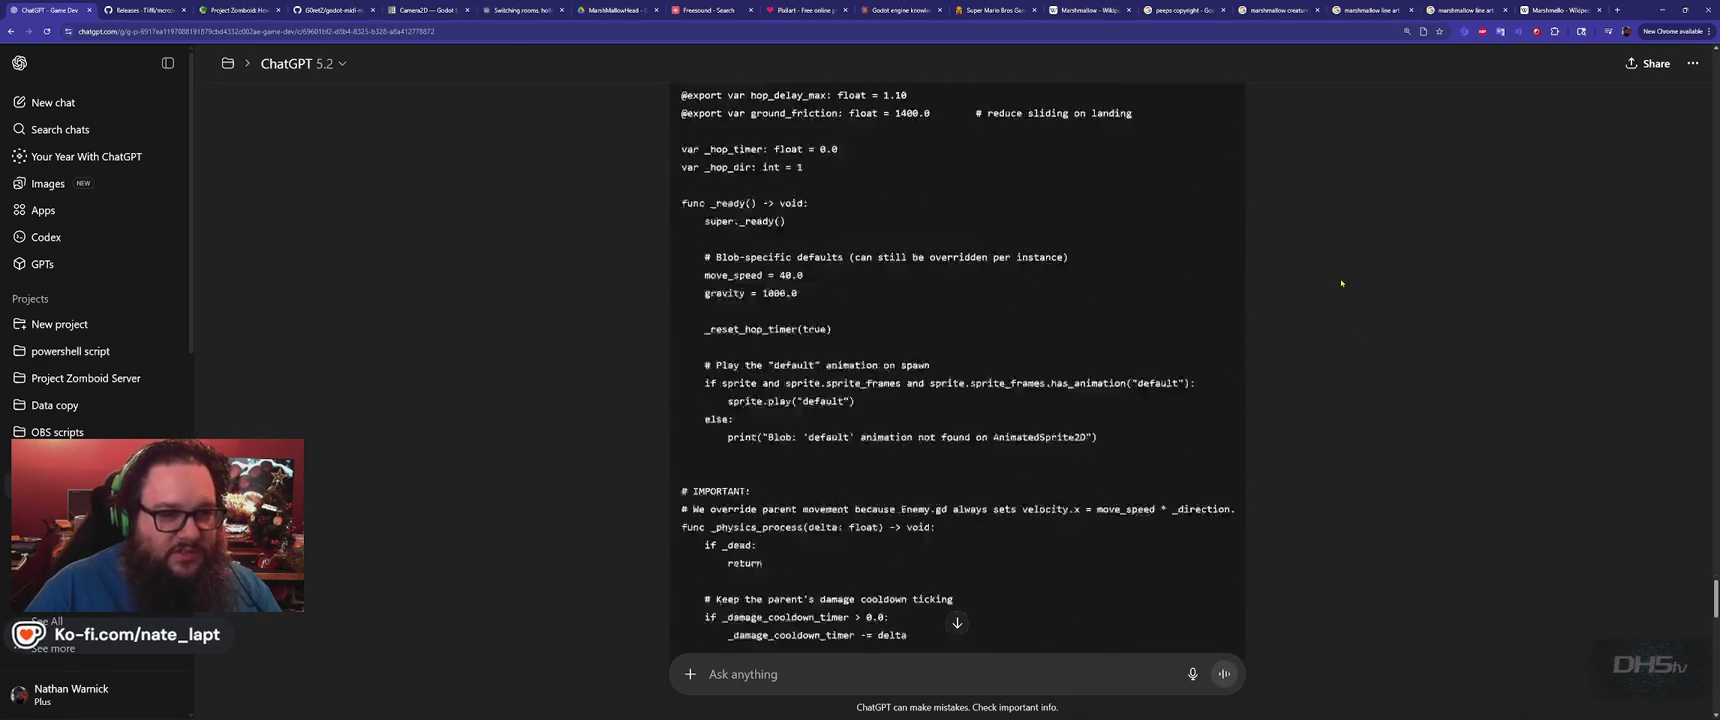
{"action": "left_click", "coordinate": [1190, 488]}
{"action": "key", "text": "alt+Tab"}
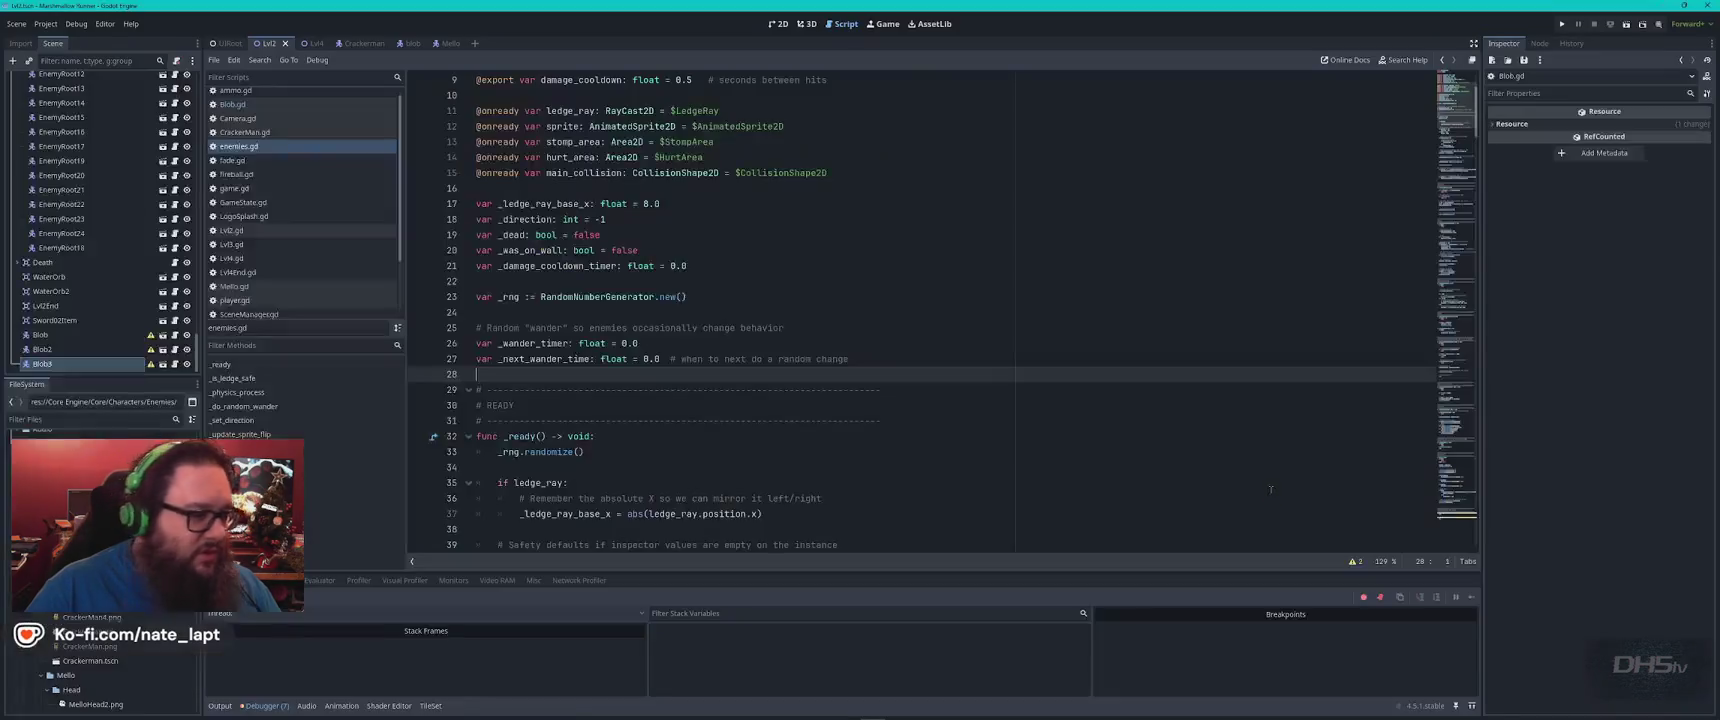
Replace all of Blob.gd's code with the corrected script
{"action": "left_click", "coordinate": [232, 104]}
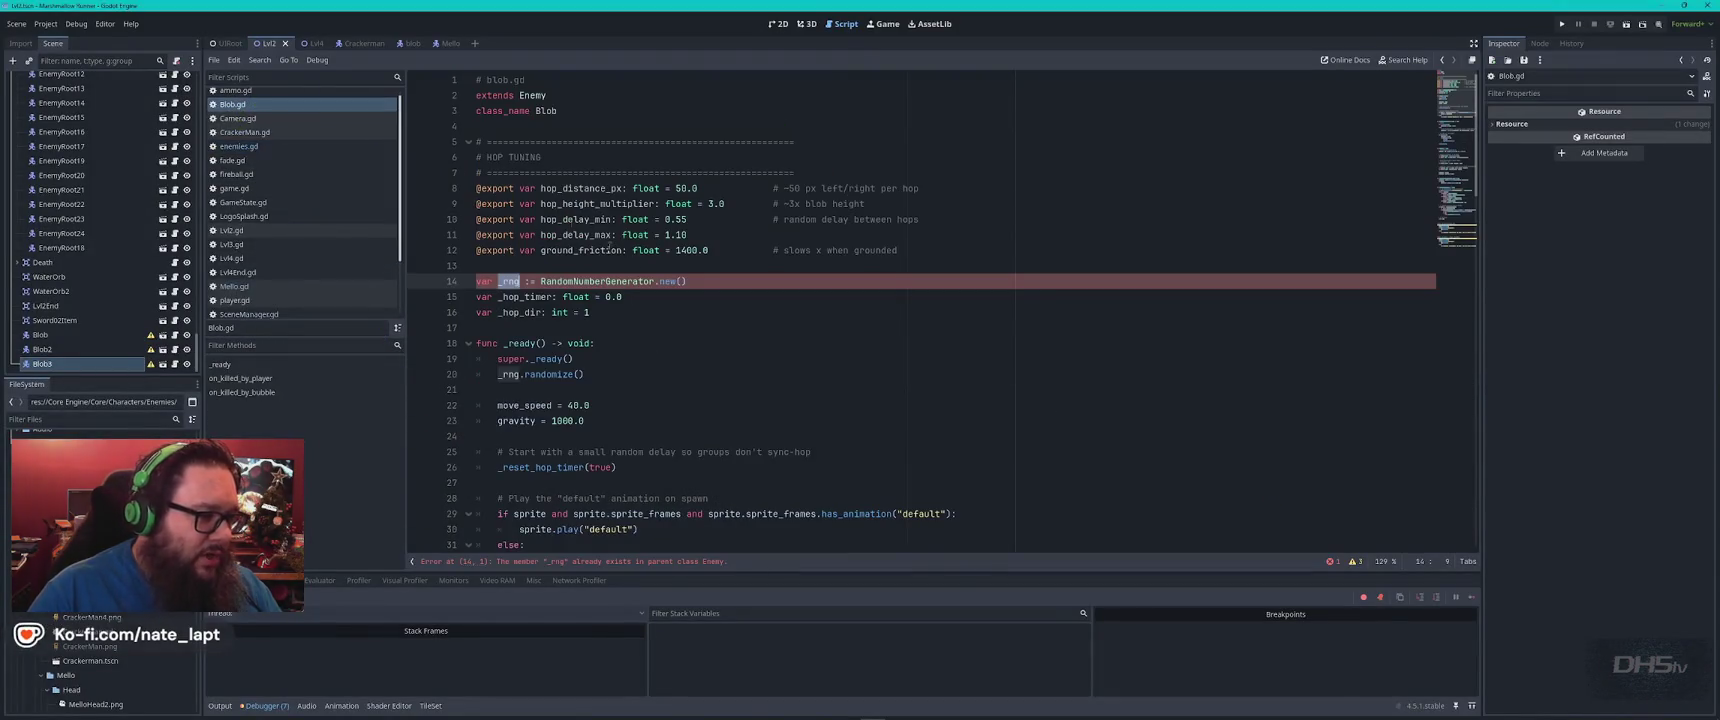
{"action": "key", "text": "ctrl+a"}
{"action": "key", "text": "ctrl+v"}
Playtest the level, jumping through and defeating enemies, then stop the game with F8
{"action": "key", "text": "F5"}
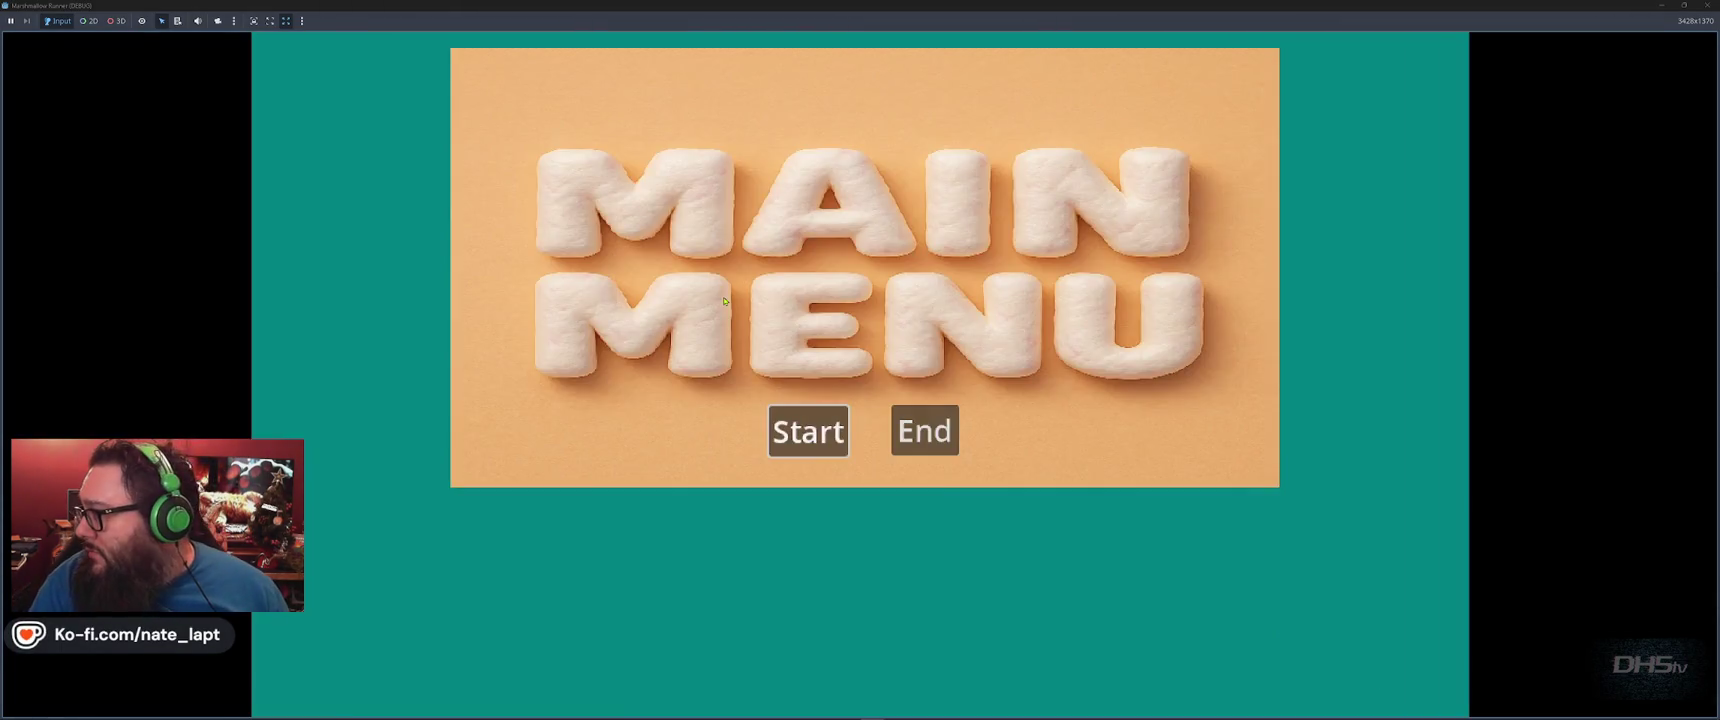
{"action": "left_click", "coordinate": [808, 431]}
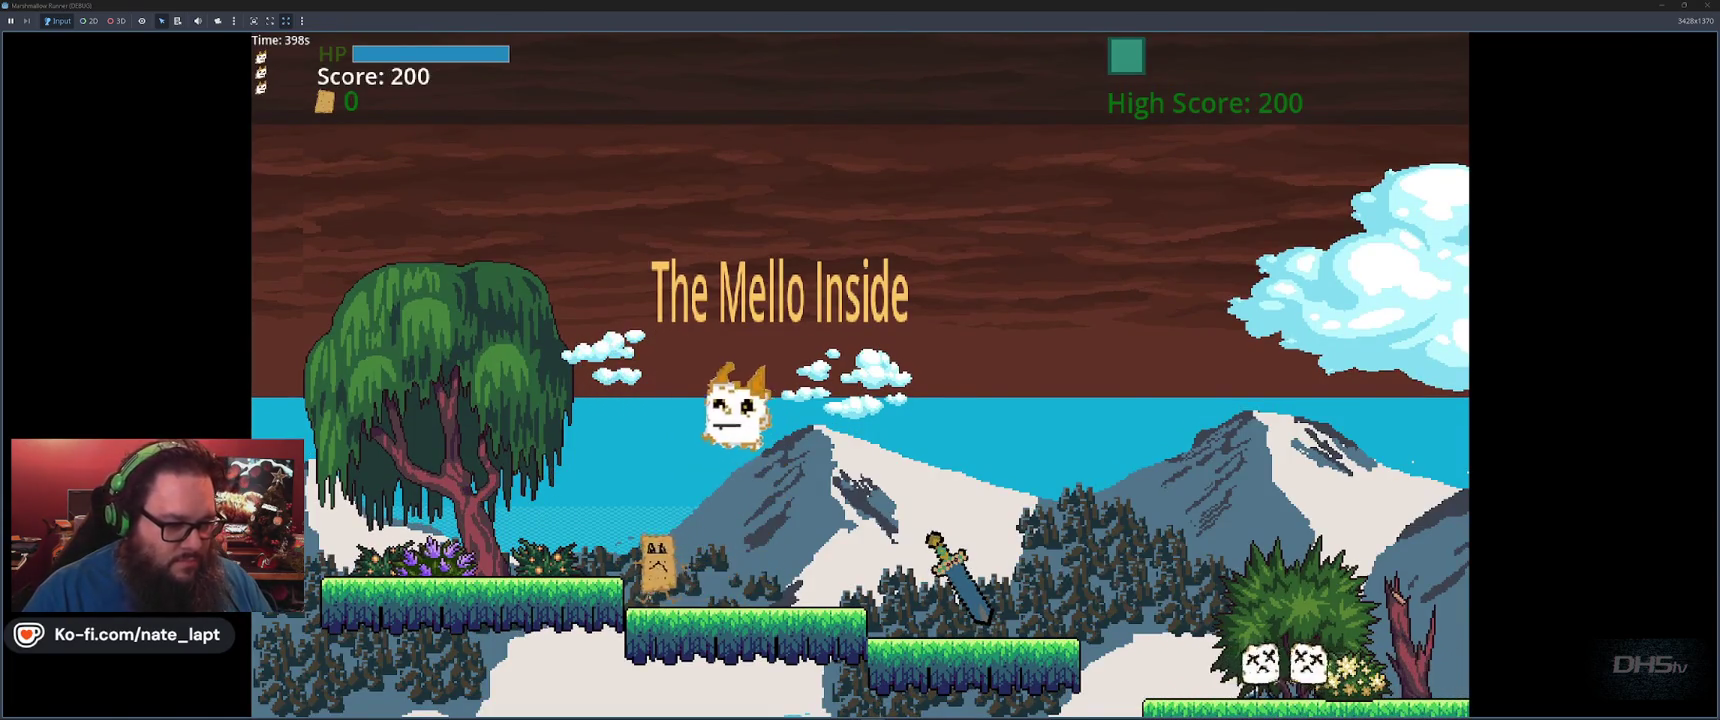
{"action": "key", "text": "Right"}
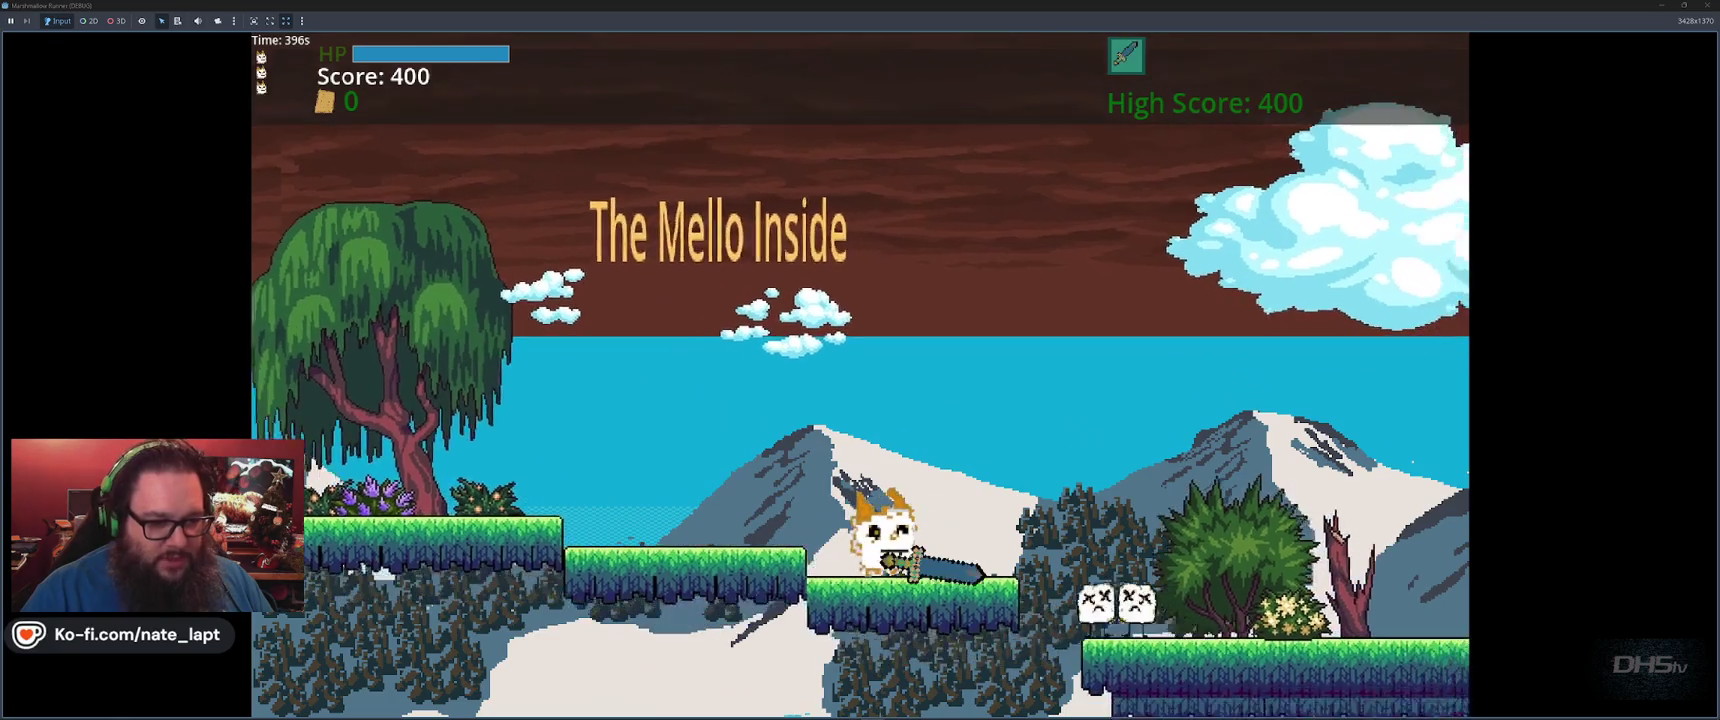
{"action": "key", "text": "space"}
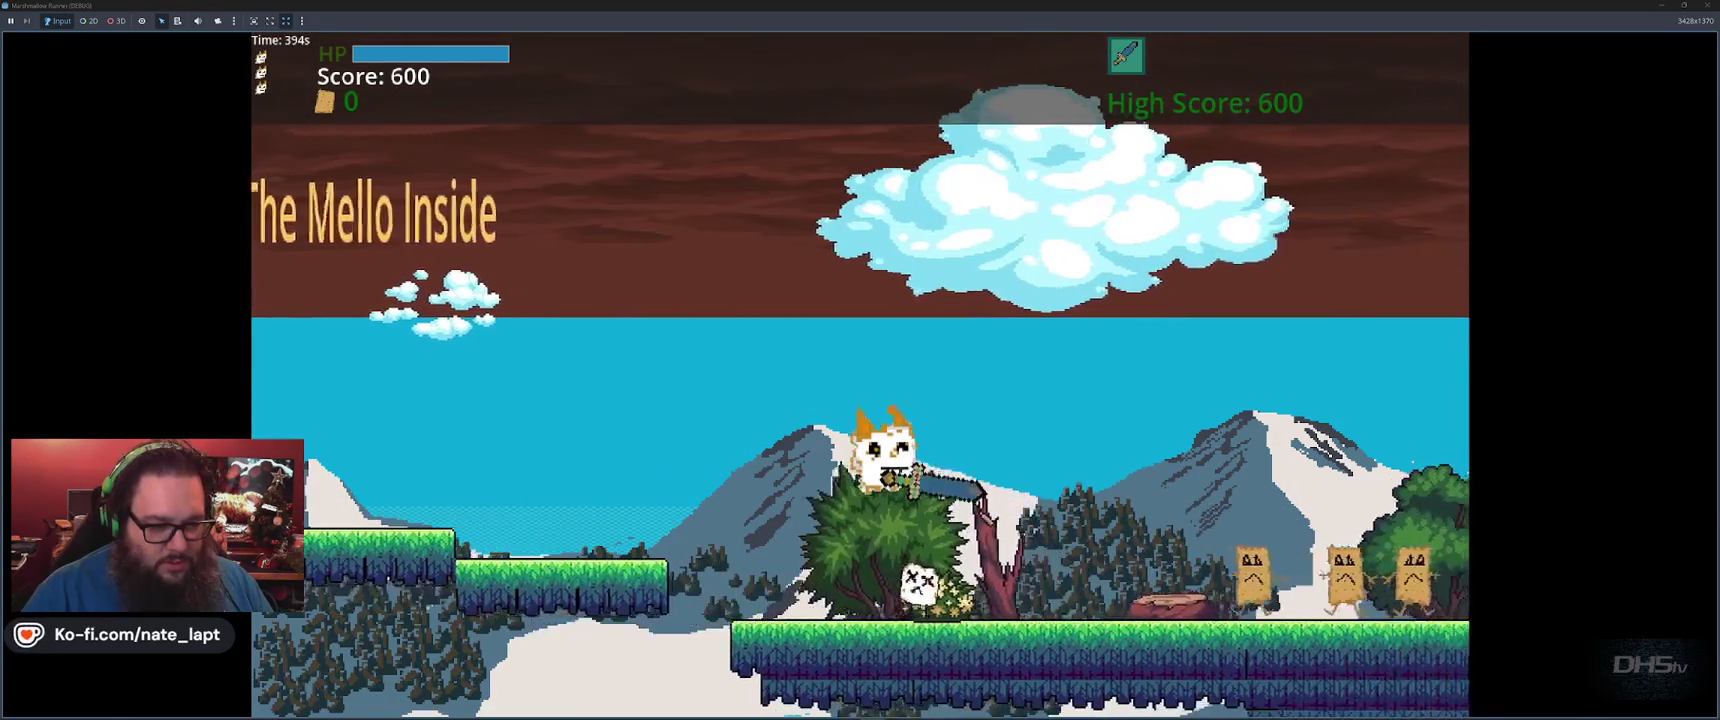
{"action": "key", "text": "space"}
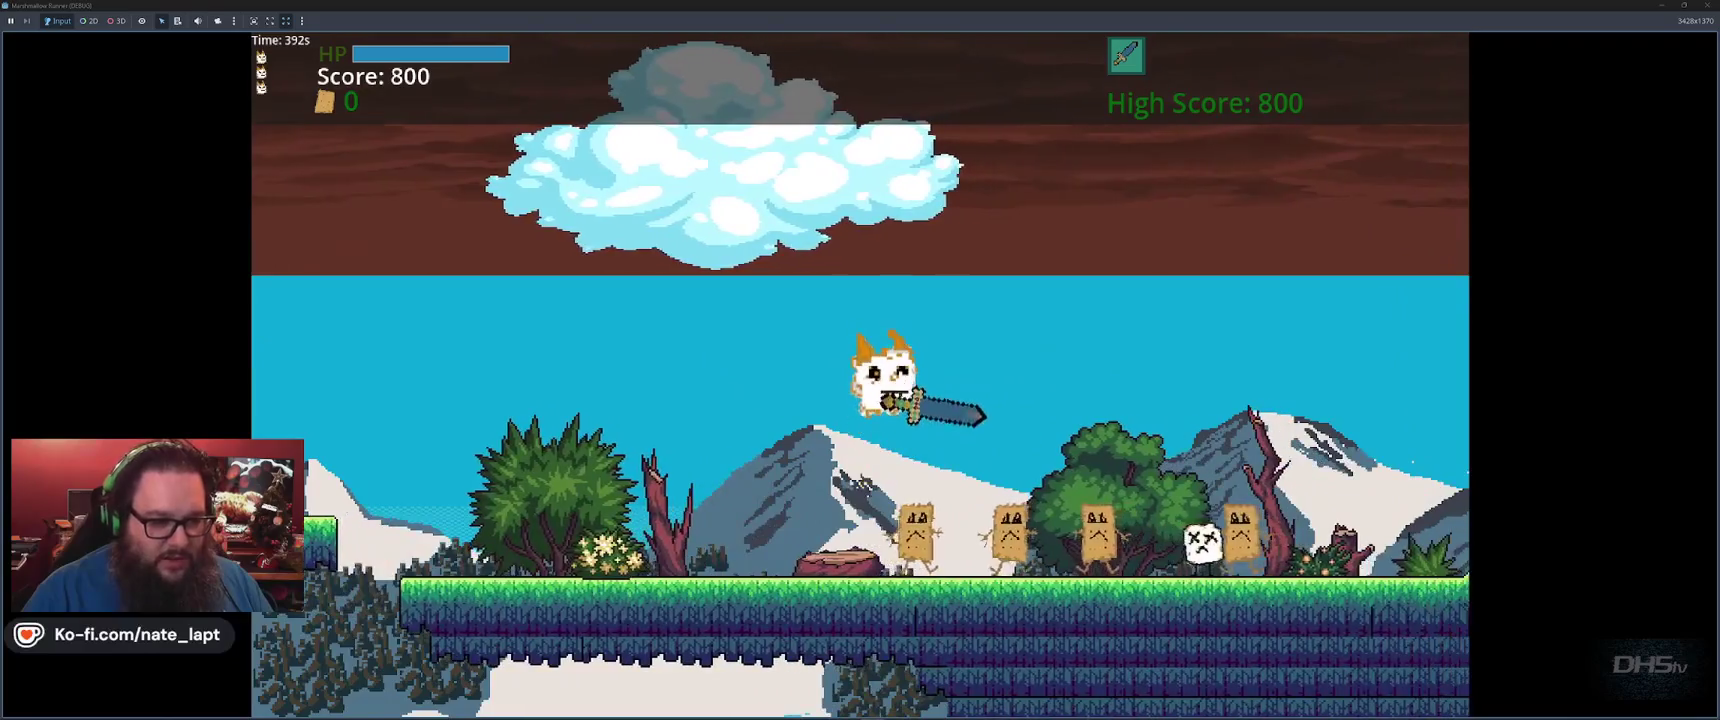
{"action": "key", "text": "space"}
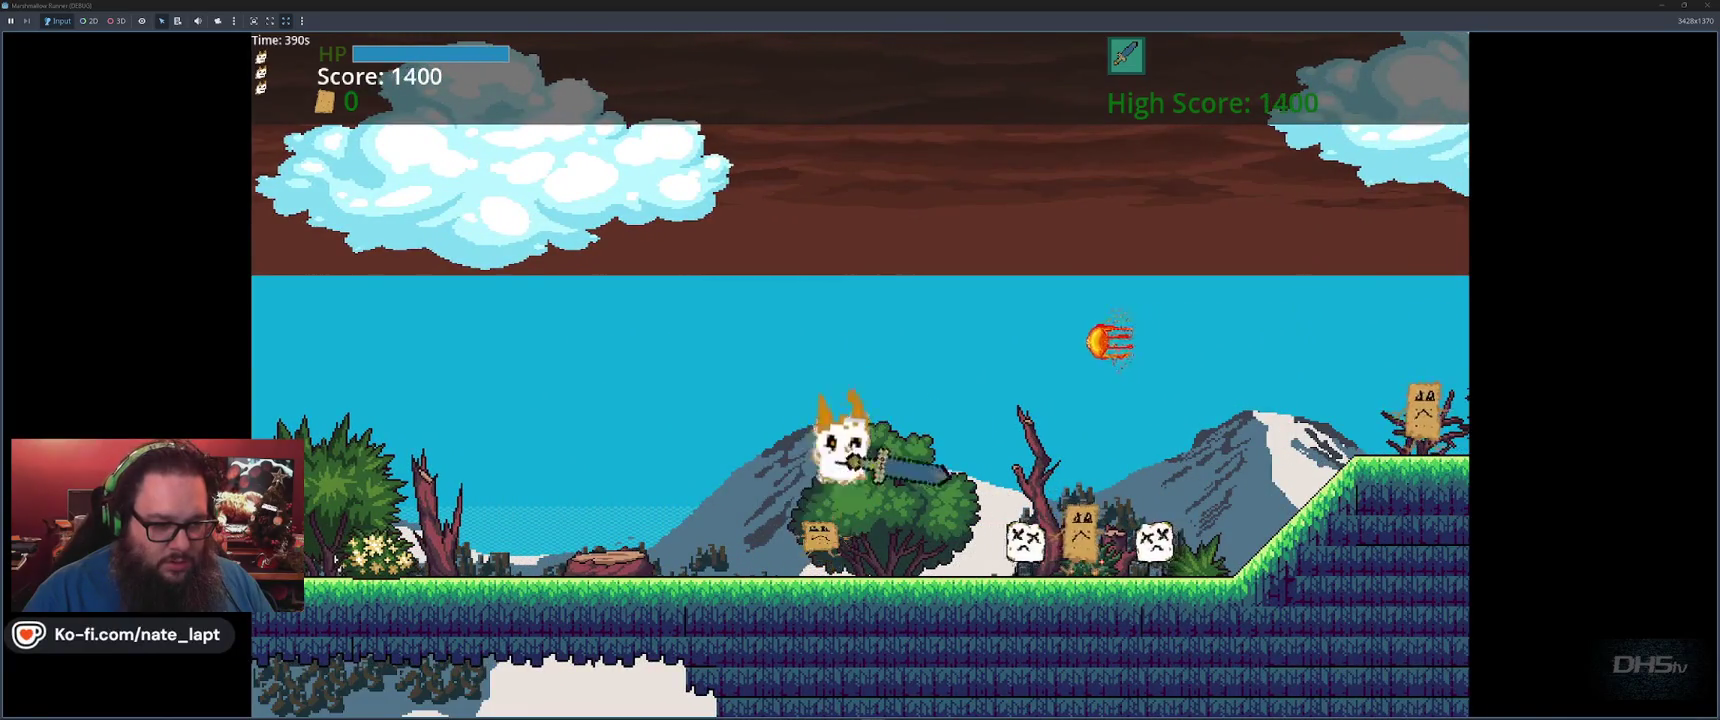
{"action": "key", "text": "space"}
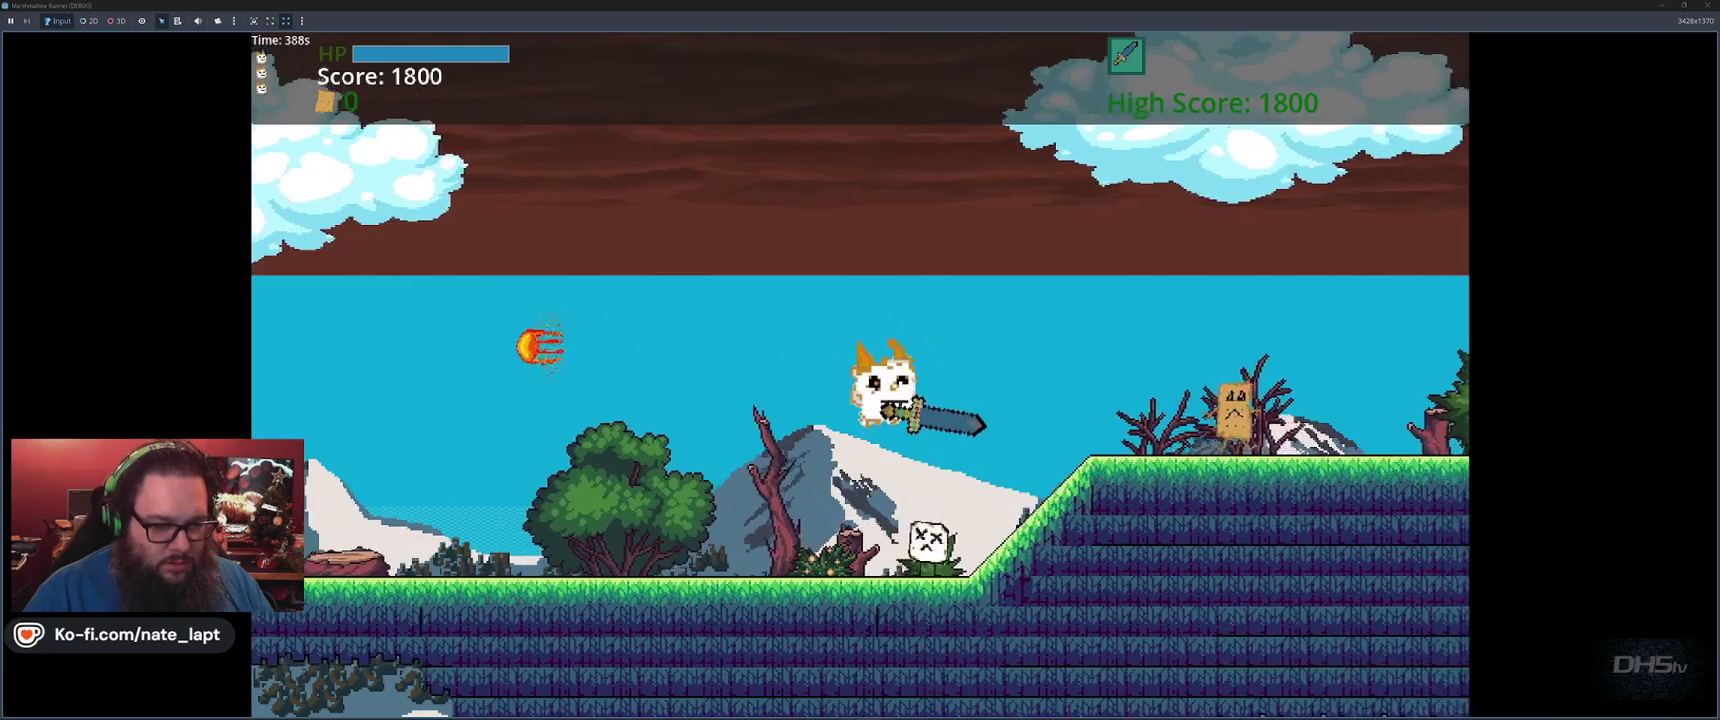
{"action": "key", "text": "space"}
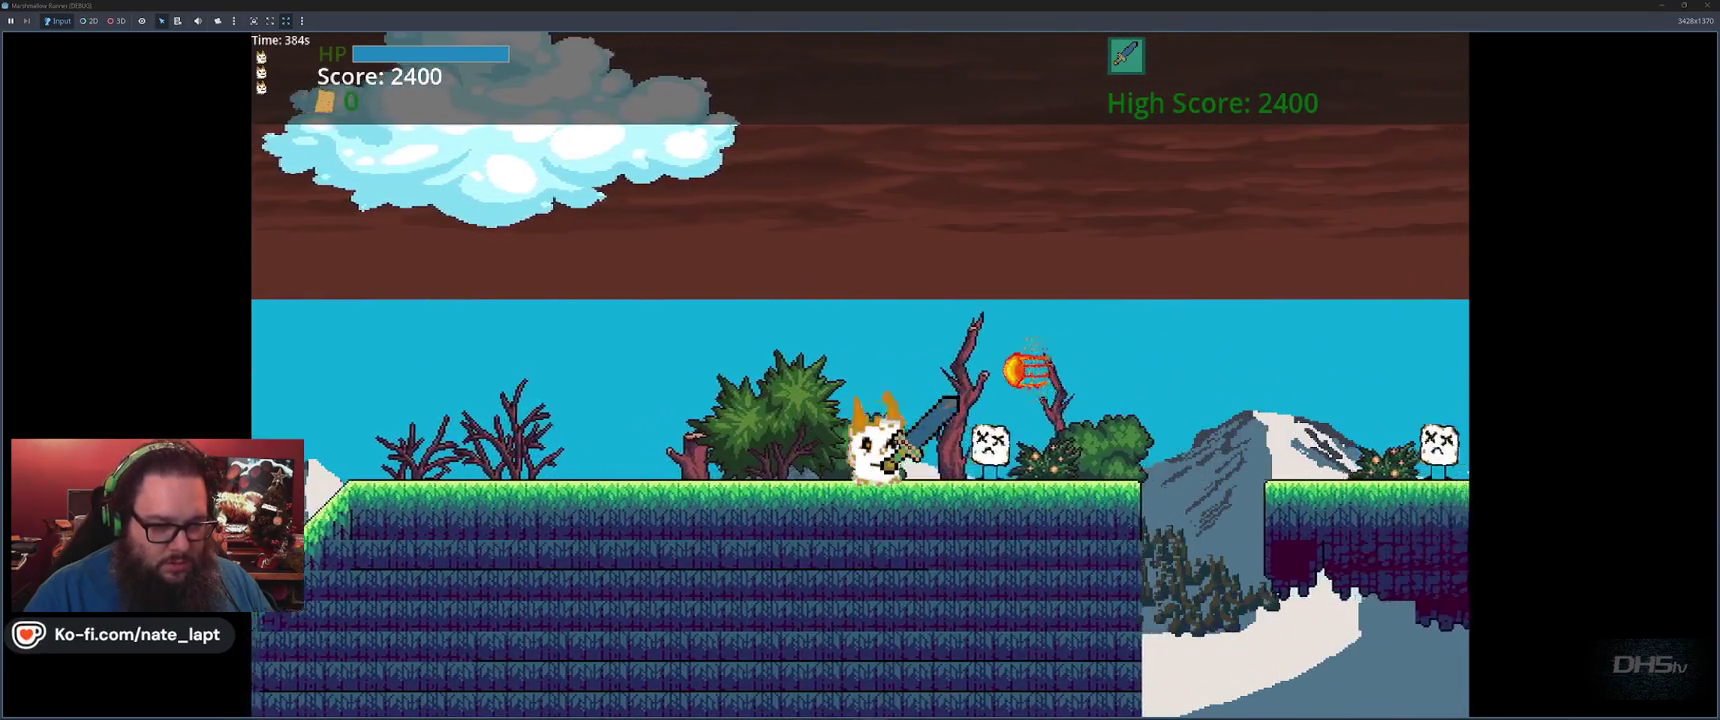
{"action": "key", "text": "F8"}
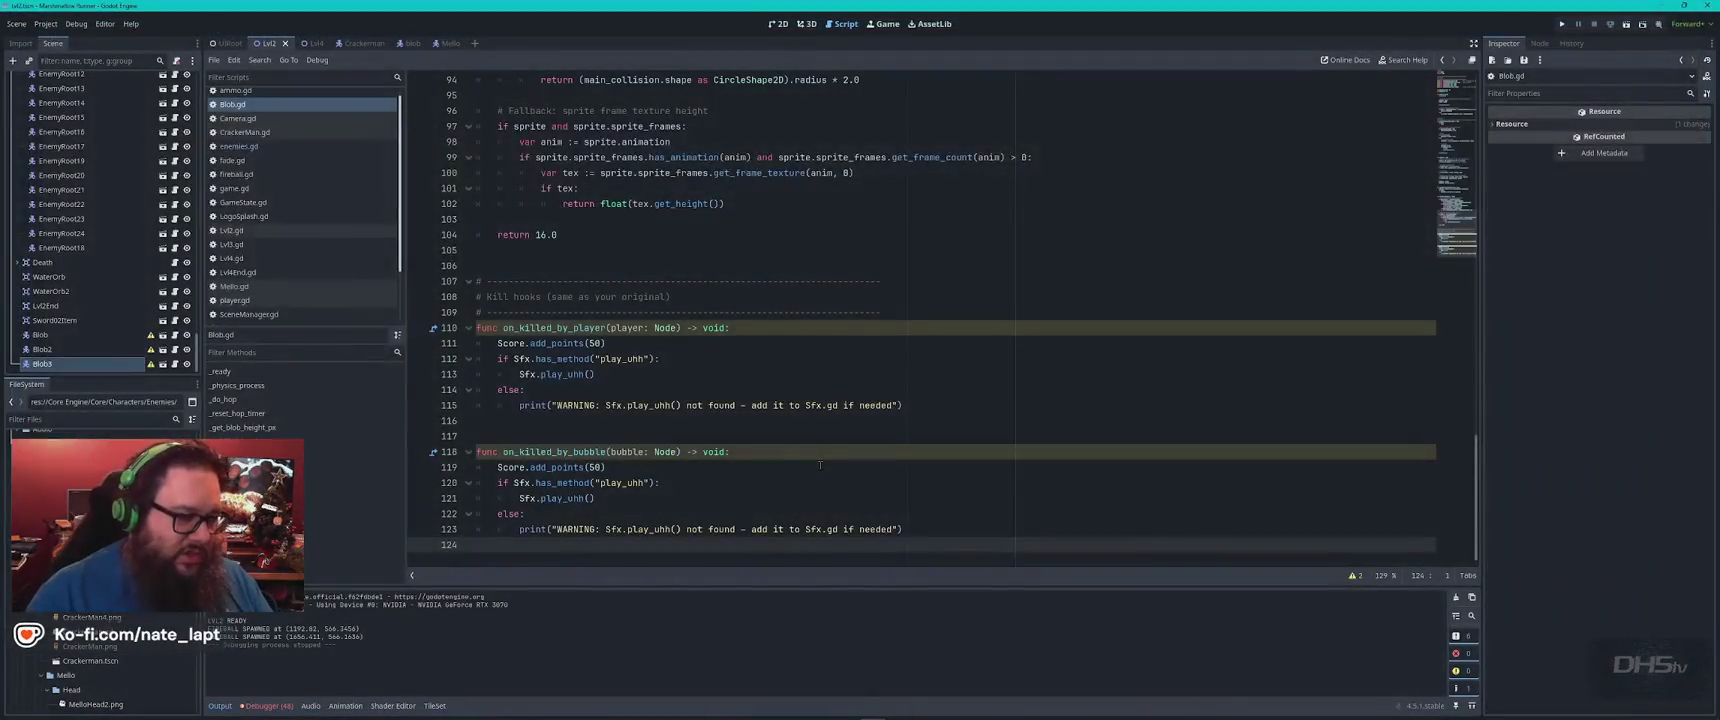
Compare Crackerman's BodyCollisionShape2D with the Blob's StompArea, HurtArea and sprite nodes
{"action": "left_click", "coordinate": [406, 45]}
{"action": "left_click", "coordinate": [764, 23]}
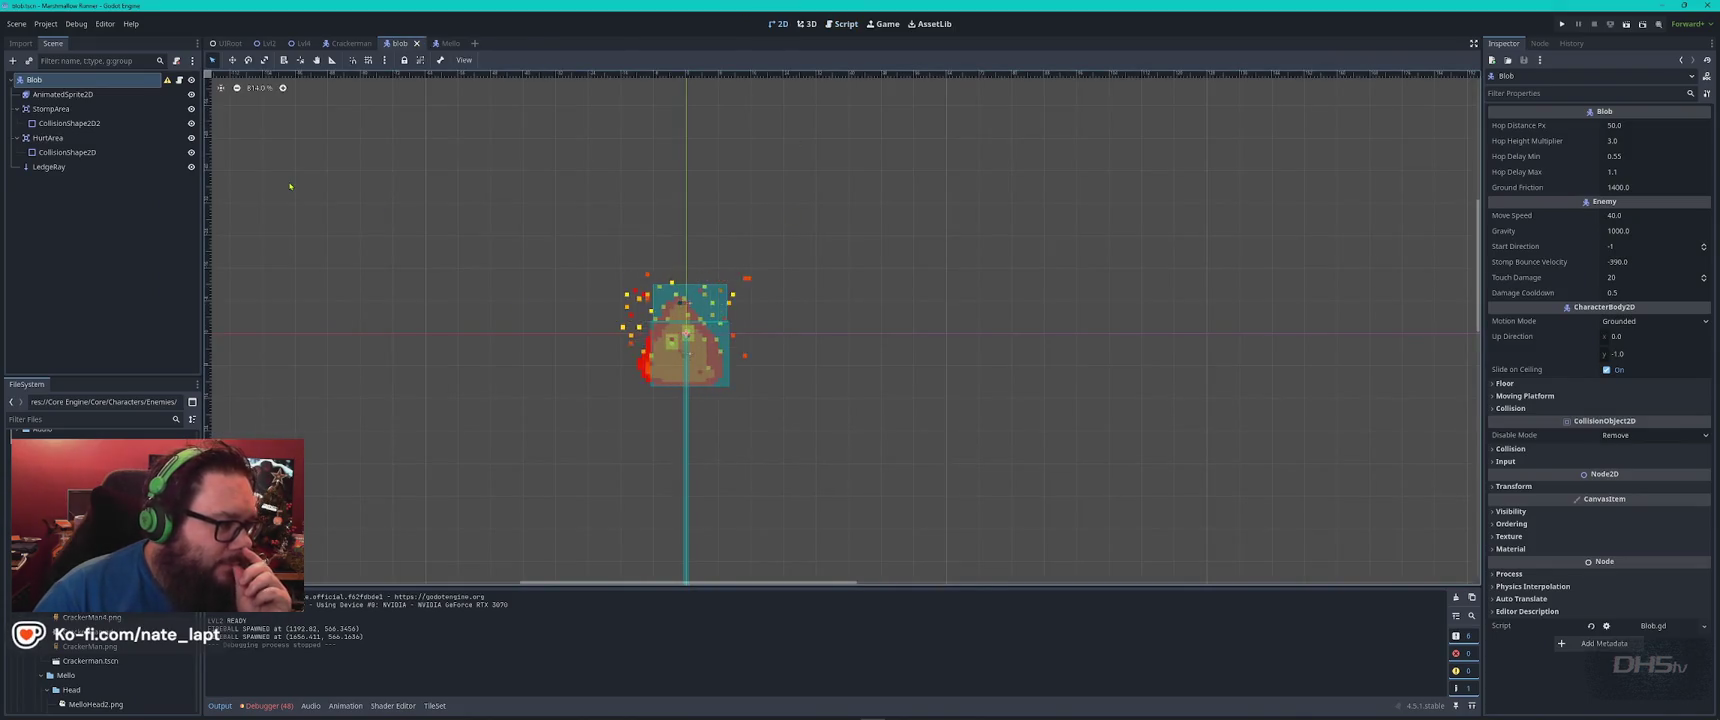
{"action": "mouse_move", "coordinate": [168, 84]}
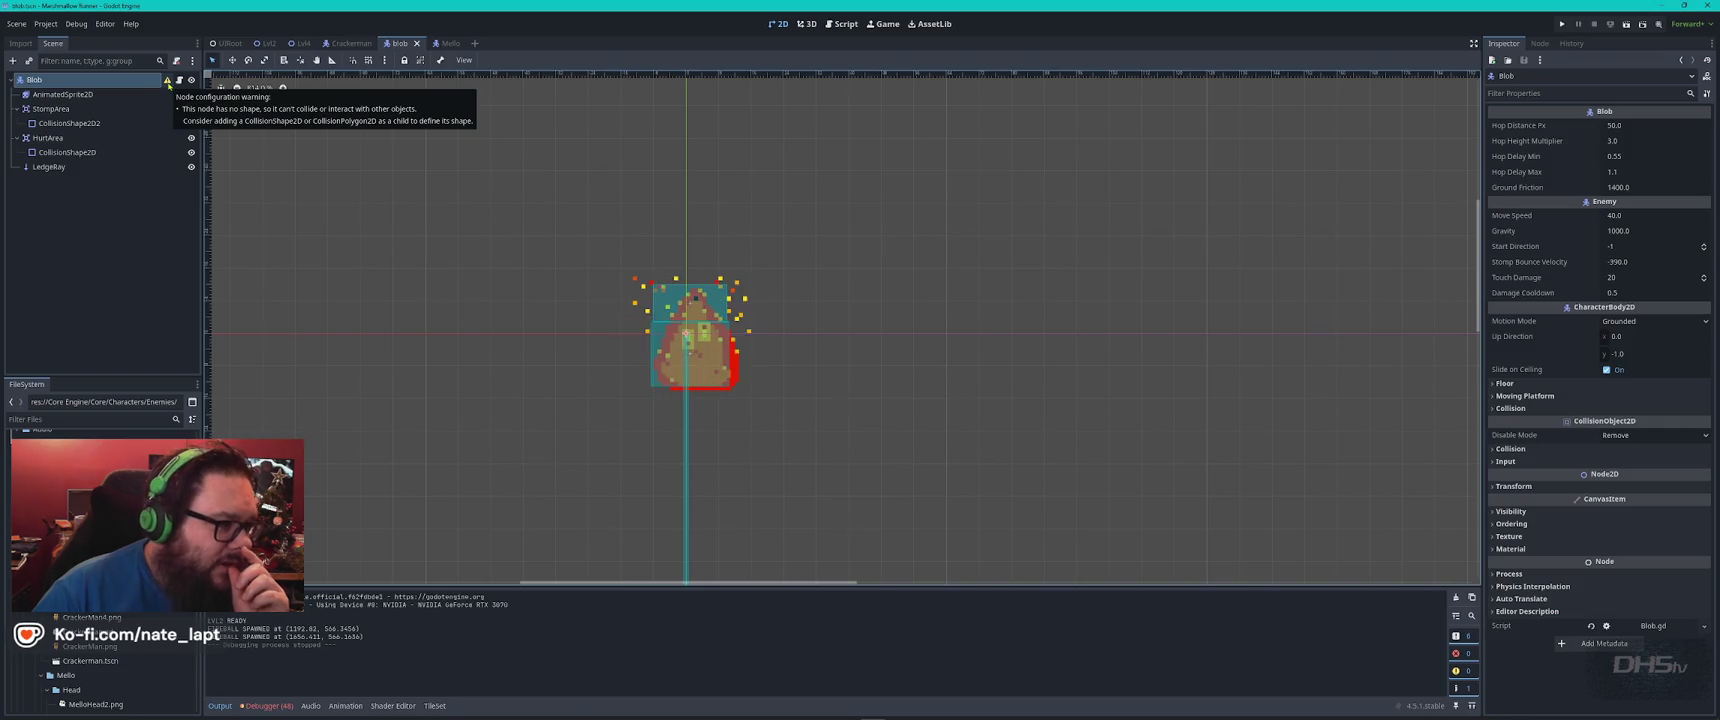
{"action": "left_click", "coordinate": [357, 46]}
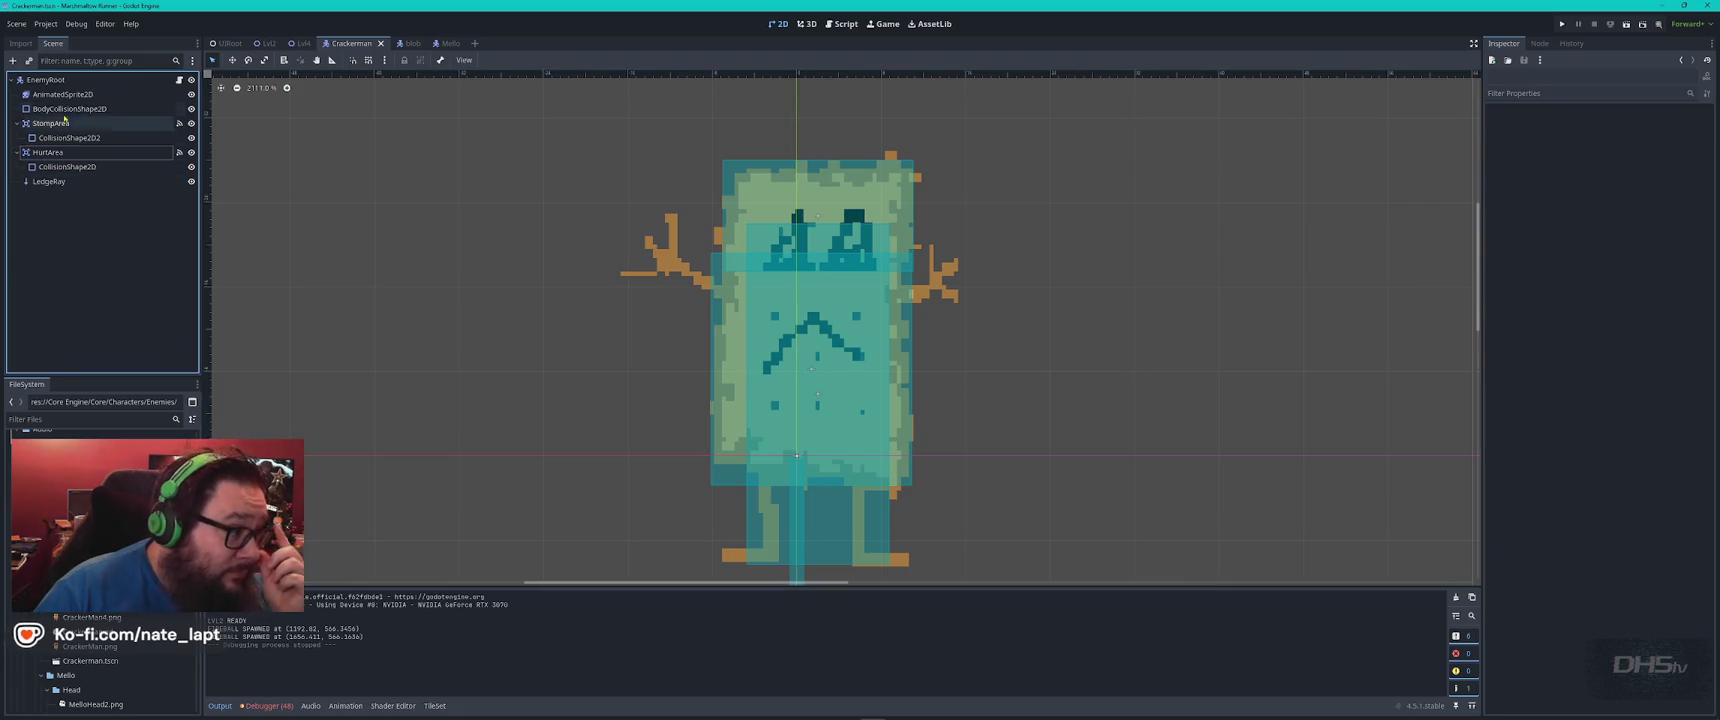
{"action": "left_click", "coordinate": [62, 94]}
{"action": "left_click", "coordinate": [71, 108]}
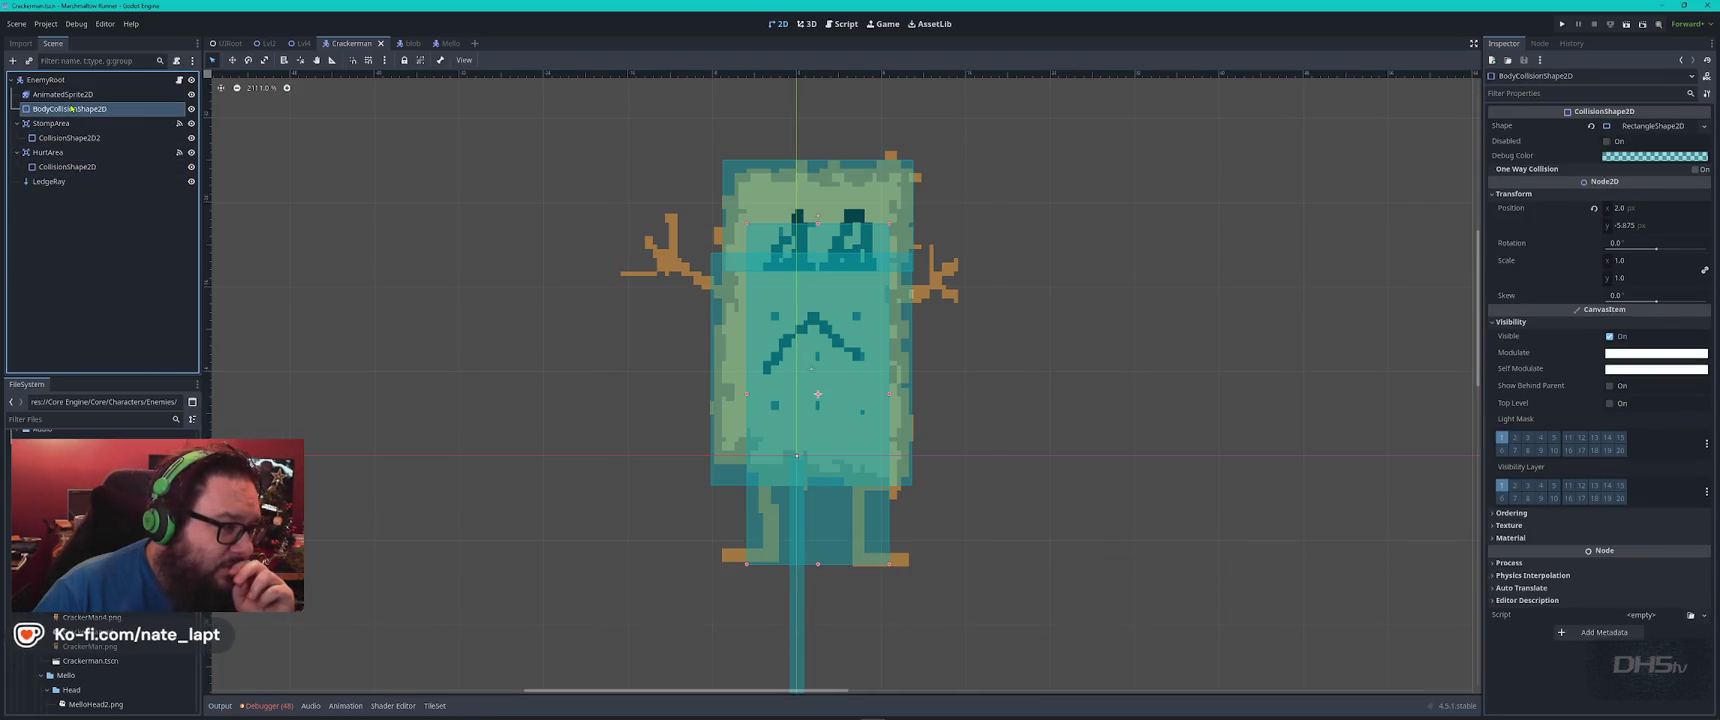
{"action": "left_click", "coordinate": [410, 44]}
{"action": "left_click", "coordinate": [82, 125]}
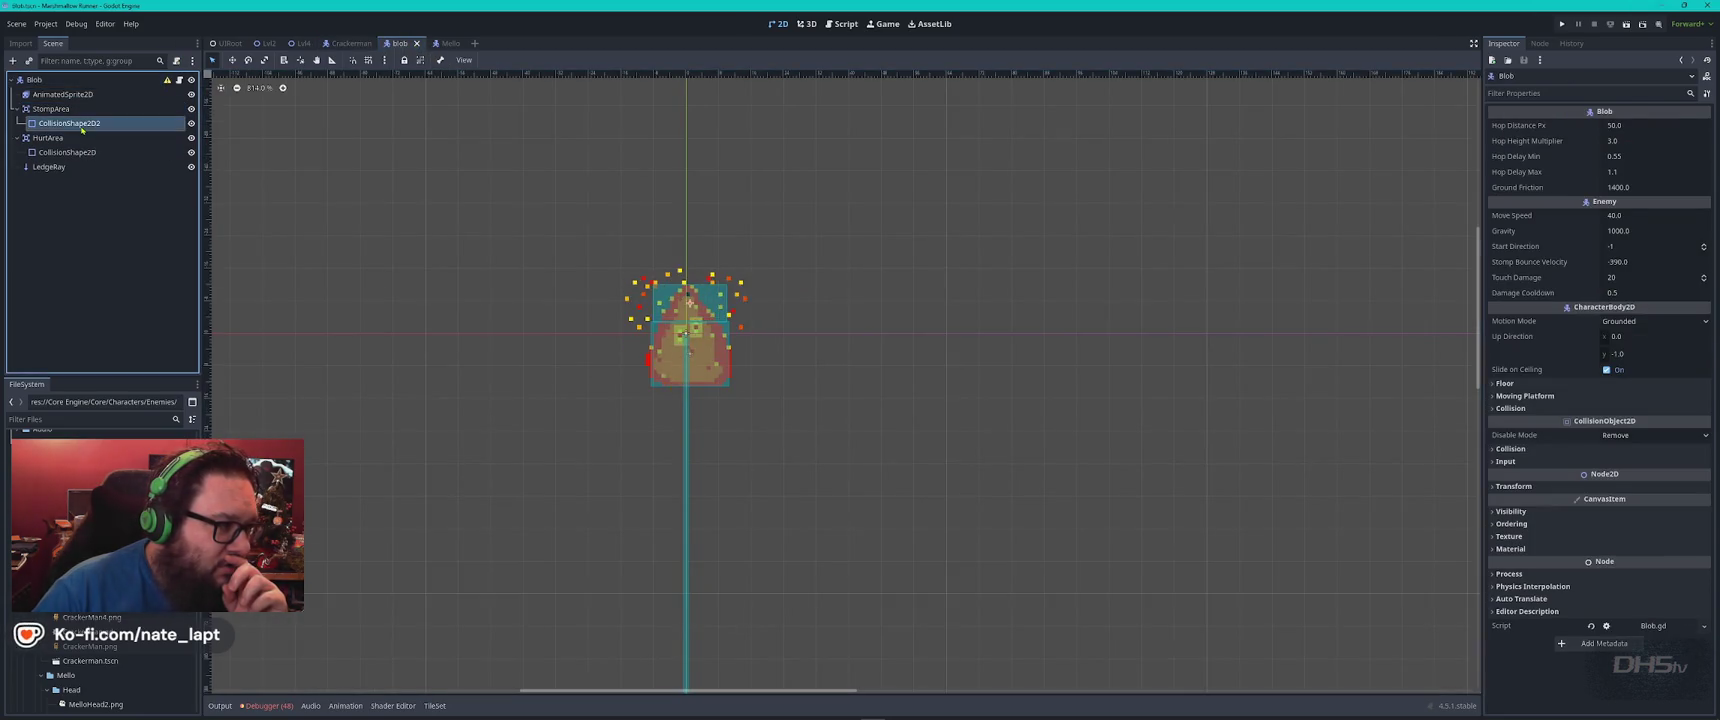
{"action": "left_click", "coordinate": [68, 152]}
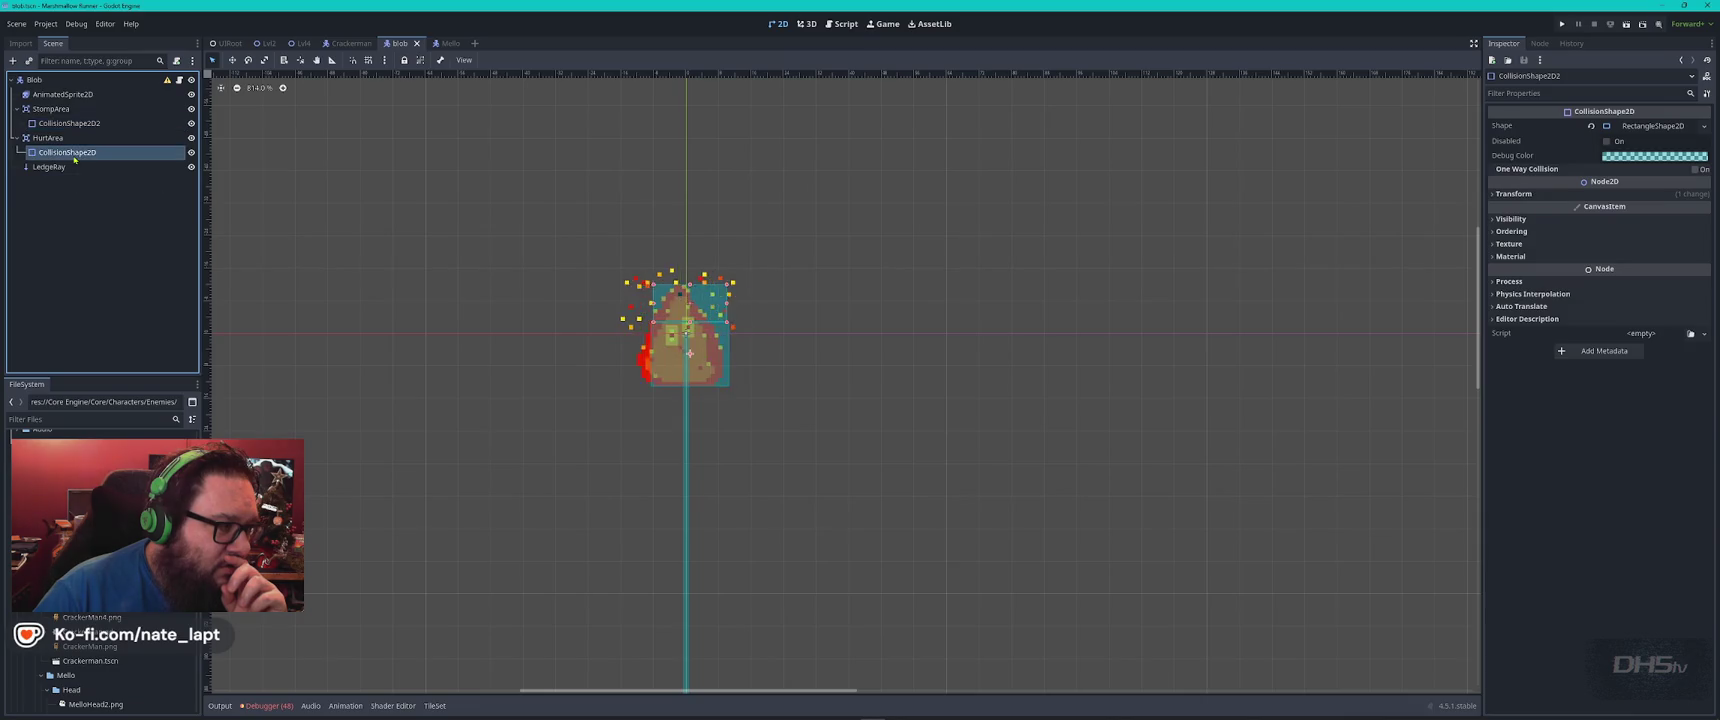
{"action": "left_click", "coordinate": [62, 94]}
Paste Crackerman's body collision shape into the Blob scene and launch a playtest
{"action": "left_click", "coordinate": [351, 43]}
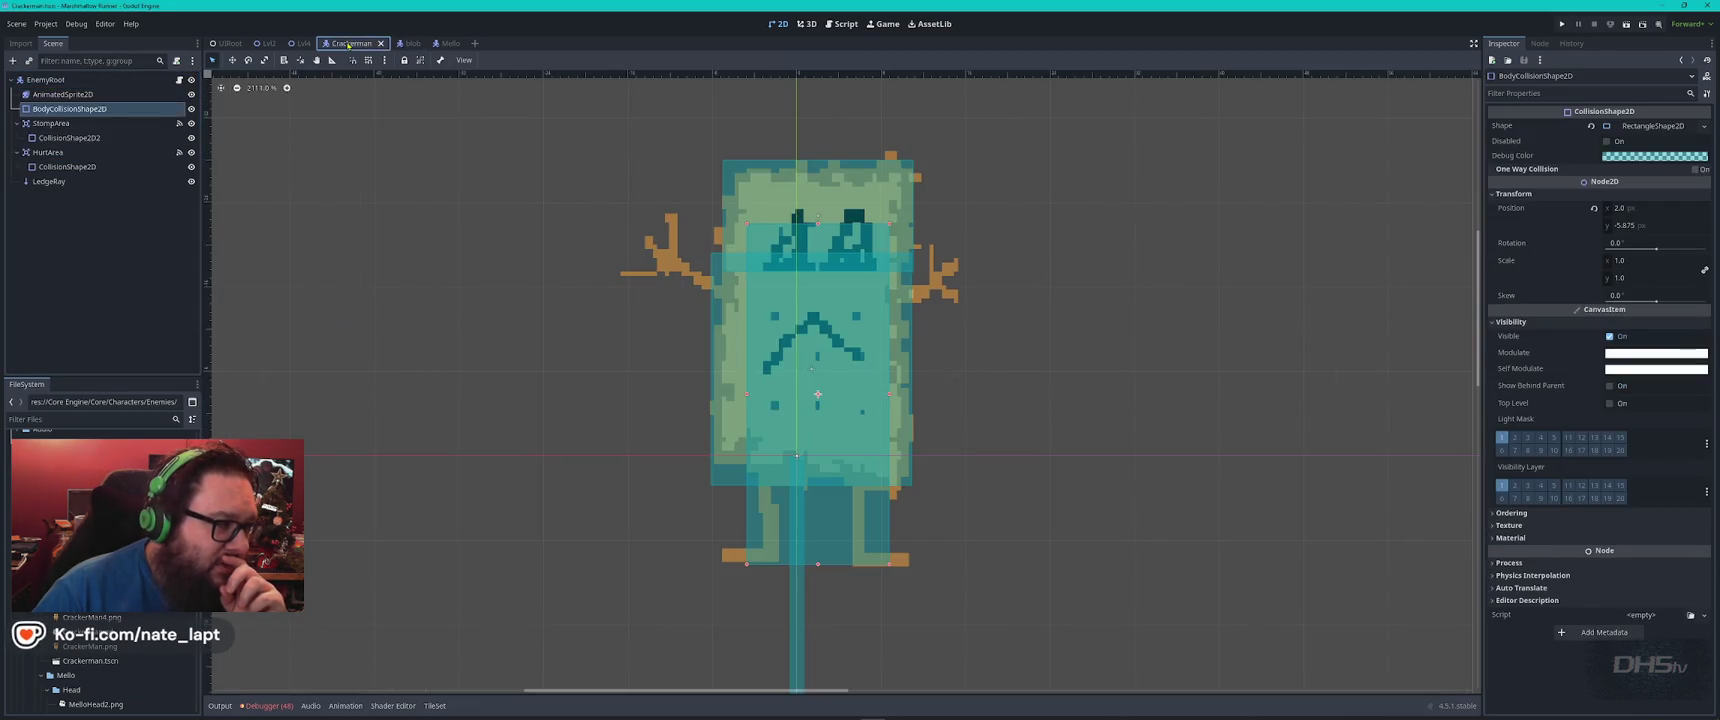
{"action": "left_click", "coordinate": [86, 112]}
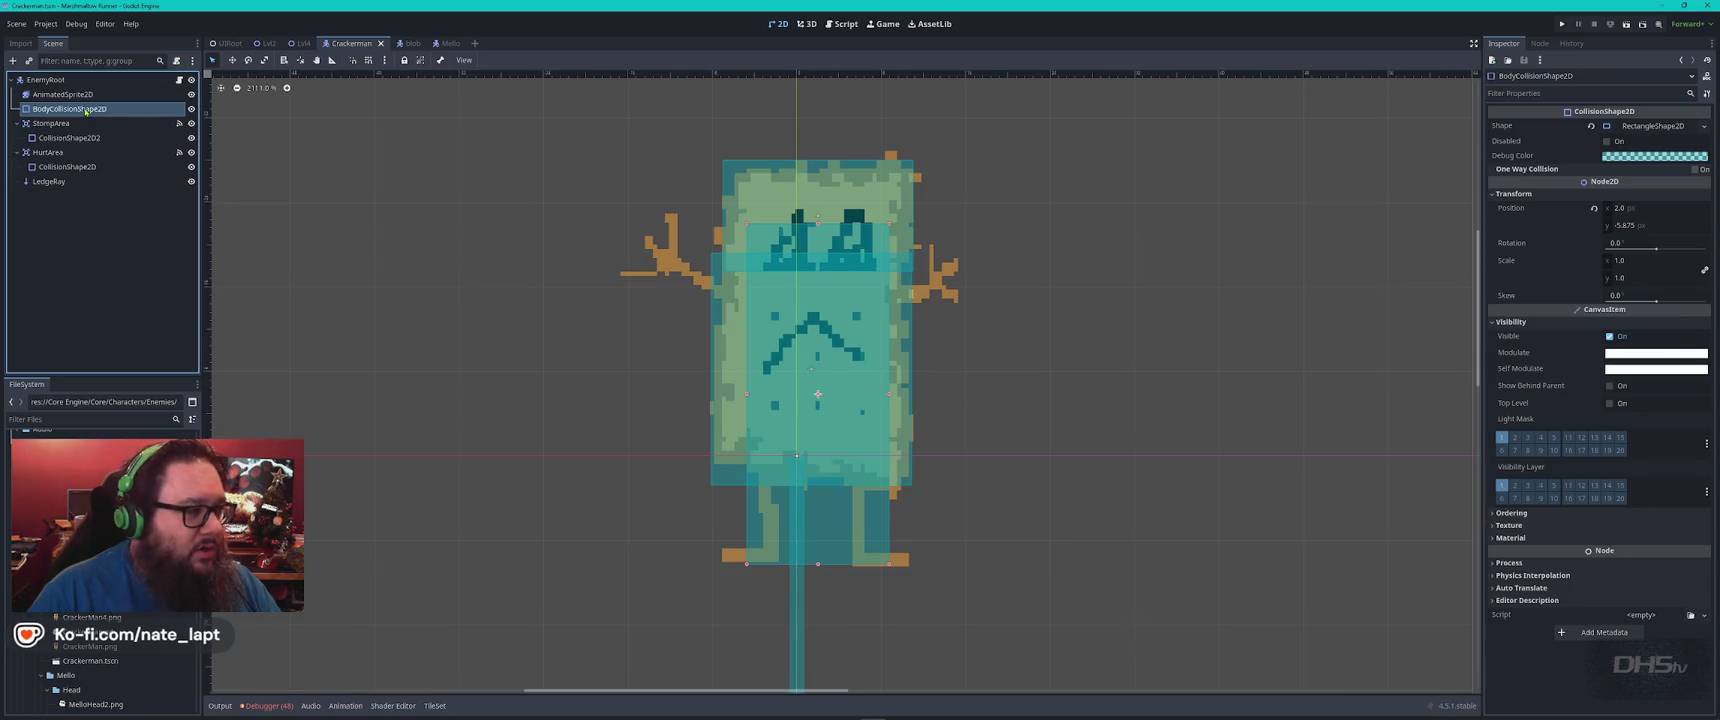
{"action": "left_click", "coordinate": [410, 44]}
{"action": "left_click", "coordinate": [93, 216]}
{"action": "key", "text": "ctrl+v"}
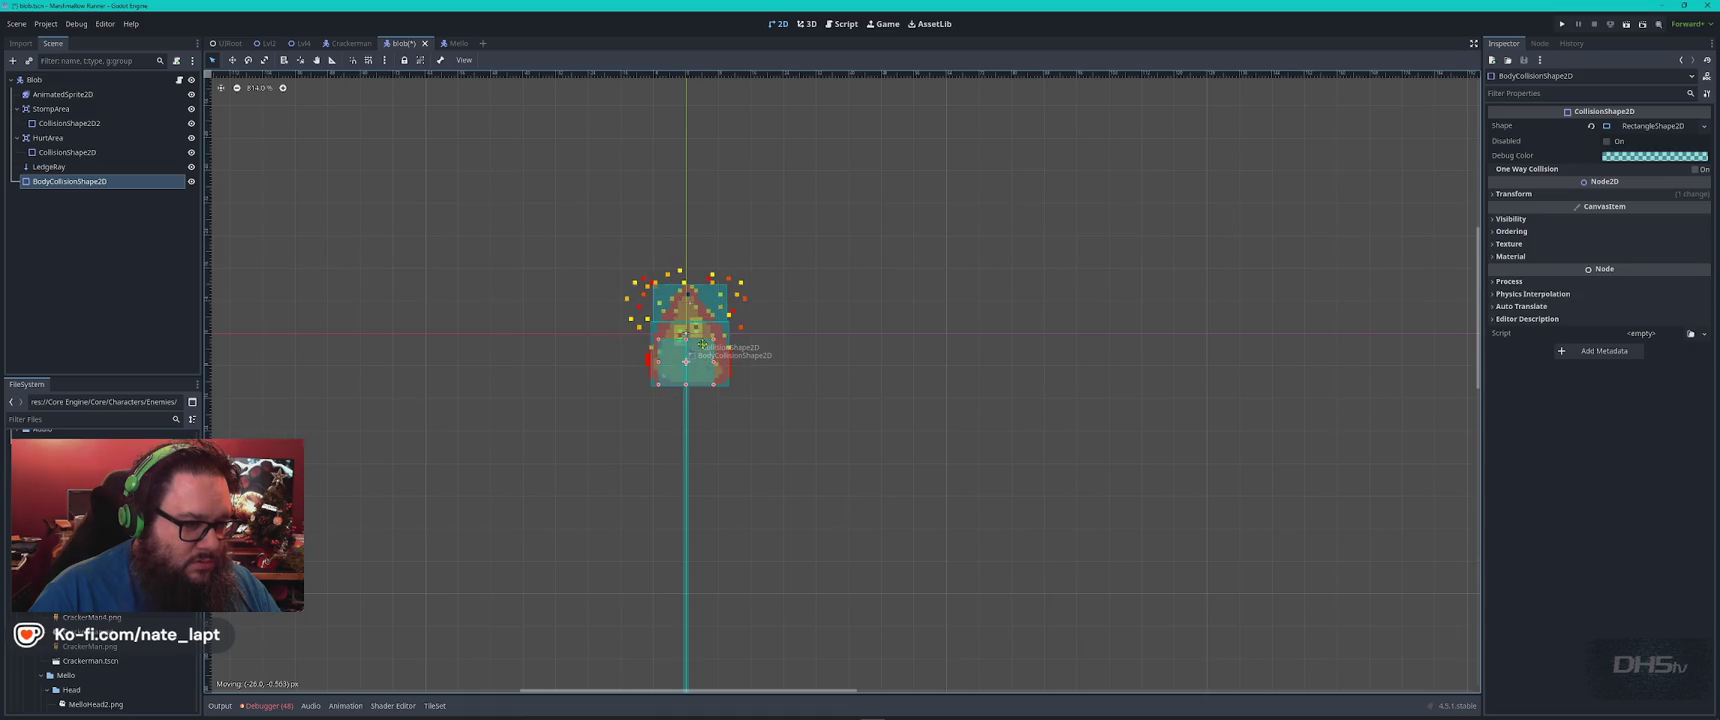
{"action": "left_click", "coordinate": [810, 291]}
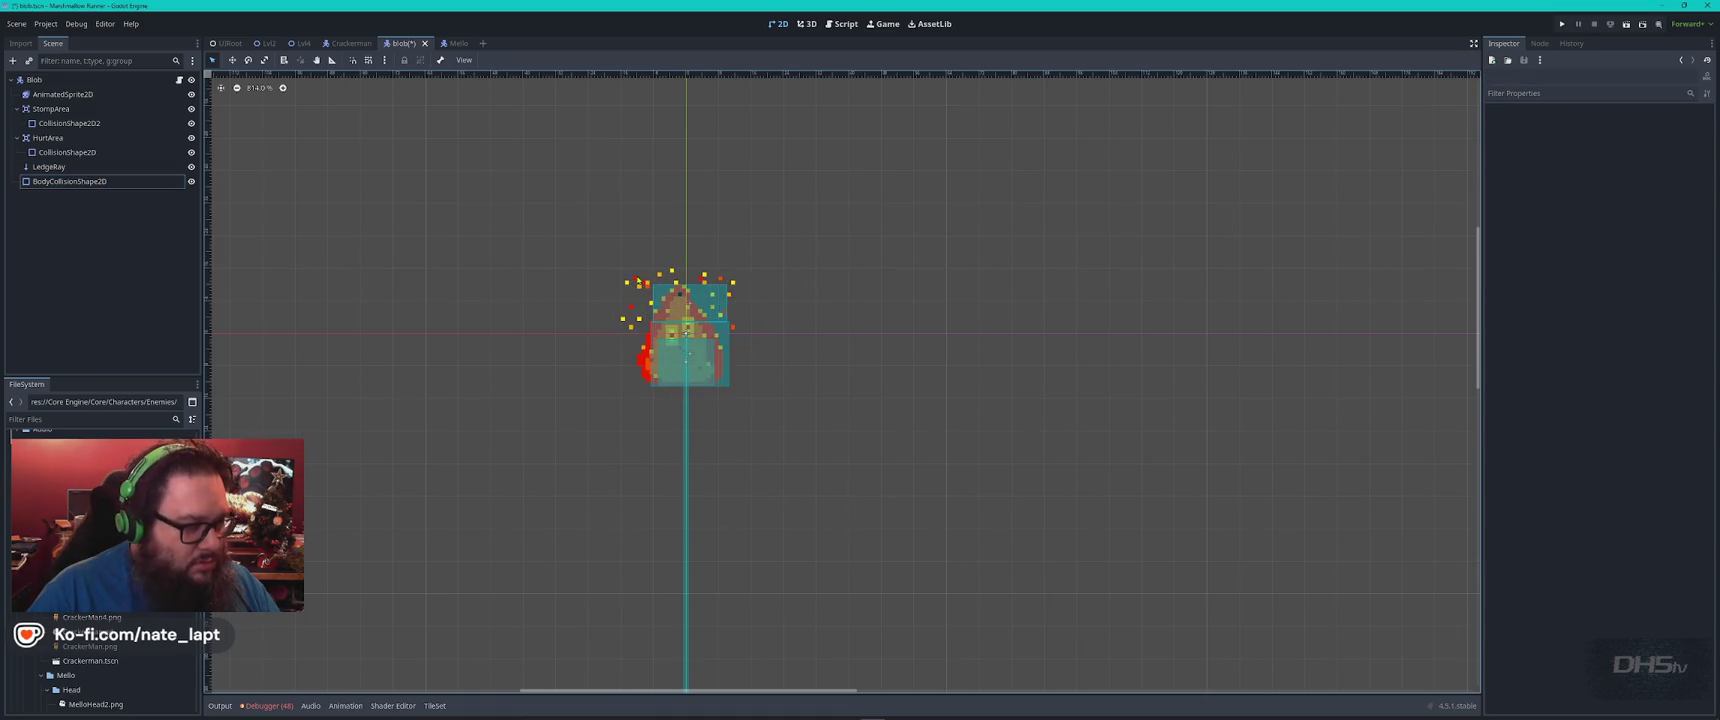
{"action": "key", "text": "F5"}
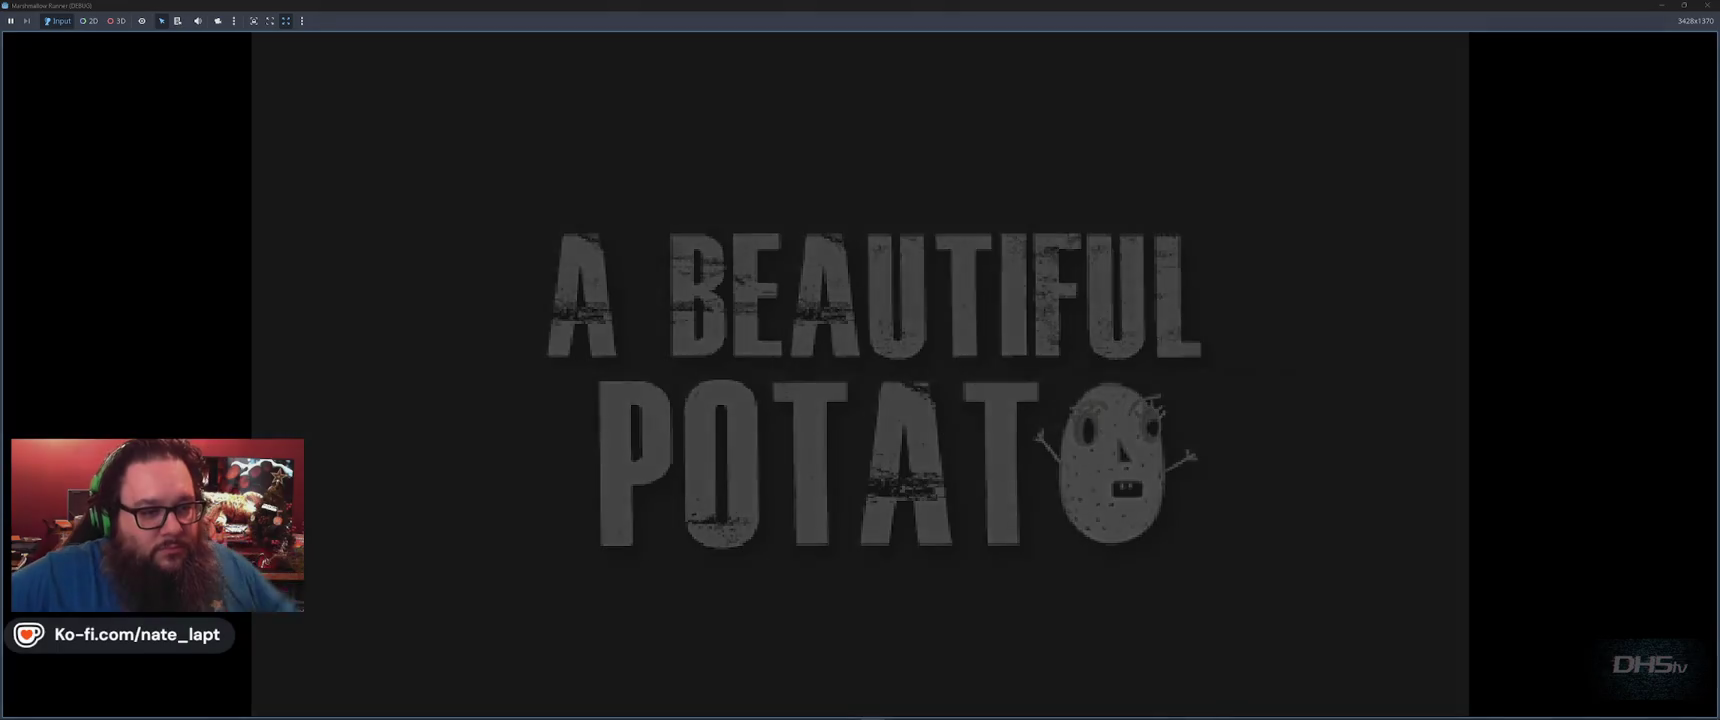
{"action": "key", "text": "Return"}
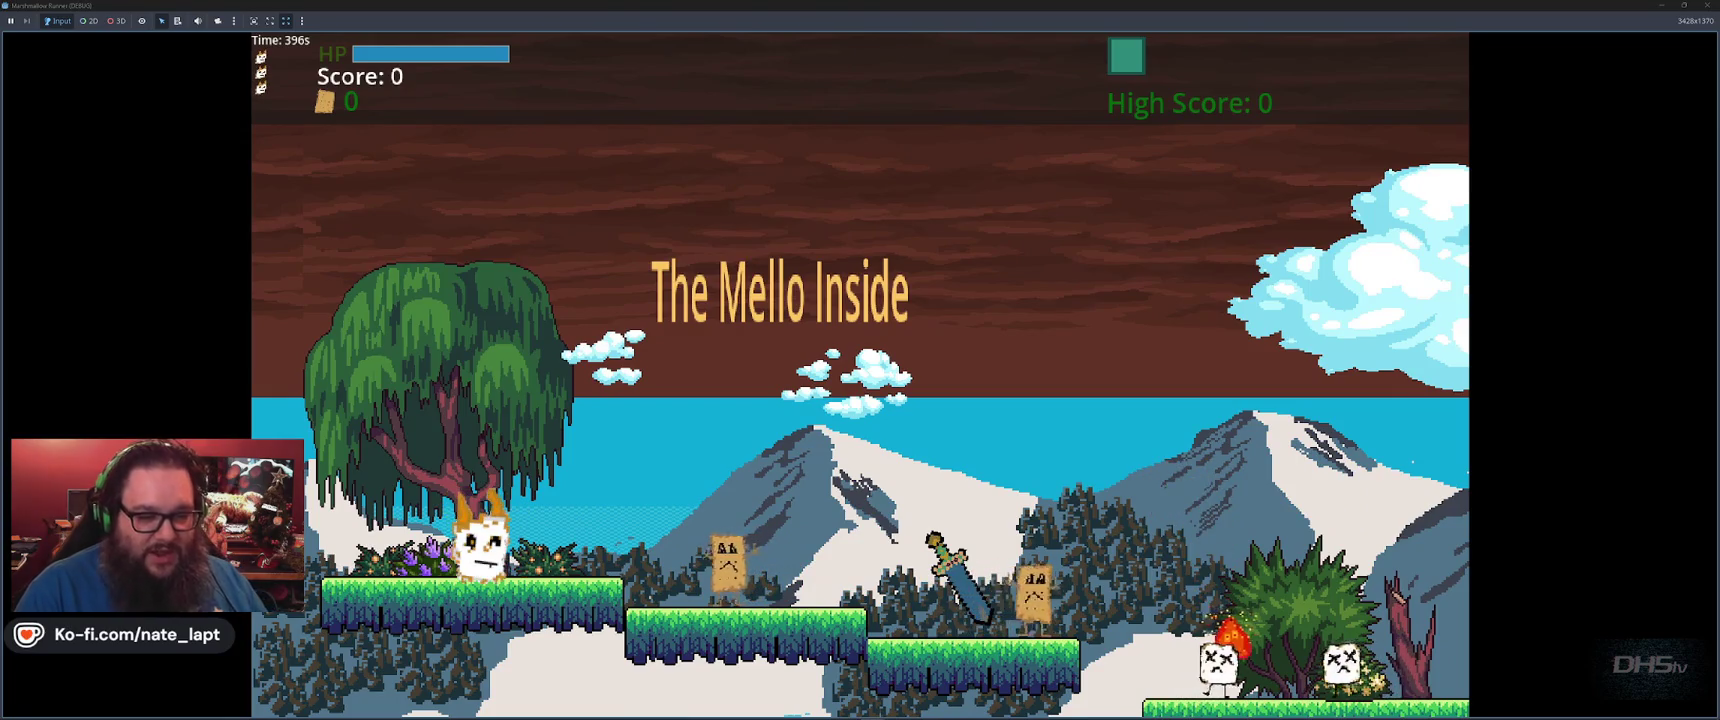
{"action": "key", "text": "Right"}
{"action": "key", "text": "space"}
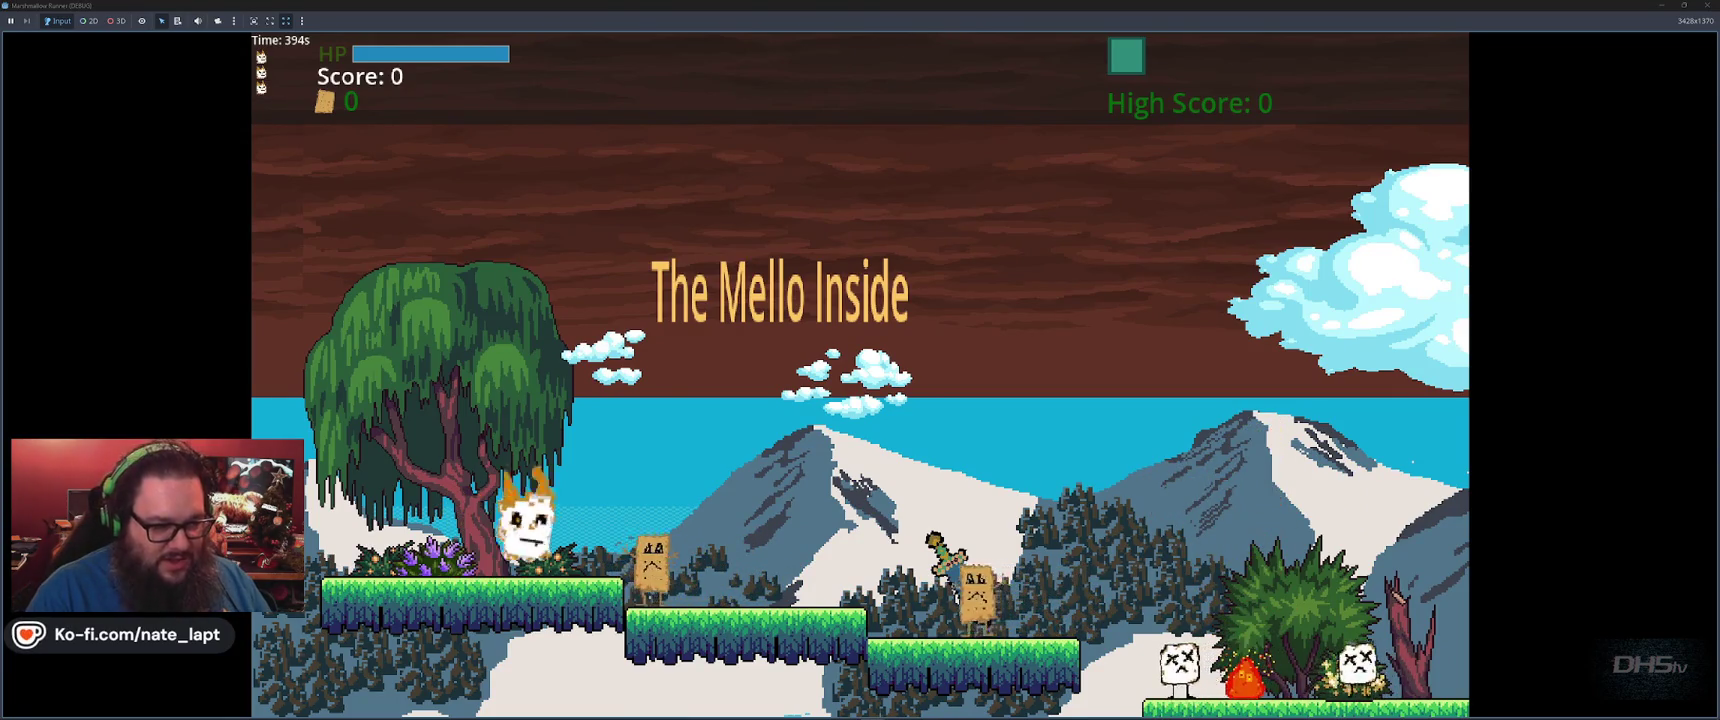
{"action": "key", "text": "Right"}
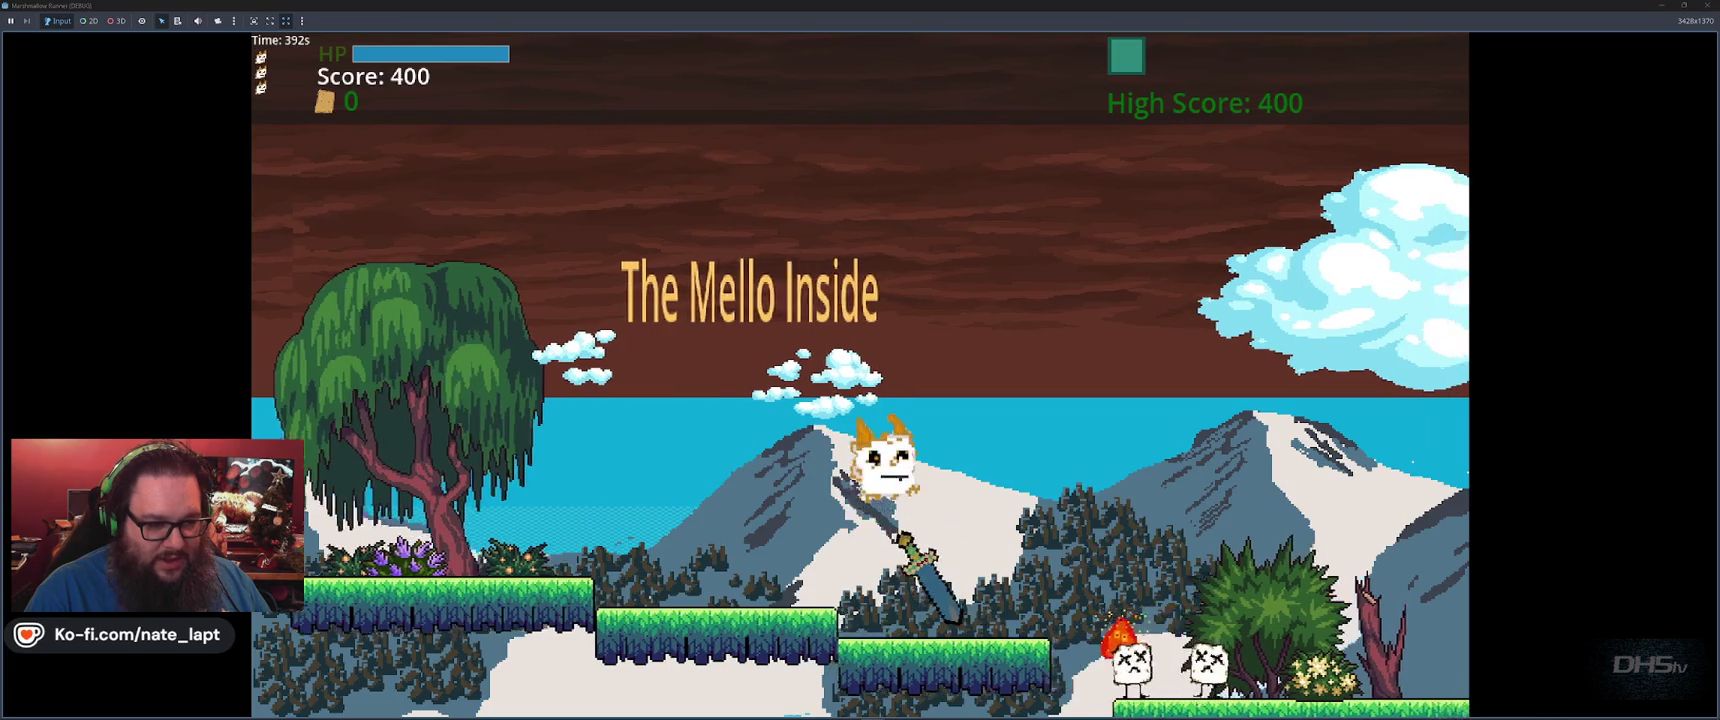
{"action": "key", "text": "Right"}
{"action": "key", "text": "space"}
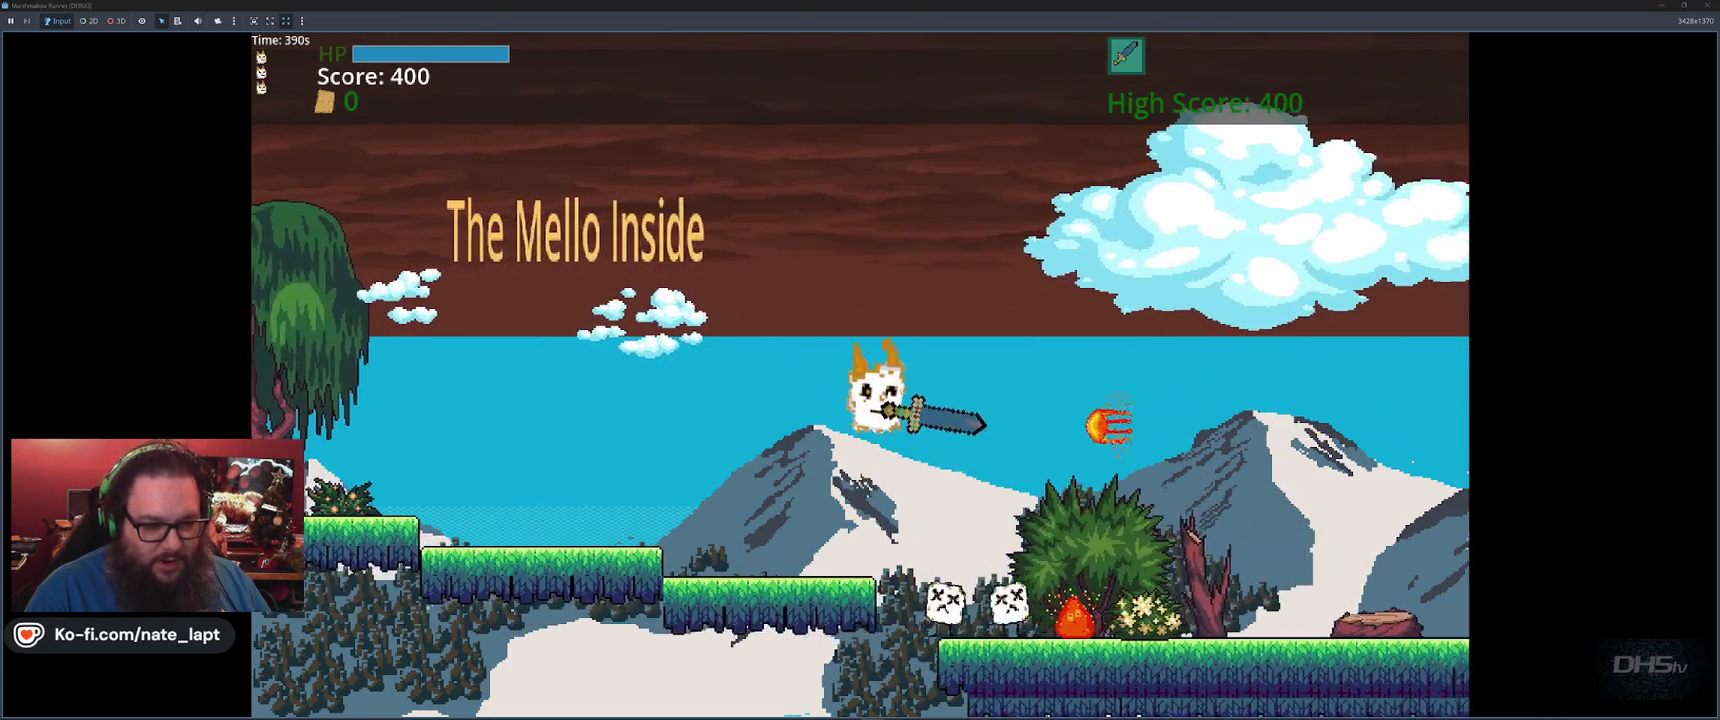
{"action": "key", "text": "Right"}
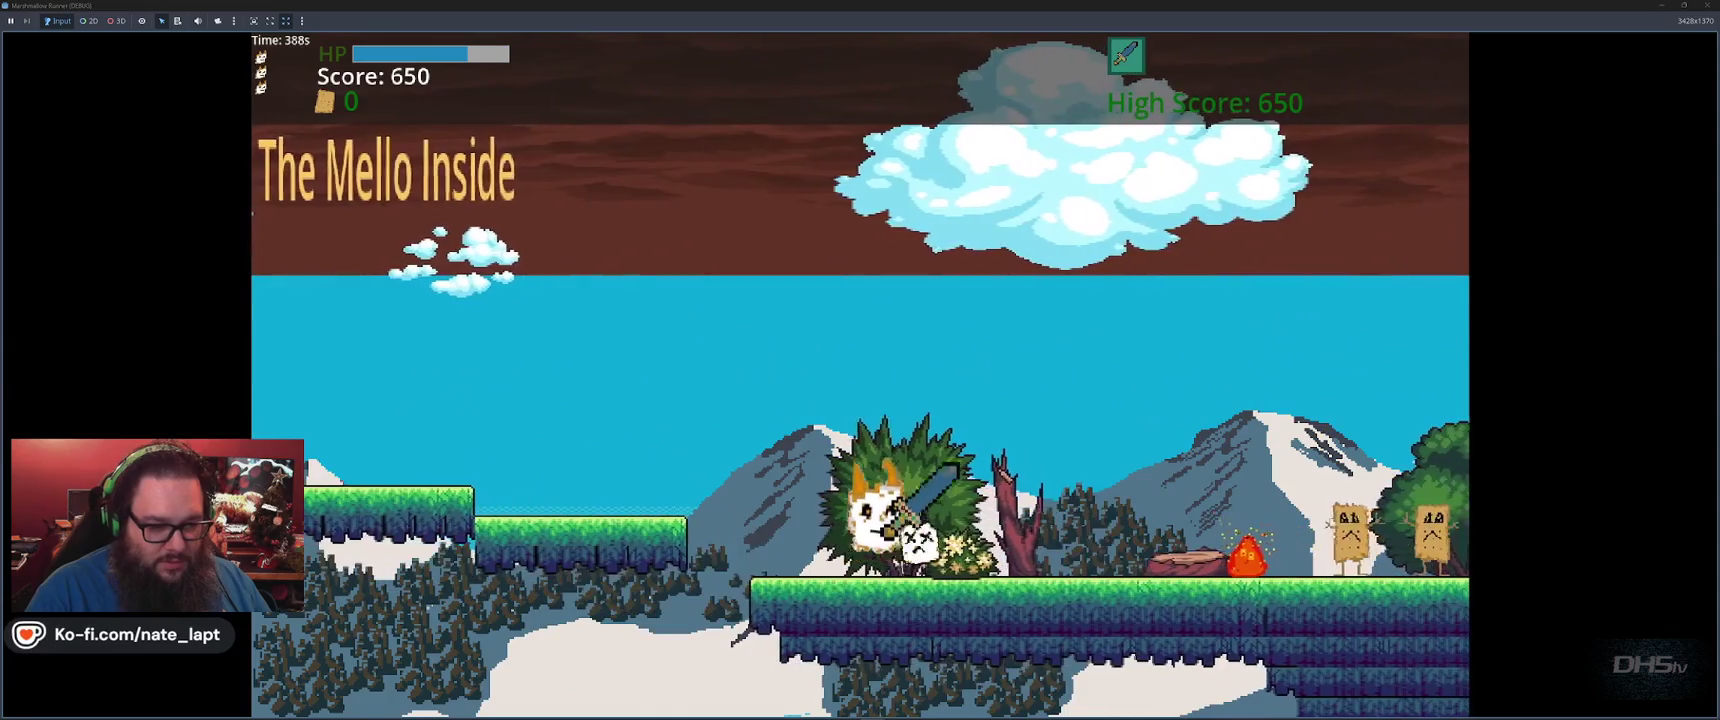
{"action": "key", "text": "Right"}
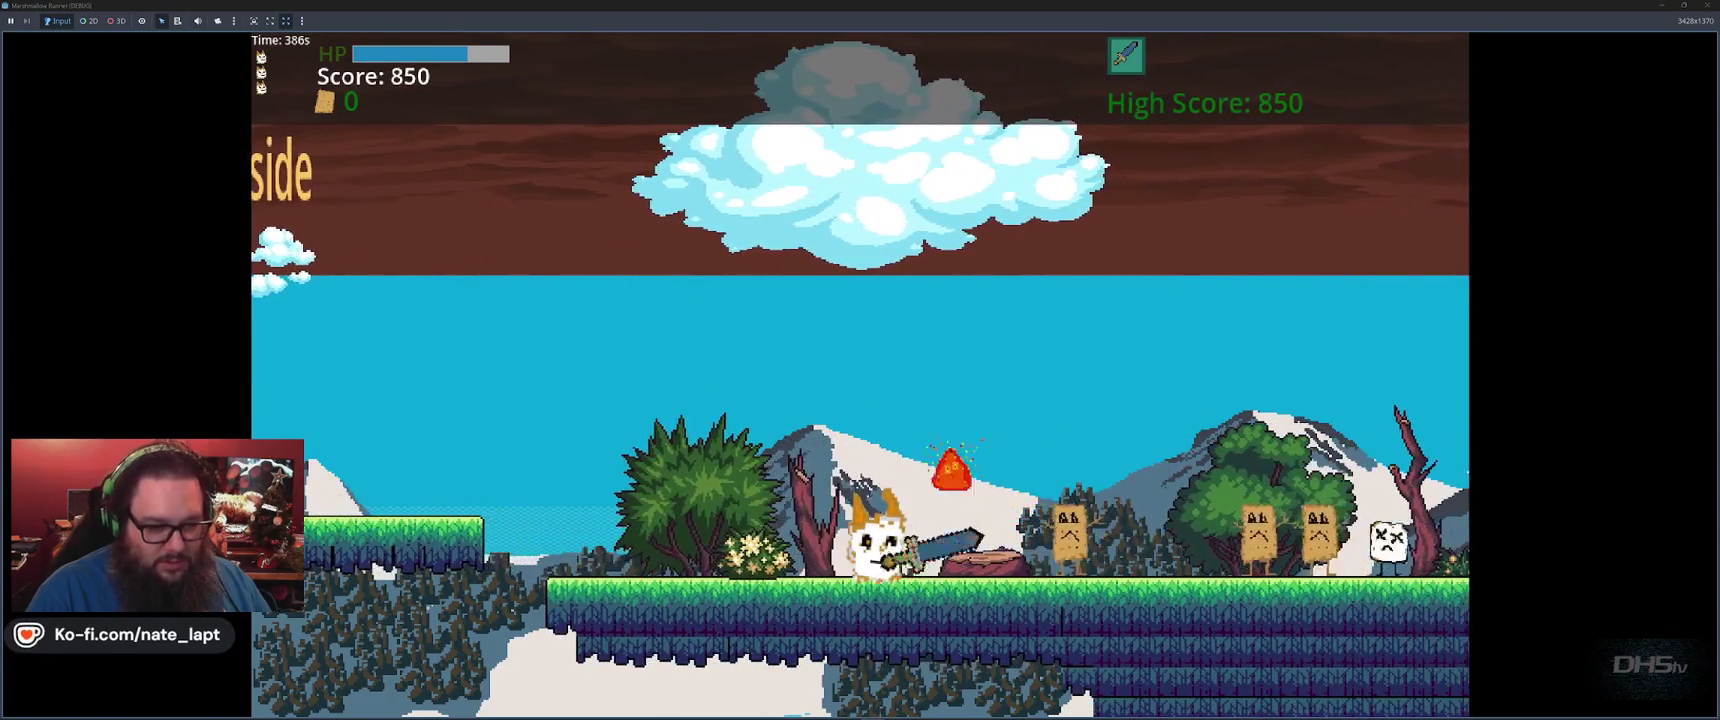
{"action": "key", "text": "space"}
{"action": "key", "text": "Right"}
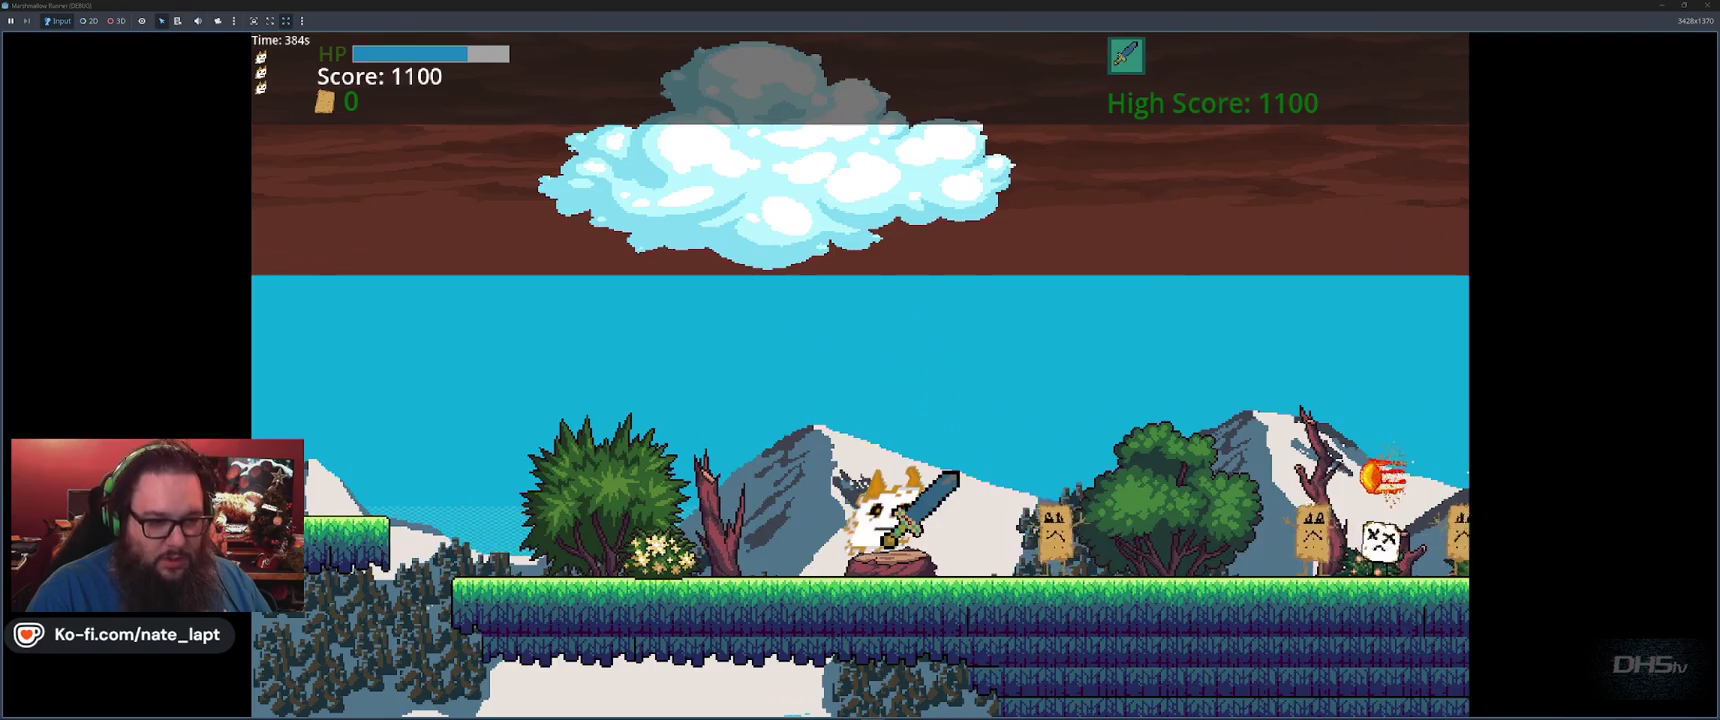
{"action": "key", "text": "space"}
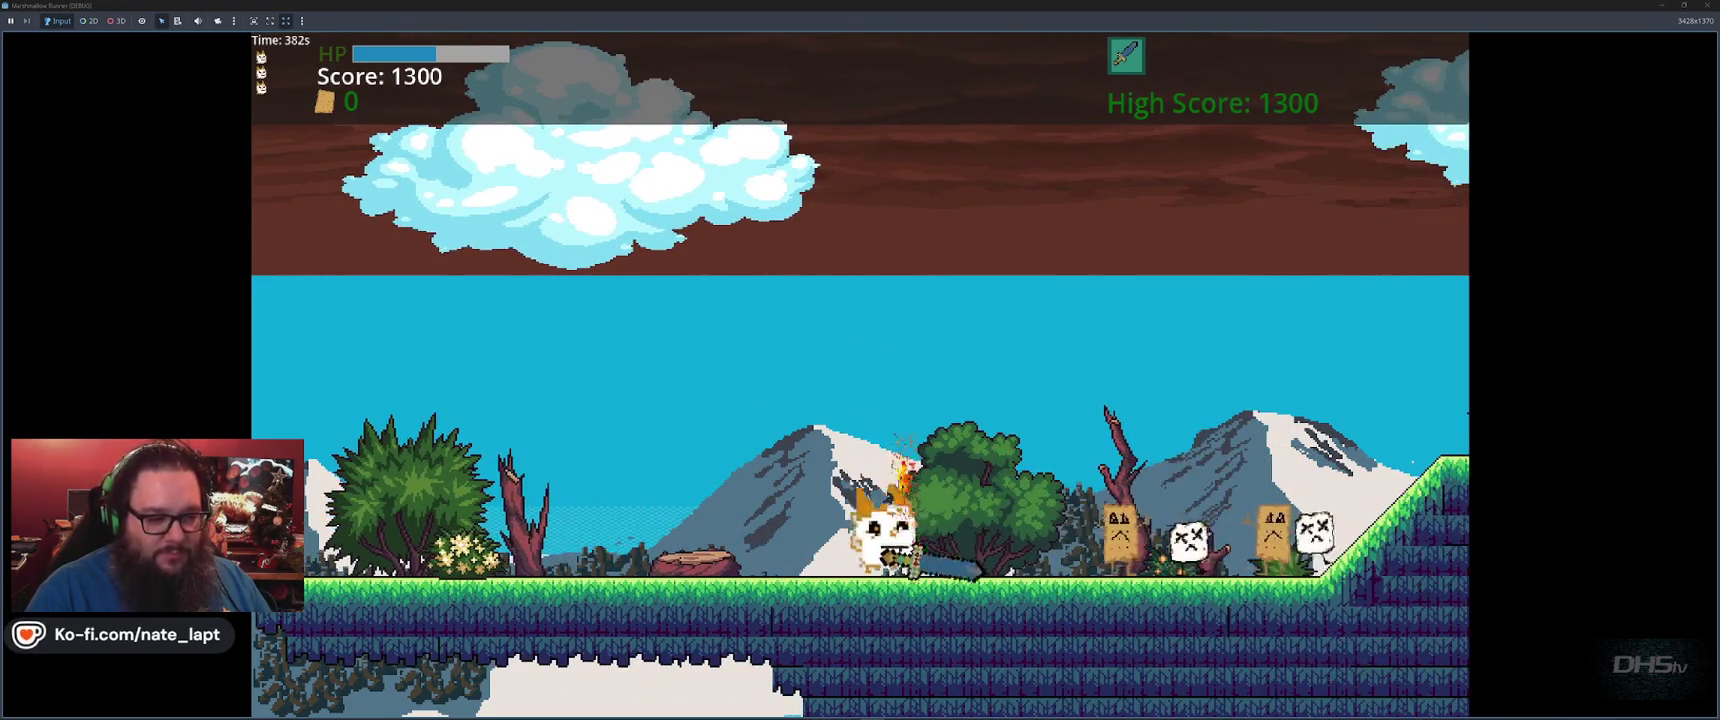
{"action": "key", "text": "Right"}
{"action": "key", "text": "space"}
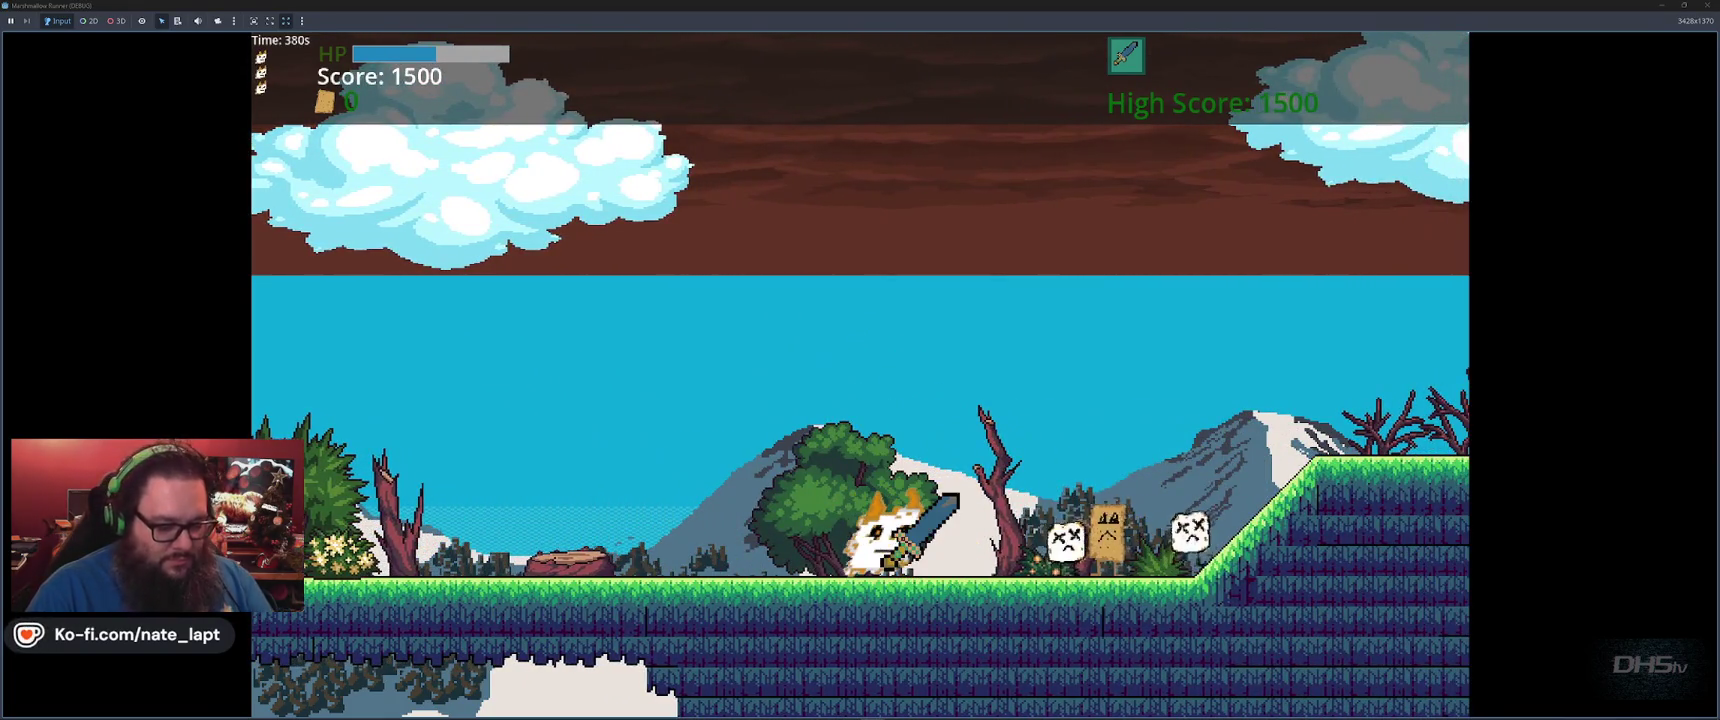
{"action": "key", "text": "F8"}
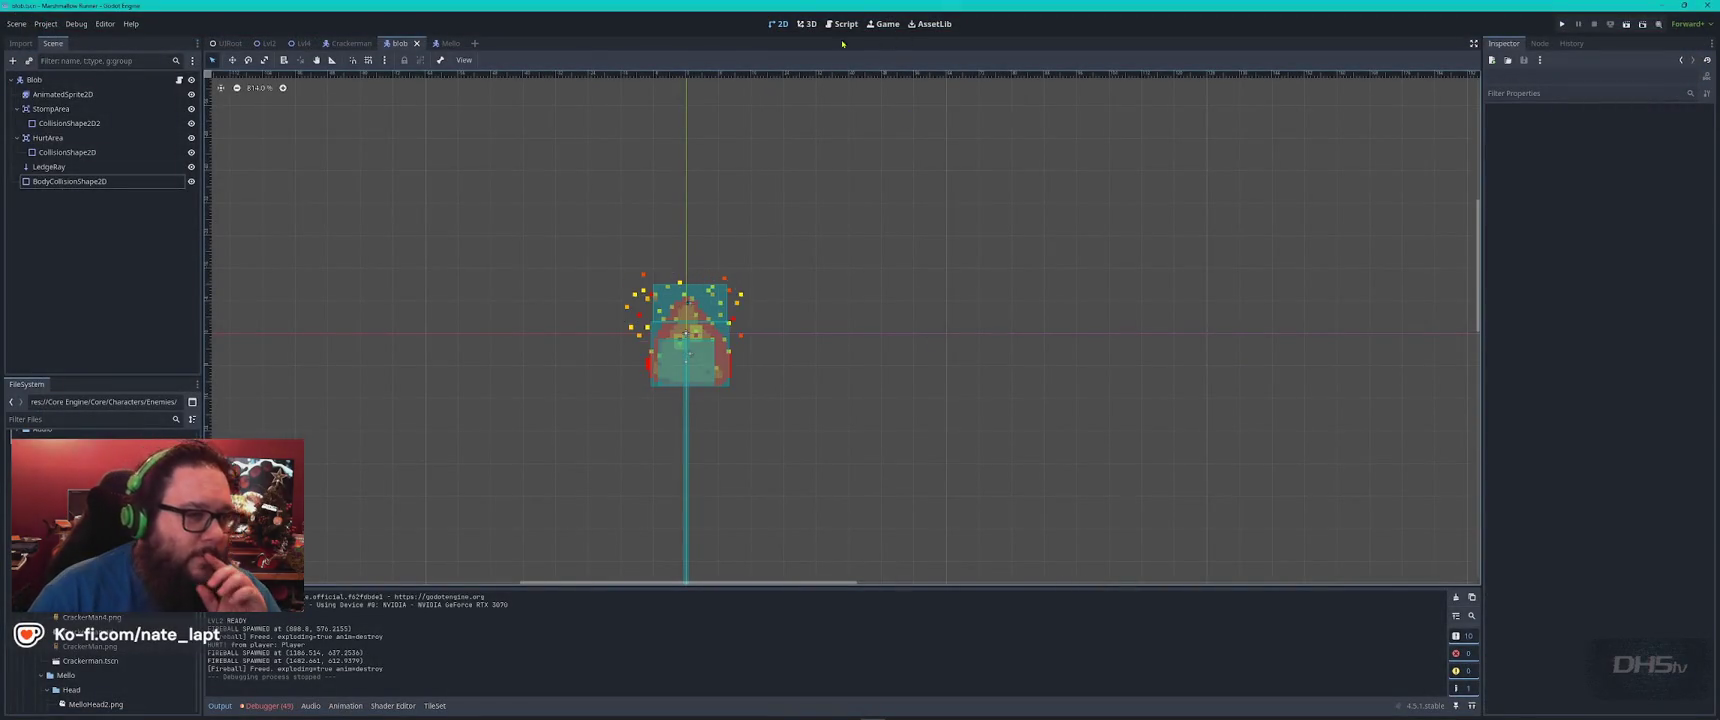
Paste a Blob copy under Blob3 in Lvl2 and place it up on the platforms
{"action": "mouse_move", "coordinate": [339, 50]}
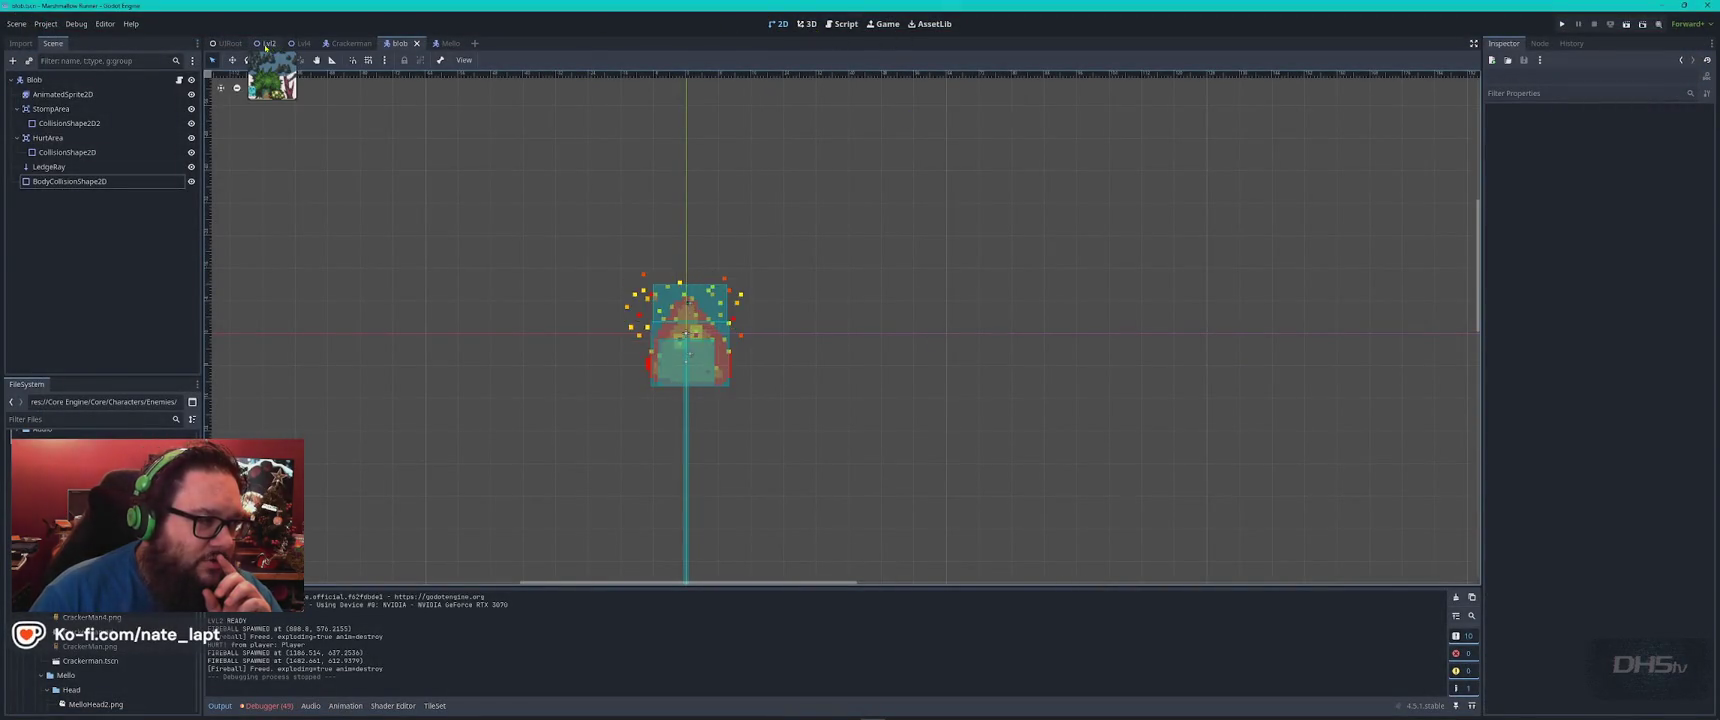
{"action": "left_click", "coordinate": [268, 43]}
{"action": "key", "text": "ctrl+minus"}
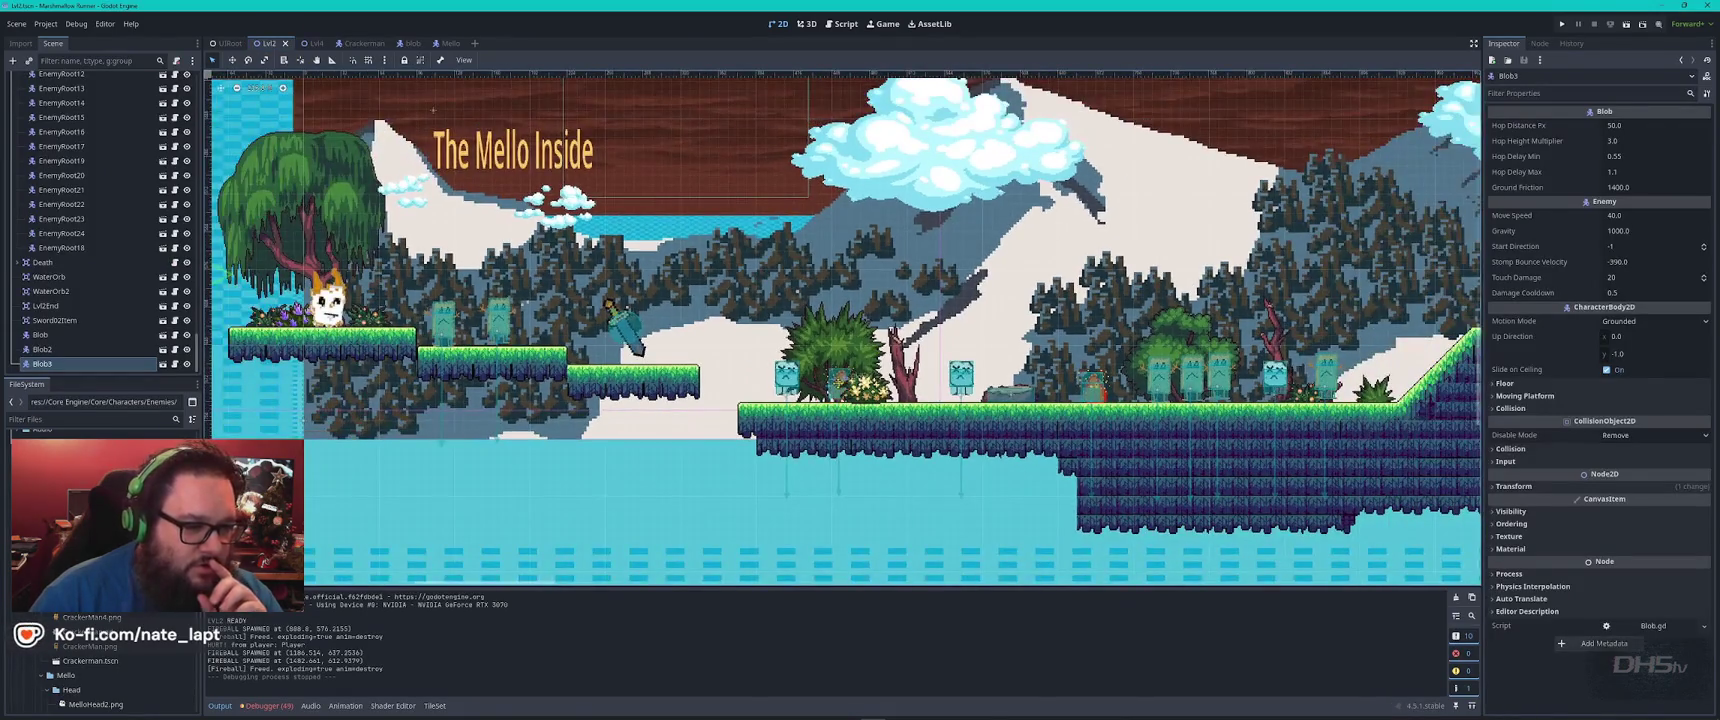
{"action": "key", "text": "ctrl+v"}
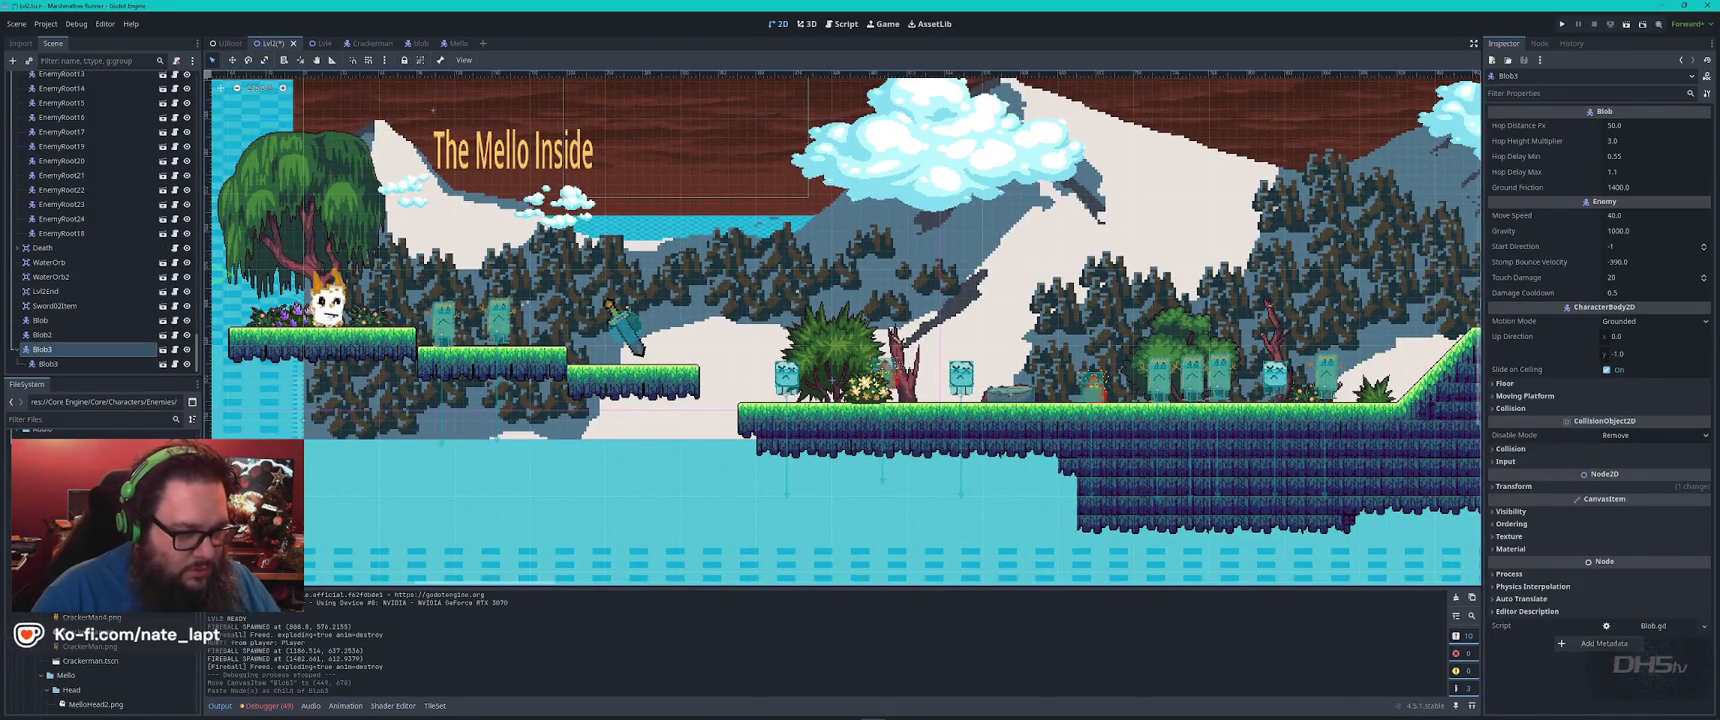
{"action": "scroll", "coordinate": [747, 386], "scroll_direction": "down", "scroll_amount": 3}
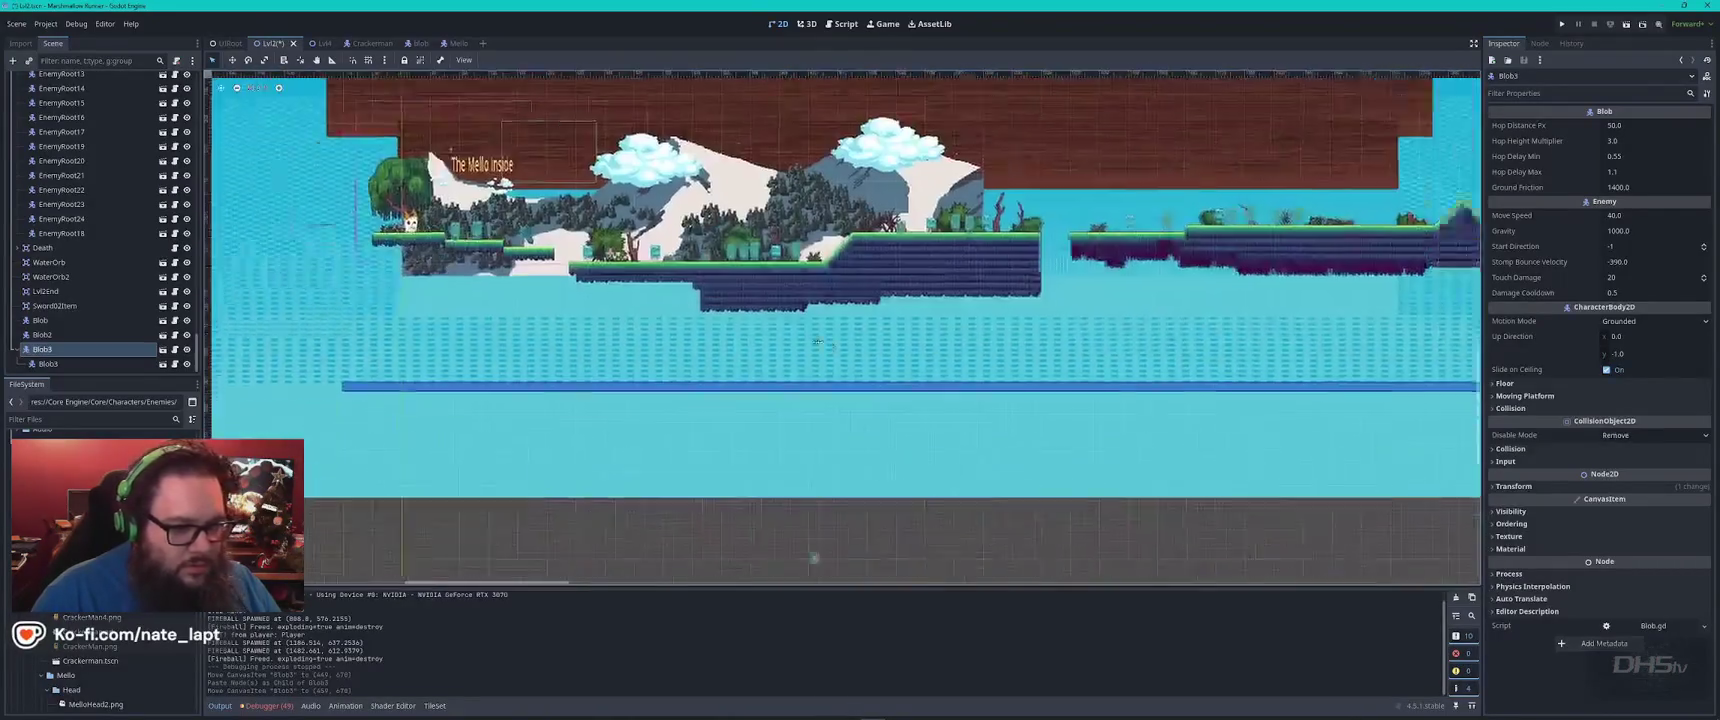
{"action": "scroll", "coordinate": [747, 386], "scroll_direction": "down", "scroll_amount": 1}
{"action": "scroll", "coordinate": [626, 449], "scroll_direction": "up", "scroll_amount": 5}
{"action": "mouse_move", "coordinate": [640, 445]}
{"action": "left_mouse_down"}
{"action": "mouse_move", "coordinate": [578, 124]}
{"action": "mouse_move", "coordinate": [665, 402]}
{"action": "left_mouse_up"}
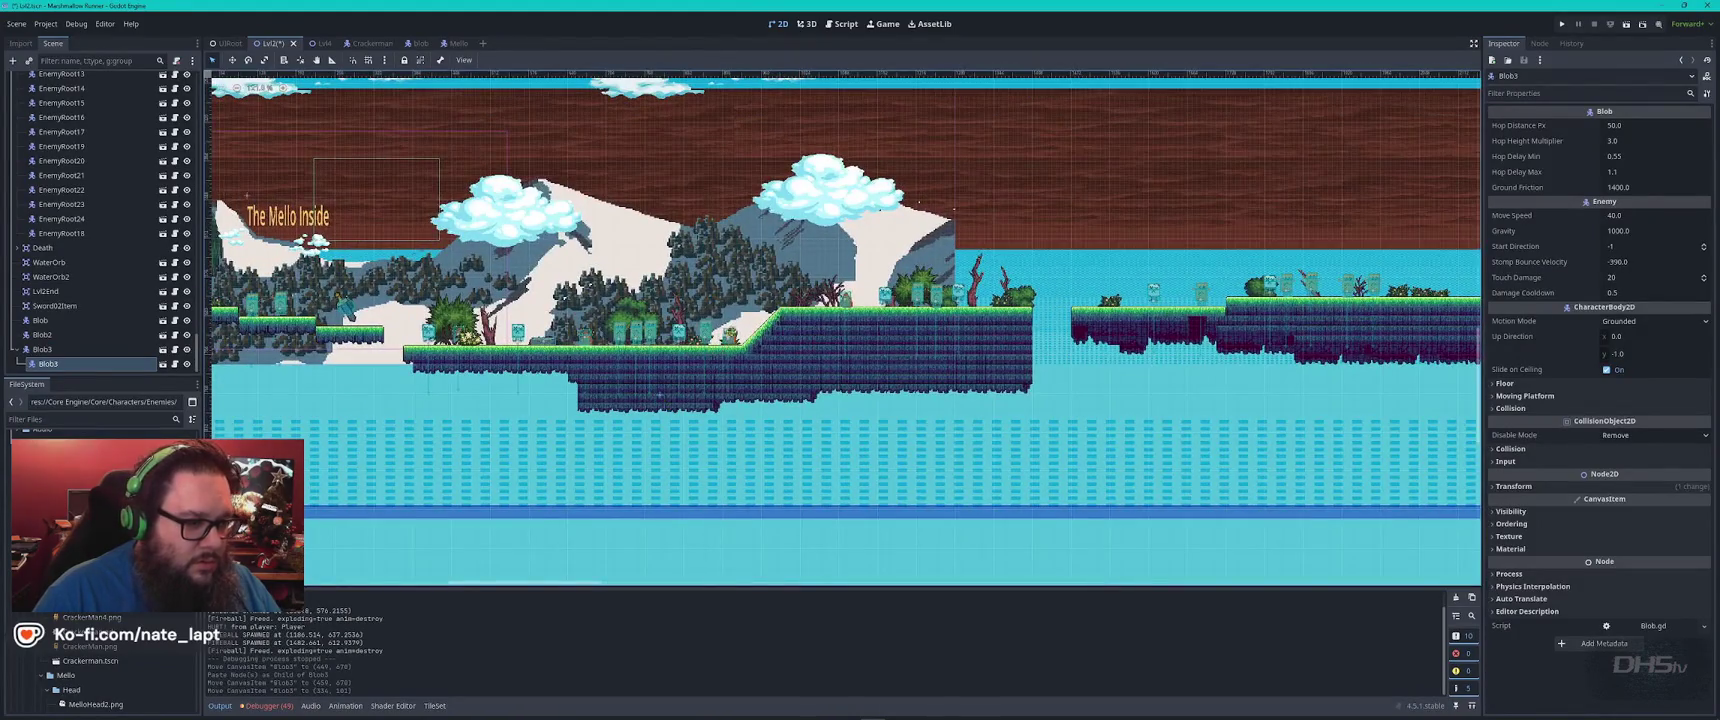
{"action": "scroll", "coordinate": [809, 299], "scroll_direction": "up", "scroll_amount": 3}
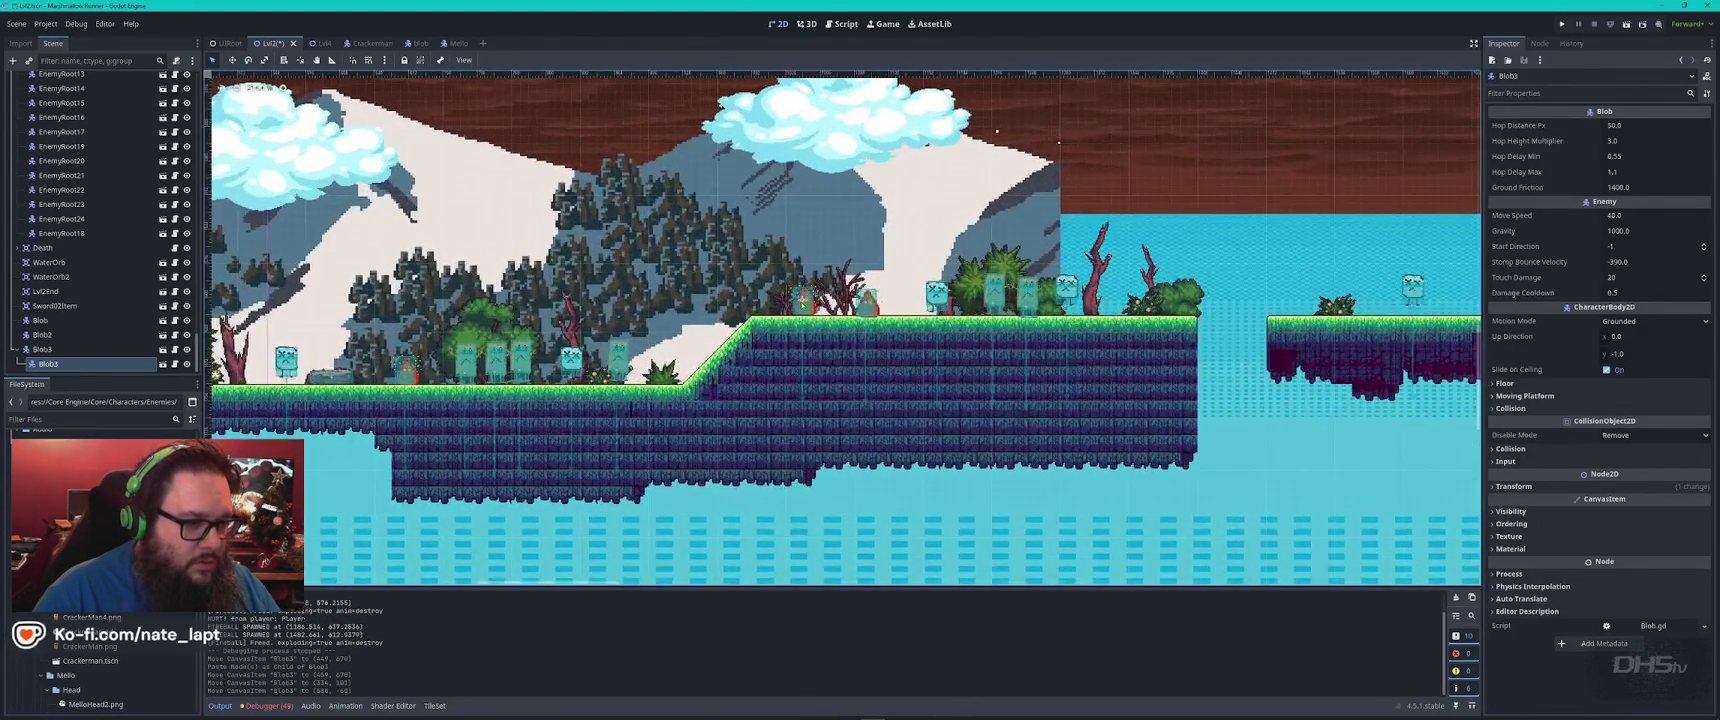
{"action": "left_click_drag", "start_coordinate": [803, 299], "coordinate": [797, 300]}
Paste another Blob copy, shift Blob3 slightly right, save Lvl2, and playtest
{"action": "key", "text": "ctrl+v"}
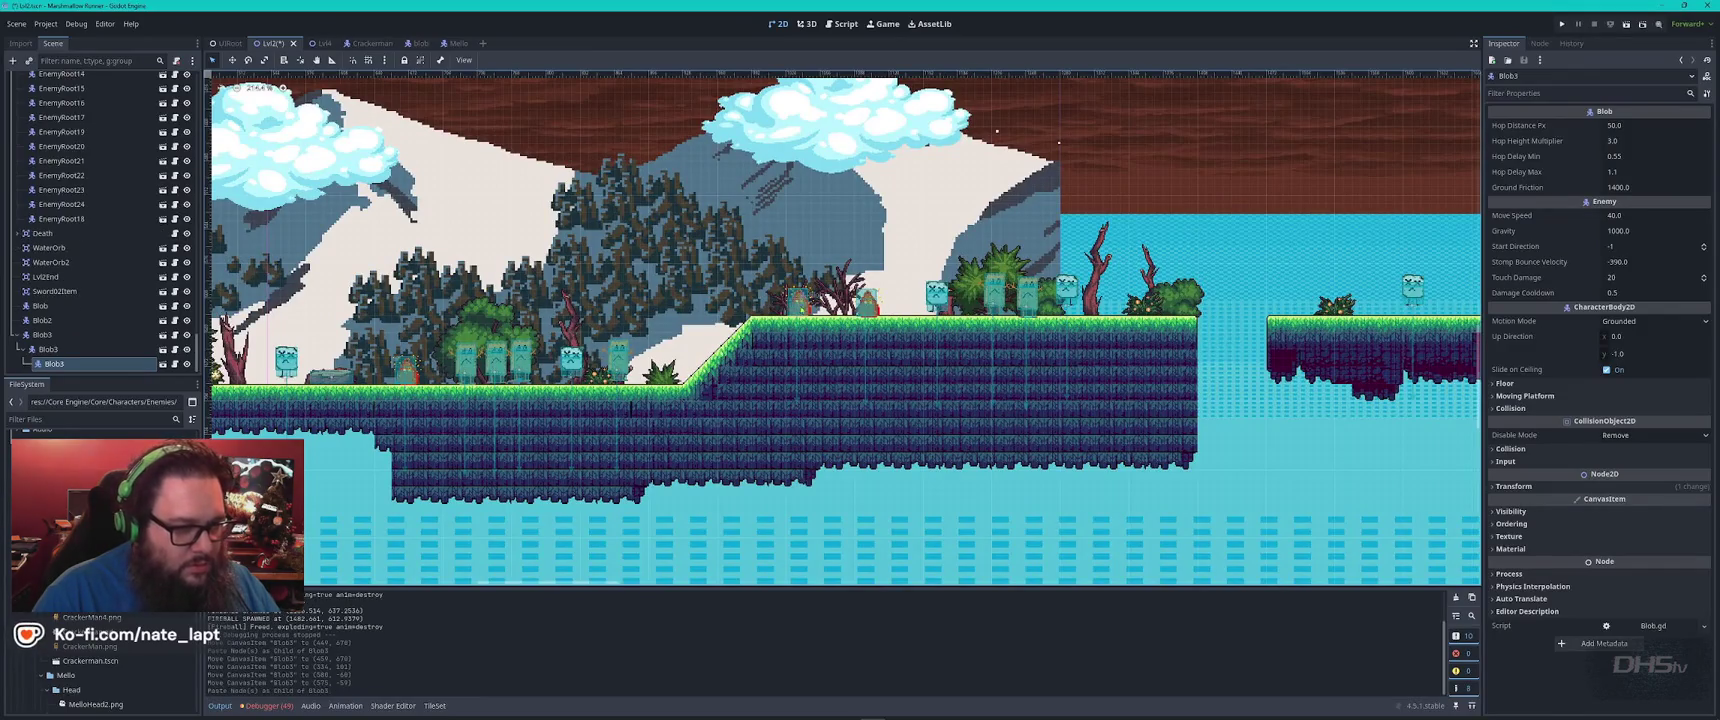
{"action": "scroll", "coordinate": [800, 320], "scroll_direction": "down", "scroll_amount": 6}
{"action": "scroll", "coordinate": [1049, 478], "scroll_direction": "down", "scroll_amount": 2}
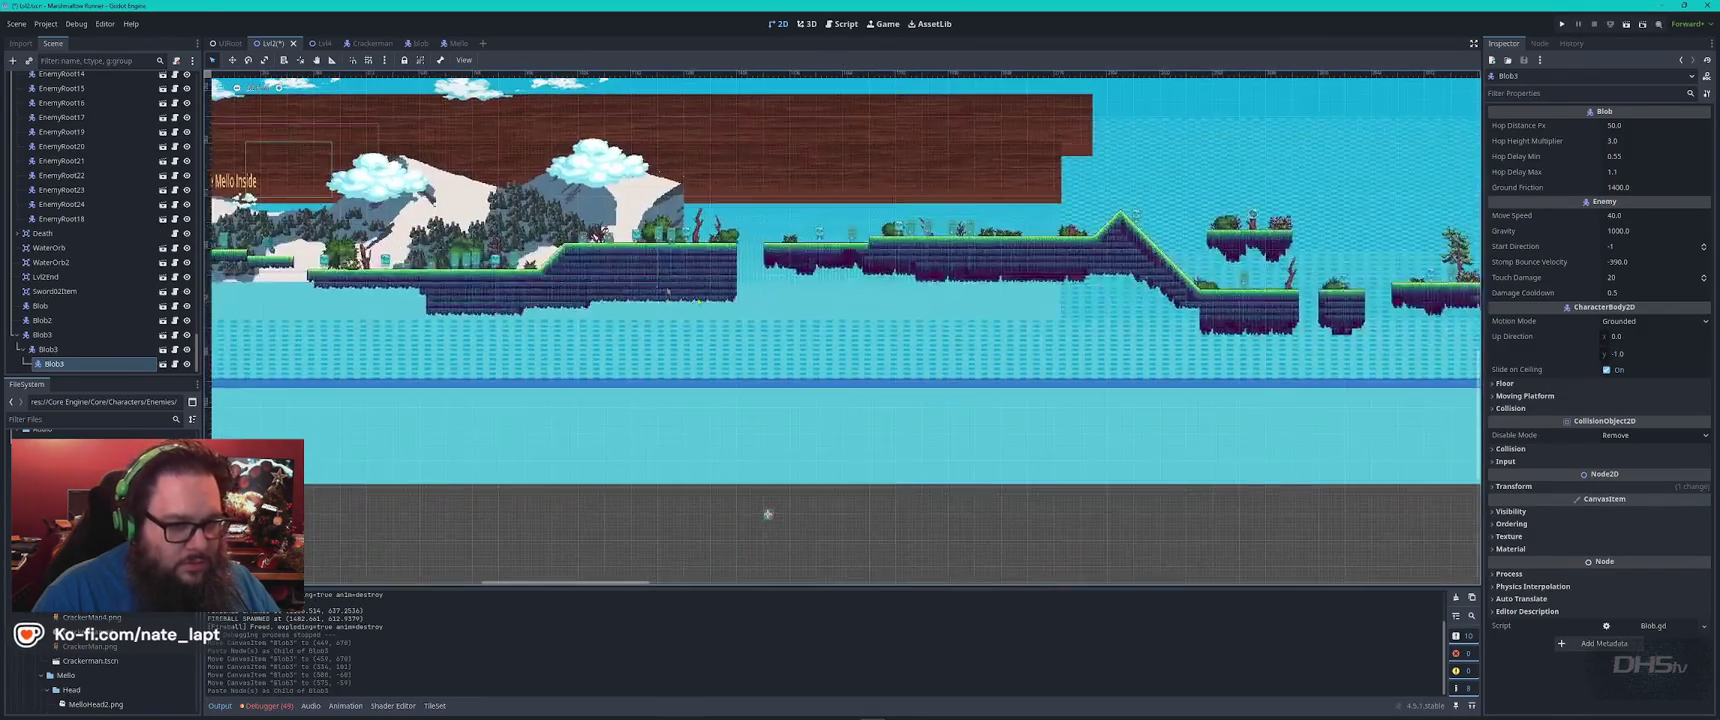
{"action": "scroll", "coordinate": [812, 453], "scroll_direction": "up", "scroll_amount": 4}
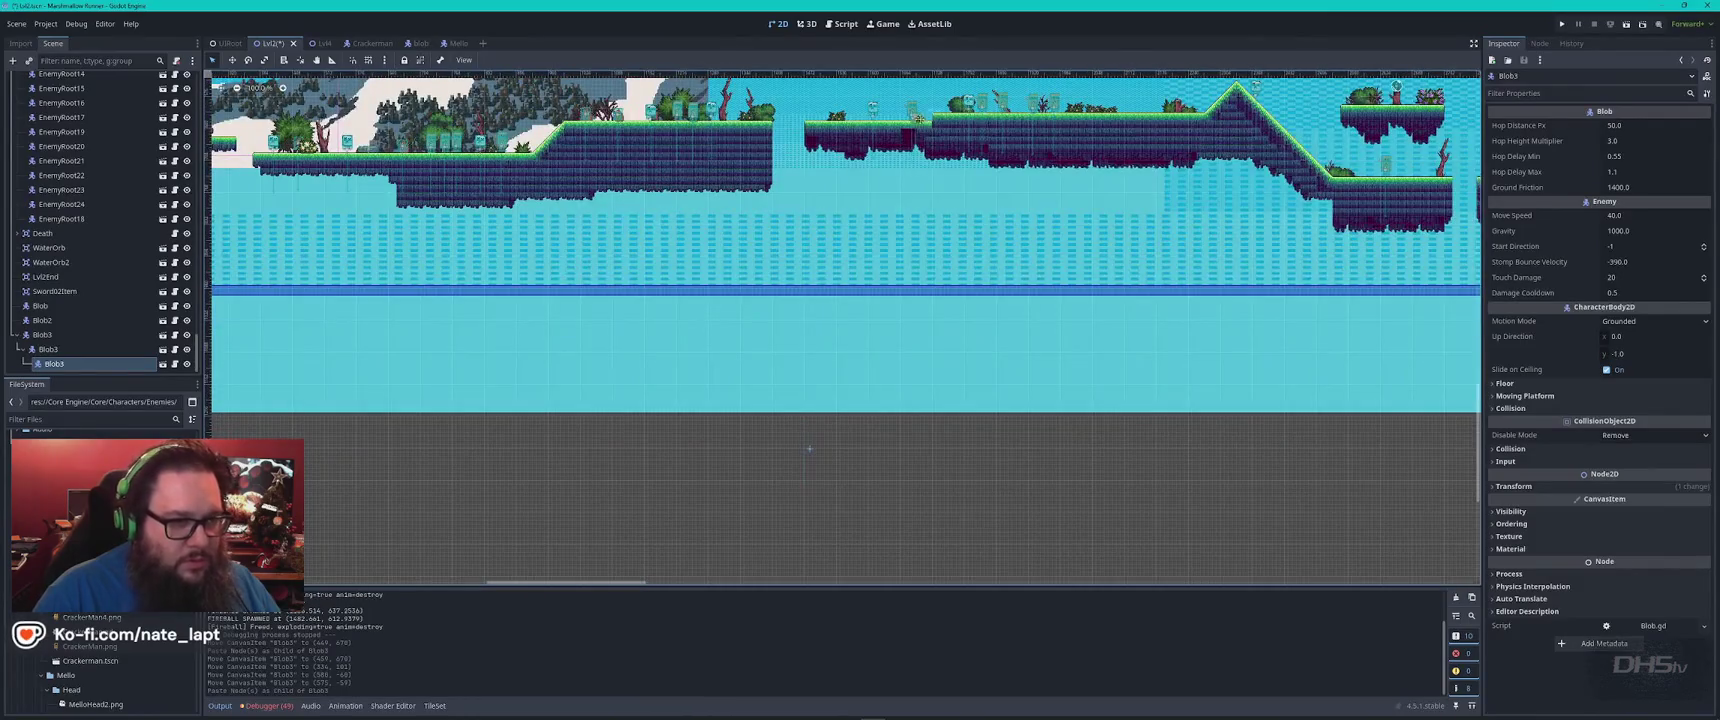
{"action": "scroll", "coordinate": [810, 448], "scroll_direction": "up", "scroll_amount": 5}
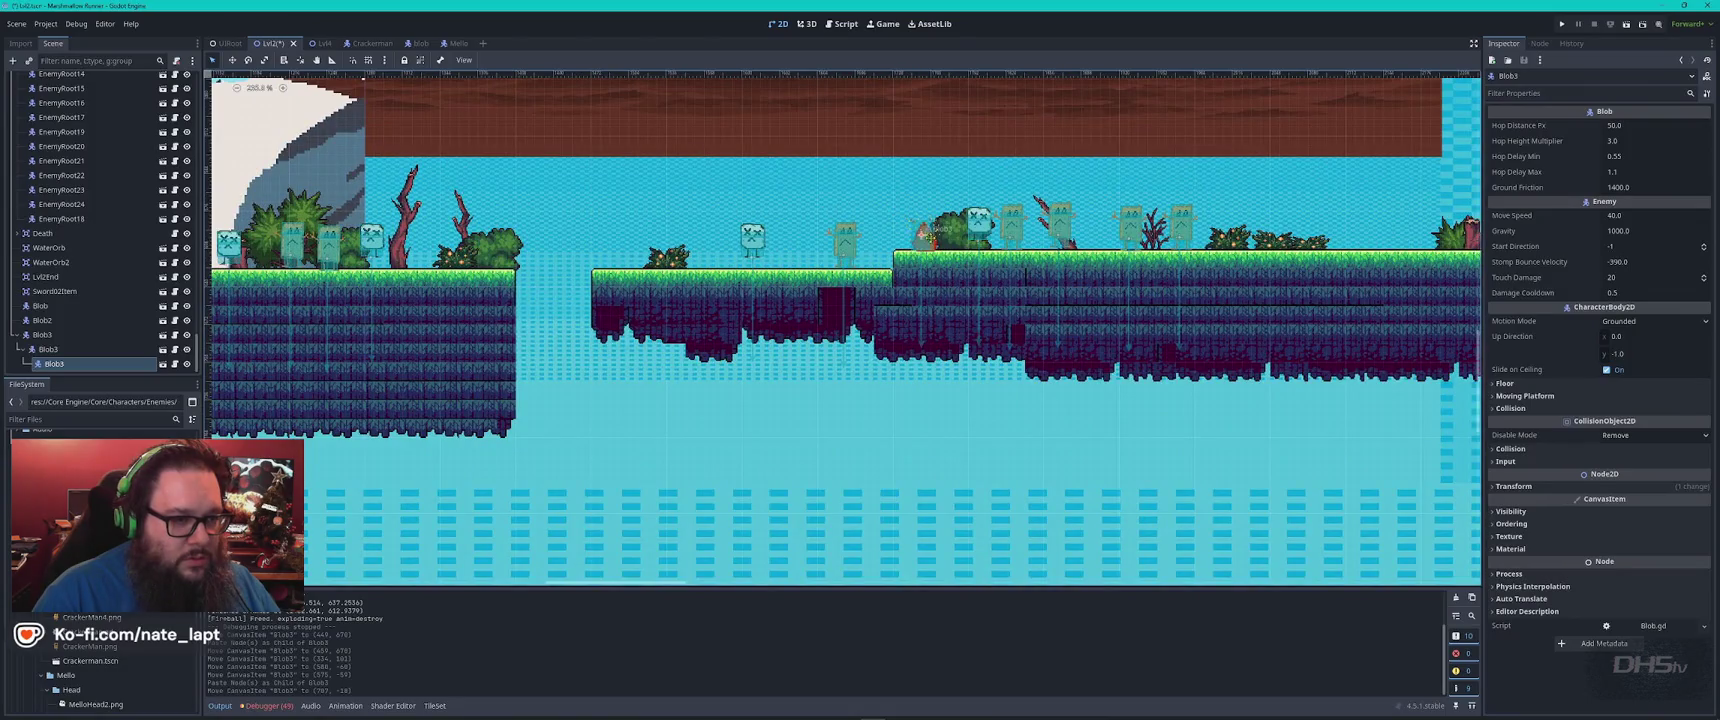
{"action": "left_click_drag", "start_coordinate": [924, 233], "coordinate": [930, 238]}
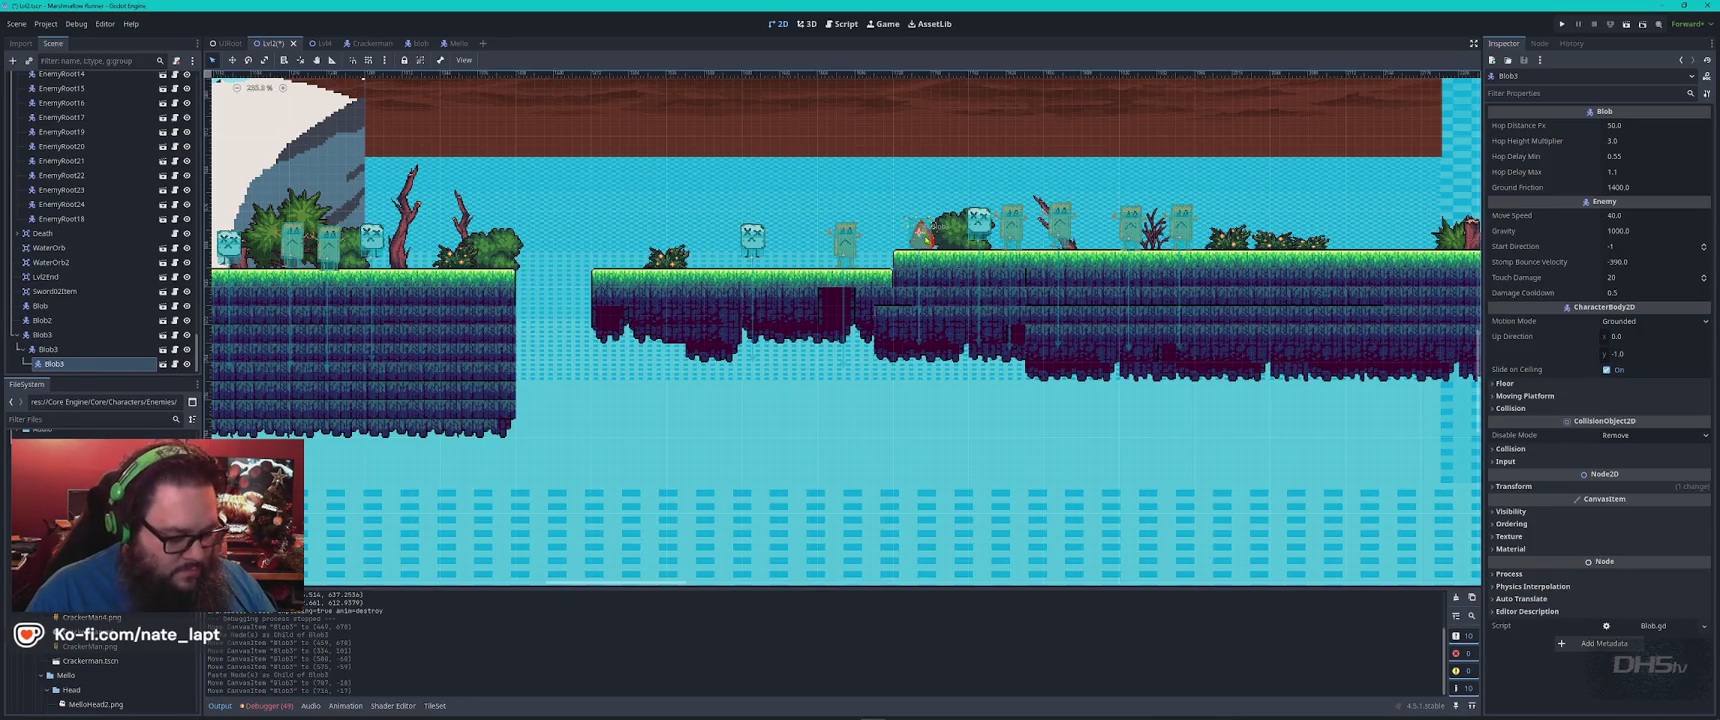
{"action": "key", "text": "ctrl+s"}
{"action": "key", "text": "F5"}
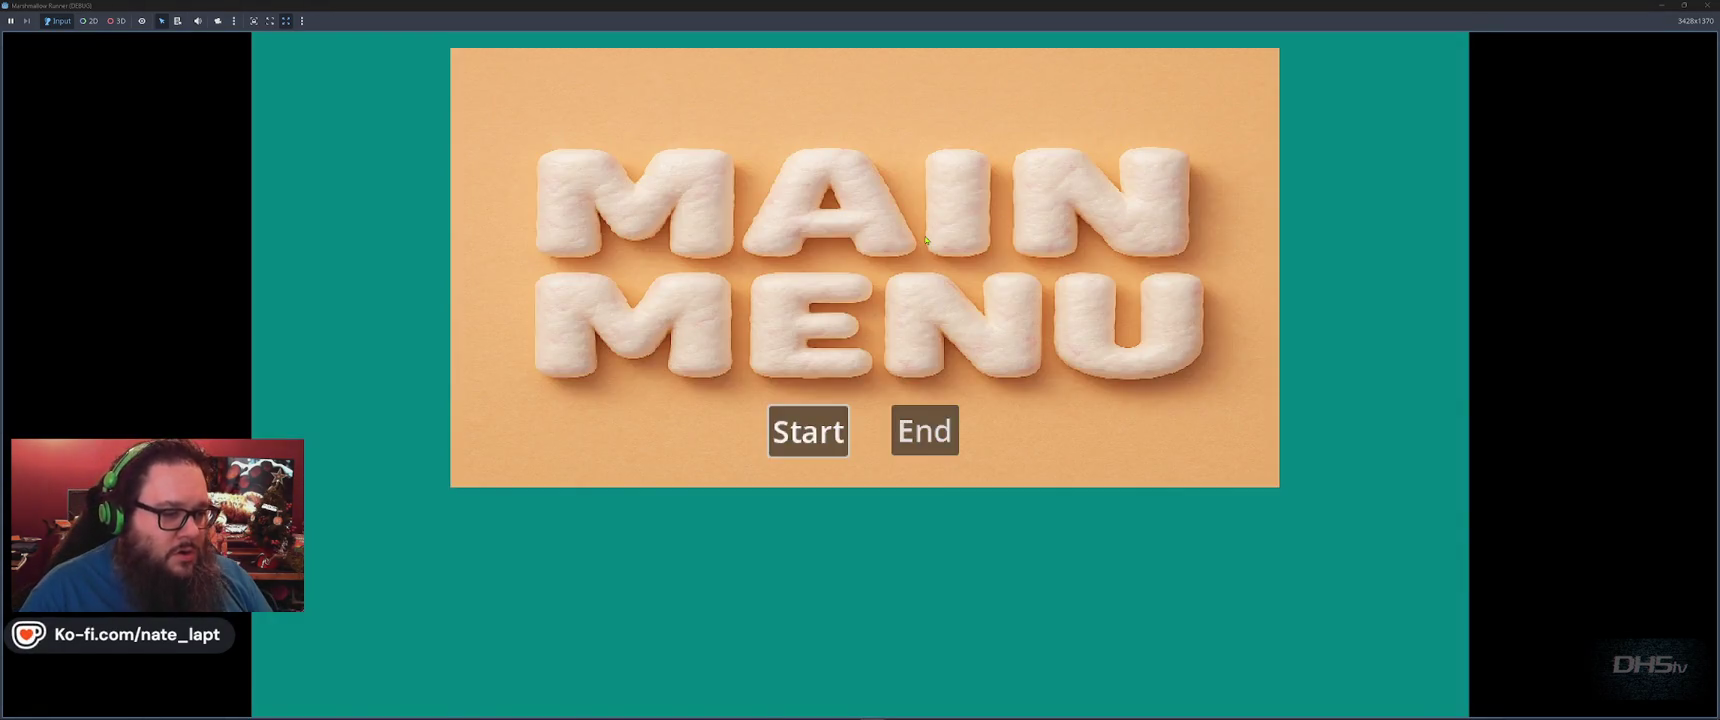
{"action": "left_click", "coordinate": [809, 431]}
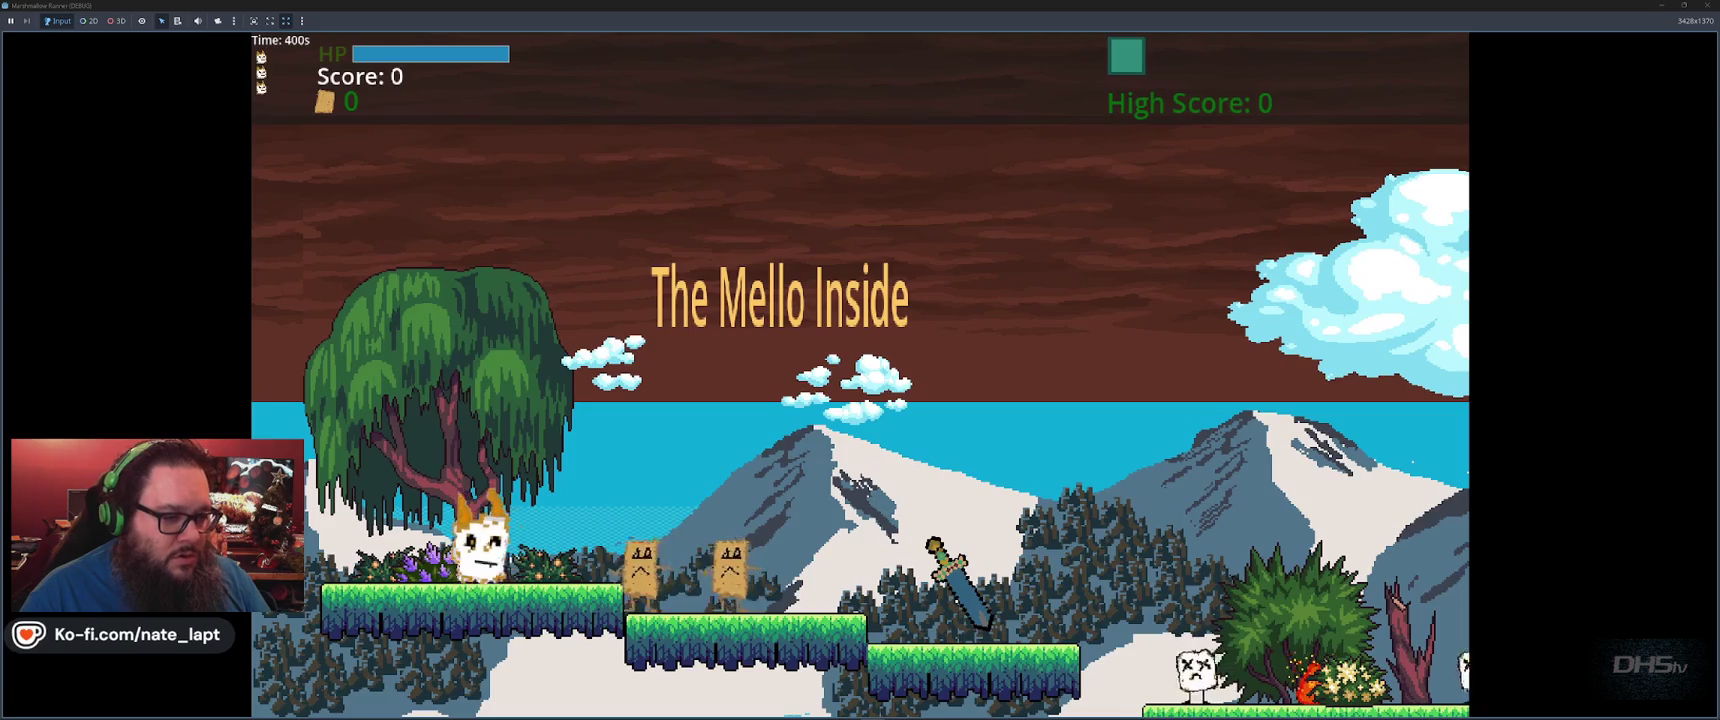
{"action": "key", "text": "Right"}
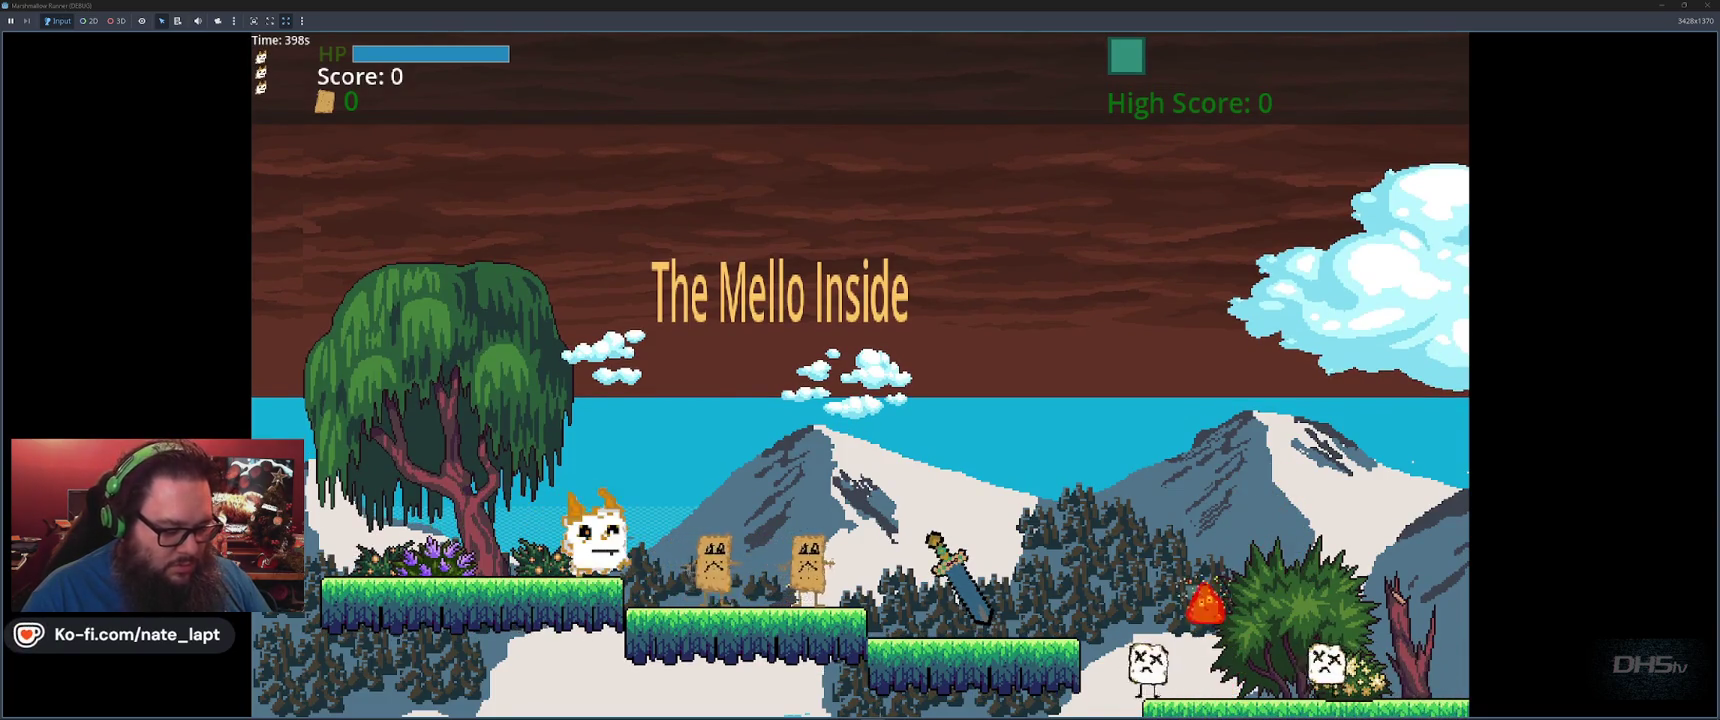
{"action": "key", "text": "Right"}
{"action": "key", "text": "space"}
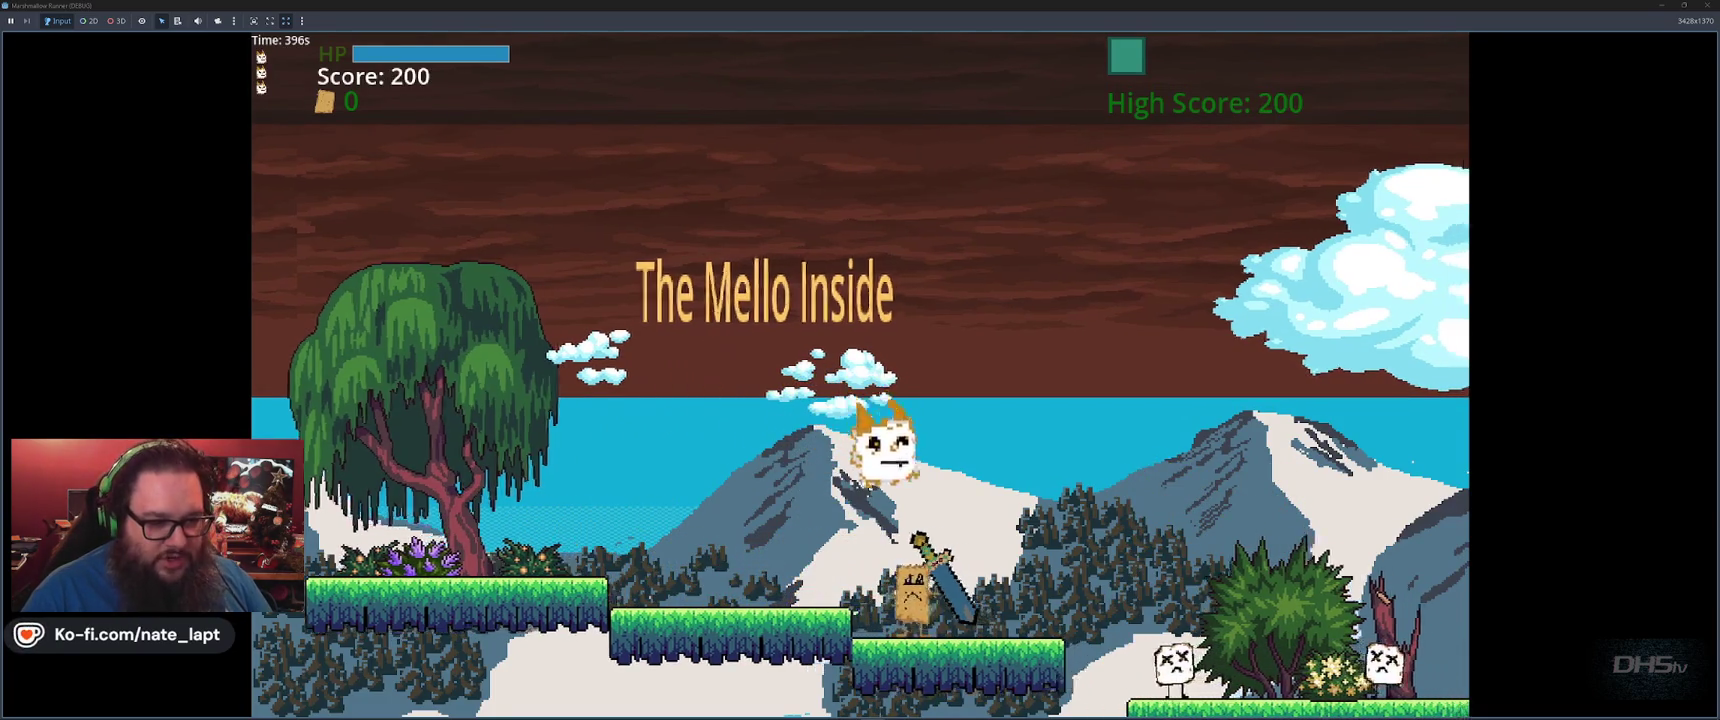
{"action": "key", "text": "Right"}
{"action": "key", "text": "space"}
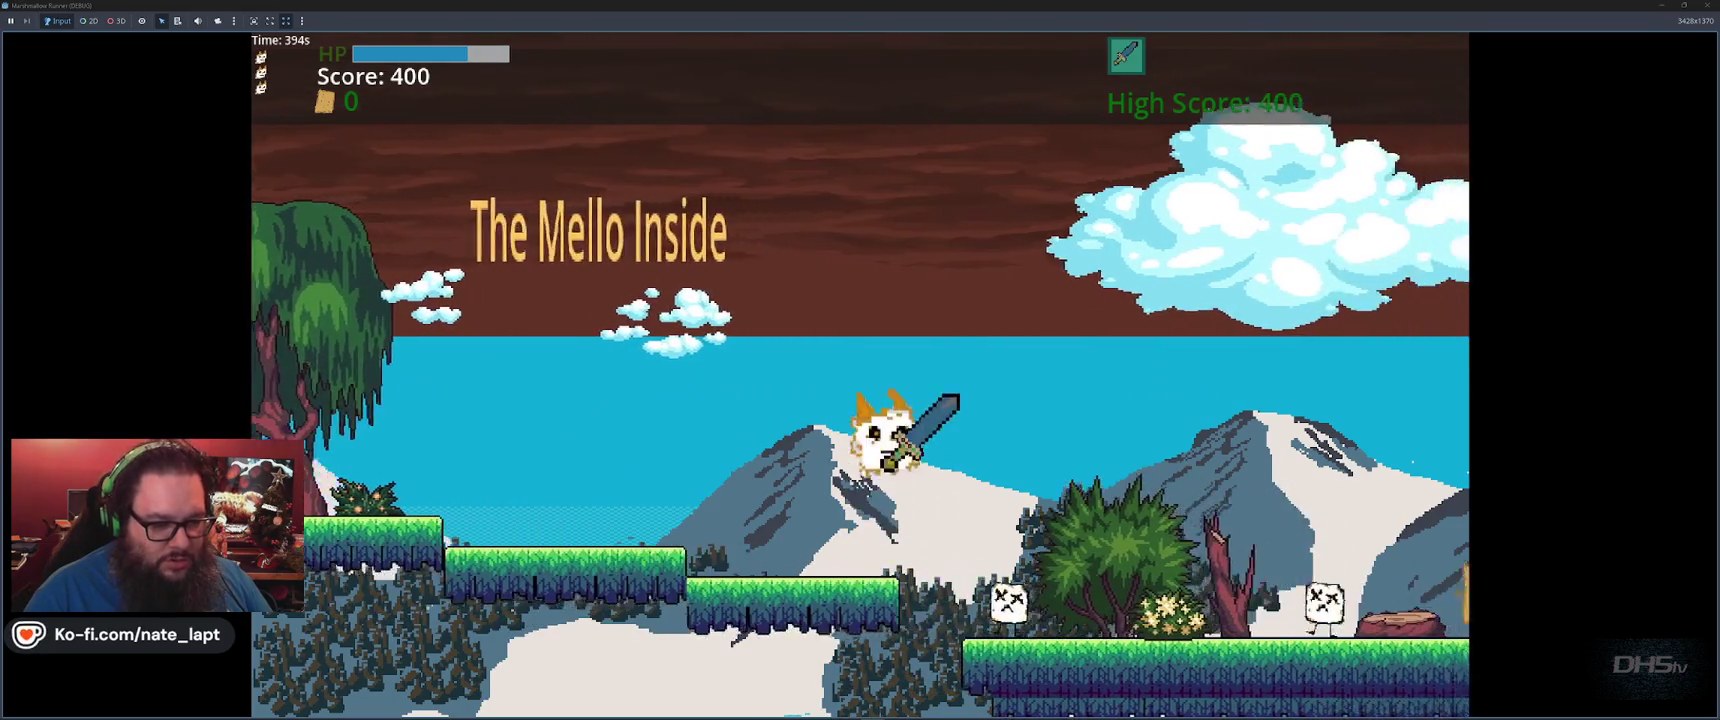
{"action": "key", "text": "Right"}
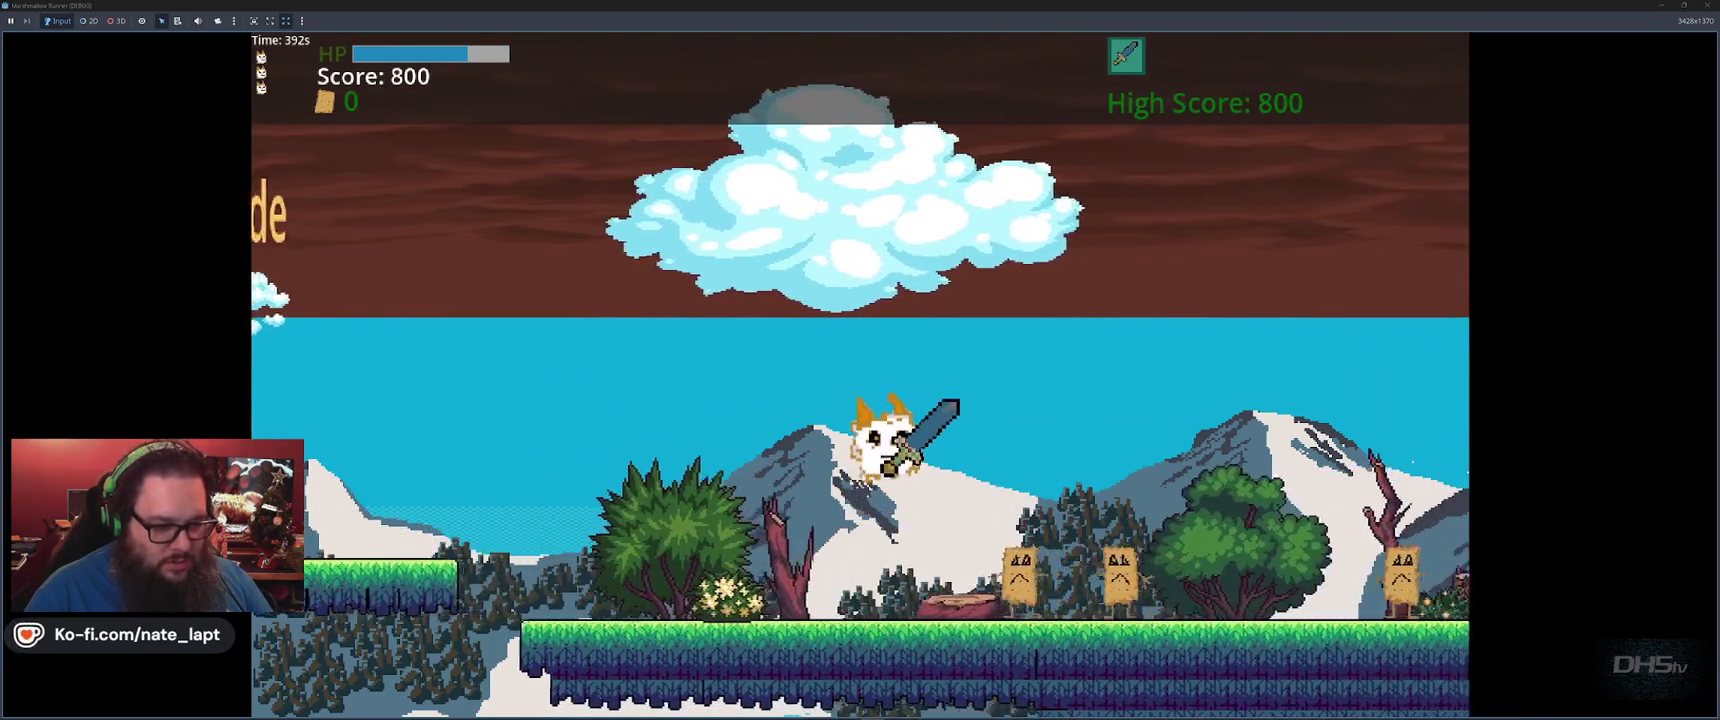
{"action": "key", "text": "Right"}
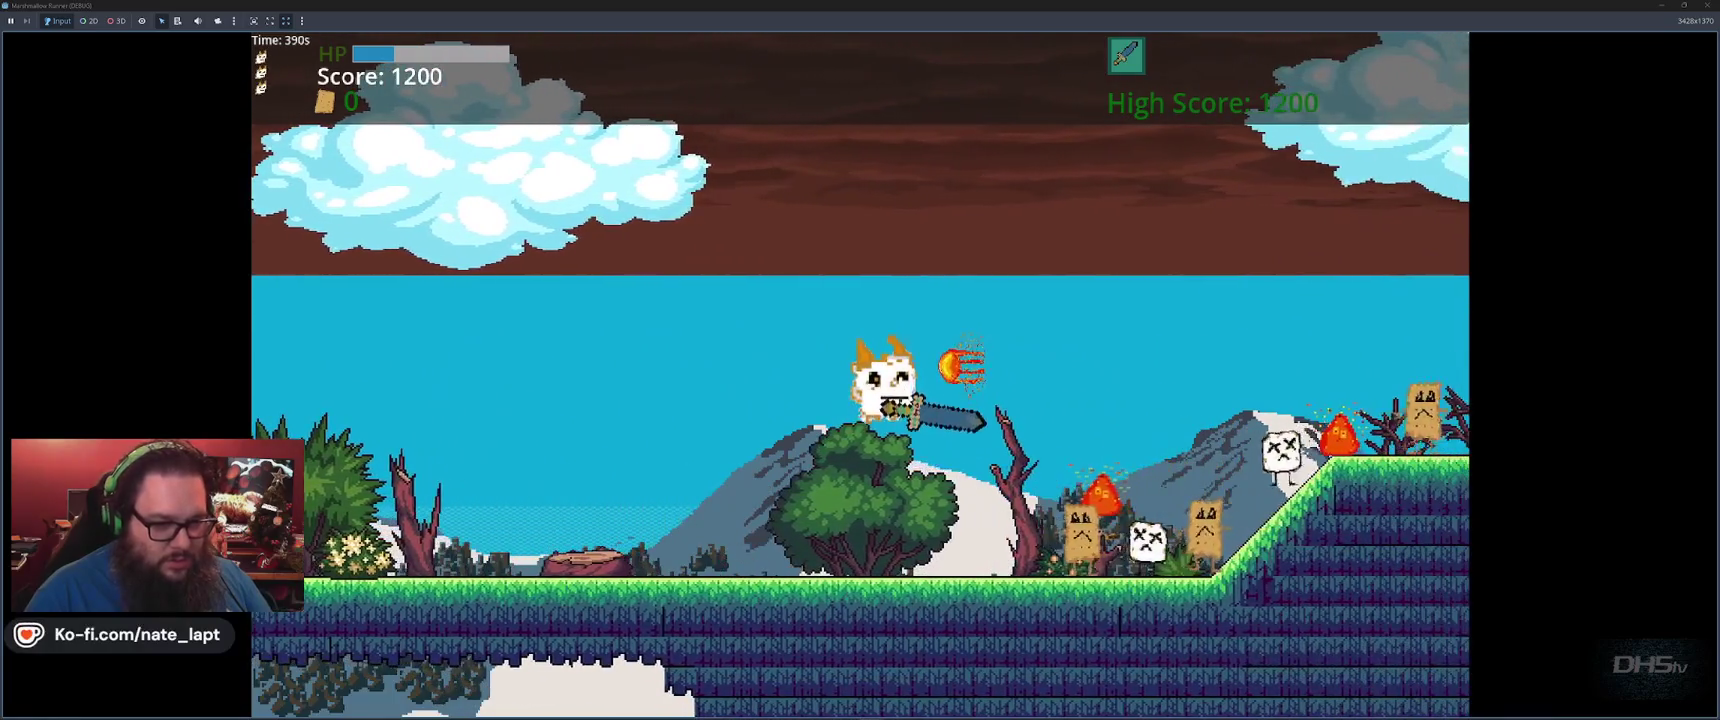
{"action": "key", "text": "Right"}
{"action": "key", "text": "space"}
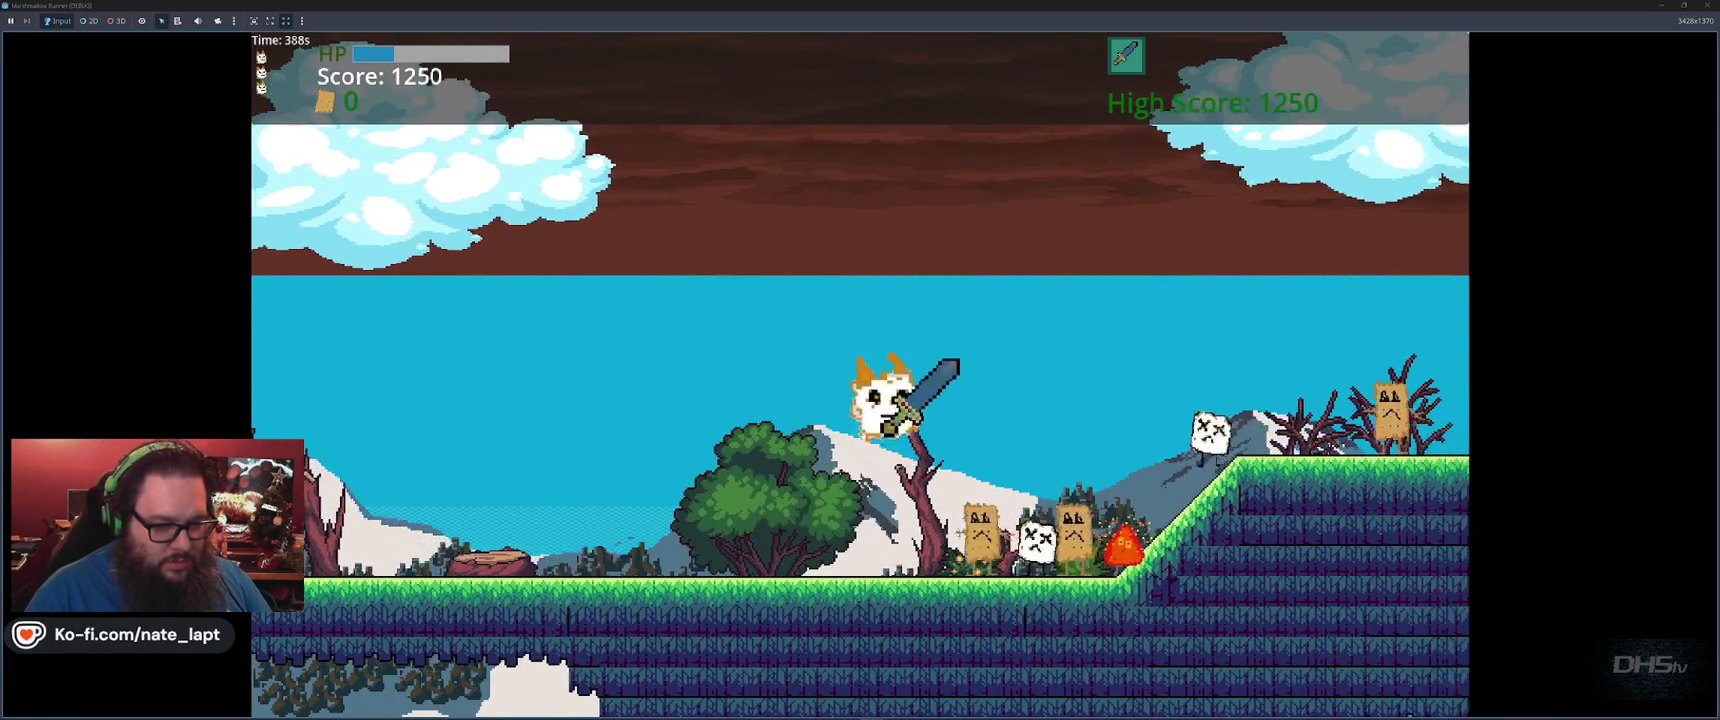
{"action": "key", "text": "Right"}
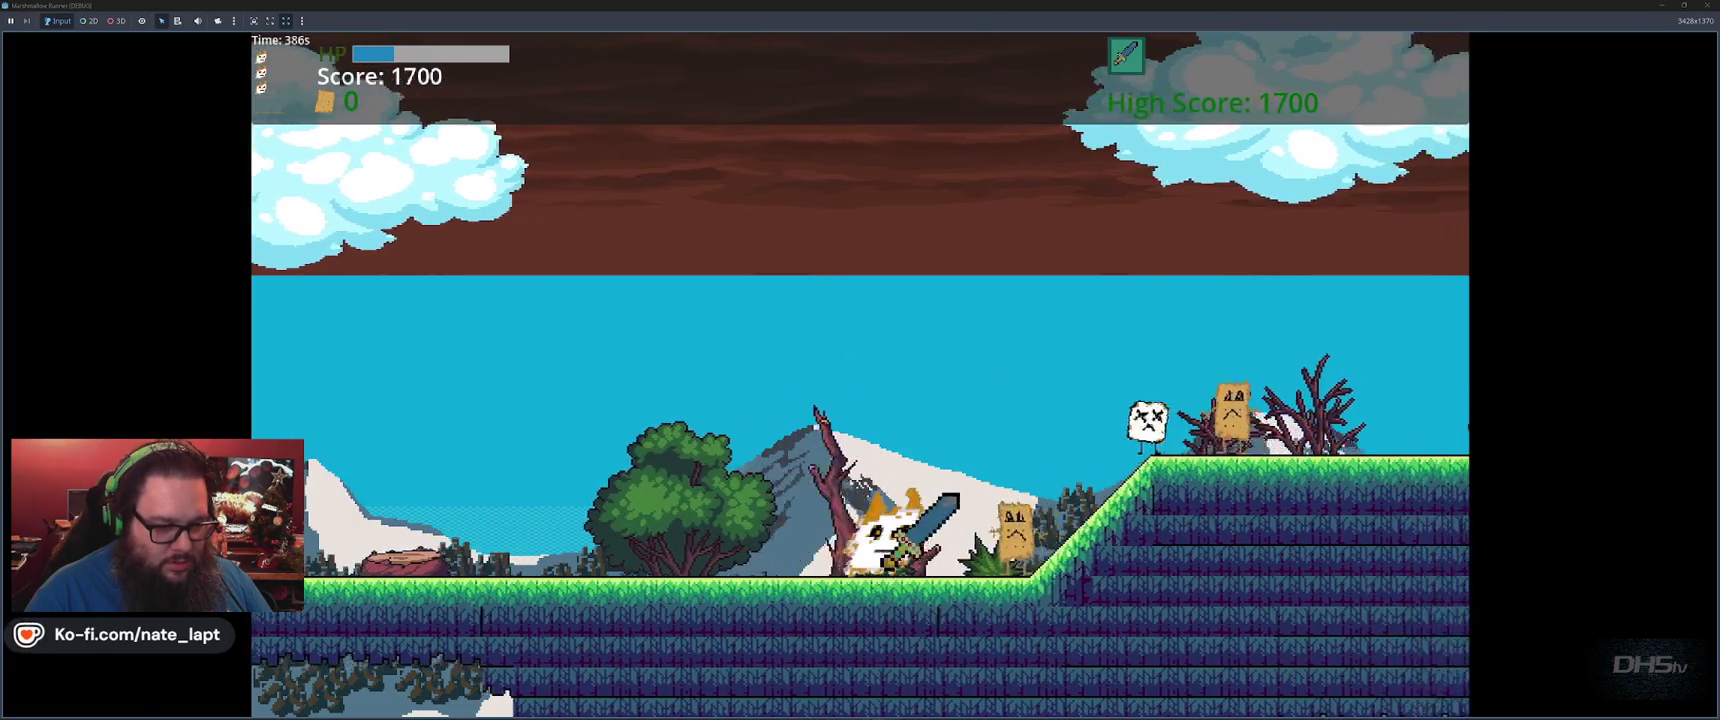
{"action": "key", "text": "space"}
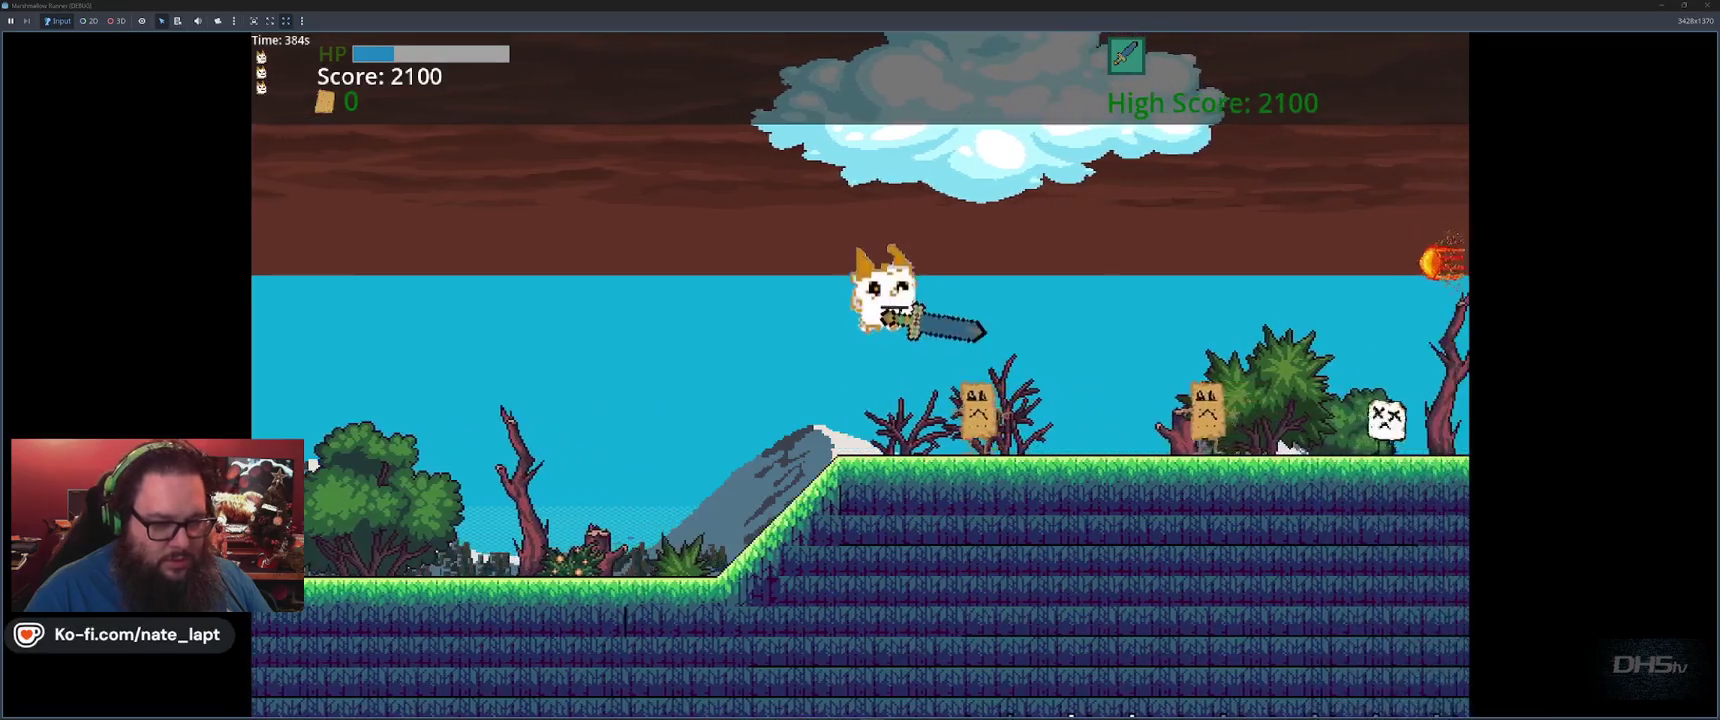
{"action": "key", "text": "space"}
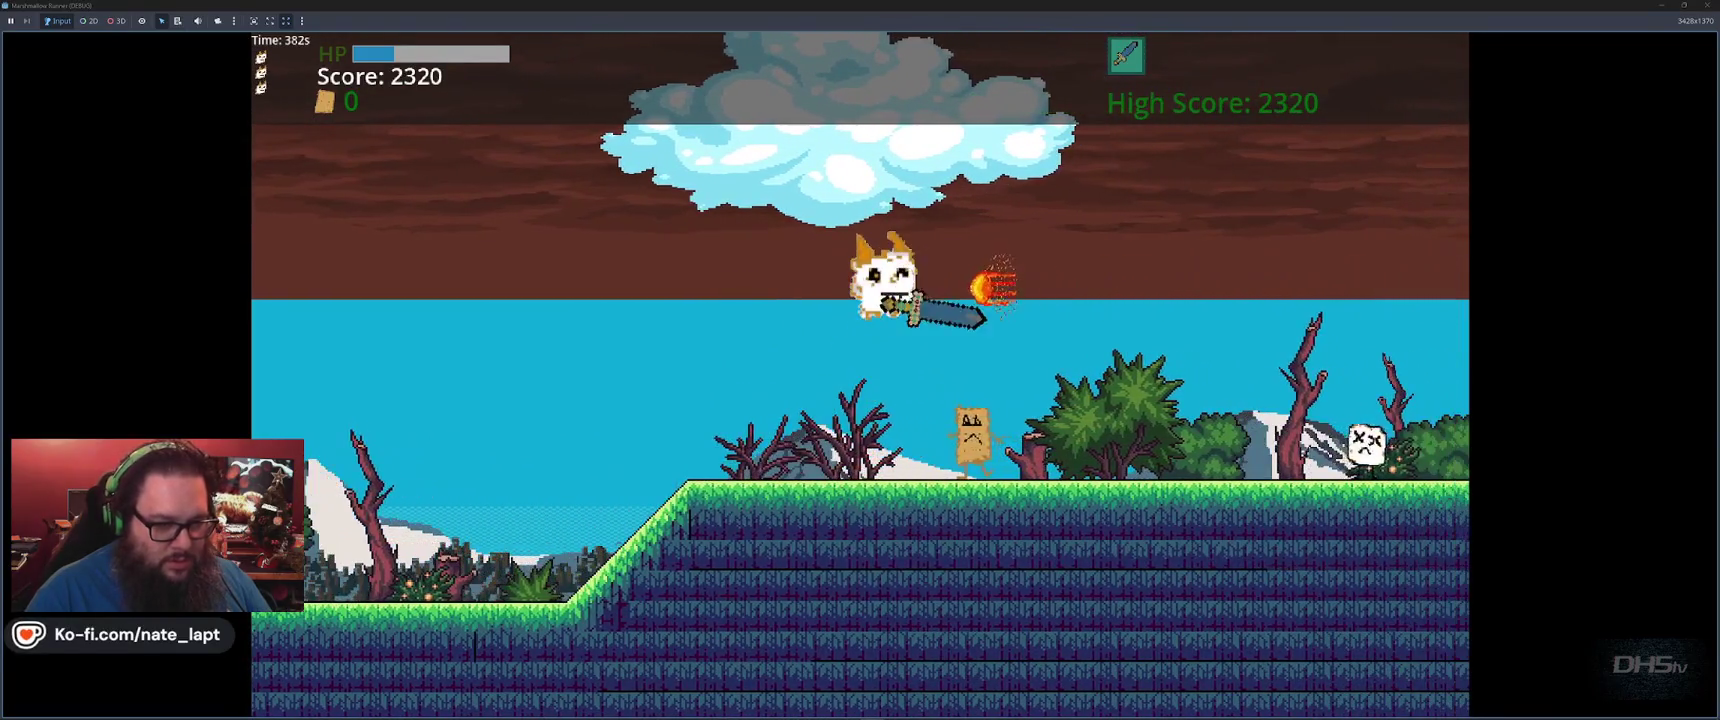
{"action": "key", "text": "F8"}
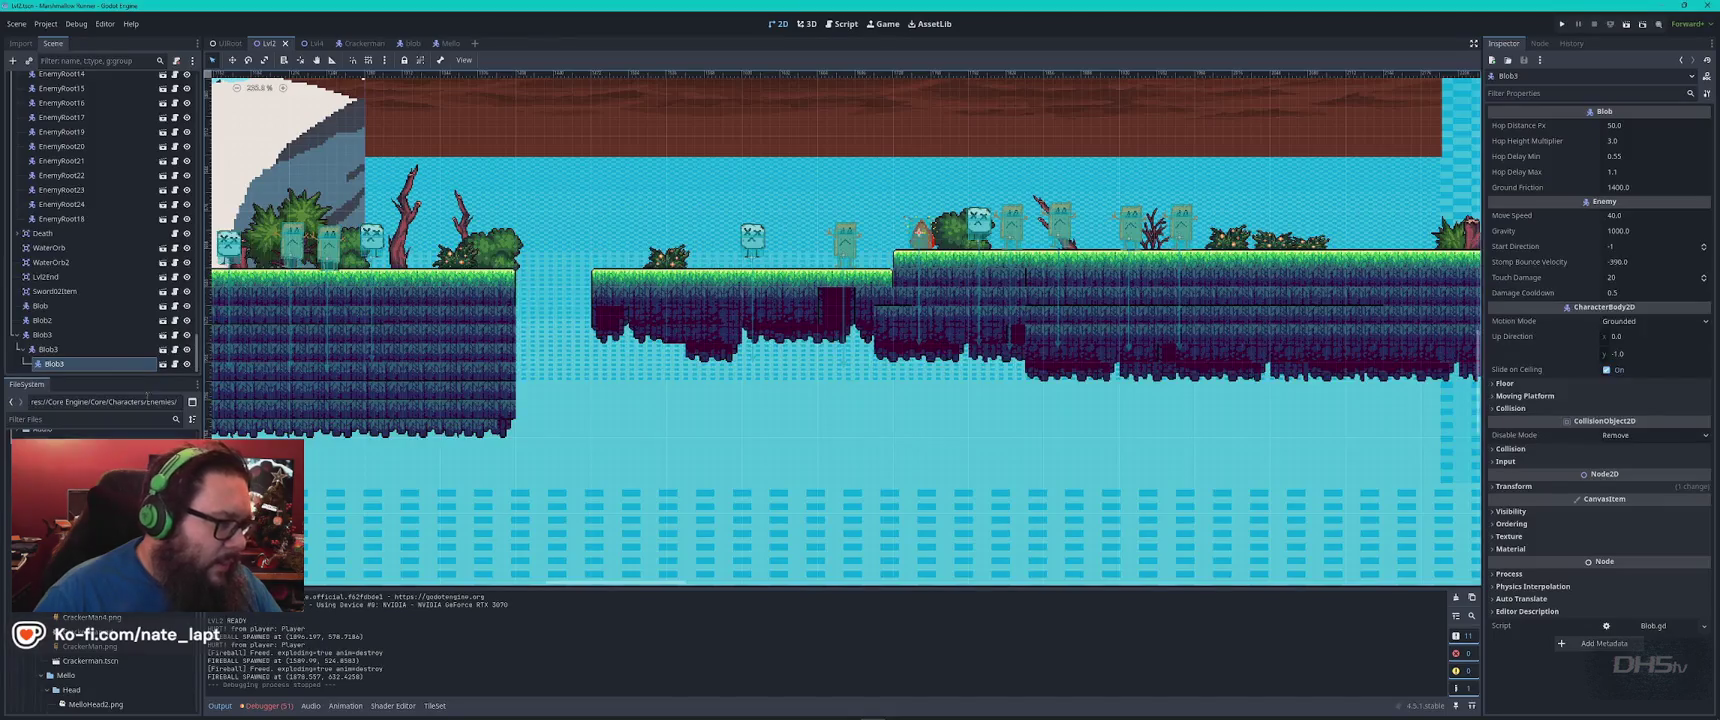
Search the scripts for the sizzle sound and select ammo.gd's play_sizzle call on line 43
{"action": "left_click", "coordinate": [843, 24]}
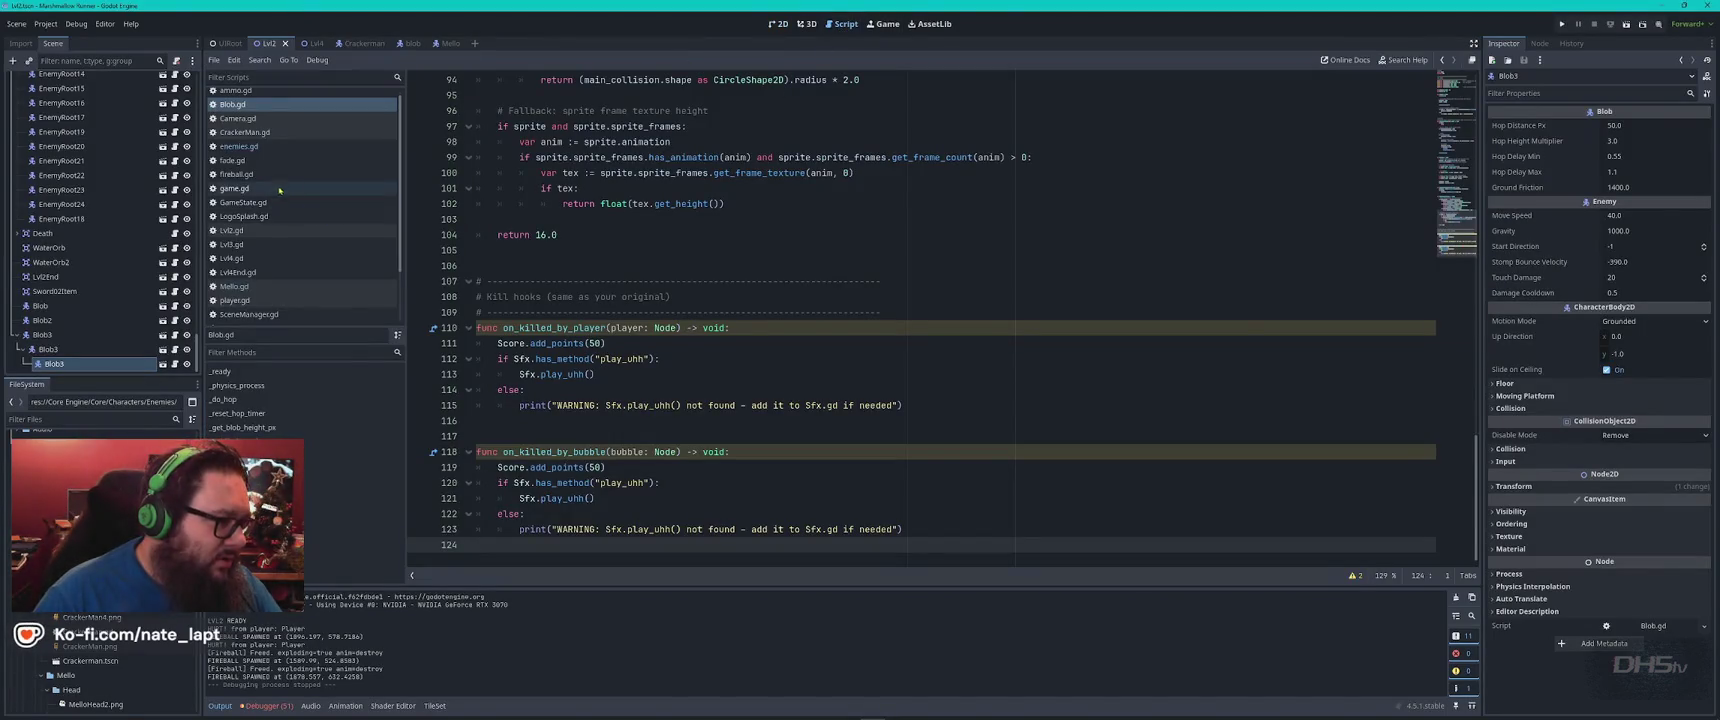
{"action": "key", "text": "ctrl+f"}
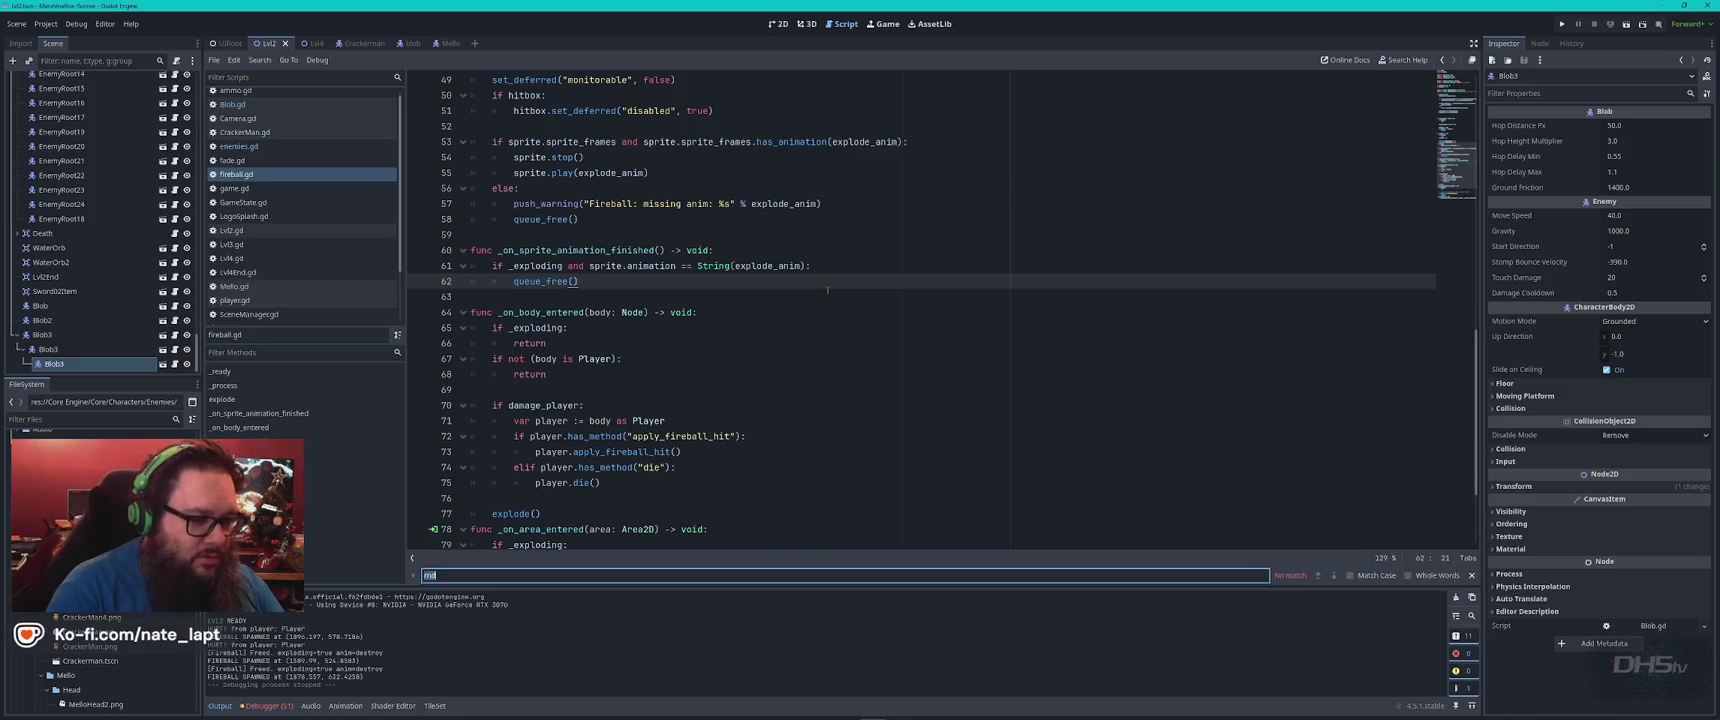
{"action": "type", "text": "is"}
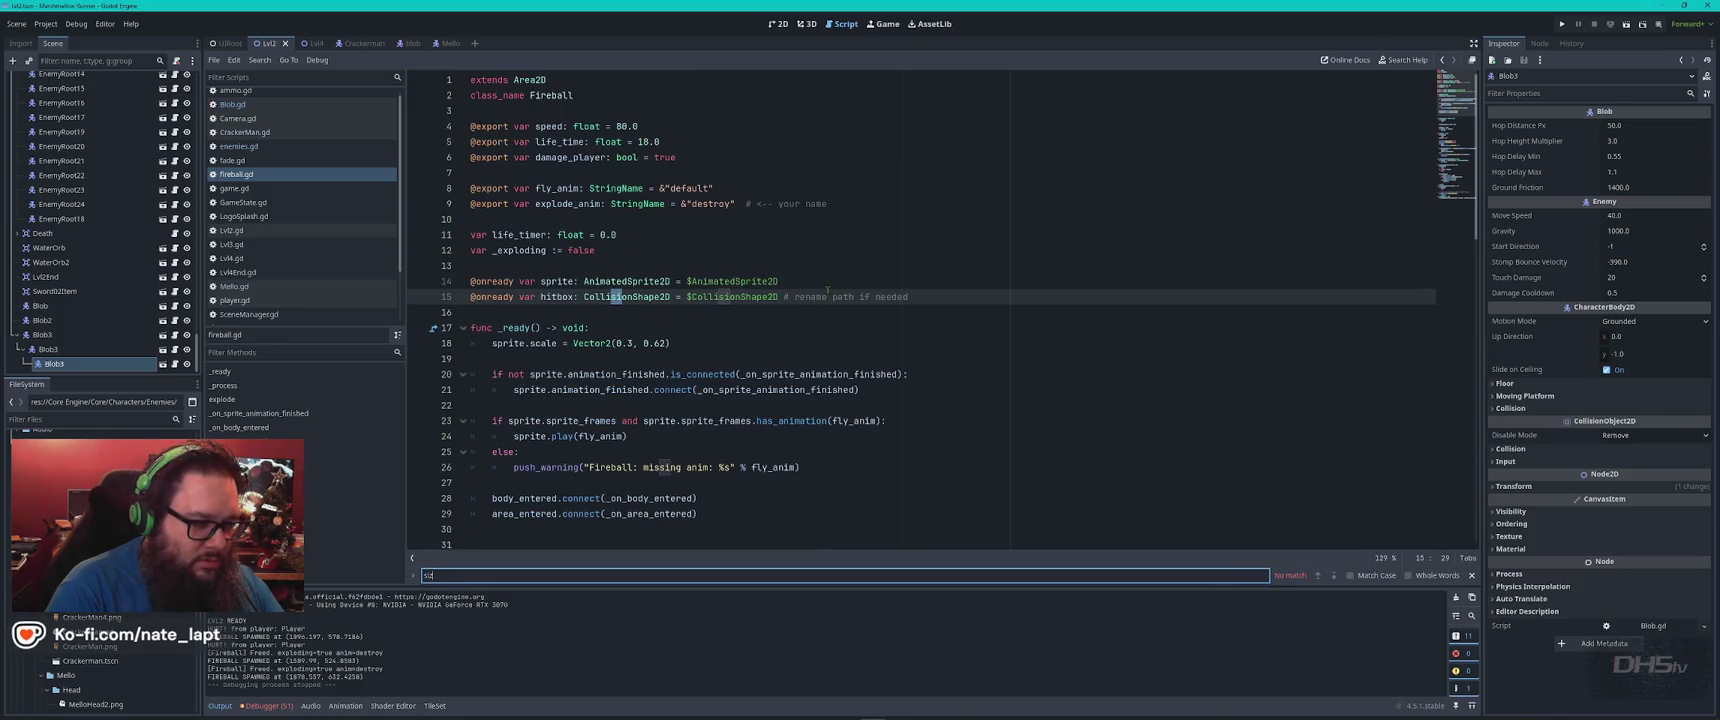
{"action": "key", "text": "Escape"}
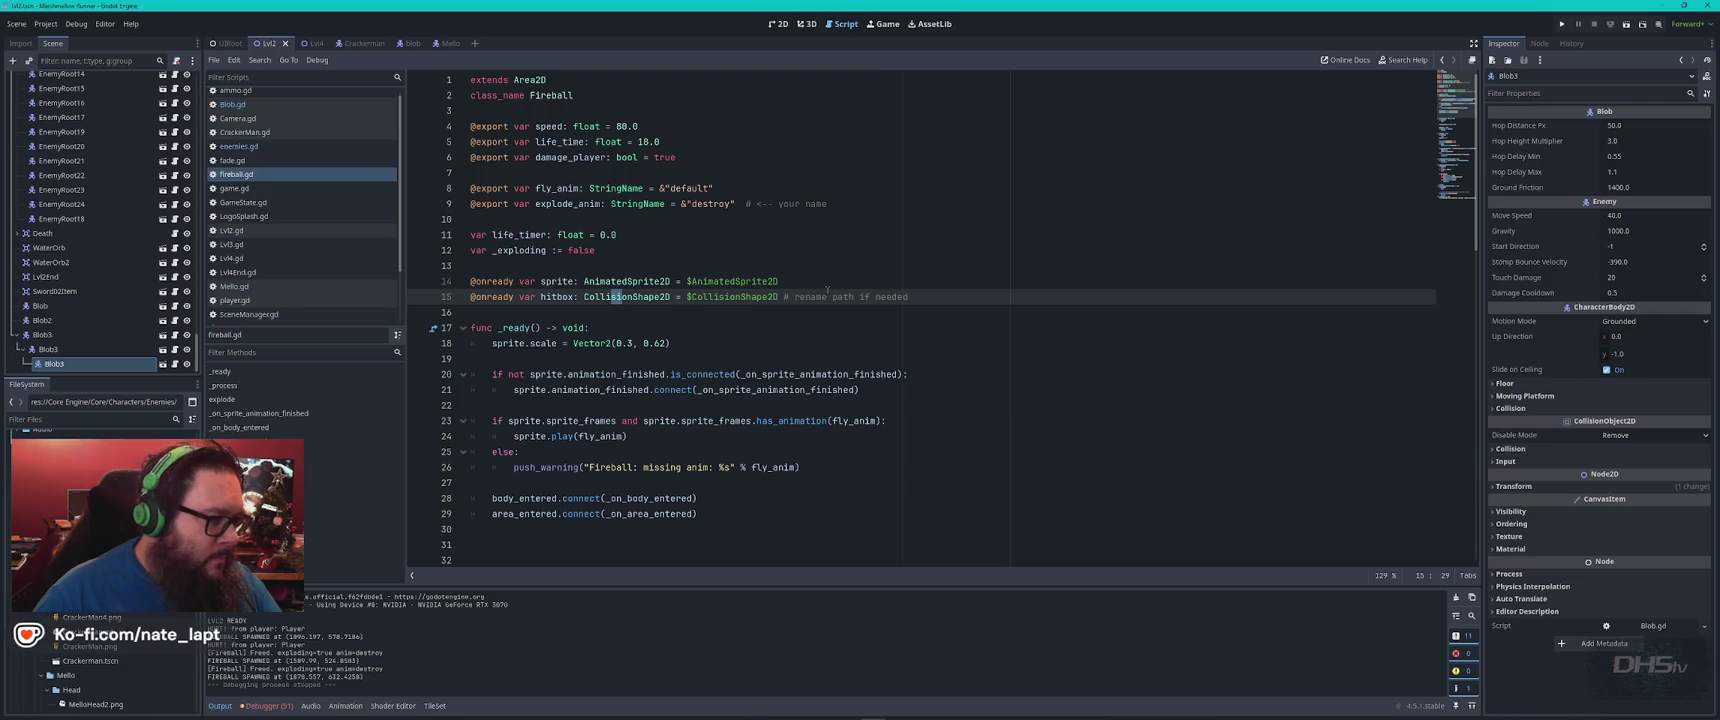
{"action": "scroll", "coordinate": [268, 114], "scroll_direction": "up", "scroll_amount": 1}
{"action": "left_click", "coordinate": [236, 96]}
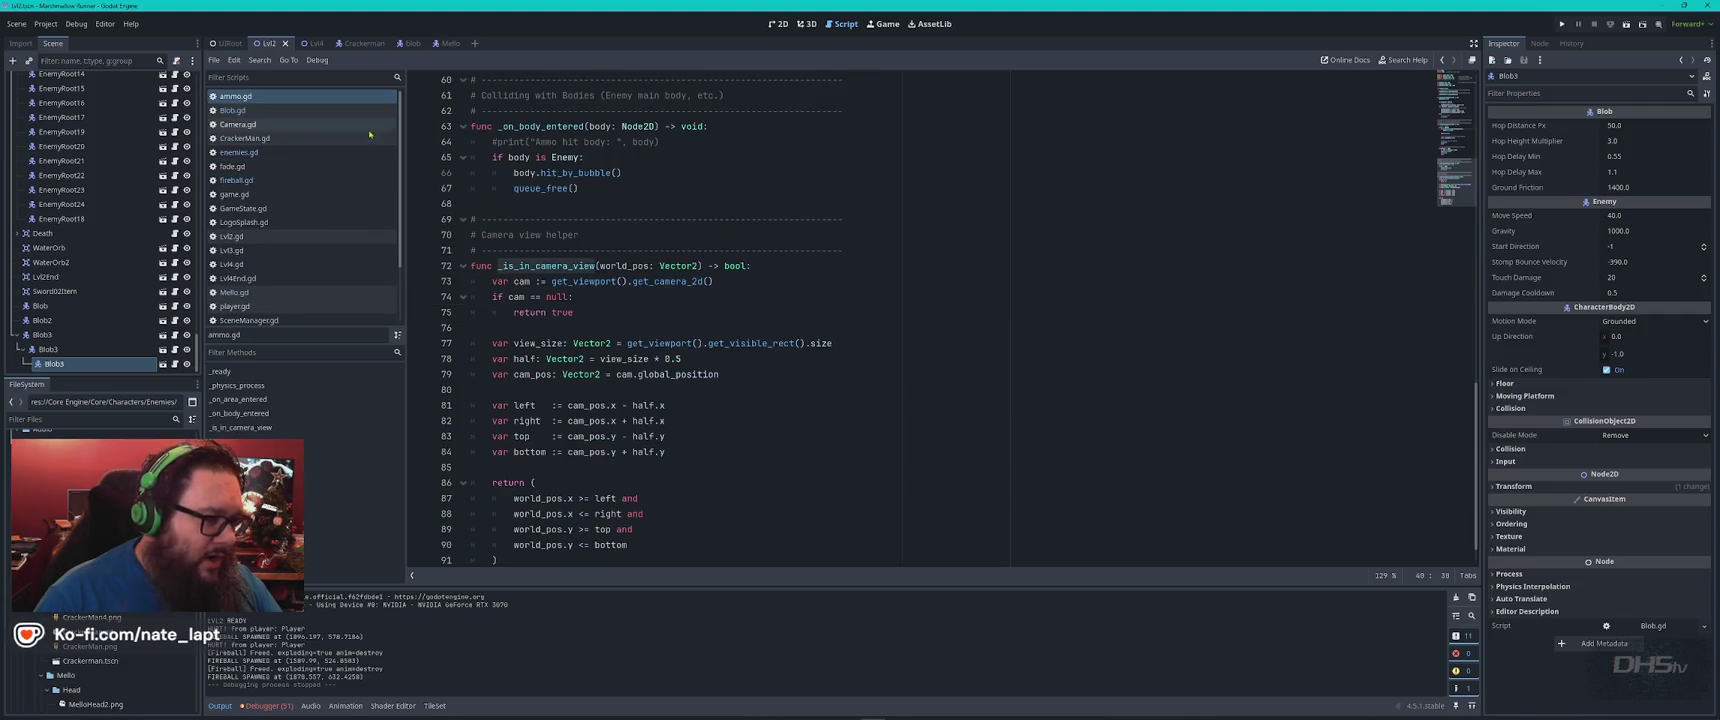
{"action": "key", "text": "ctrl+f"}
{"action": "type", "text": "si"}
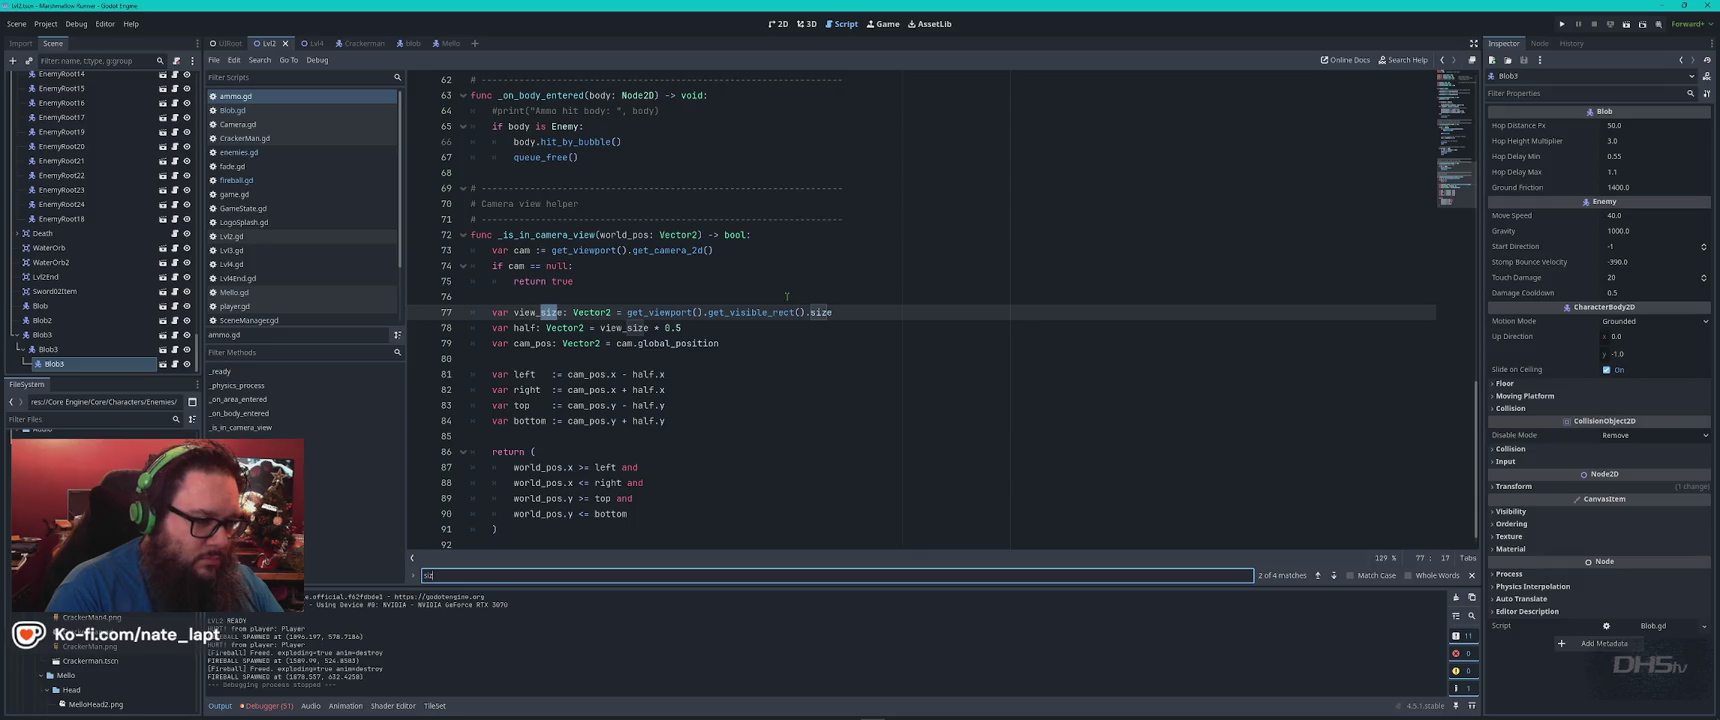
{"action": "type", "text": "zz"}
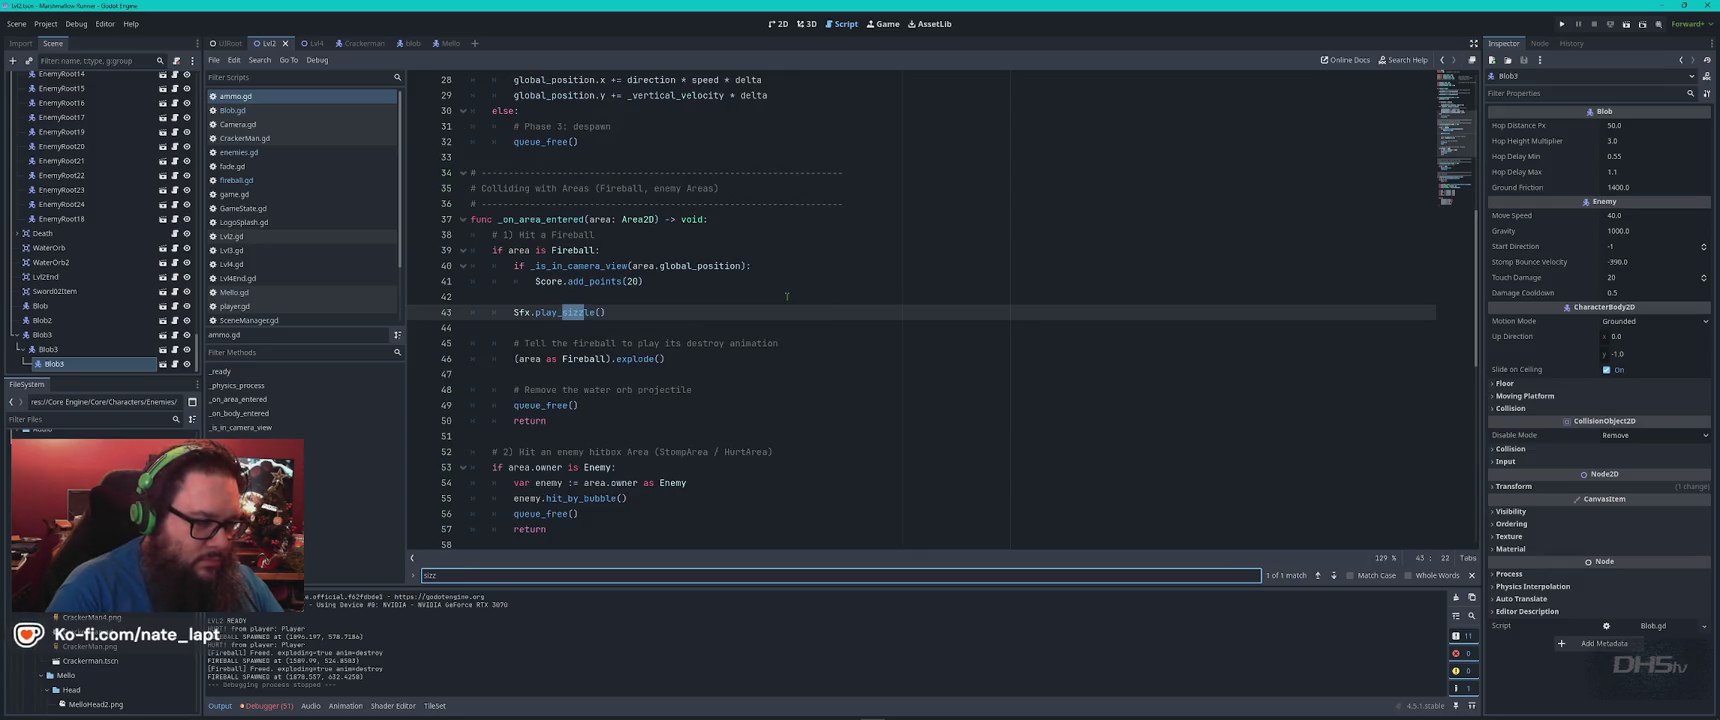
{"action": "double_click", "coordinate": [585, 312]}
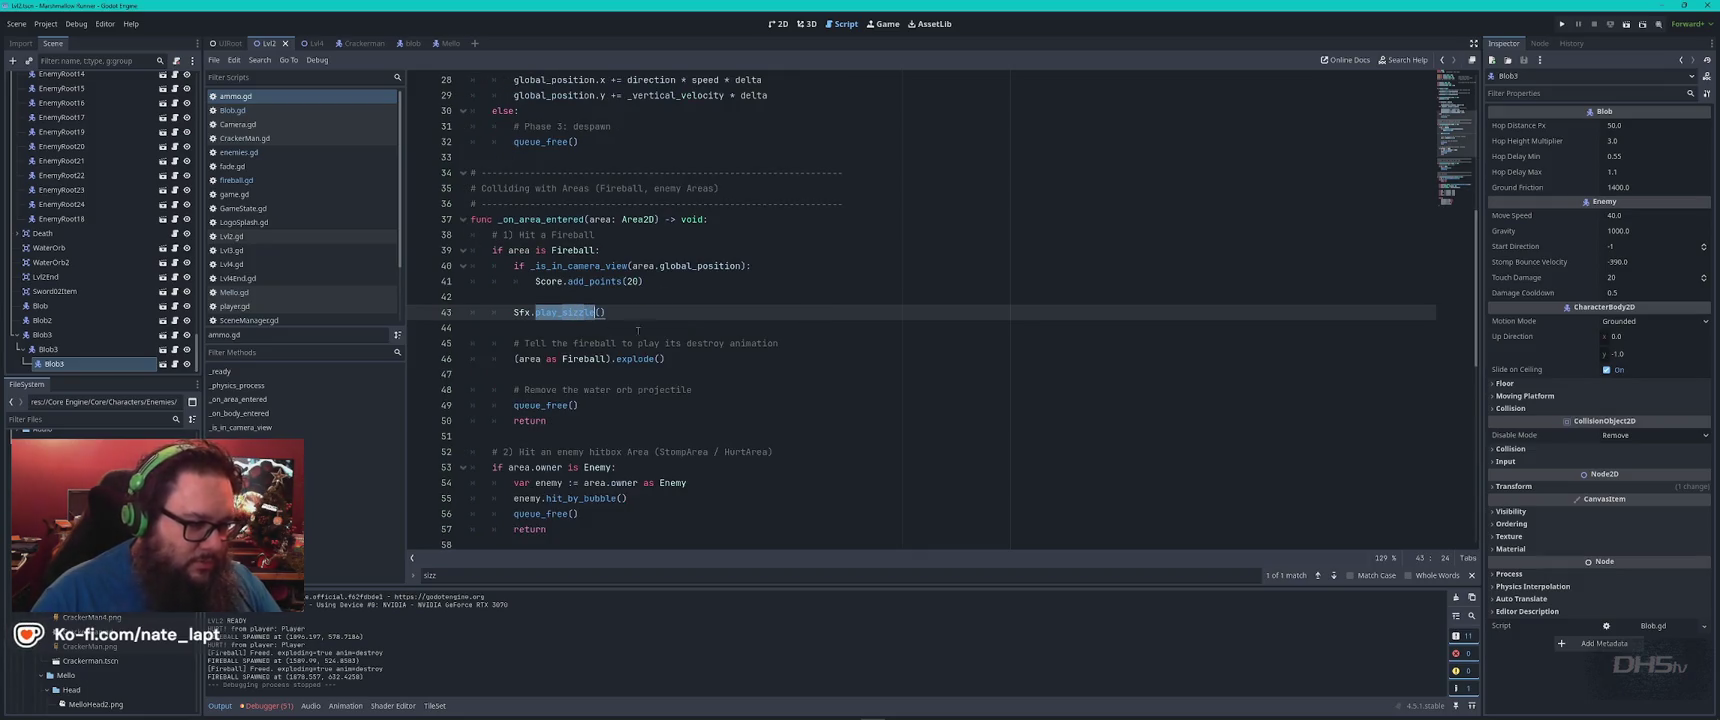
Review the Blob script's kill sounds, then return to ammo.gd's play_sizzle call
{"action": "left_click", "coordinate": [232, 110]}
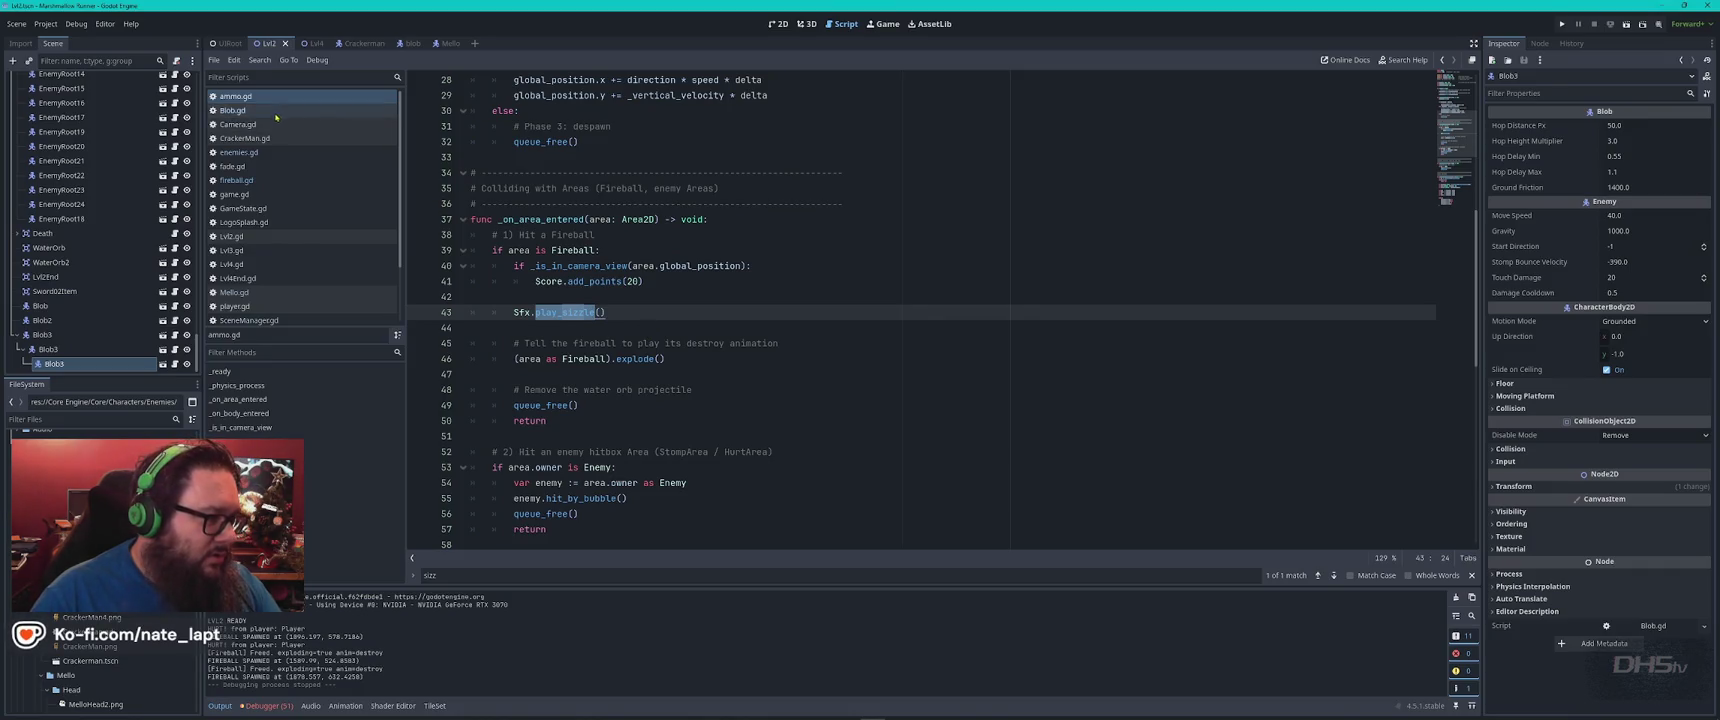
{"action": "left_click", "coordinate": [845, 343]}
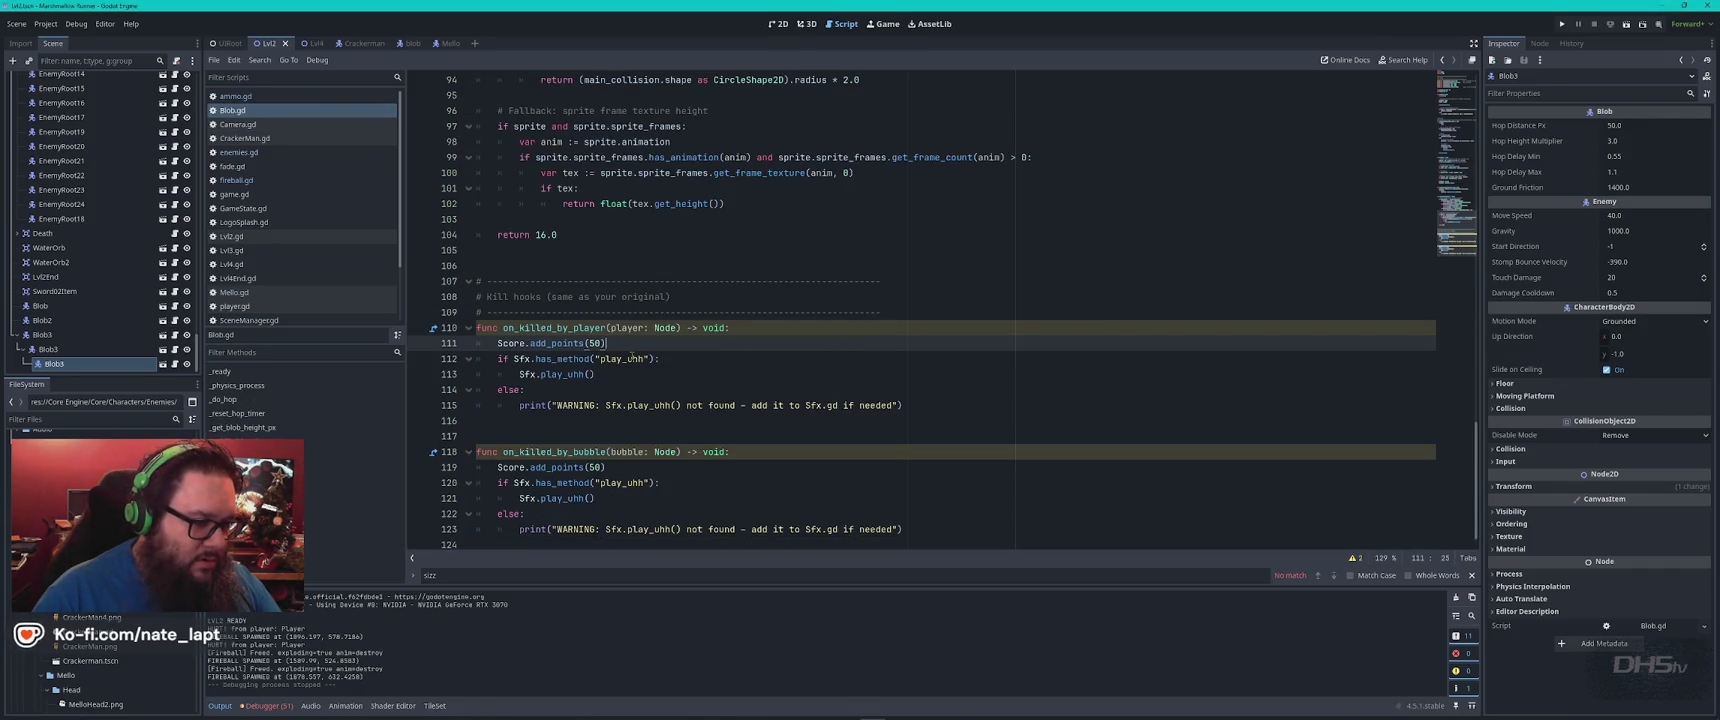
{"action": "key", "text": "ctrl+End"}
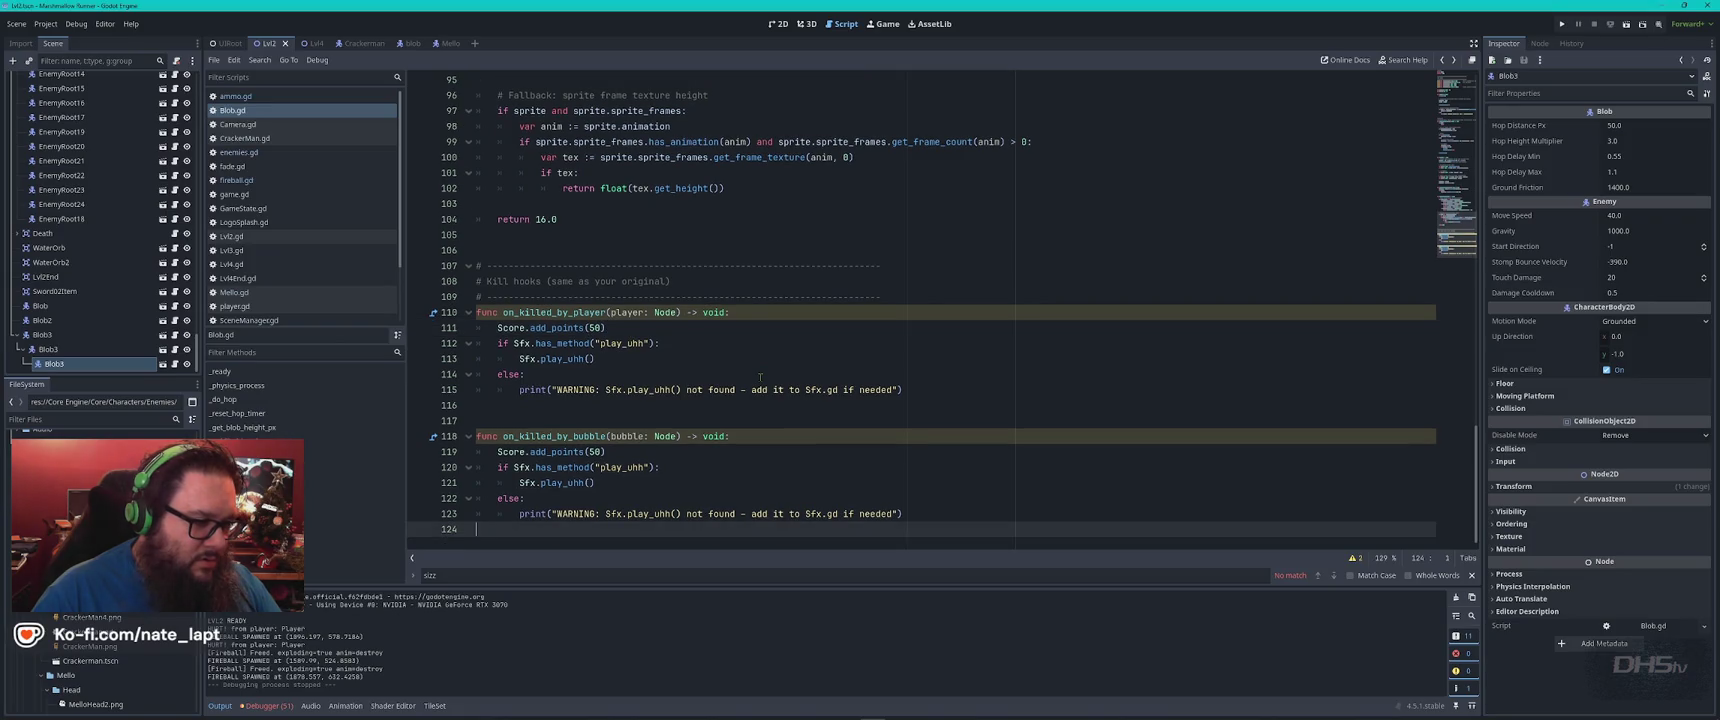
{"action": "key", "text": "alt+Left"}
{"action": "key", "text": "ctrl+f"}
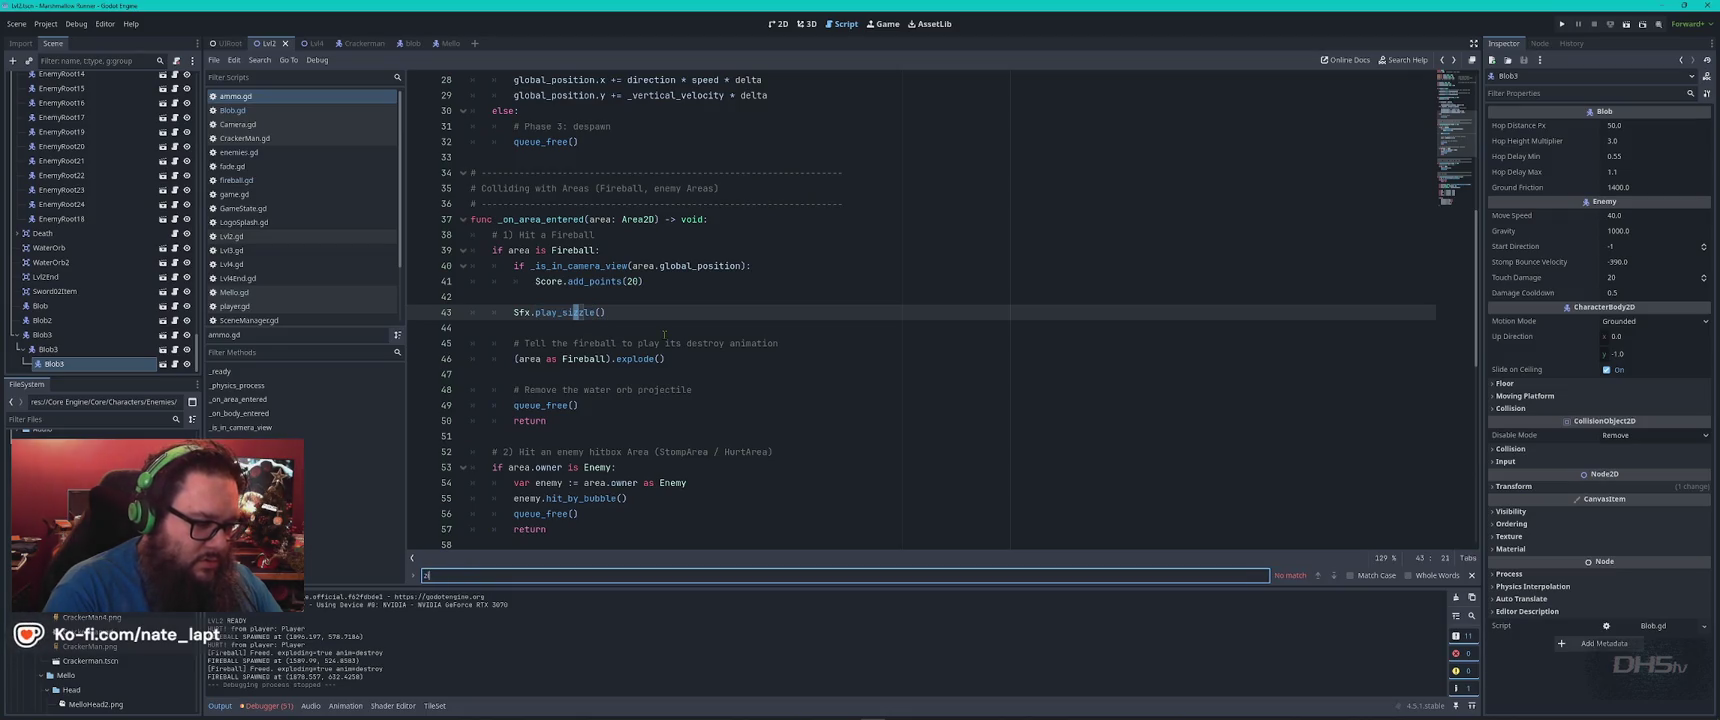
{"action": "type", "text": "sizzl"}
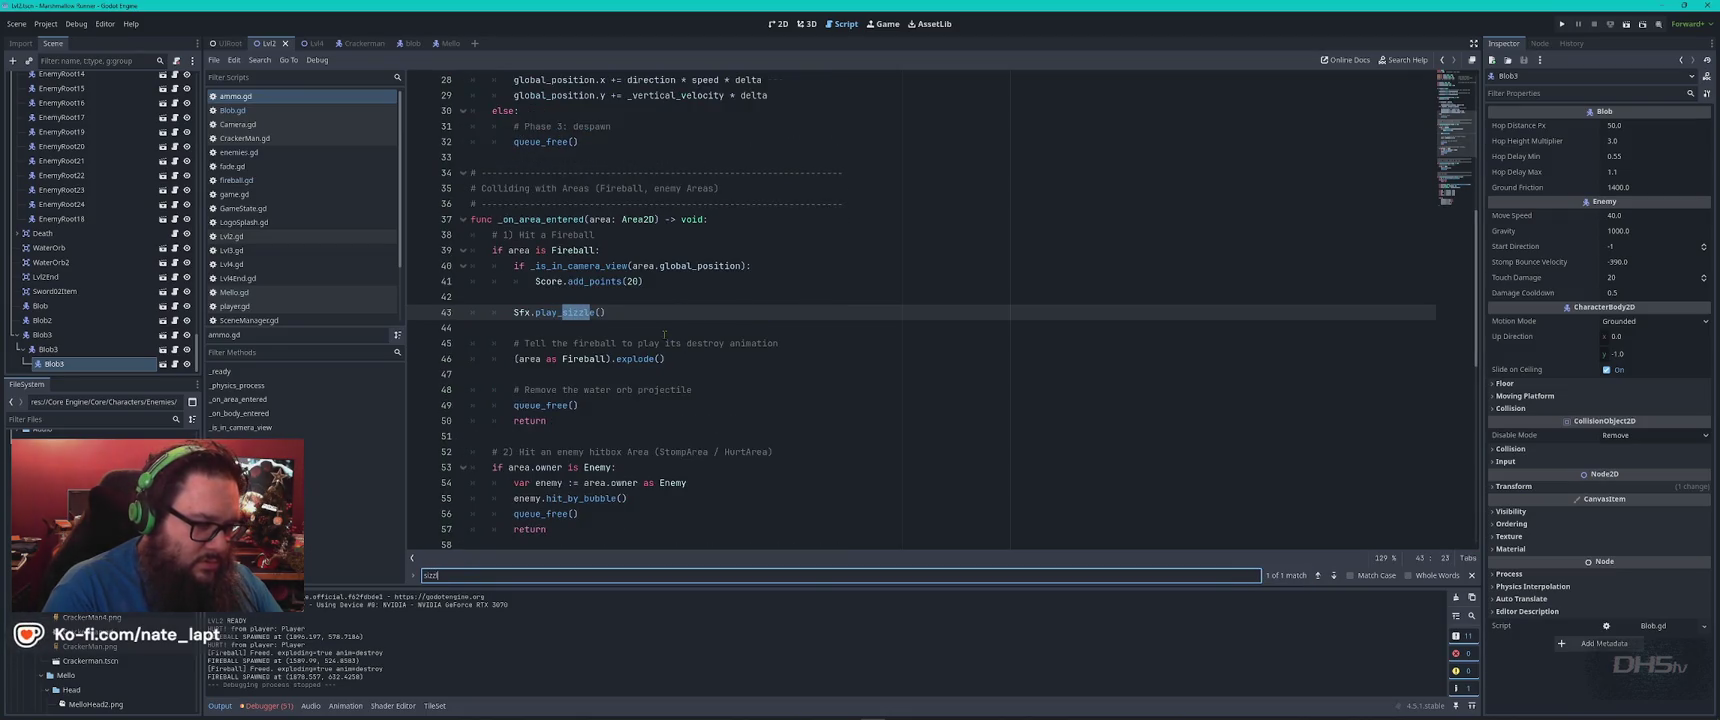
{"action": "key", "text": "Escape"}
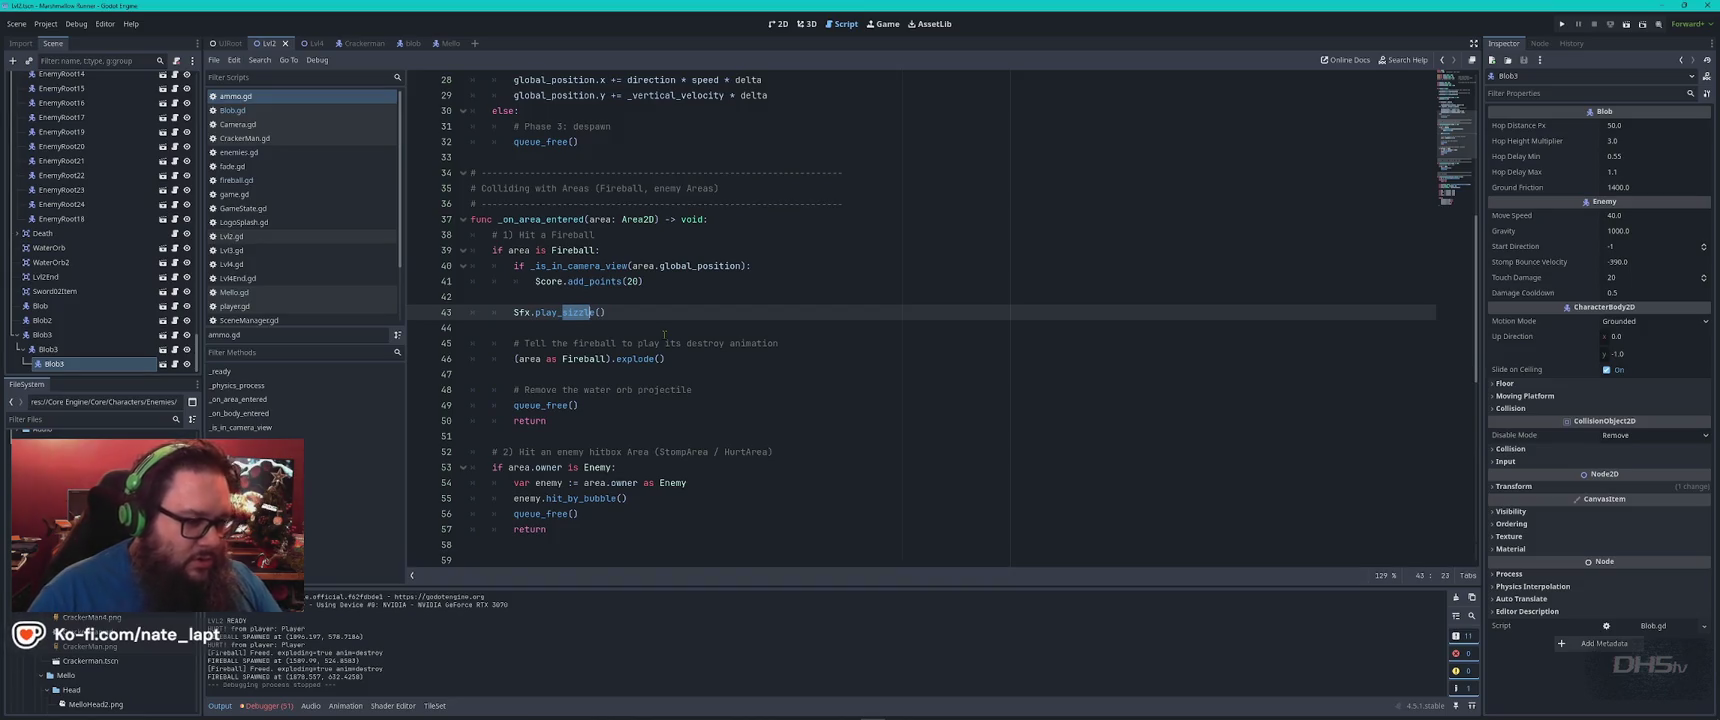
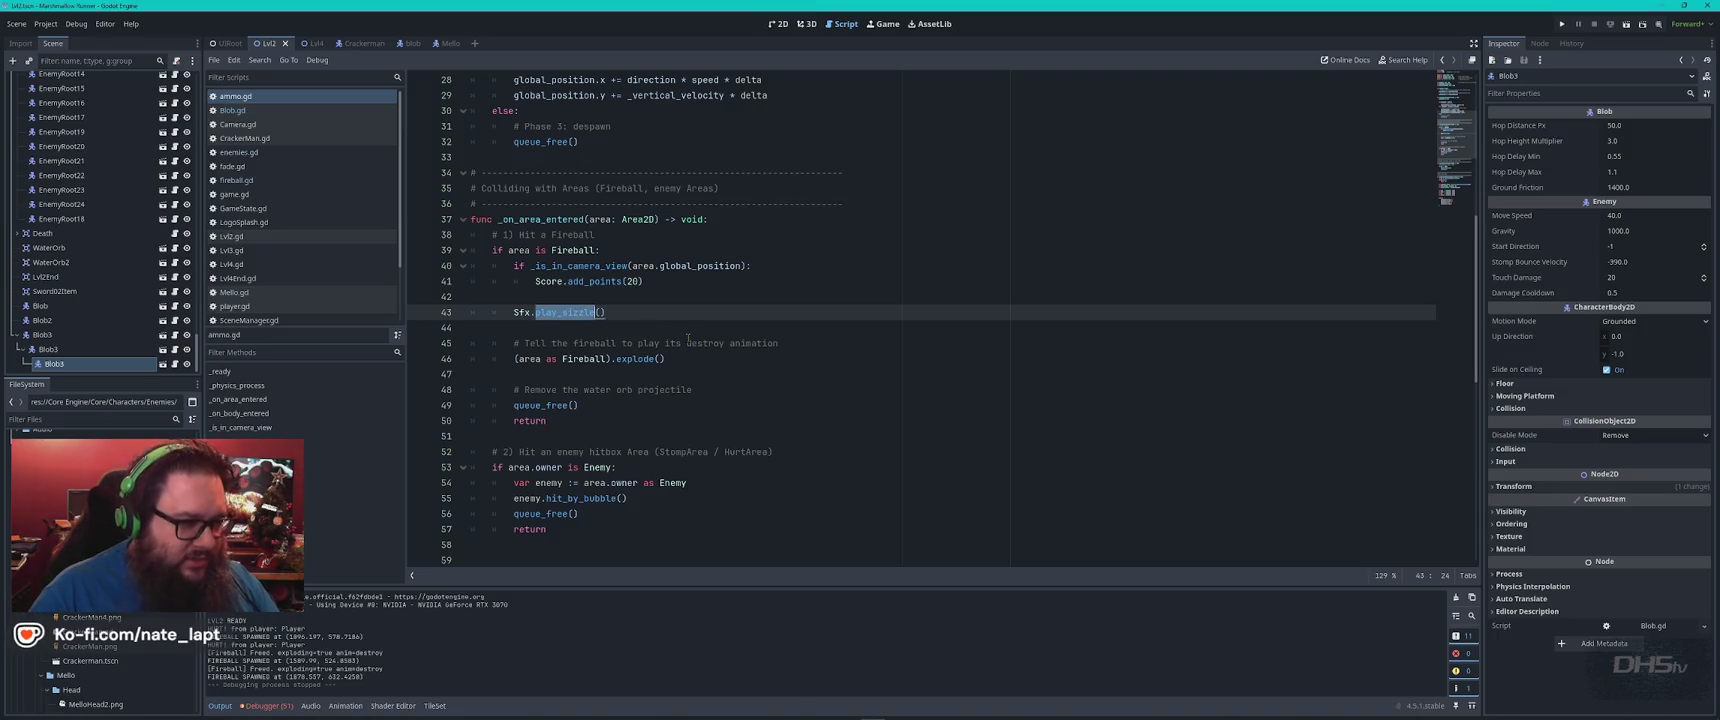
In Blob.gd, change the play_uhh calls on lines 113 and 121 to play_sizzle
{"action": "left_click", "coordinate": [279, 111]}
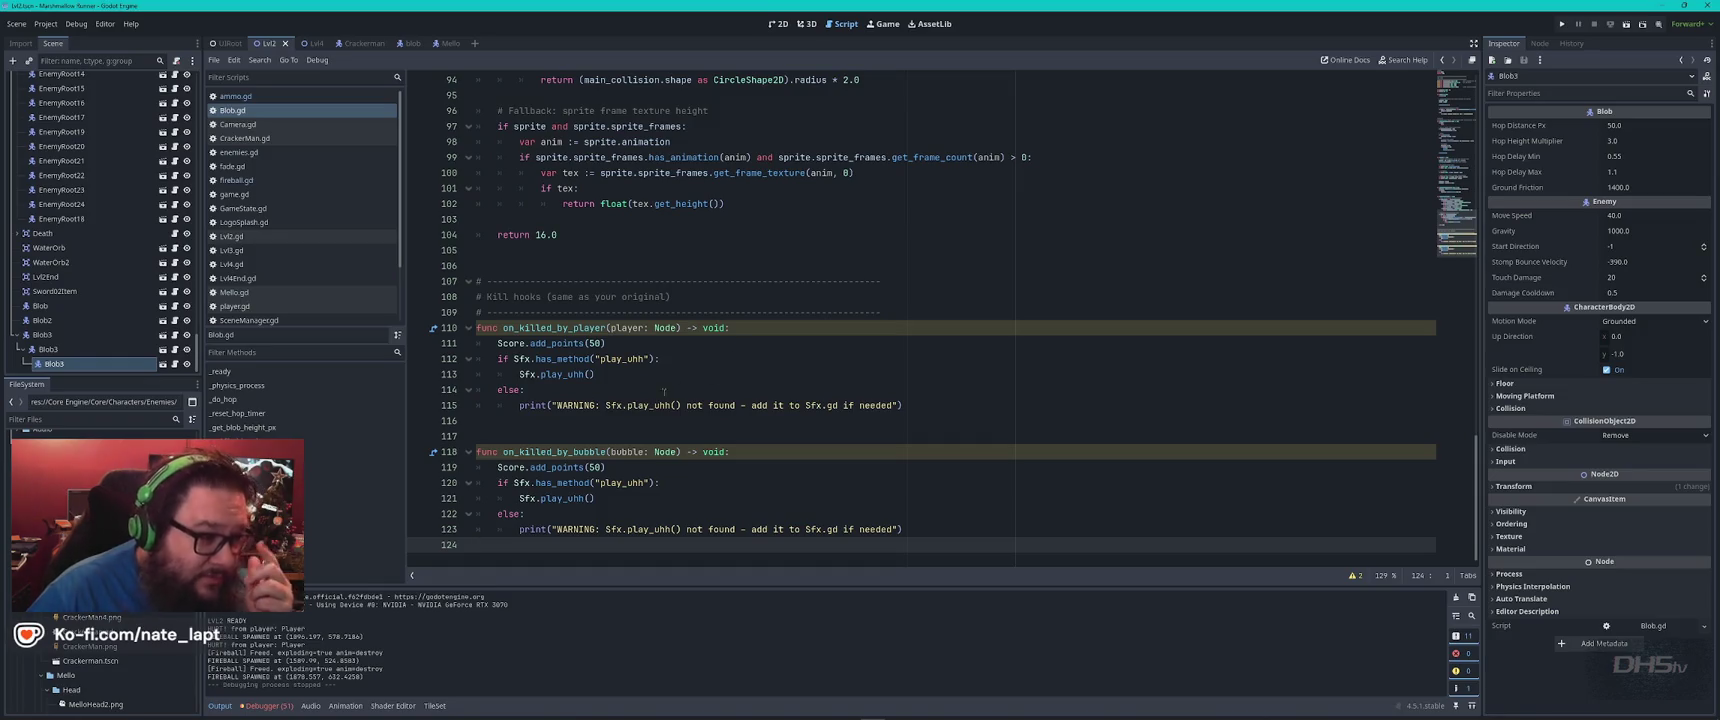
{"action": "double_click", "coordinate": [578, 374]}
{"action": "type", "text": "play_sizzle"}
{"action": "double_click", "coordinate": [568, 498]}
{"action": "type", "text": "play_sizzle"}
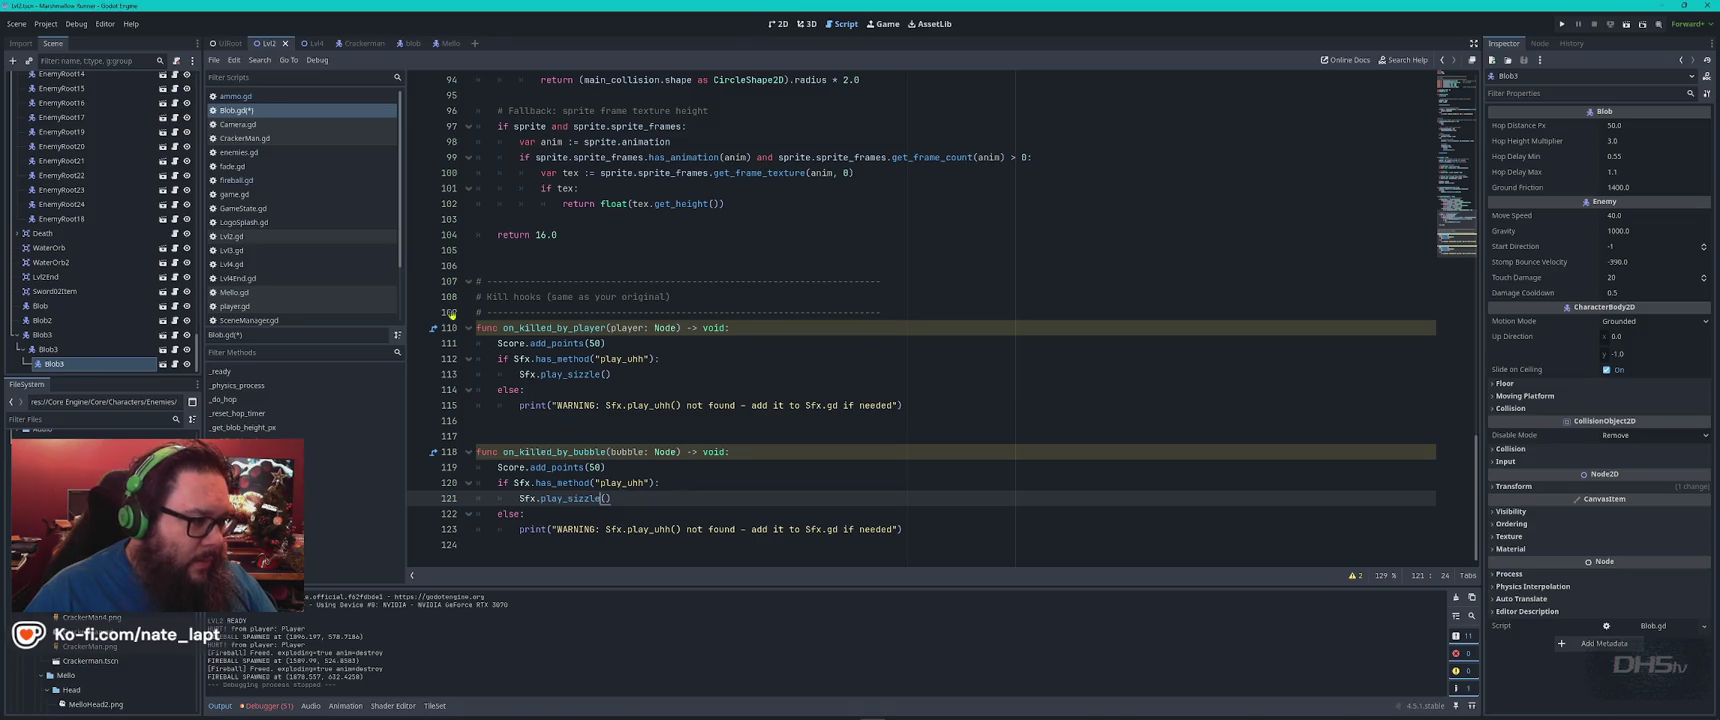
Filter the FileSystem for 'sf' and open SFX.gd
{"action": "scroll", "coordinate": [357, 255], "scroll_direction": "down", "scroll_amount": 3}
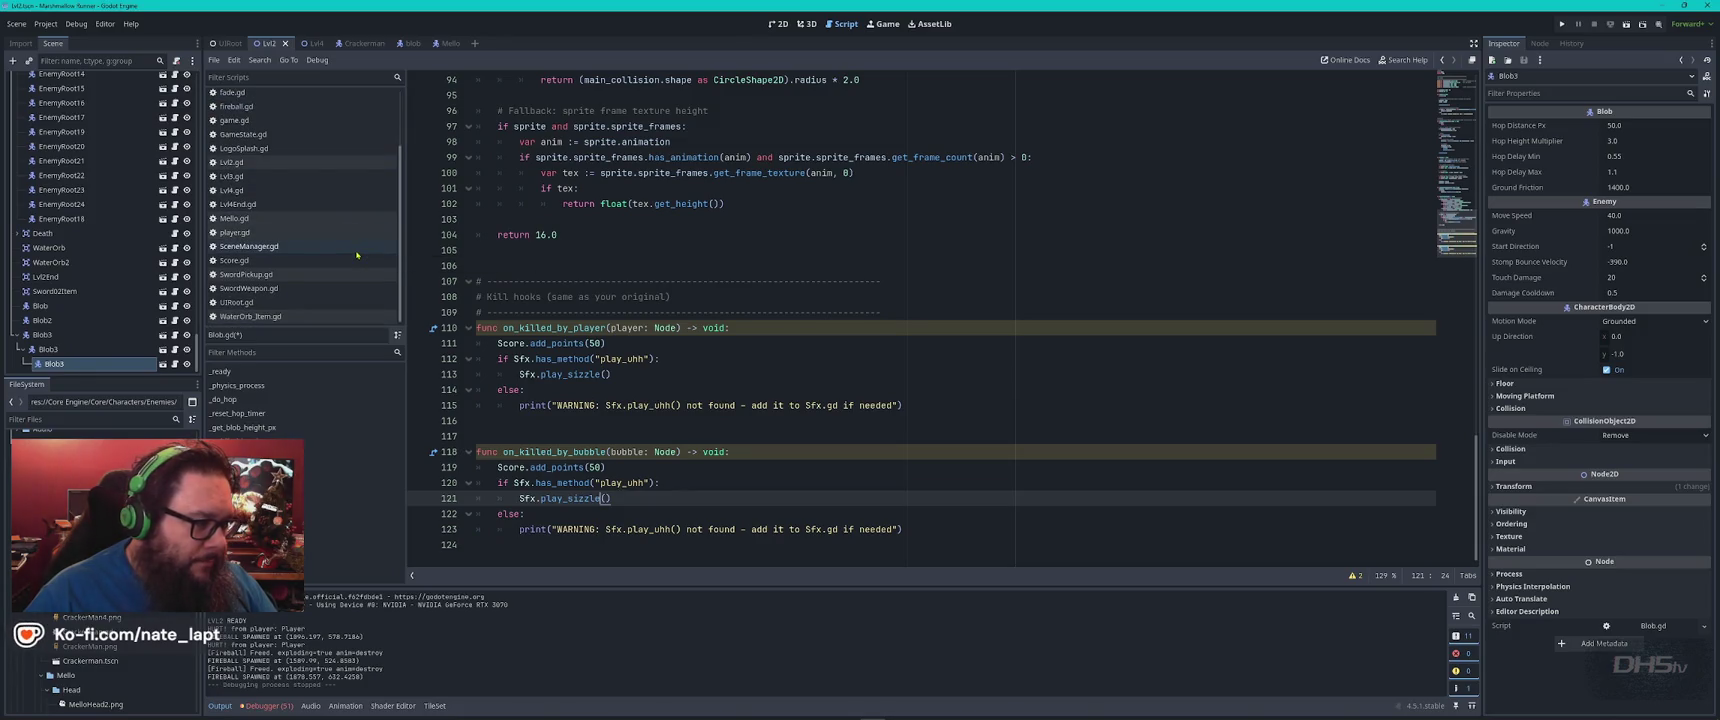
{"action": "left_click", "coordinate": [82, 419]}
{"action": "type", "text": "sfx"}
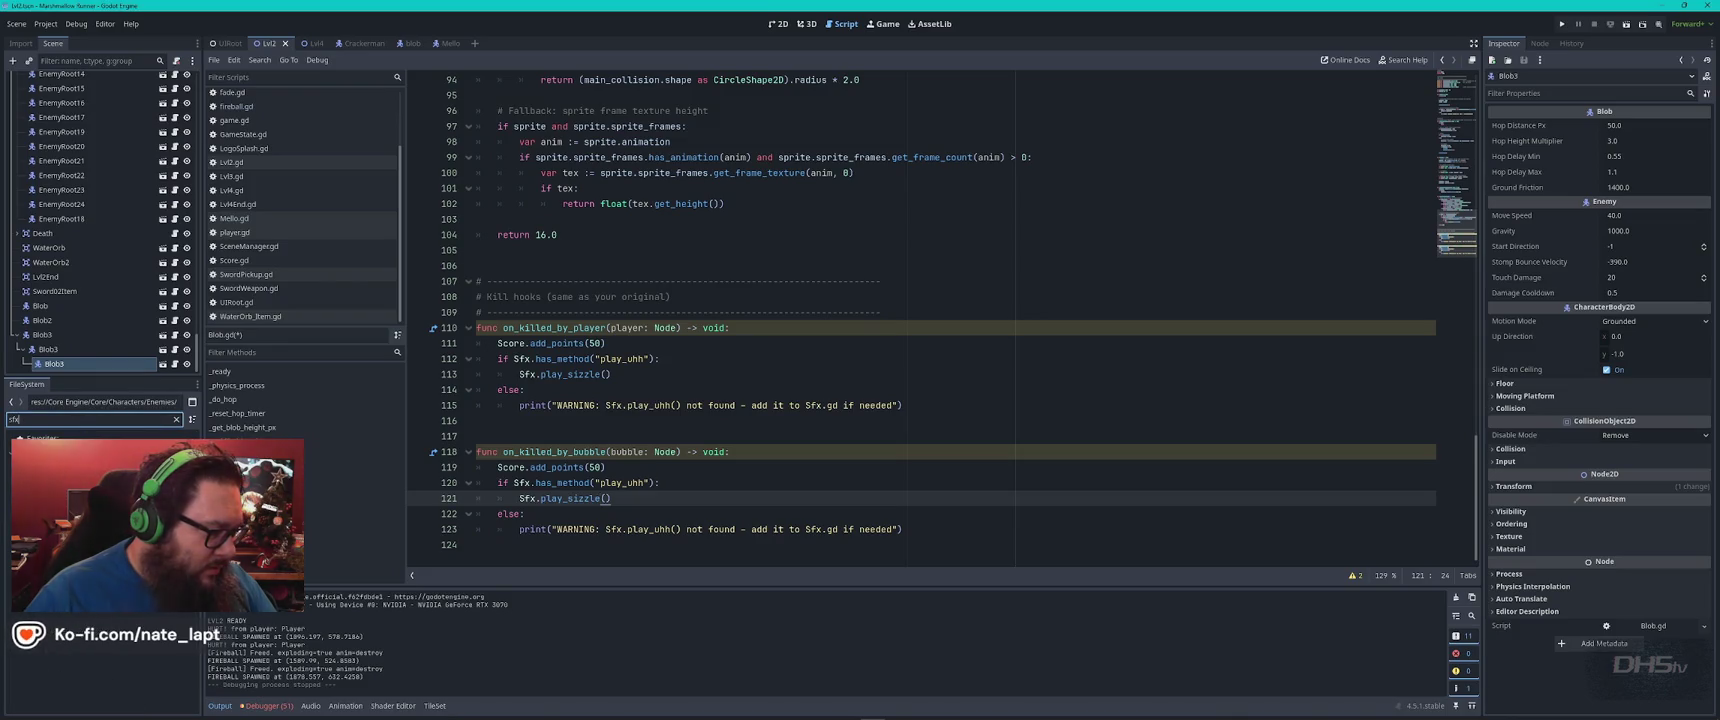
{"action": "key", "text": "Return"}
Search SFX.gd for sizzle references and step through the matches
{"action": "left_click", "coordinate": [894, 359]}
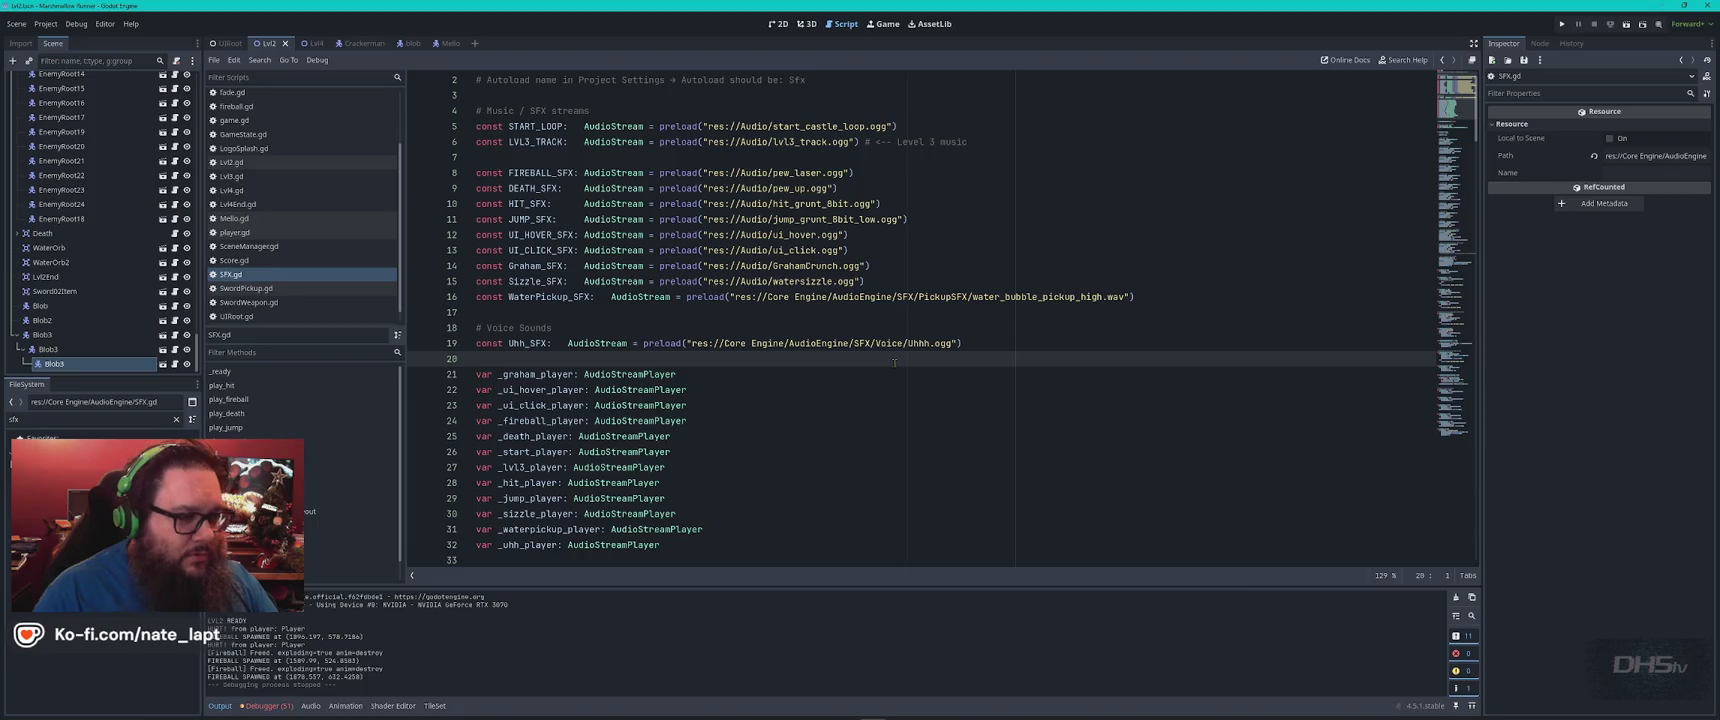
{"action": "key", "text": "ctrl+f"}
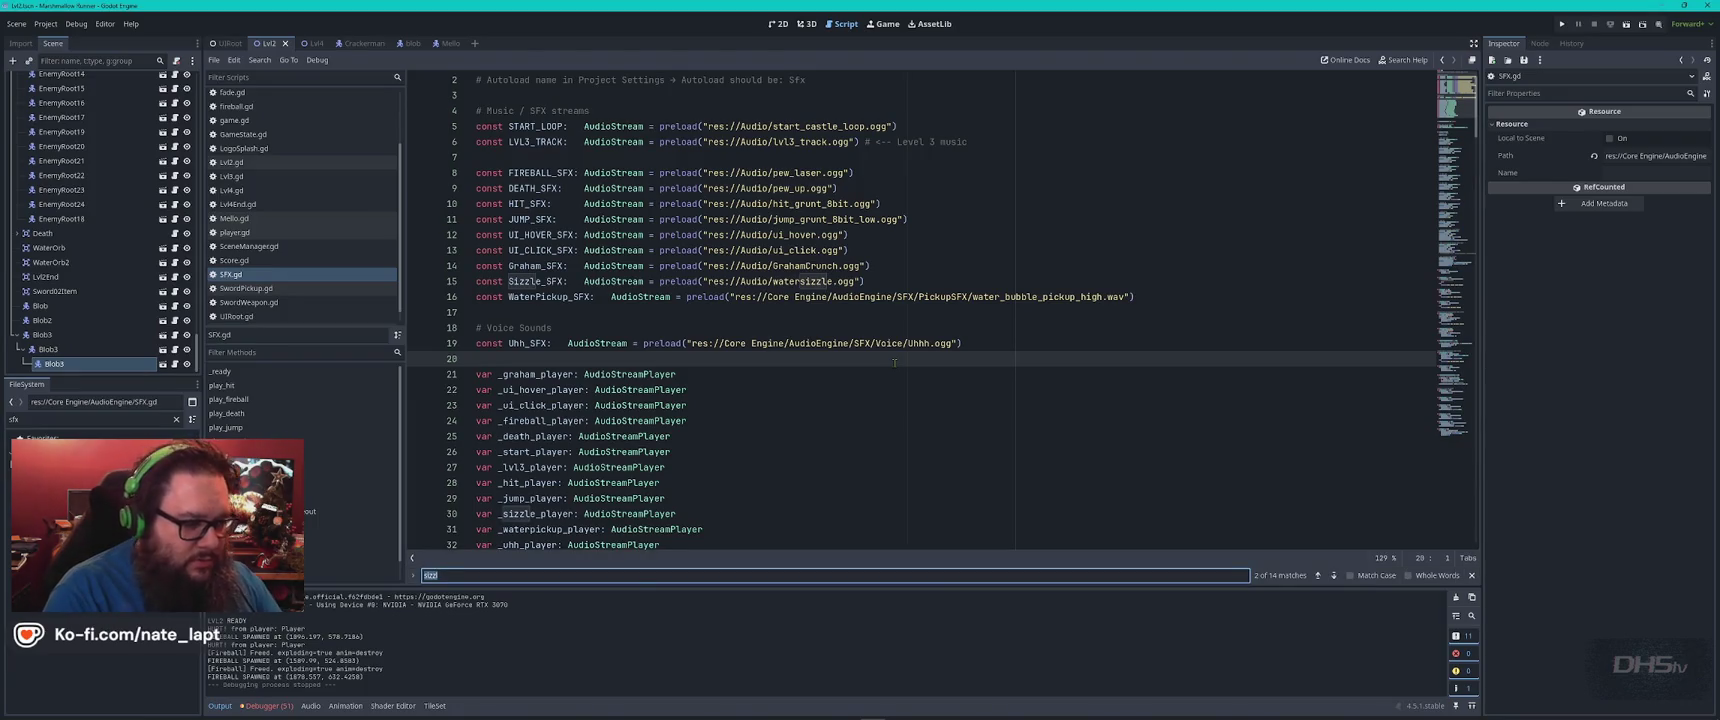
{"action": "key", "text": "Return"}
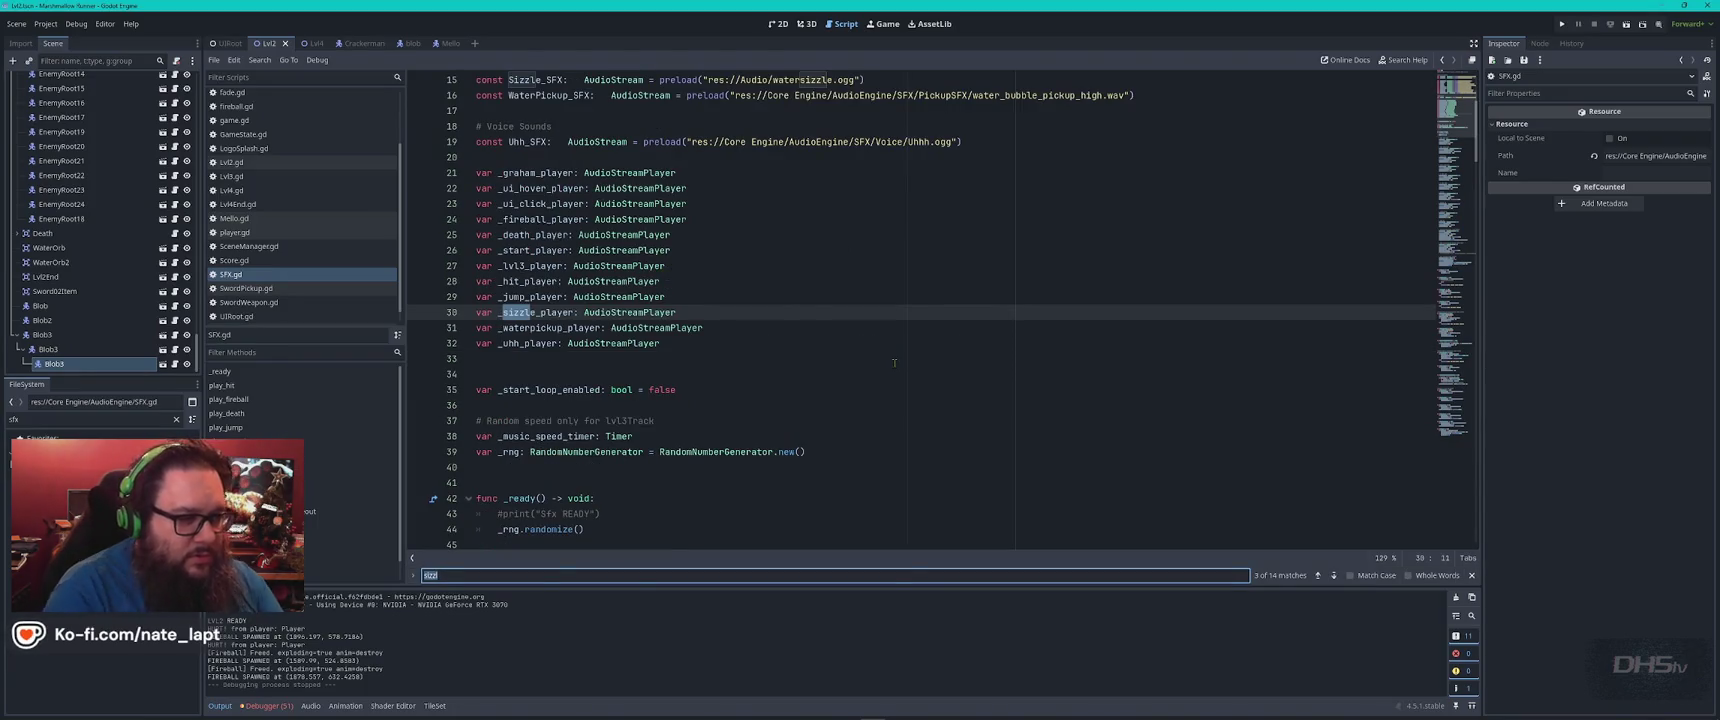
{"action": "key", "text": "Return"}
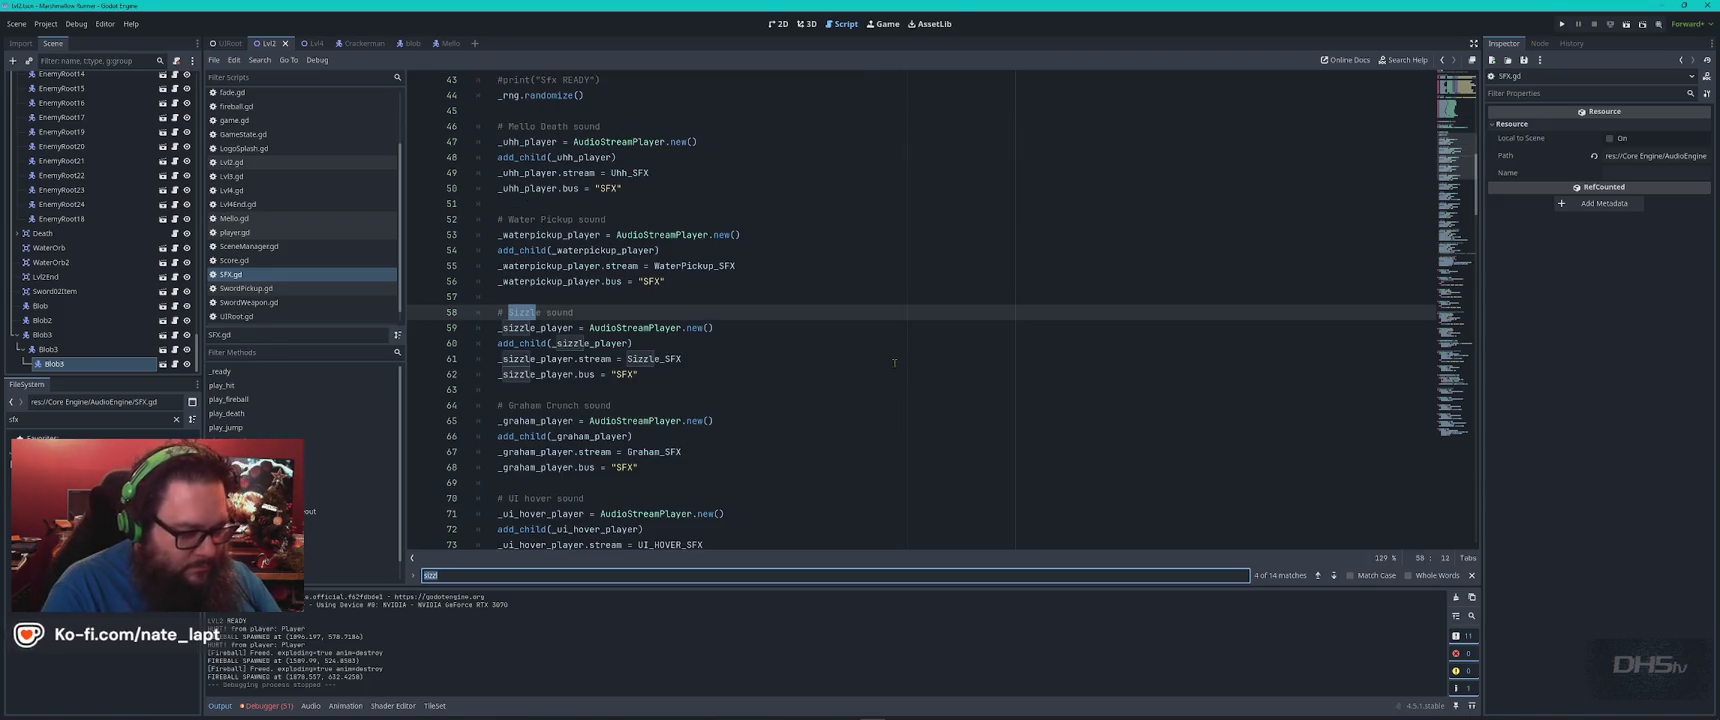
Search SFX.gd for 'uhh' and step through the uhh matches
{"action": "type", "text": "uhg"}
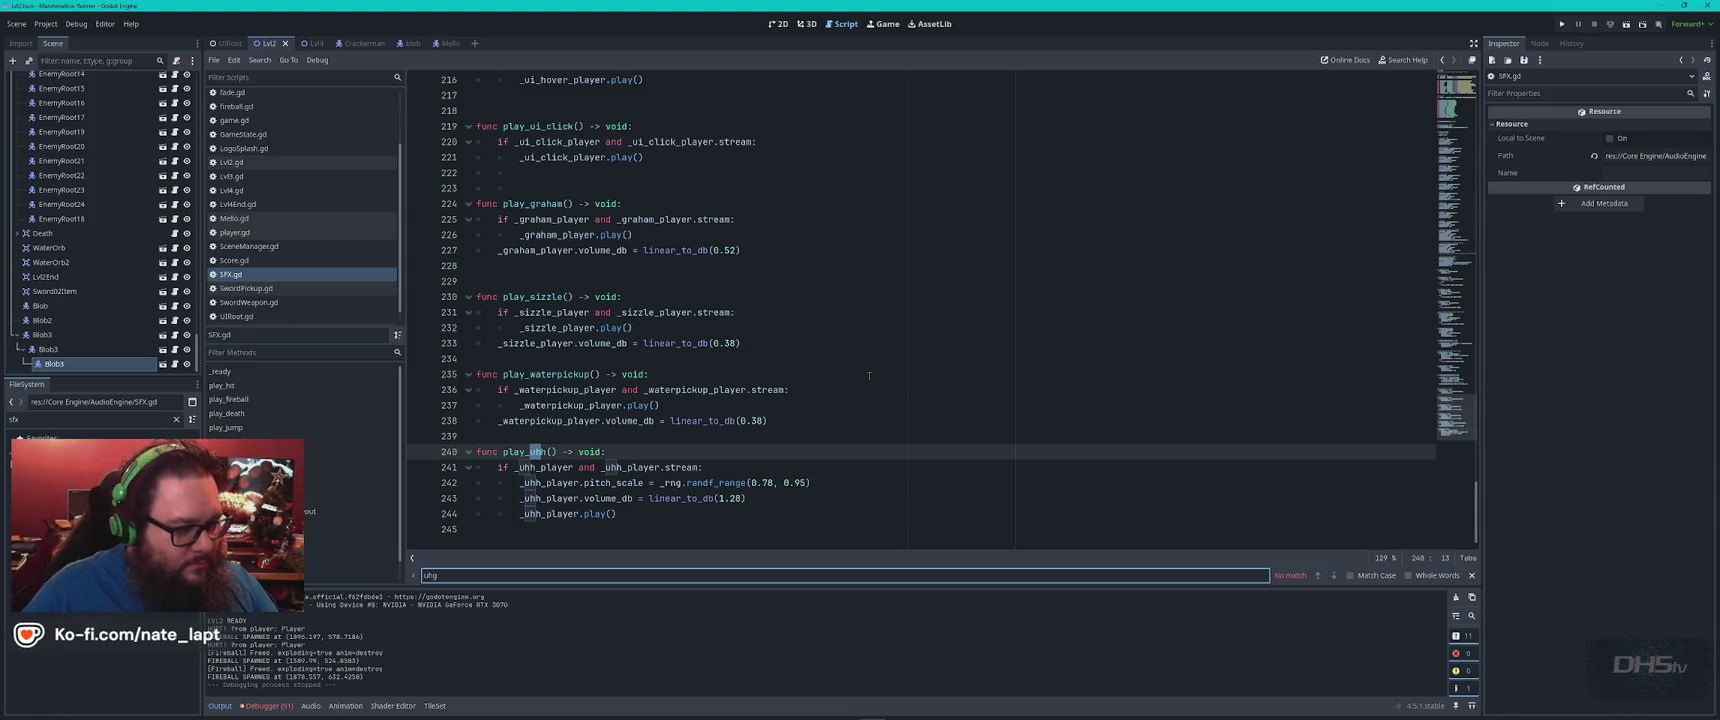
{"action": "key", "text": "BackSpace"}
{"action": "type", "text": "h"}
{"action": "key", "text": "Return"}
{"action": "key", "text": "Return"}
{"action": "key", "text": "Return"}
{"action": "key", "text": "Return"}
{"action": "key", "text": "Return"}
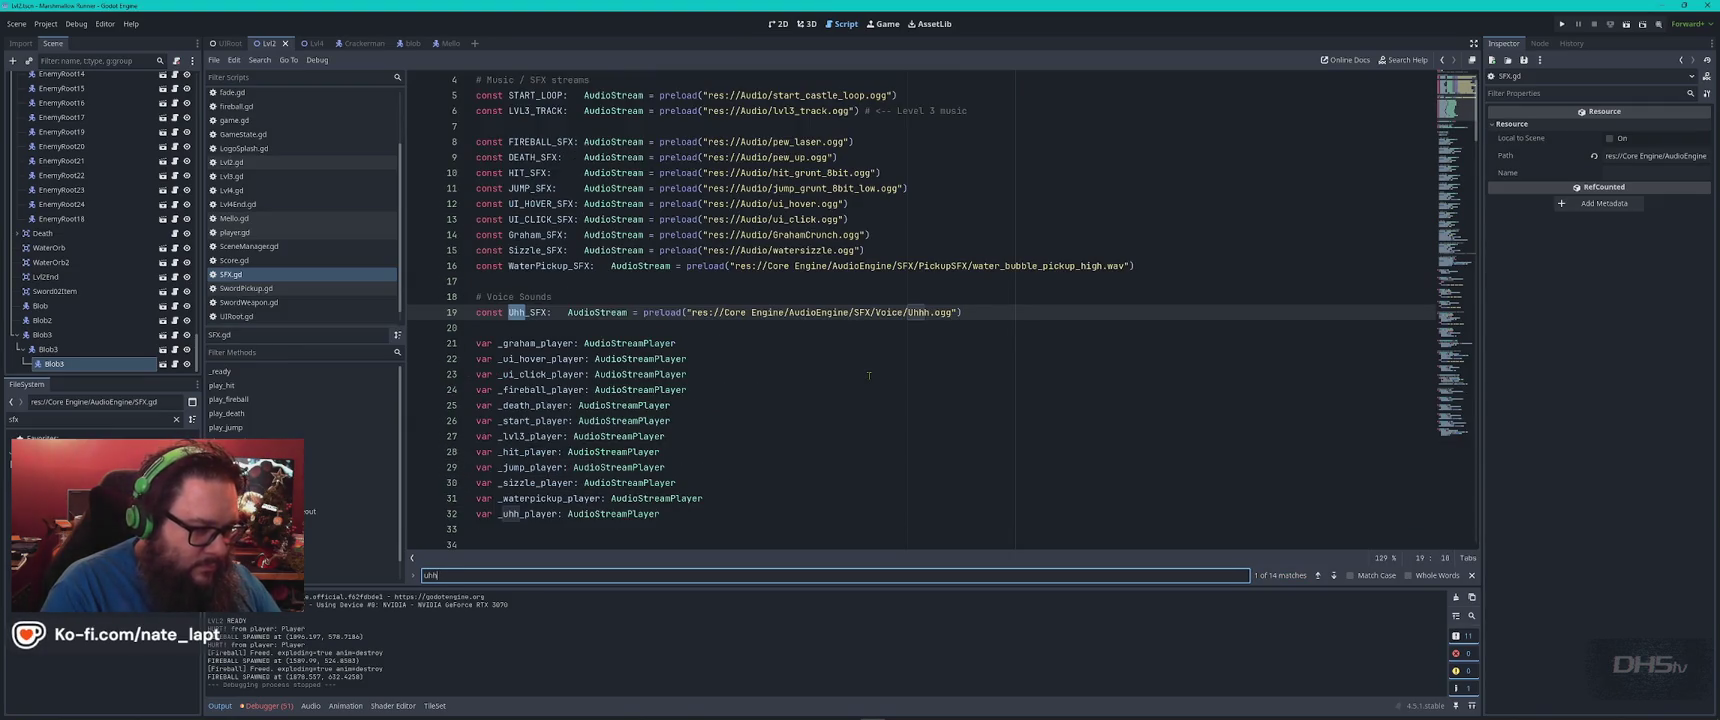
Switch the search to 'sizz' and review the later sizzle matches
{"action": "type", "text": "si"}
{"action": "key", "text": "ctrl+a"}
{"action": "type", "text": "siz"}
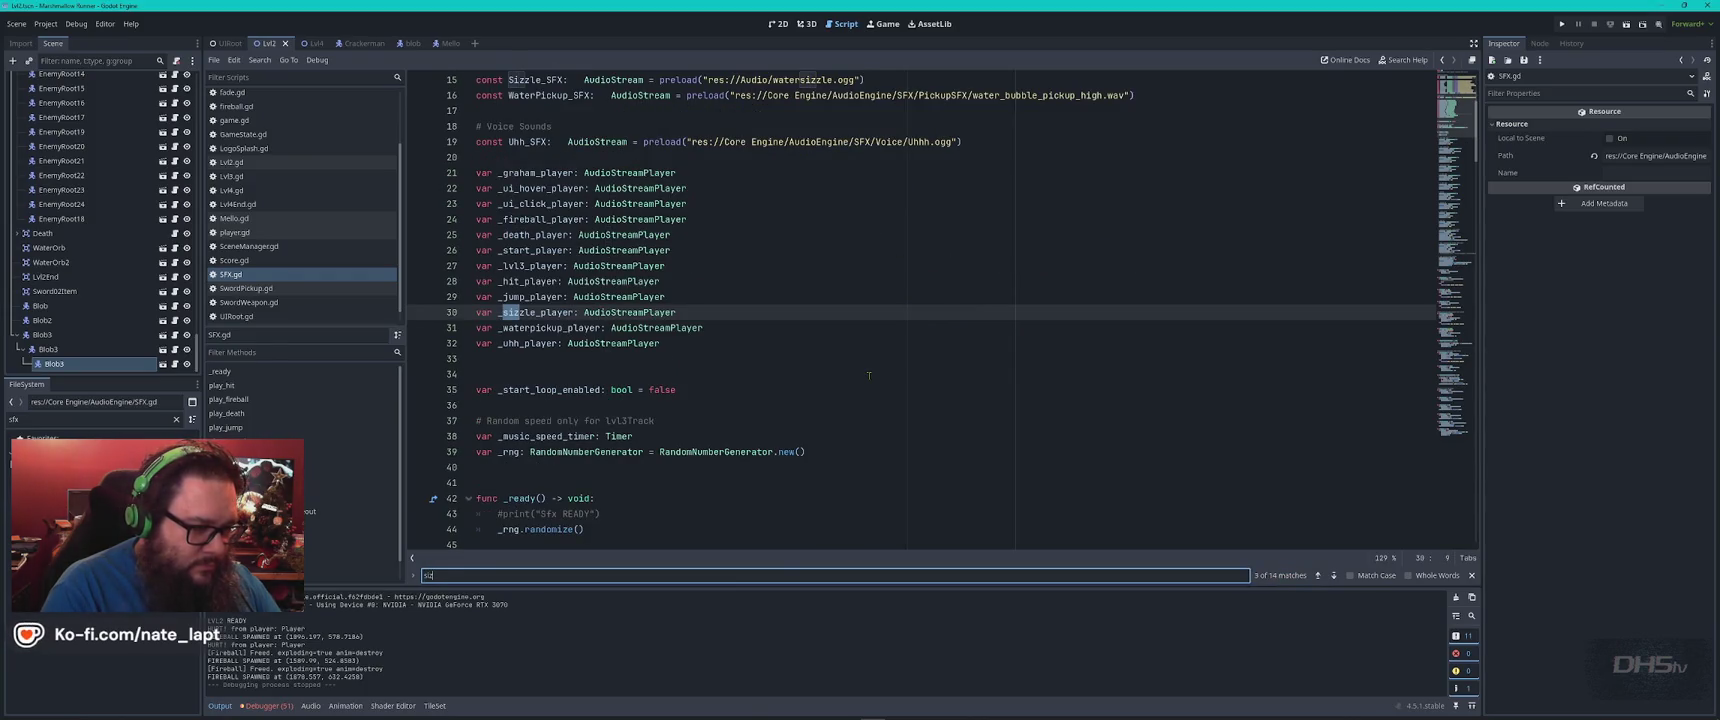
{"action": "type", "text": "z"}
{"action": "key", "text": "Return"}
{"action": "key", "text": "Return"}
{"action": "key", "text": "Return"}
{"action": "key", "text": "Return"}
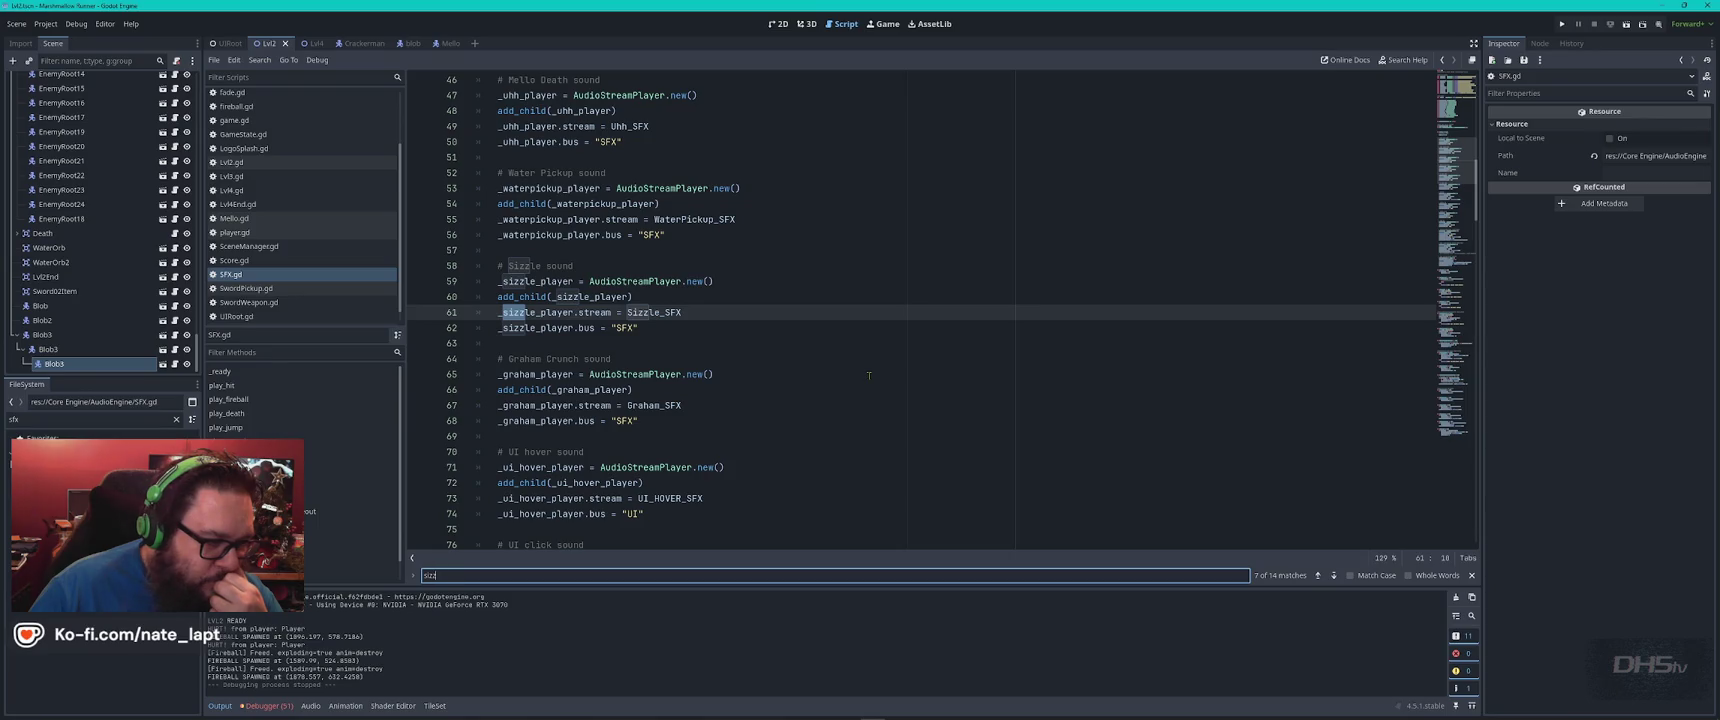
{"action": "key", "text": "Return"}
{"action": "key", "text": "Return"}
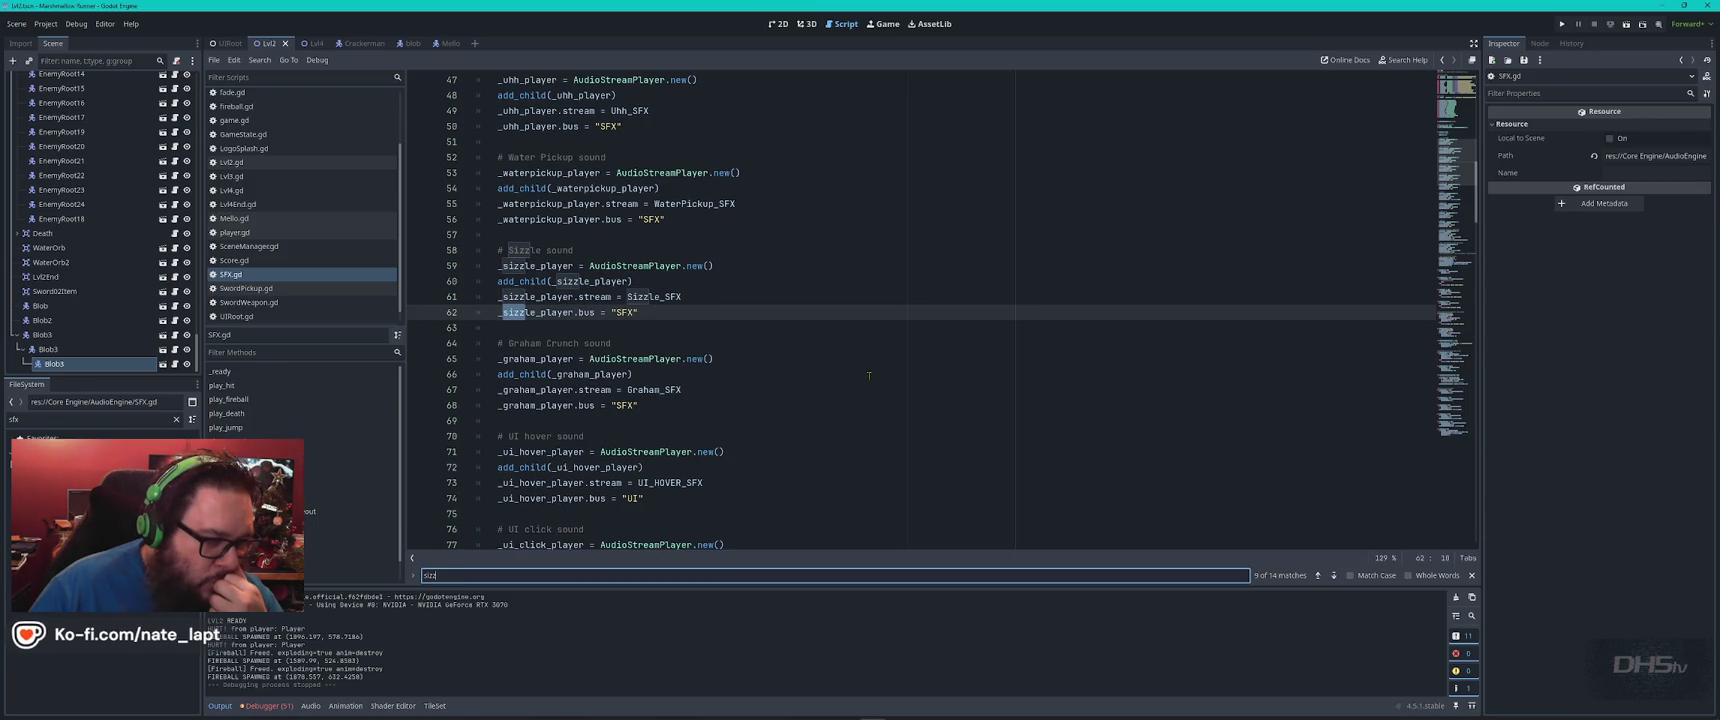
Return to Blob.gd with the caret on line 112
{"action": "scroll", "coordinate": [869, 375], "scroll_direction": "down", "scroll_amount": 3}
{"action": "scroll", "coordinate": [242, 140], "scroll_direction": "up", "scroll_amount": 2}
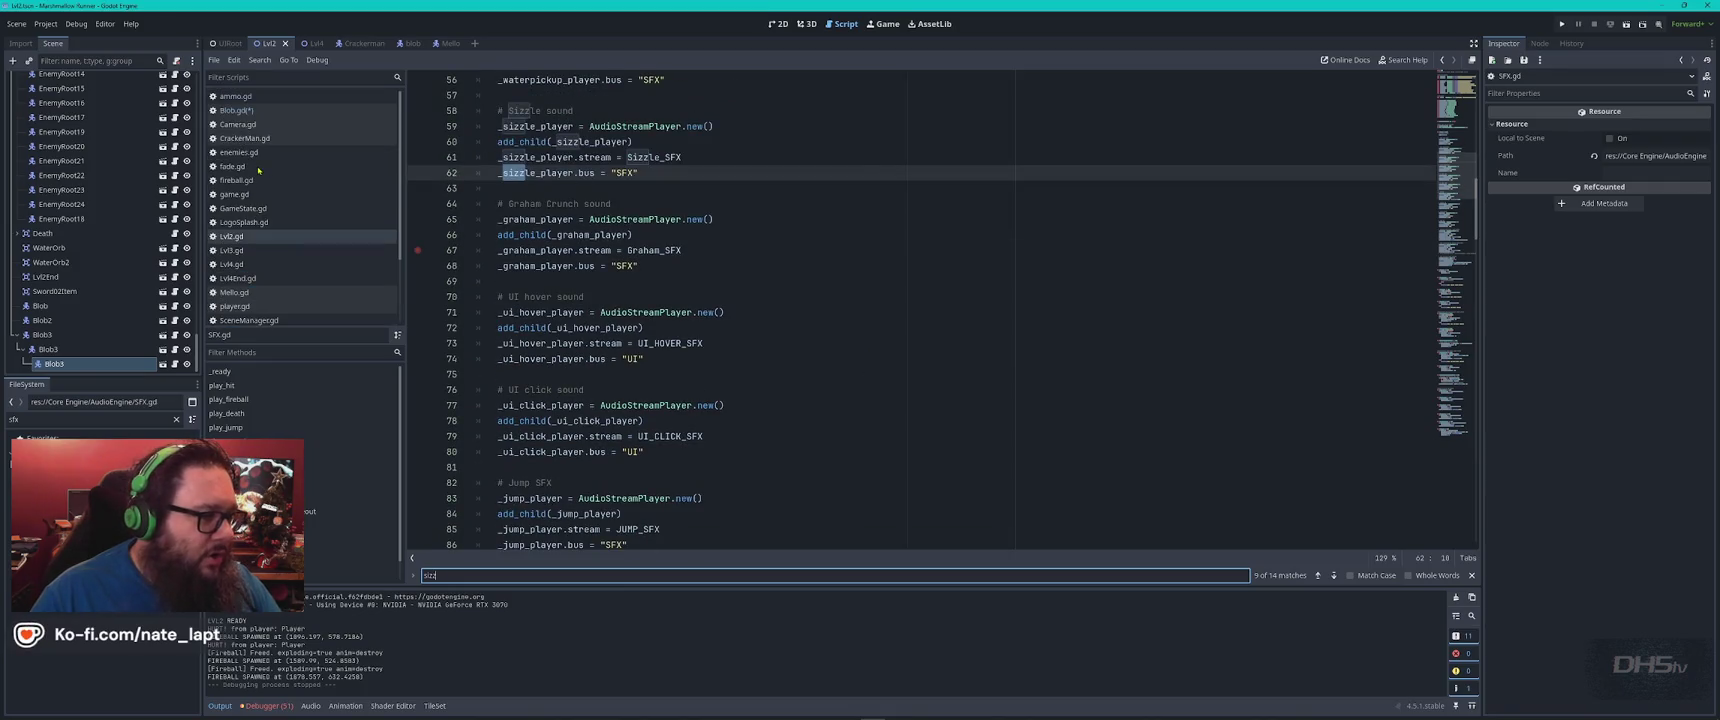
{"action": "left_click", "coordinate": [240, 110]}
{"action": "left_click", "coordinate": [718, 363]}
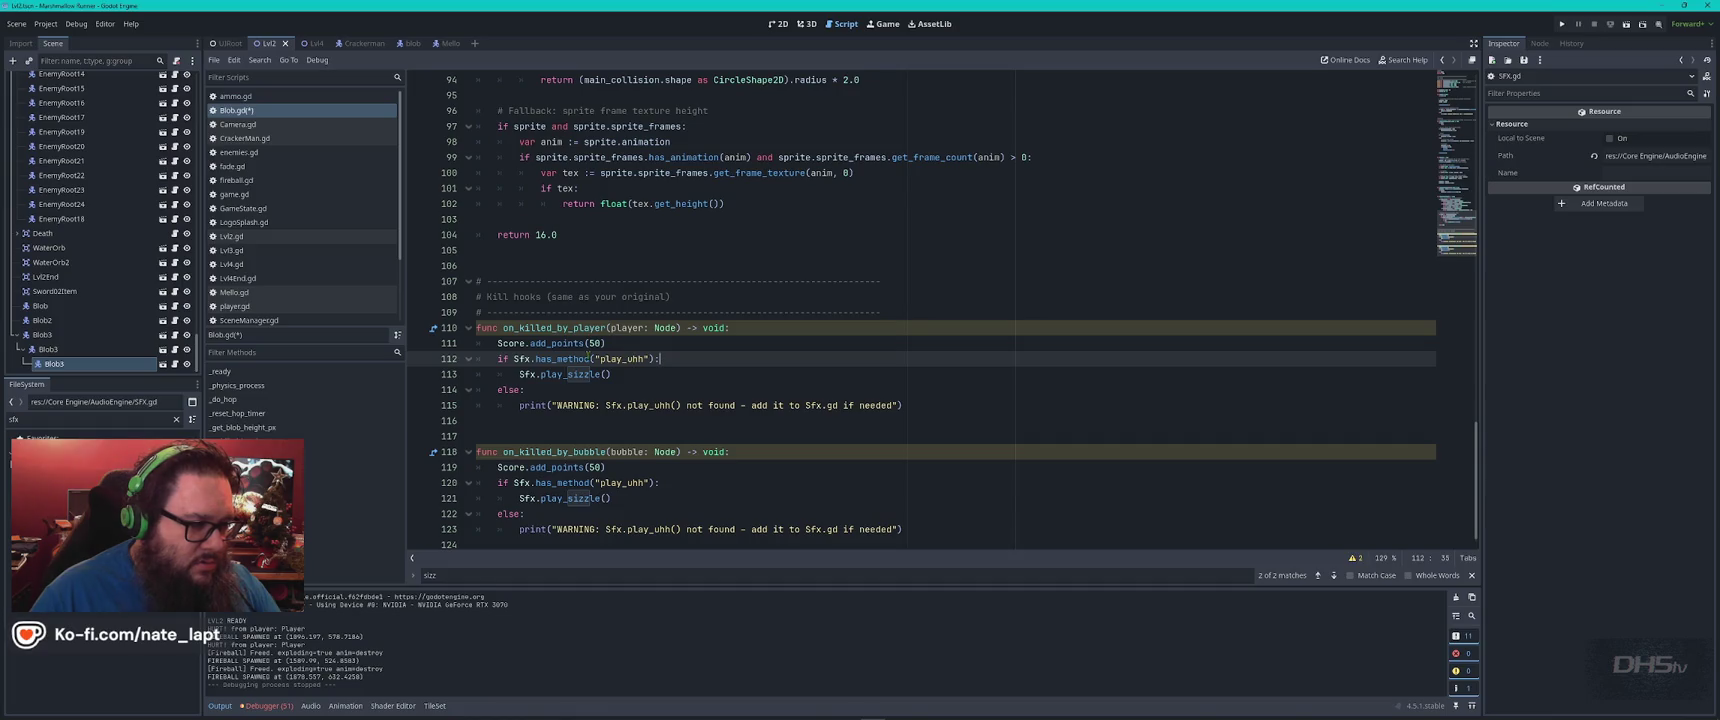
Search fireball.gd for has_method and inspect apply_fireball_hit on line 72
{"action": "double_click", "coordinate": [588, 360]}
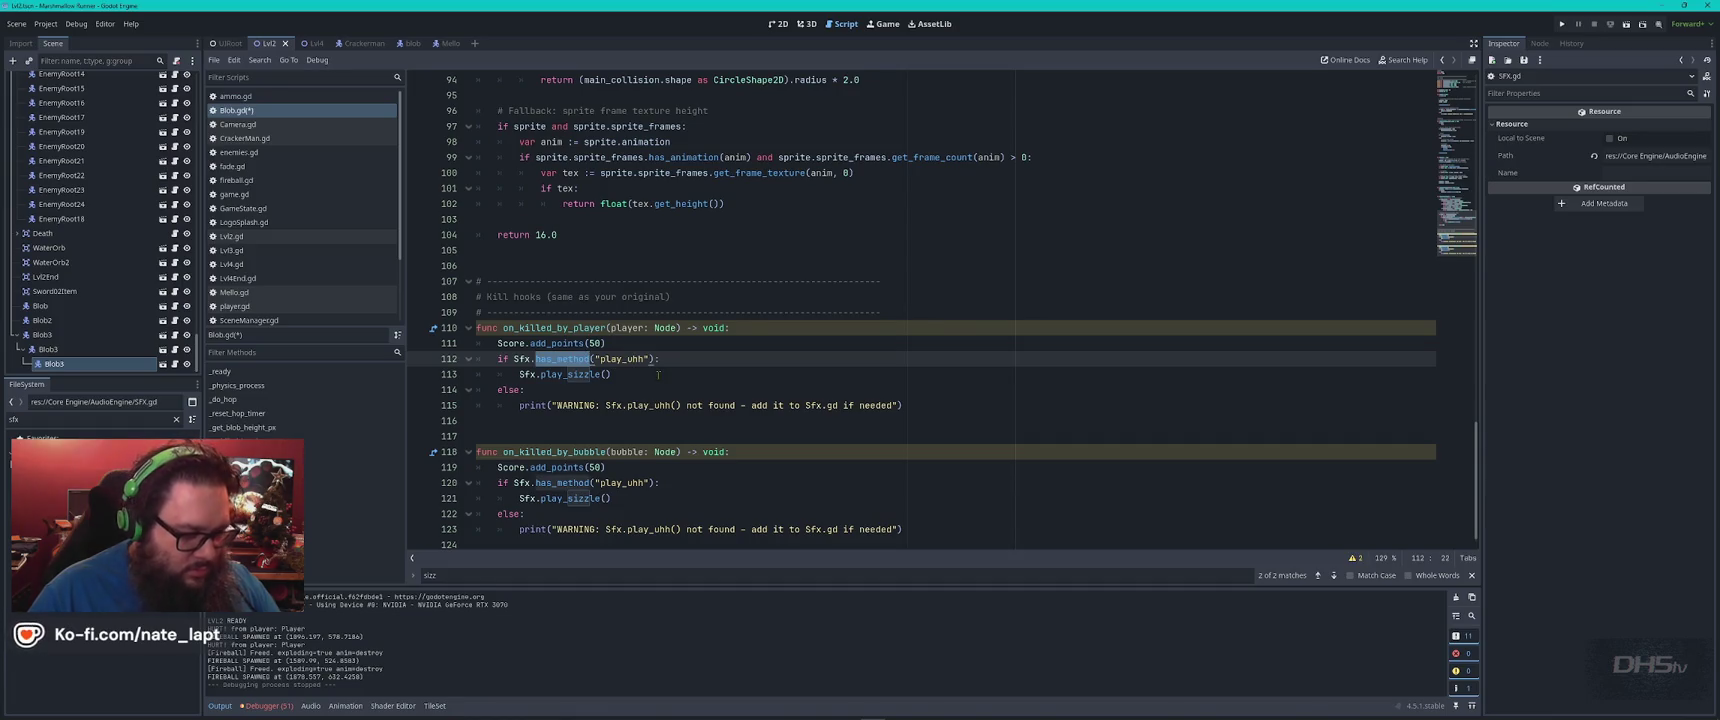
{"action": "left_click", "coordinate": [237, 180]}
{"action": "key", "text": "ctrl+f"}
{"action": "type", "text": "has_method"}
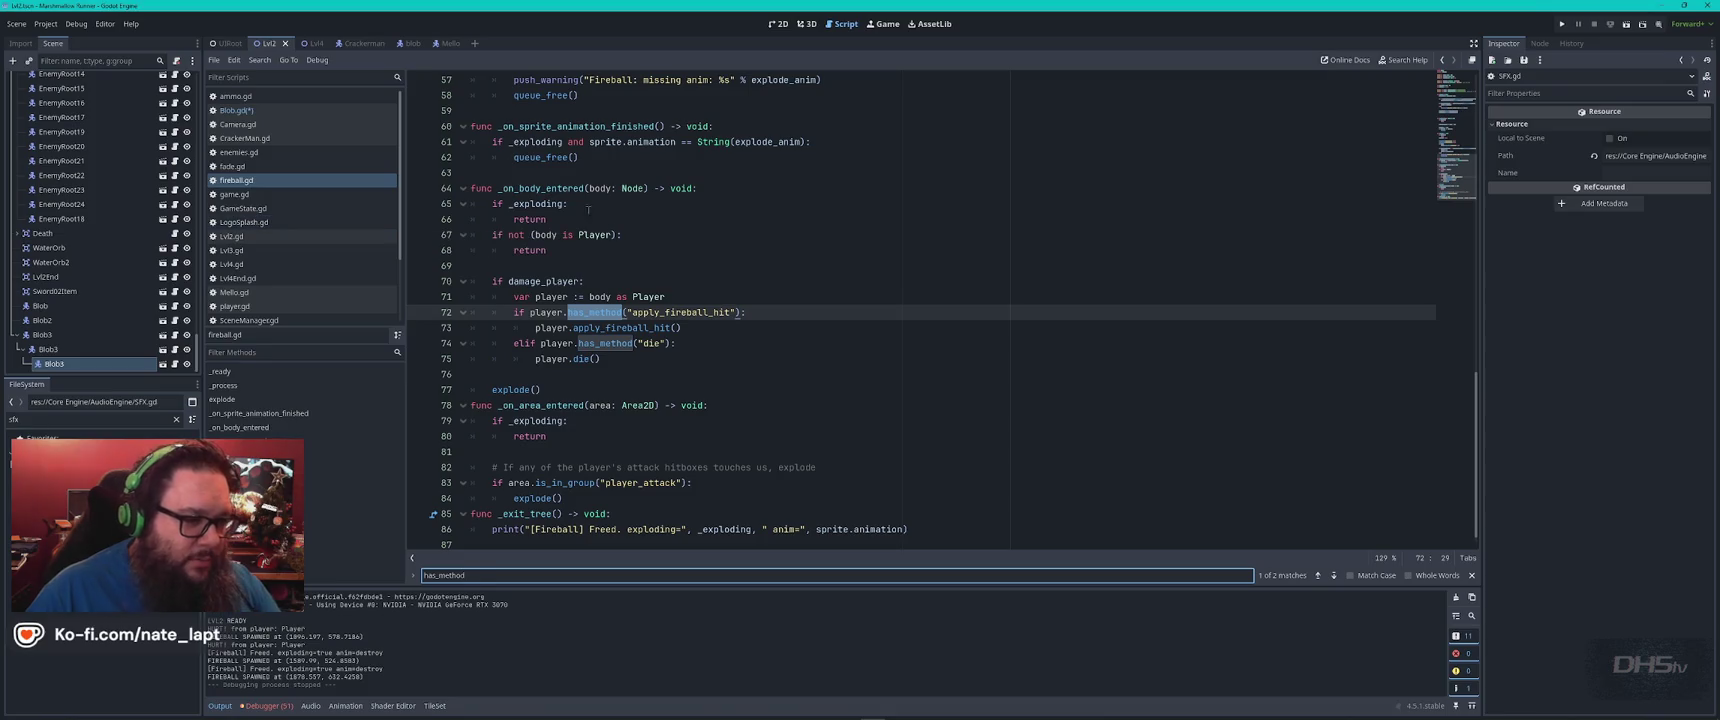
{"action": "double_click", "coordinate": [682, 312]}
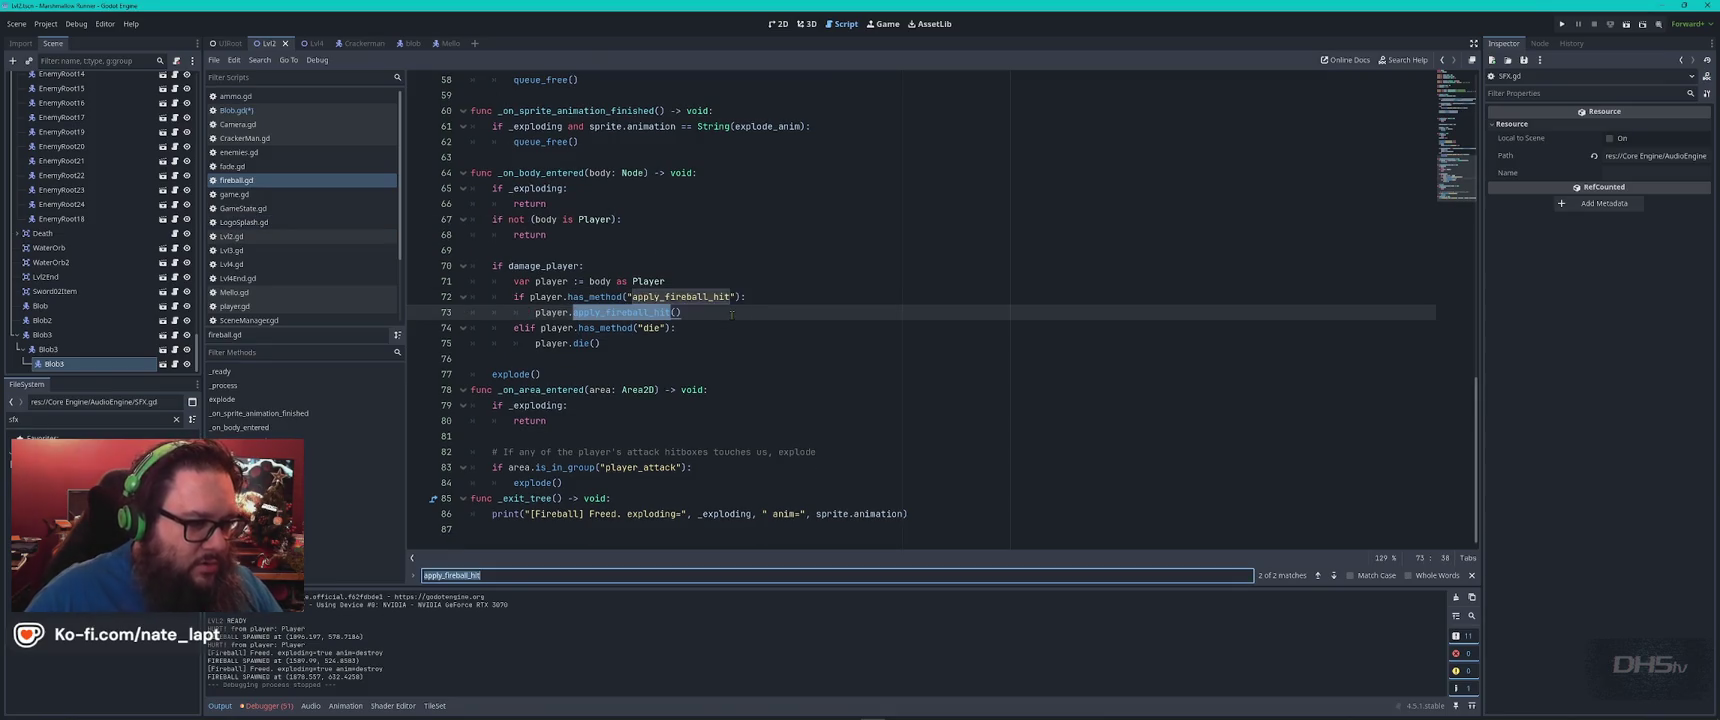
{"action": "key", "text": "Escape"}
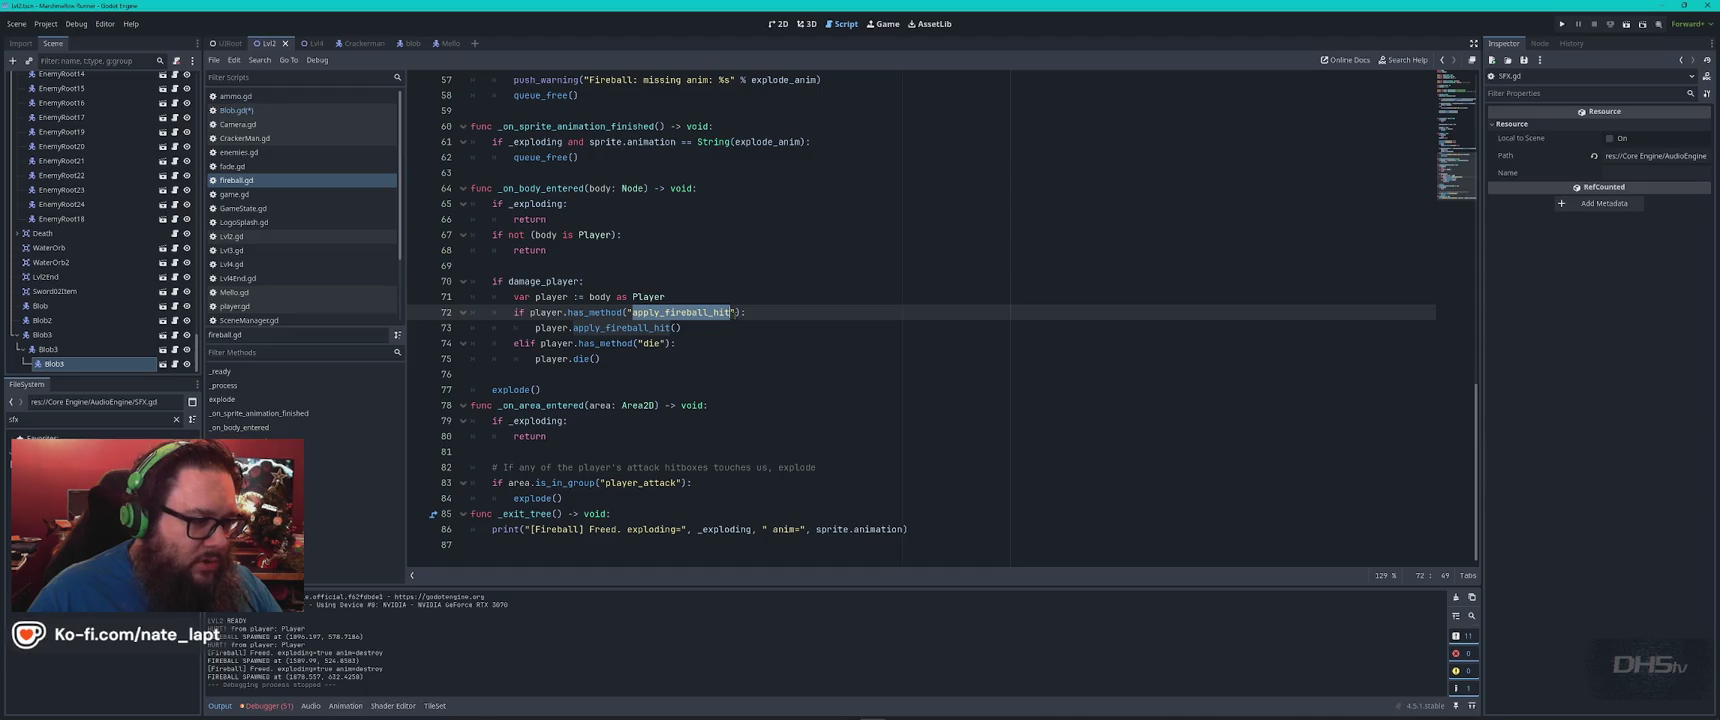
{"action": "scroll", "coordinate": [734, 316], "scroll_direction": "up", "scroll_amount": 15}
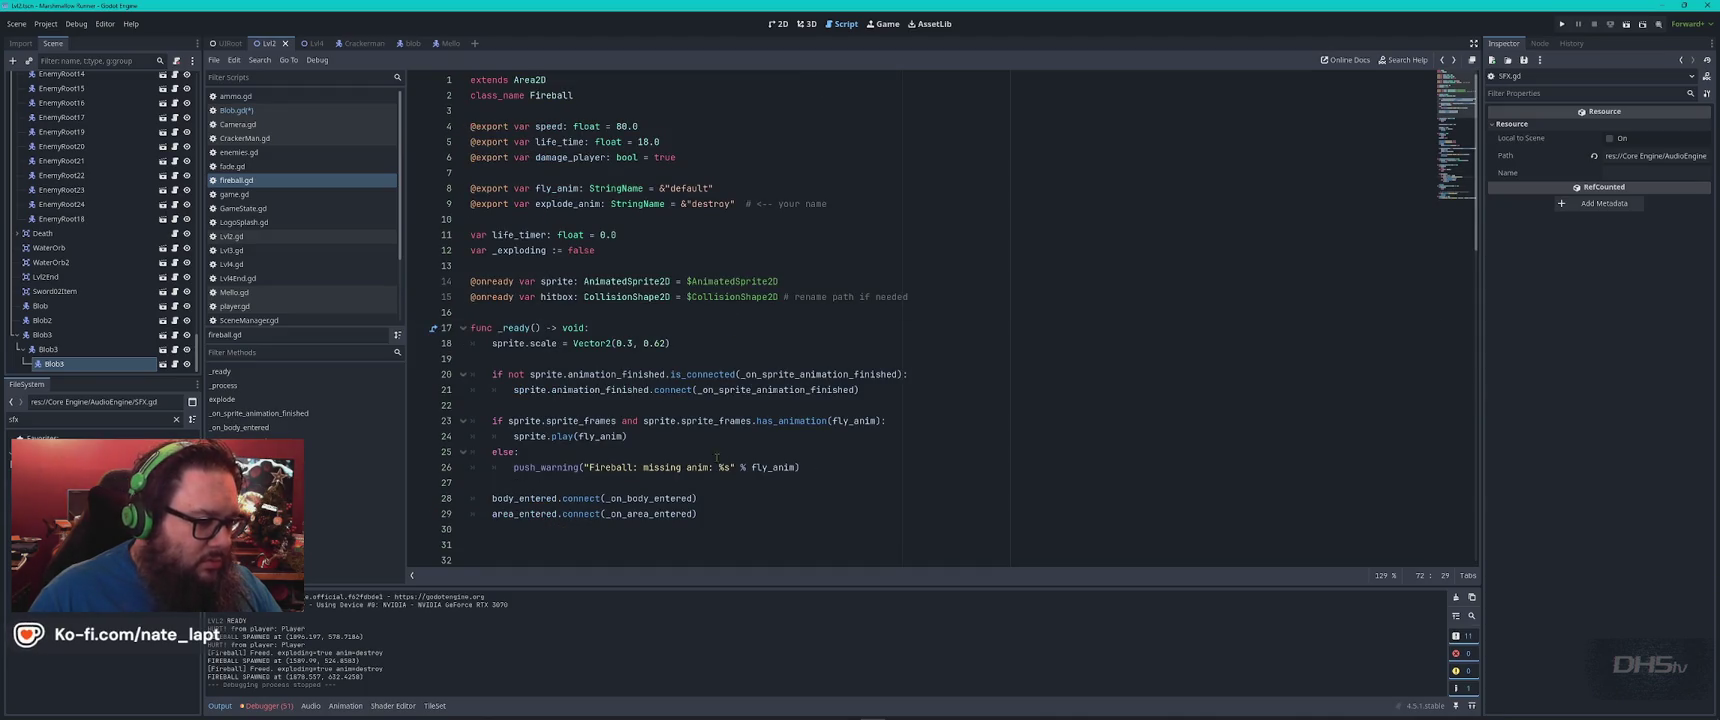
Step through every play_uhh reference in Blob.gd, then reopen fireball.gd
{"action": "left_click", "coordinate": [257, 113]}
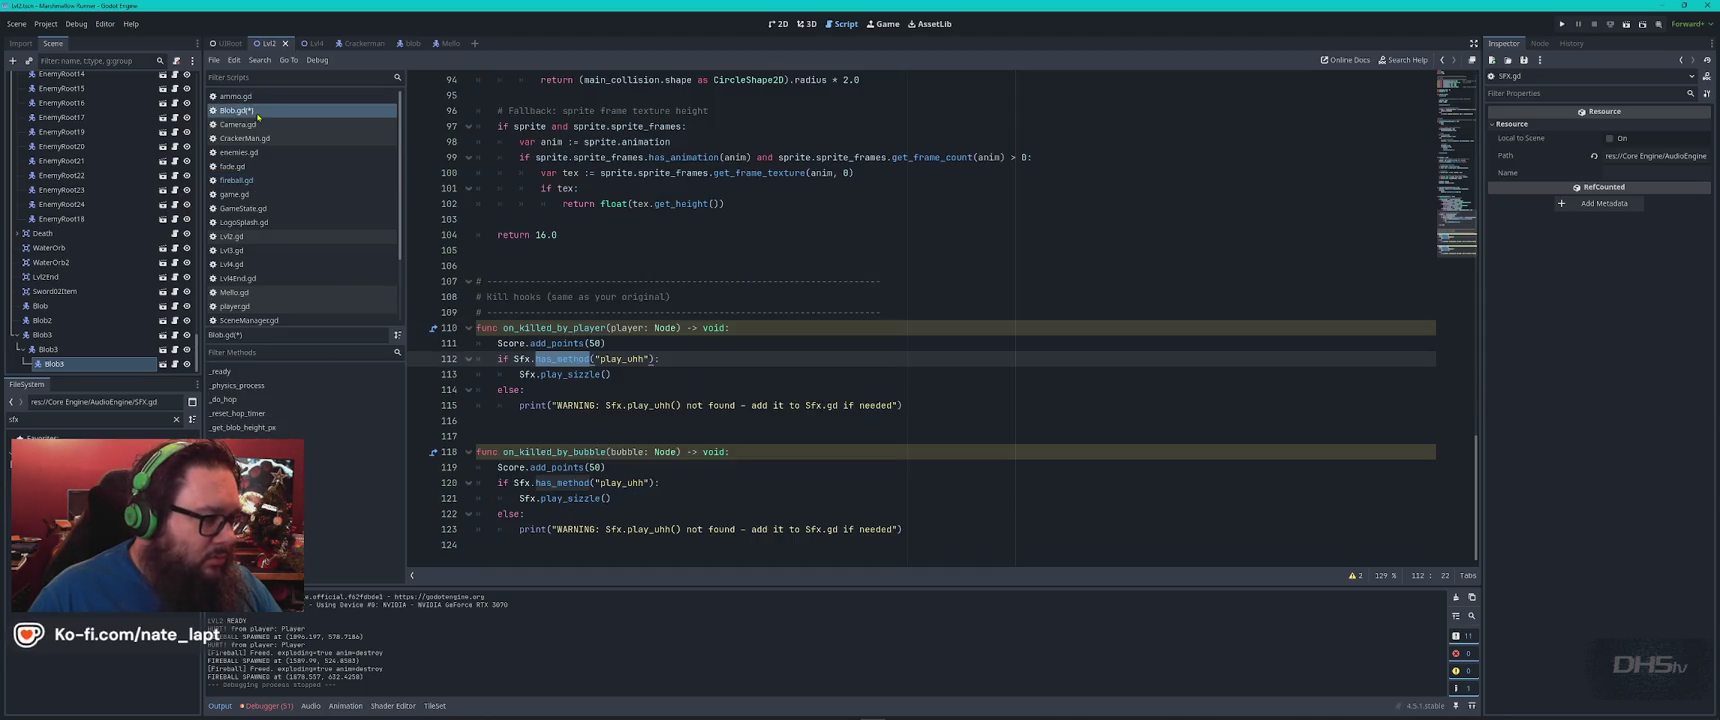
{"action": "double_click", "coordinate": [621, 359]}
{"action": "key", "text": "ctrl+f"}
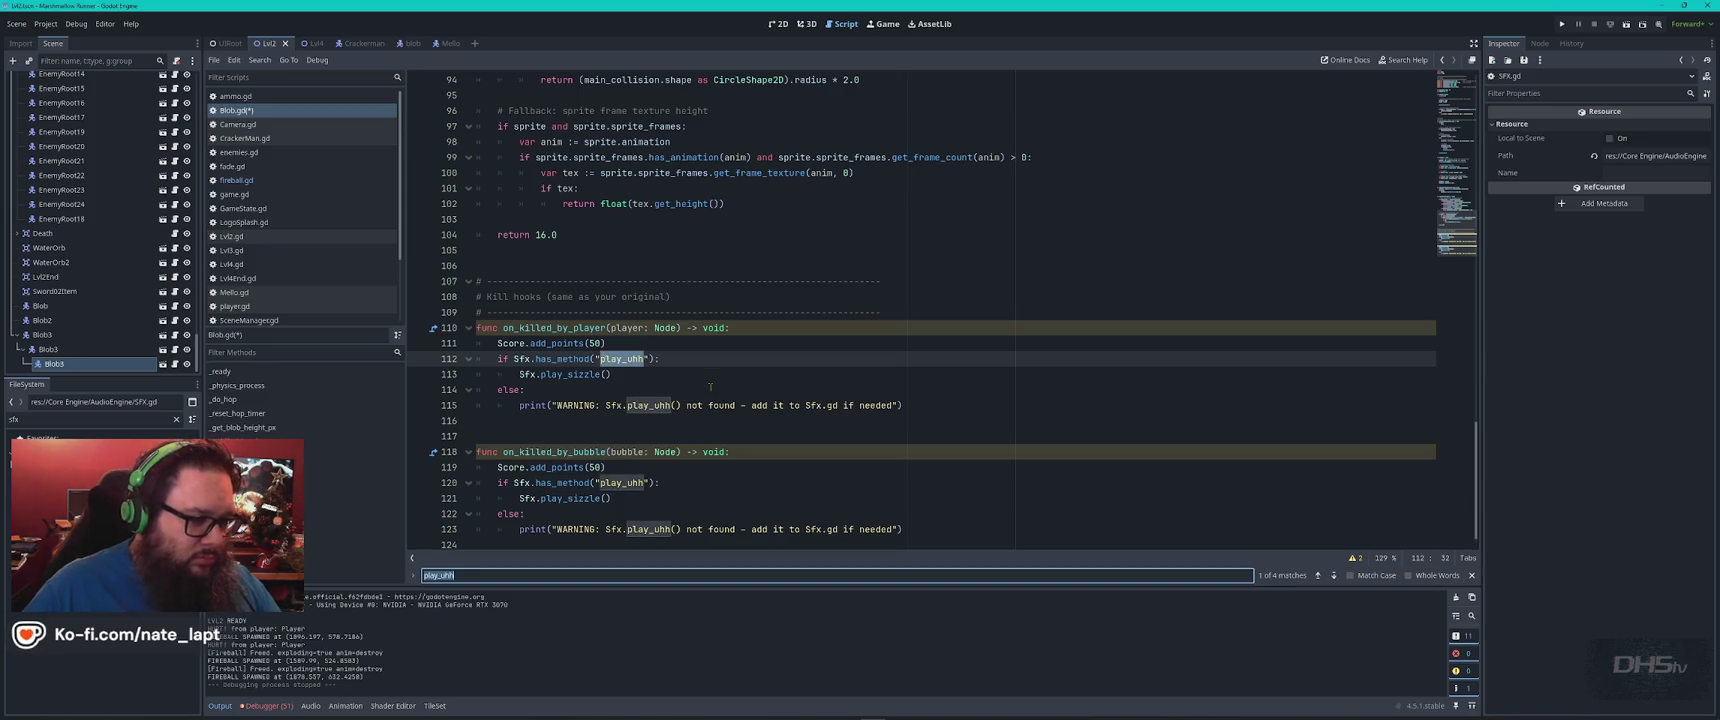
{"action": "key", "text": "Return"}
{"action": "key", "text": "Return"}
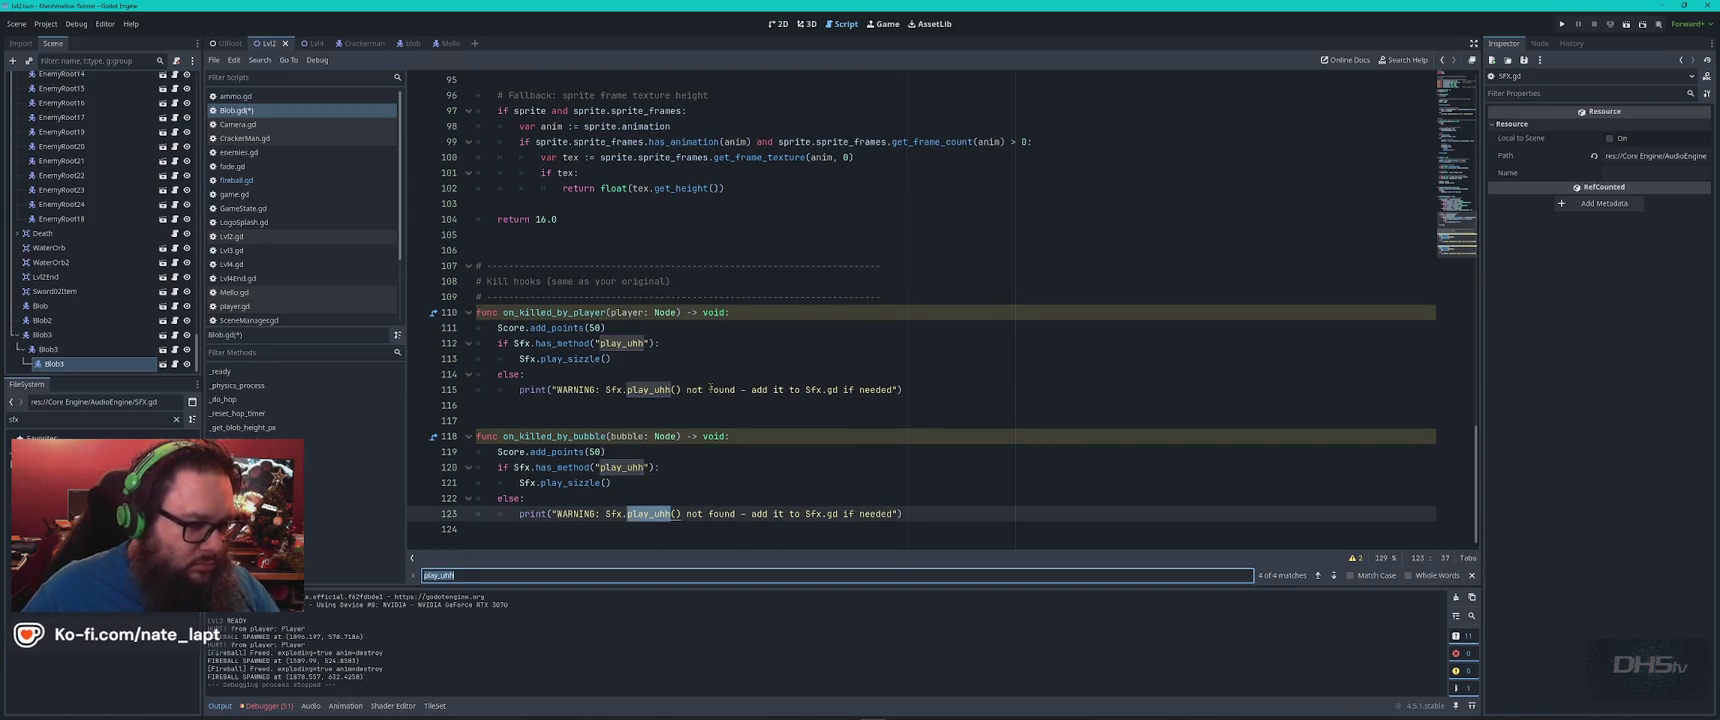
{"action": "key", "text": "Return"}
{"action": "key", "text": "Return"}
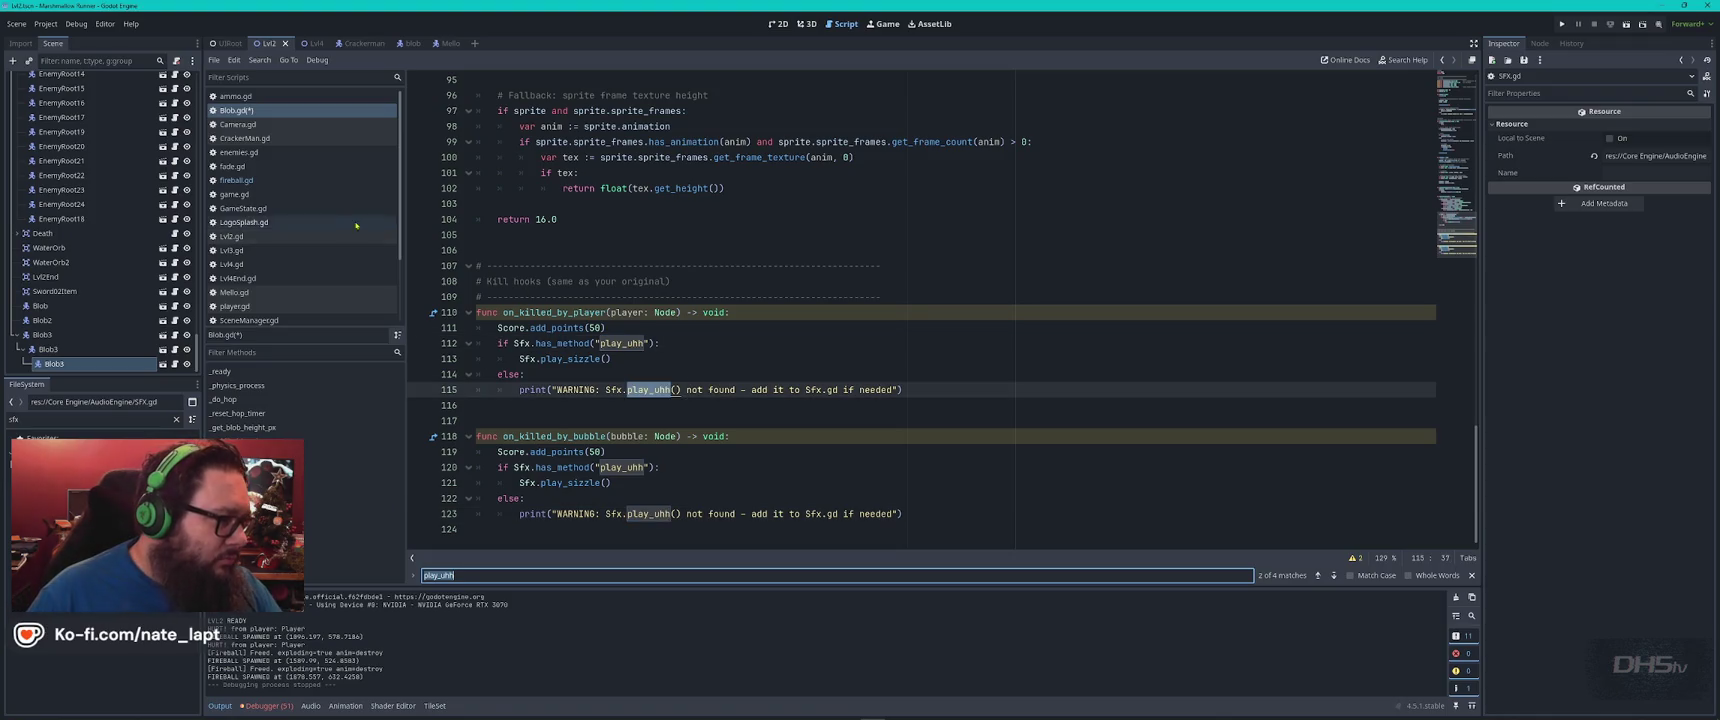
{"action": "left_click", "coordinate": [295, 182]}
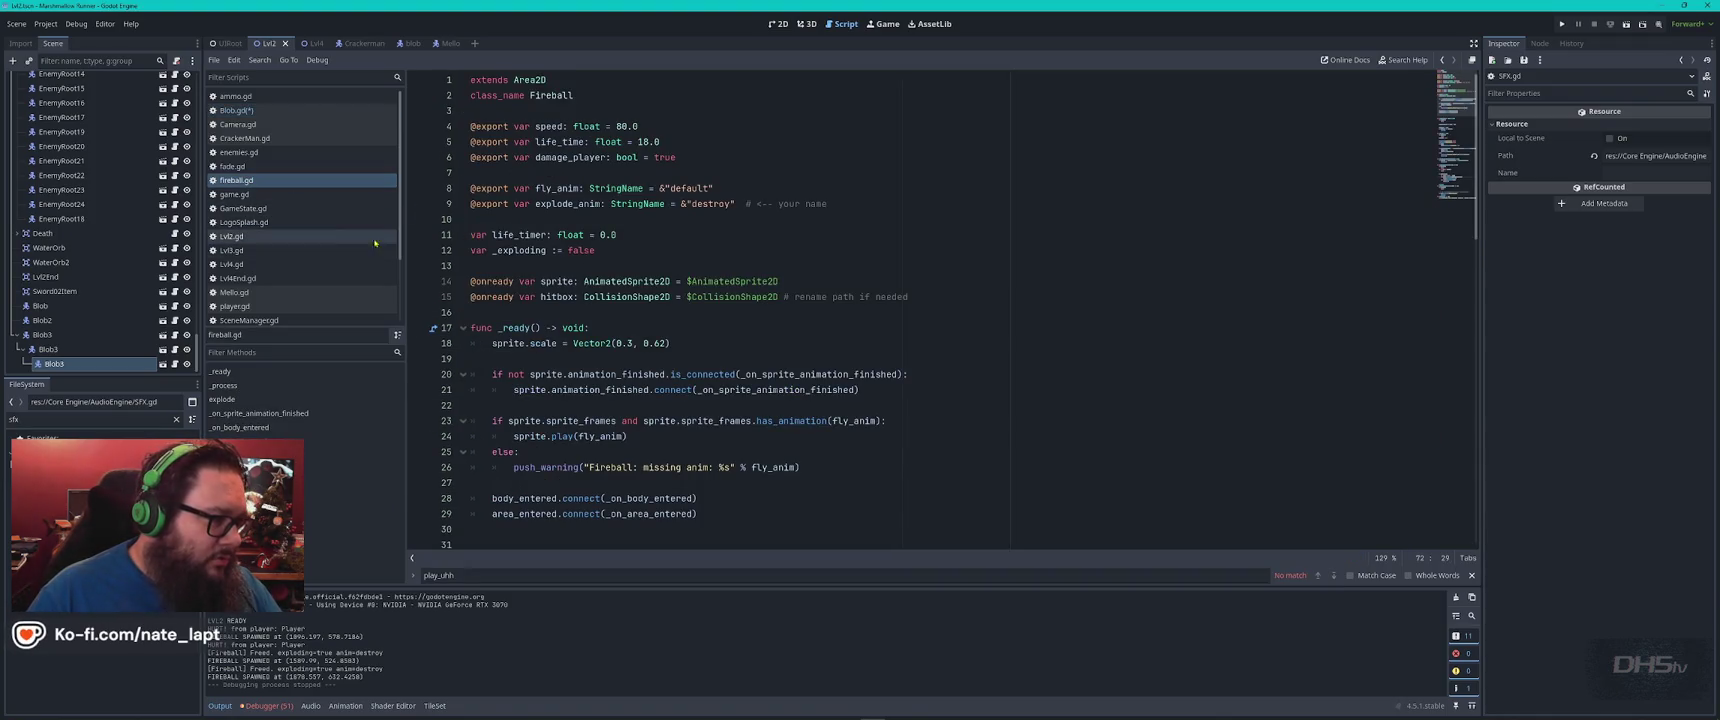
{"action": "left_click", "coordinate": [290, 138]}
{"action": "double_click", "coordinate": [557, 389]}
{"action": "key", "text": "ctrl+f"}
{"action": "key", "text": "Return"}
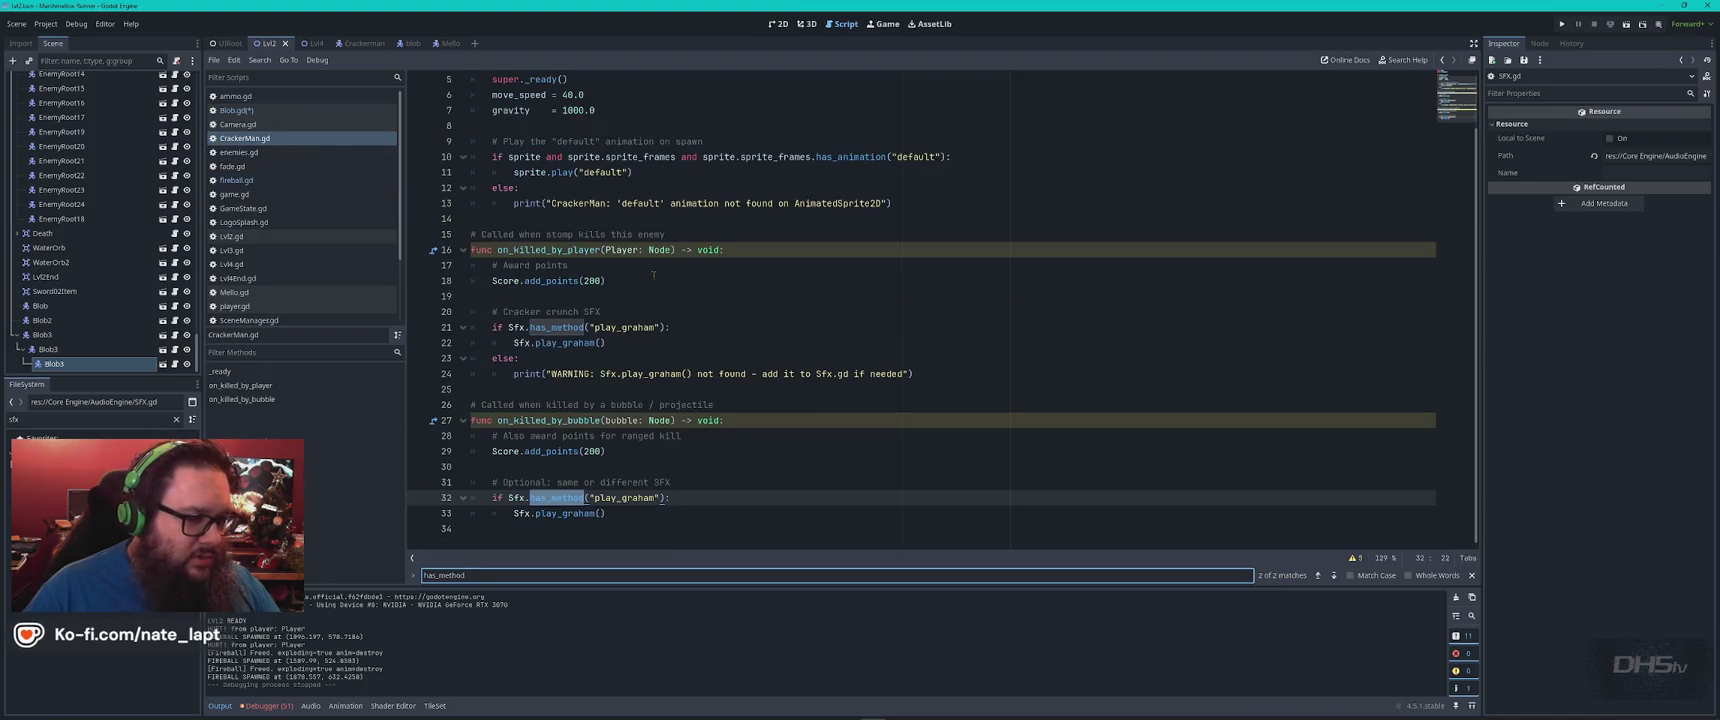
{"action": "double_click", "coordinate": [625, 327]}
{"action": "key", "text": "ctrl+f"}
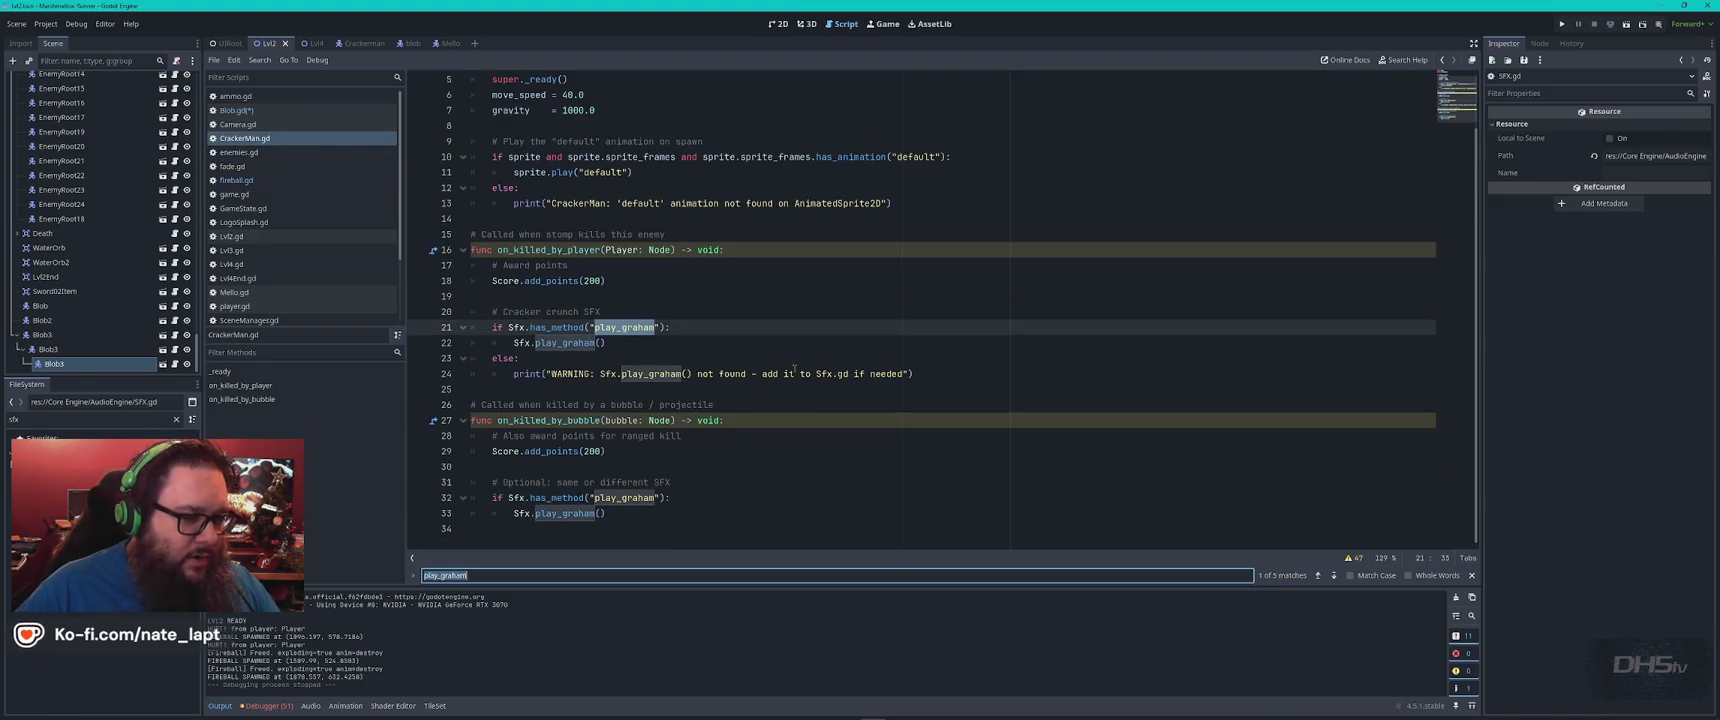
{"action": "key", "text": "Return"}
{"action": "key", "text": "Return"}
{"action": "key", "text": "Return"}
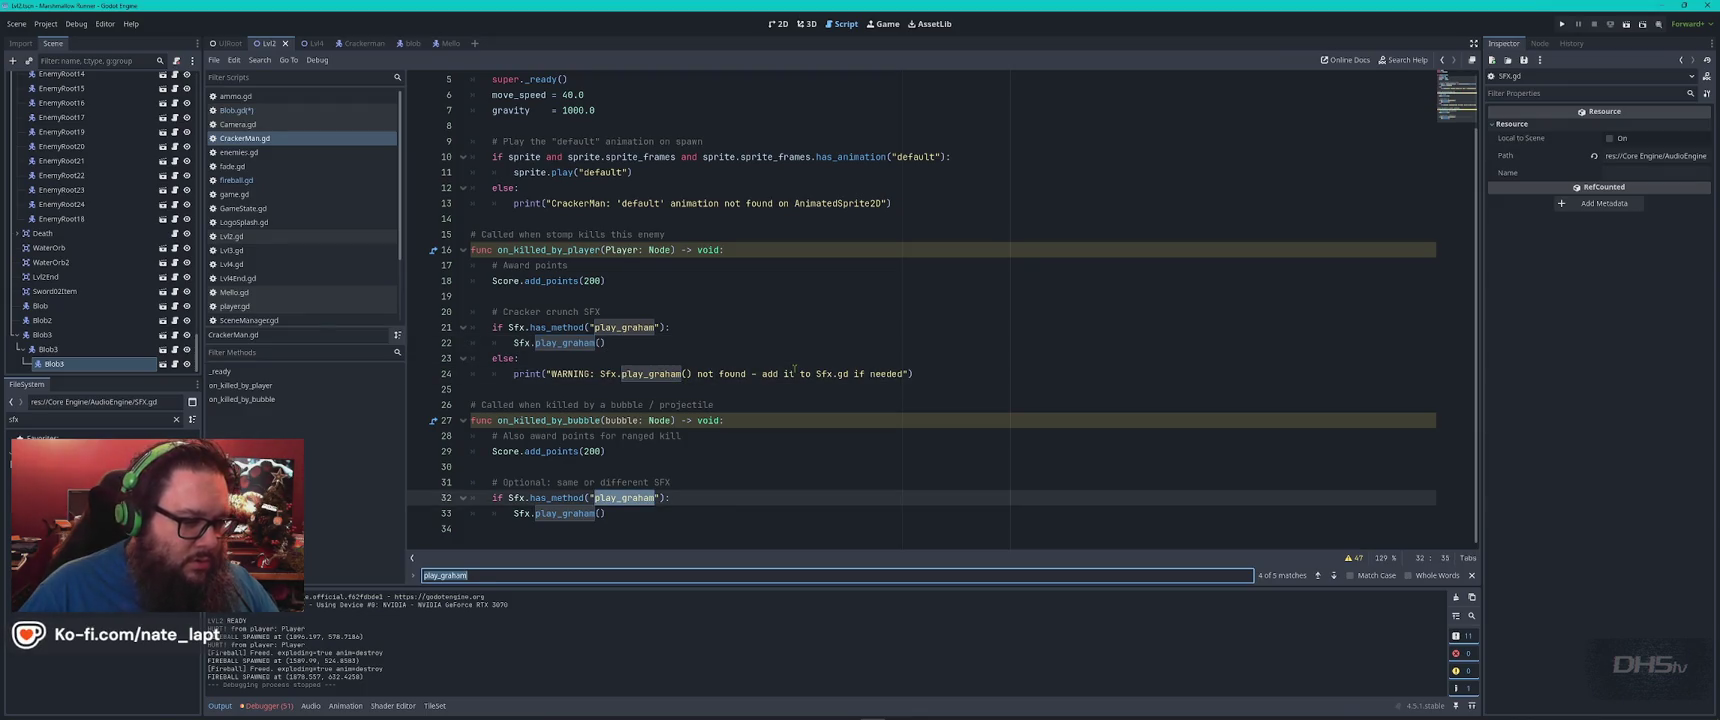
{"action": "key", "text": "Return"}
{"action": "key", "text": "Return"}
{"action": "key", "text": "Escape"}
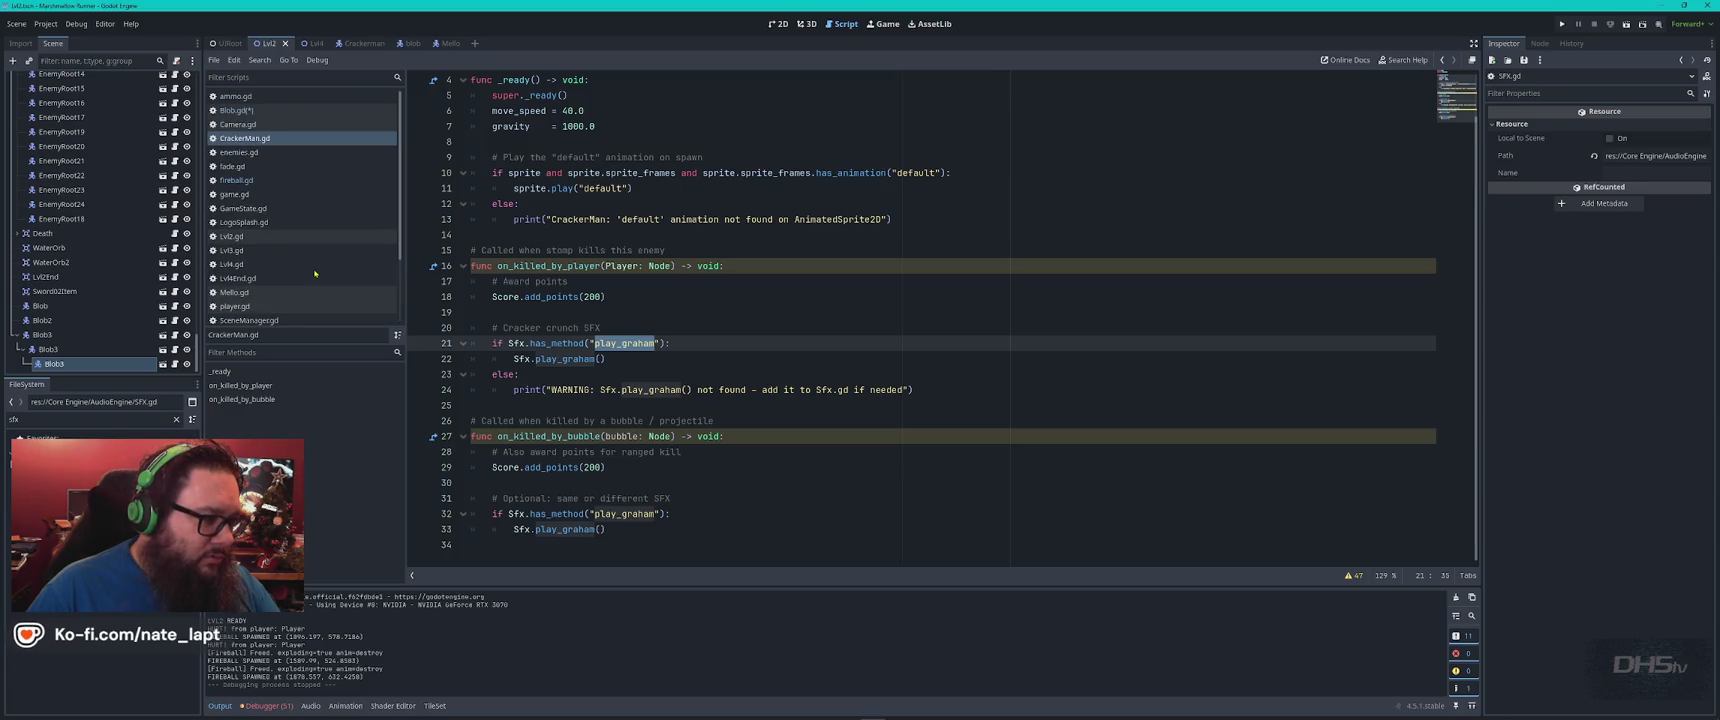
{"action": "mouse_move", "coordinate": [566, 343]}
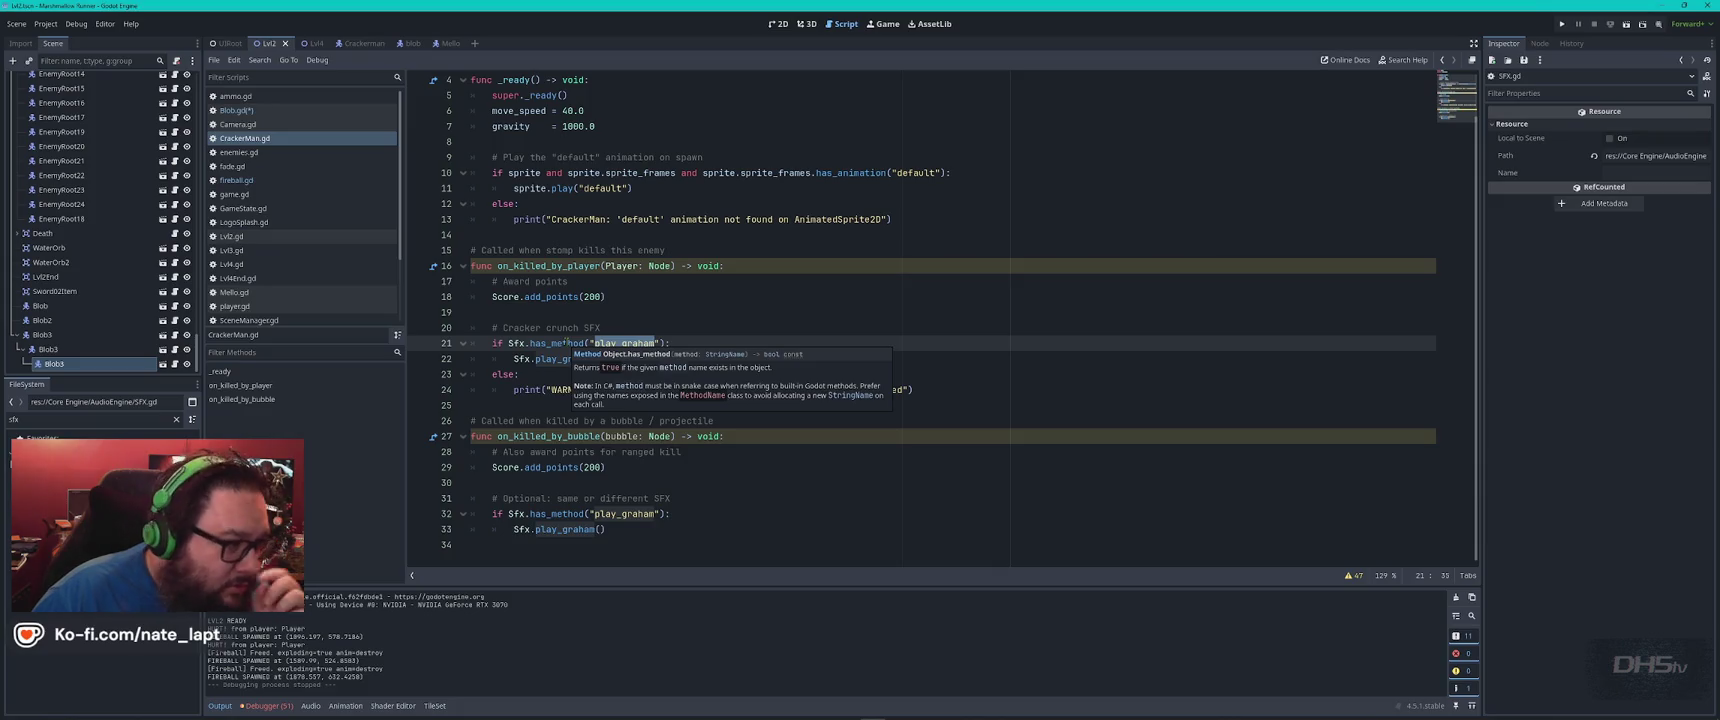
{"action": "scroll", "coordinate": [300, 275], "scroll_direction": "down", "scroll_amount": 2}
{"action": "scroll", "coordinate": [304, 285], "scroll_direction": "down", "scroll_amount": 2}
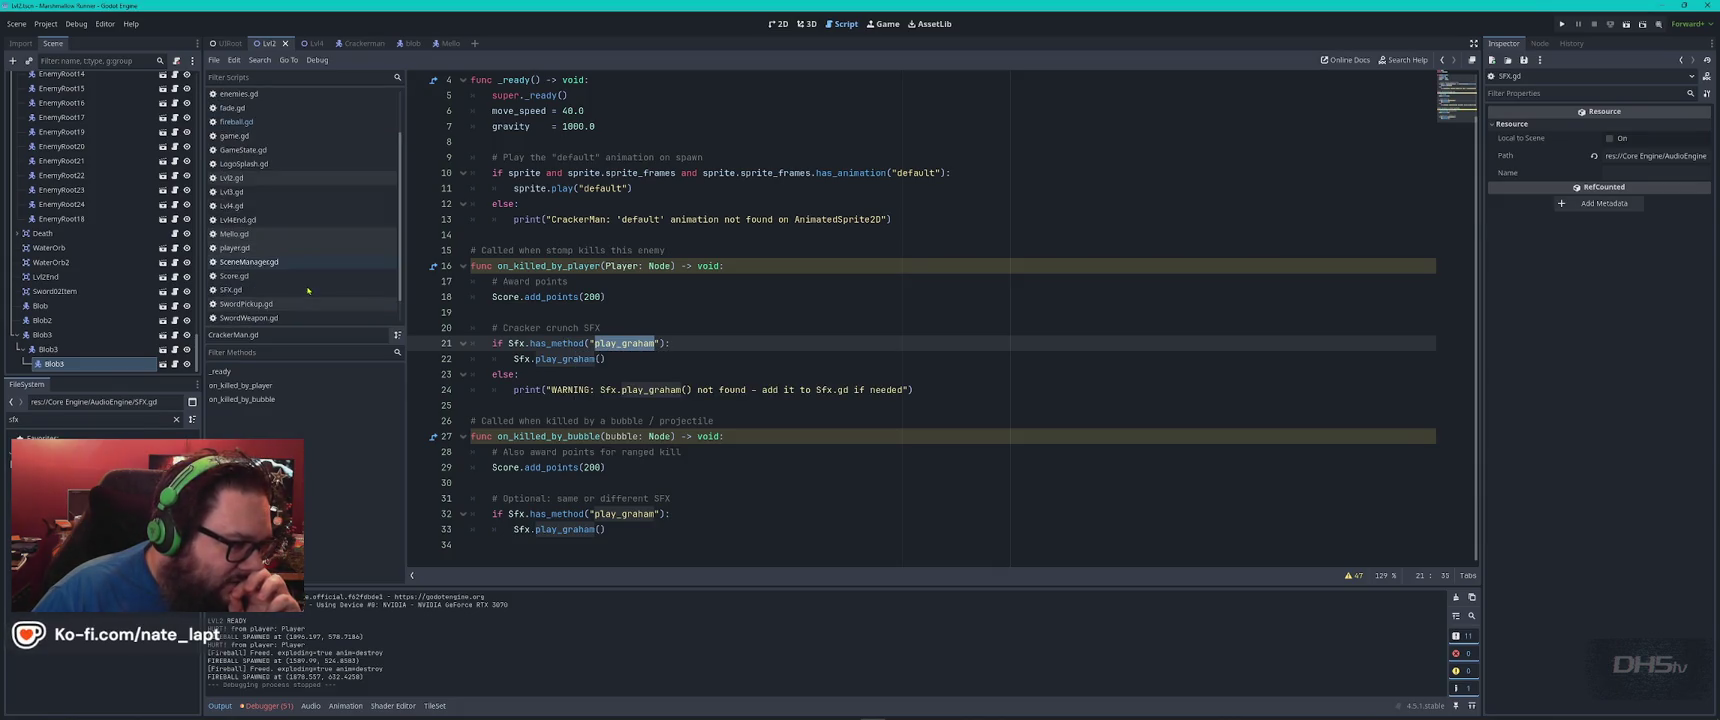
{"action": "left_click", "coordinate": [304, 288]}
Search the SFX script for 'method' and scroll down through its code
{"action": "left_click", "coordinate": [851, 280]}
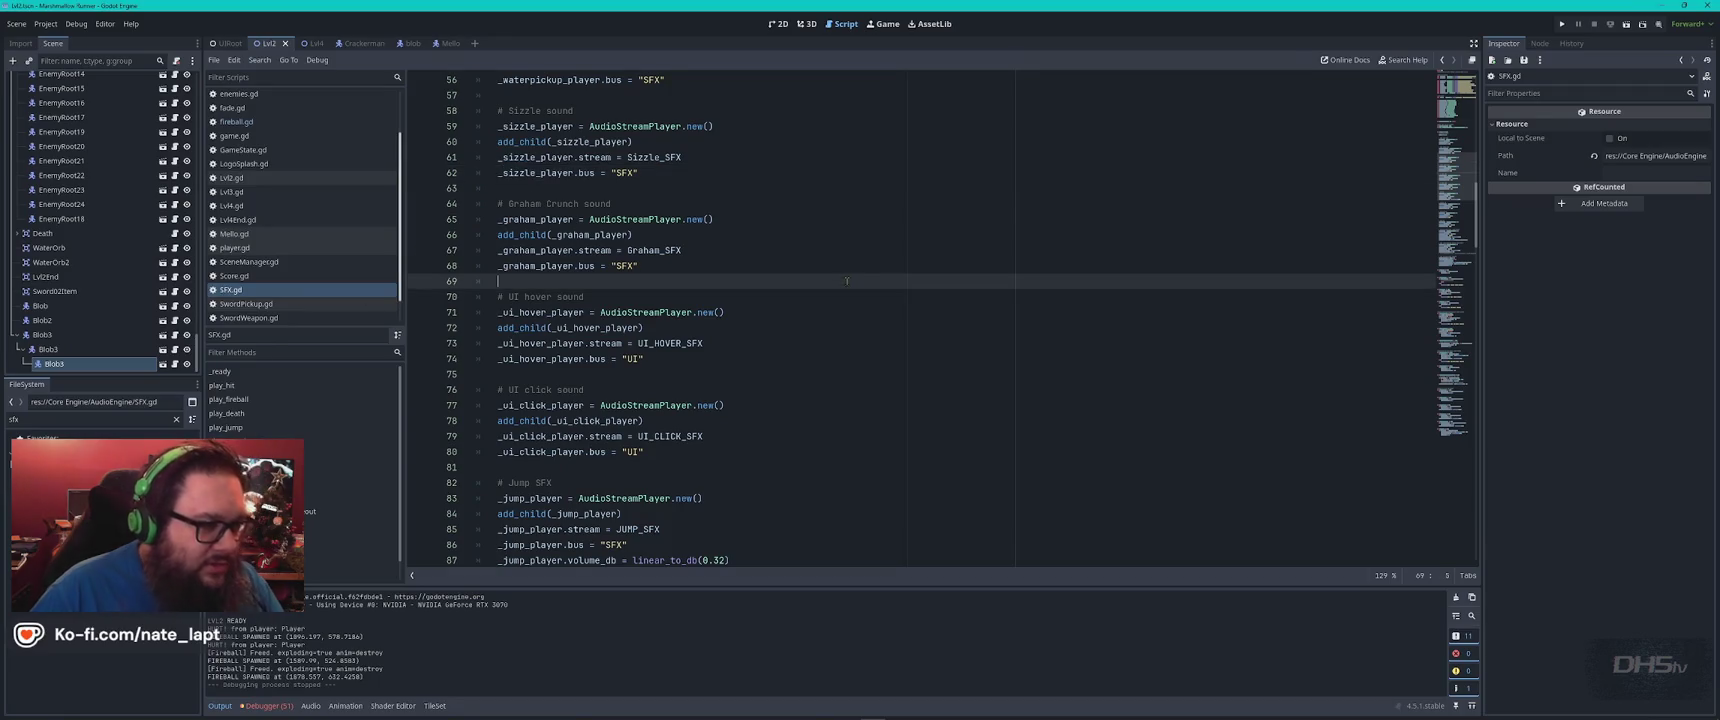
{"action": "key", "text": "ctrl+f"}
{"action": "type", "text": "method"}
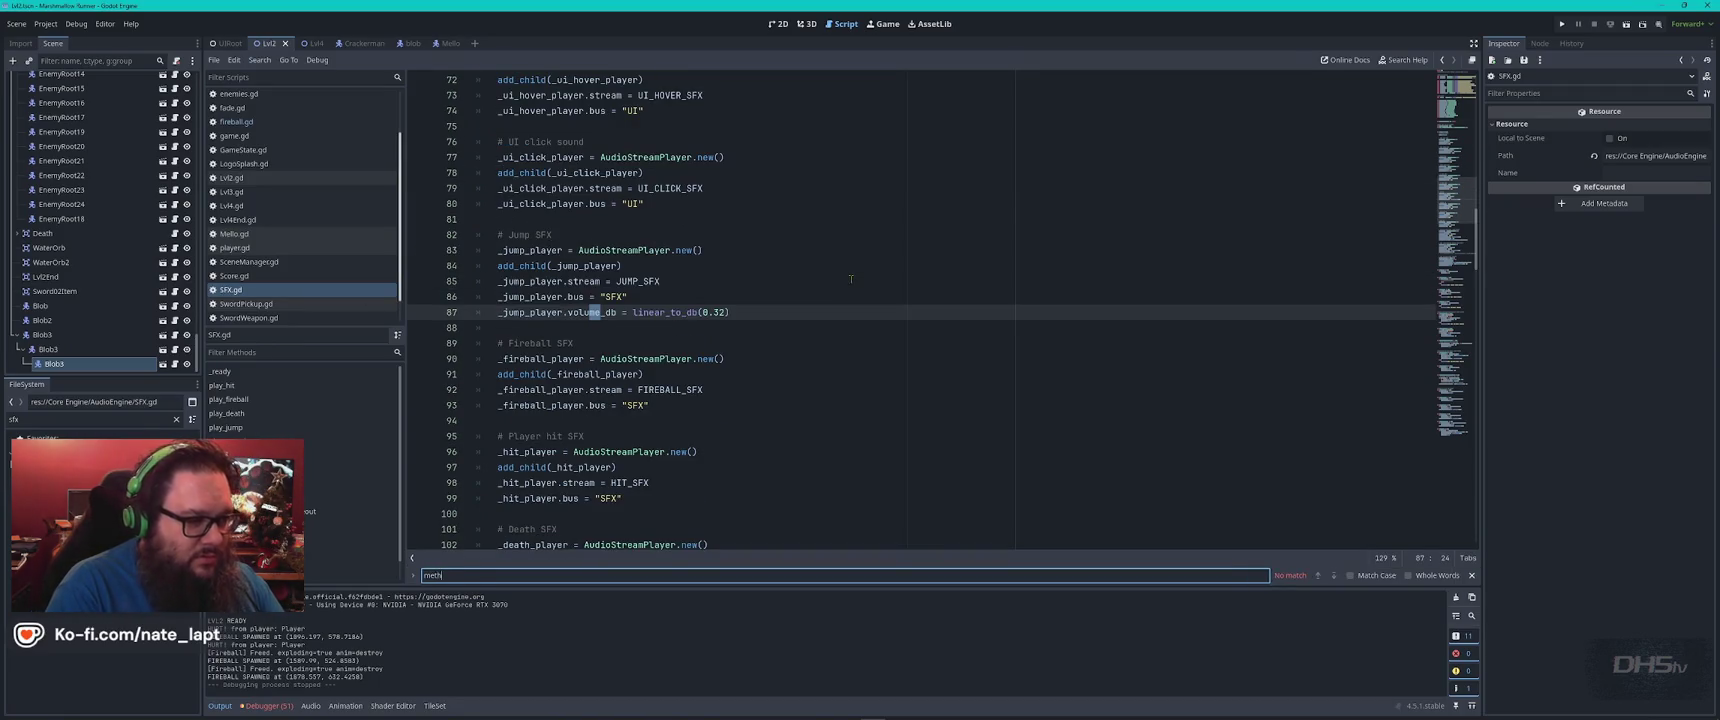
{"action": "key", "text": "Escape"}
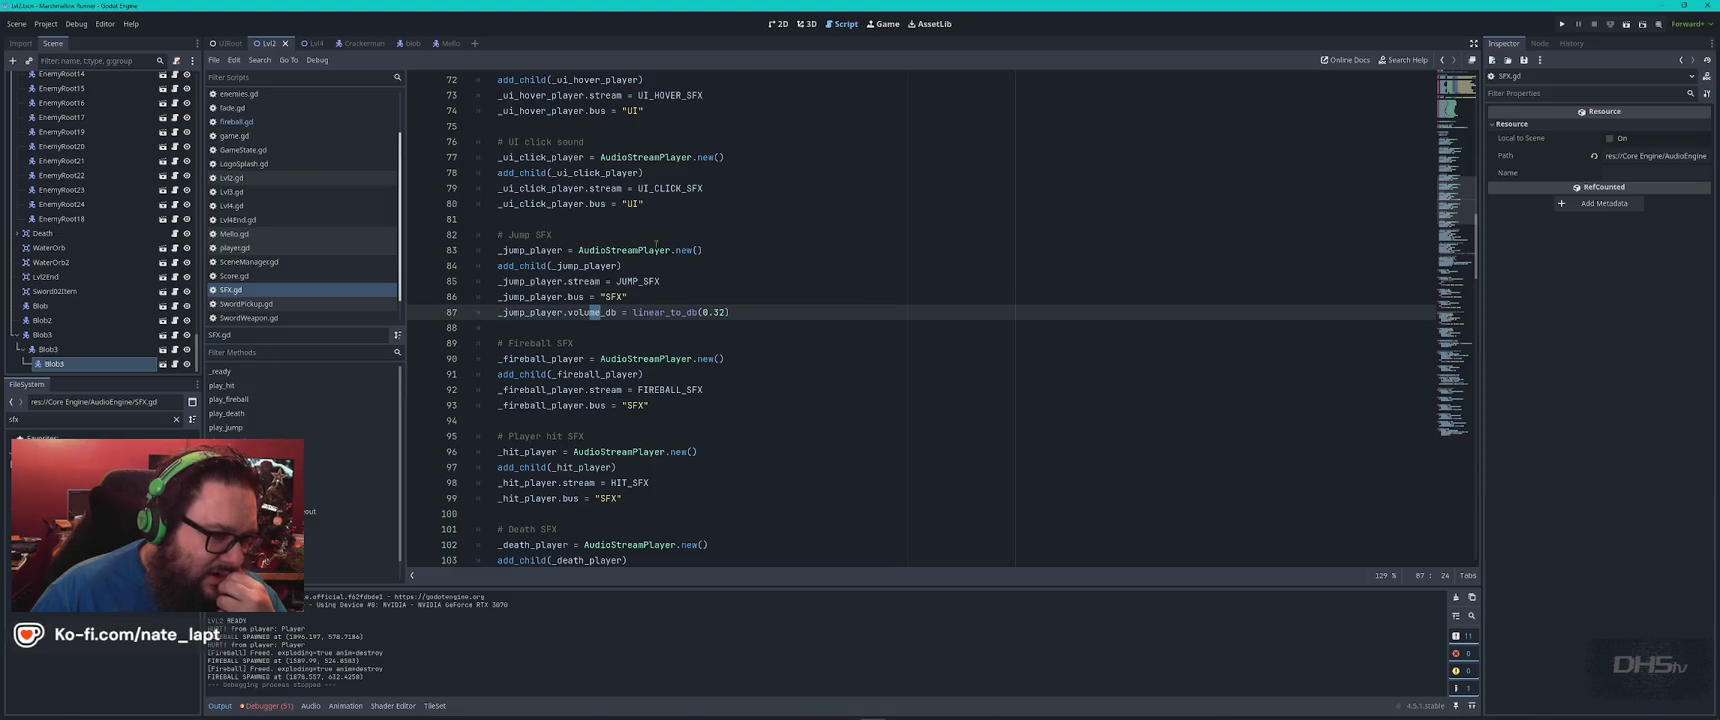
{"action": "scroll", "coordinate": [678, 360], "scroll_direction": "down", "scroll_amount": 6}
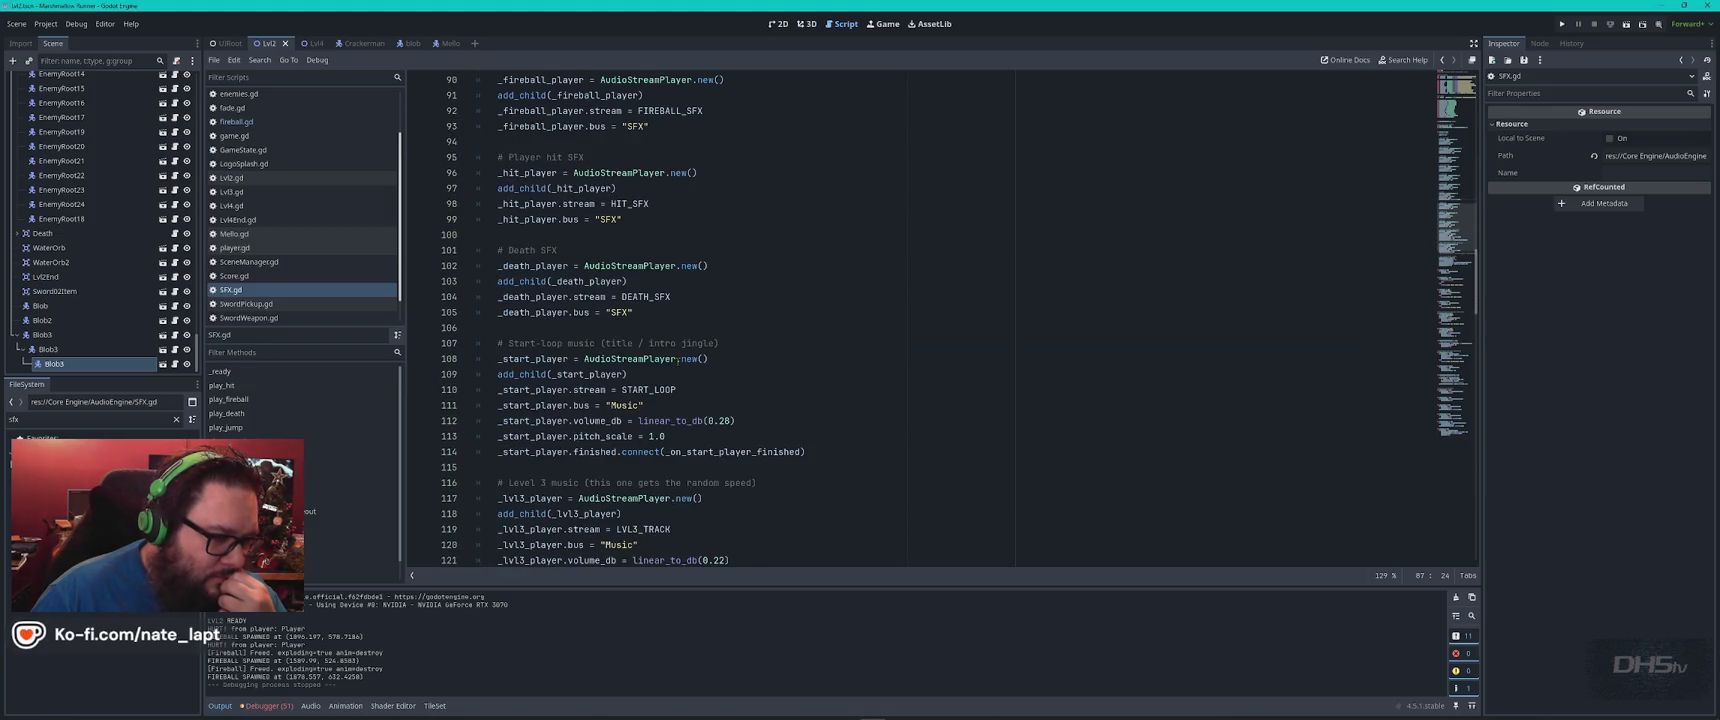
{"action": "scroll", "coordinate": [678, 360], "scroll_direction": "down", "scroll_amount": 5}
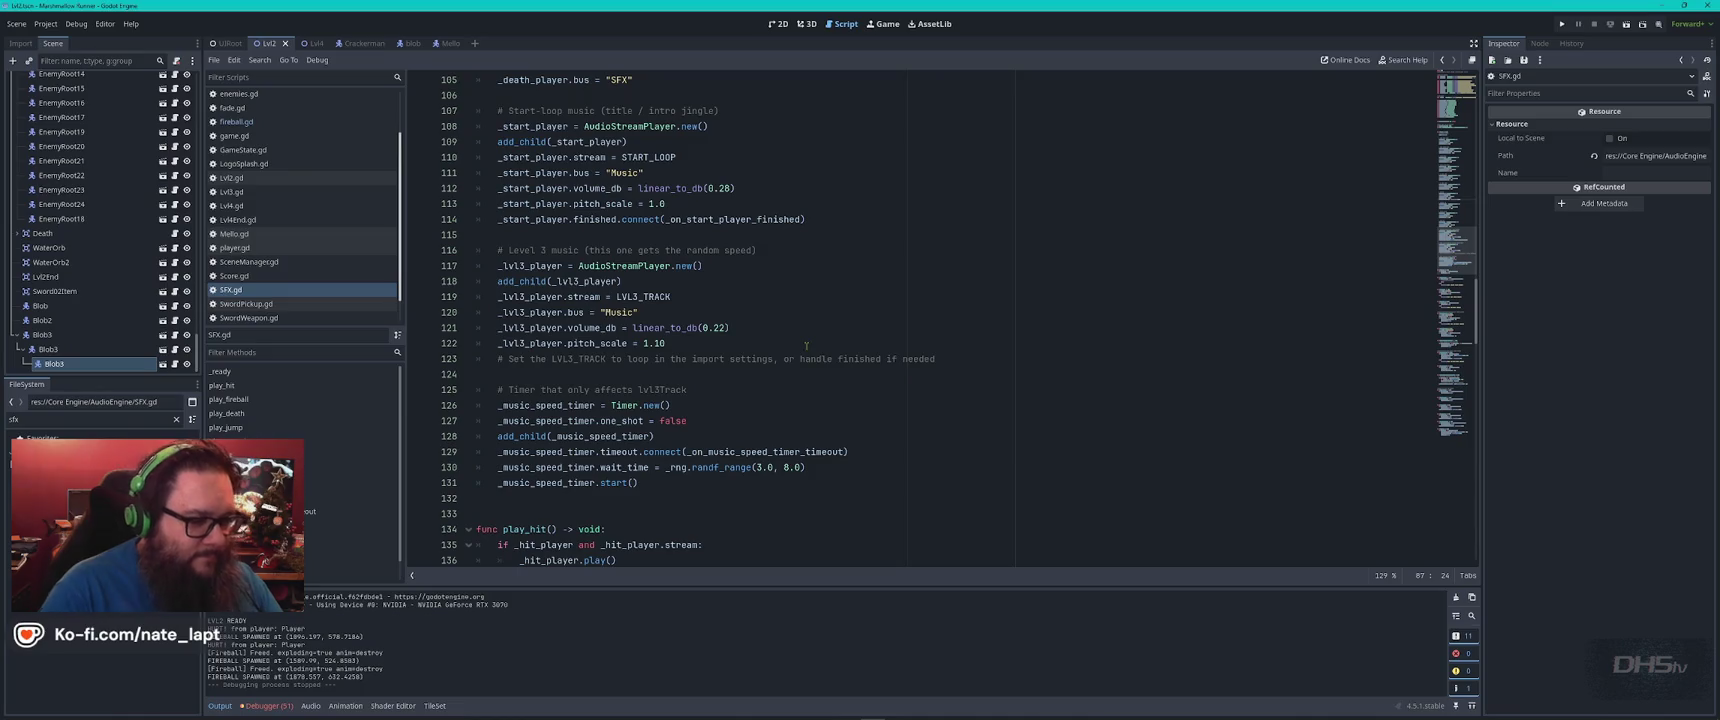
Search SFX.gd for 'uhh' and step to where the uhh player is created
{"action": "key", "text": "ctrl+f"}
{"action": "type", "text": "uhh"}
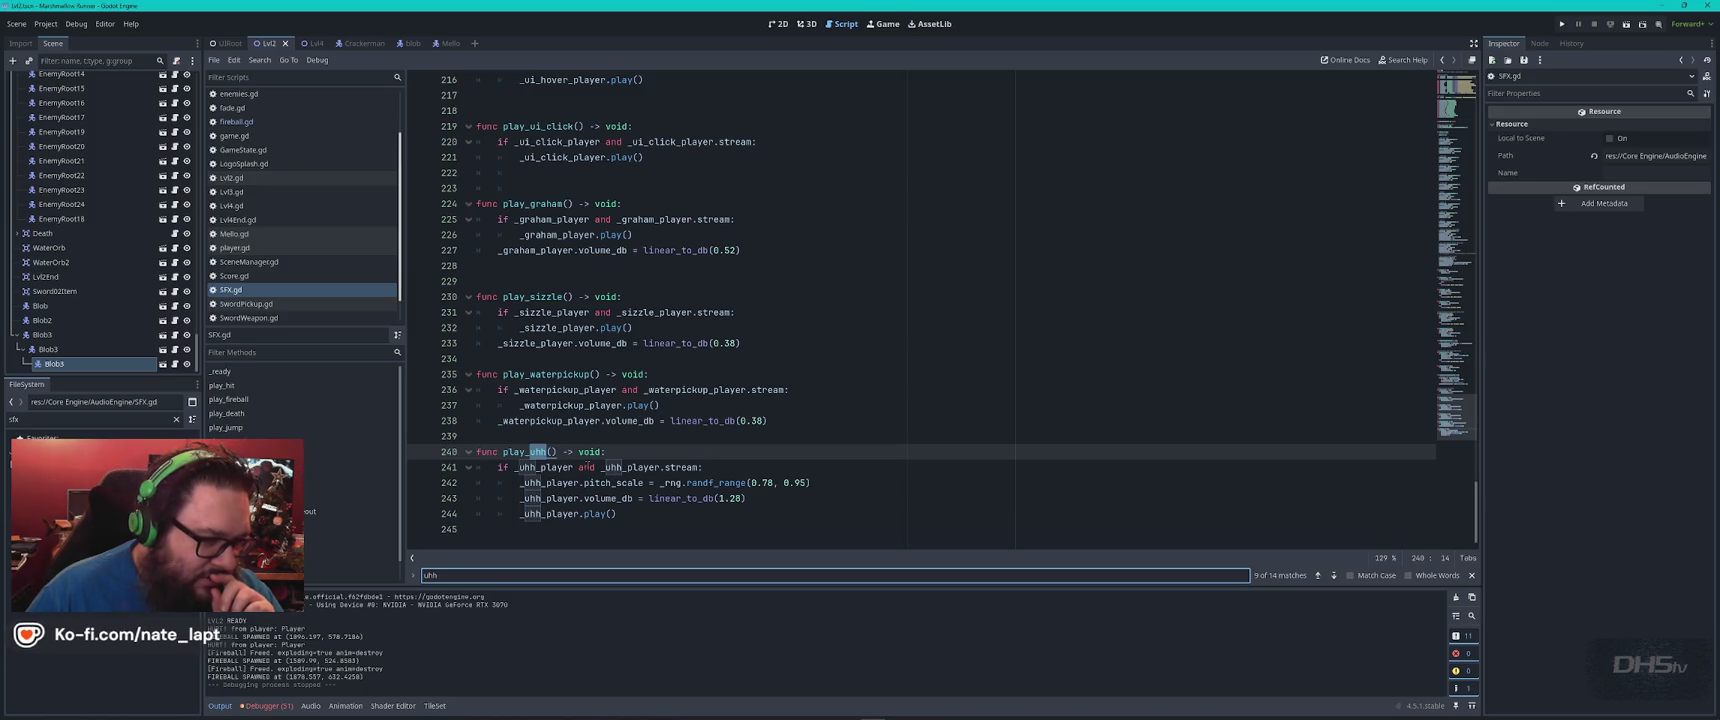
{"action": "key", "text": "Return"}
{"action": "key", "text": "Return"}
{"action": "key", "text": "Return"}
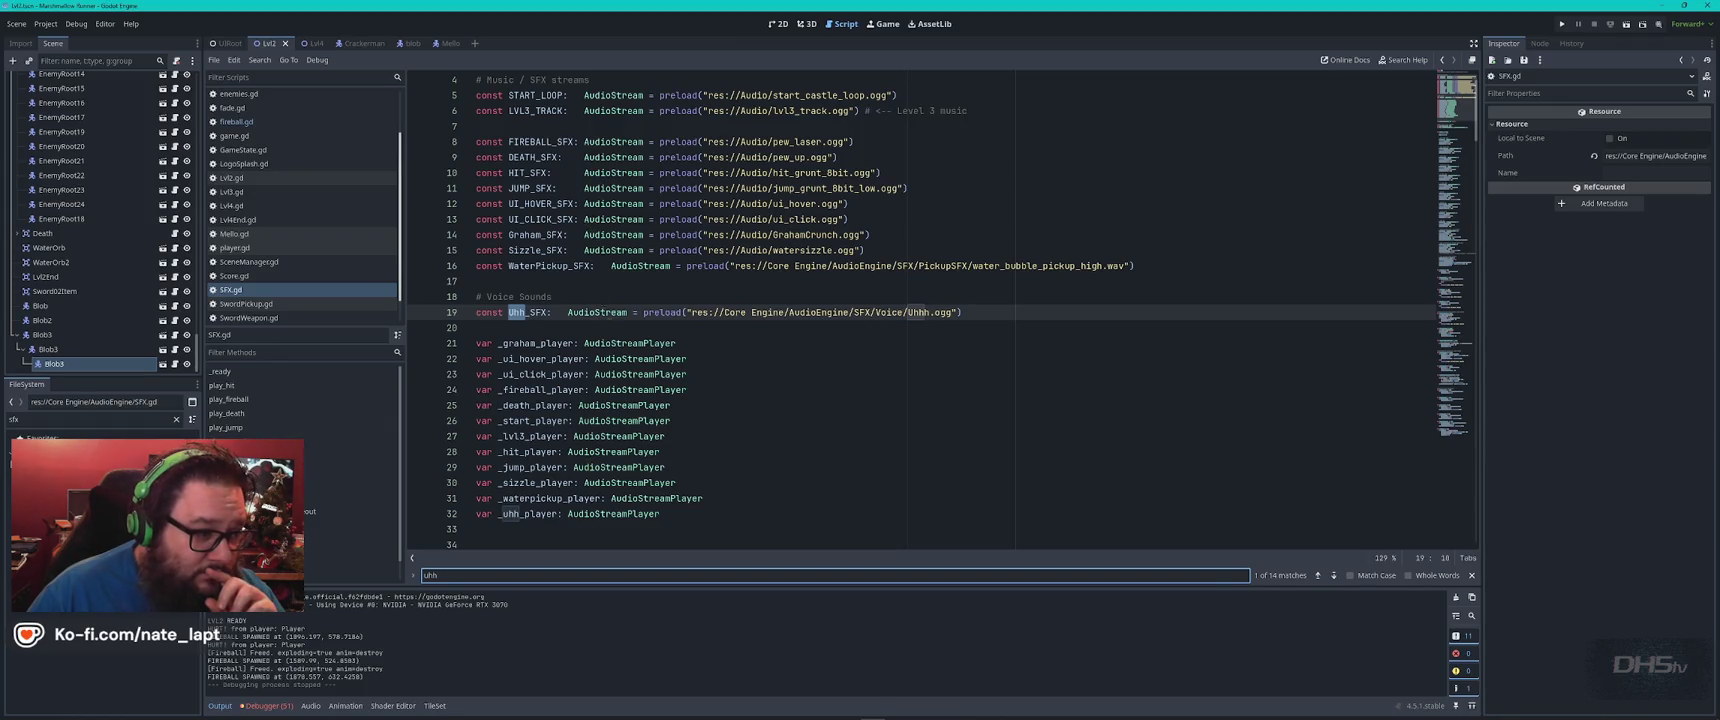
{"action": "key", "text": "Return"}
{"action": "key", "text": "Return"}
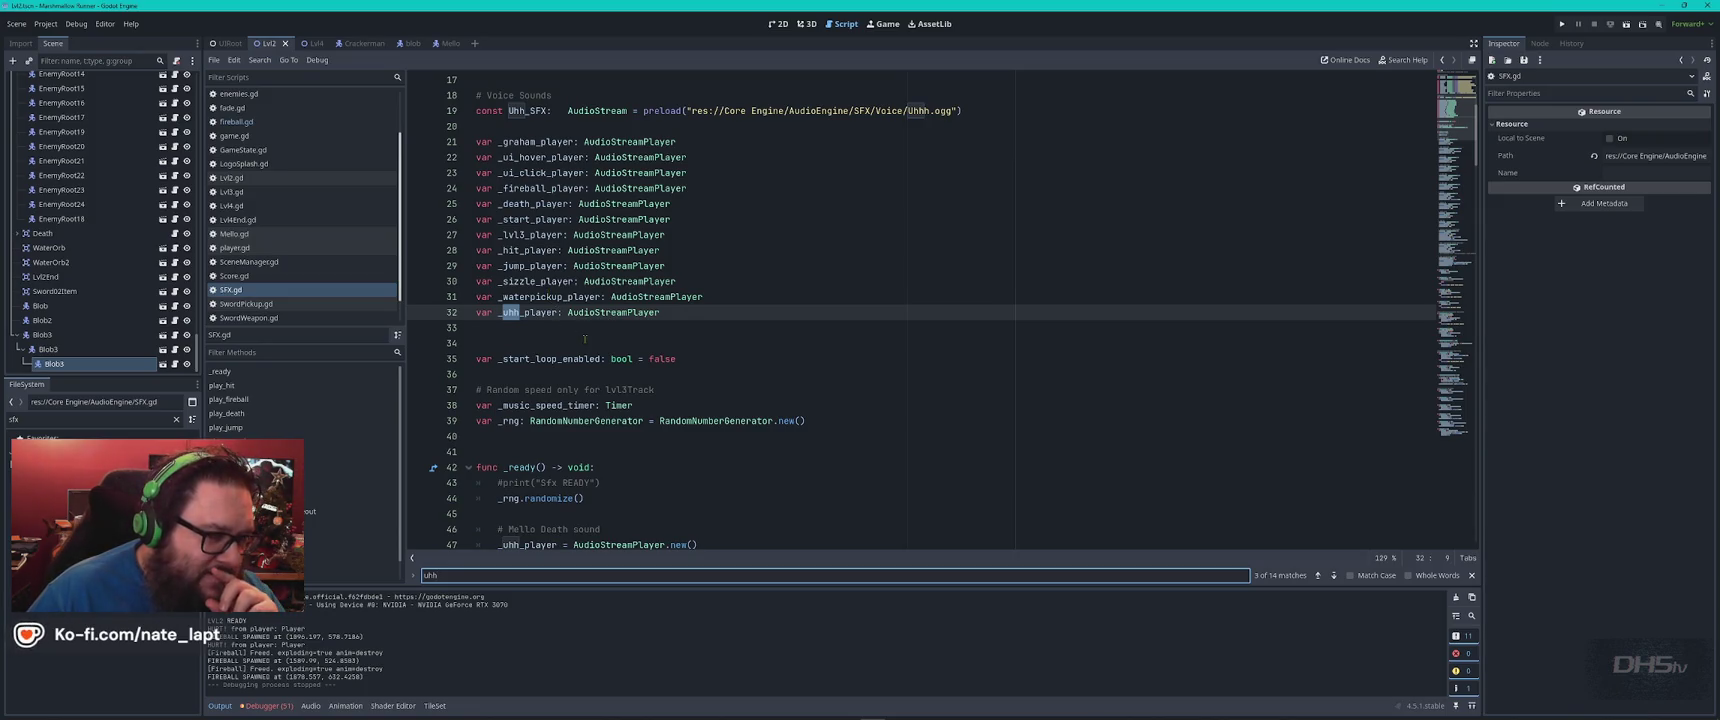
{"action": "key", "text": "Return"}
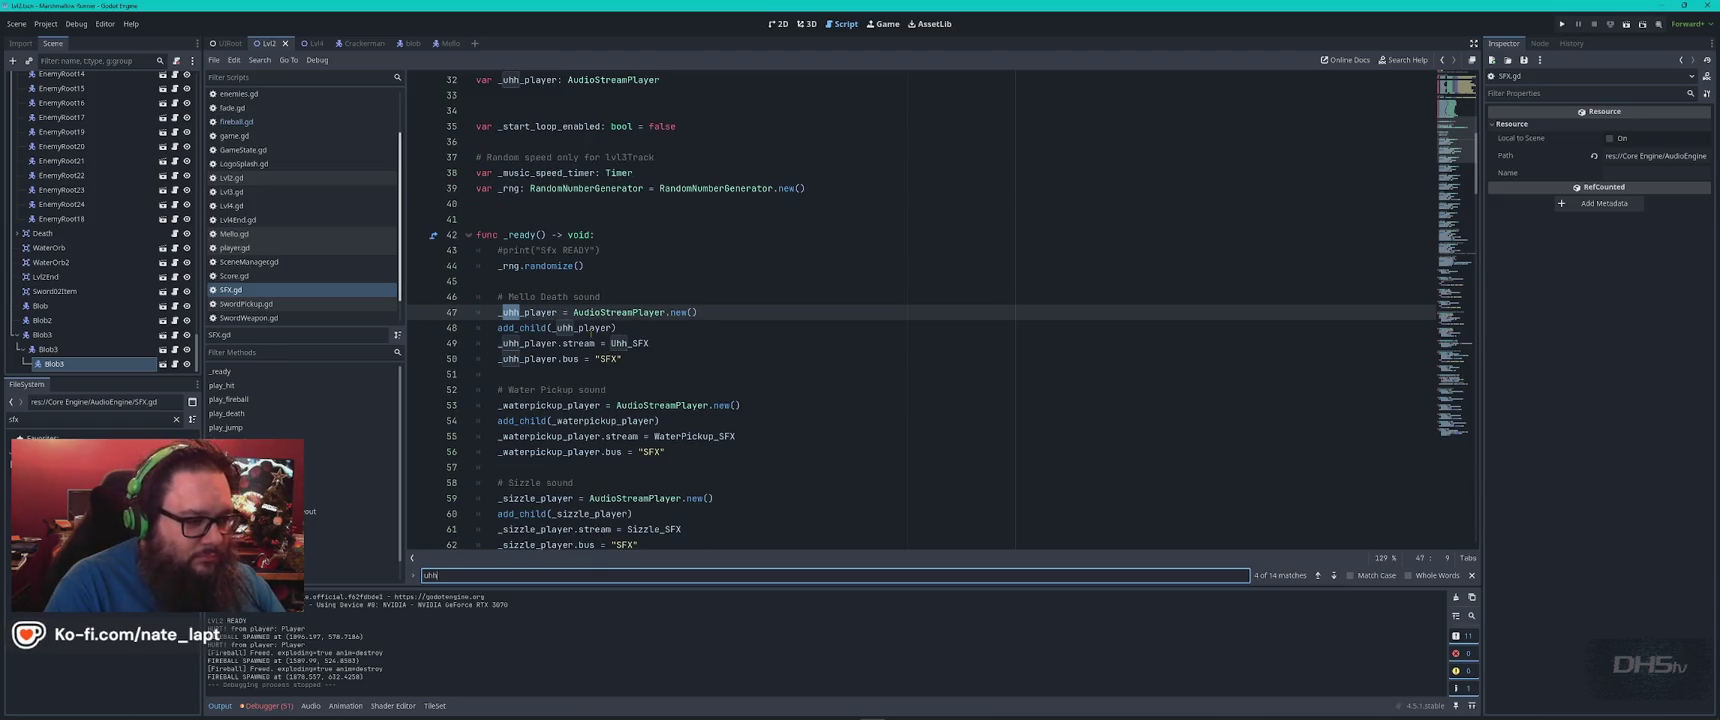
Locate the _sizzle_player setup on line 59 via 'siz', then return to Blob.gd
{"action": "key", "text": "ctrl+a"}
{"action": "type", "text": "z"}
{"action": "key", "text": "BackSpace"}
{"action": "key", "text": "BackSpace"}
{"action": "type", "text": "siz"}
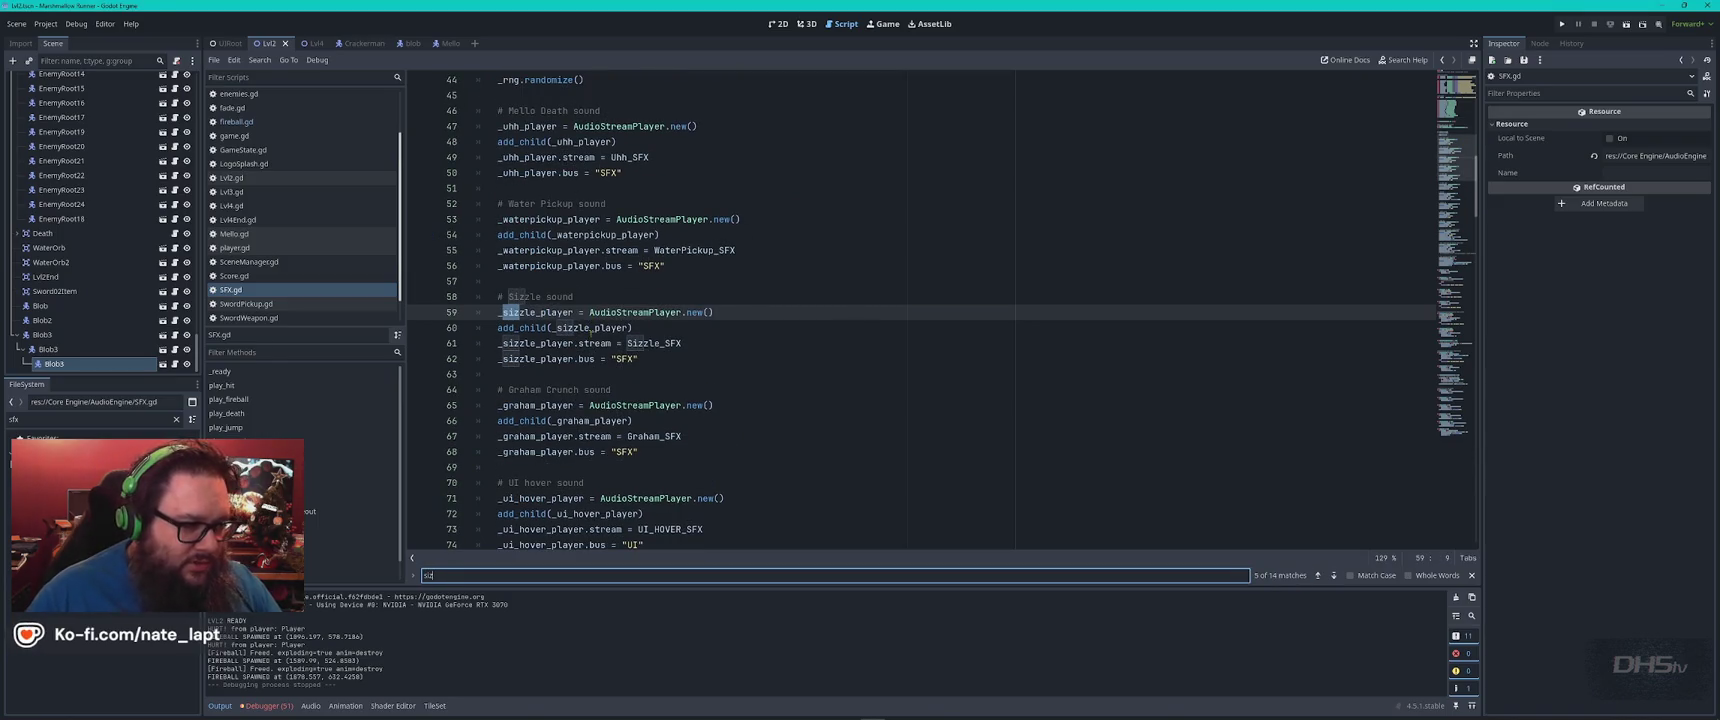
{"action": "double_click", "coordinate": [541, 313]}
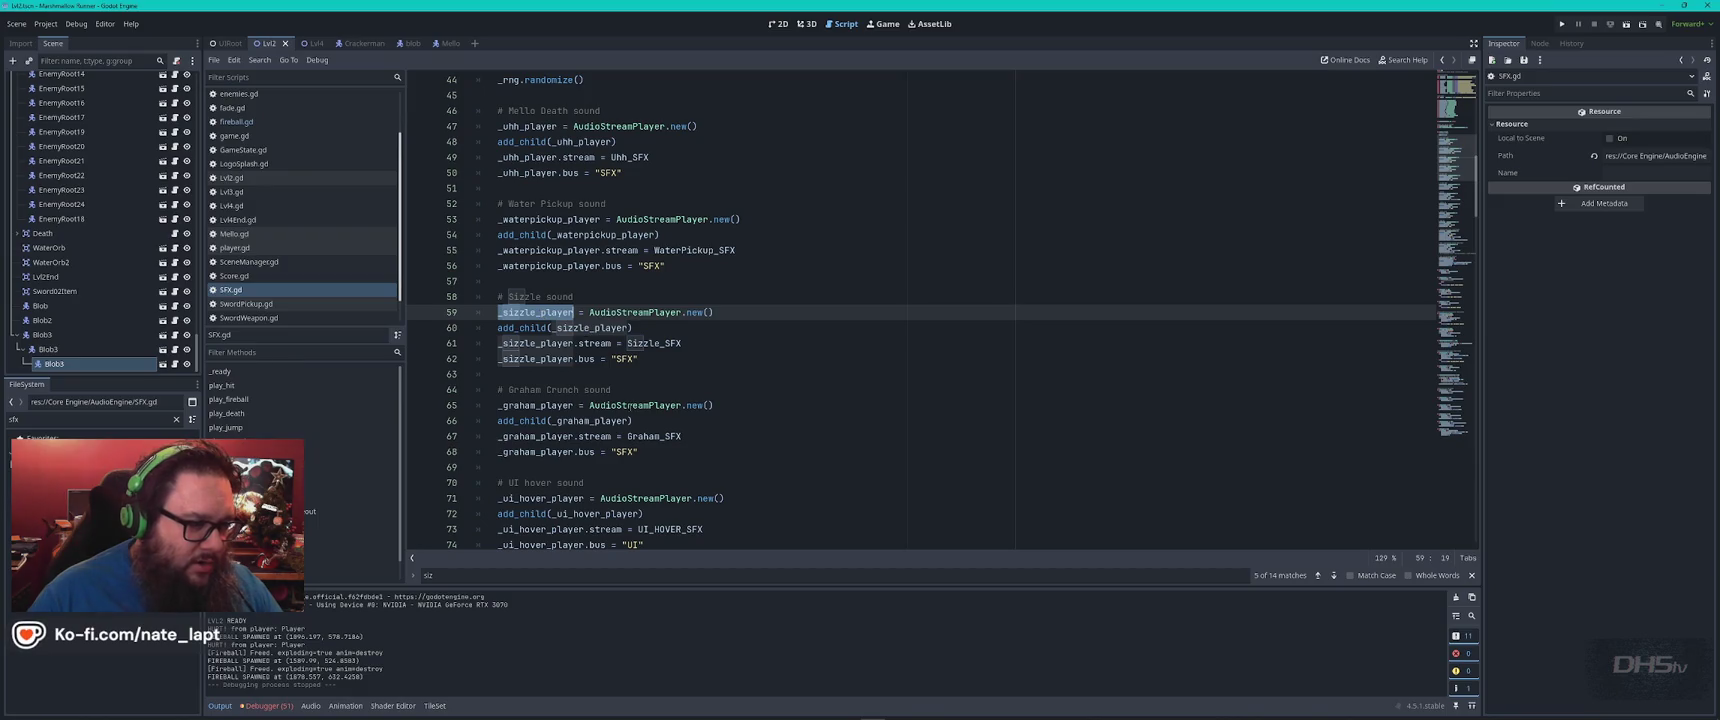
{"action": "mouse_move", "coordinate": [631, 405]}
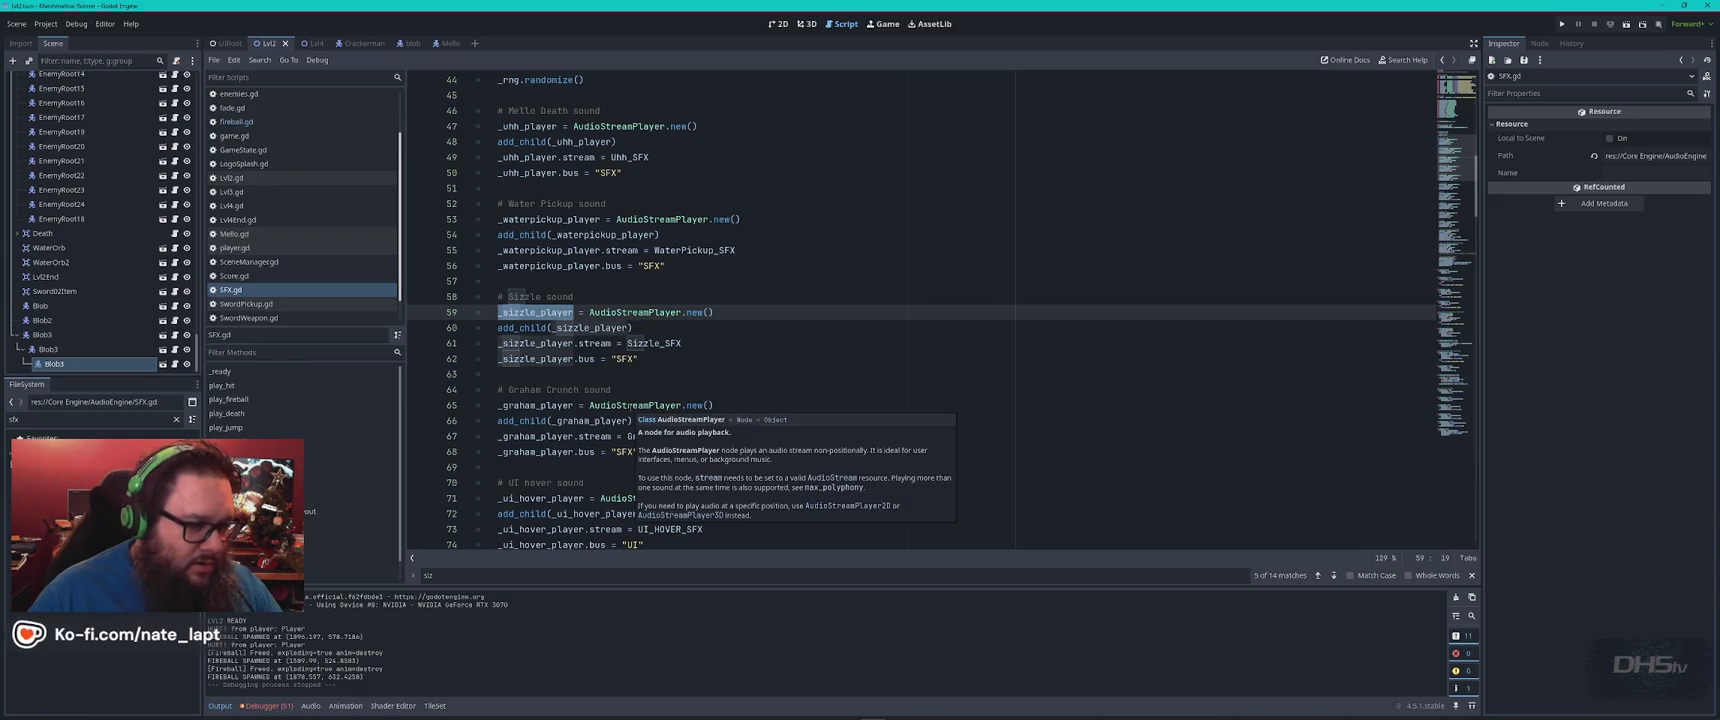
{"action": "scroll", "coordinate": [272, 125], "scroll_direction": "up", "scroll_amount": 2}
{"action": "left_click", "coordinate": [270, 112]}
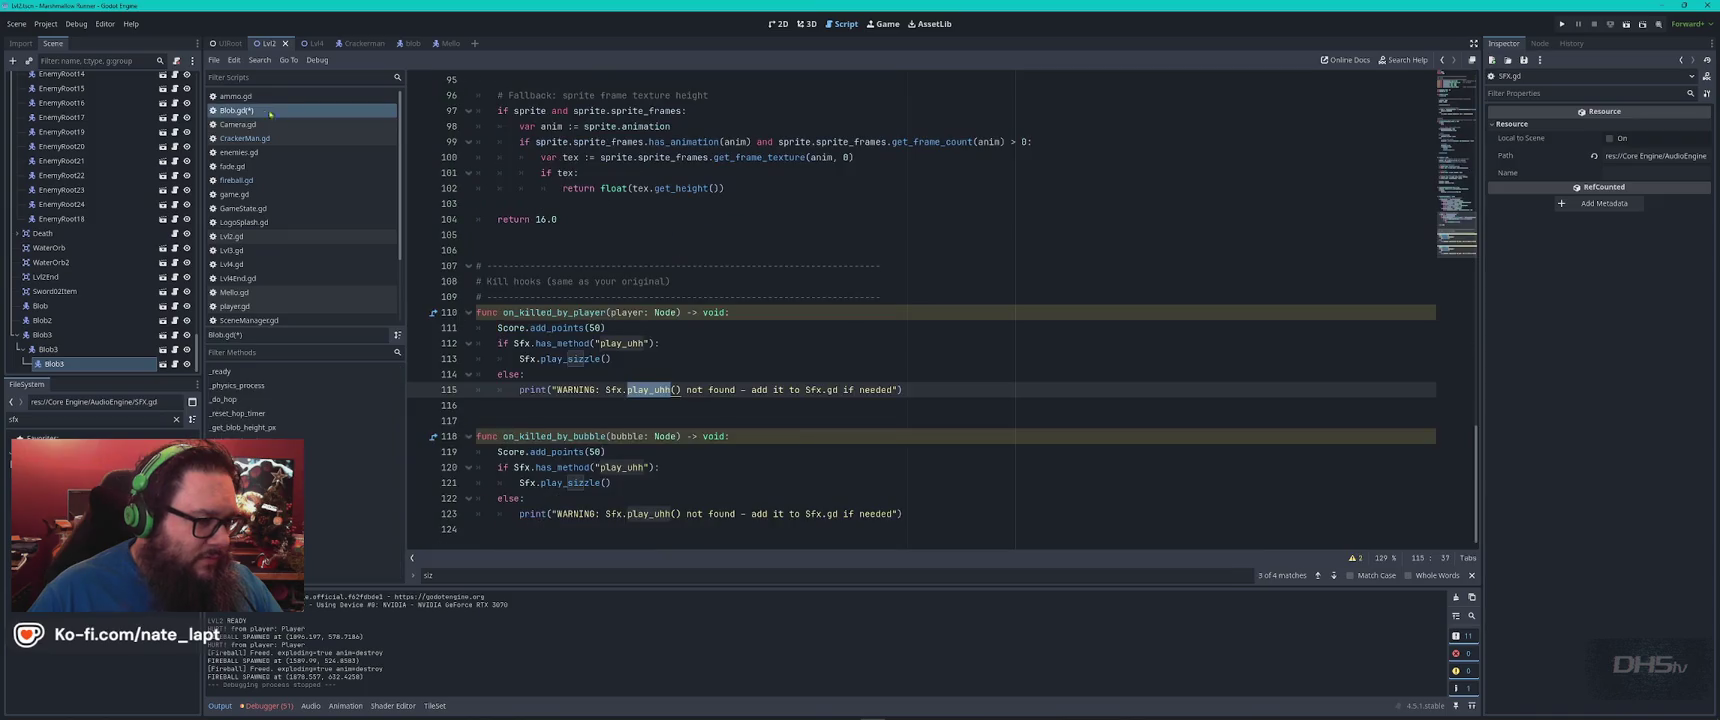
Look up play_uhh in SFX.gd and select the play_sizzle function name
{"action": "double_click", "coordinate": [620, 343]}
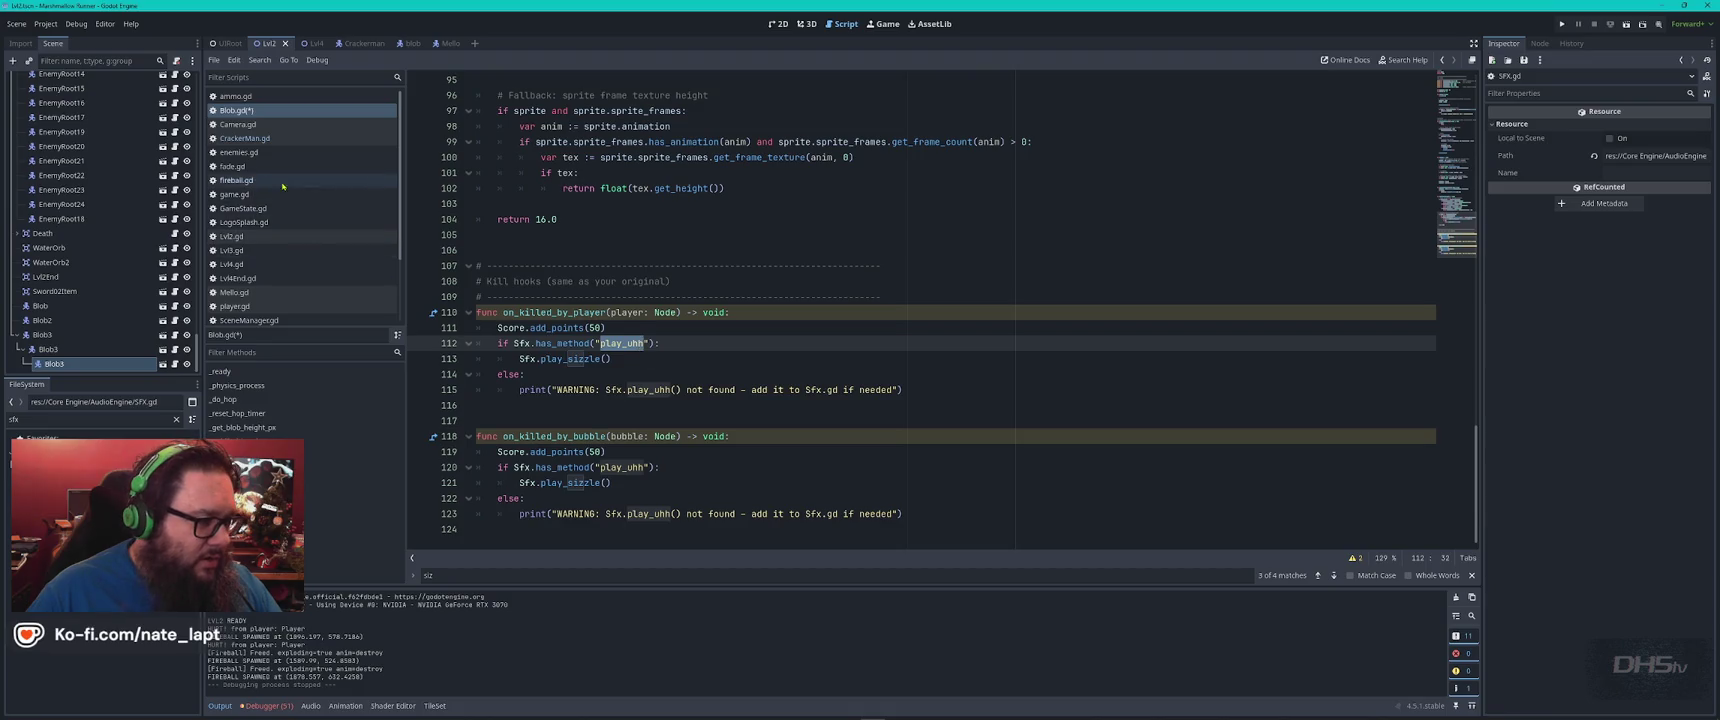
{"action": "key", "text": "ctrl+c"}
{"action": "key", "text": "alt+Left"}
{"action": "key", "text": "ctrl+f"}
{"action": "key", "text": "ctrl+v"}
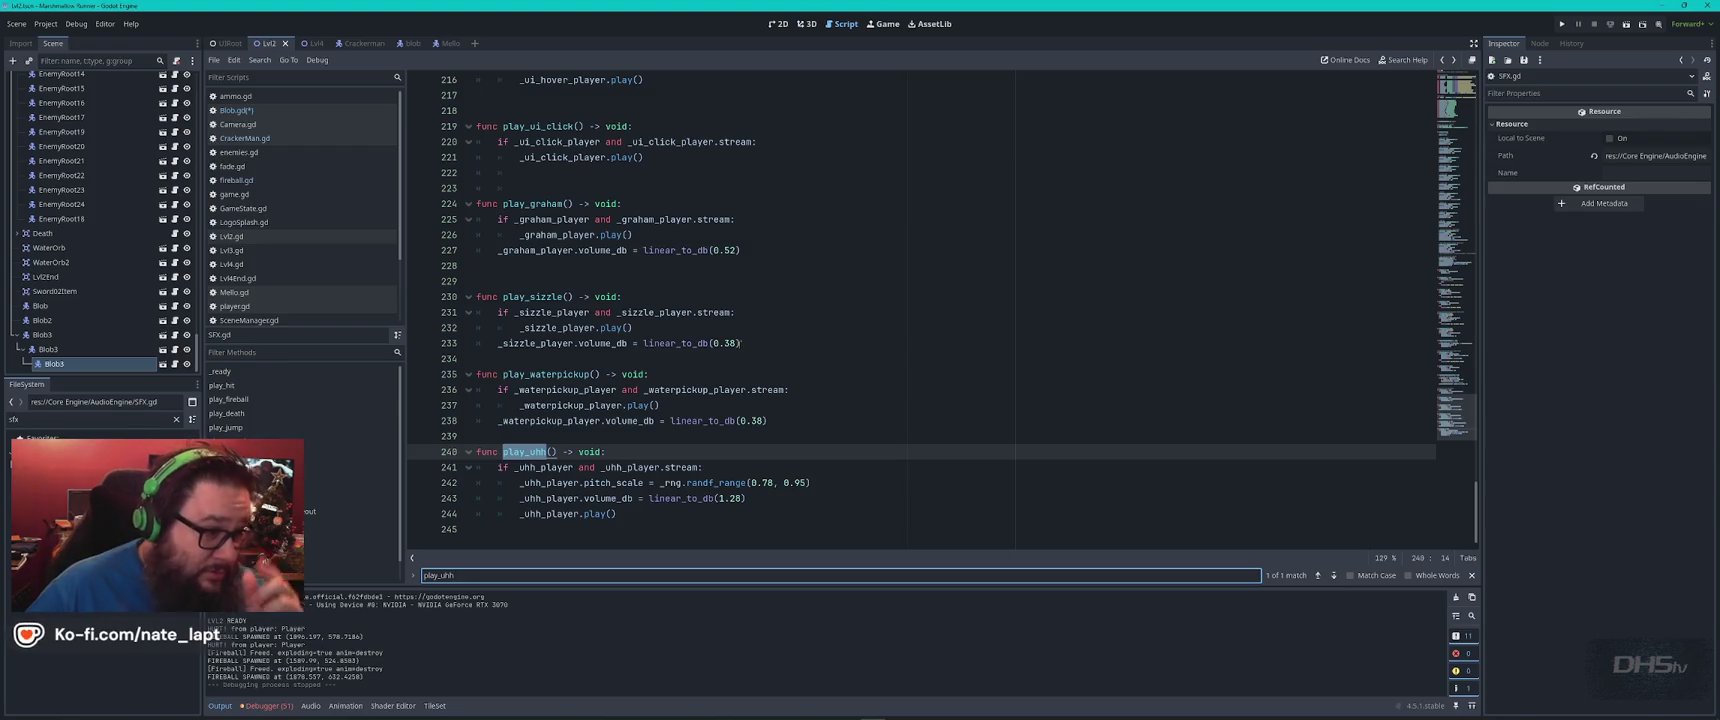
{"action": "double_click", "coordinate": [543, 296]}
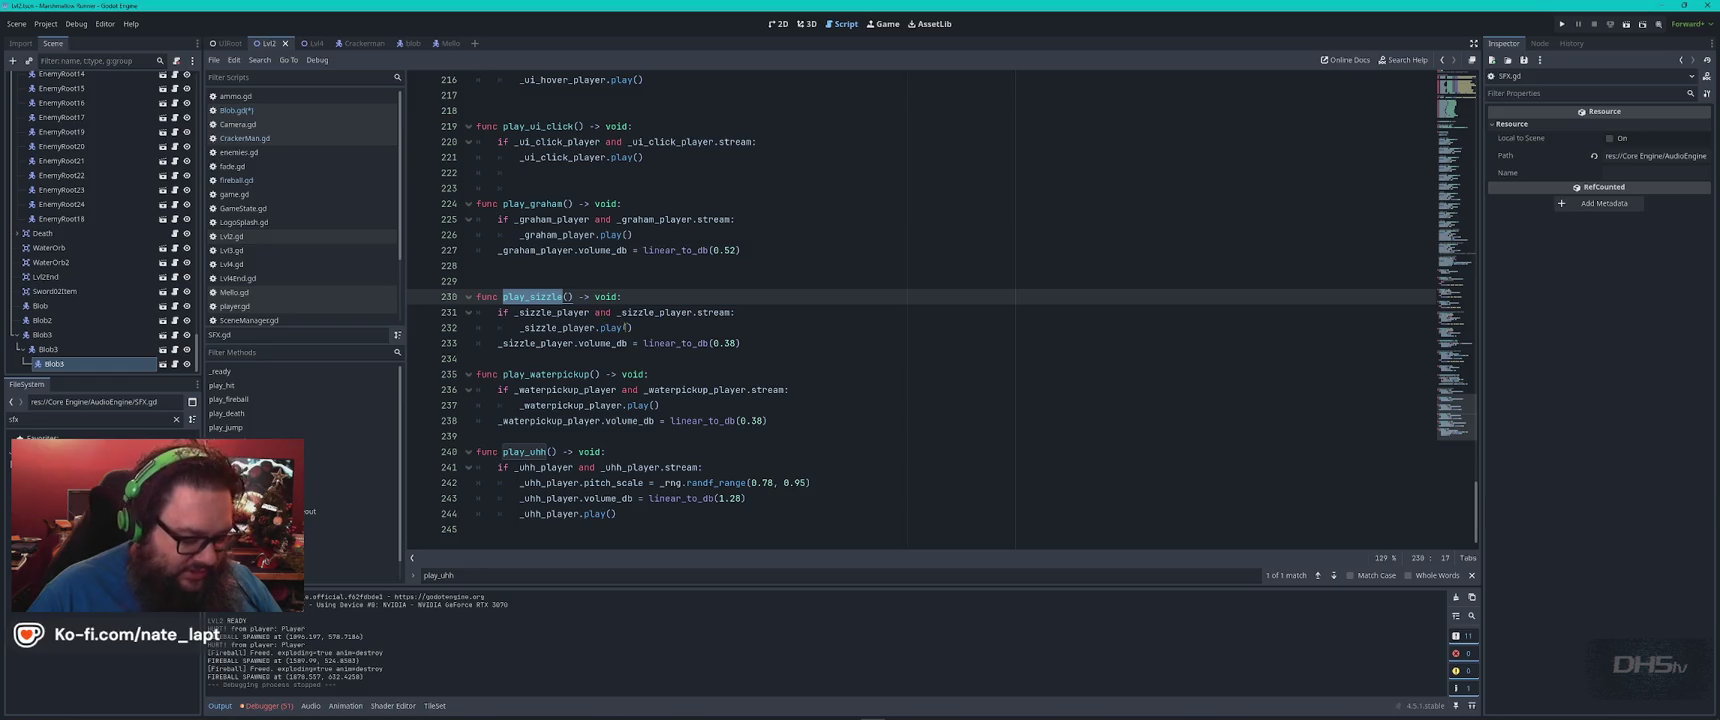
Replace play_uhh with play_sizzle on Blob.gd lines 112, 115, 120 and 123, then run the game
{"action": "key", "text": "alt+Left"}
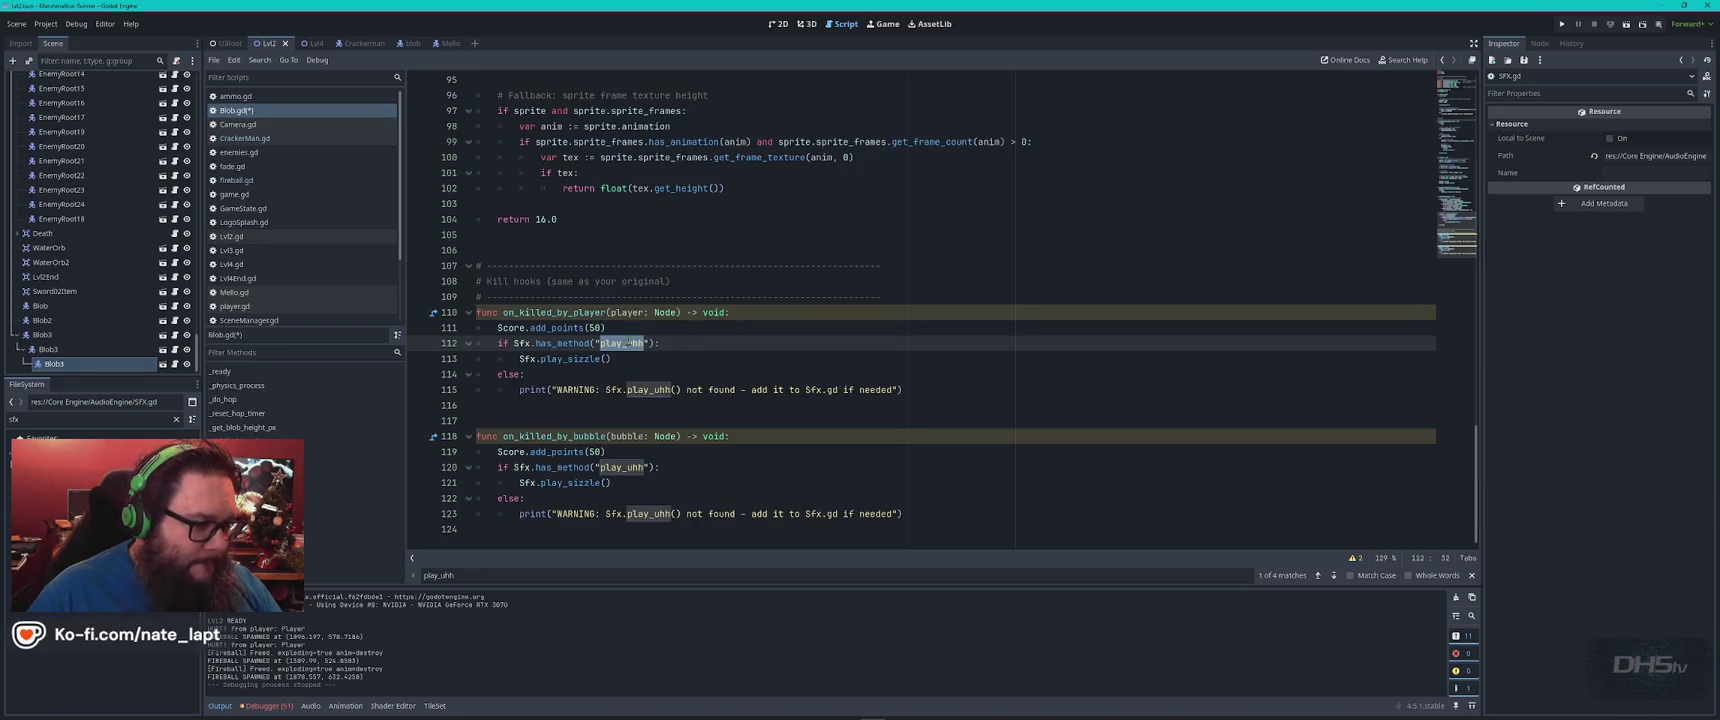
{"action": "key", "text": "ctrl+v"}
{"action": "key", "text": "F3"}
{"action": "key", "text": "ctrl+v"}
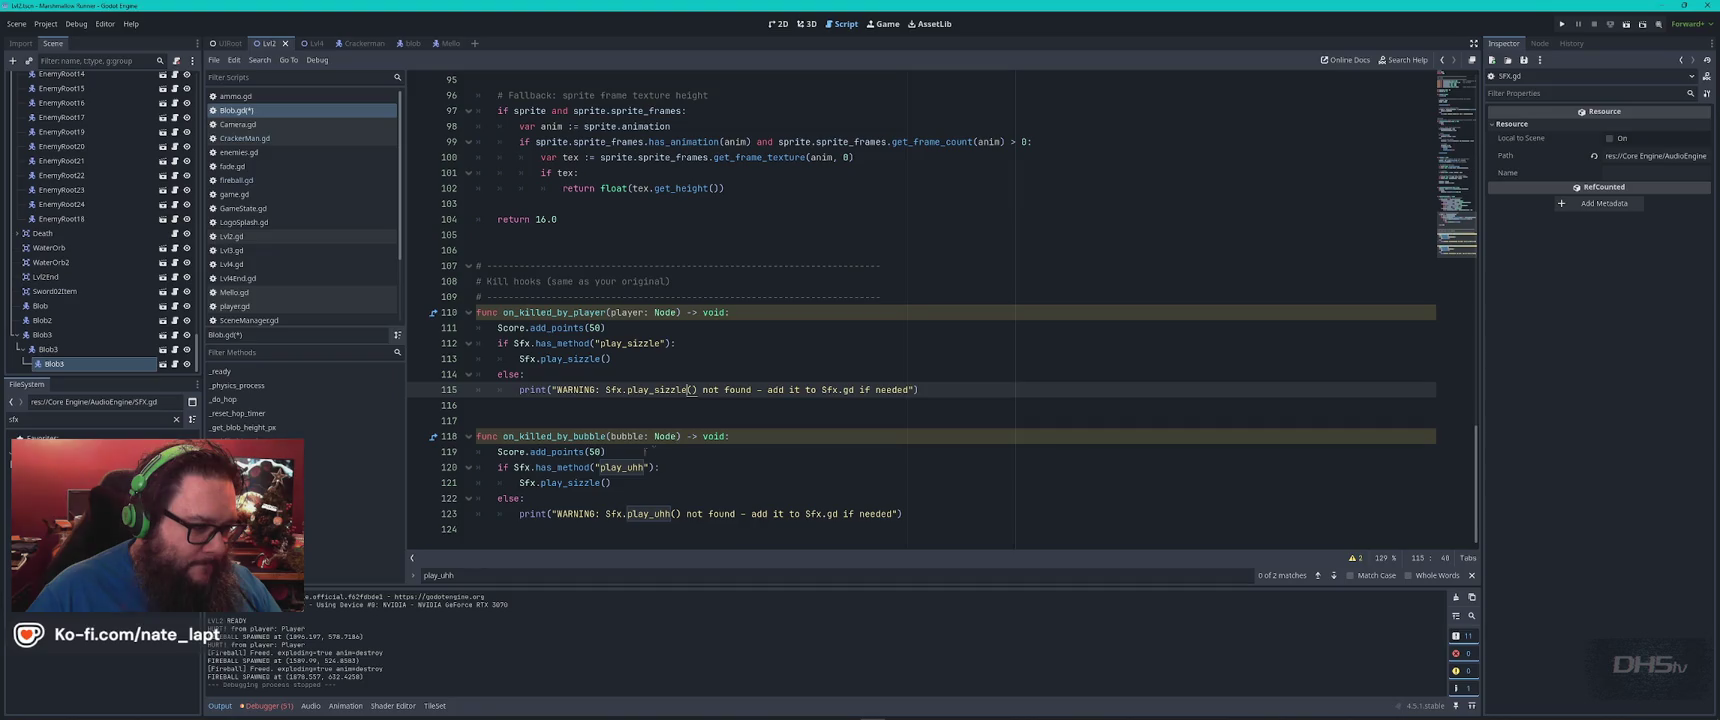
{"action": "key", "text": "F3"}
{"action": "key", "text": "ctrl+v"}
{"action": "key", "text": "F3"}
{"action": "key", "text": "ctrl+v"}
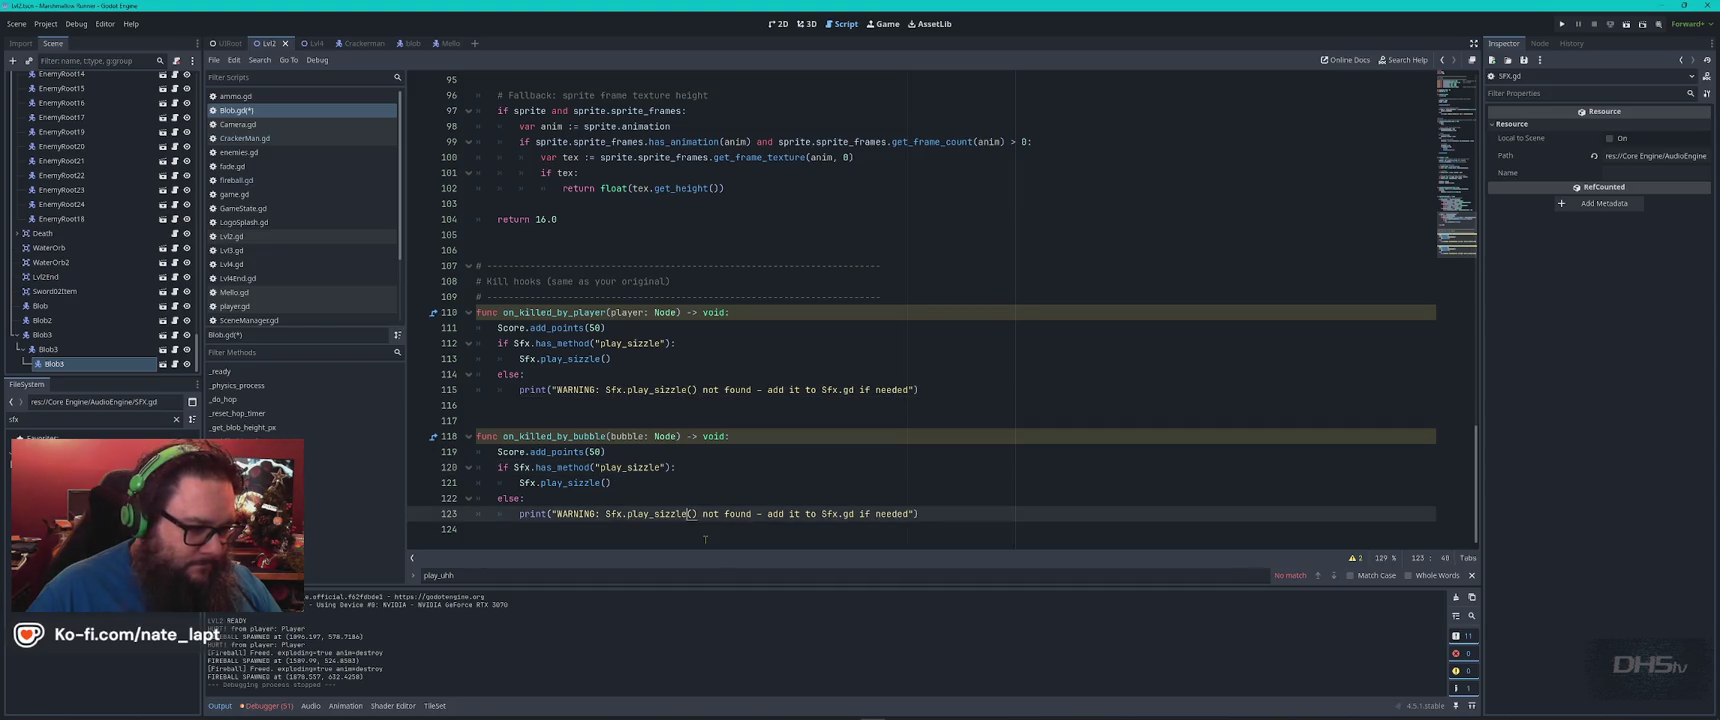
{"action": "key", "text": "F5"}
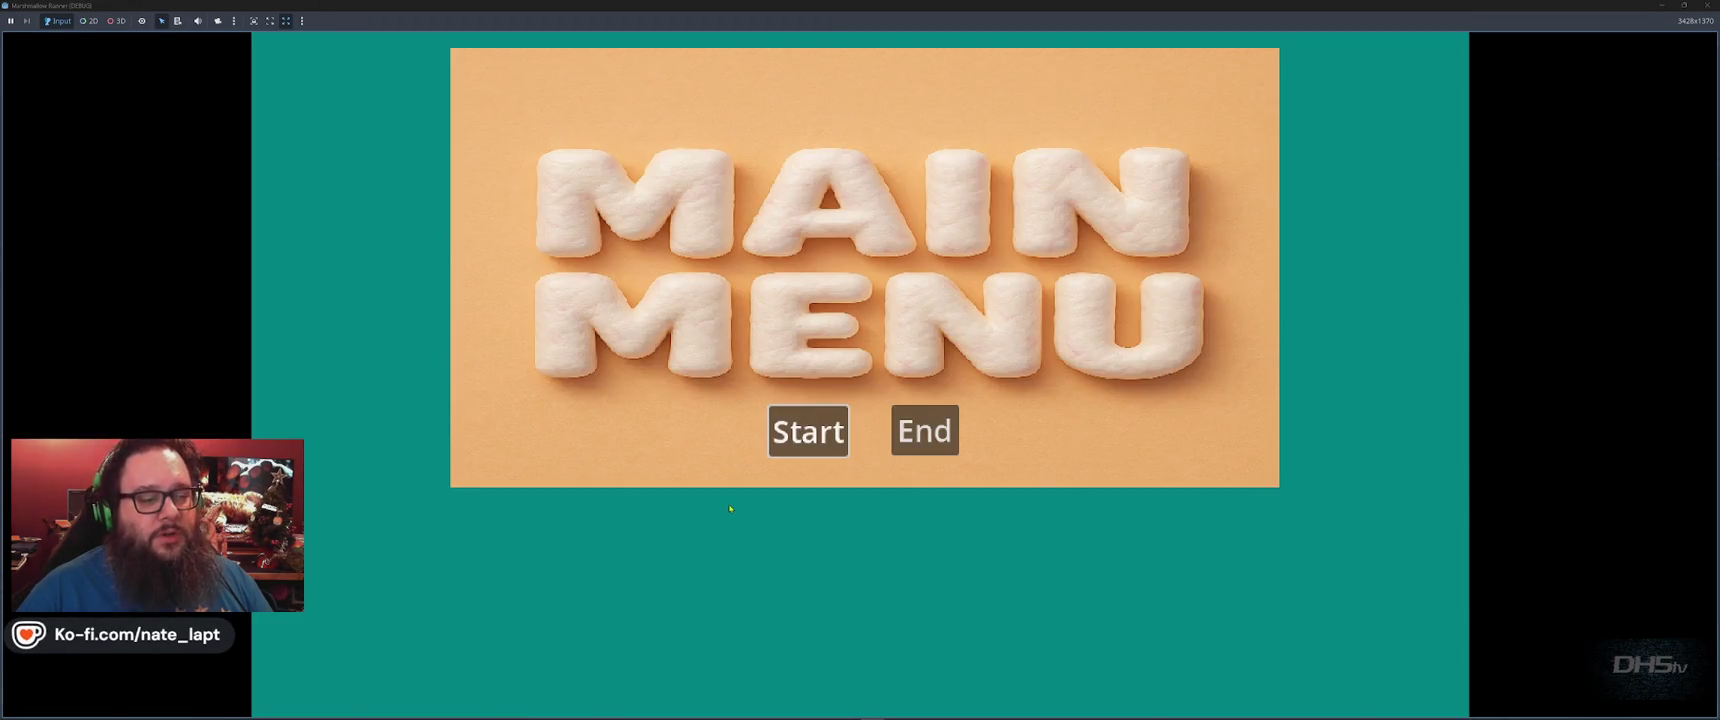
Play through the level with a series of jumps over enemies, then stop the game
{"action": "left_click", "coordinate": [809, 431]}
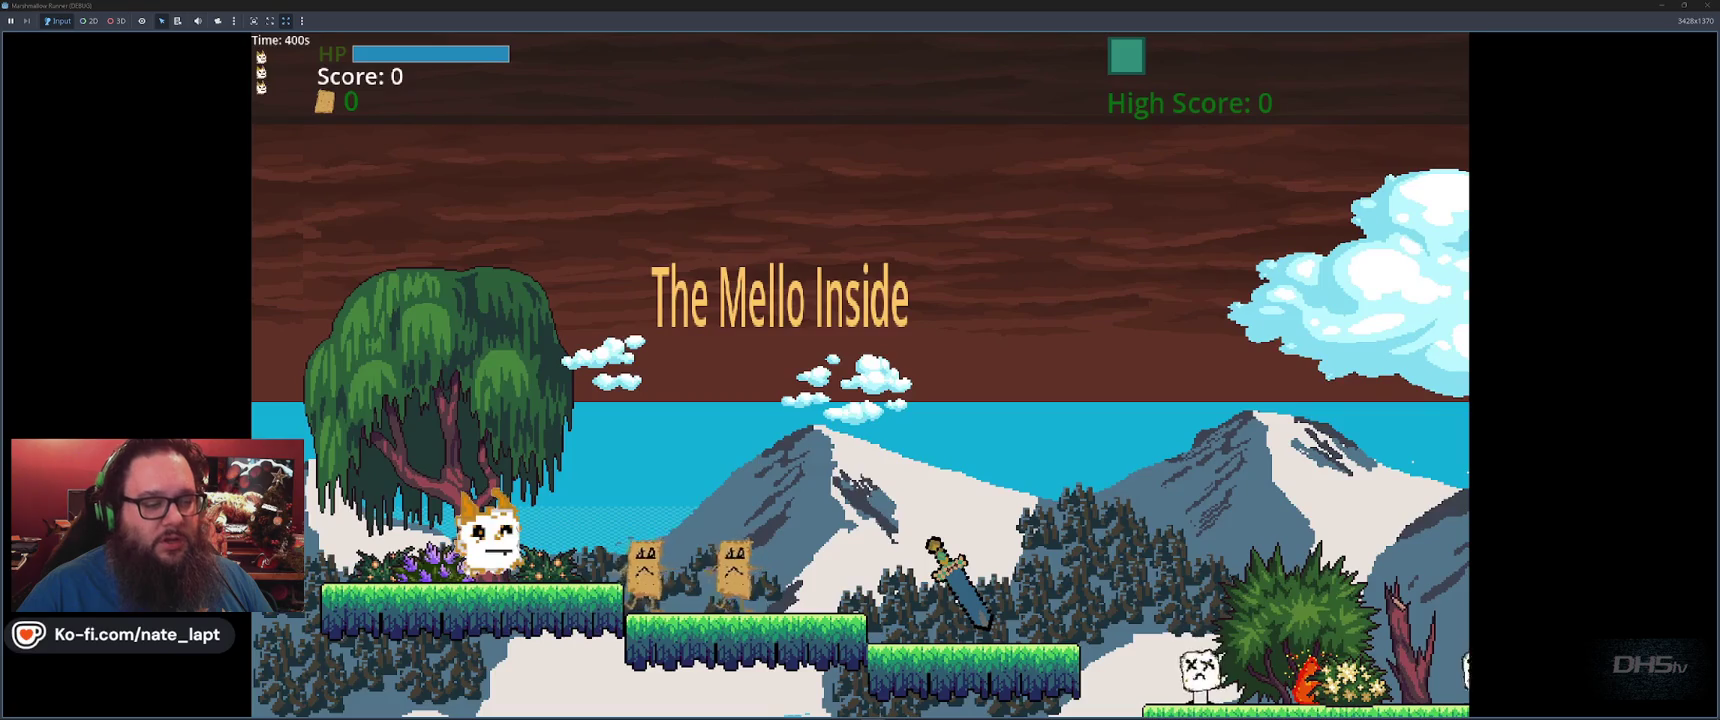
{"action": "key", "text": "space"}
{"action": "key", "text": "space"}
{"action": "key", "text": "space"}
{"action": "key", "text": "space"}
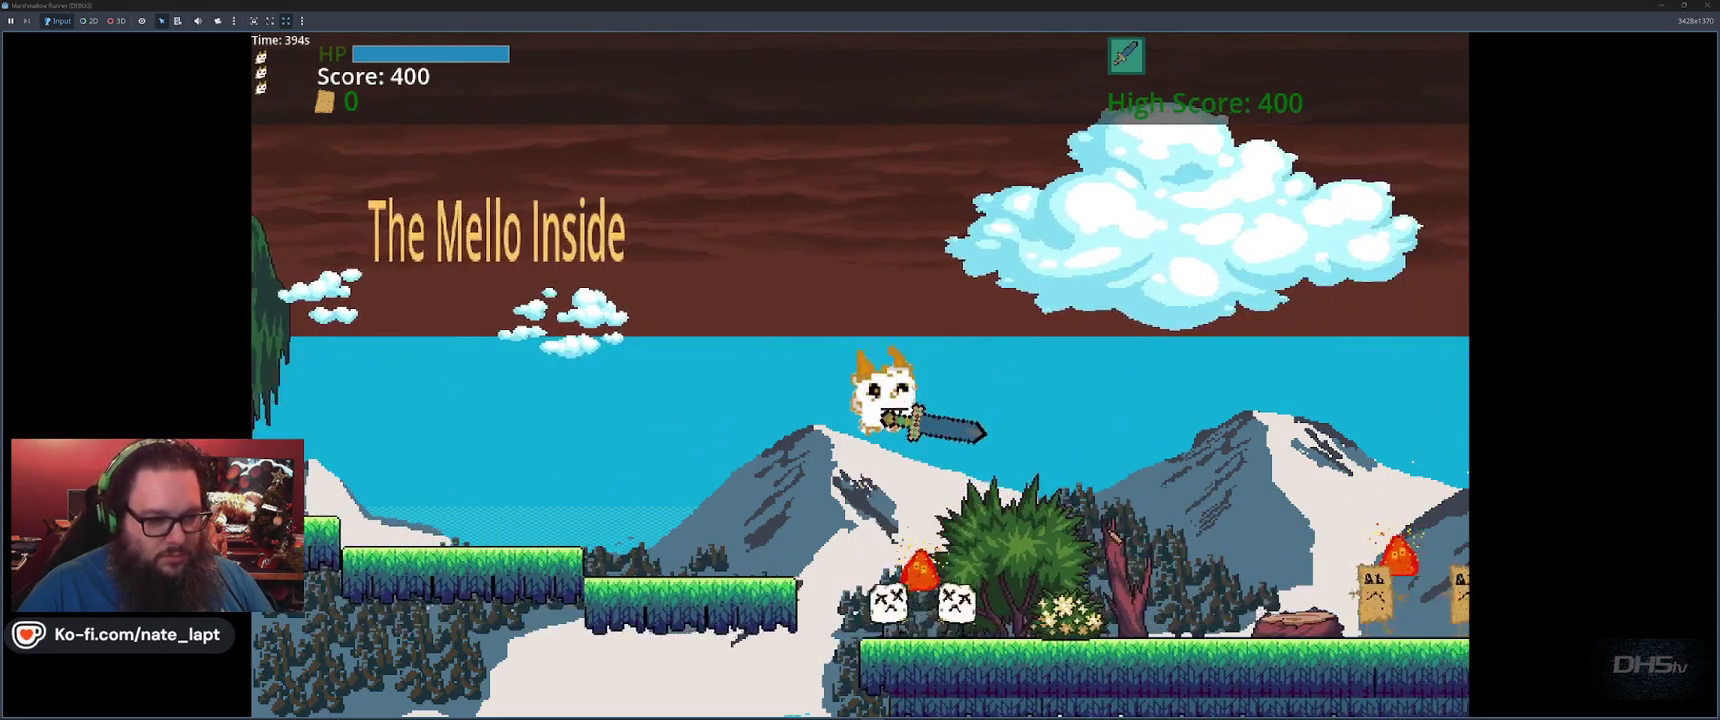
{"action": "key", "text": "space"}
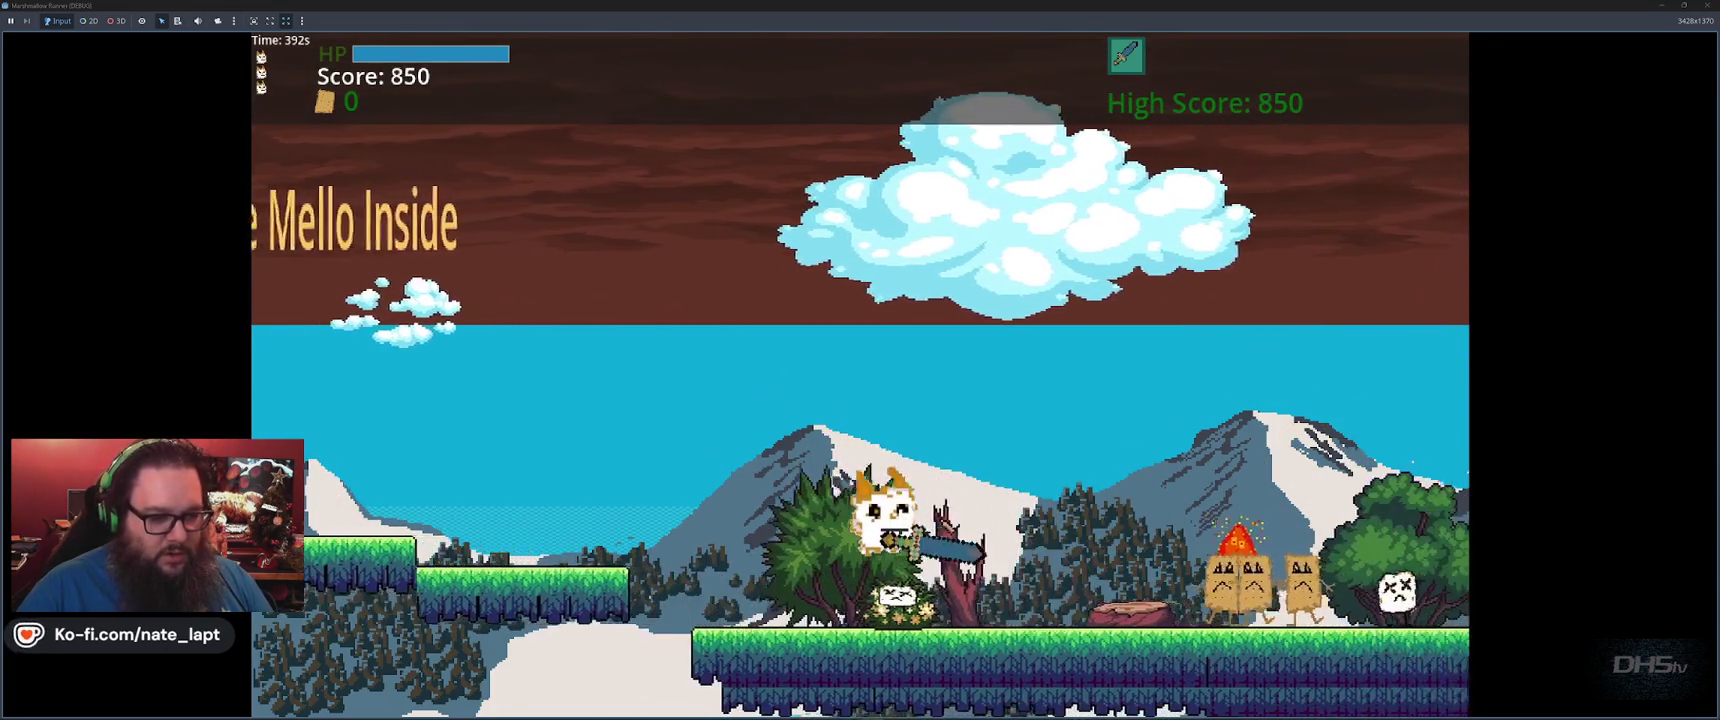
{"action": "key", "text": "space"}
{"action": "key", "text": "space"}
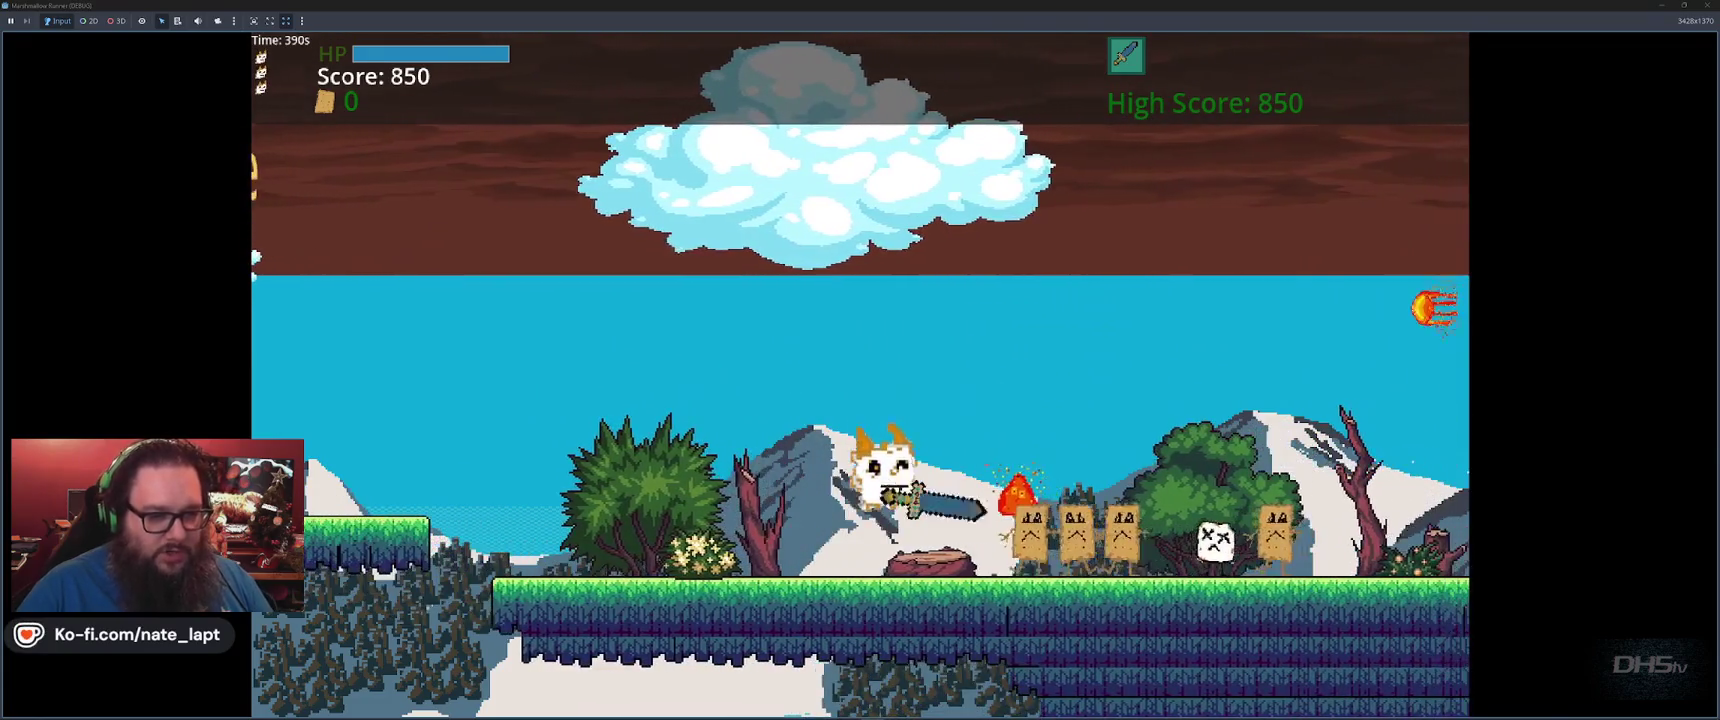
{"action": "key", "text": "space"}
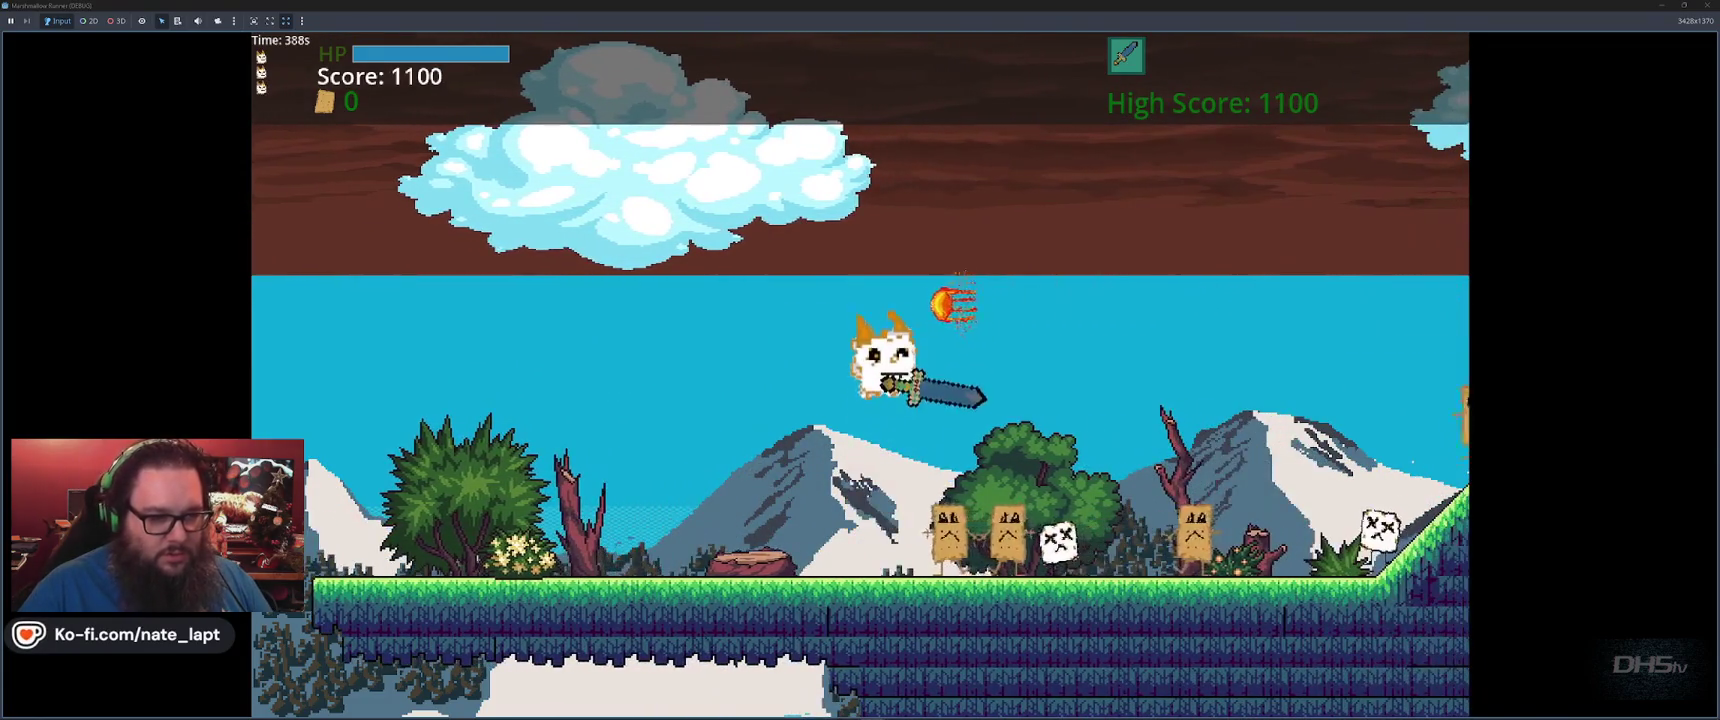
{"action": "key", "text": "space"}
{"action": "key", "text": "space"}
{"action": "key", "text": "space"}
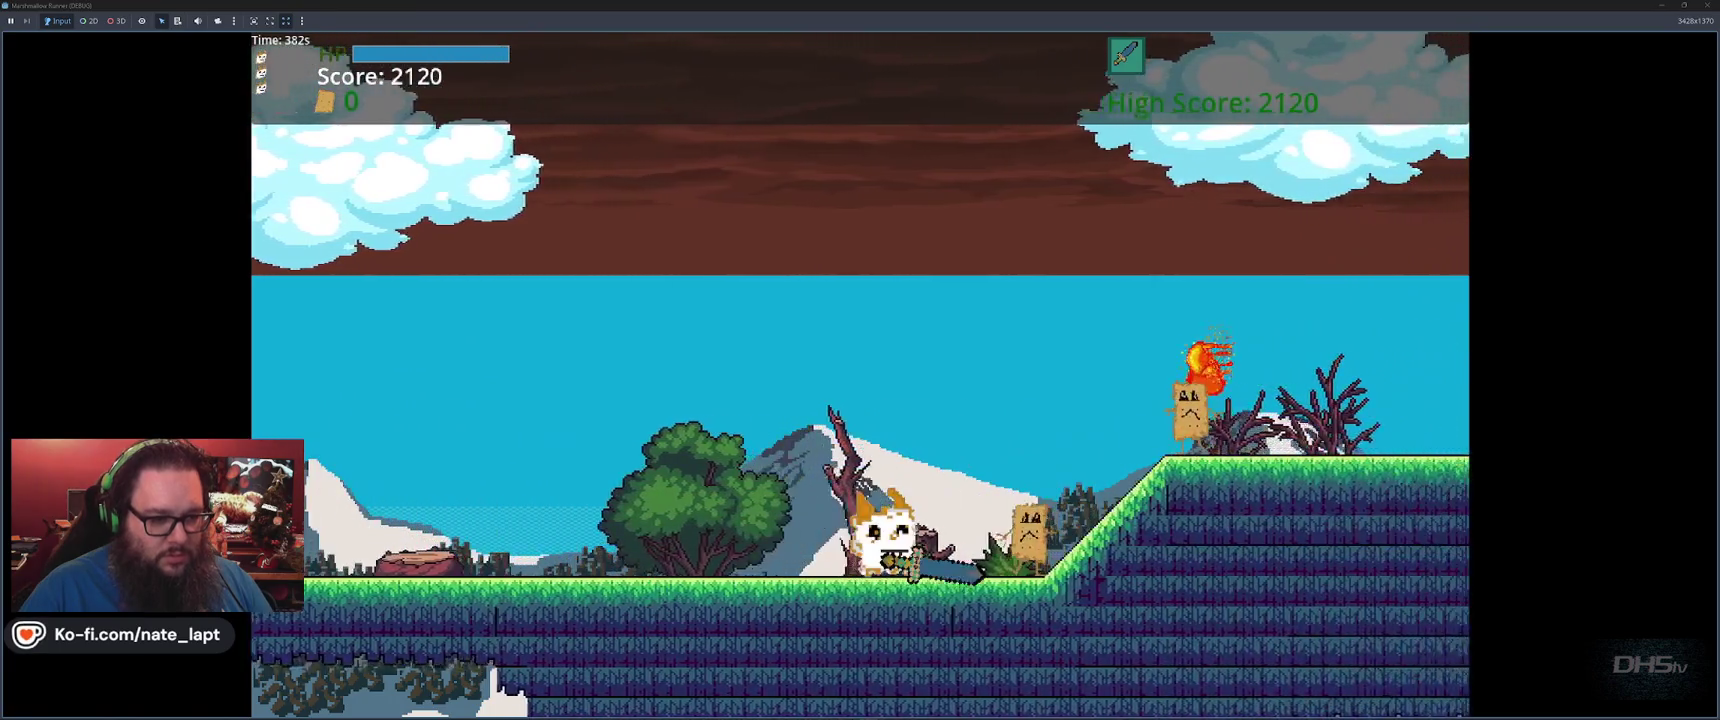
{"action": "key", "text": "space"}
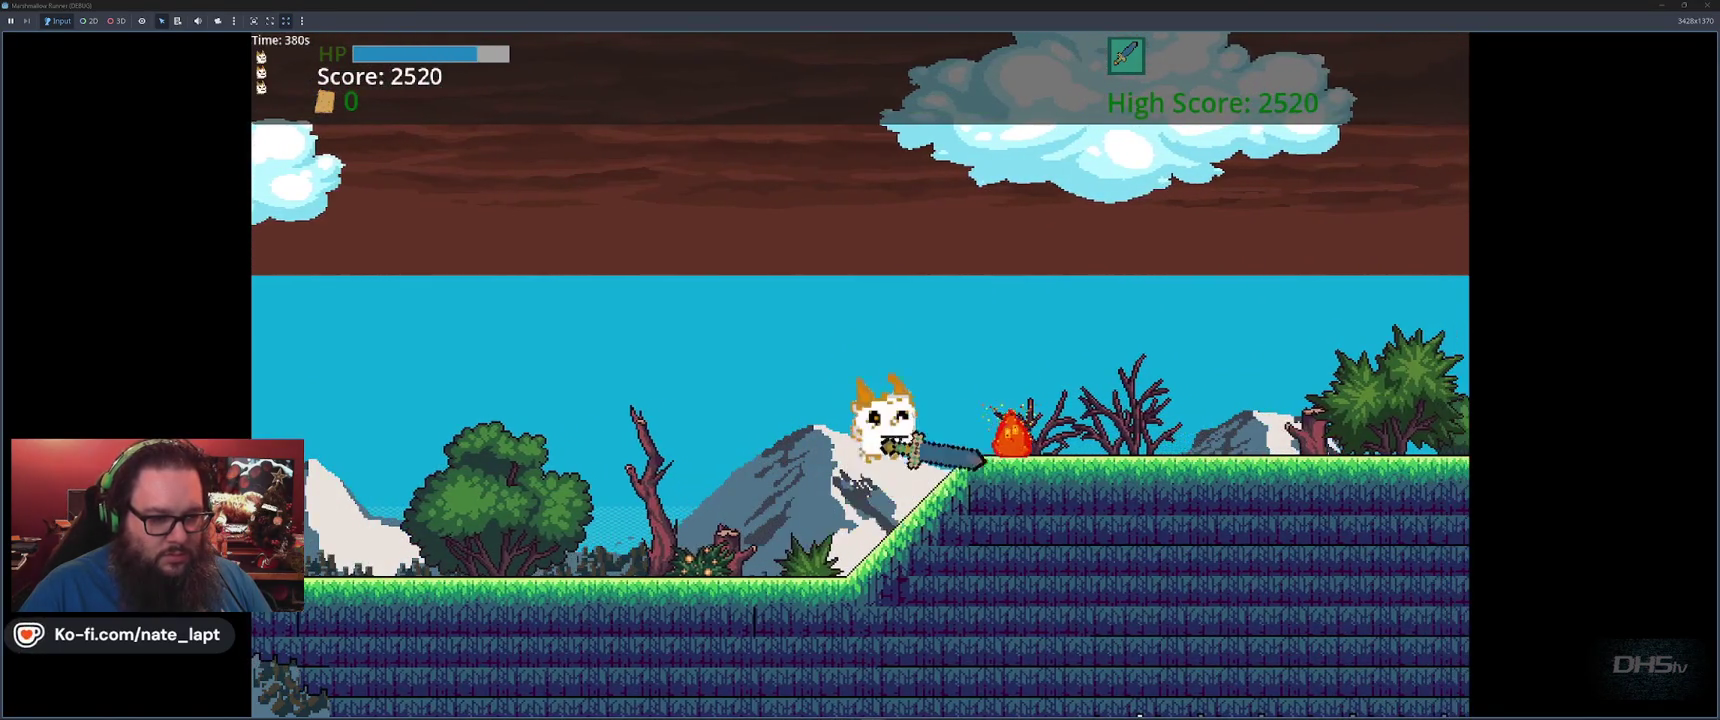
{"action": "key", "text": "space"}
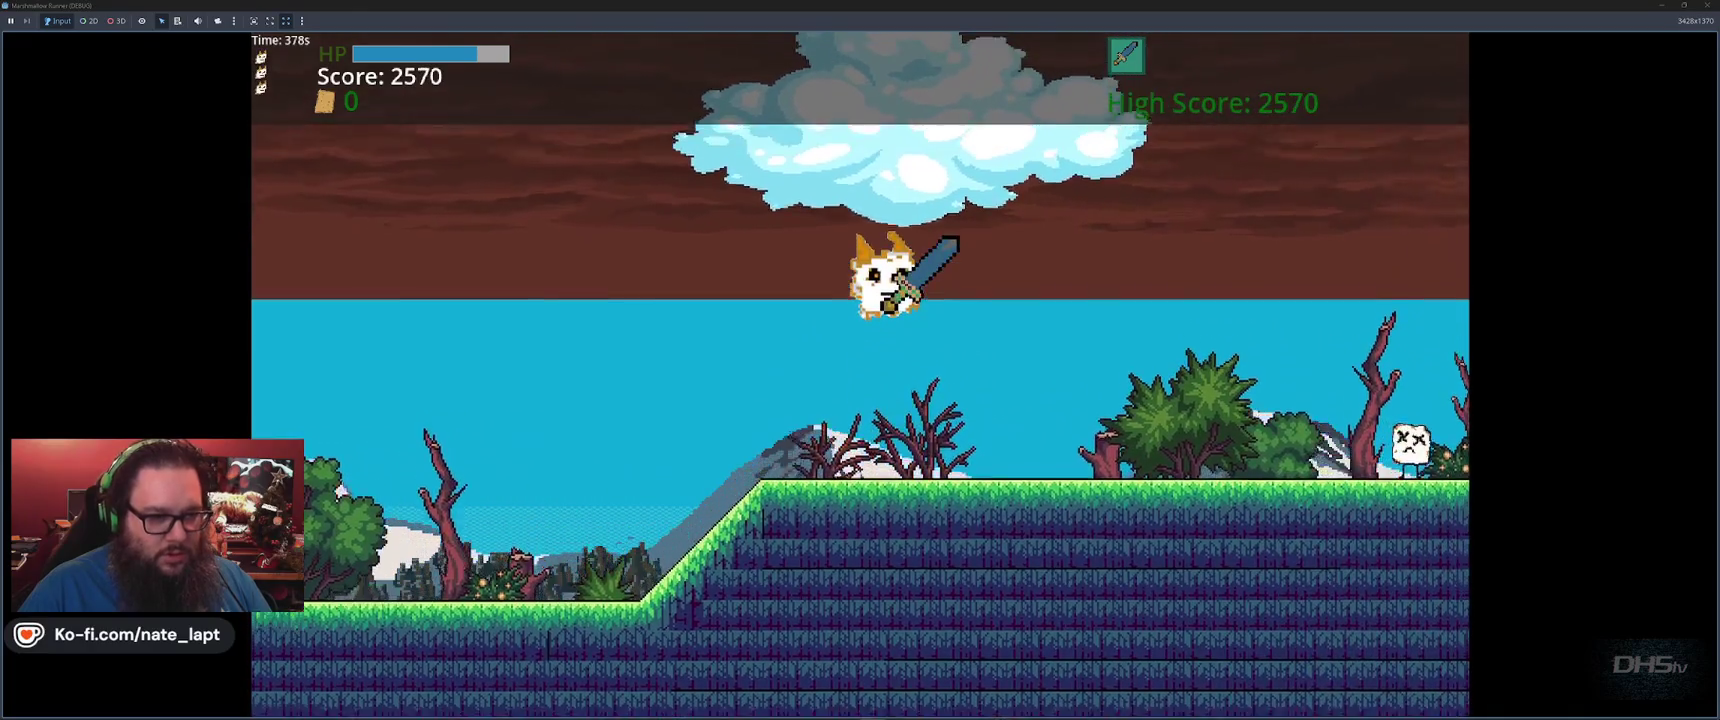
{"action": "key", "text": "F8"}
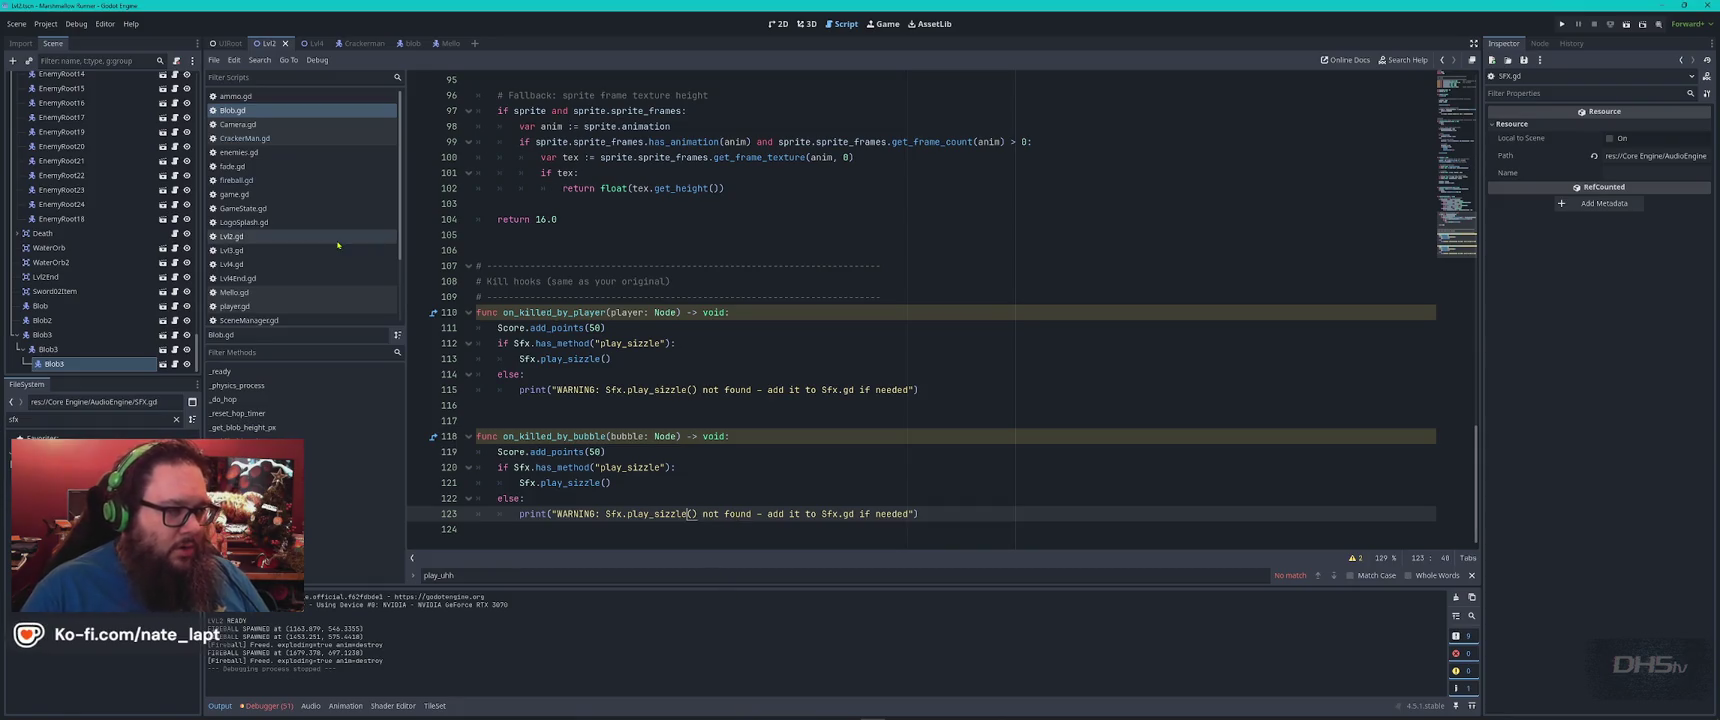
Select the entire blob script and bring up the ChatGPT conversation
{"action": "left_click", "coordinate": [803, 343]}
{"action": "key", "text": "ctrl+a"}
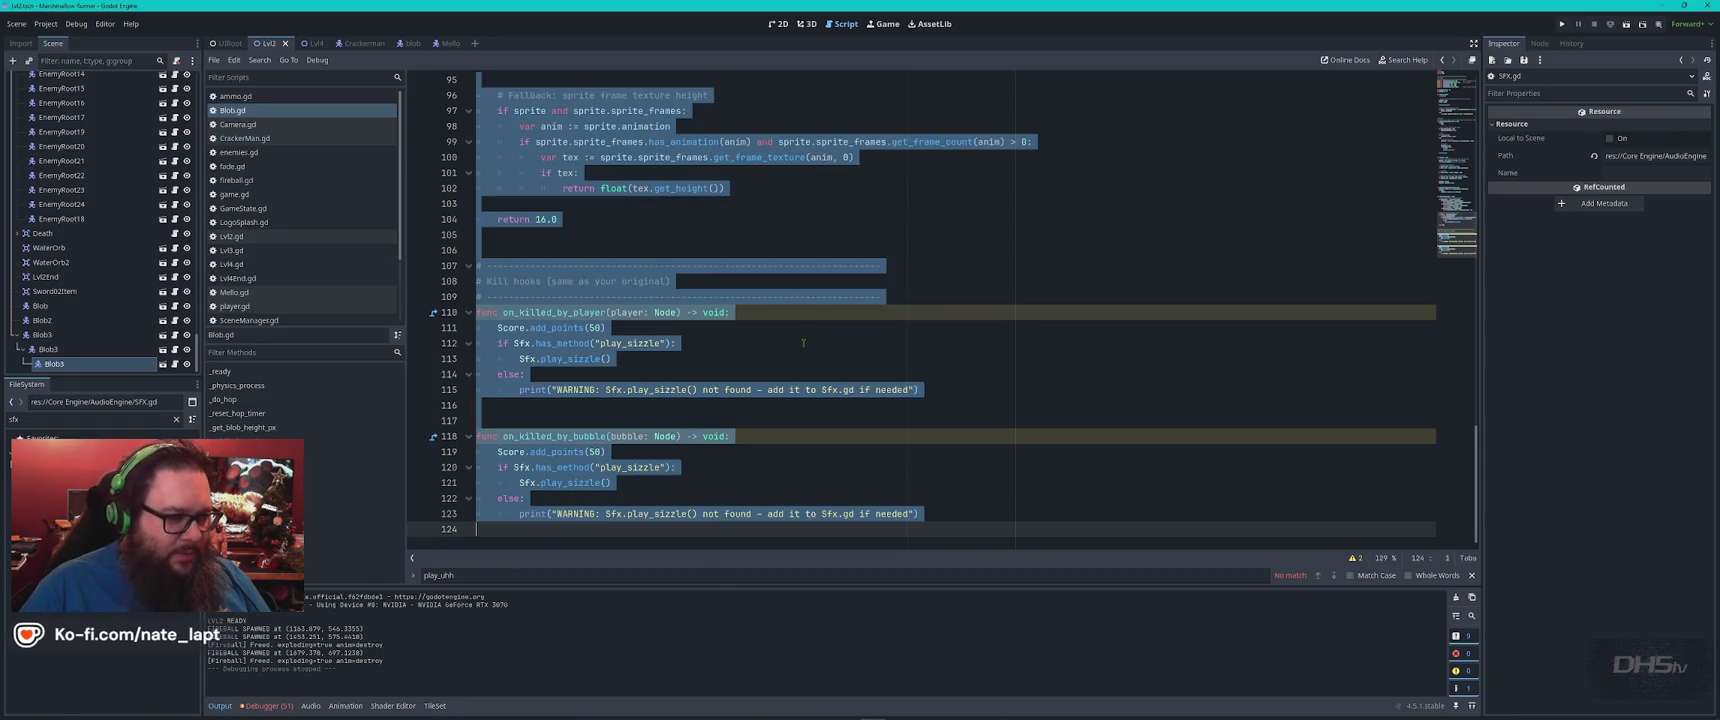
{"action": "key", "text": "alt+Tab"}
{"action": "scroll", "coordinate": [819, 354], "scroll_direction": "down", "scroll_amount": 15}
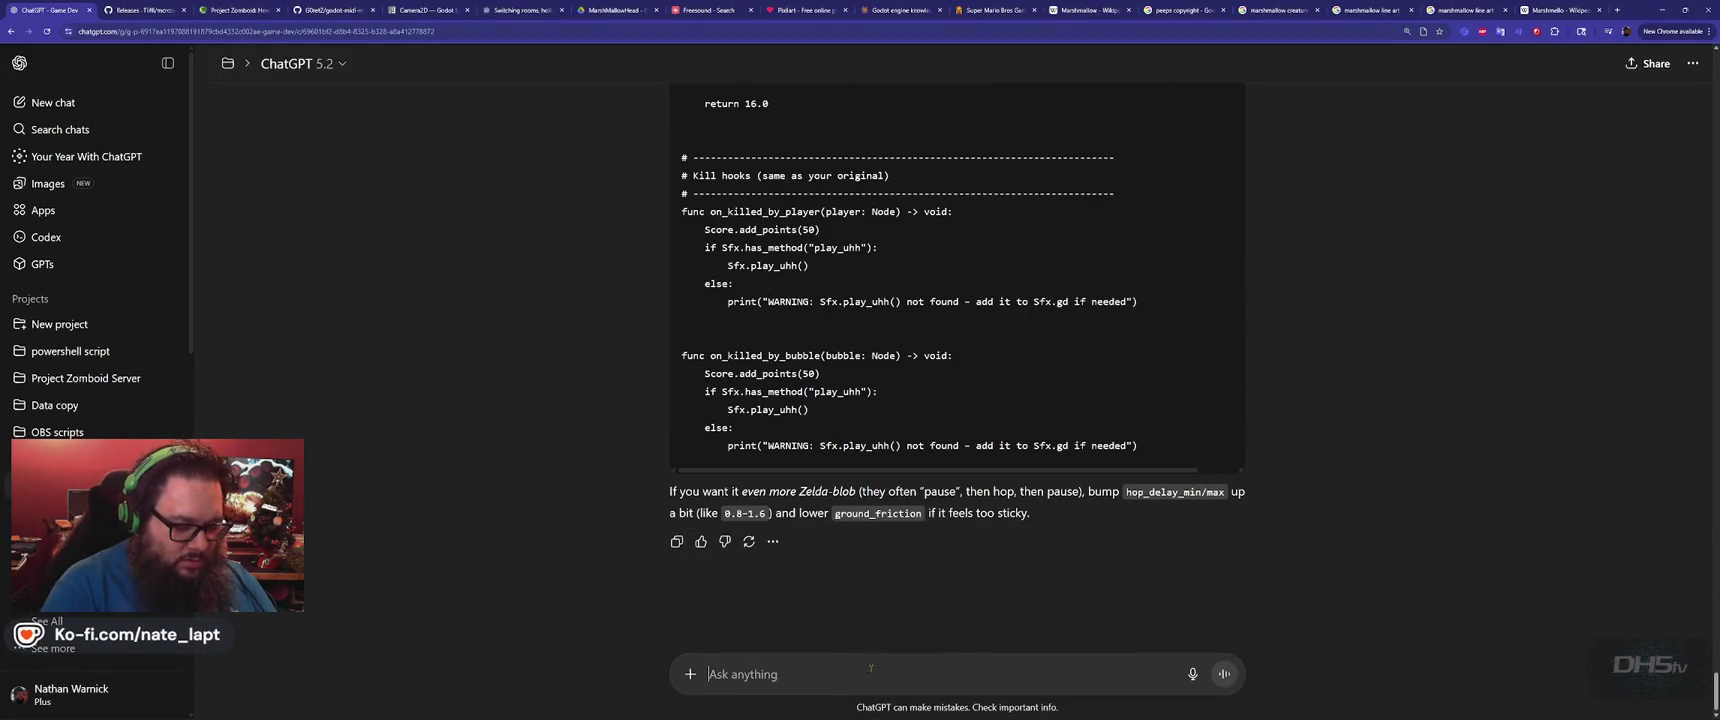
Write 'updated code', then state the enemies can't be stomped and always burn the player on touch
{"action": "type", "text": "updated code"}
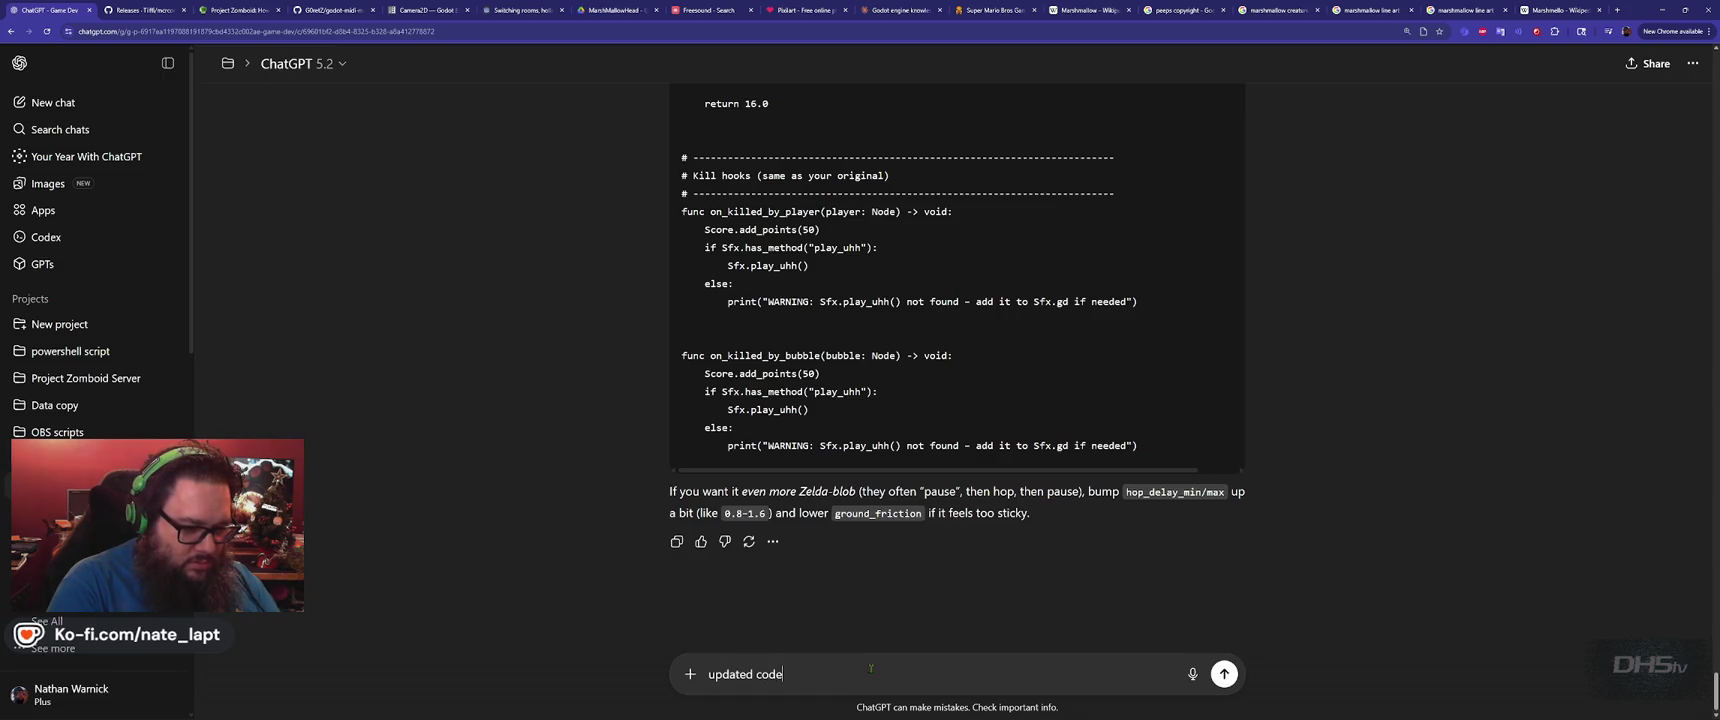
{"action": "key", "text": "shift+Return"}
{"action": "key", "text": "shift+Return"}
{"action": "type", "text": "But "}
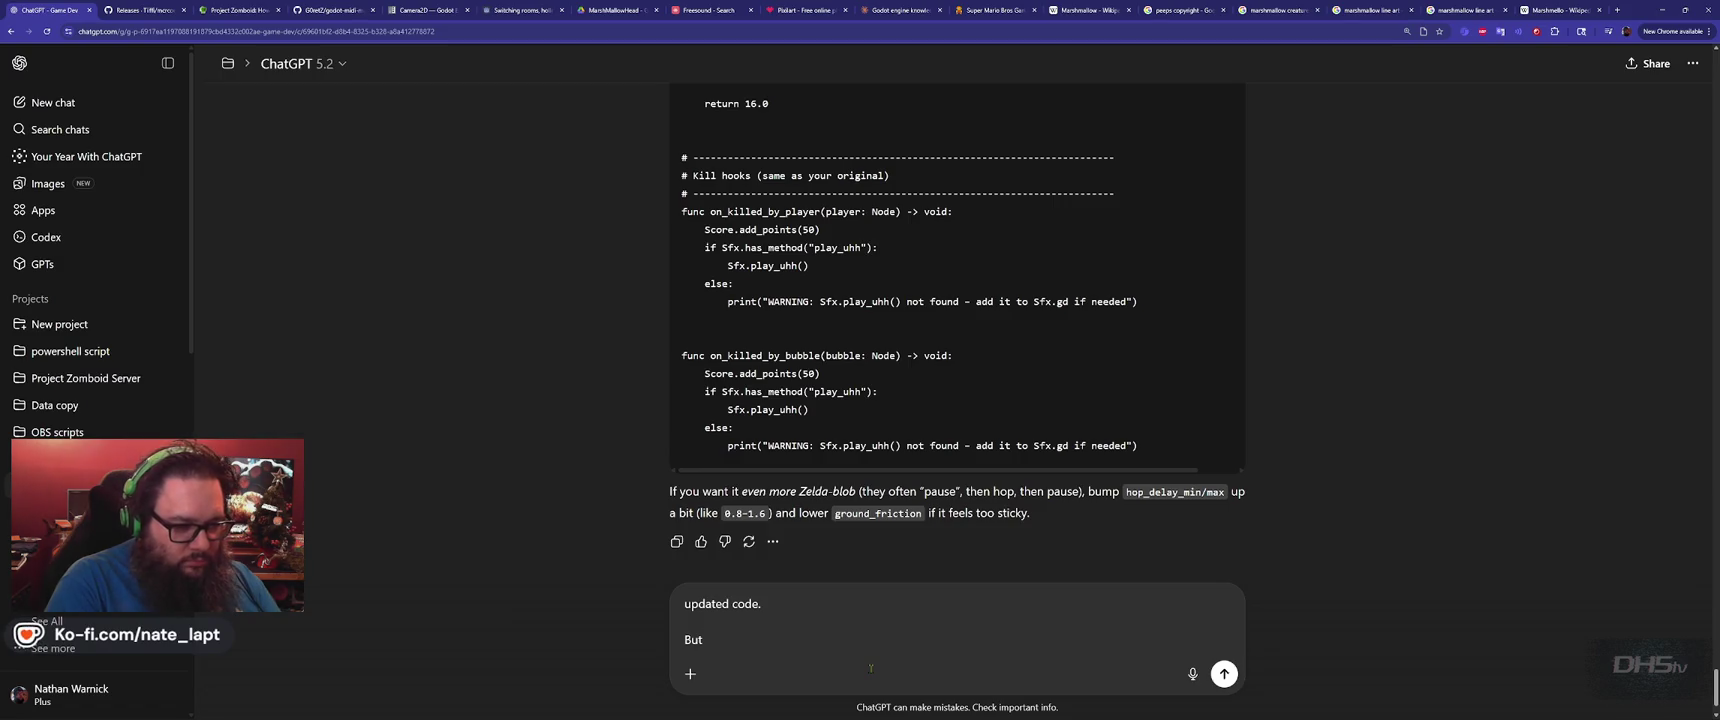
{"action": "type", "text": "the player should not be able to stomp these enemies!"}
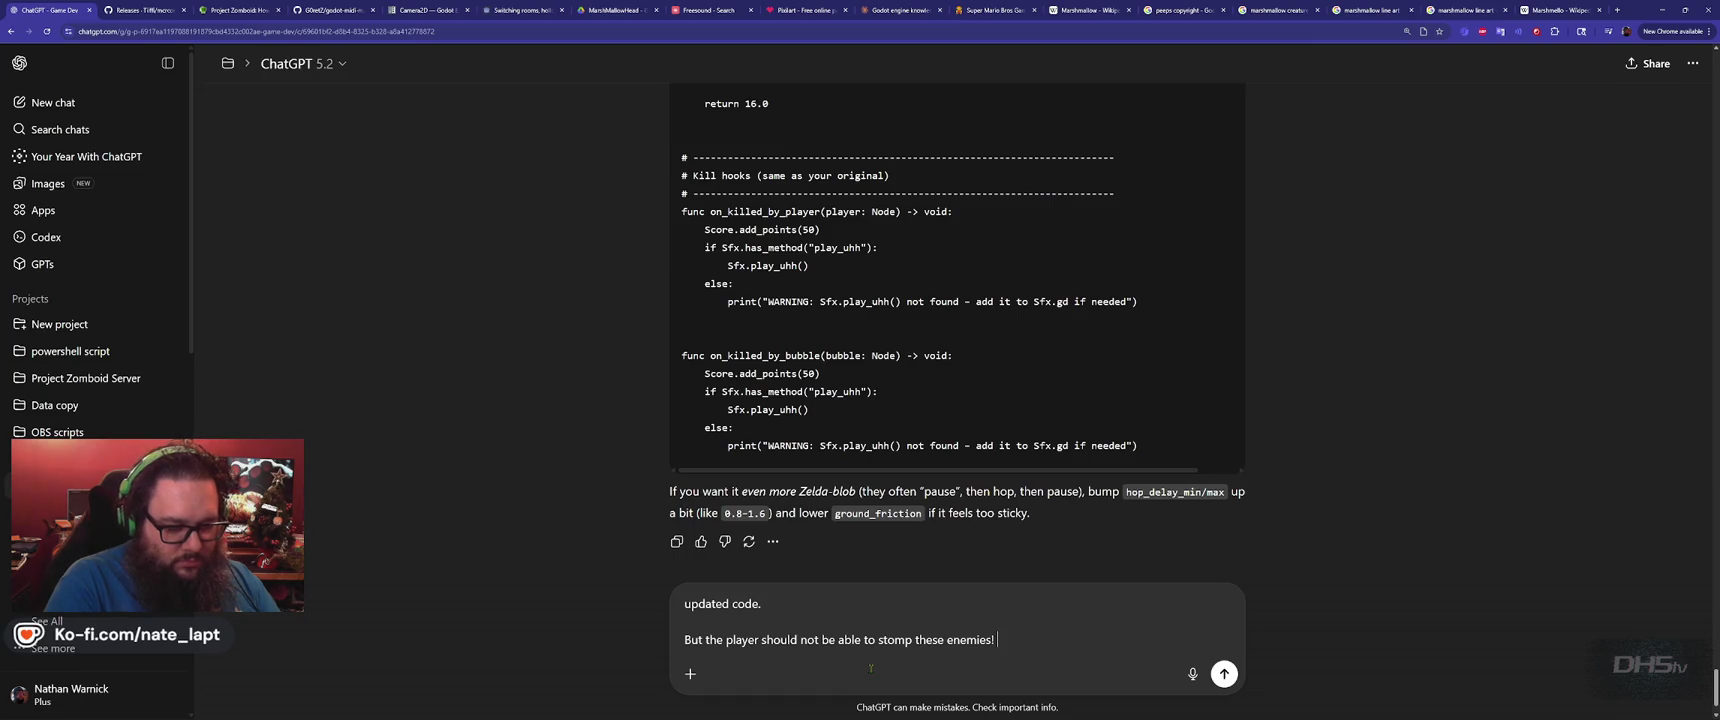
{"action": "key", "text": "shift+Return"}
{"action": "type", "text": "The player should always get burned when they touch the enemi"}
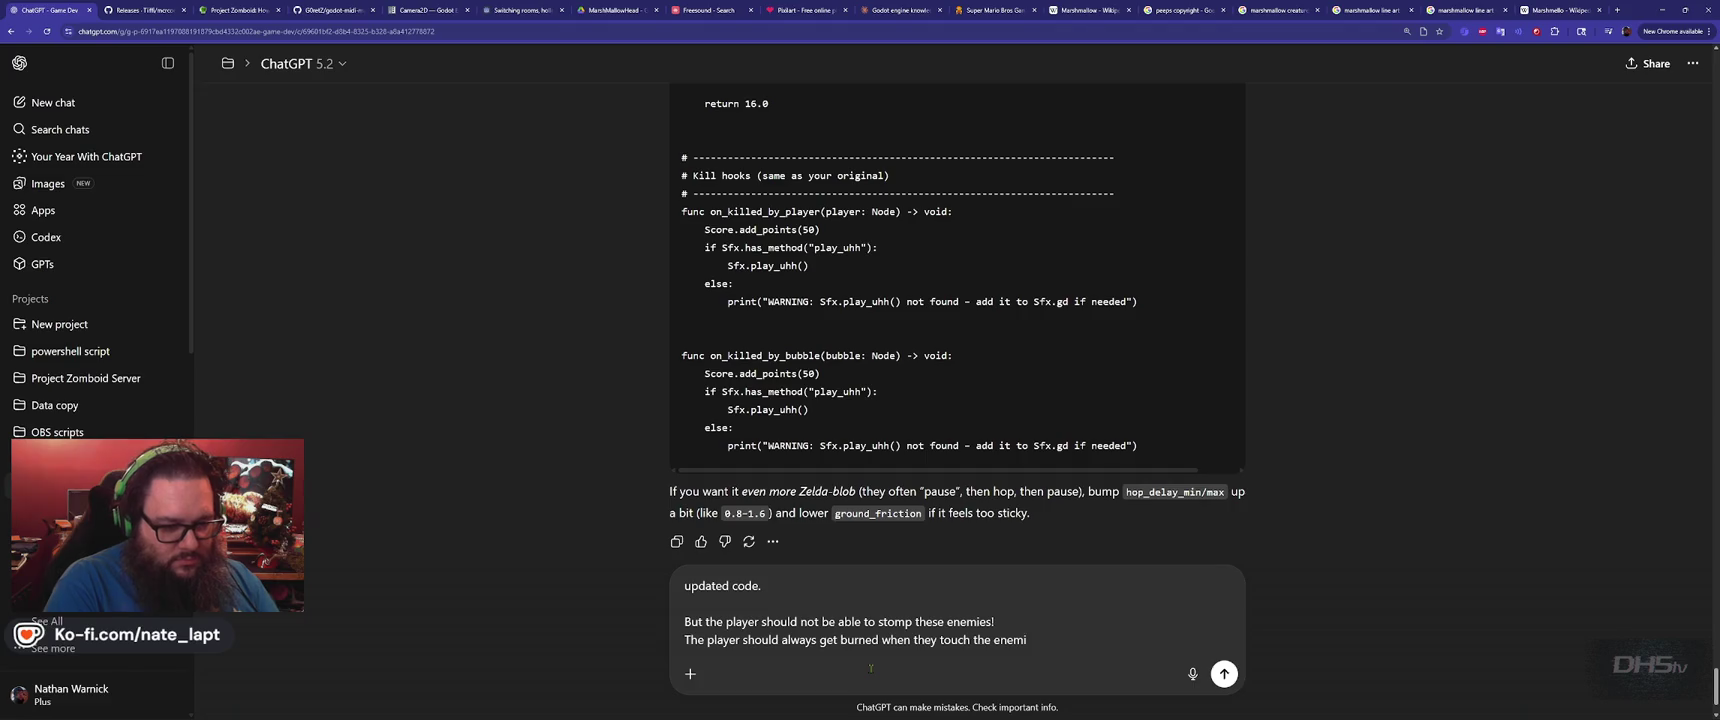
{"action": "type", "text": "y."}
{"action": "key", "text": "BackSpace"}
{"action": "key", "text": "BackSpace"}
{"action": "key", "text": "BackSpace"}
{"action": "type", "text": "y."}
Add that the player should take 25 damage
{"action": "key", "text": "shift+Return"}
{"action": "key", "text": "shift+Return"}
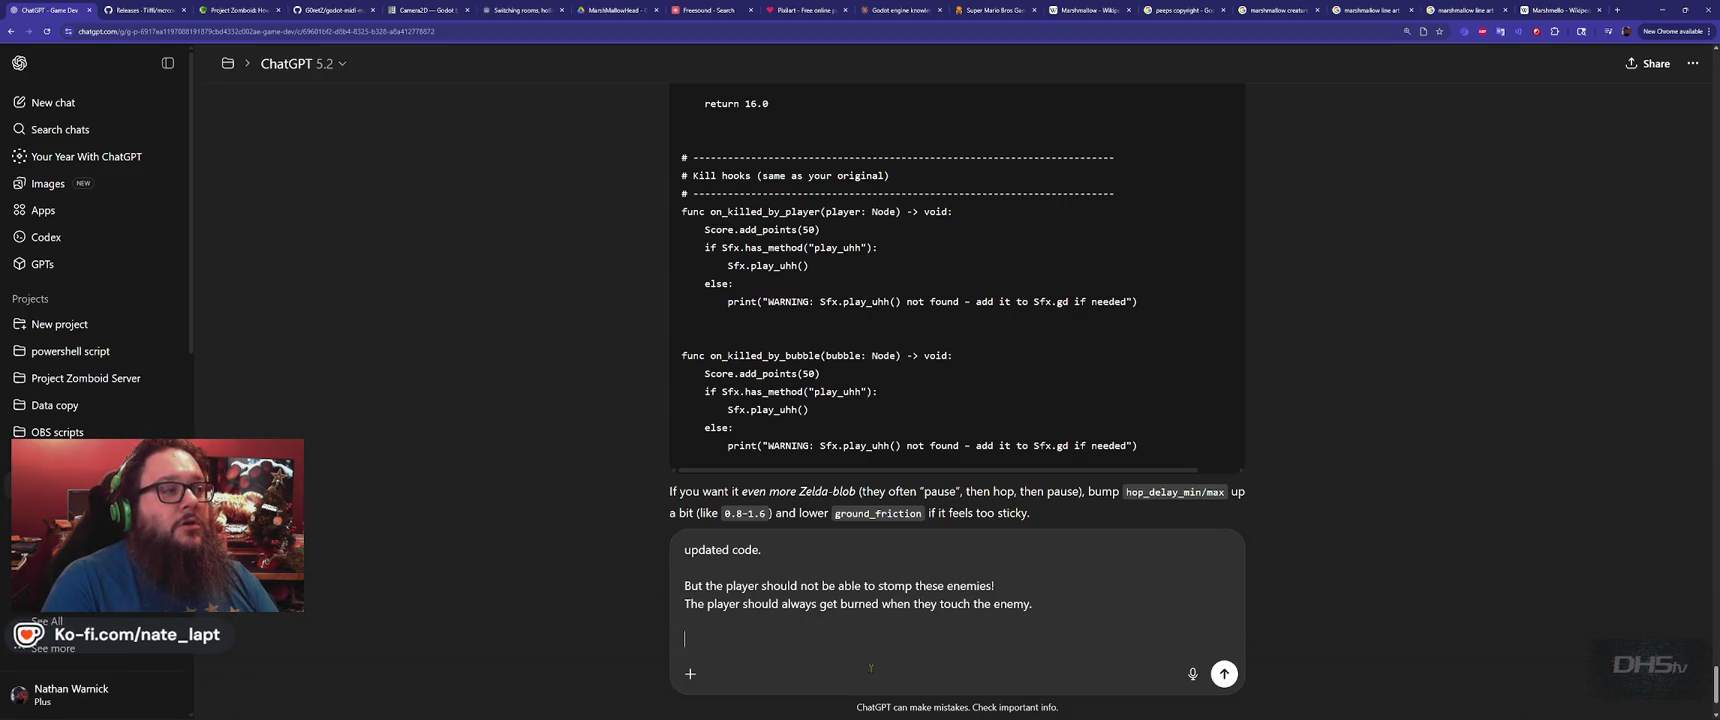
{"action": "type", "text": "Player should take "}
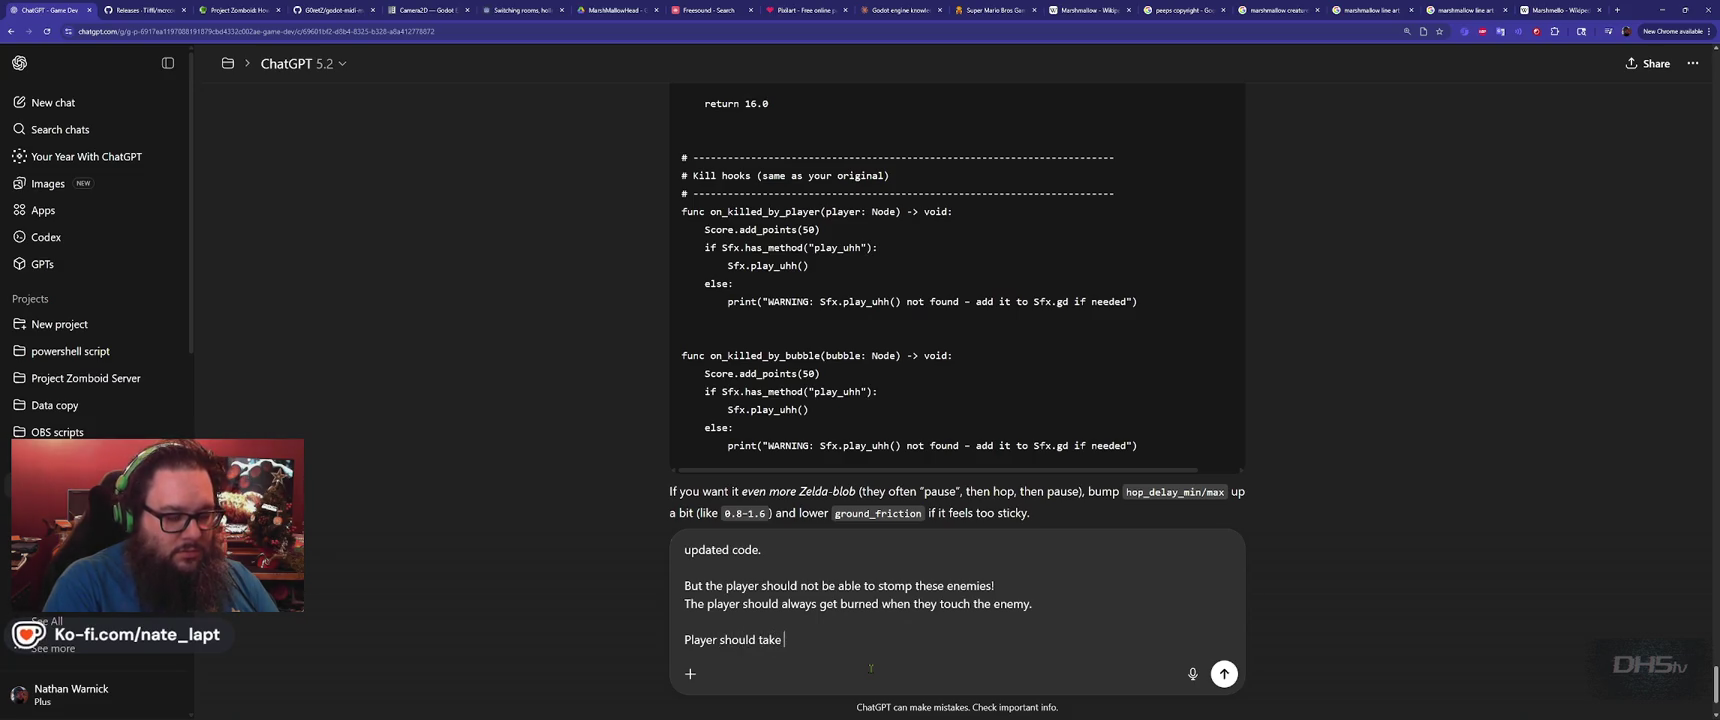
{"action": "type", "text": "25"}
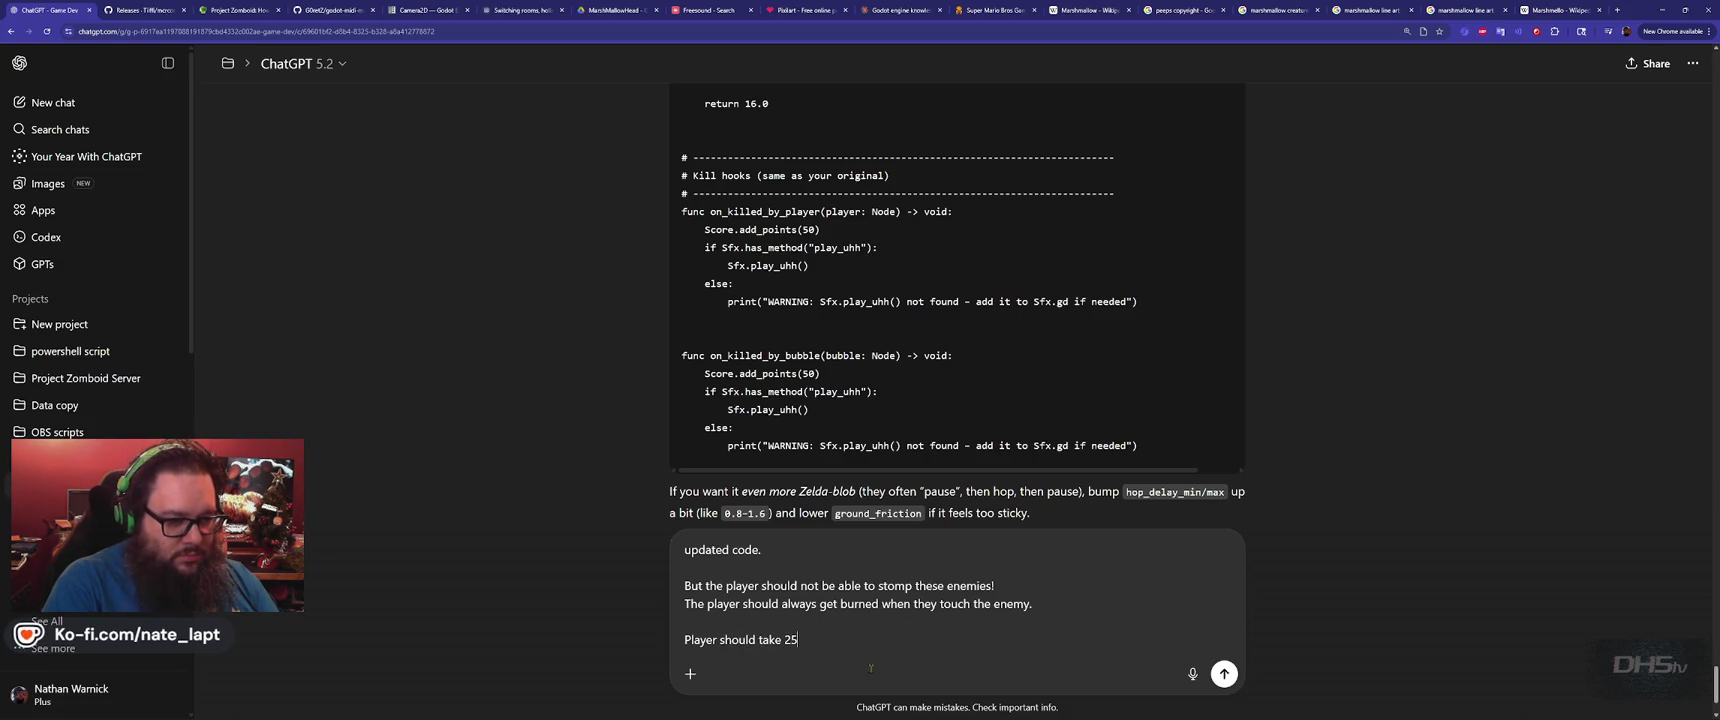
{"action": "type", "text": " damage."}
{"action": "key", "text": "shift+Return"}
{"action": "key", "text": "shift+Return"}
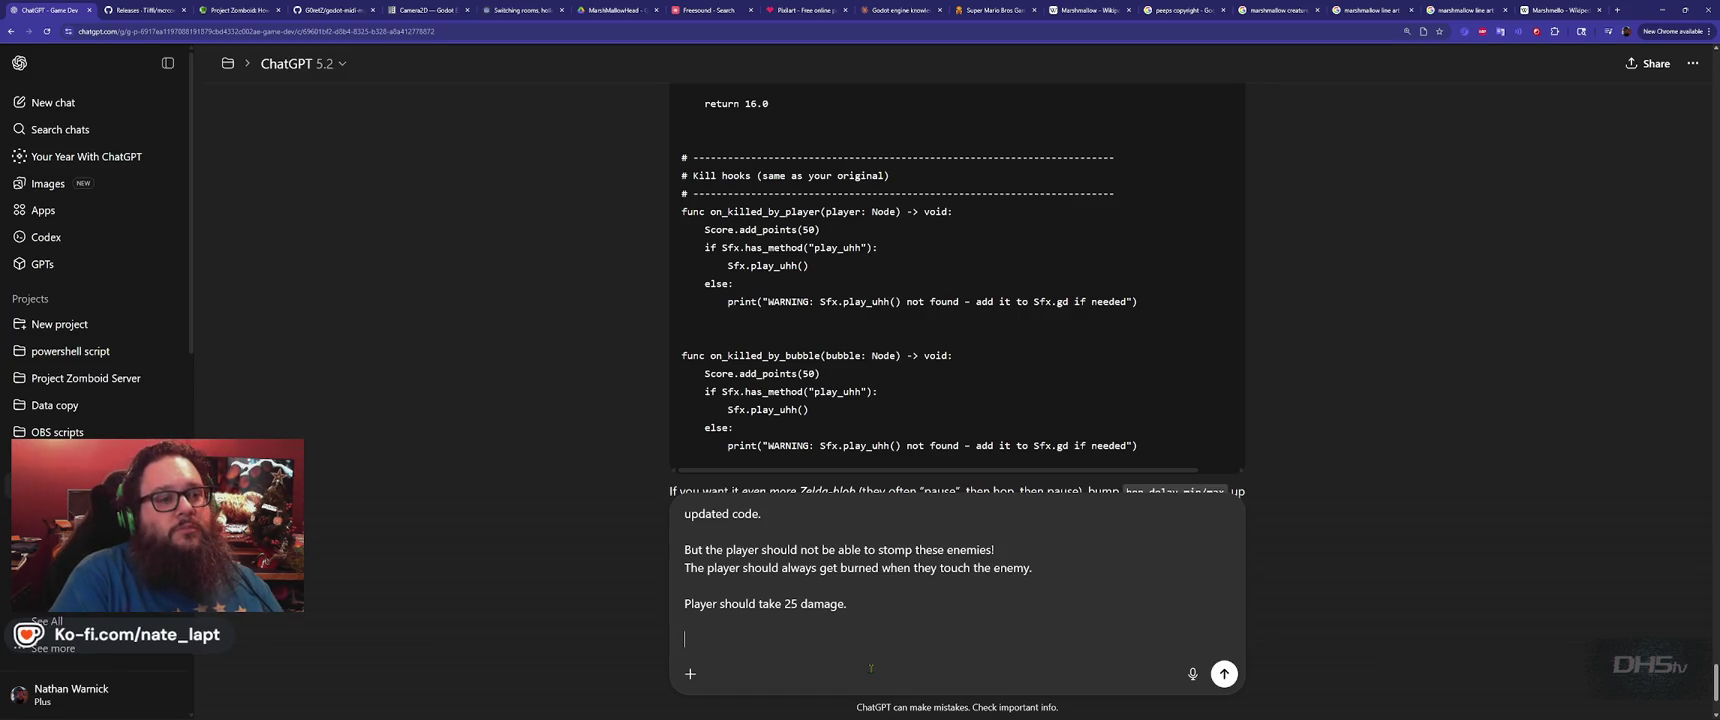
Add that only water orbs or the sword damage the enemy, needing two sword hits
{"action": "type", "text": "when t"}
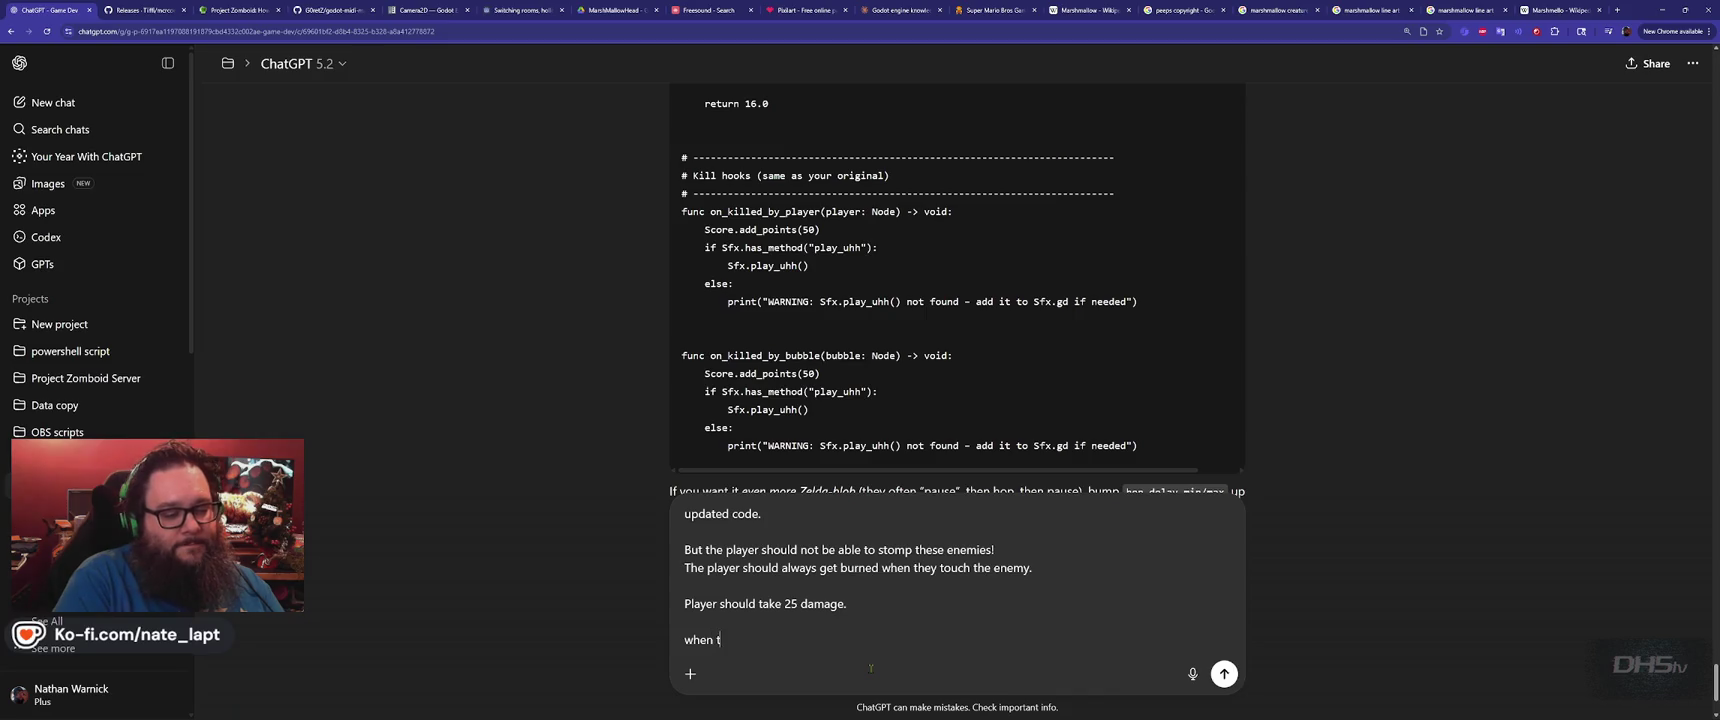
{"action": "type", "text": "he player gets hit,"}
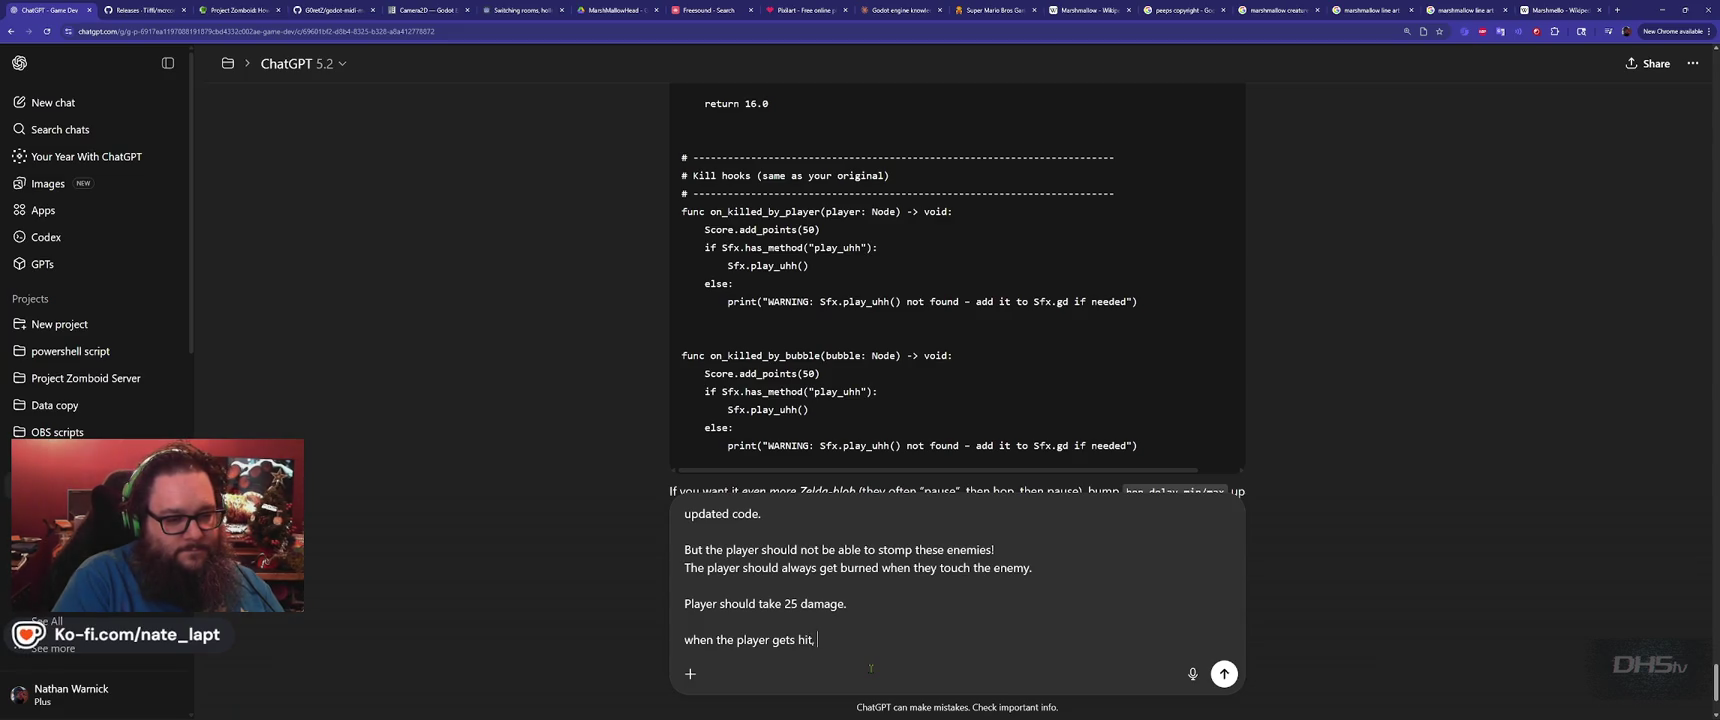
{"action": "key", "text": "shift+Home"}
{"action": "key", "text": "BackSpace"}
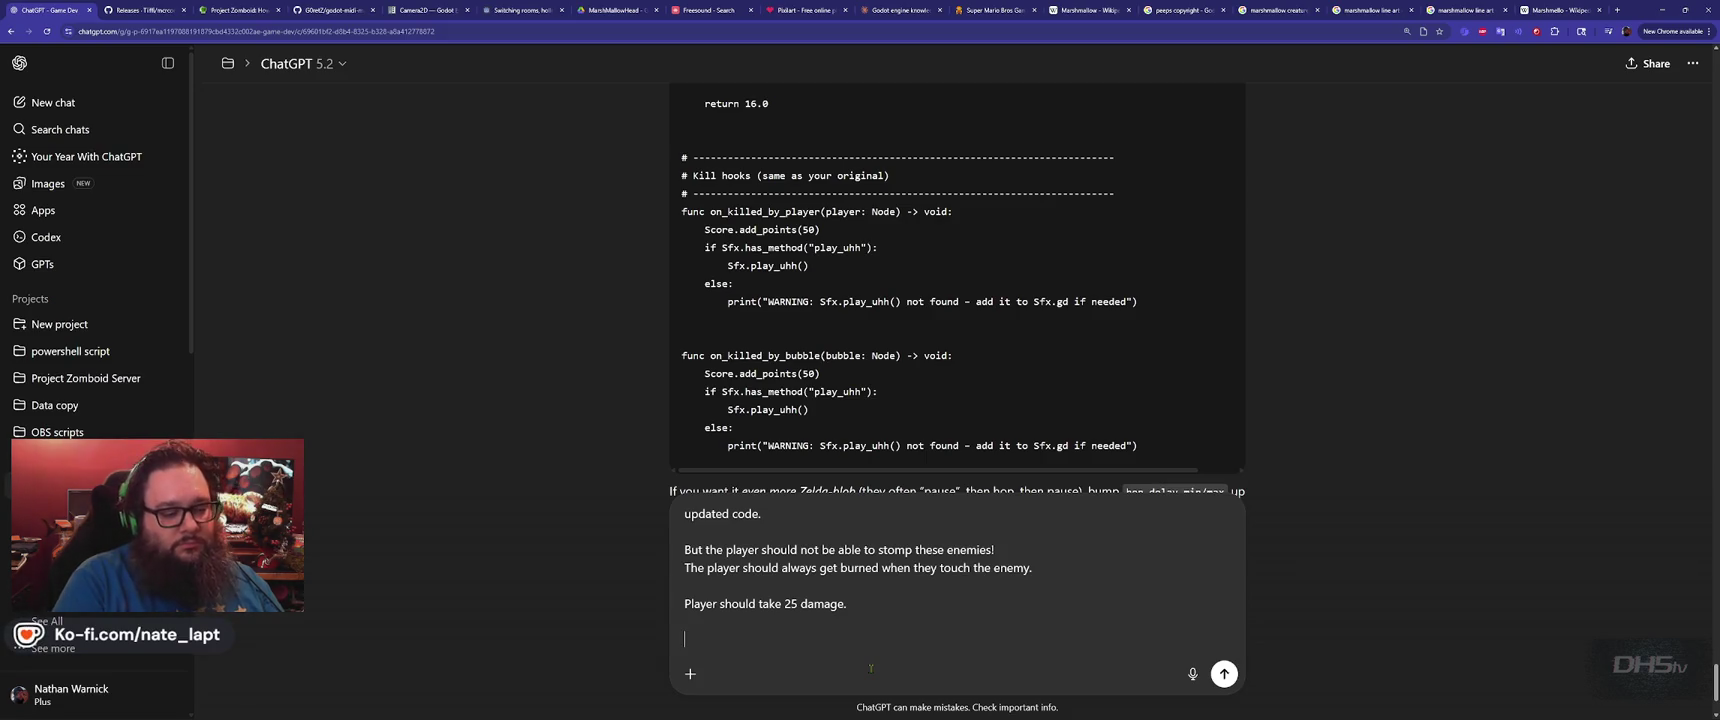
{"action": "type", "text": "Player can"}
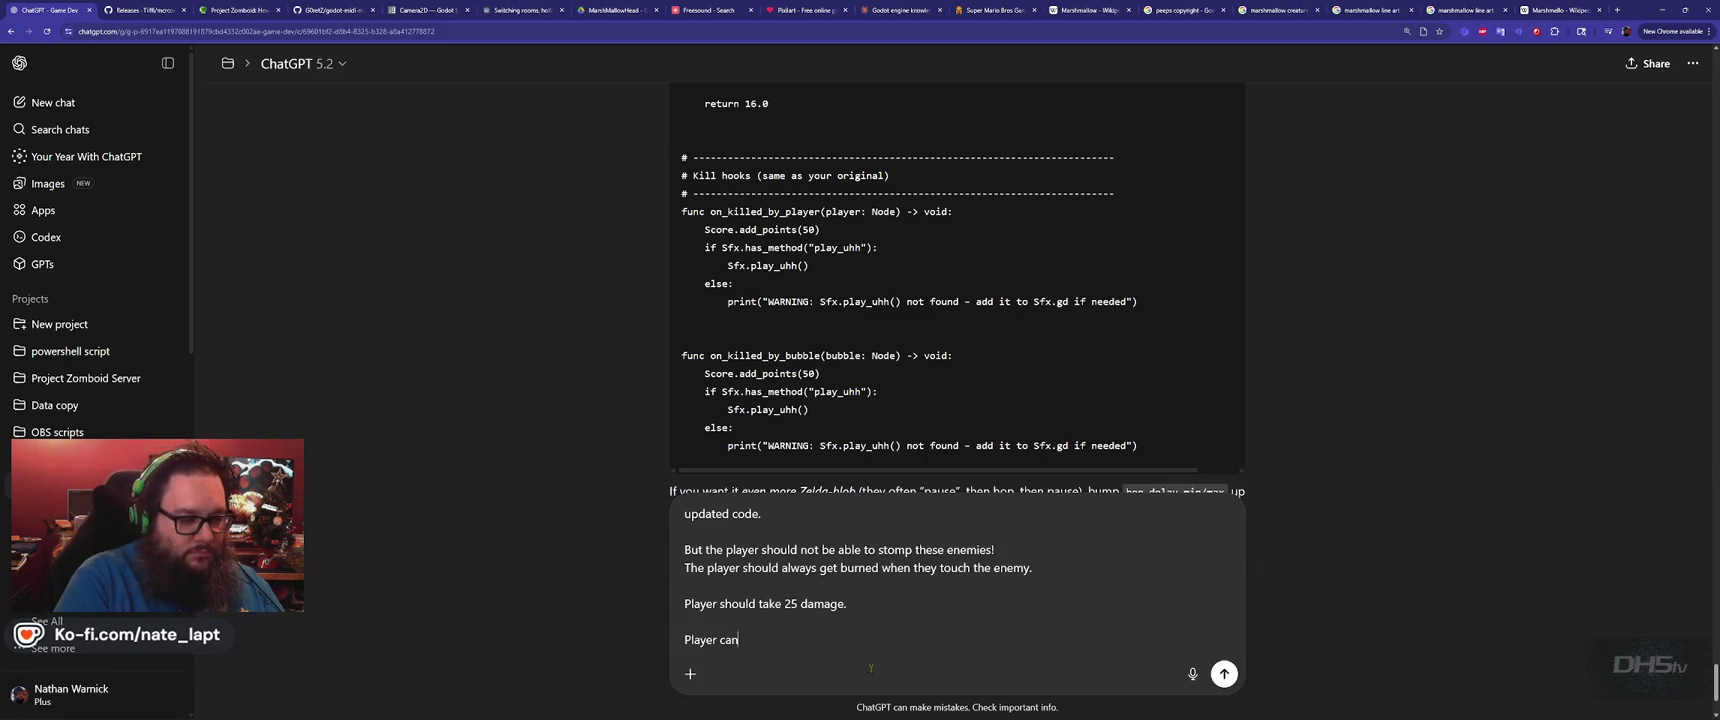
{"action": "type", "text": " only damage the "}
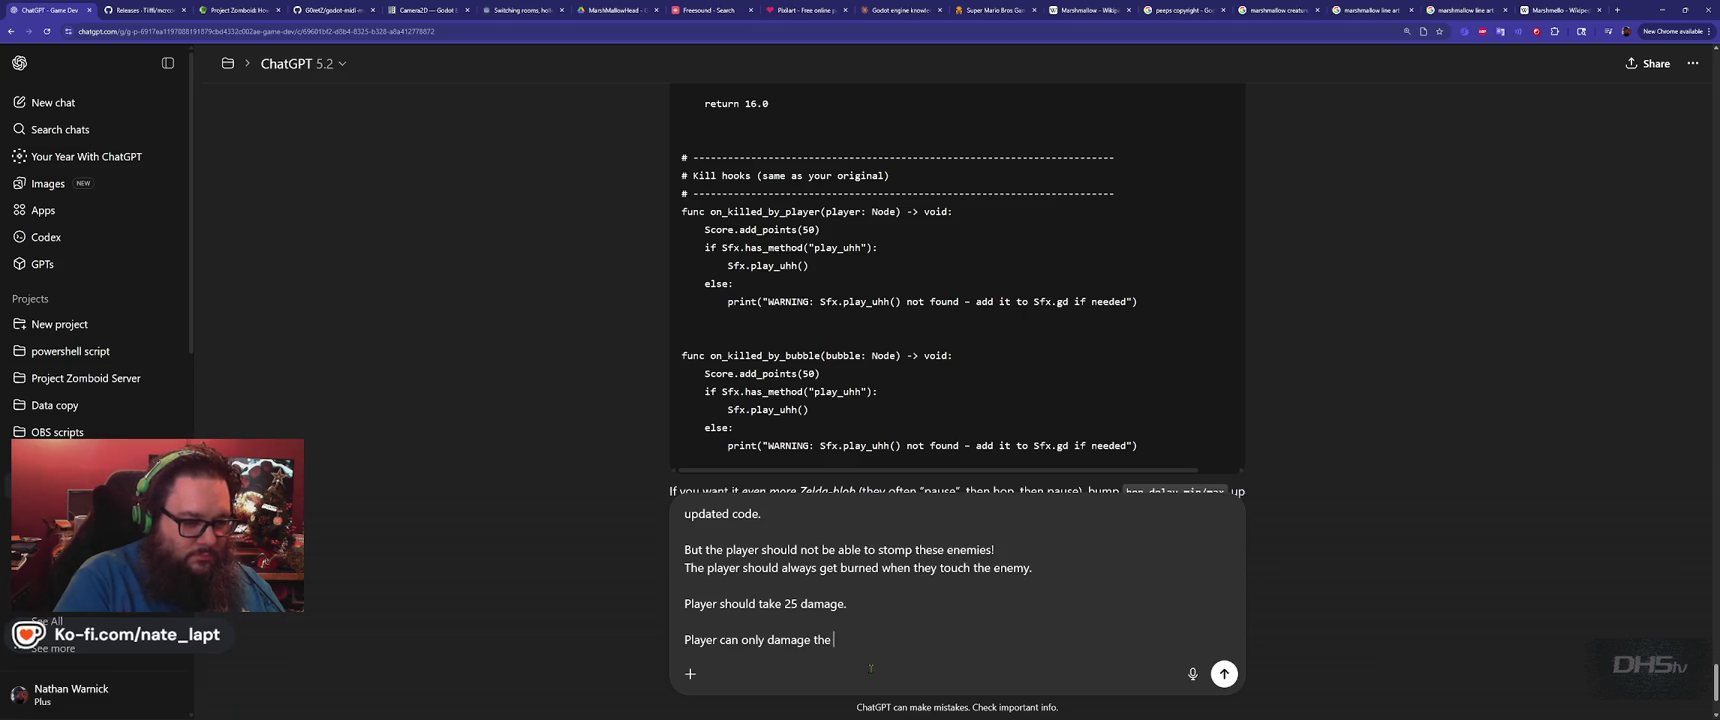
{"action": "type", "text": "e"}
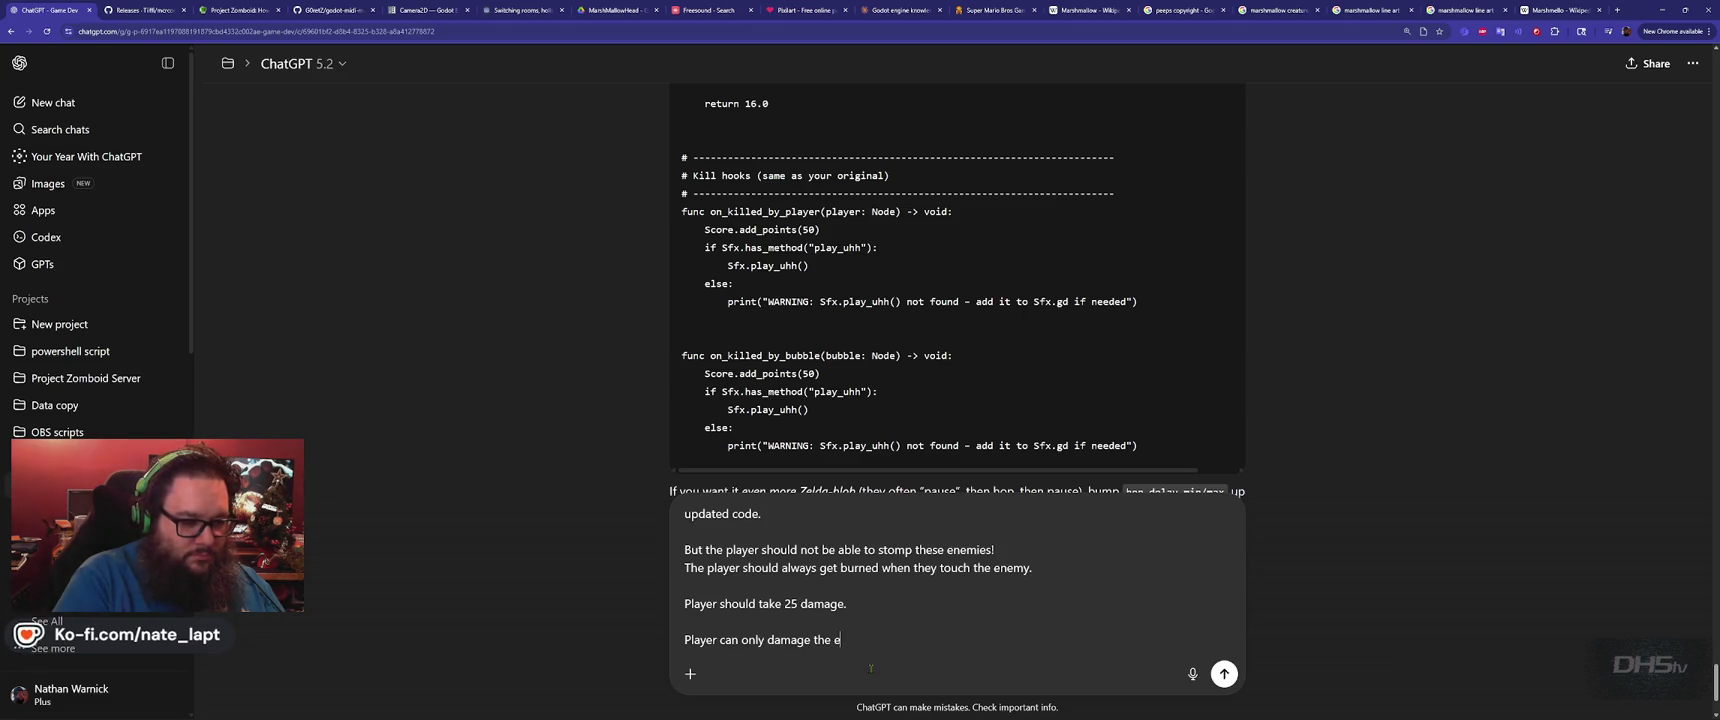
{"action": "type", "text": "nemy by shooti"}
{"action": "type", "text": "ng the water "}
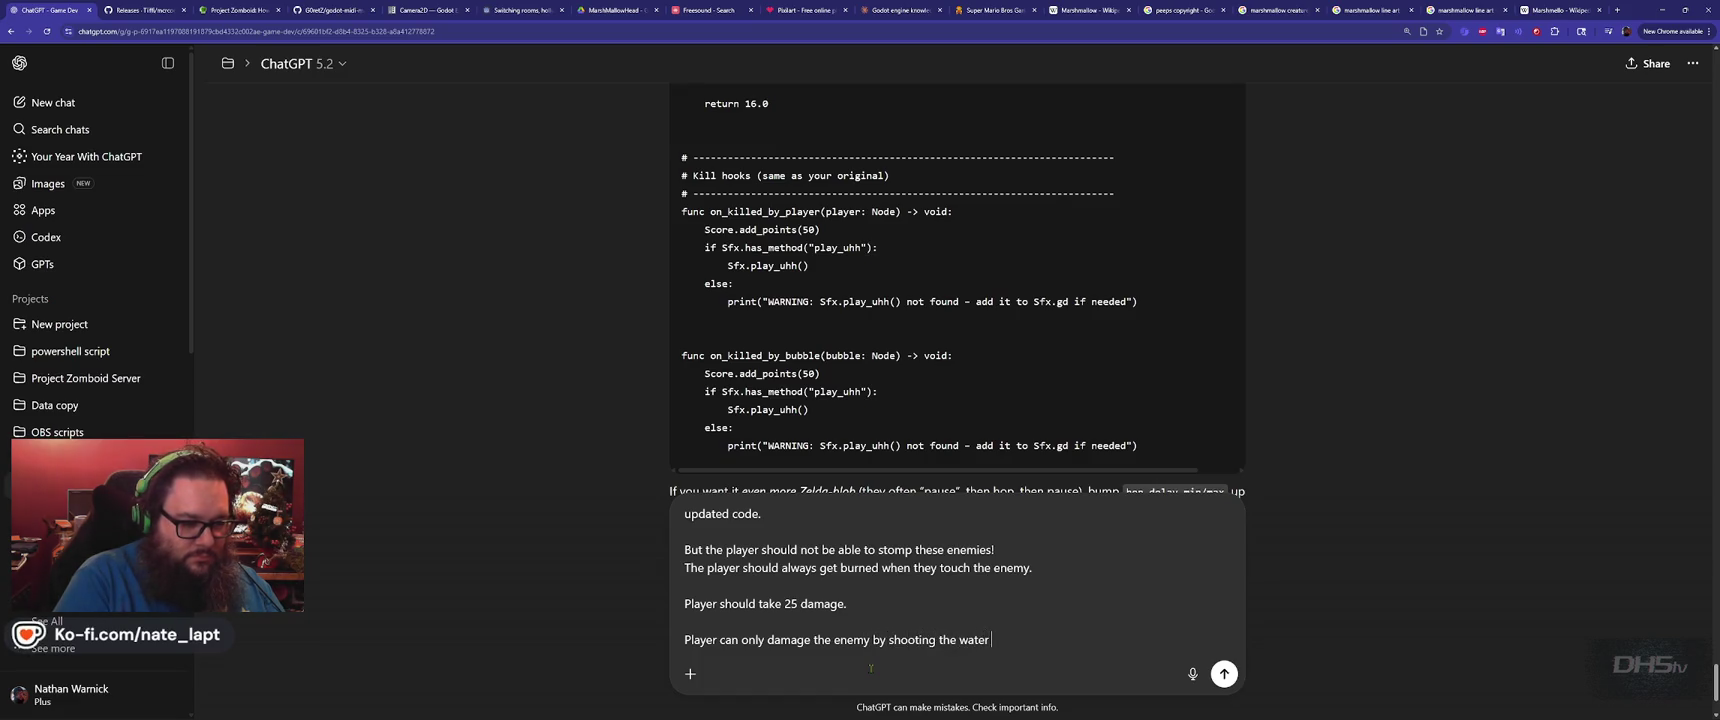
{"action": "type", "text": "orbs or th"}
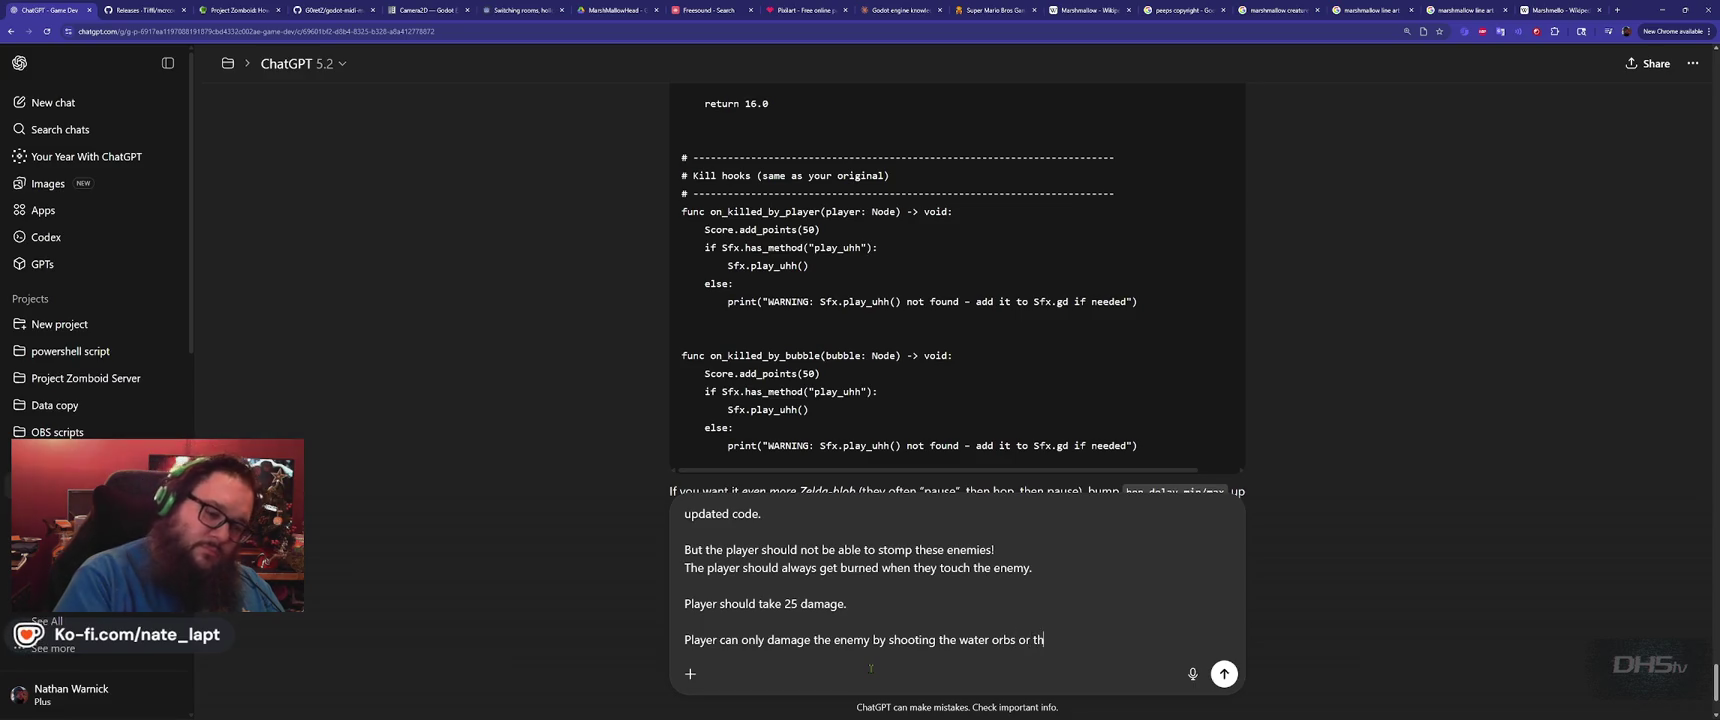
{"action": "type", "text": "e sword, the sword, the sw"}
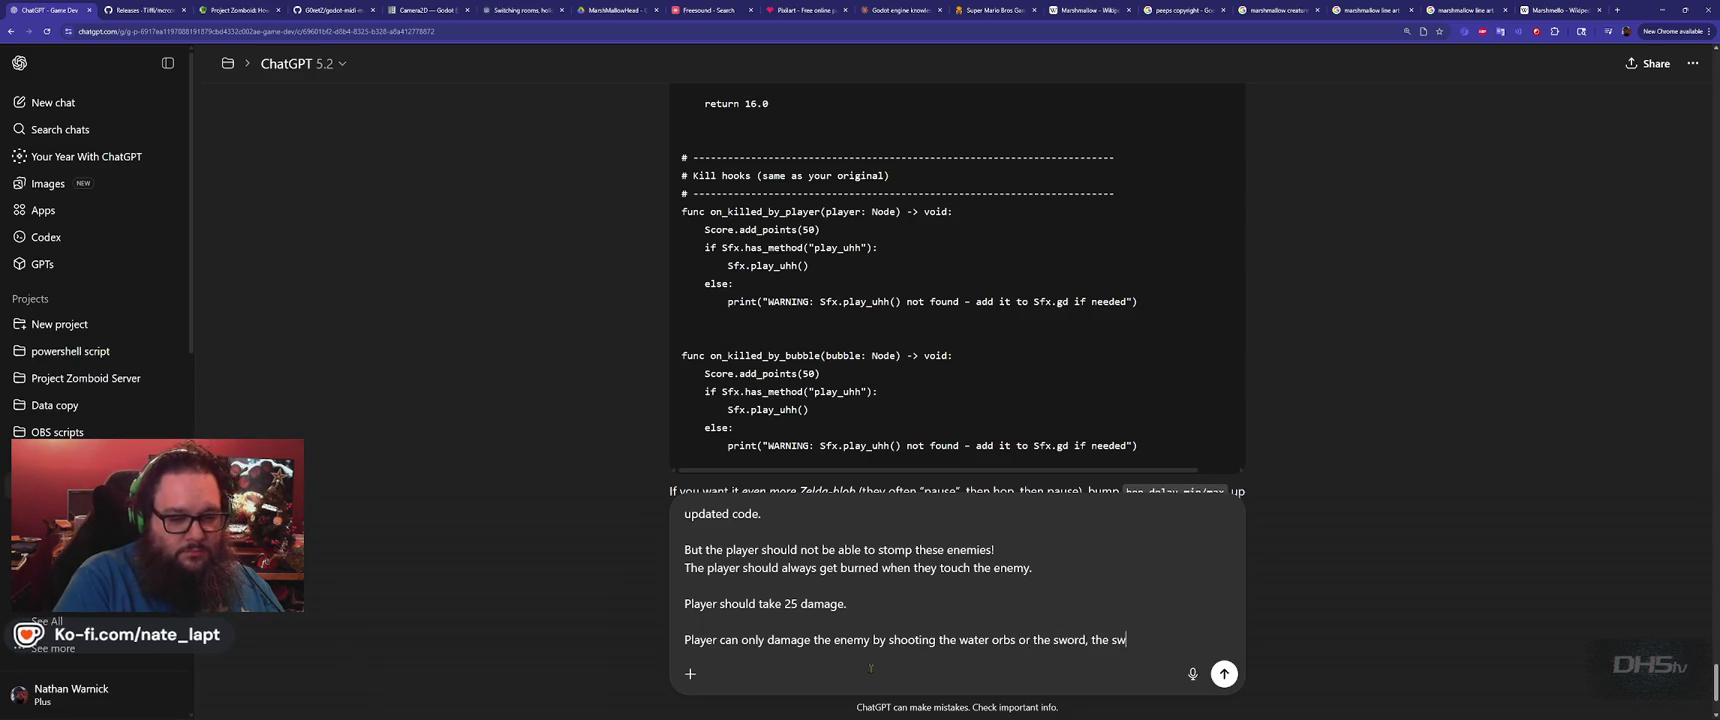
{"action": "type", "text": "ord must t"}
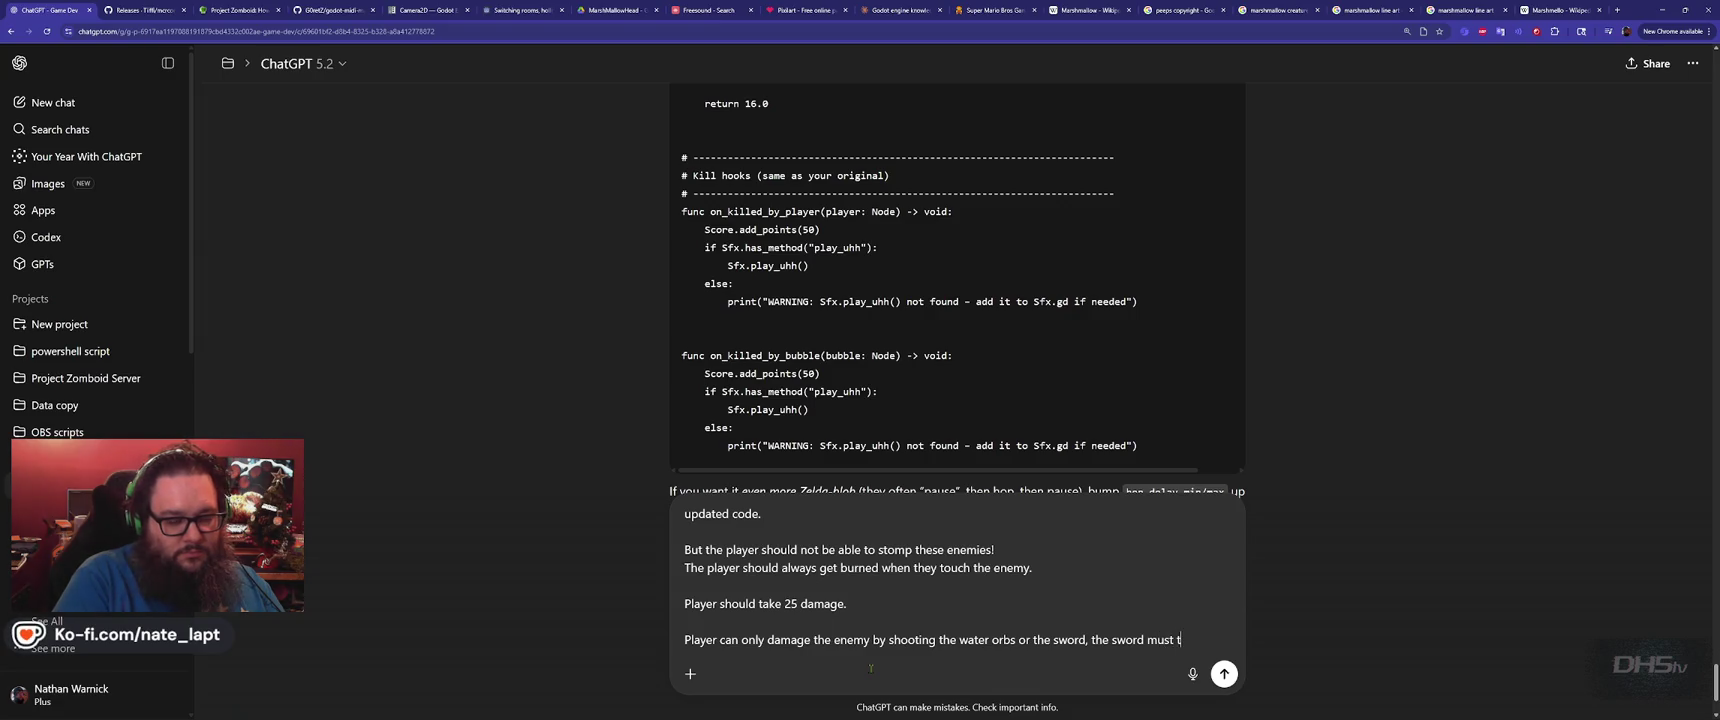
{"action": "key", "text": "BackSpace"}
{"action": "type", "text": "hit the enemy"}
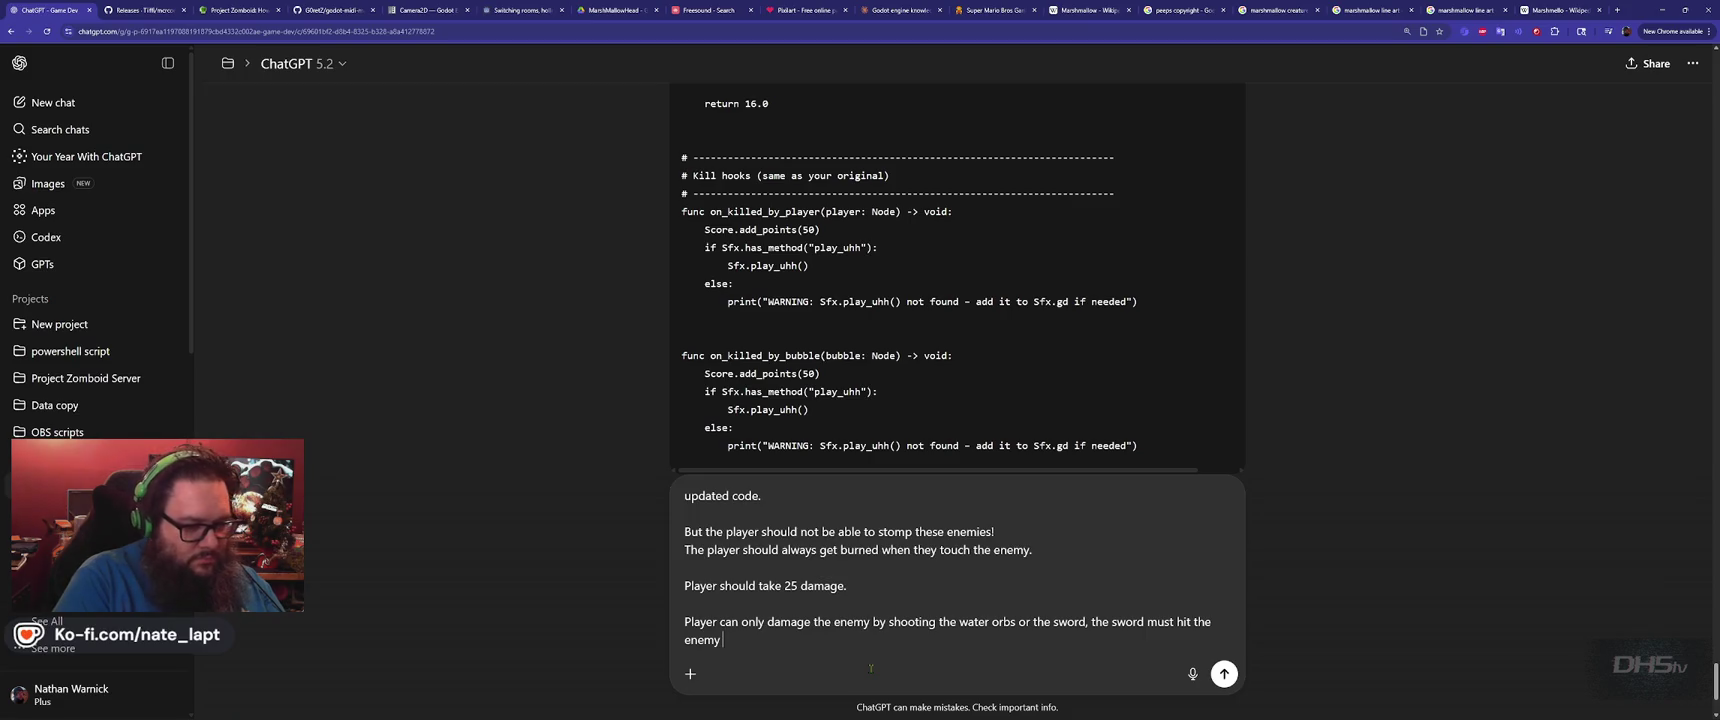
{"action": "type", "text": " twice"}
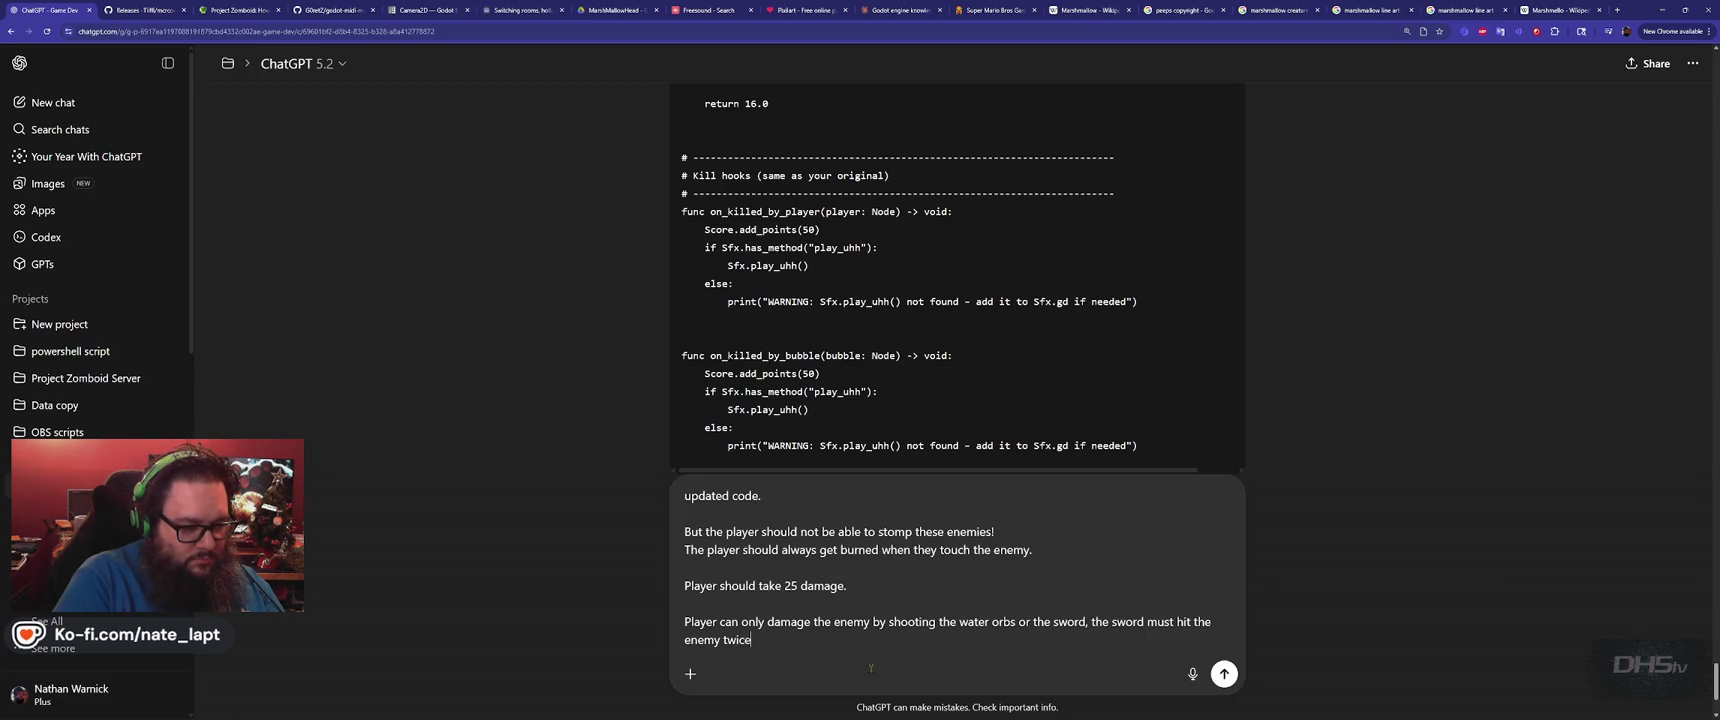
{"action": "type", "text": " to kill it."}
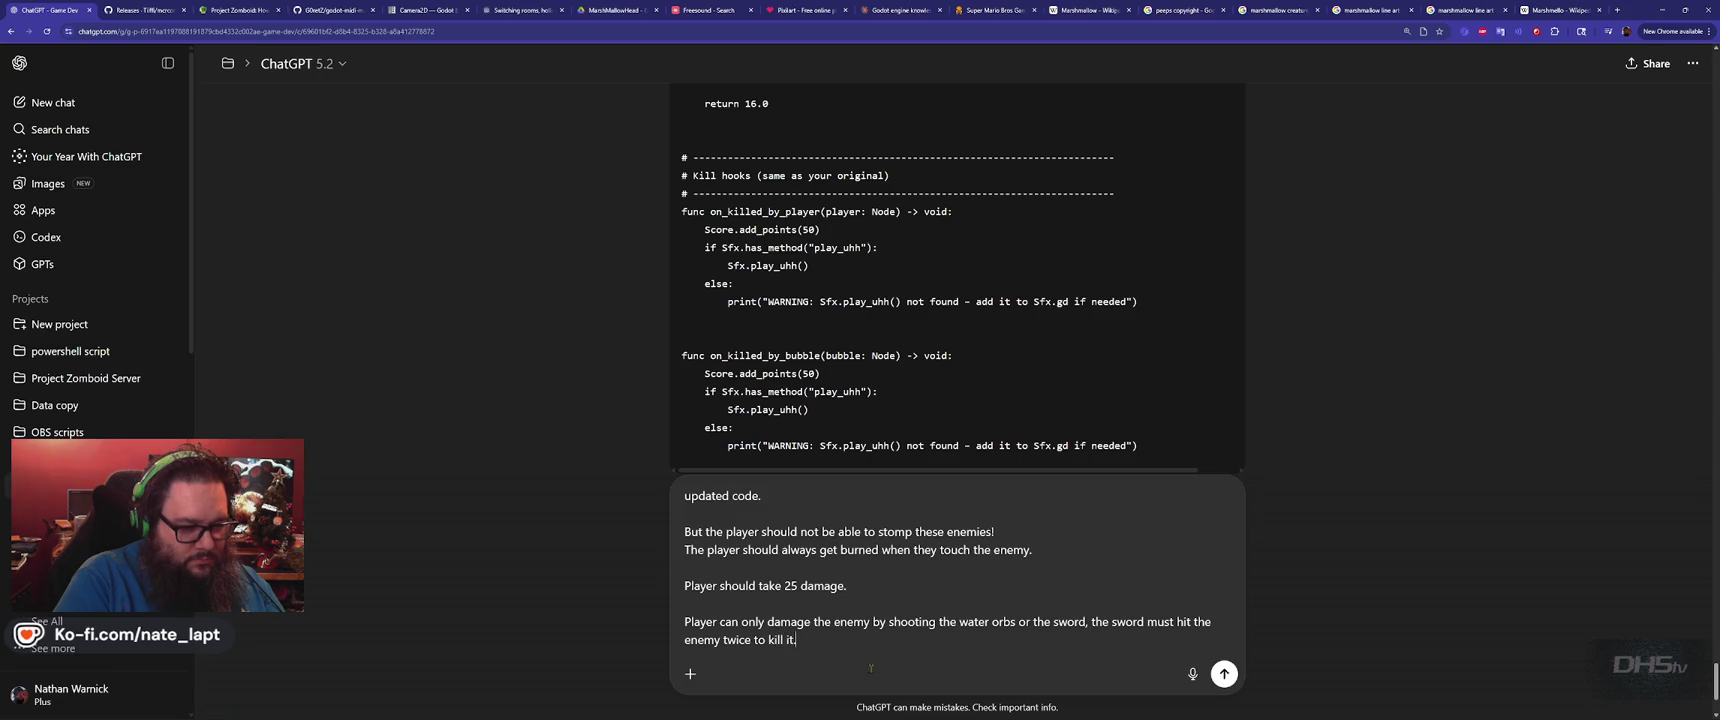
Append 'existing code' with the pasted blob script and send the request
{"action": "key", "text": "shift+Return"}
{"action": "key", "text": "shift+Return"}
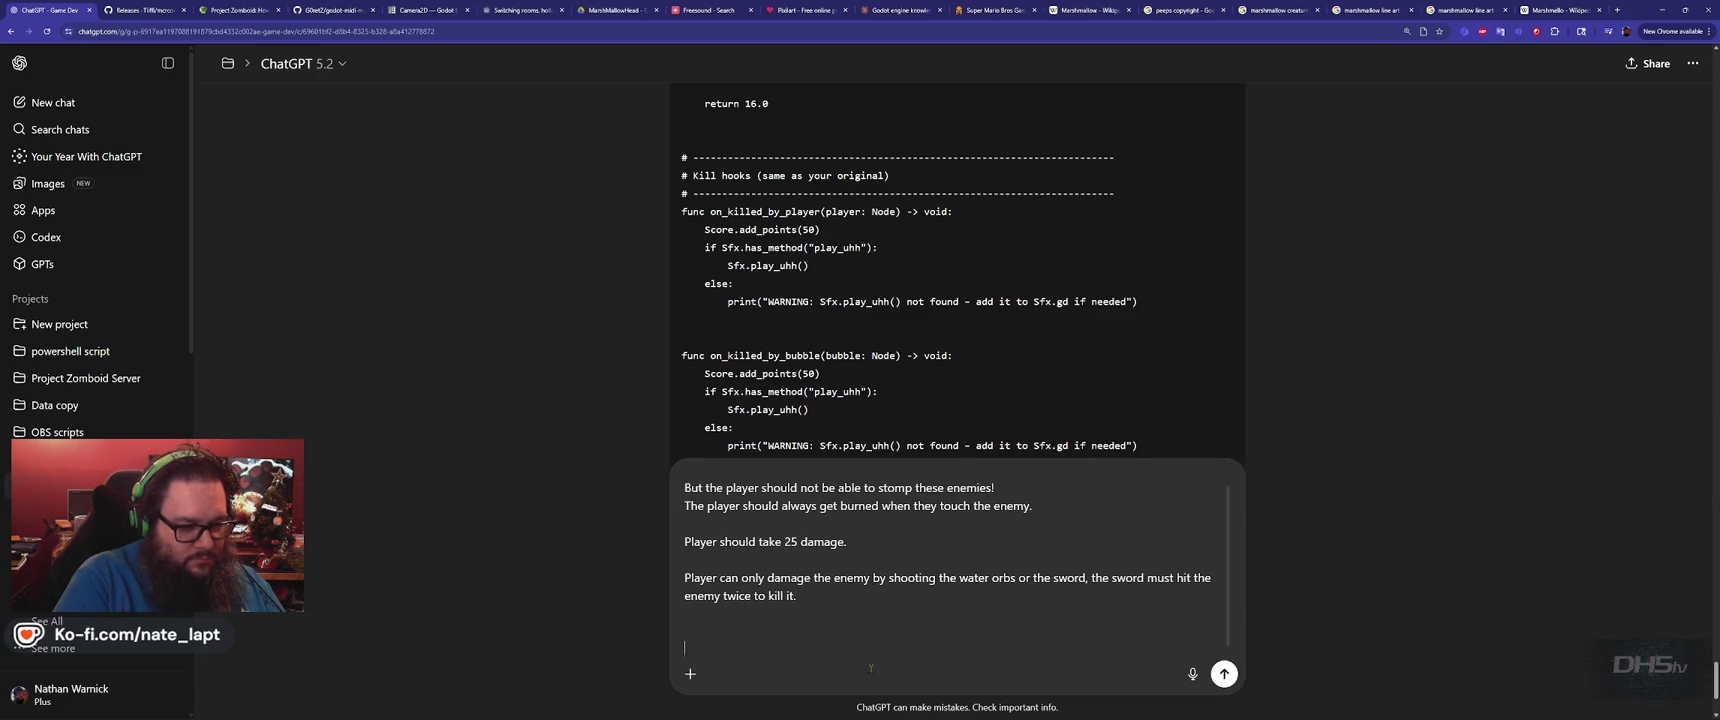
{"action": "type", "text": "existing code"}
{"action": "key", "text": "shift+Return"}
{"action": "key", "text": "shift+Return"}
{"action": "key", "text": "ctrl+v"}
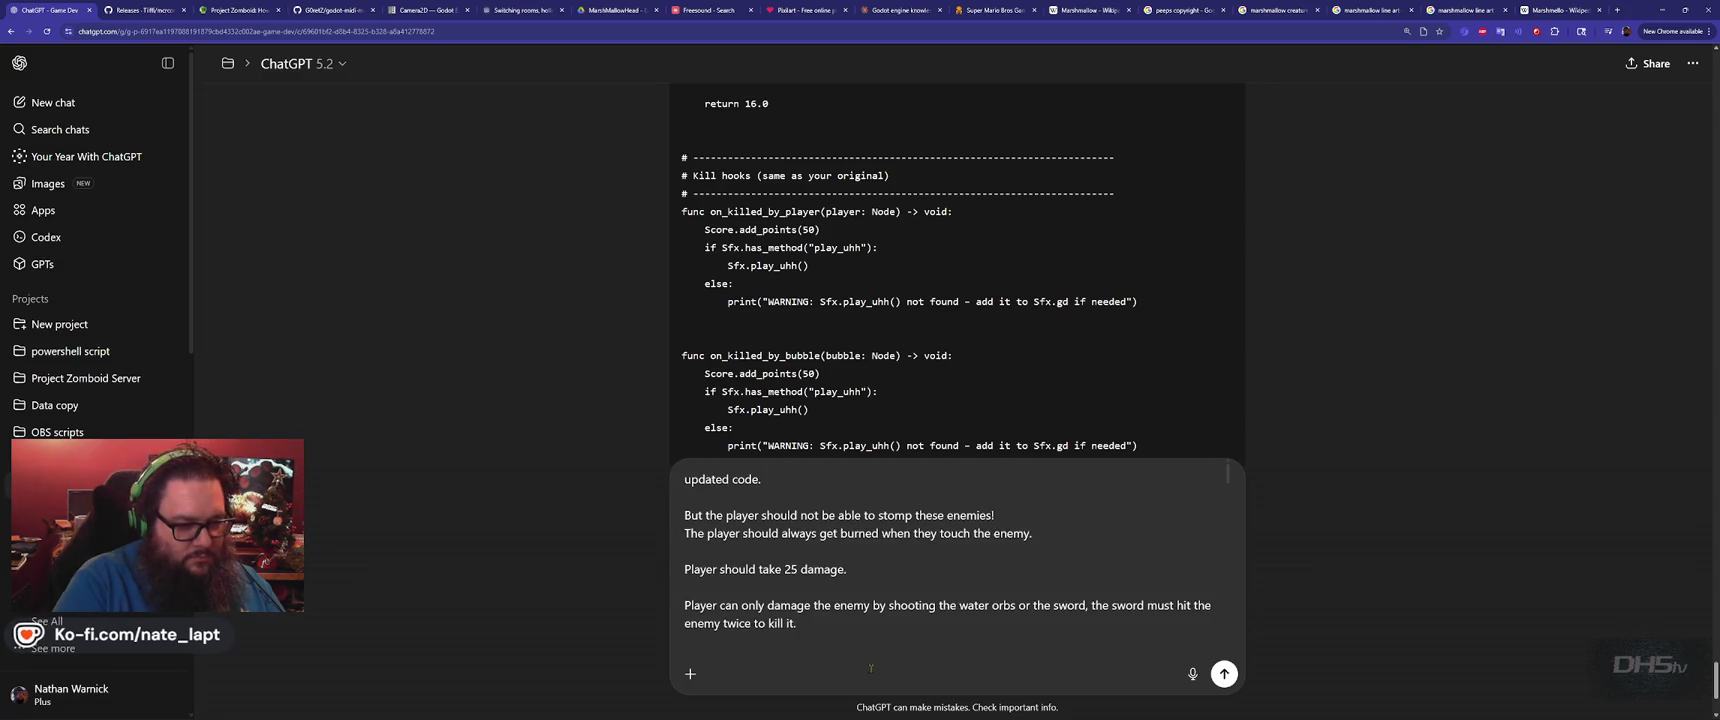
{"action": "key", "text": "Return"}
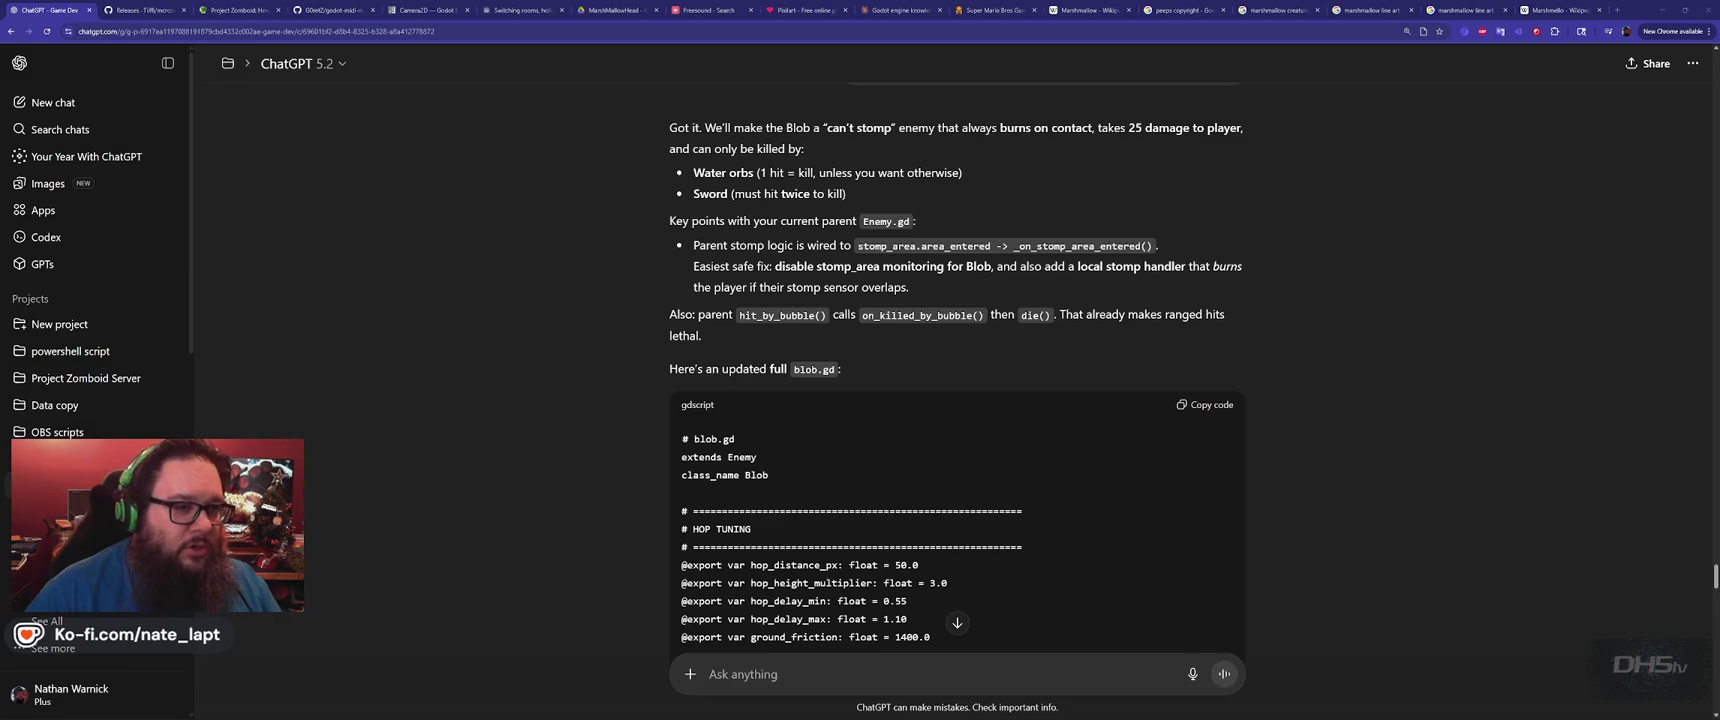
Scroll up to read the start of ChatGPT's reply and the updated blob.gd script
{"action": "scroll", "coordinate": [1213, 262], "scroll_direction": "up", "scroll_amount": 1}
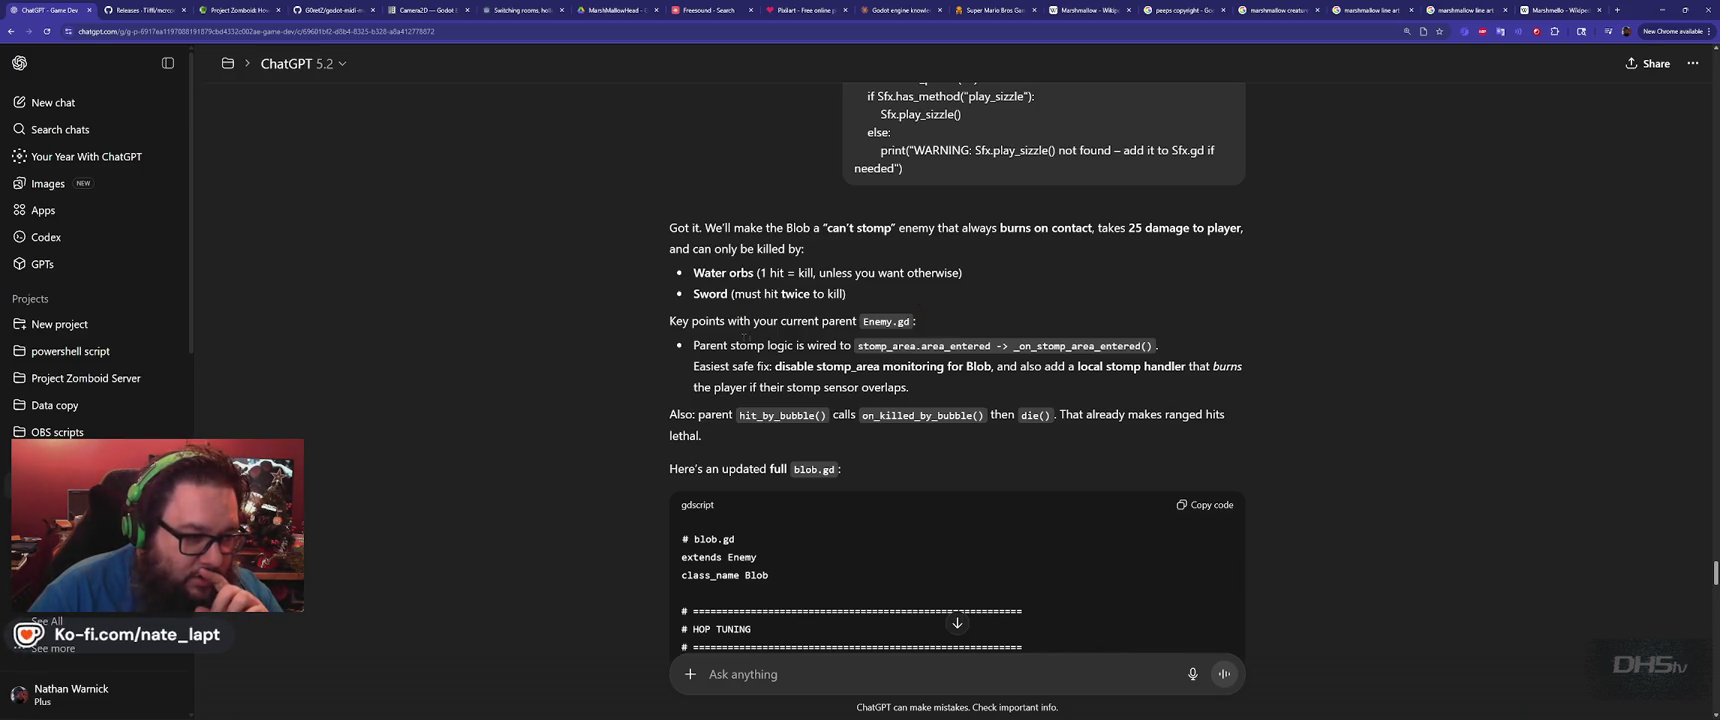
{"action": "scroll", "coordinate": [750, 346], "scroll_direction": "down", "scroll_amount": 1}
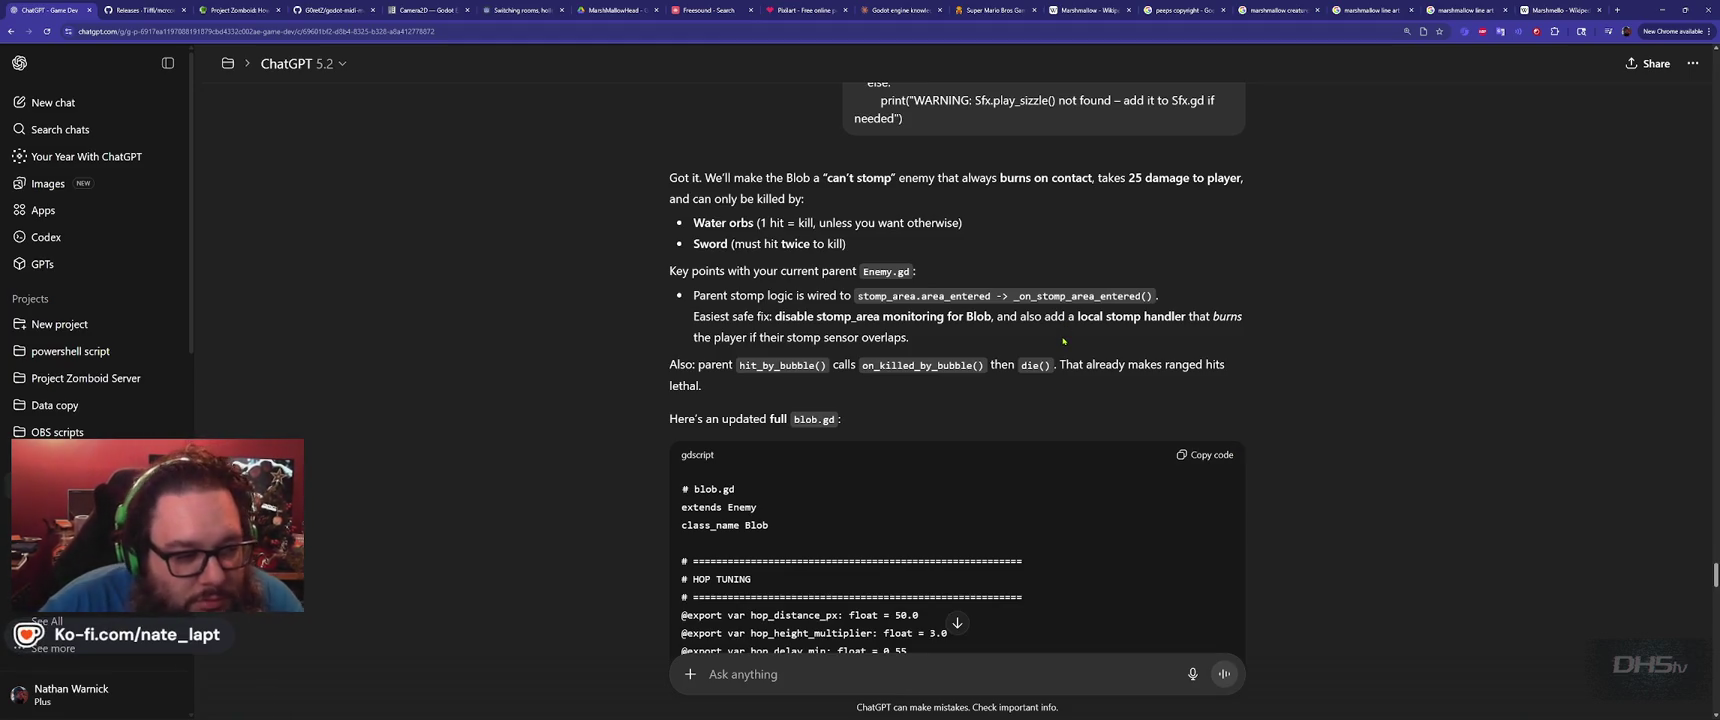
{"action": "scroll", "coordinate": [878, 395], "scroll_direction": "down", "scroll_amount": 15}
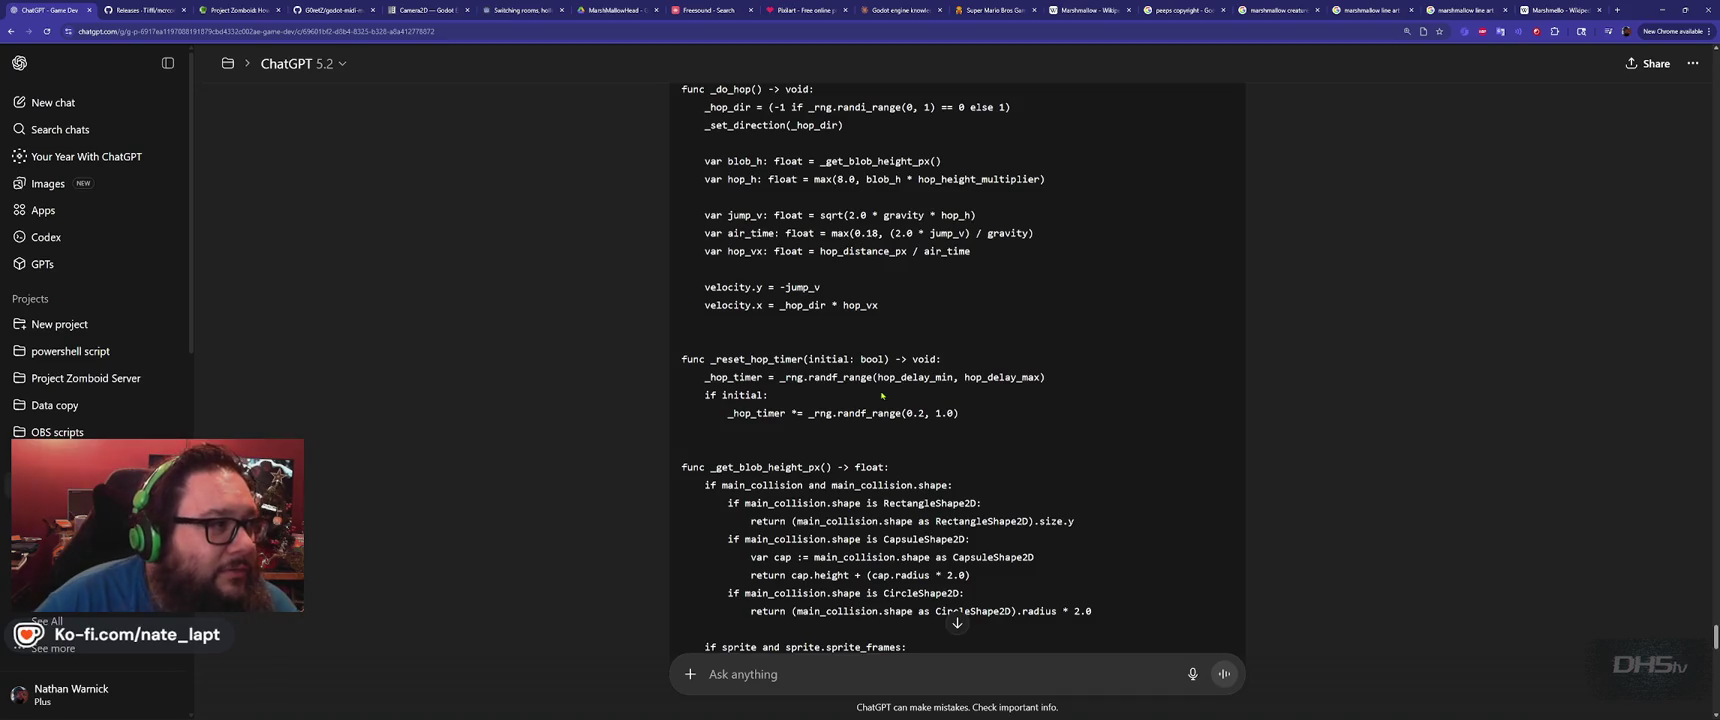
{"action": "scroll", "coordinate": [881, 395], "scroll_direction": "down", "scroll_amount": 12}
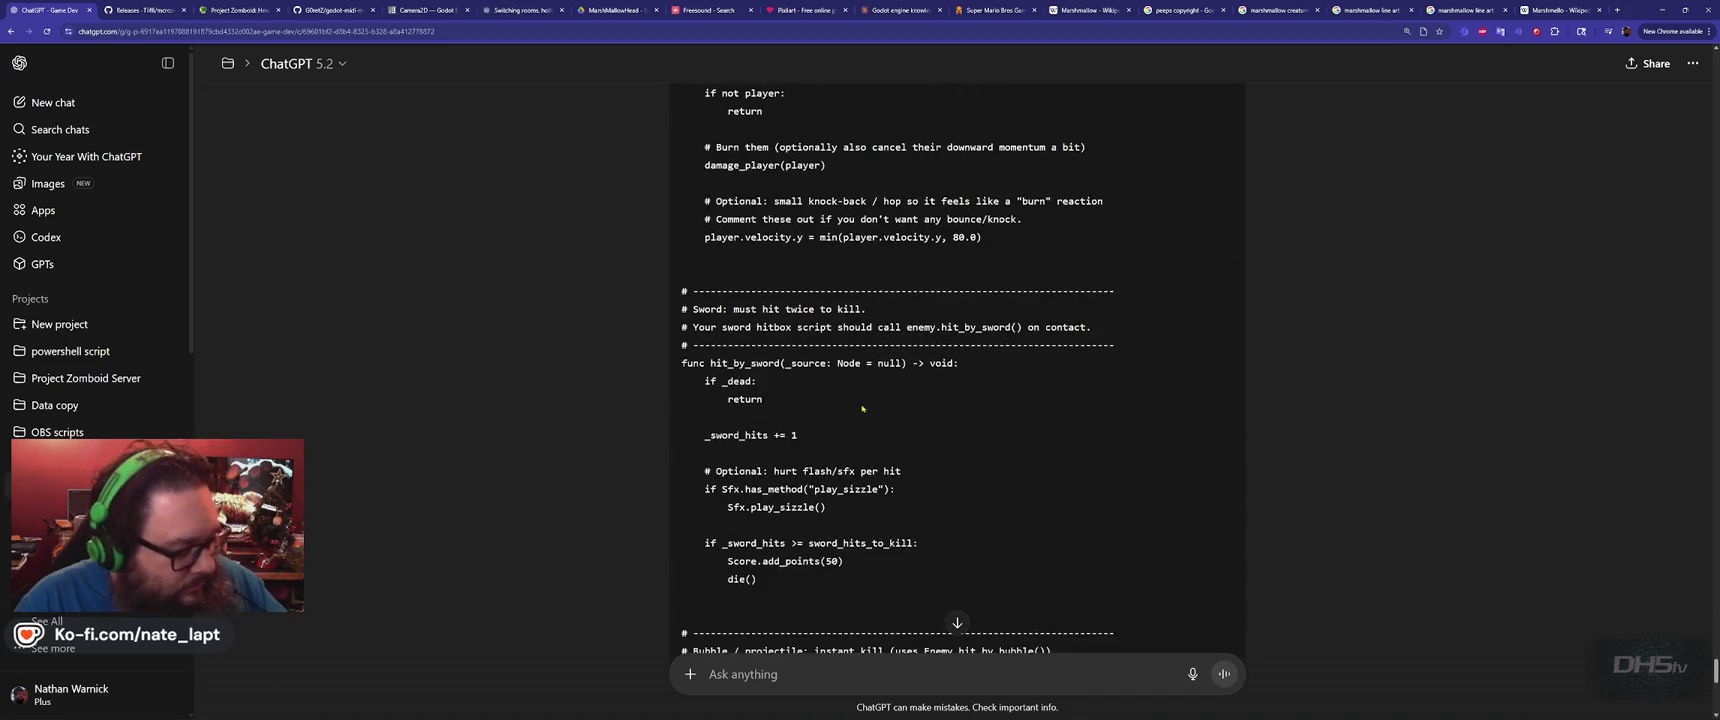
{"action": "scroll", "coordinate": [862, 408], "scroll_direction": "down", "scroll_amount": 10}
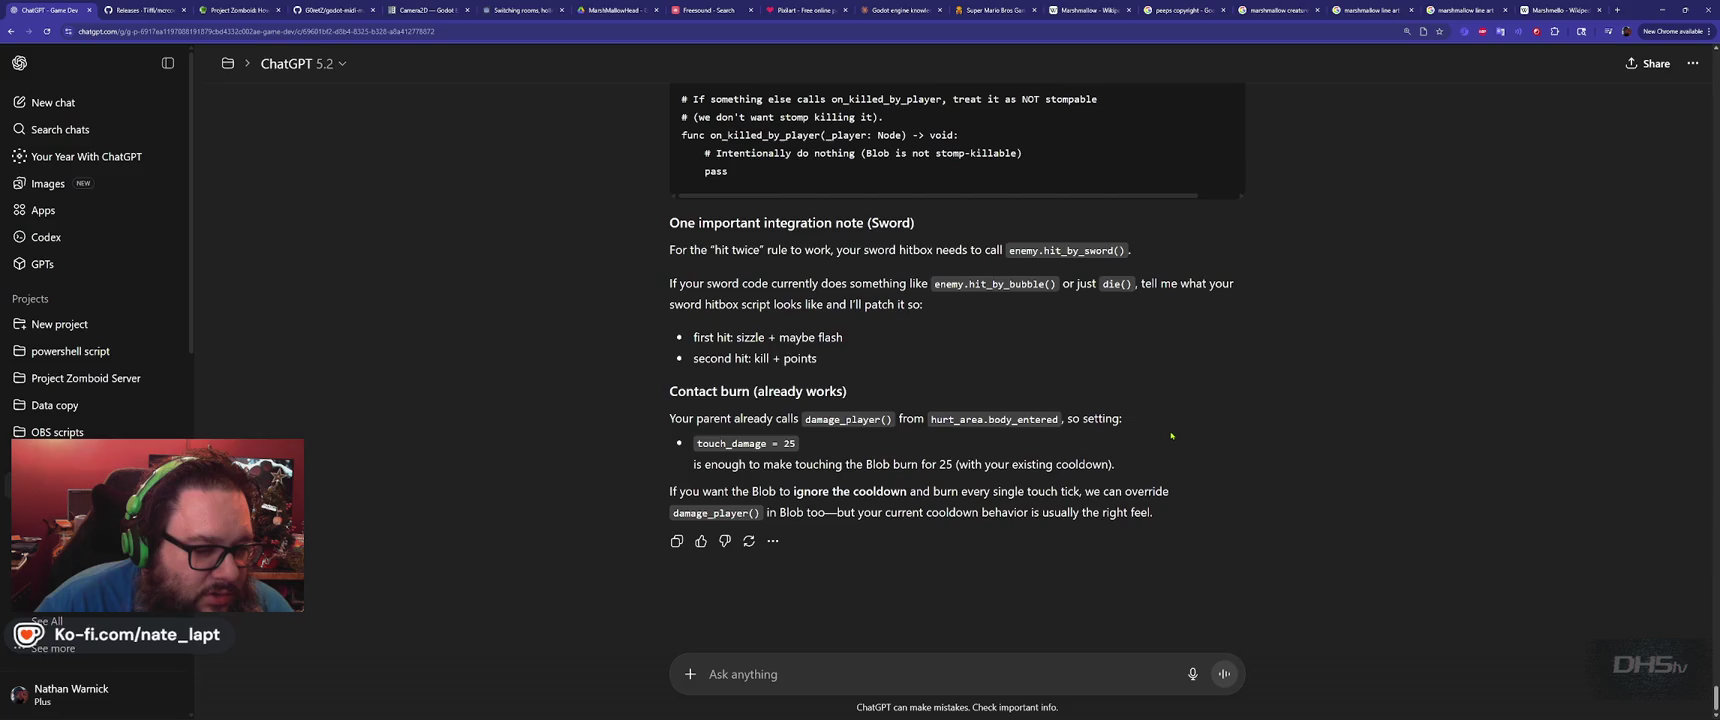
{"action": "scroll", "coordinate": [1211, 447], "scroll_direction": "up", "scroll_amount": 15}
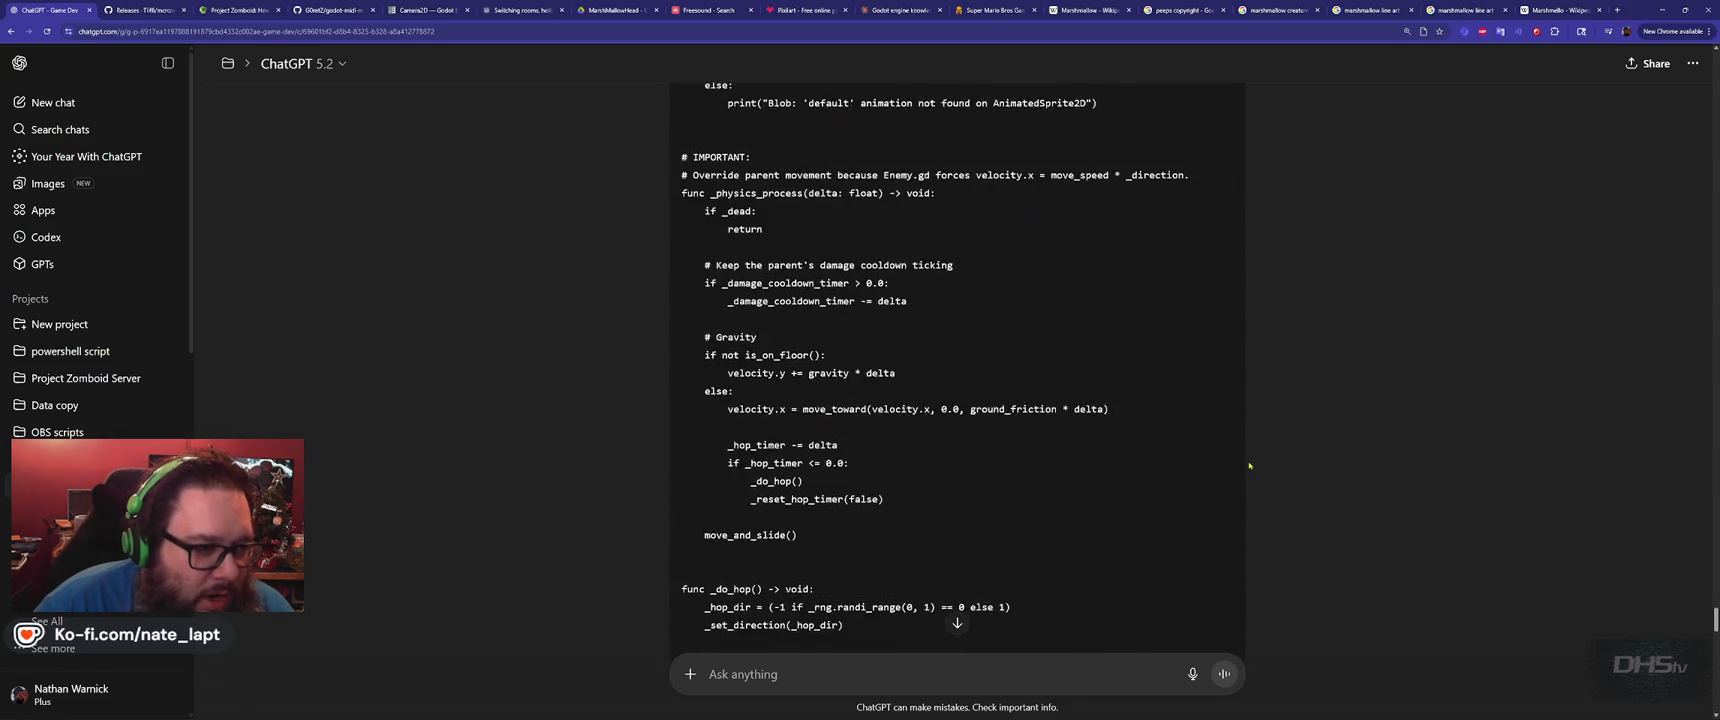
{"action": "scroll", "coordinate": [1249, 465], "scroll_direction": "up", "scroll_amount": 8}
{"action": "scroll", "coordinate": [1249, 465], "scroll_direction": "down", "scroll_amount": 5}
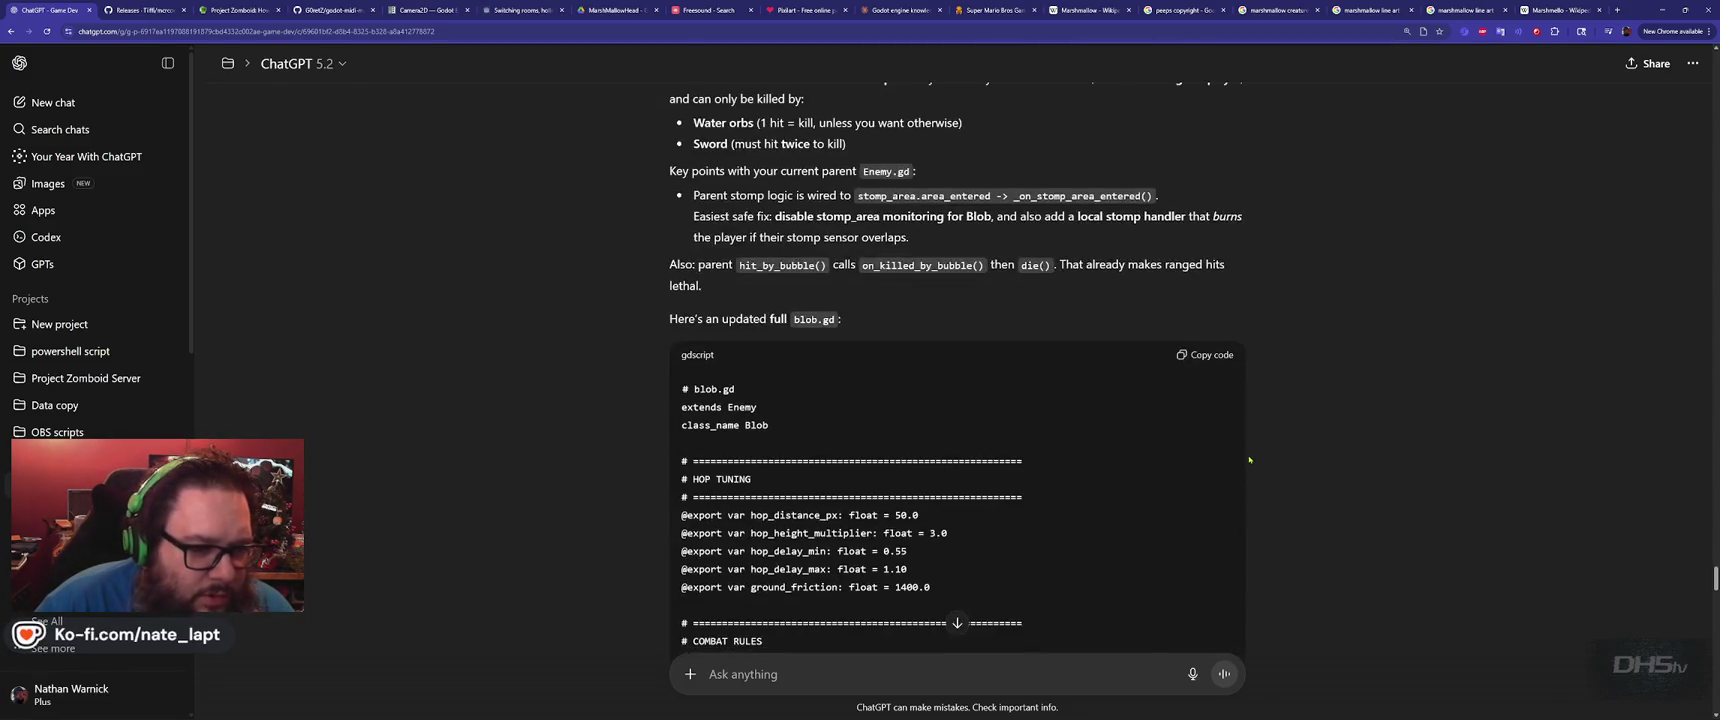
{"action": "scroll", "coordinate": [1160, 373], "scroll_direction": "down", "scroll_amount": 2}
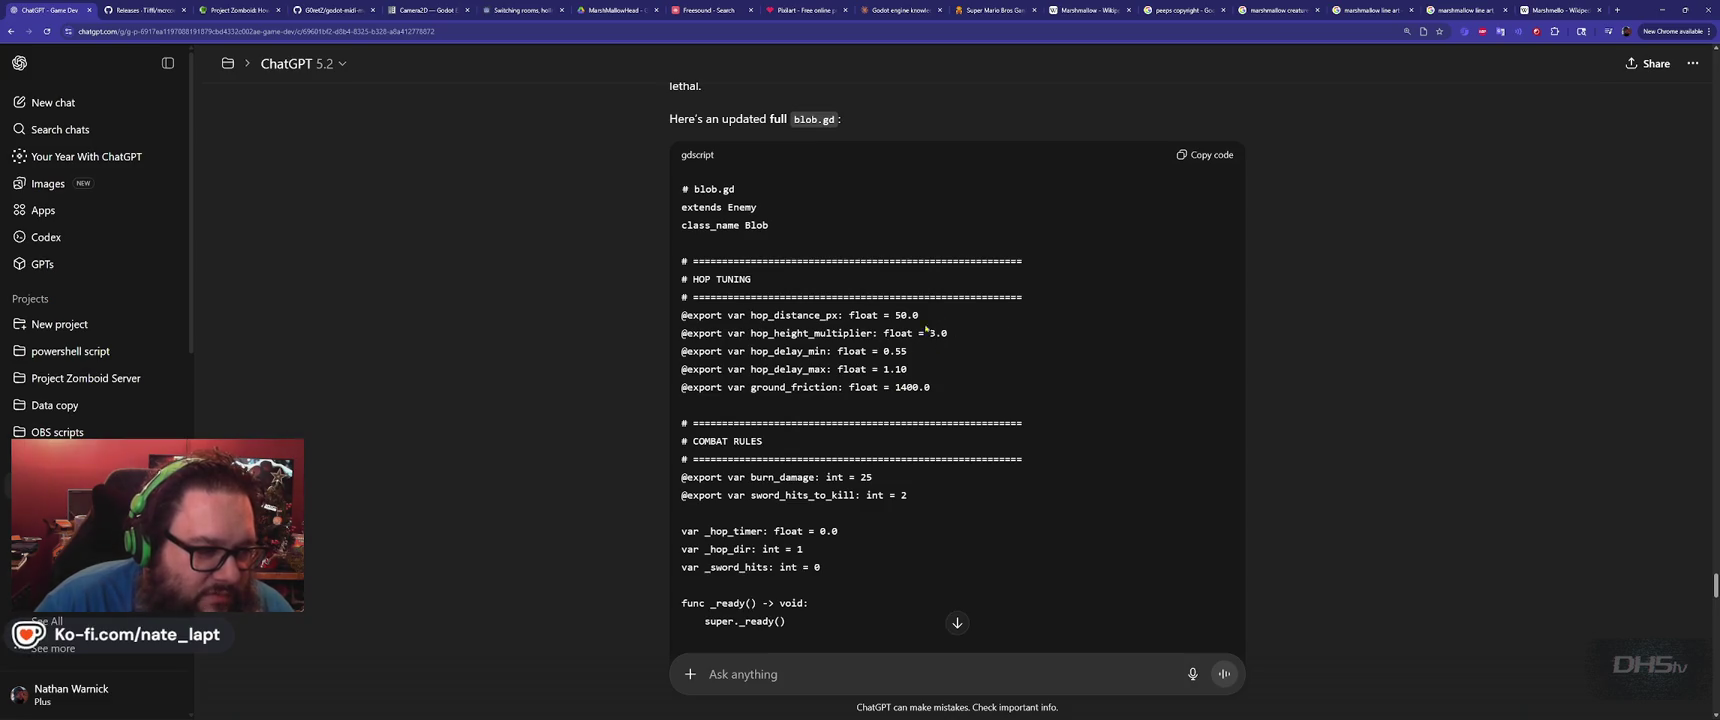
{"action": "scroll", "coordinate": [873, 328], "scroll_direction": "down", "scroll_amount": 2}
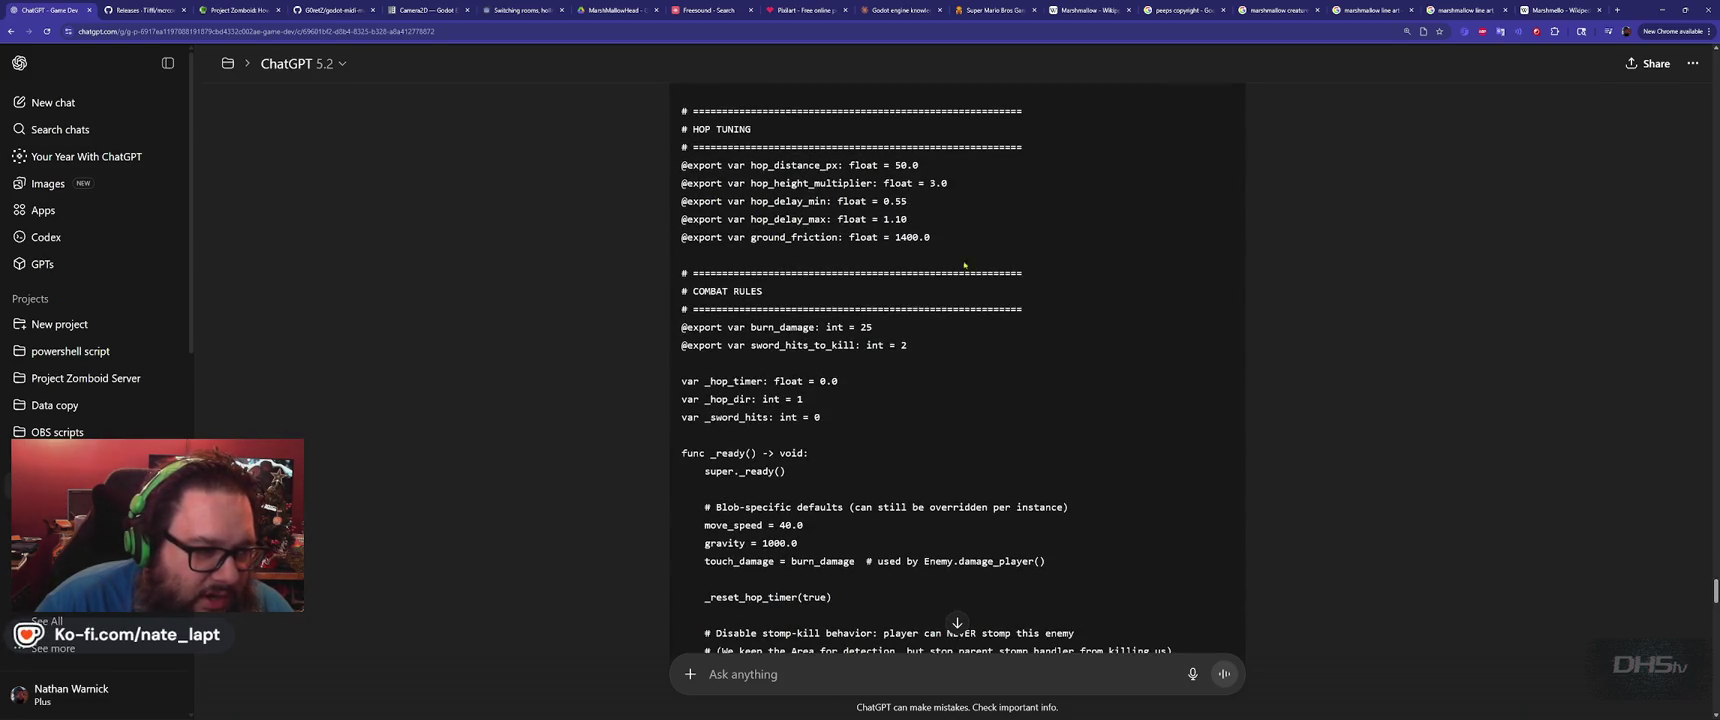
{"action": "scroll", "coordinate": [862, 245], "scroll_direction": "down", "scroll_amount": 1}
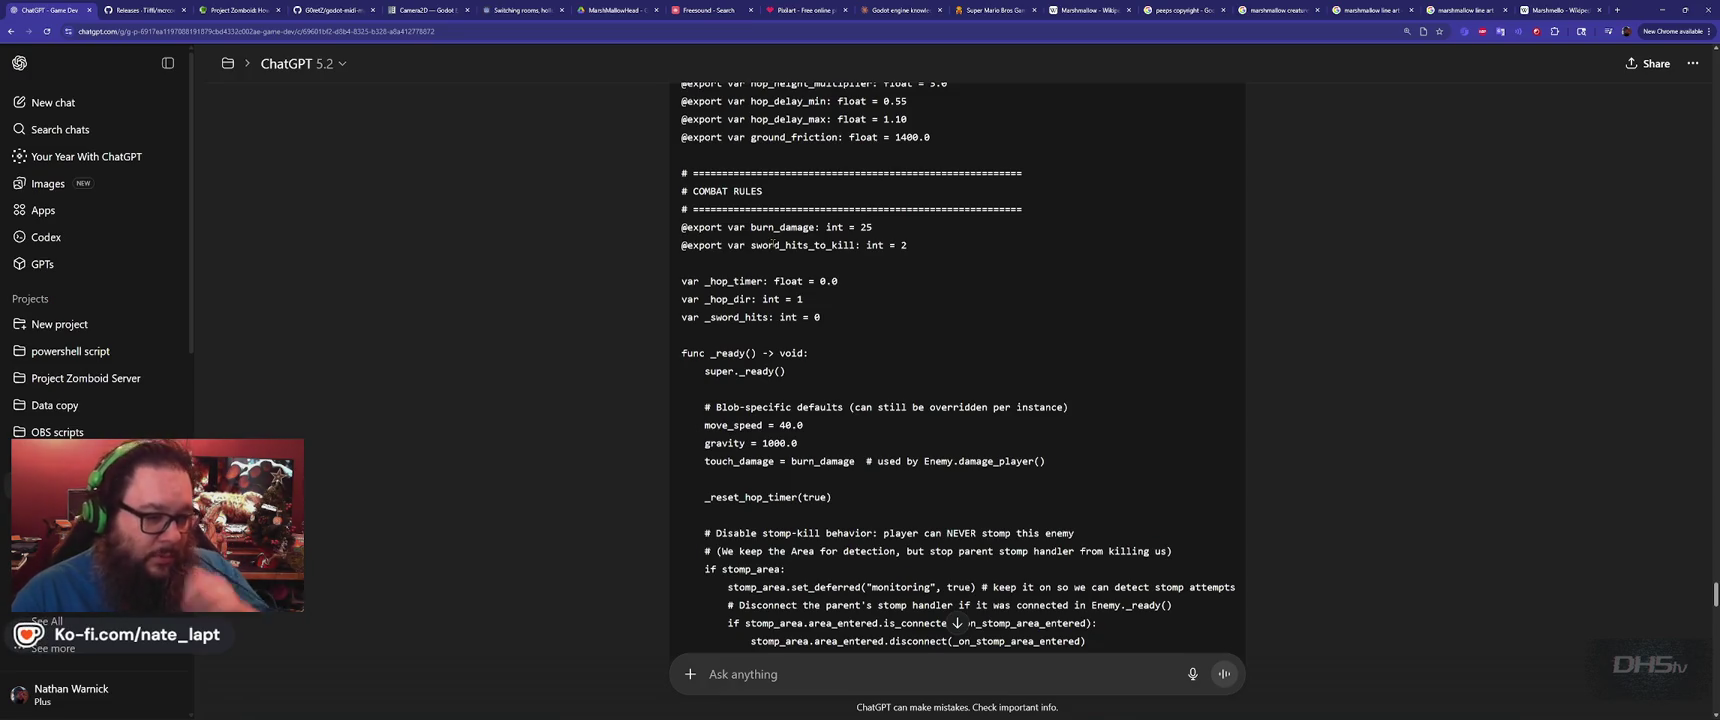
{"action": "scroll", "coordinate": [818, 279], "scroll_direction": "down", "scroll_amount": 2}
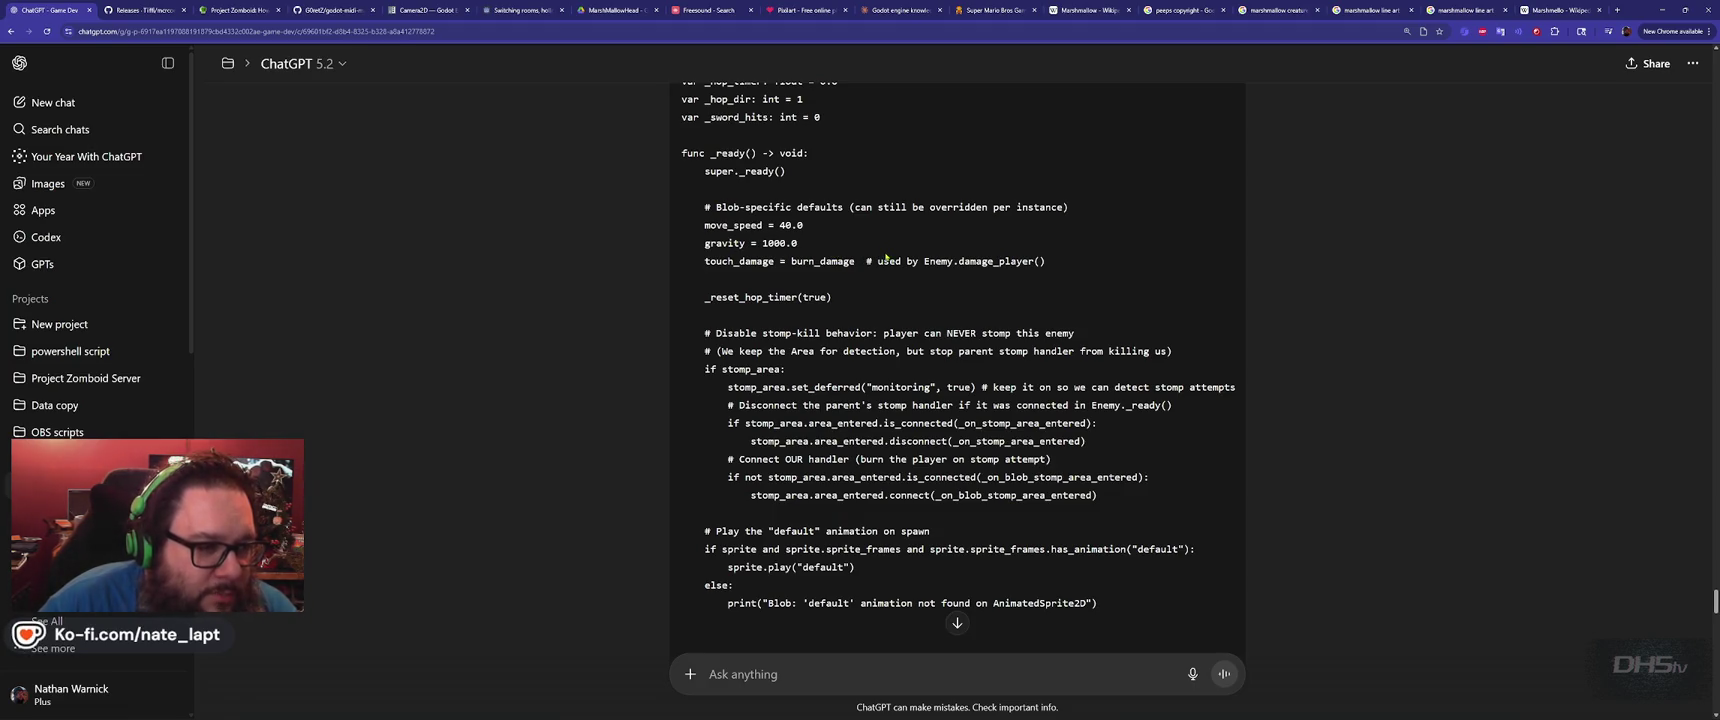
{"action": "scroll", "coordinate": [881, 252], "scroll_direction": "down", "scroll_amount": 1}
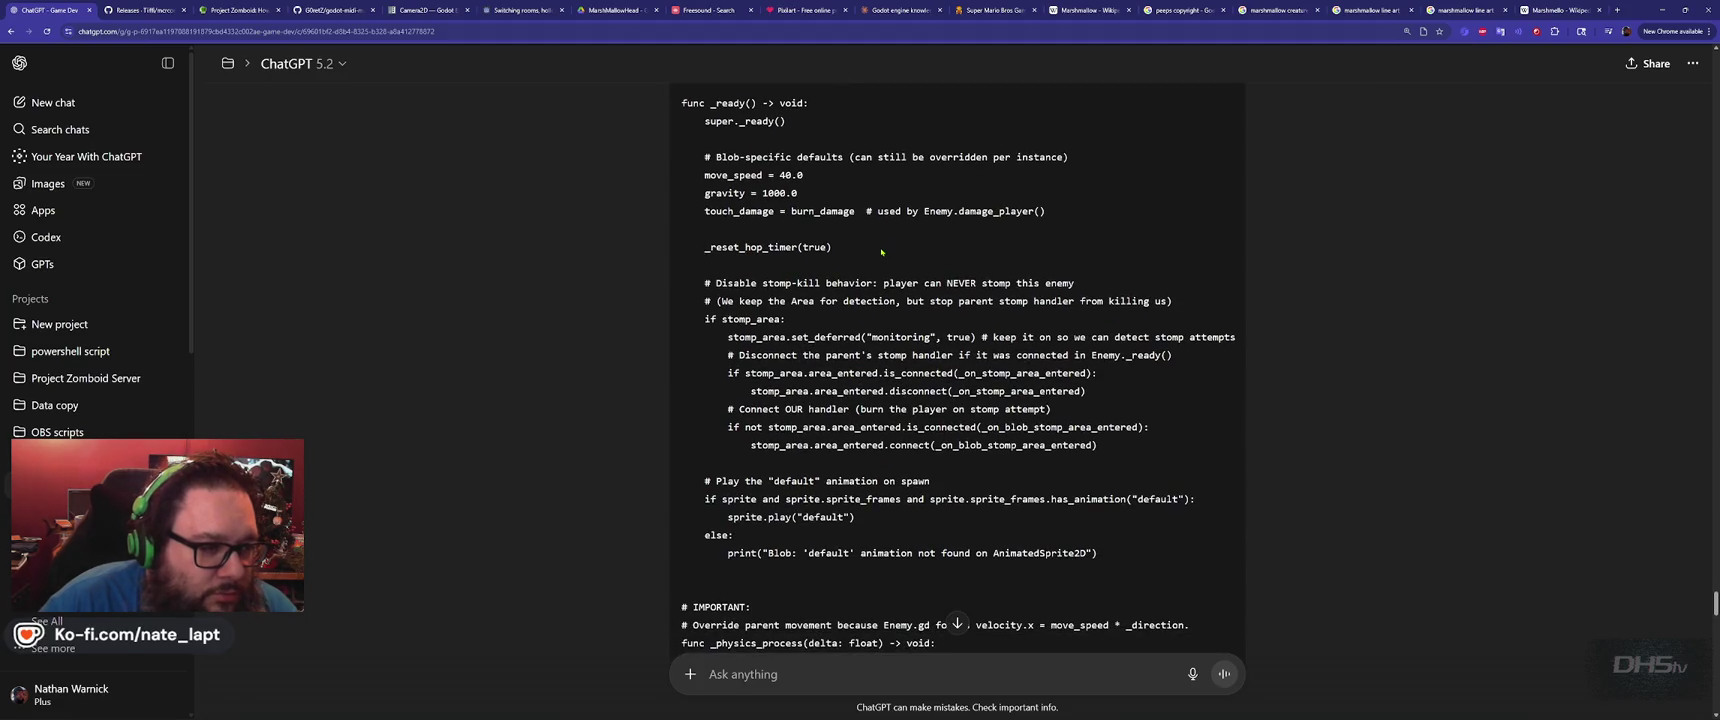
{"action": "scroll", "coordinate": [881, 252], "scroll_direction": "down", "scroll_amount": 1}
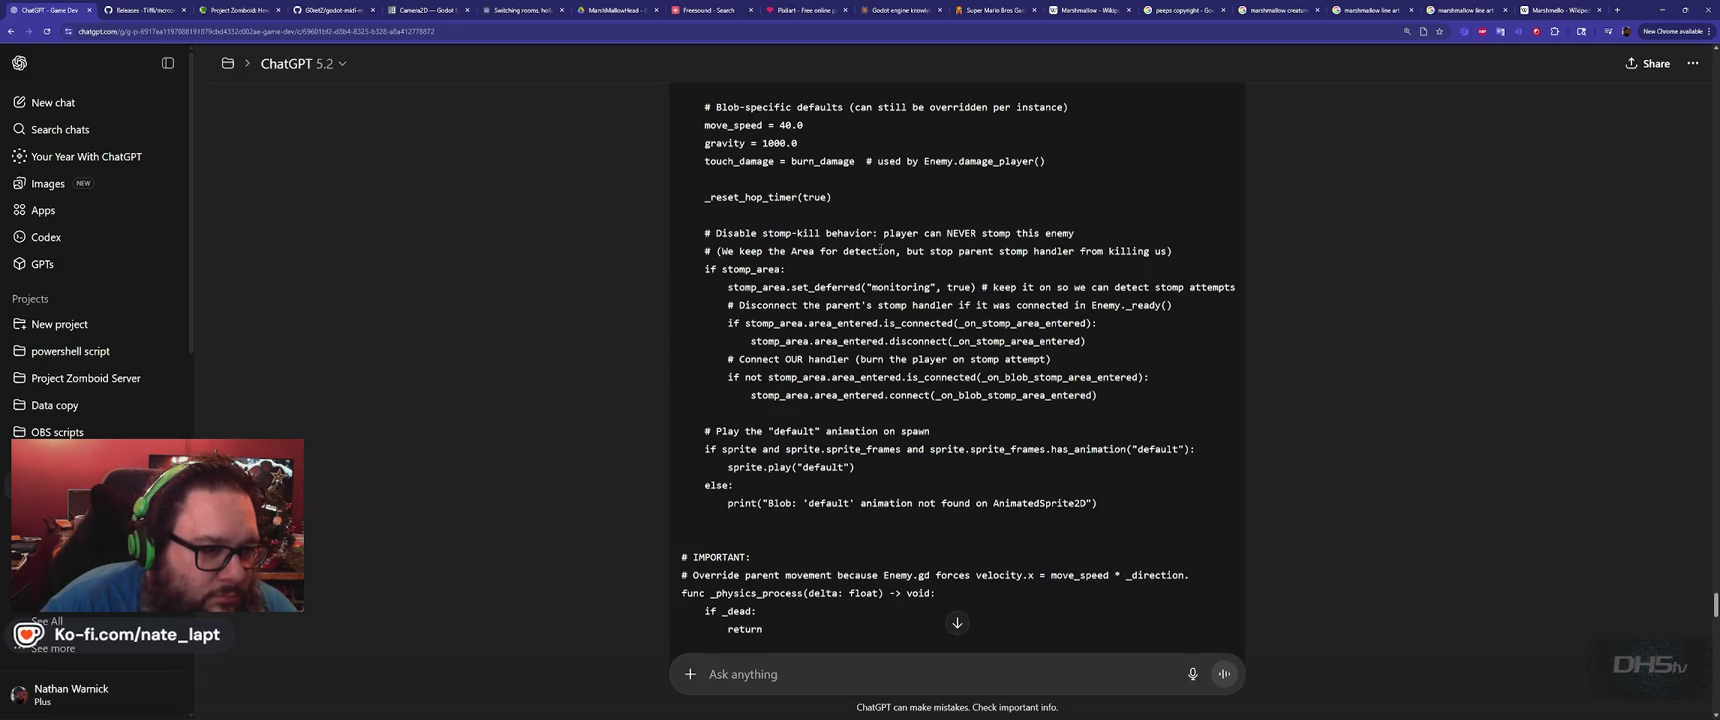
{"action": "scroll", "coordinate": [881, 250], "scroll_direction": "down", "scroll_amount": 5}
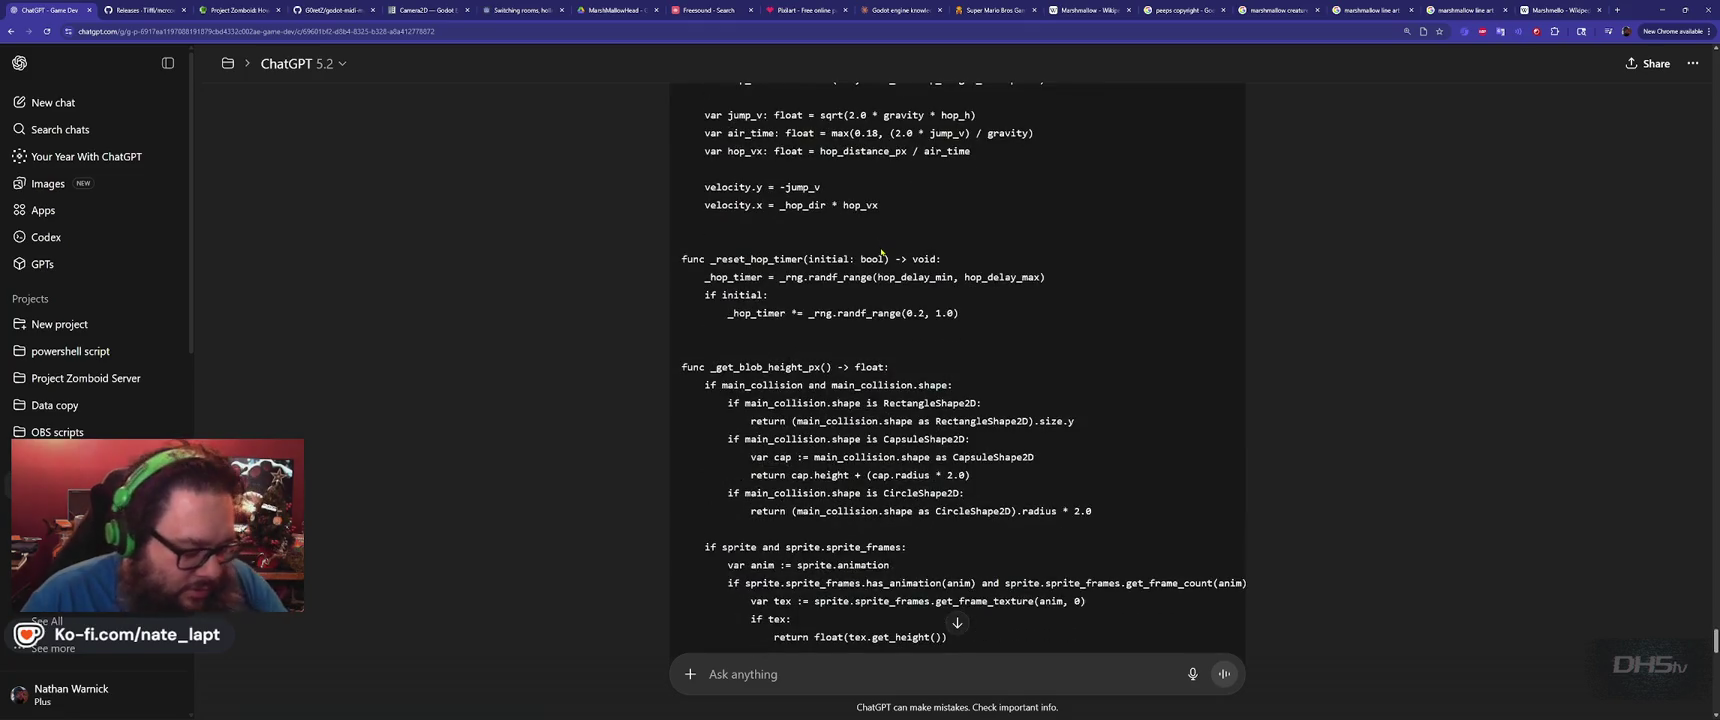
{"action": "key", "text": "alt+Tab"}
{"action": "key", "text": "alt+Tab"}
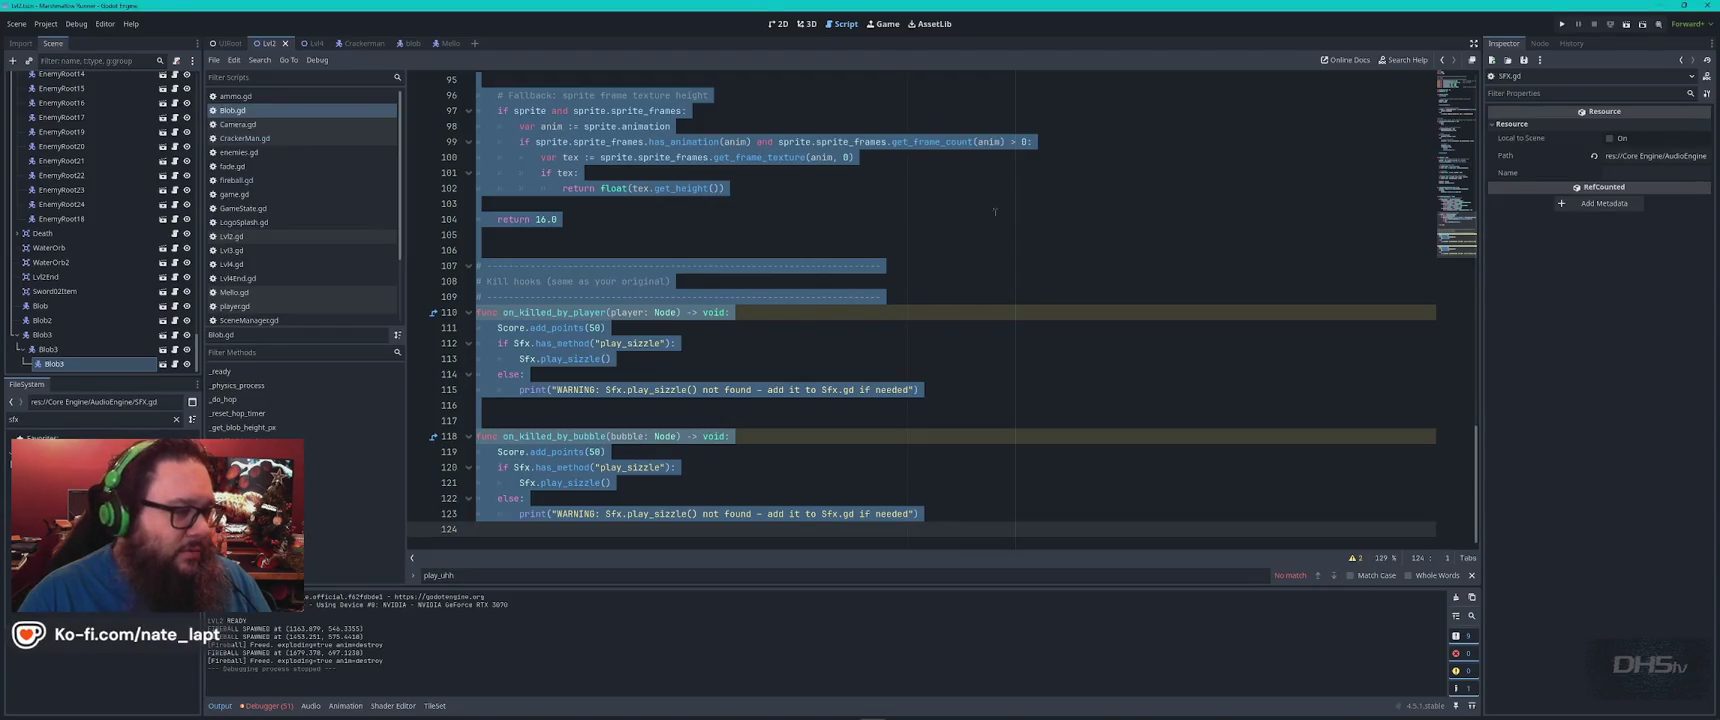
Paste the new code over blob.gd, run the game and start playing from the main menu
{"action": "key", "text": "ctrl+v"}
{"action": "key", "text": "F5"}
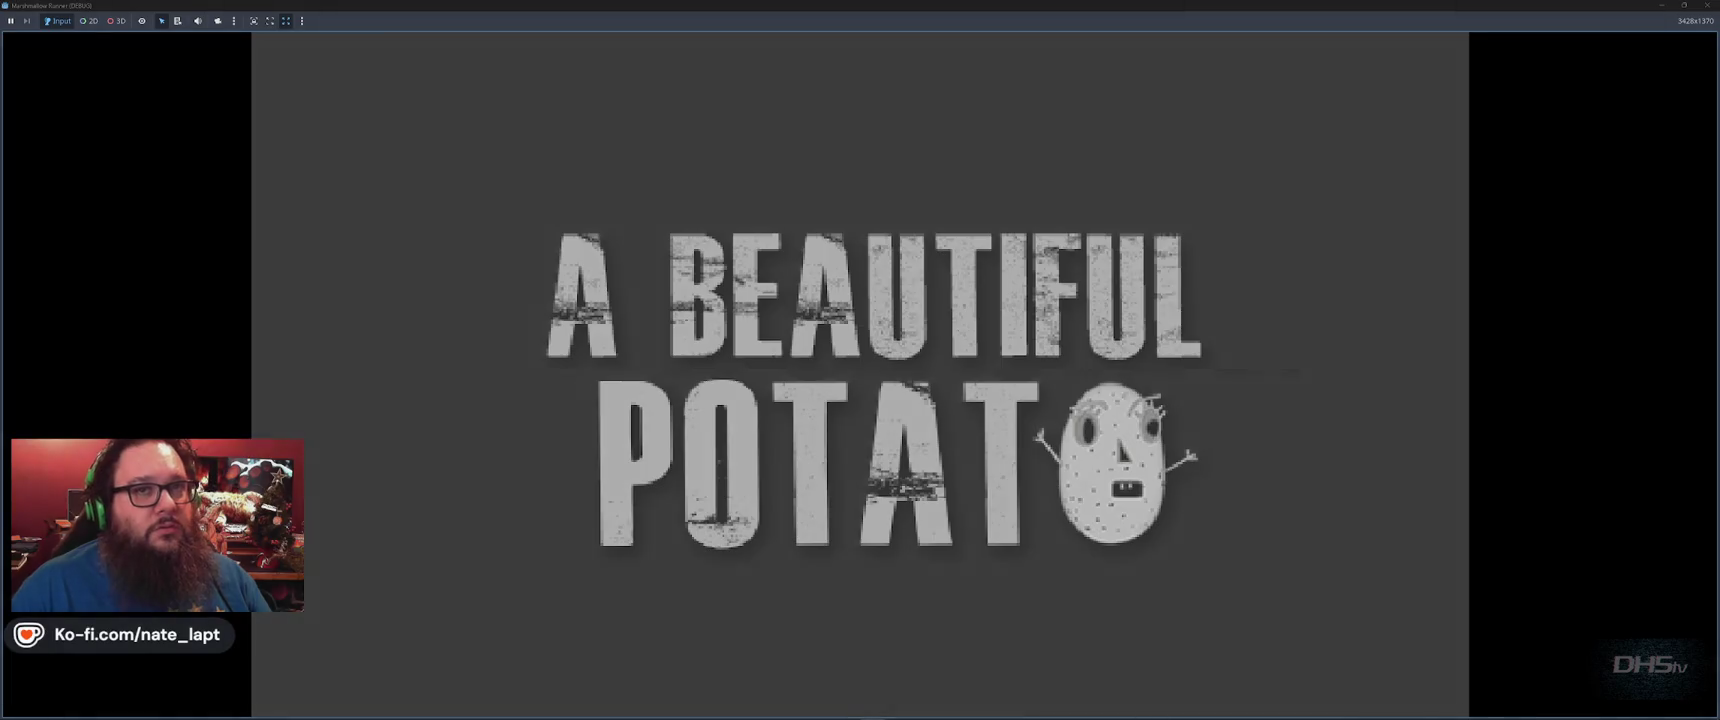
{"action": "key", "text": "Return"}
{"action": "key", "text": "space"}
{"action": "key", "text": "space"}
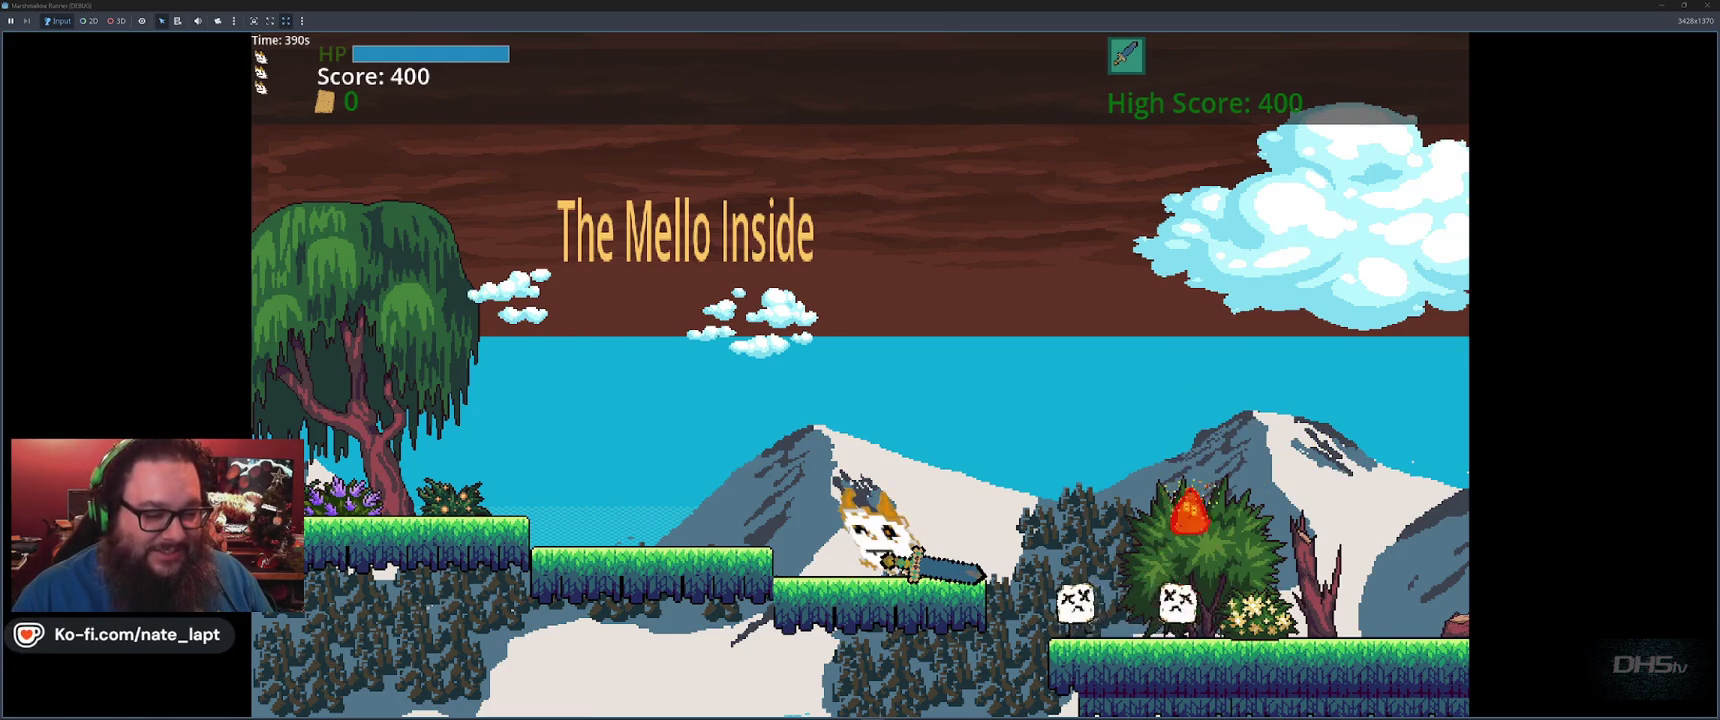
Run right through the level, jumping the terrain and striking the marshmallow enemies ahead
{"action": "key", "text": "space"}
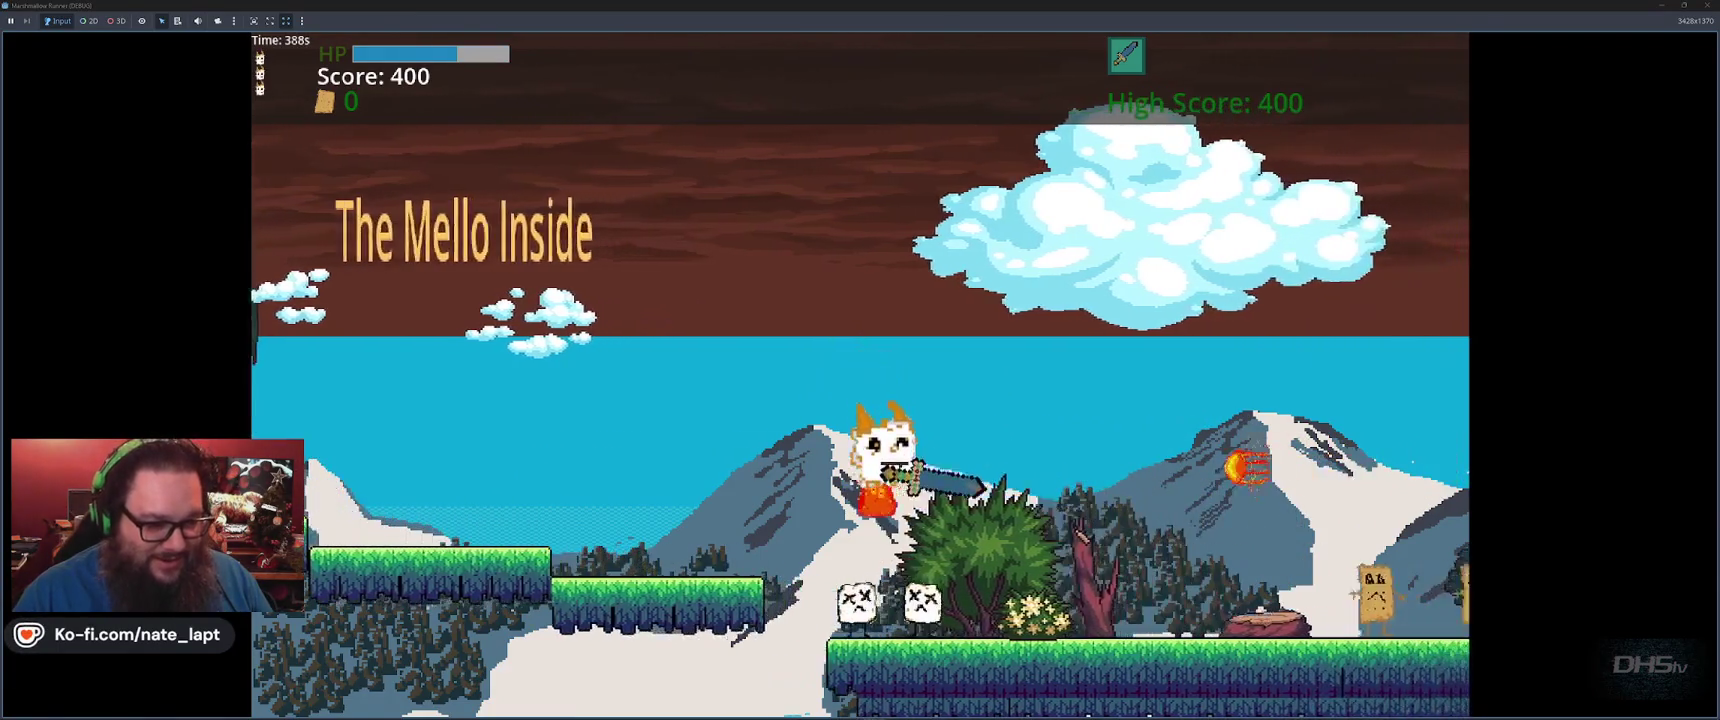
{"action": "key", "text": "Right"}
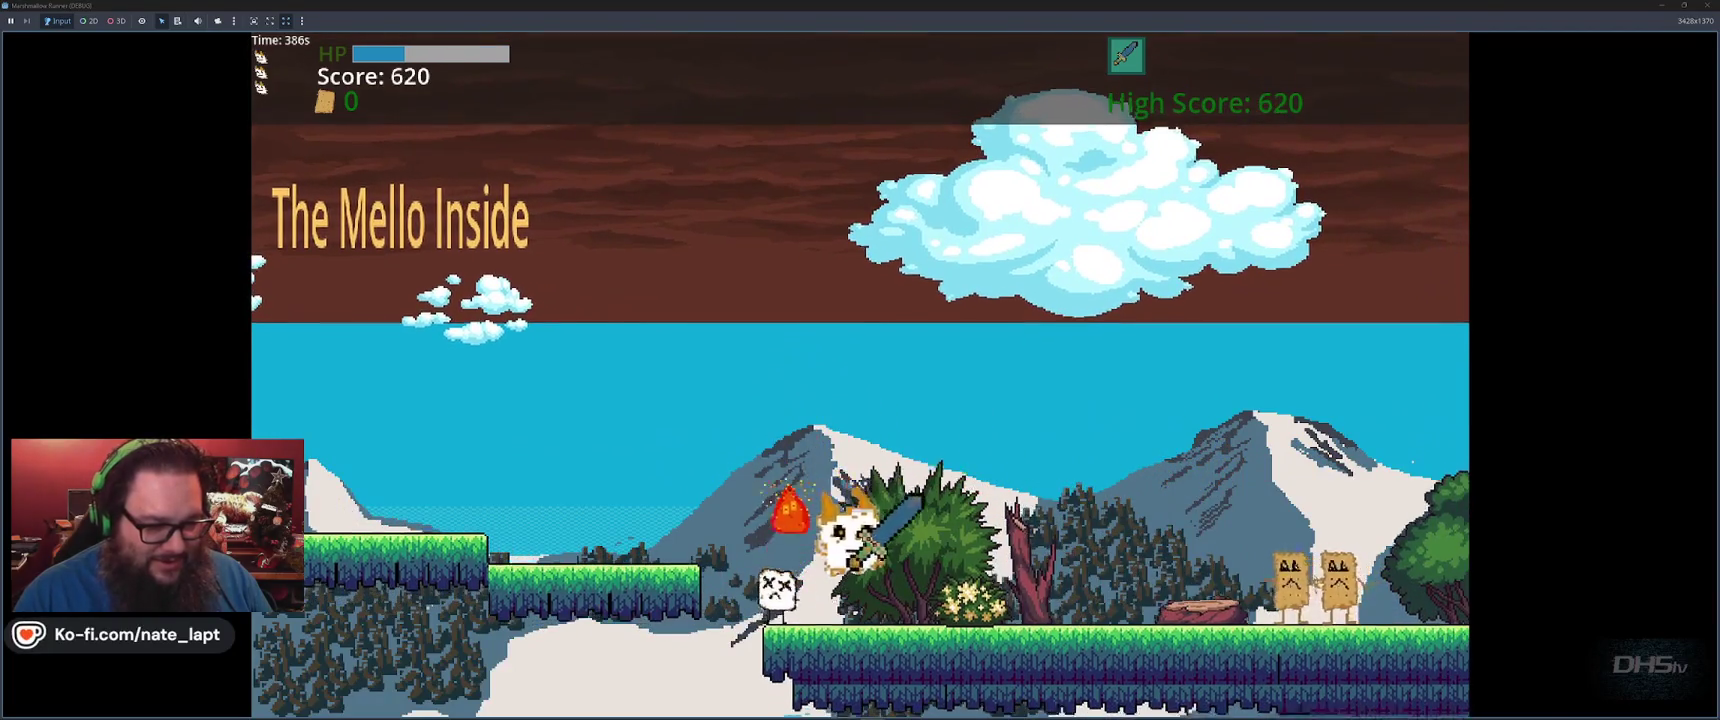
{"action": "key", "text": "space"}
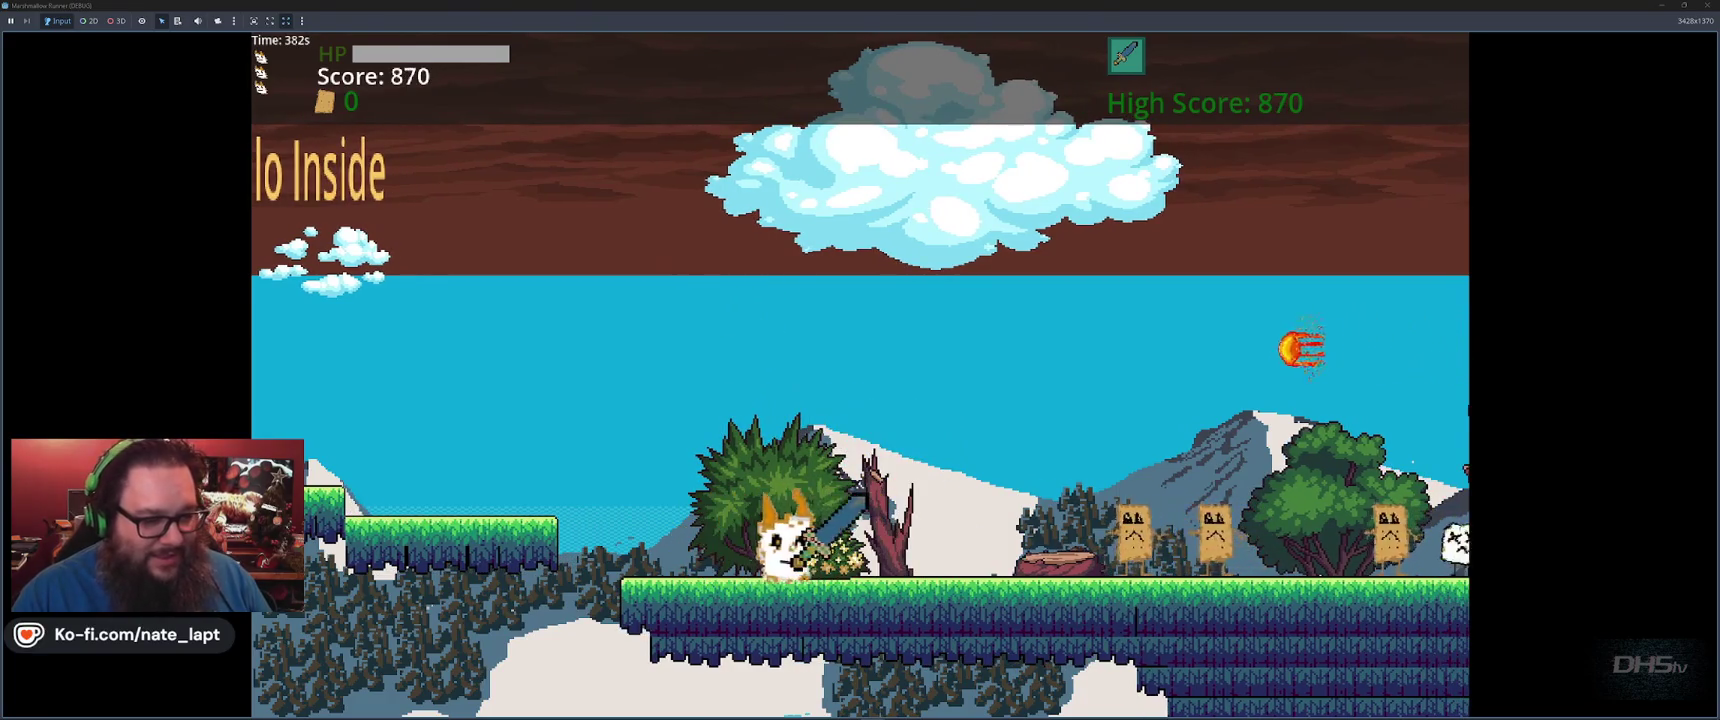
{"action": "key", "text": "Right"}
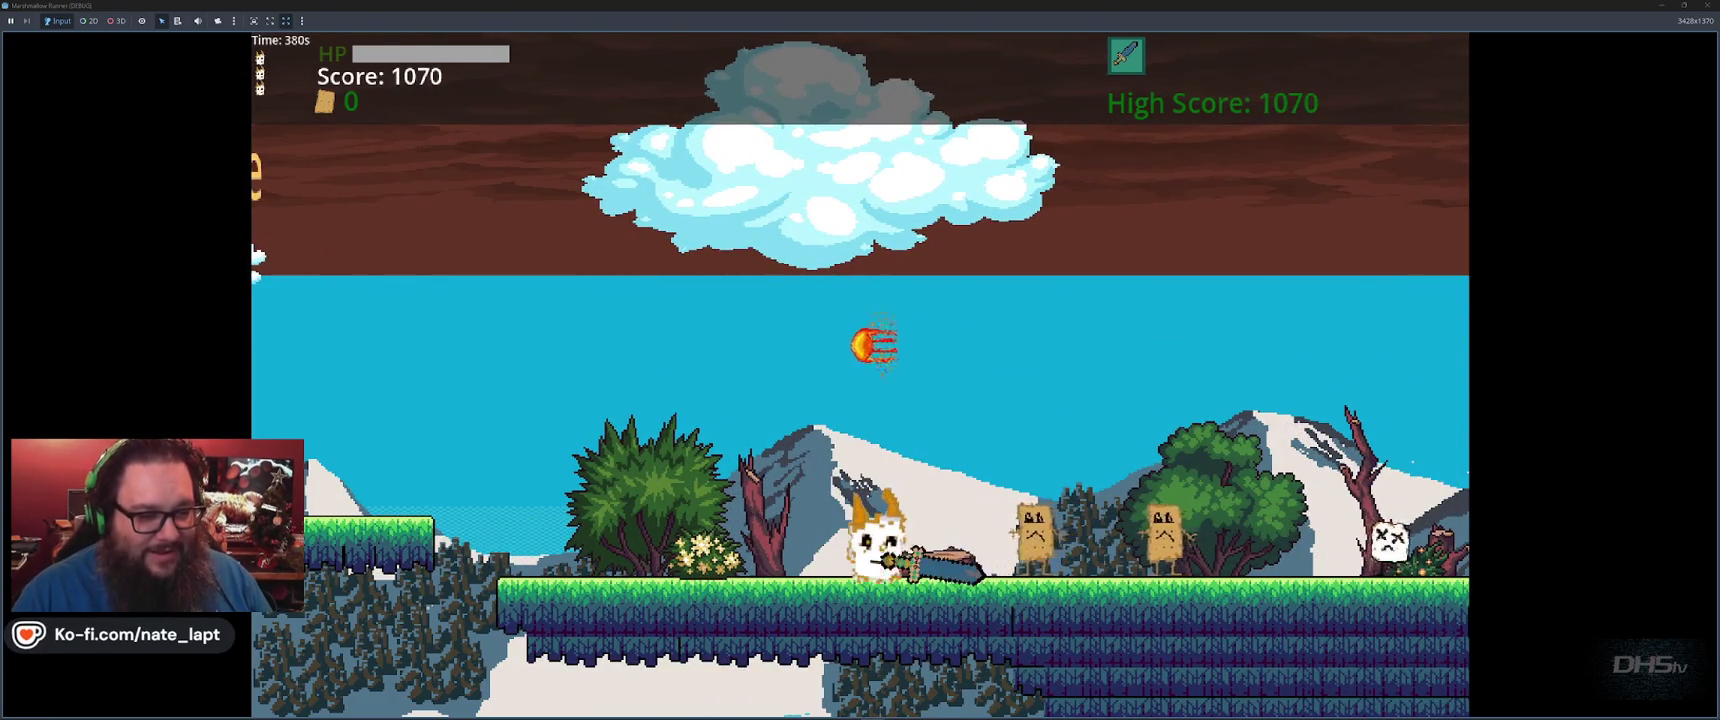
{"action": "key", "text": "Right"}
{"action": "key", "text": "space"}
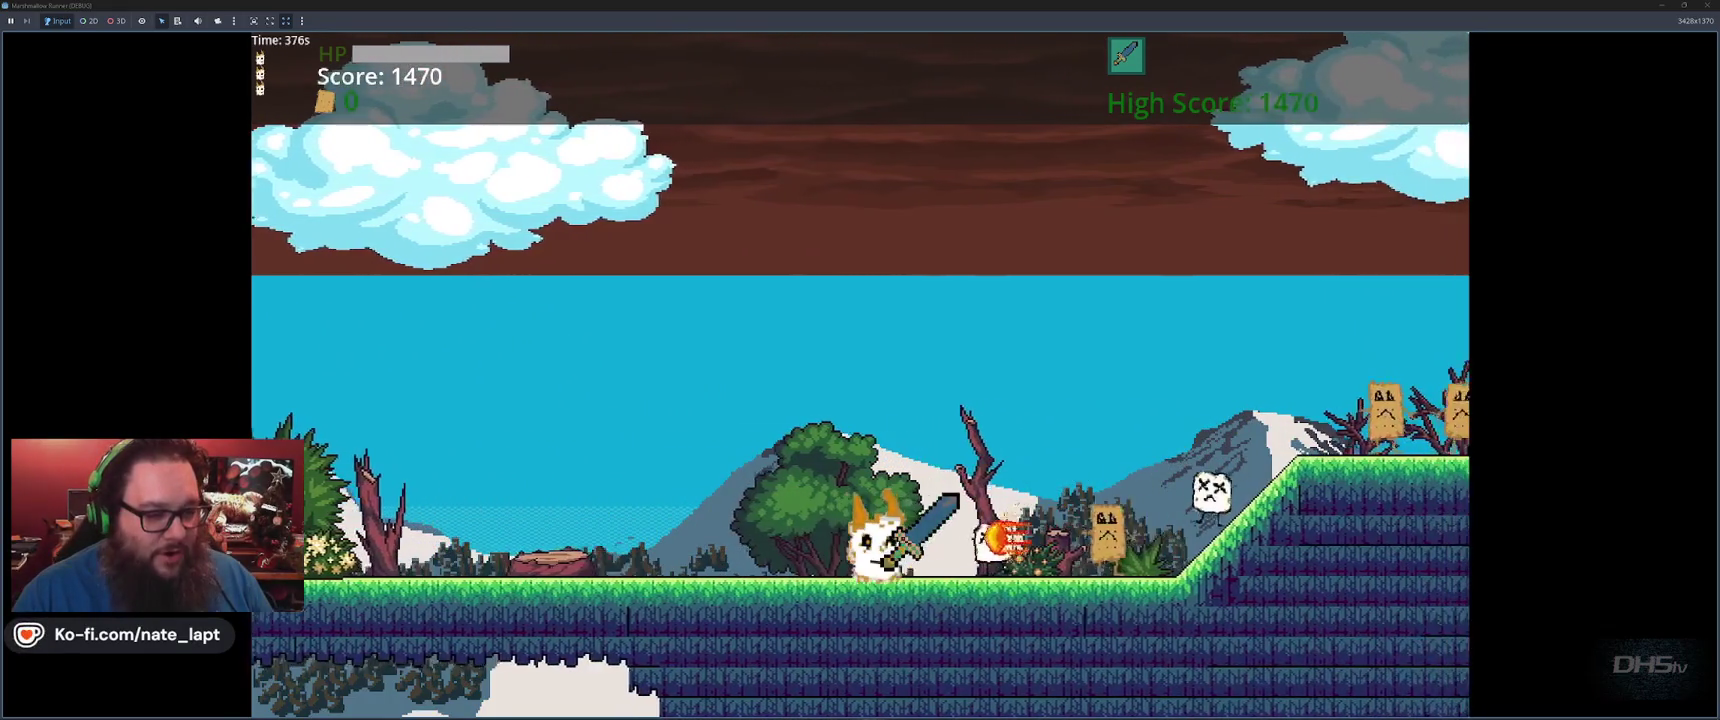
{"action": "key", "text": "space"}
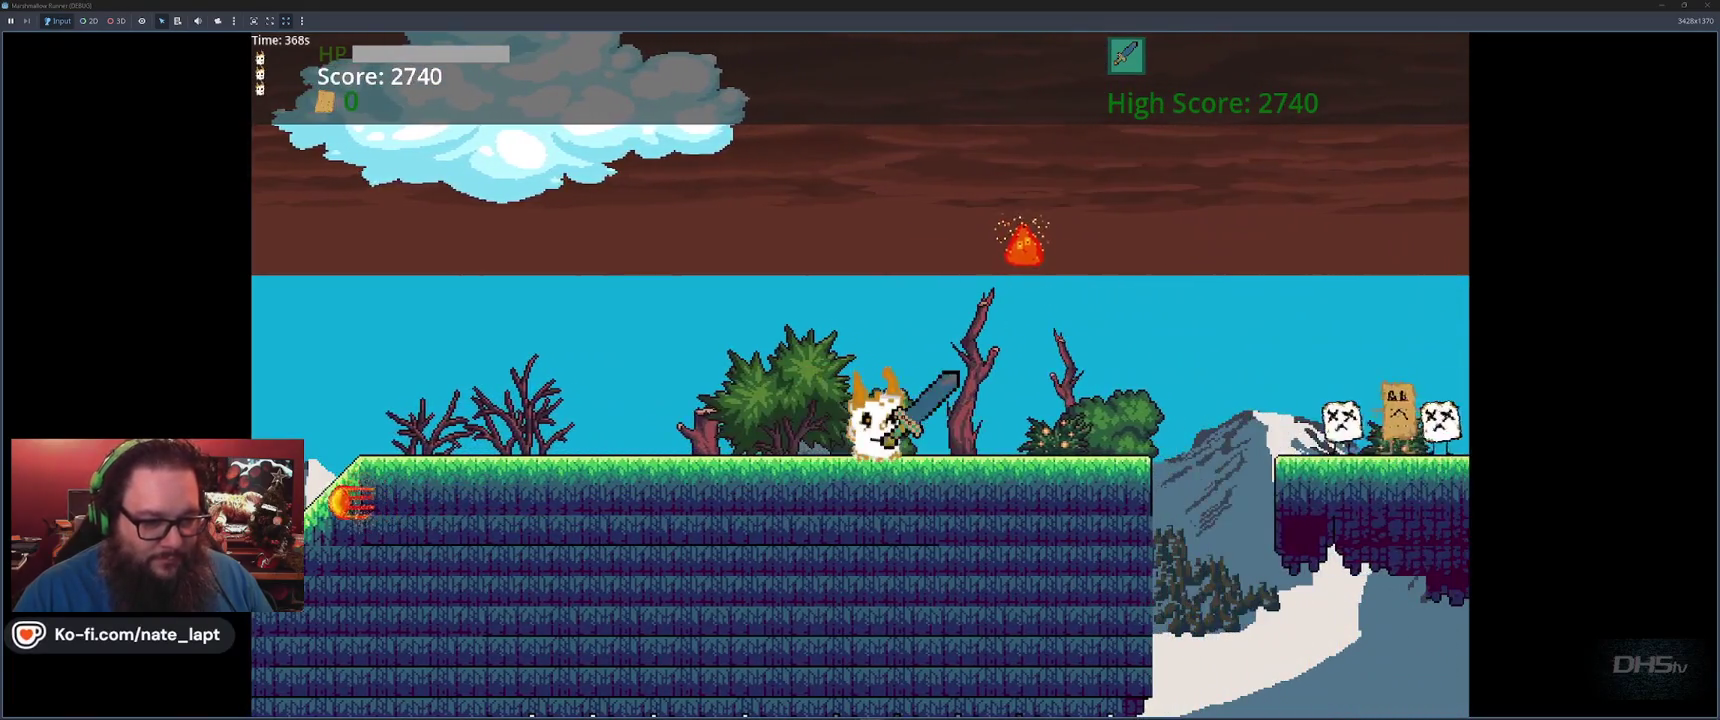
{"action": "key", "text": "space"}
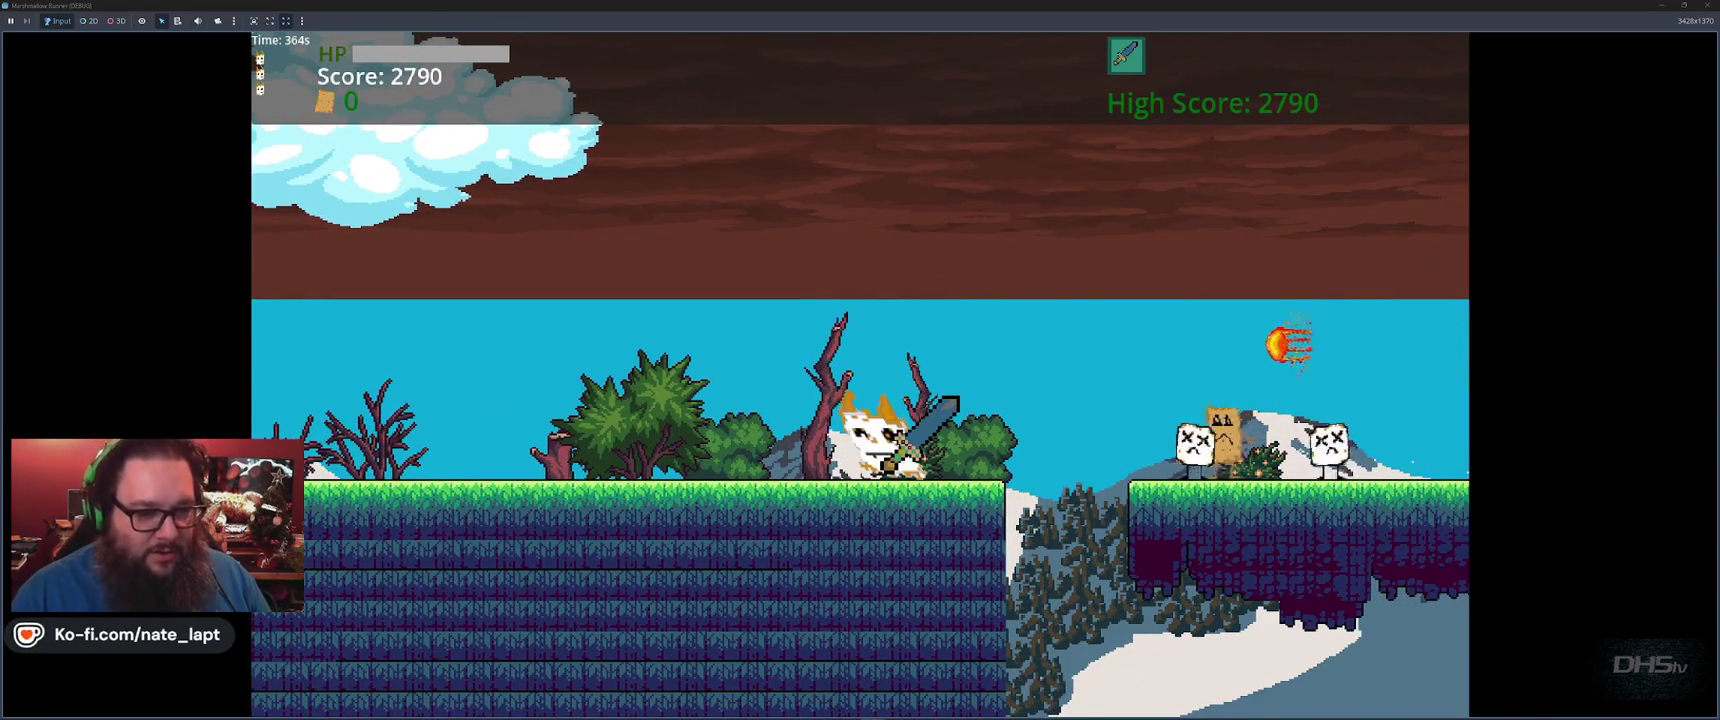
Hop along platforms and over slopes and gaps until the run restarts at The Mello Inside
{"action": "key", "text": "space"}
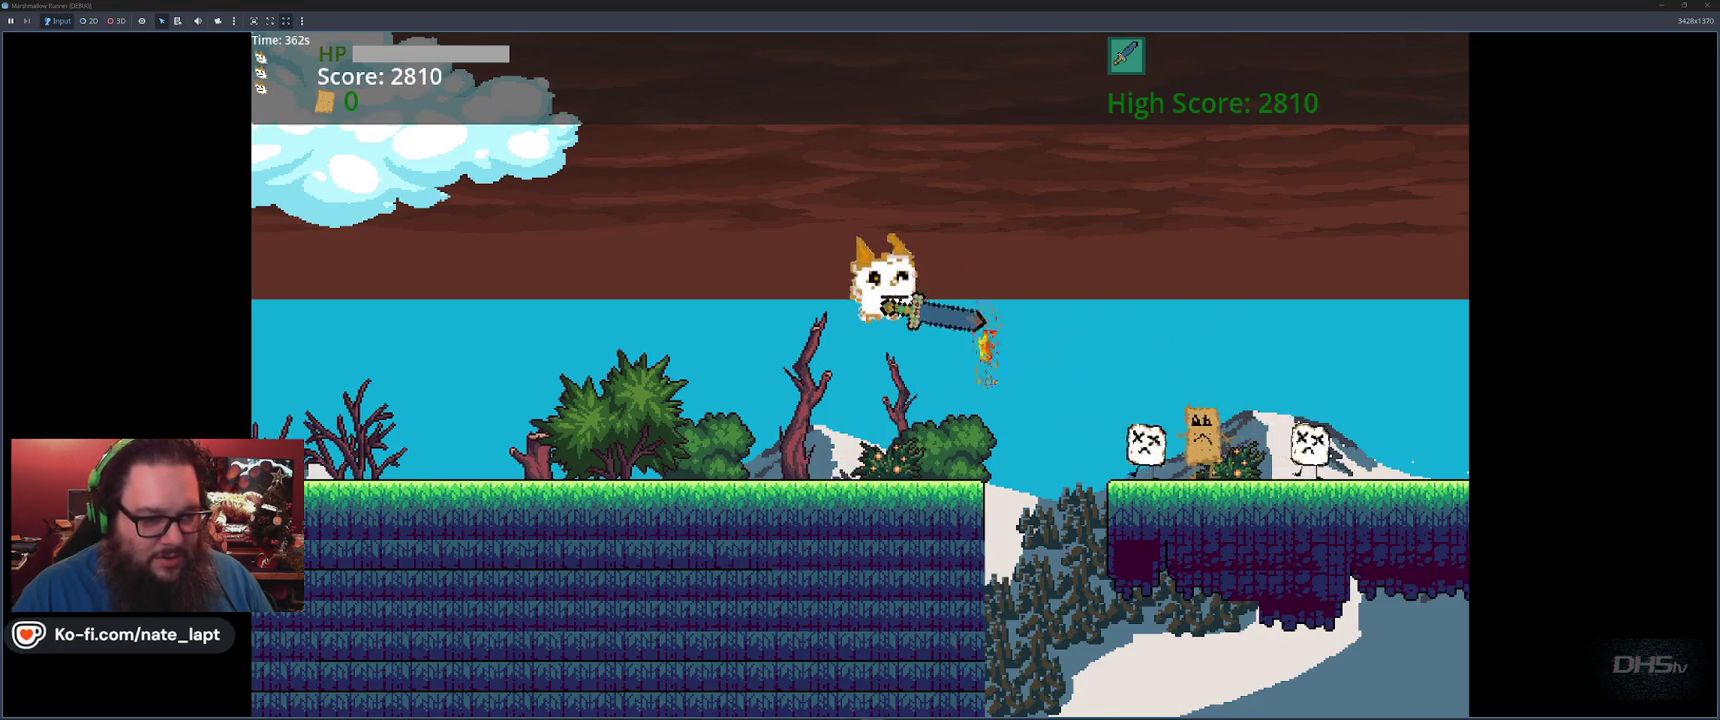
{"action": "key", "text": "space"}
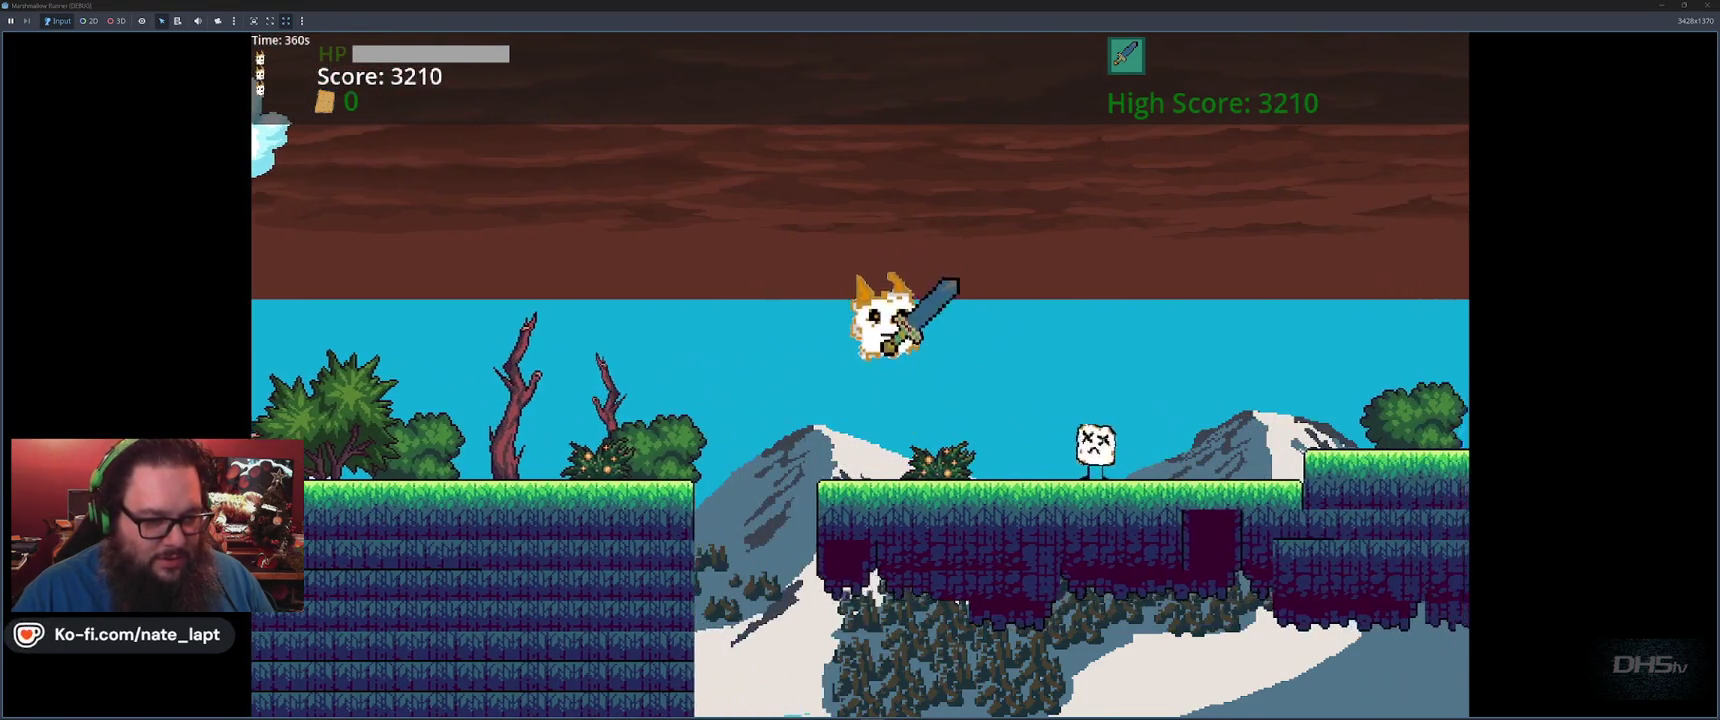
{"action": "key", "text": "space"}
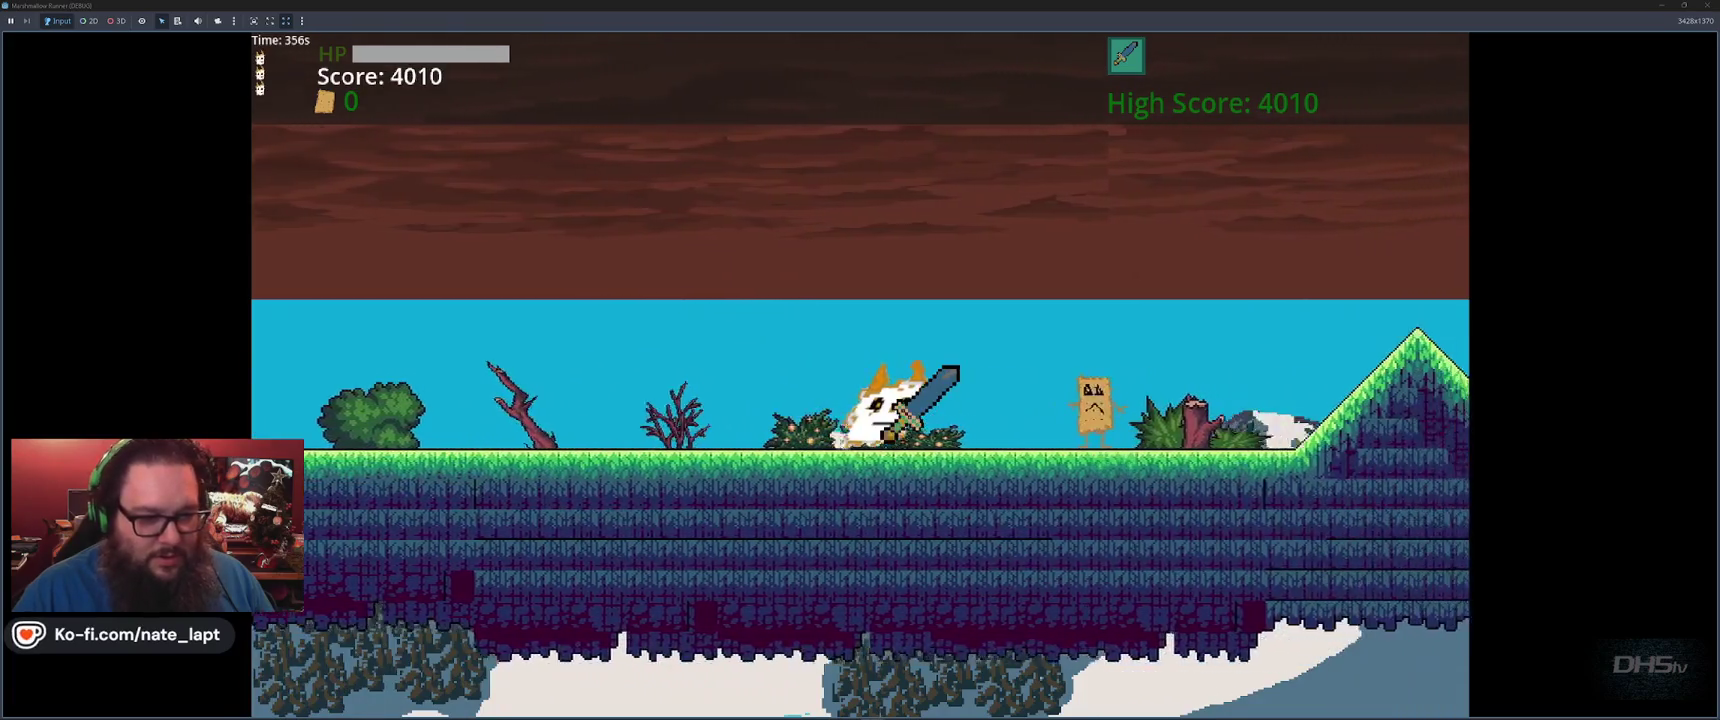
{"action": "key", "text": "space"}
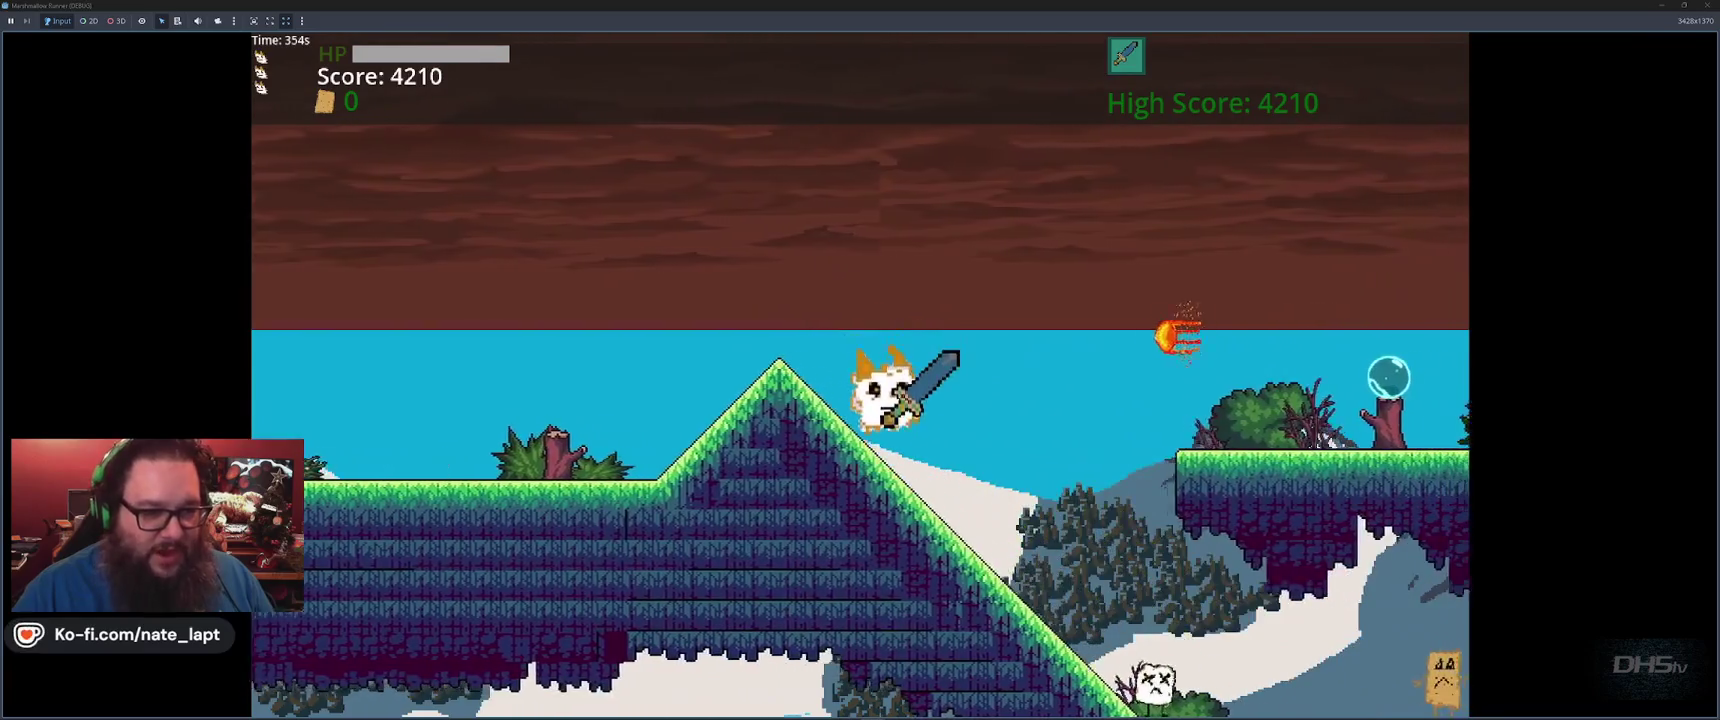
{"action": "key", "text": "space"}
{"action": "key", "text": "space"}
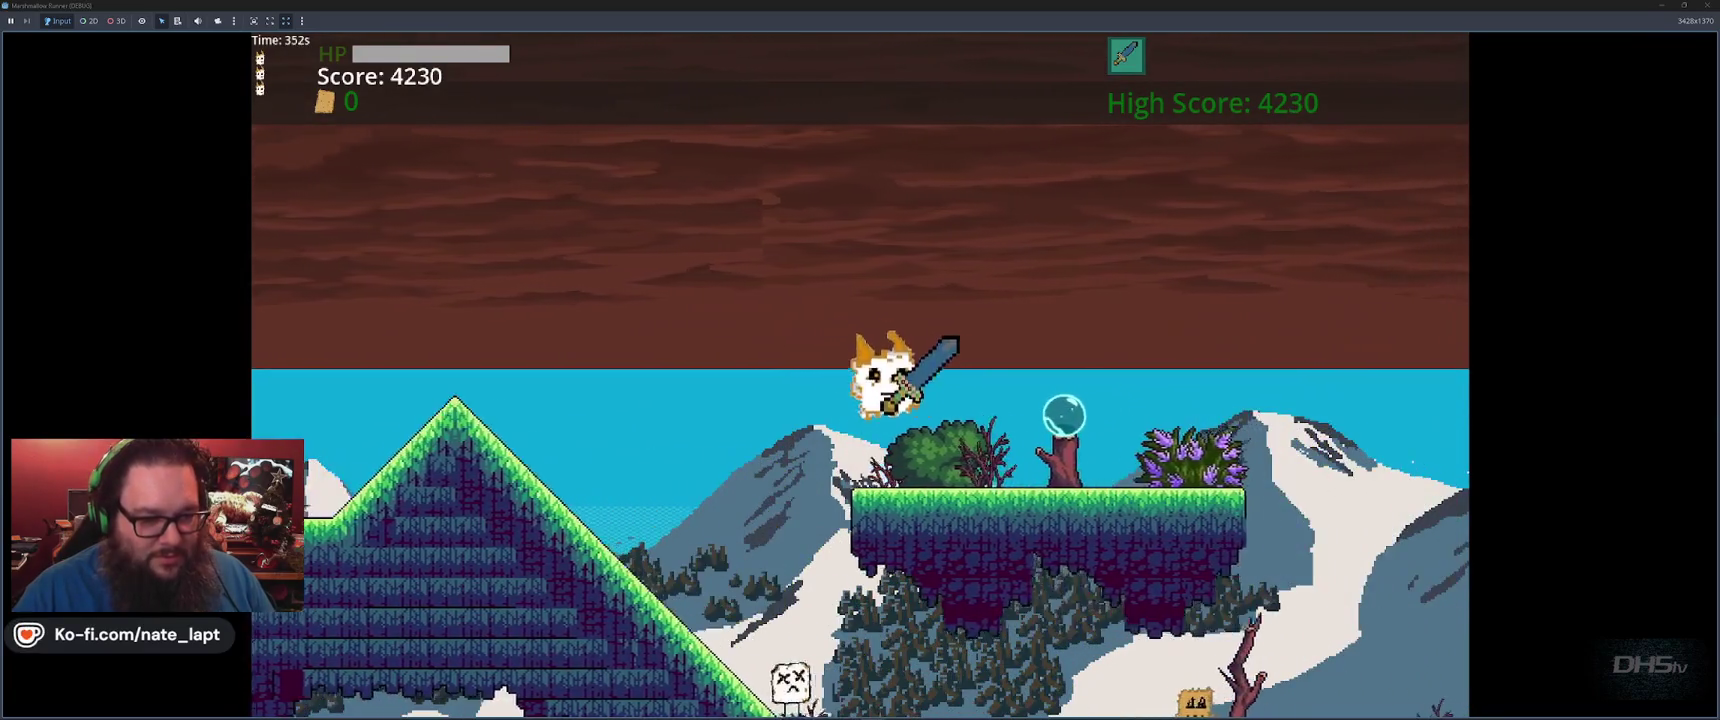
{"action": "key", "text": "space"}
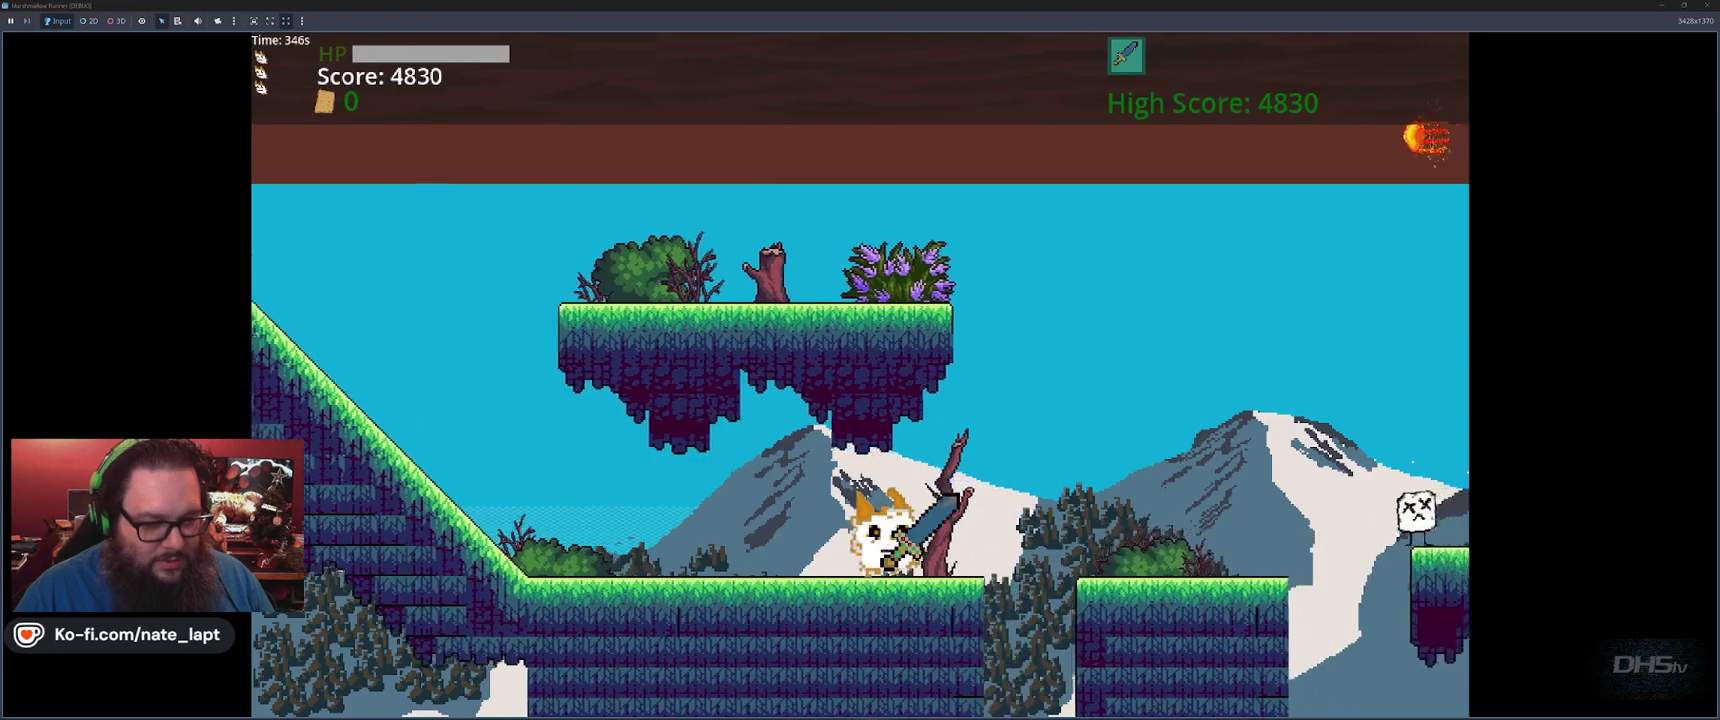
{"action": "key", "text": "space"}
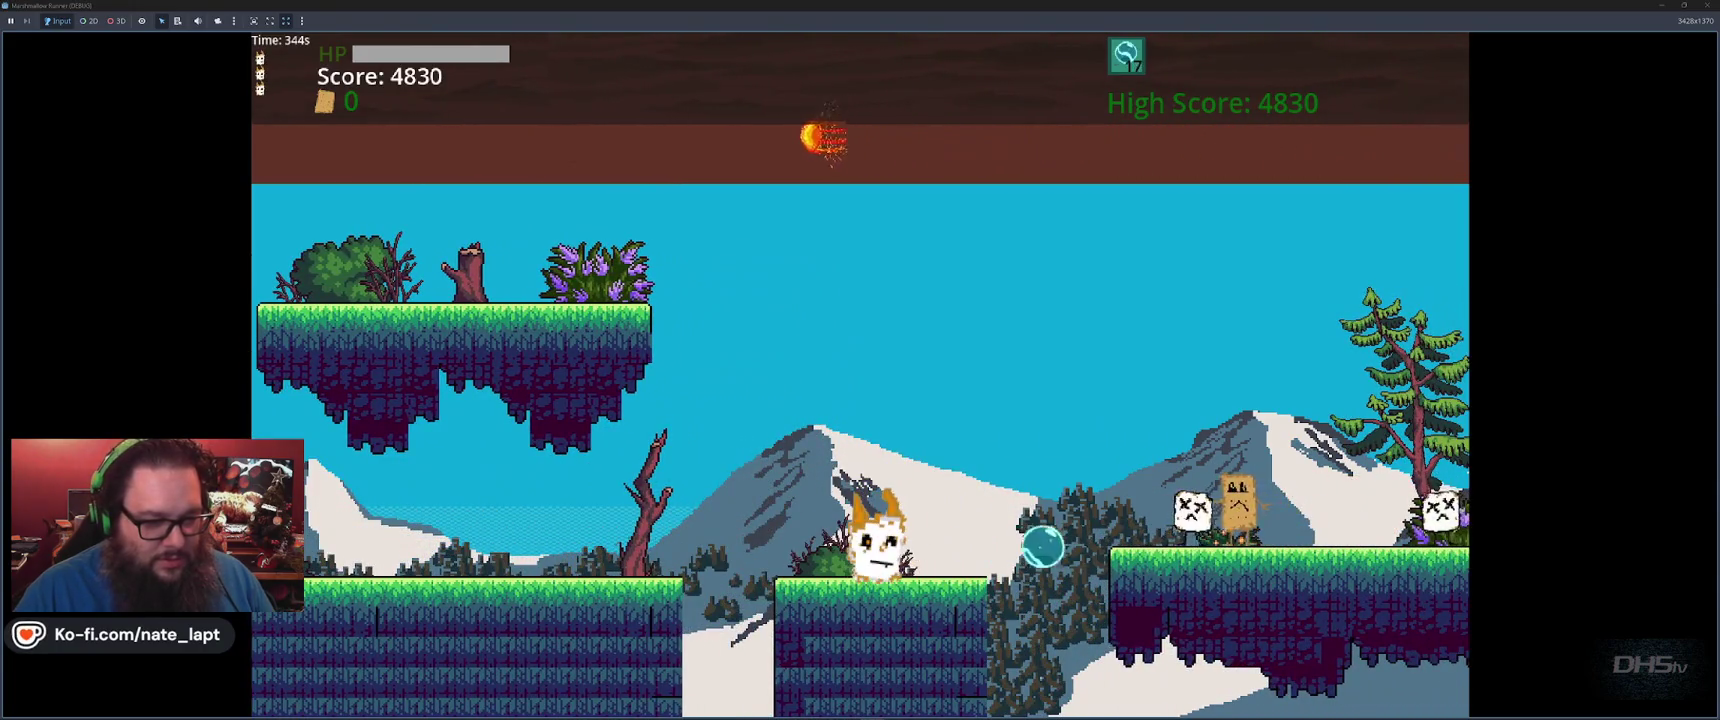
{"action": "key", "text": "space"}
{"action": "key", "text": "space"}
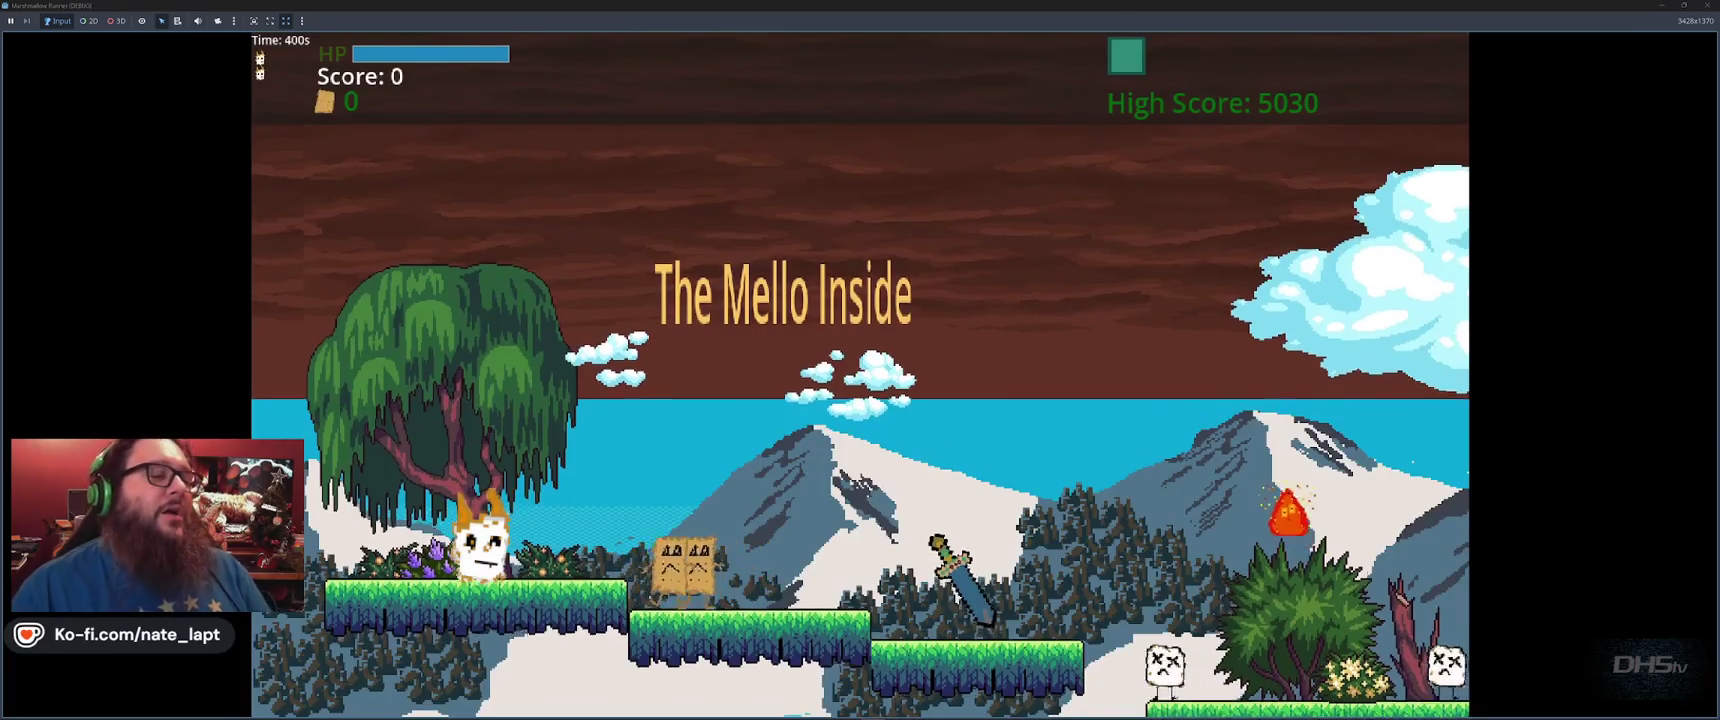
Begin the restarted run, stomping a walker and leaping the first gaps in the ground
{"action": "key", "text": "space"}
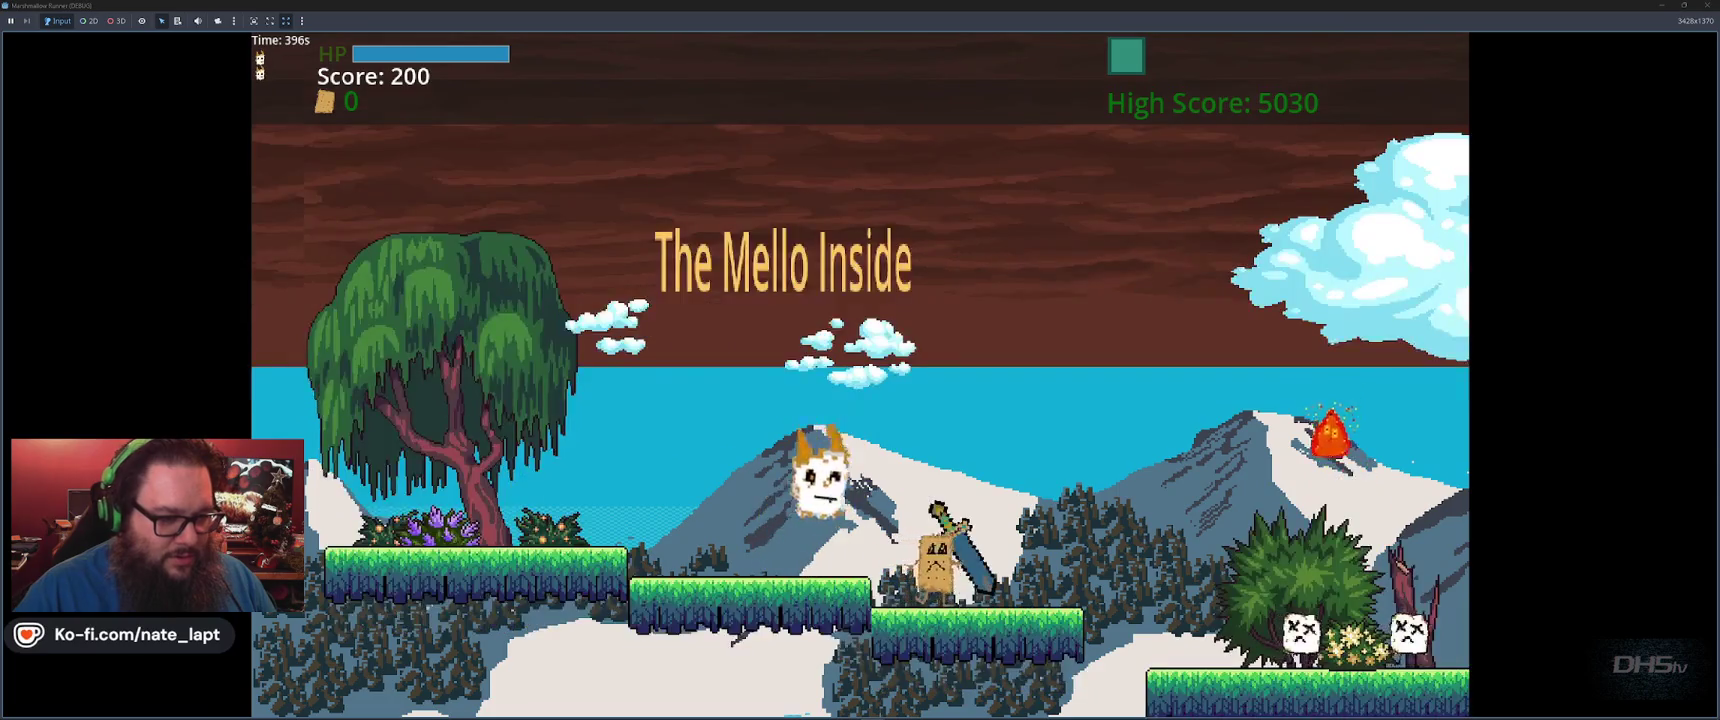
{"action": "key", "text": "space"}
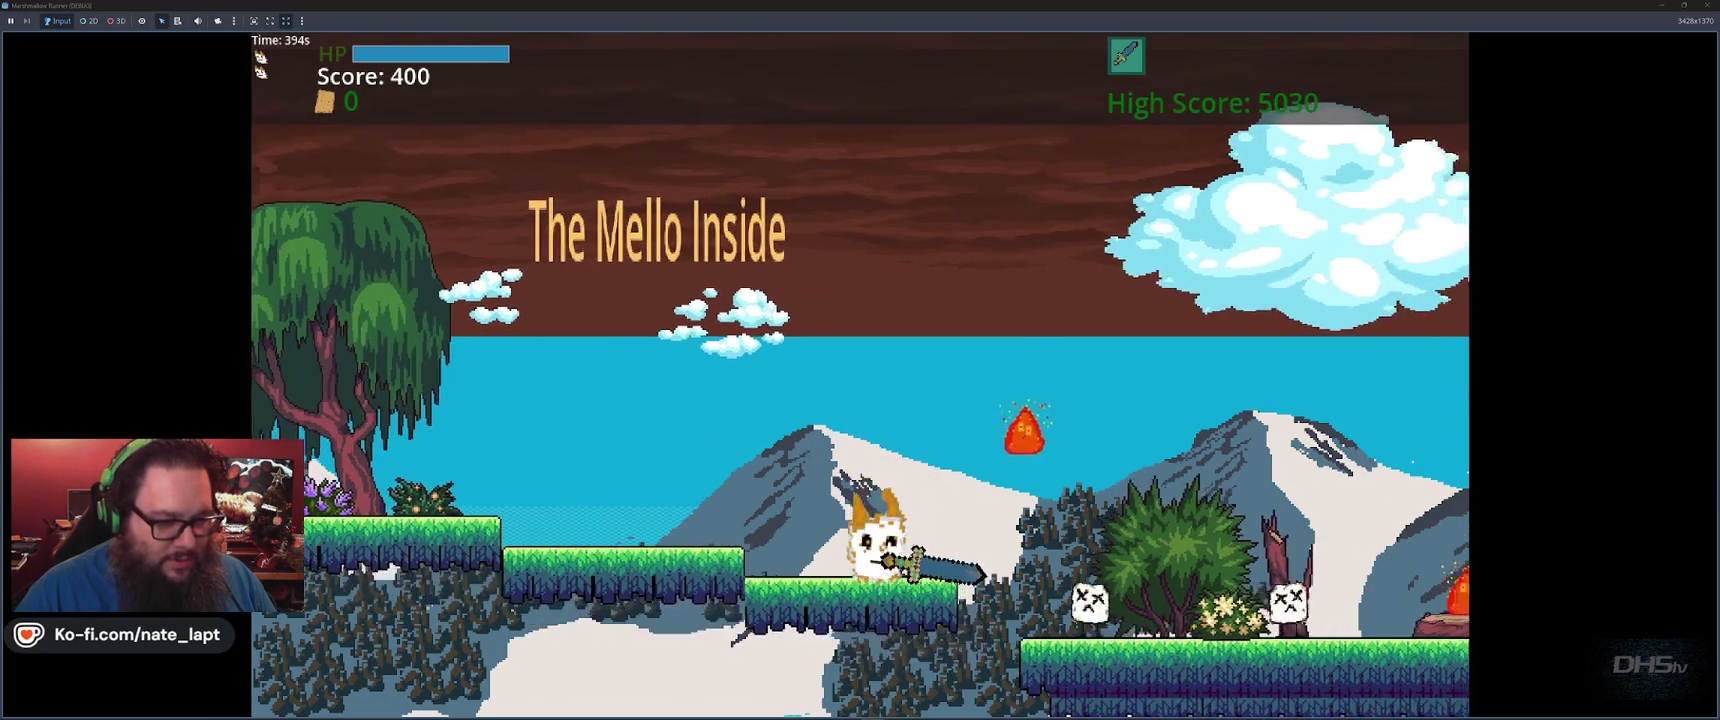
{"action": "key", "text": "space"}
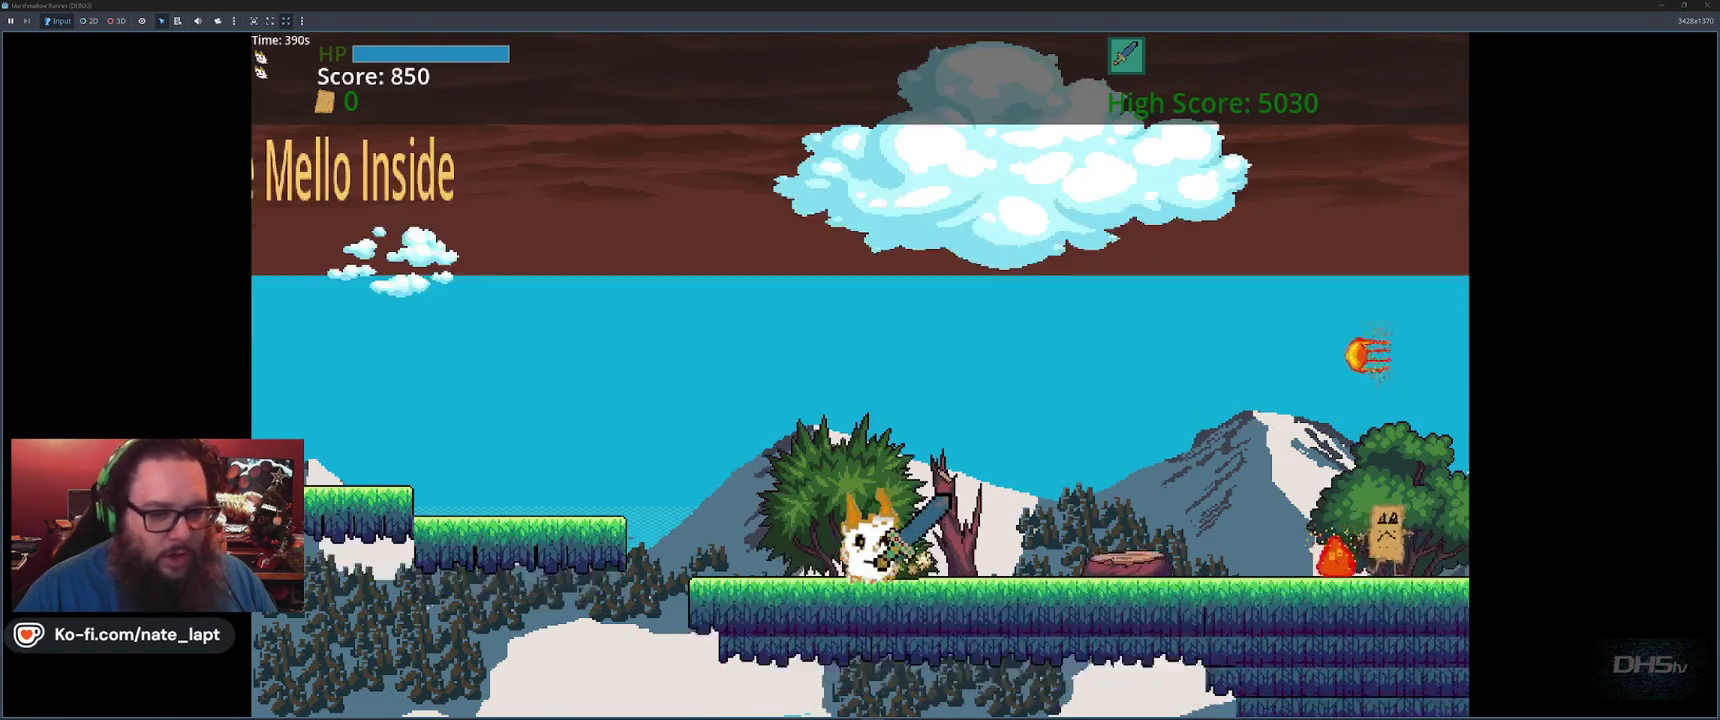
{"action": "key", "text": "space"}
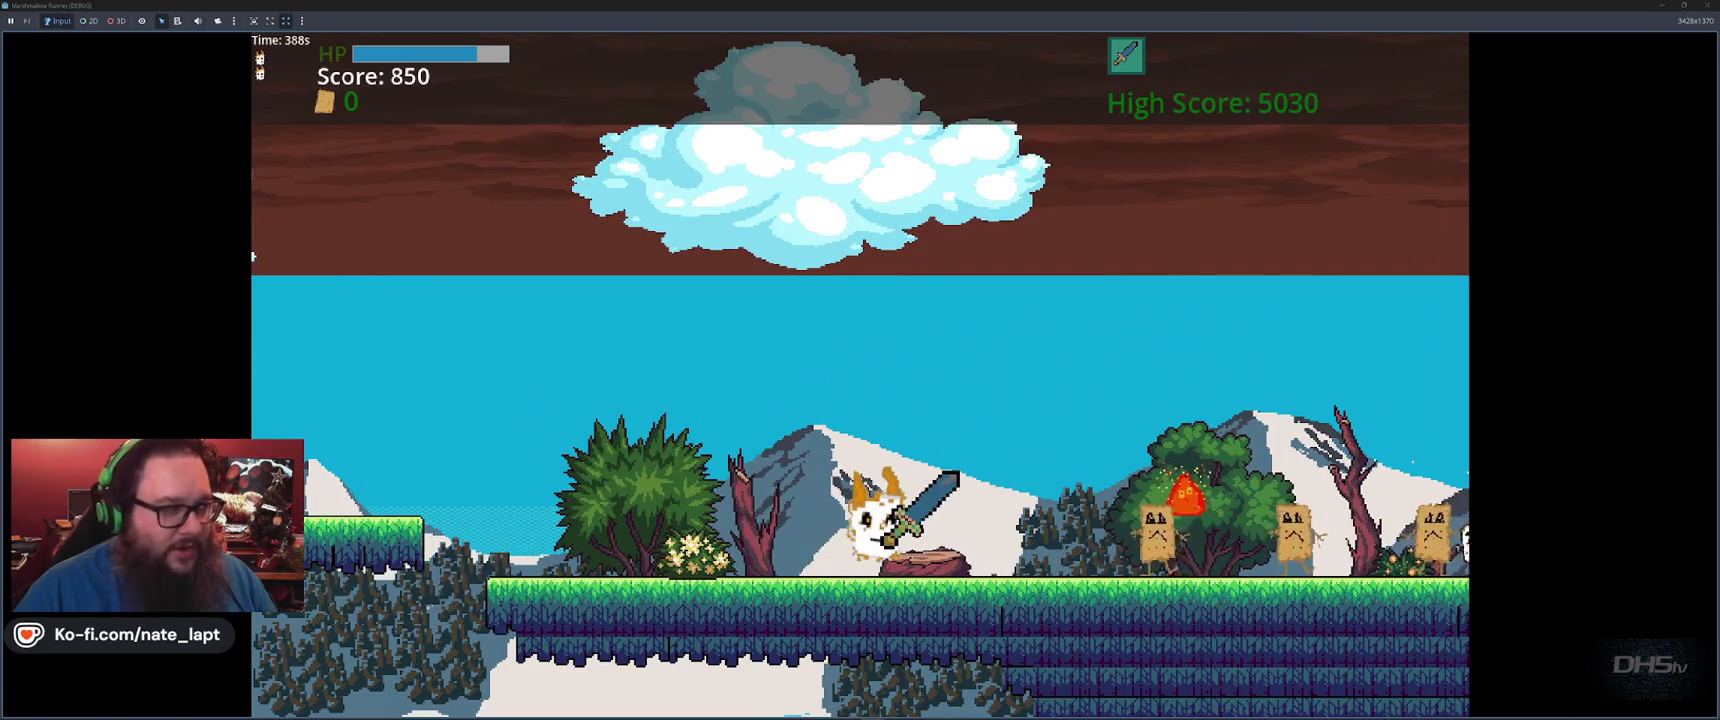
{"action": "key", "text": "space"}
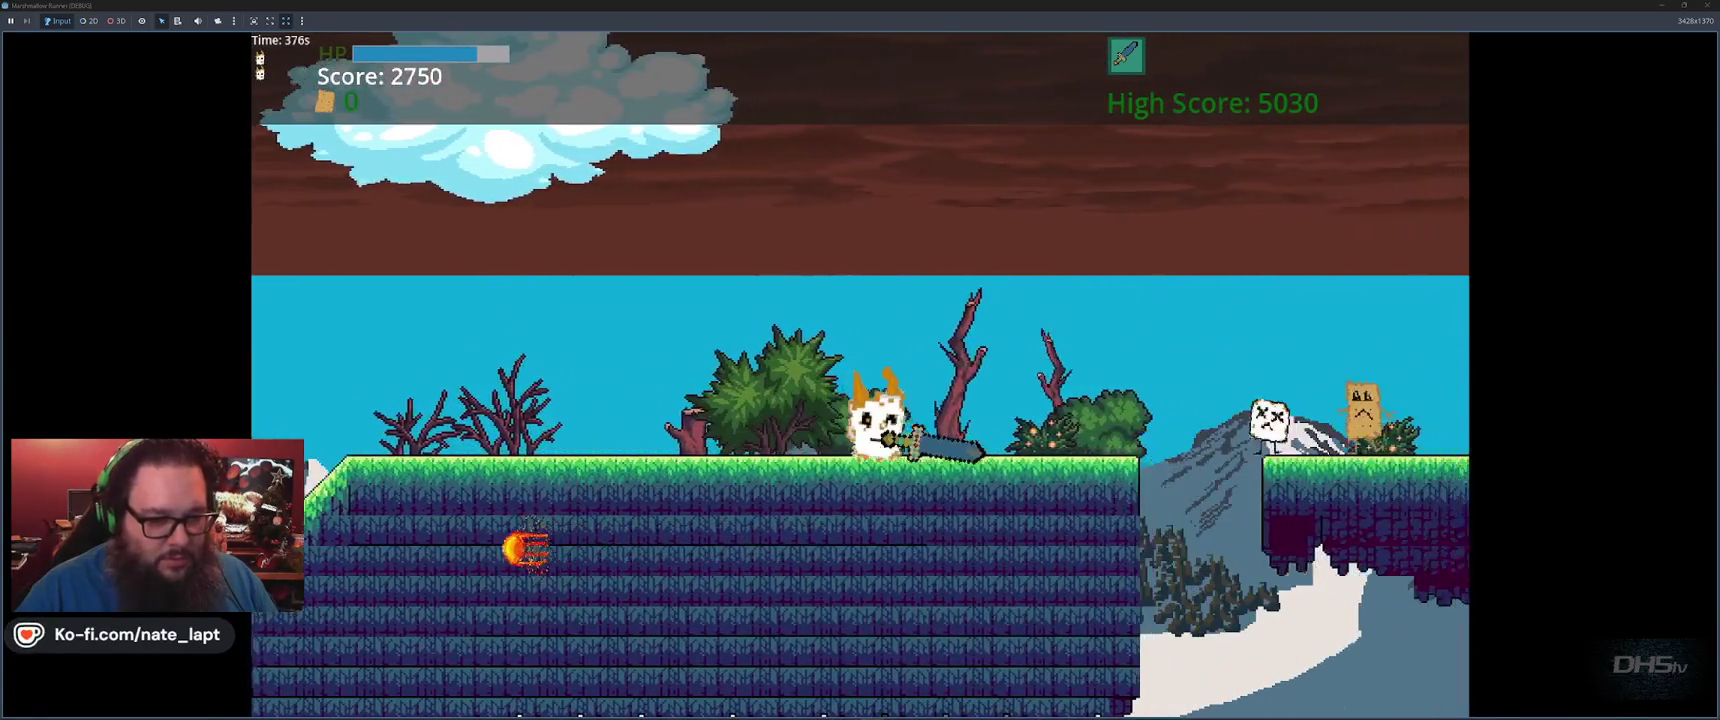
{"action": "key", "text": "space"}
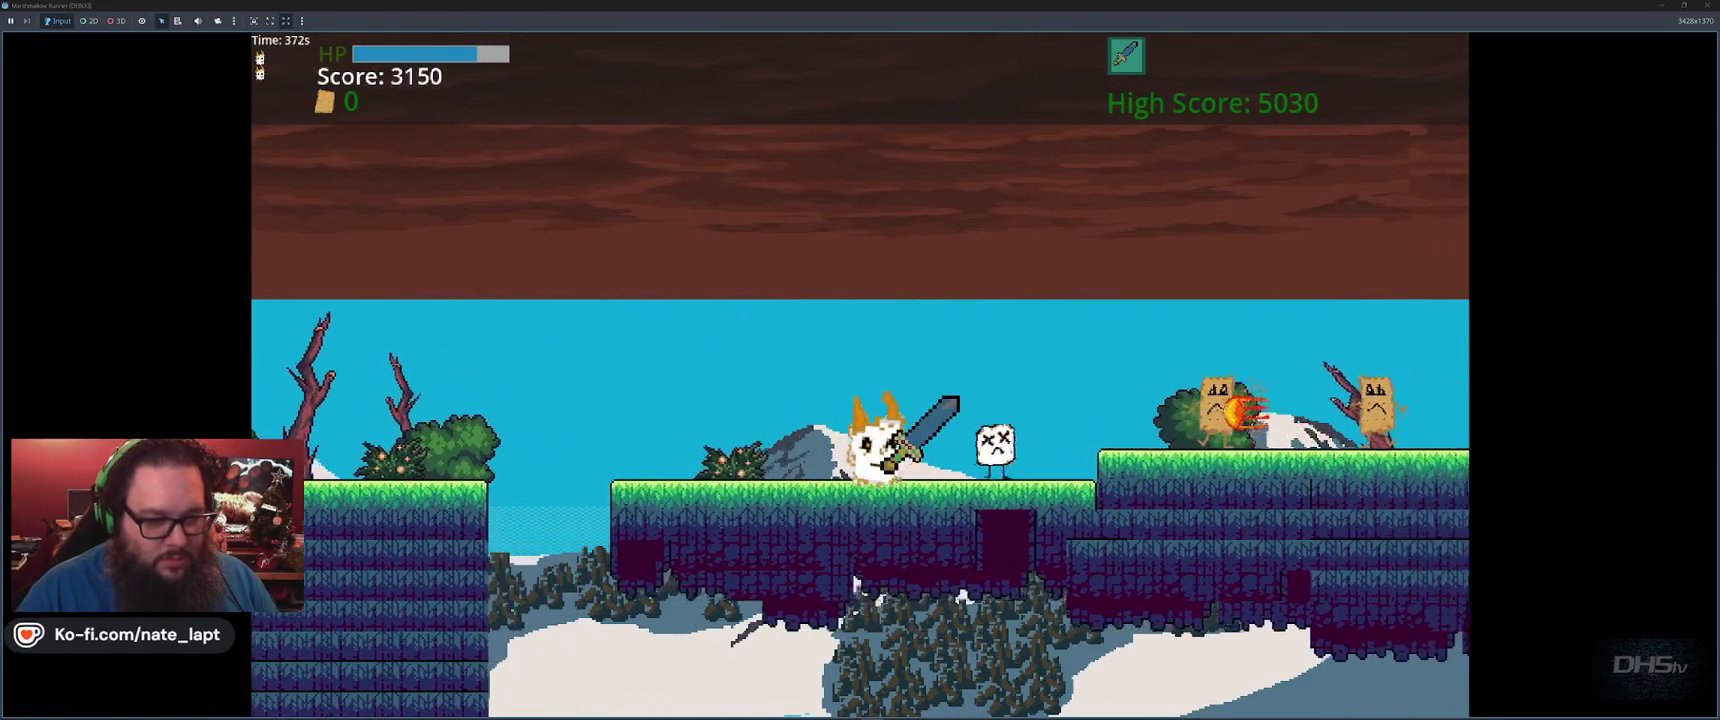
Leap across the grass platforms, swinging the sword with E and jumping over the tan enemies
{"action": "key", "text": "space"}
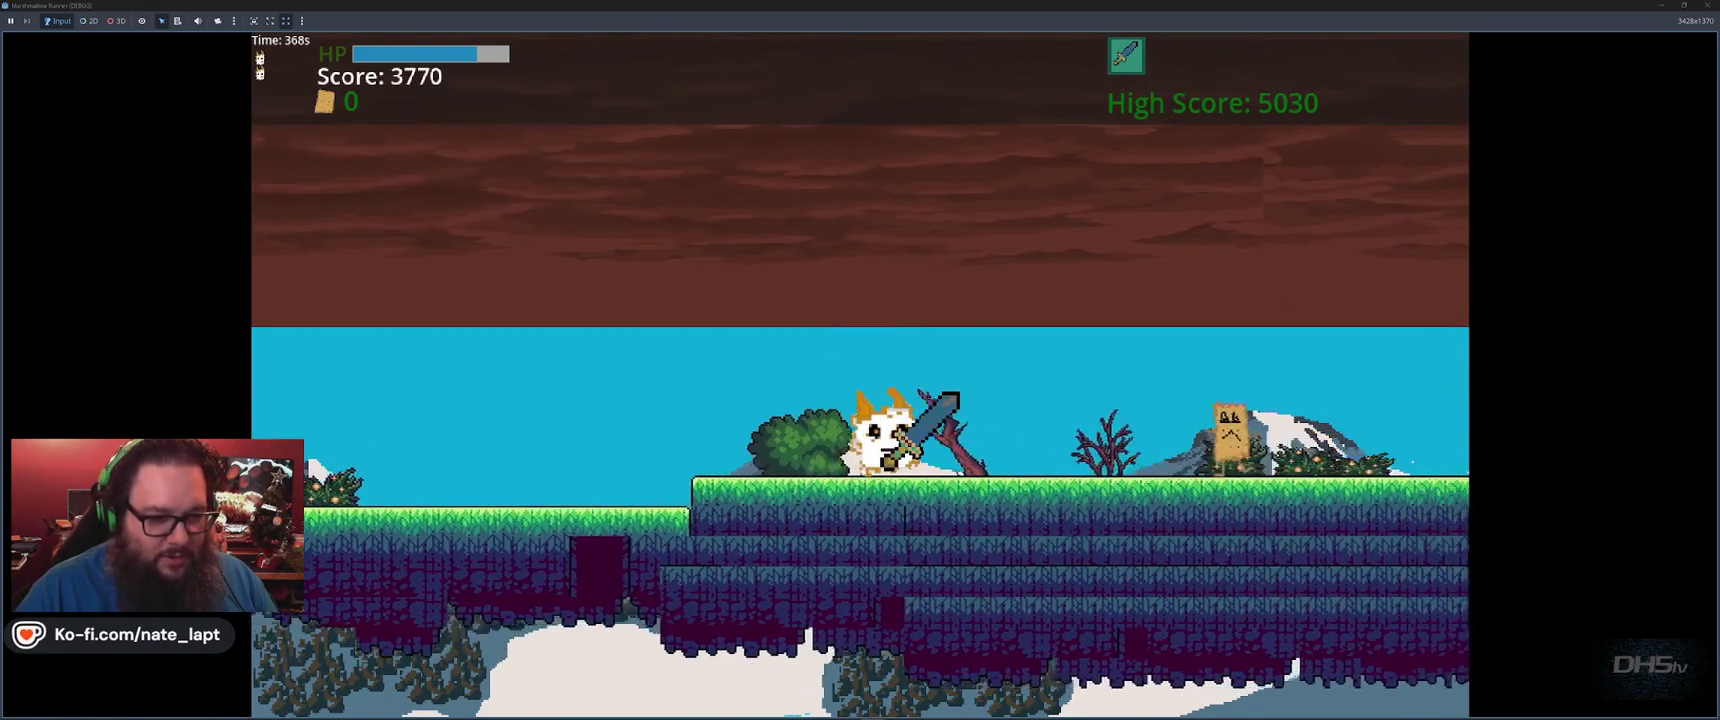
{"action": "key", "text": "space"}
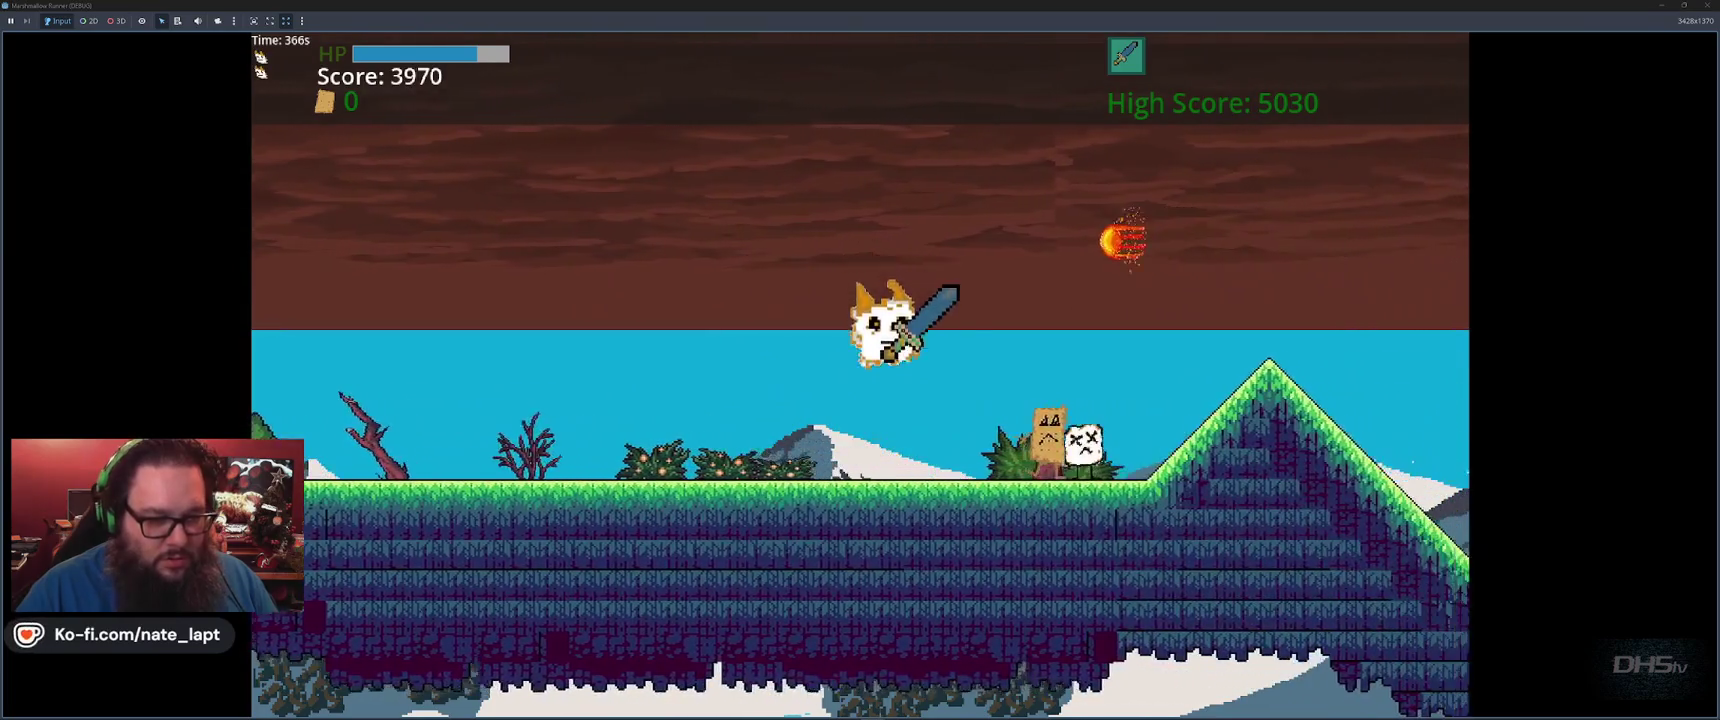
{"action": "key", "text": "space"}
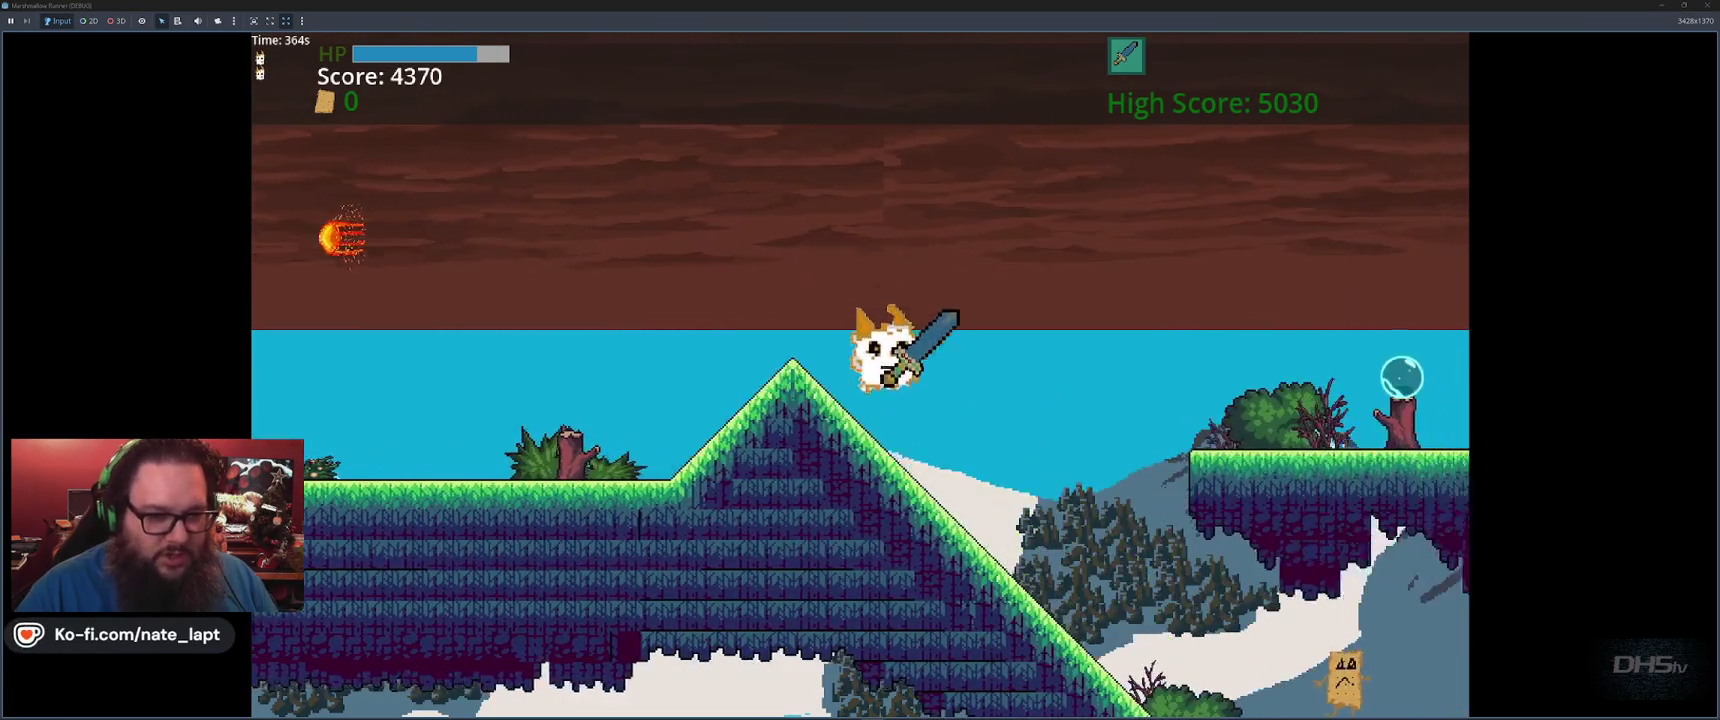
{"action": "key", "text": "space"}
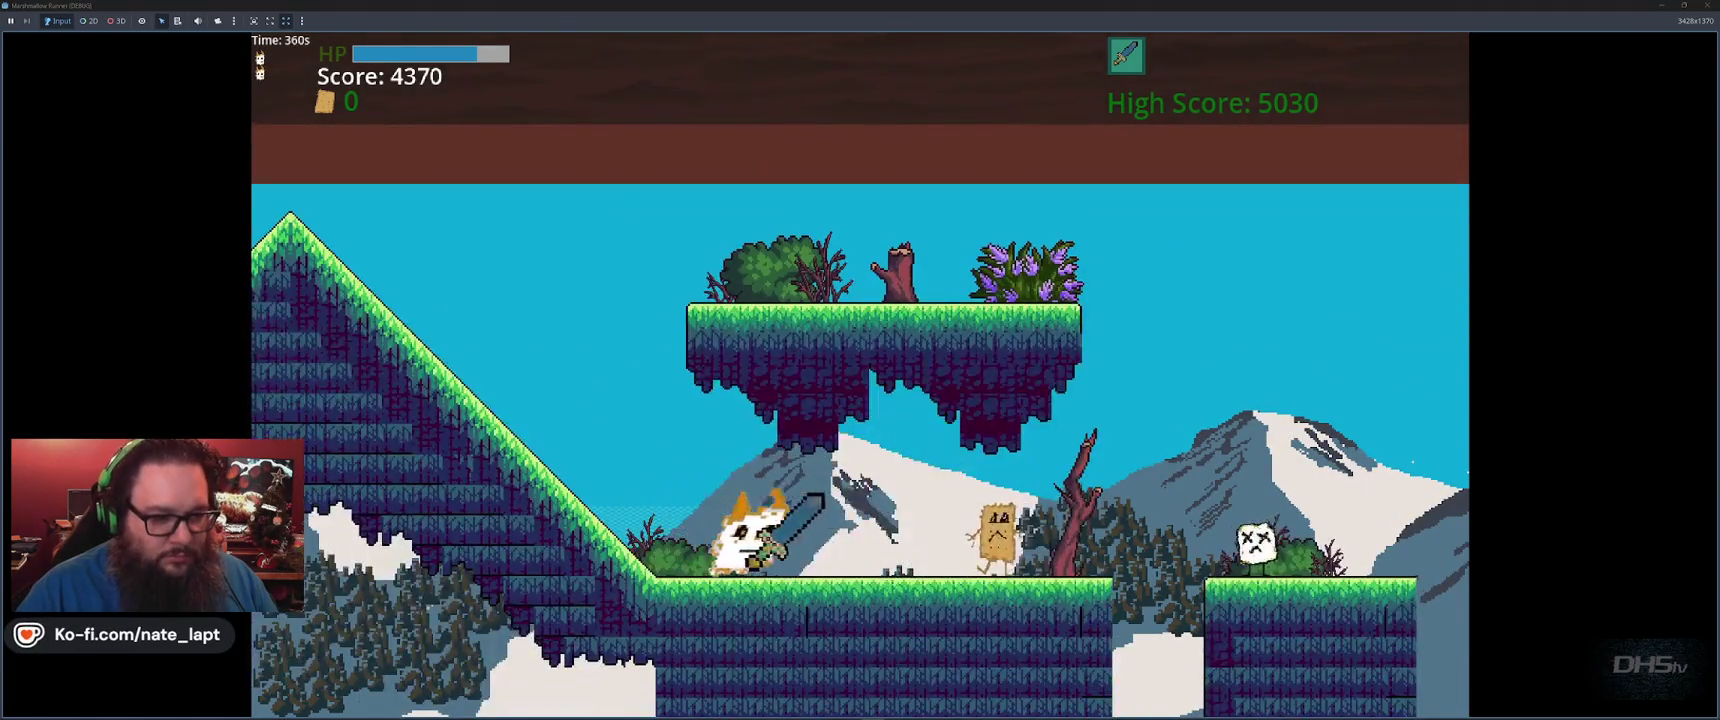
{"action": "key", "text": "e"}
{"action": "key", "text": "space"}
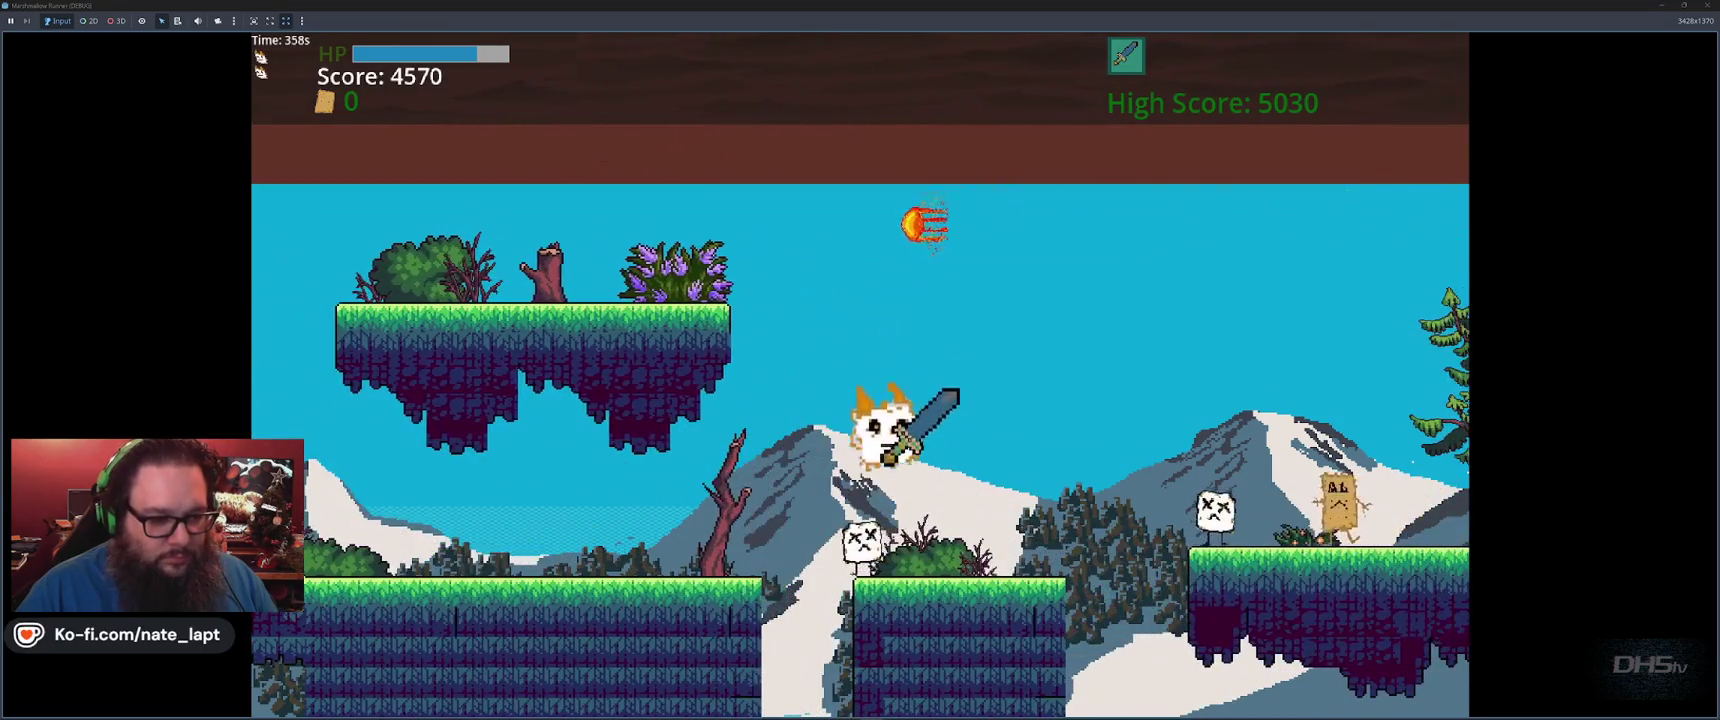
{"action": "key", "text": "space"}
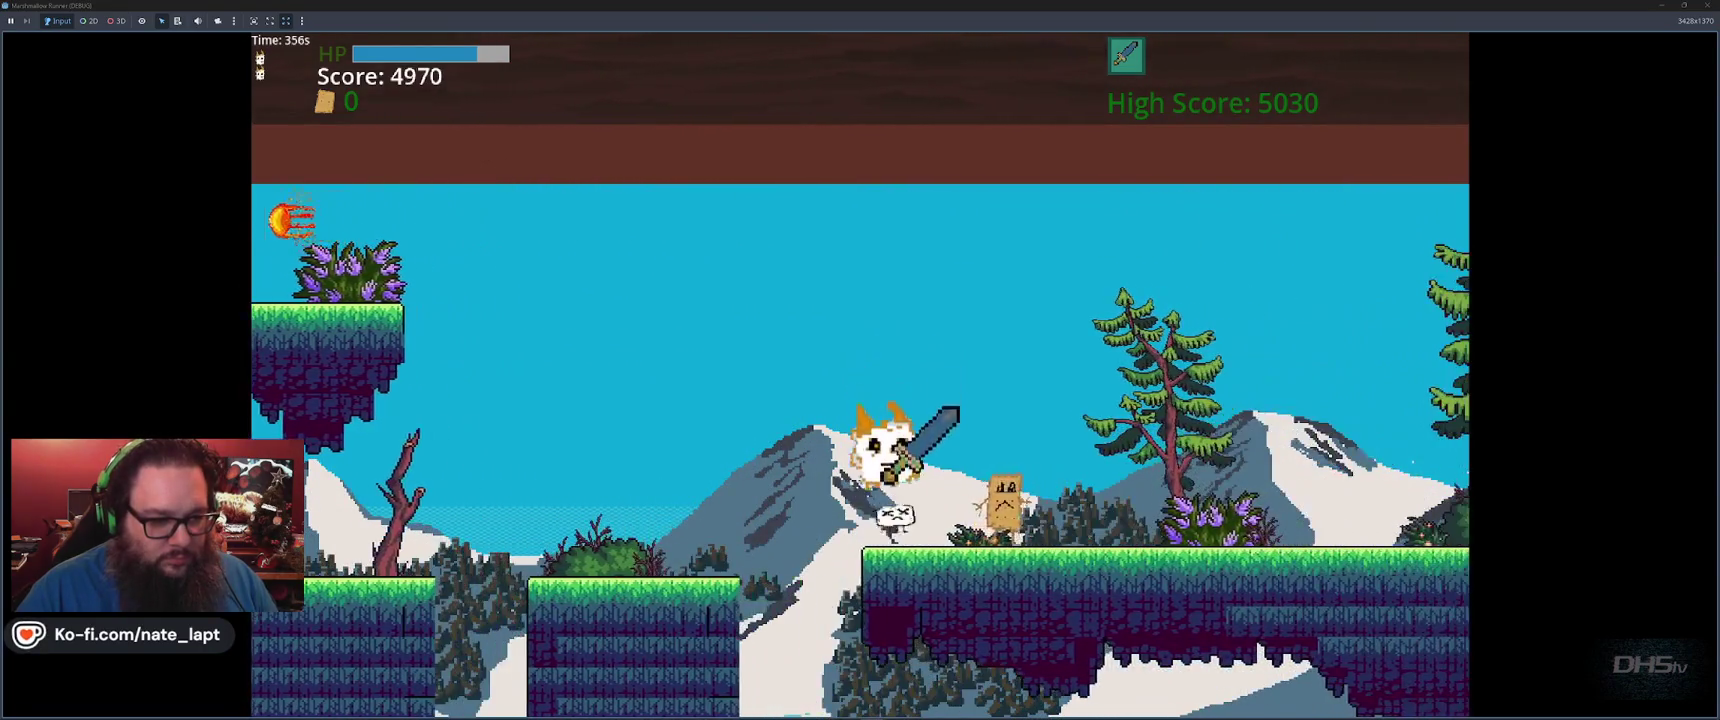
{"action": "key", "text": "space"}
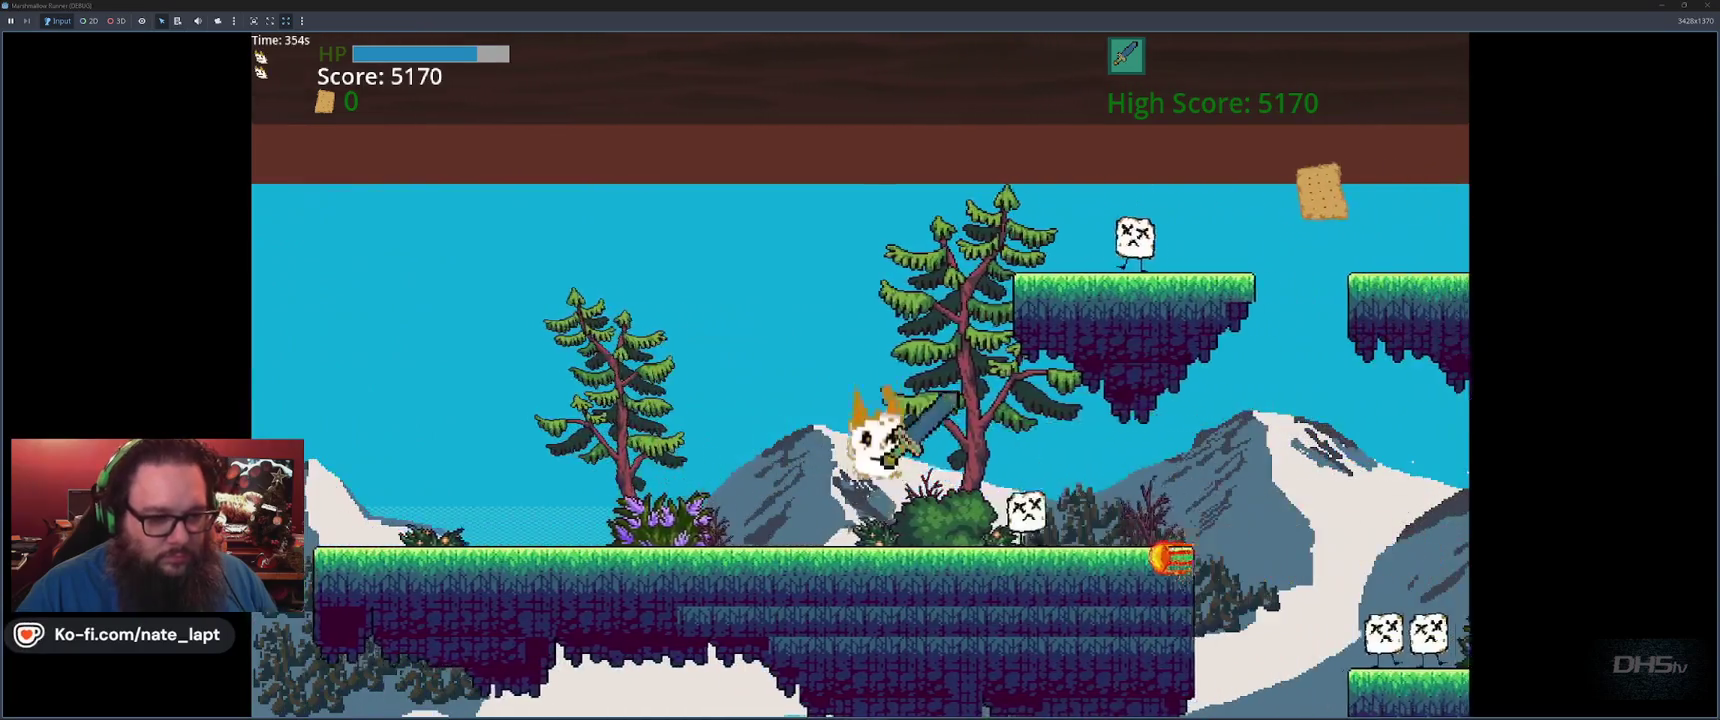
Move right along the ledge with the scrolling level and jump up to grab the scroll
{"action": "key", "text": "space"}
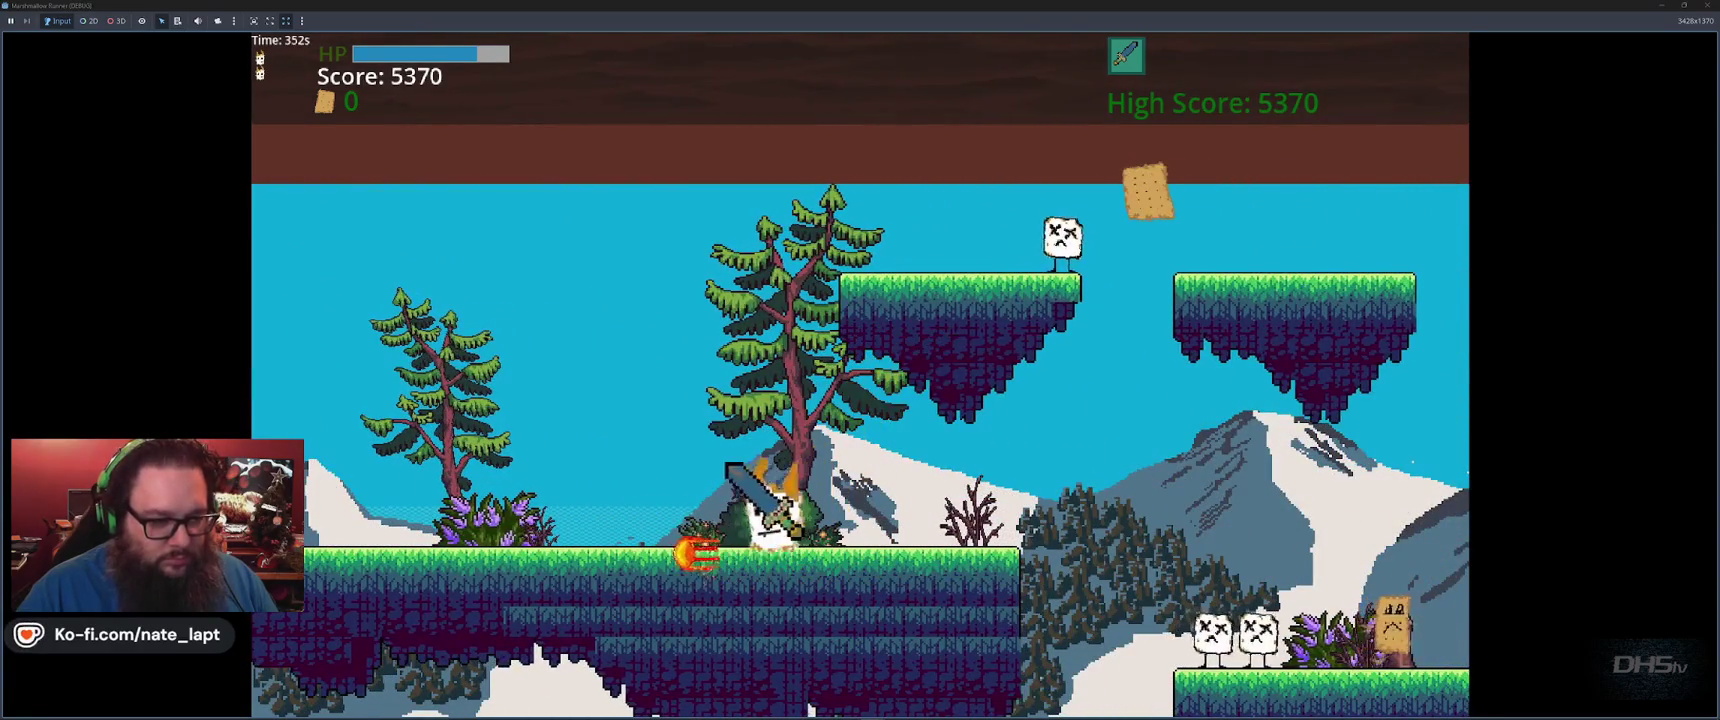
{"action": "key", "text": "Right"}
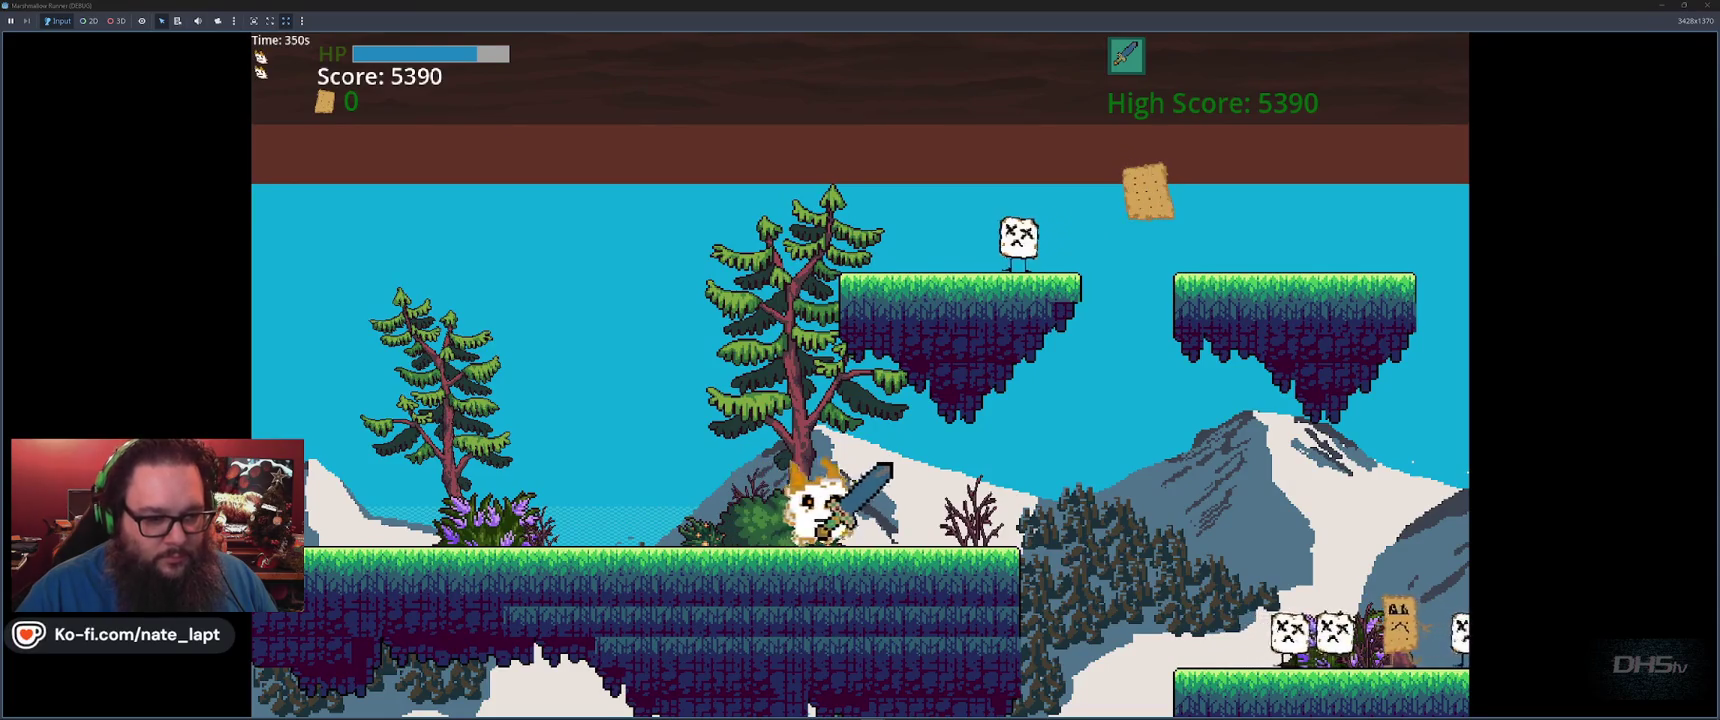
{"action": "key", "text": "space"}
{"action": "key", "text": "space"}
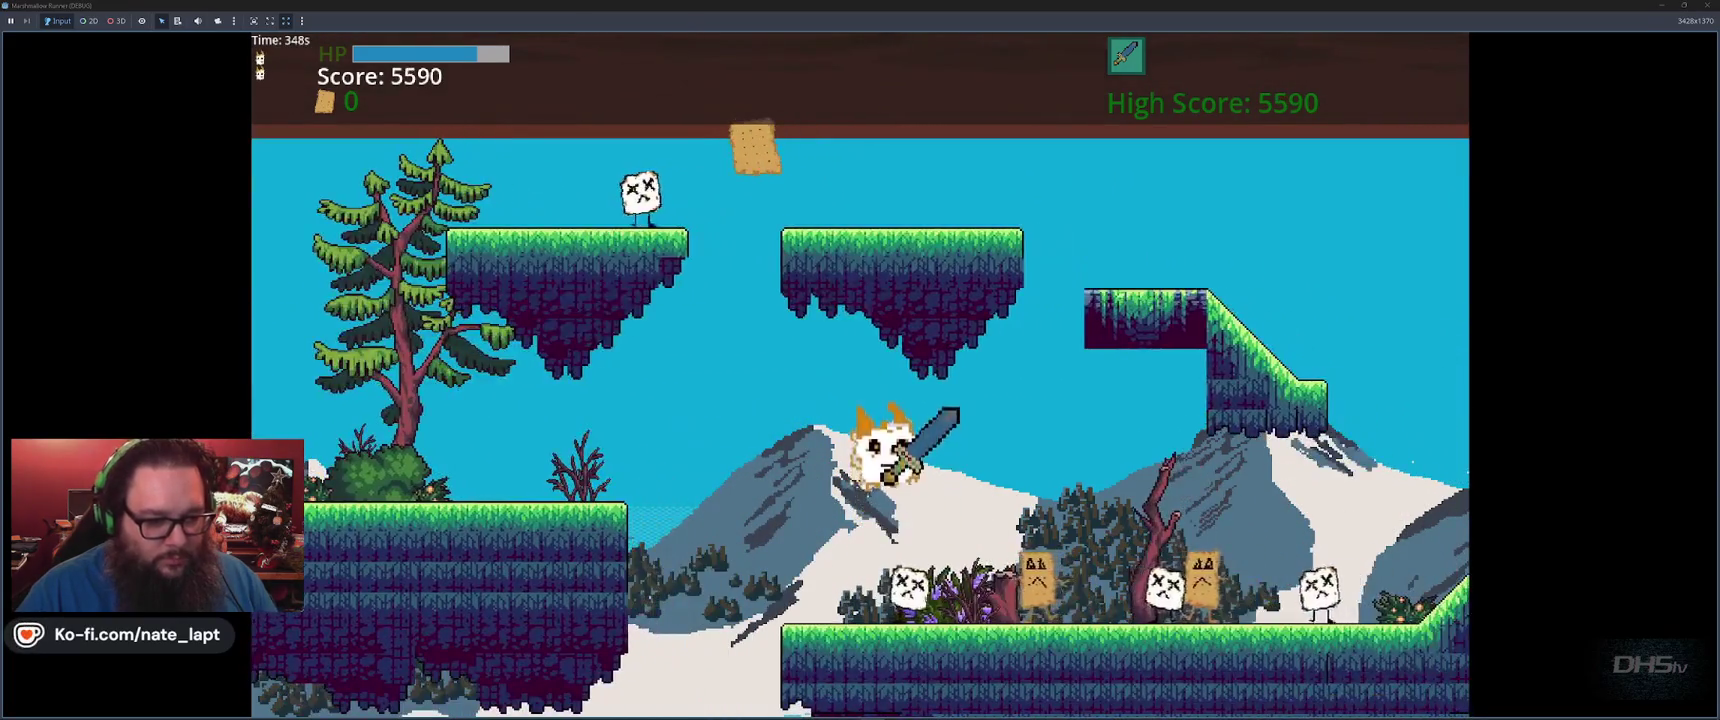
{"action": "key", "text": "Right"}
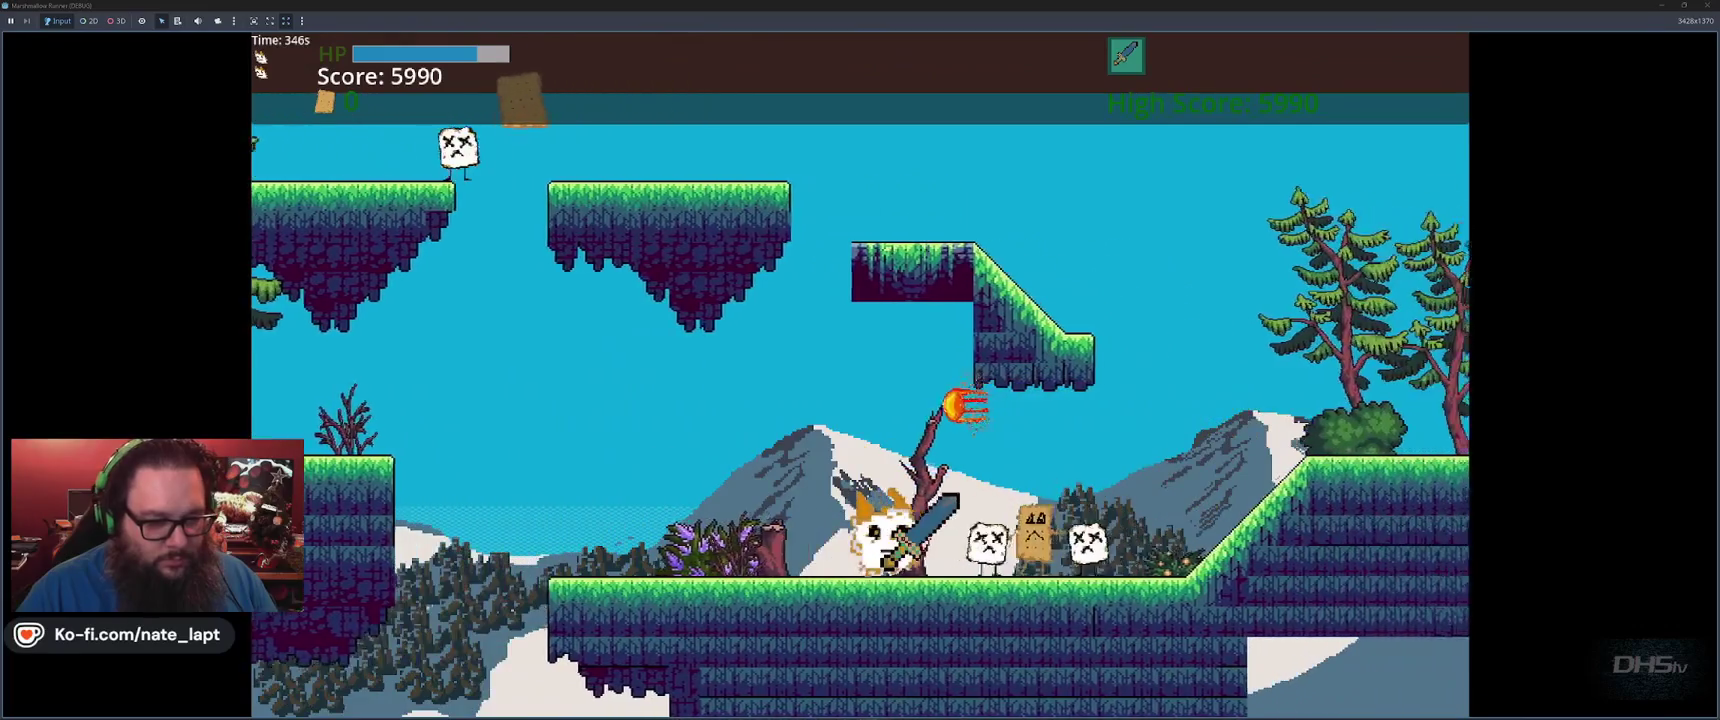
{"action": "key", "text": "Right"}
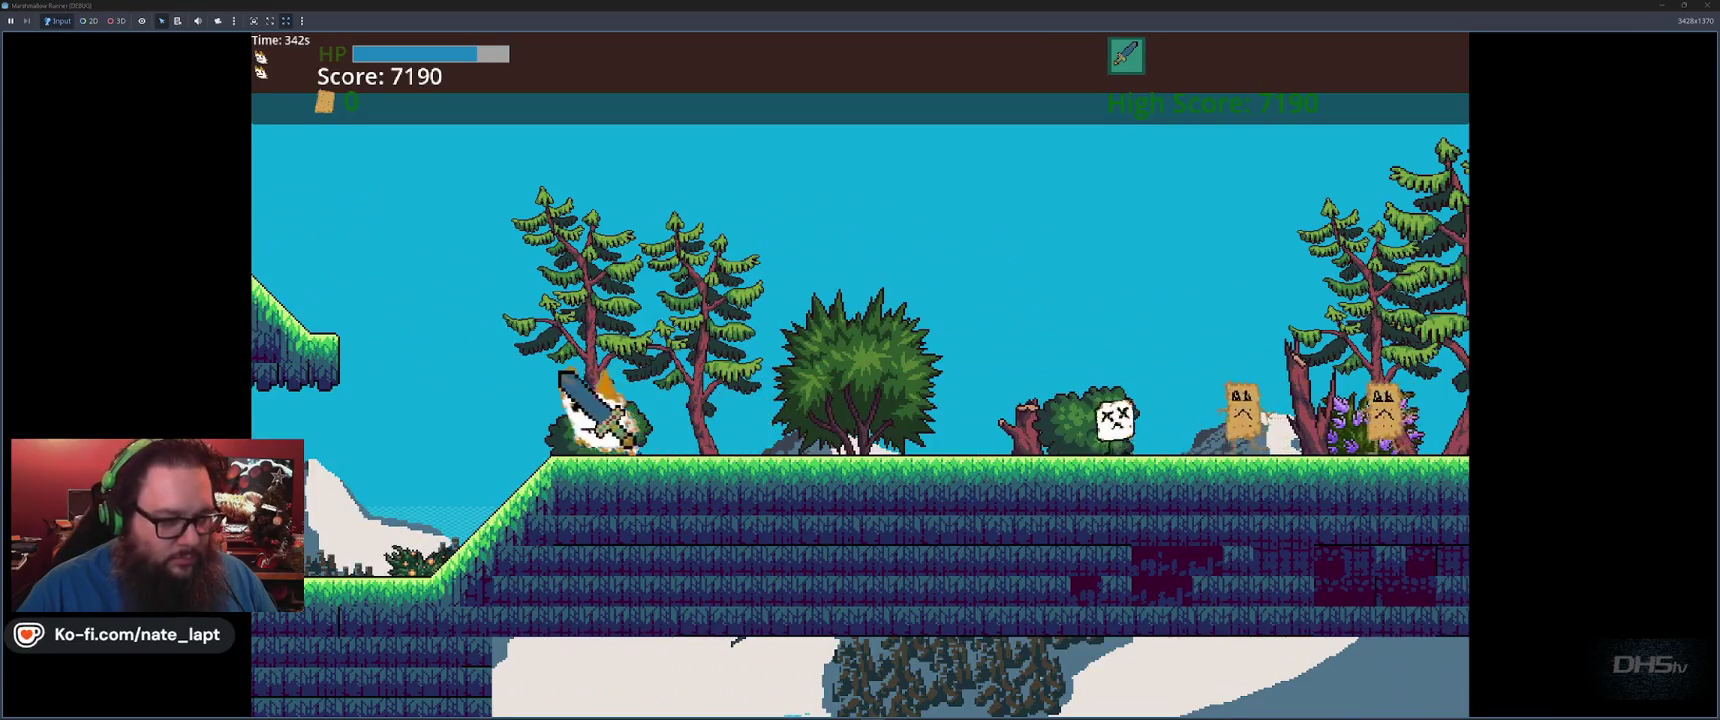
{"action": "key", "text": "space"}
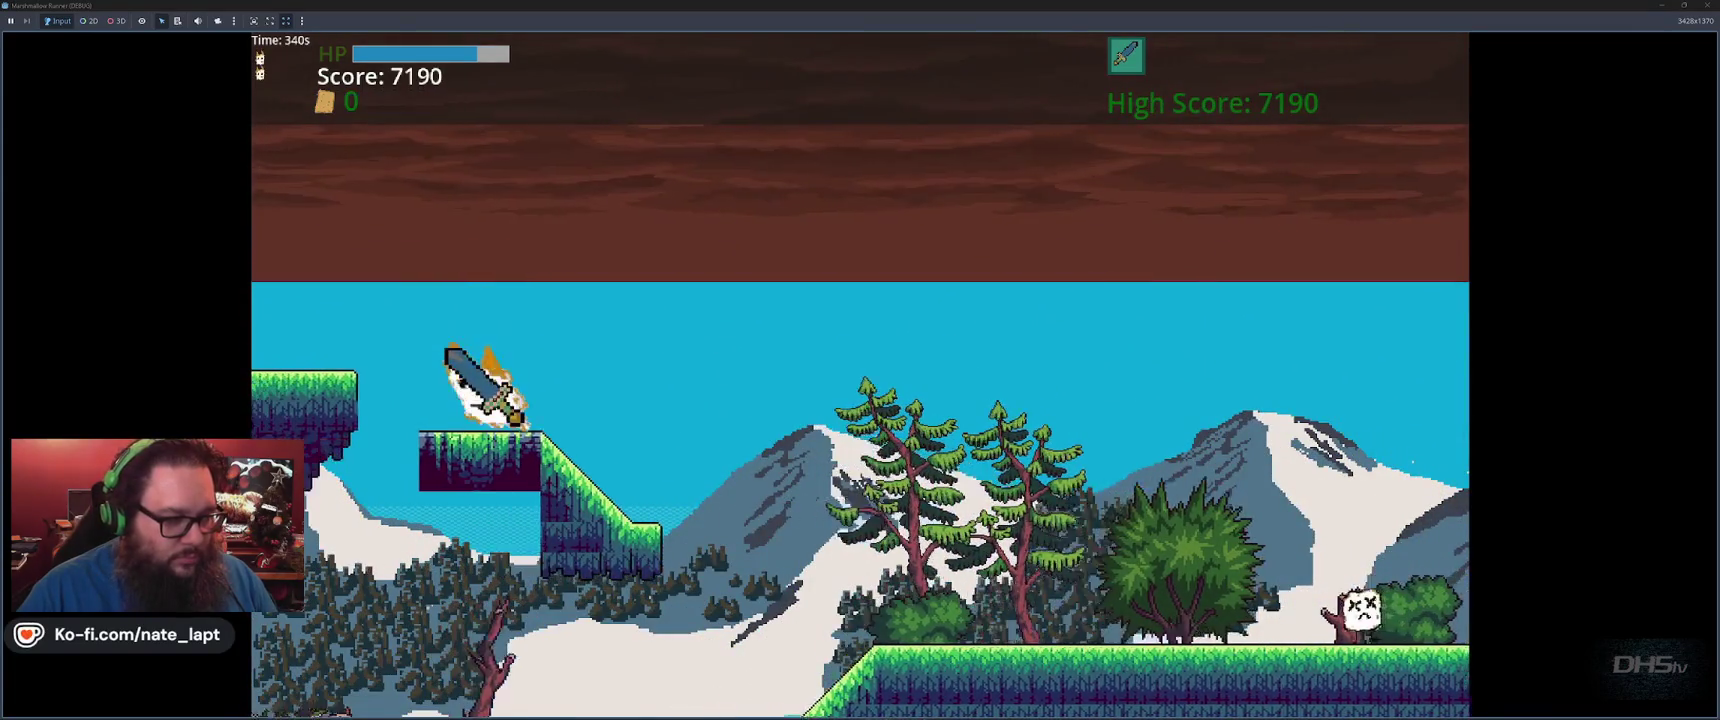
{"action": "key", "text": "space"}
{"action": "key", "text": "space"}
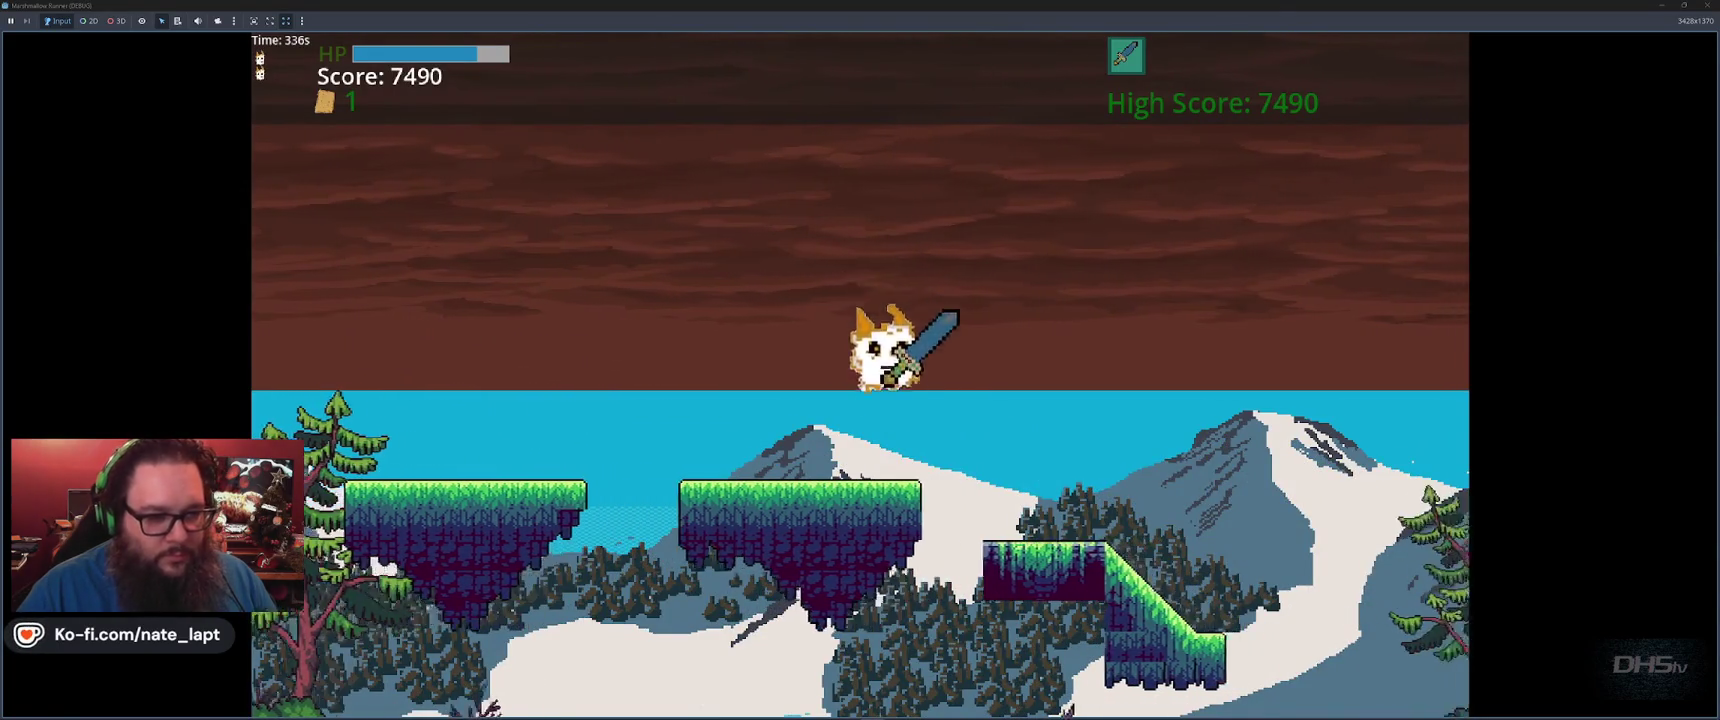
Jump between floating platforms and over enemies to reach the dark-sky stage at 9930
{"action": "key", "text": "space"}
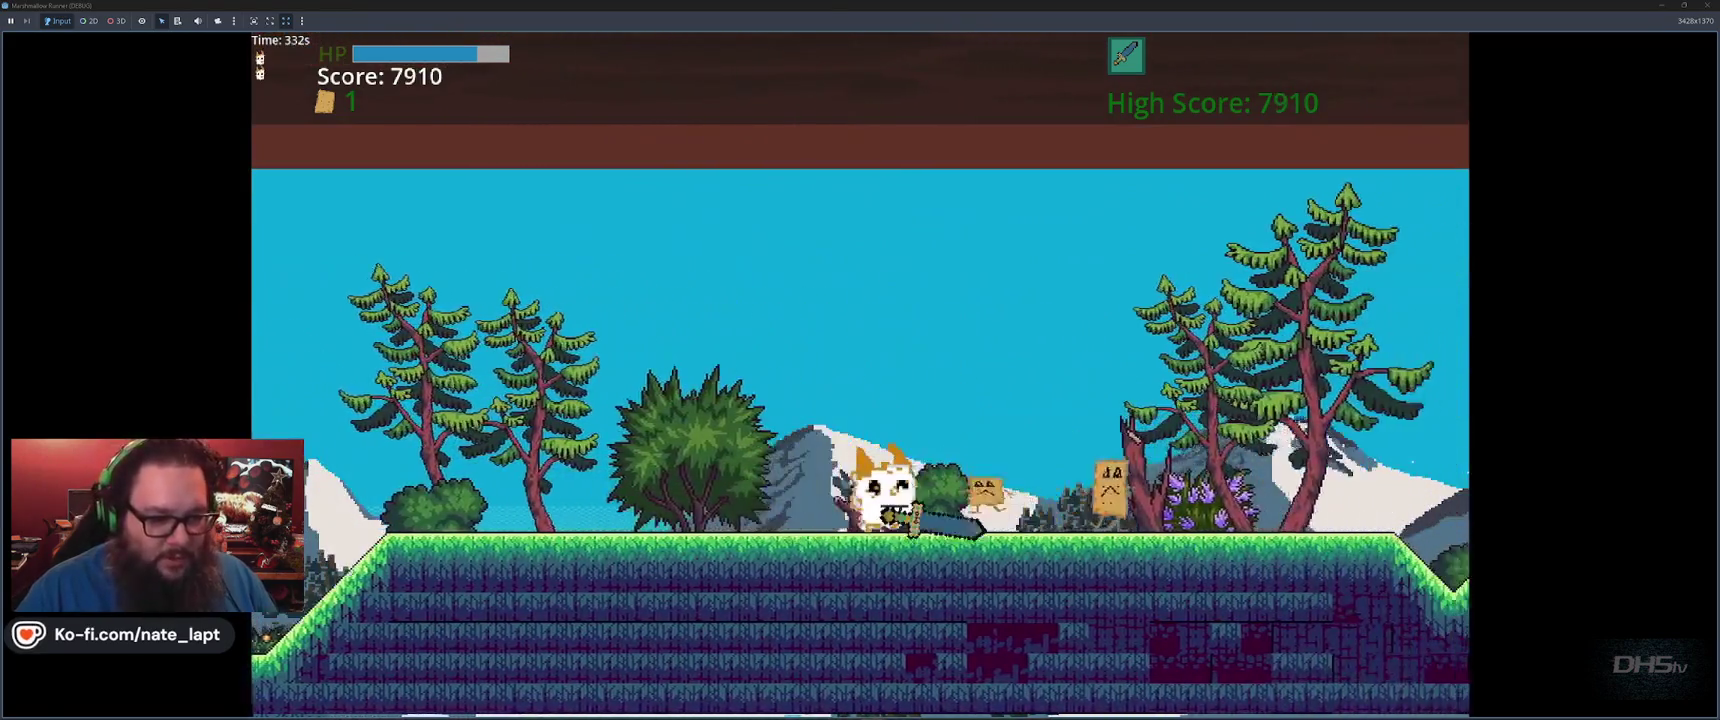
{"action": "key", "text": "space"}
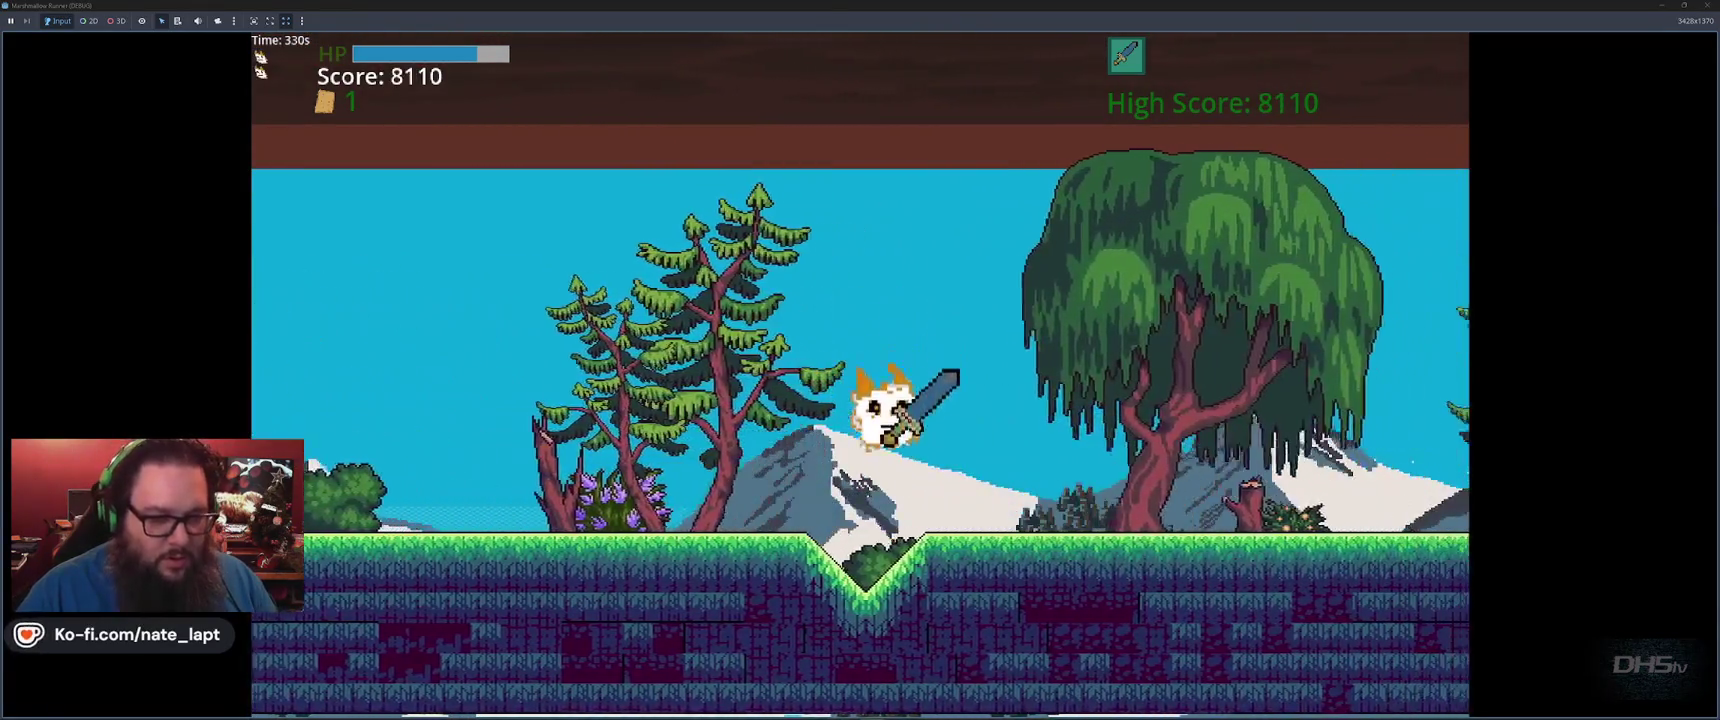
{"action": "key", "text": "space"}
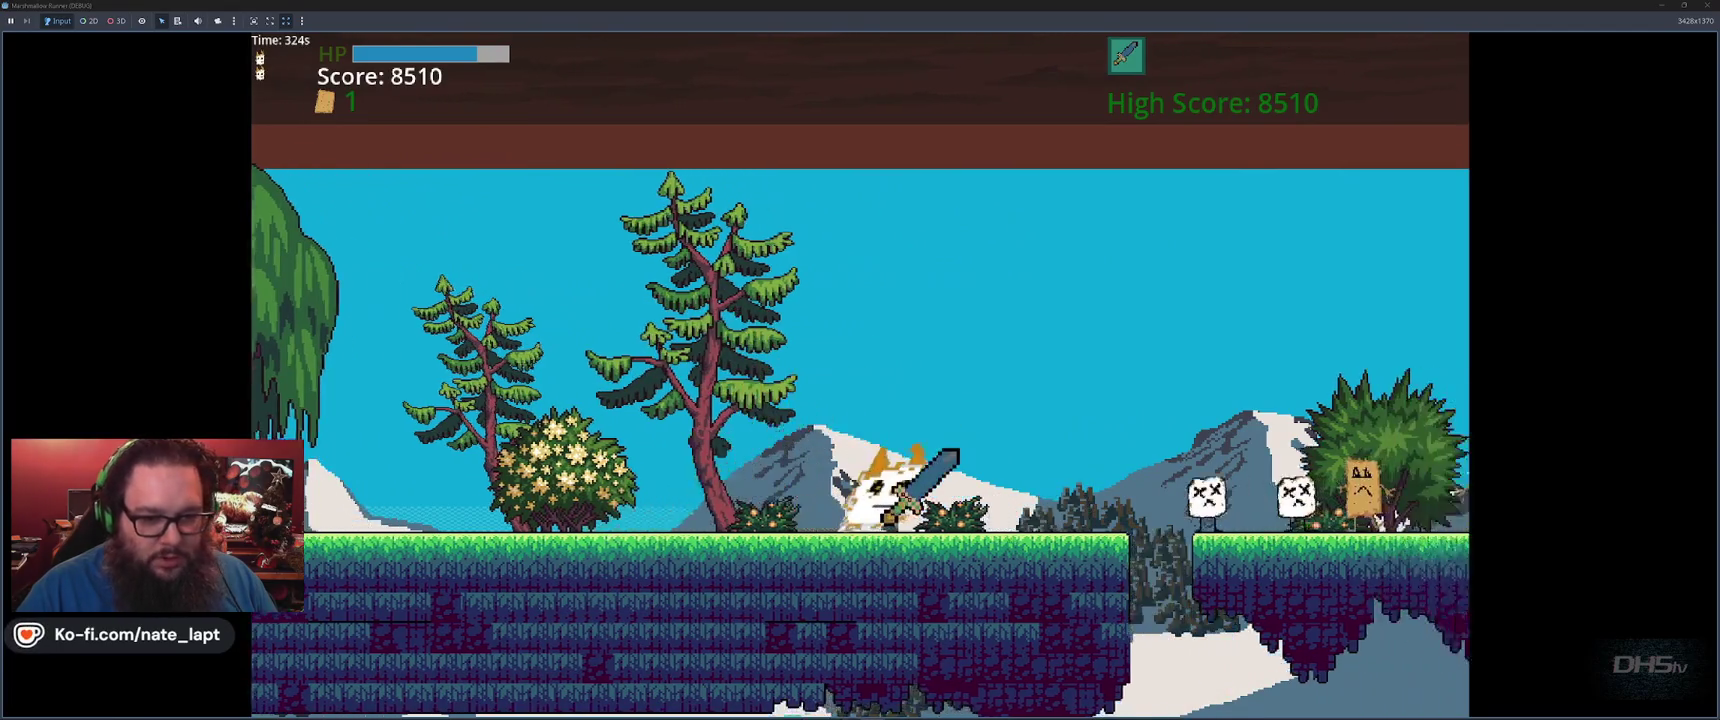
{"action": "key", "text": "space"}
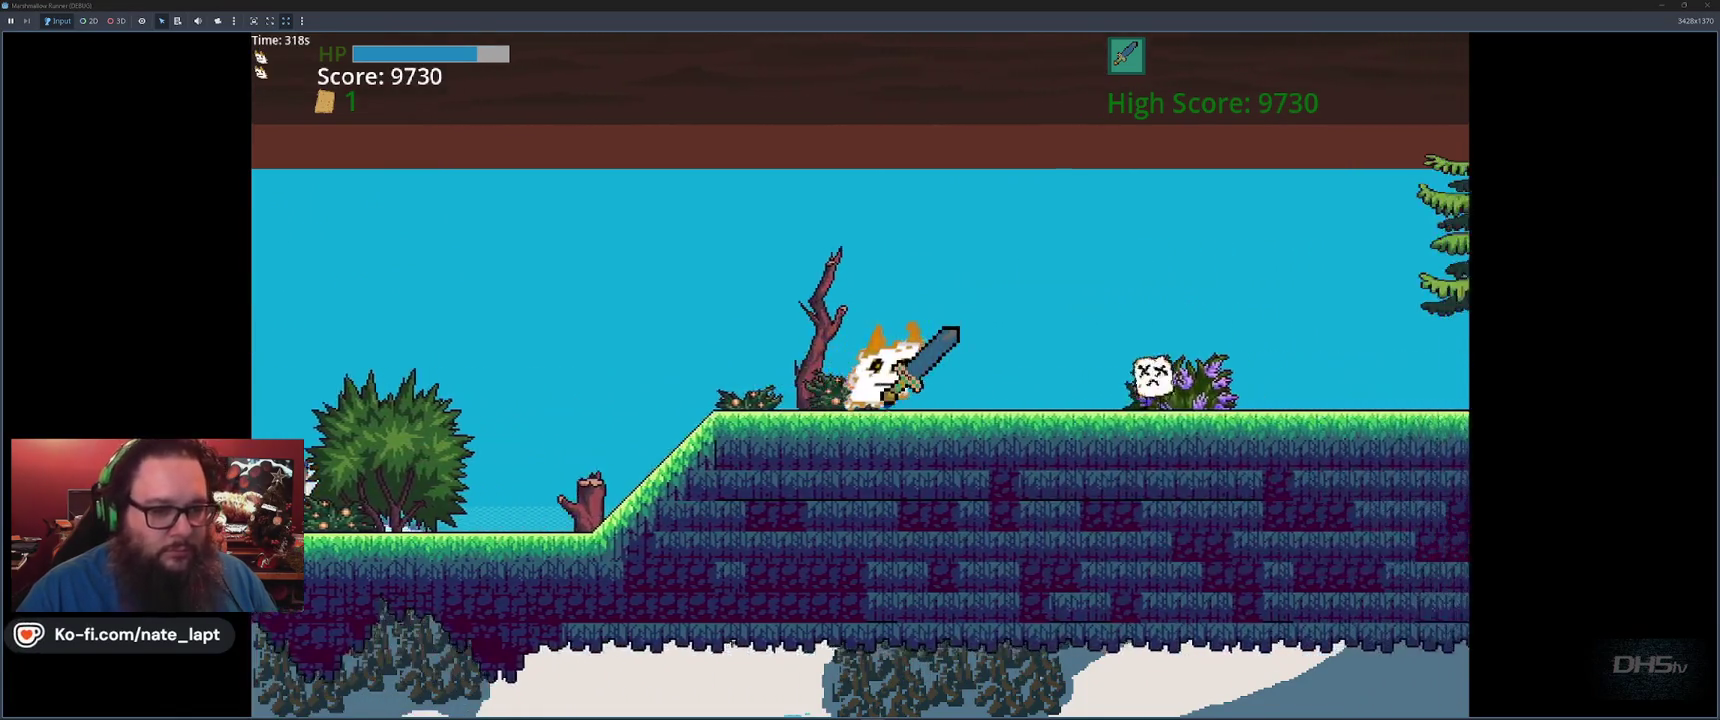
{"action": "key", "text": "space"}
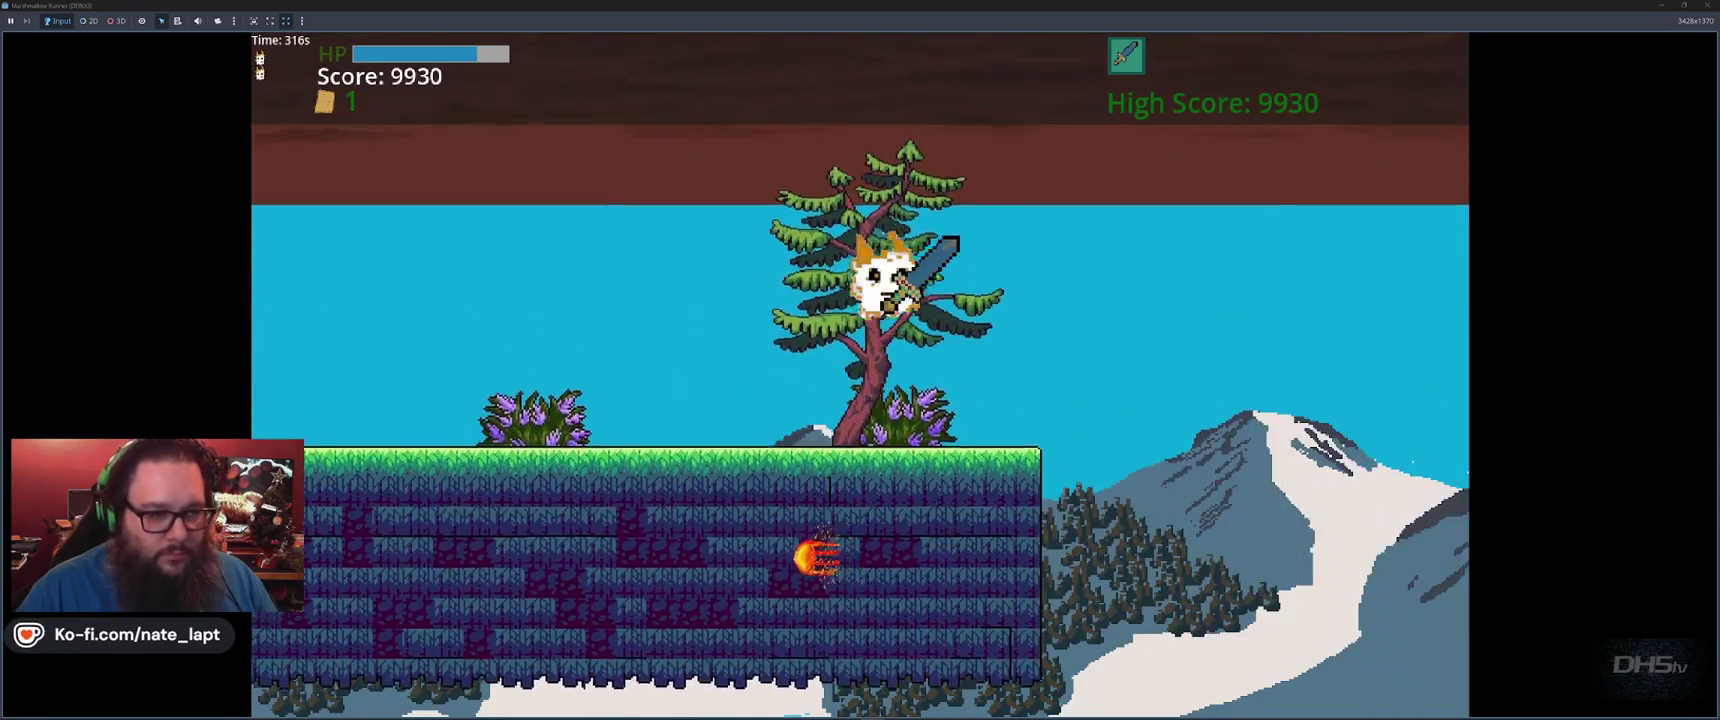
{"action": "key", "text": "space"}
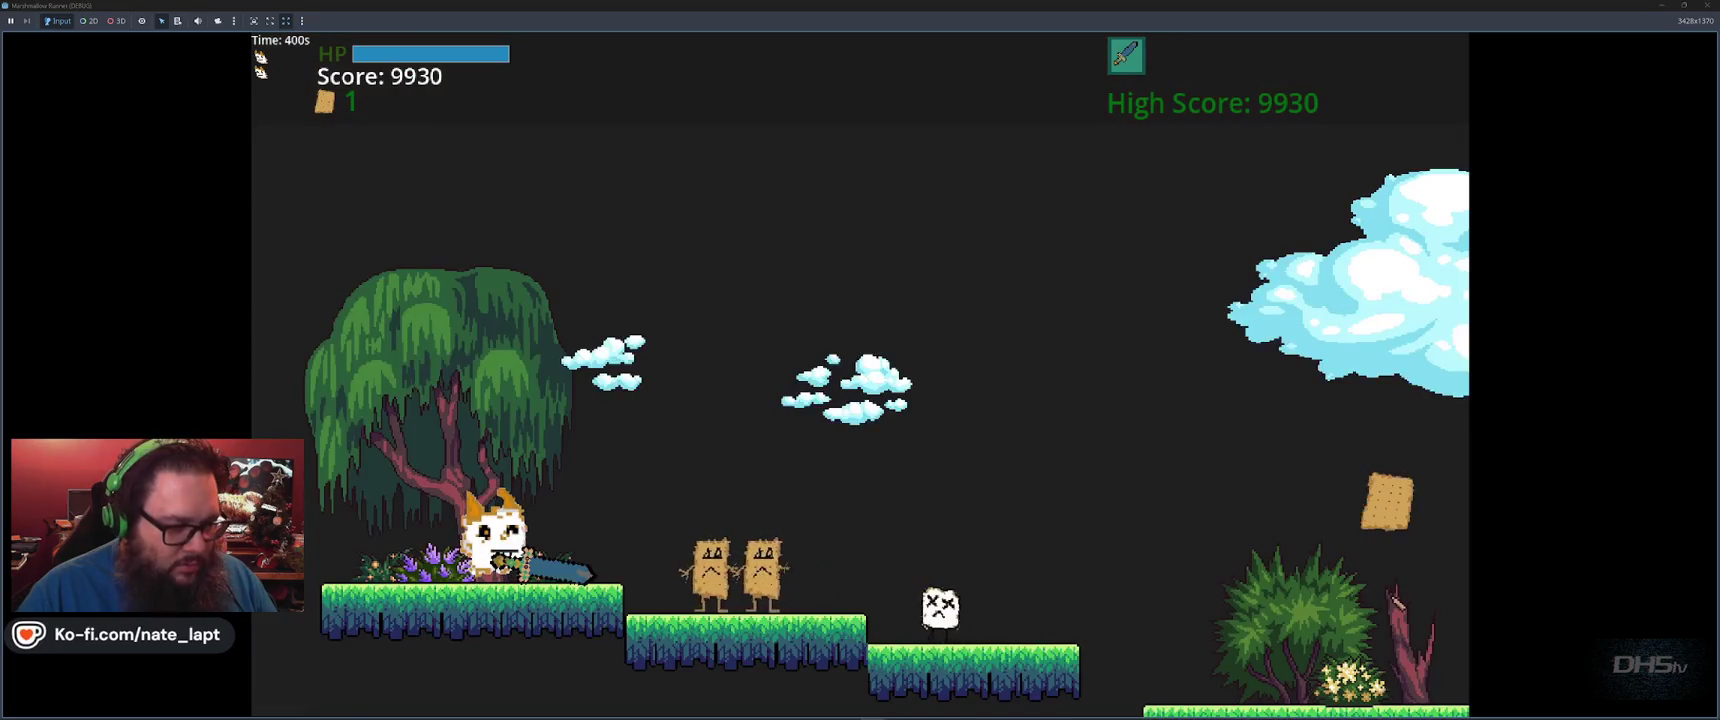
Jump down the new stage's ledges, grab the sword with F, and collect two crackers, reaching 11830
{"action": "key", "text": "space"}
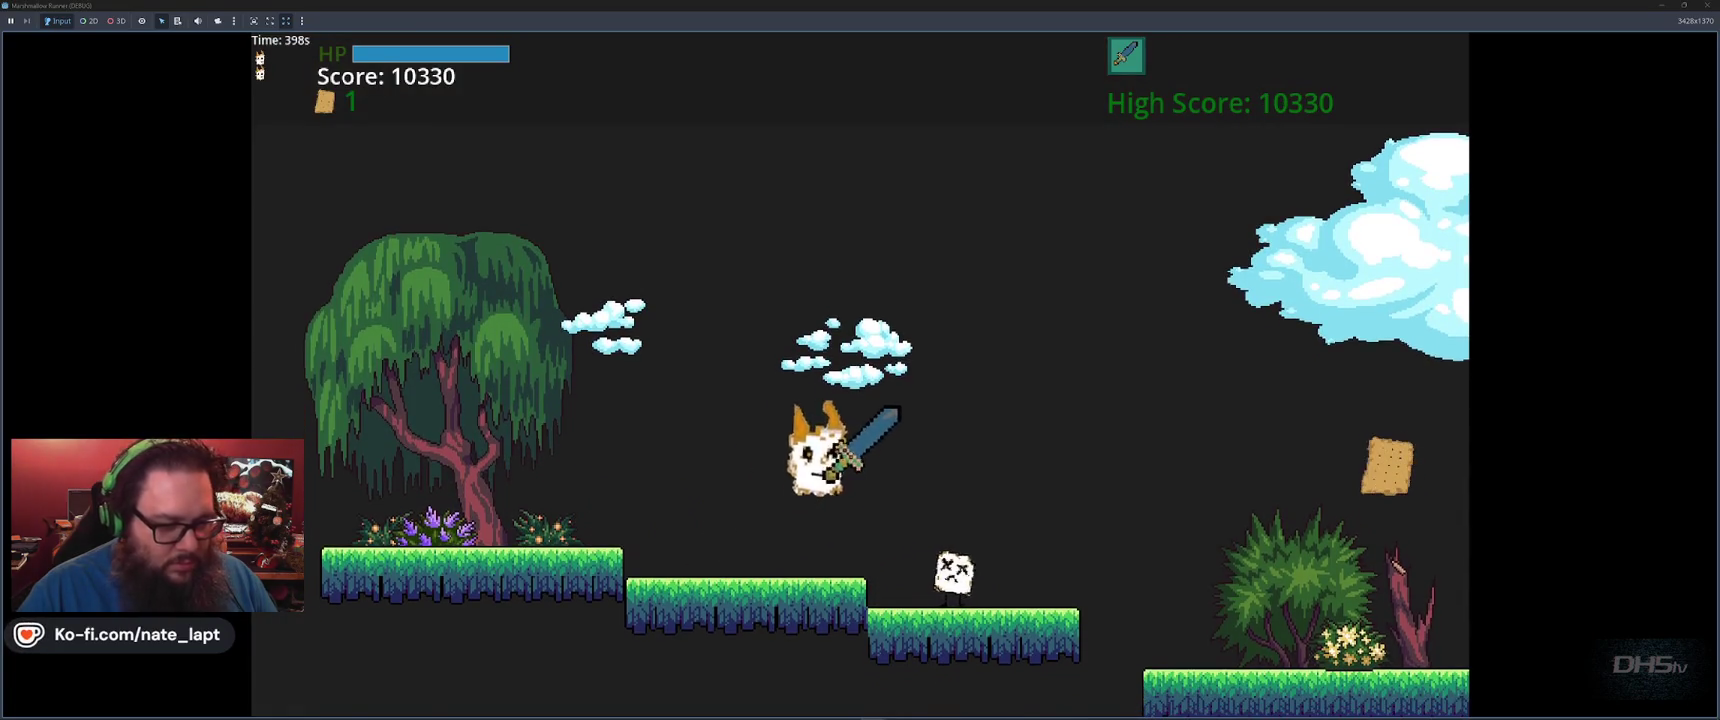
{"action": "key", "text": "space"}
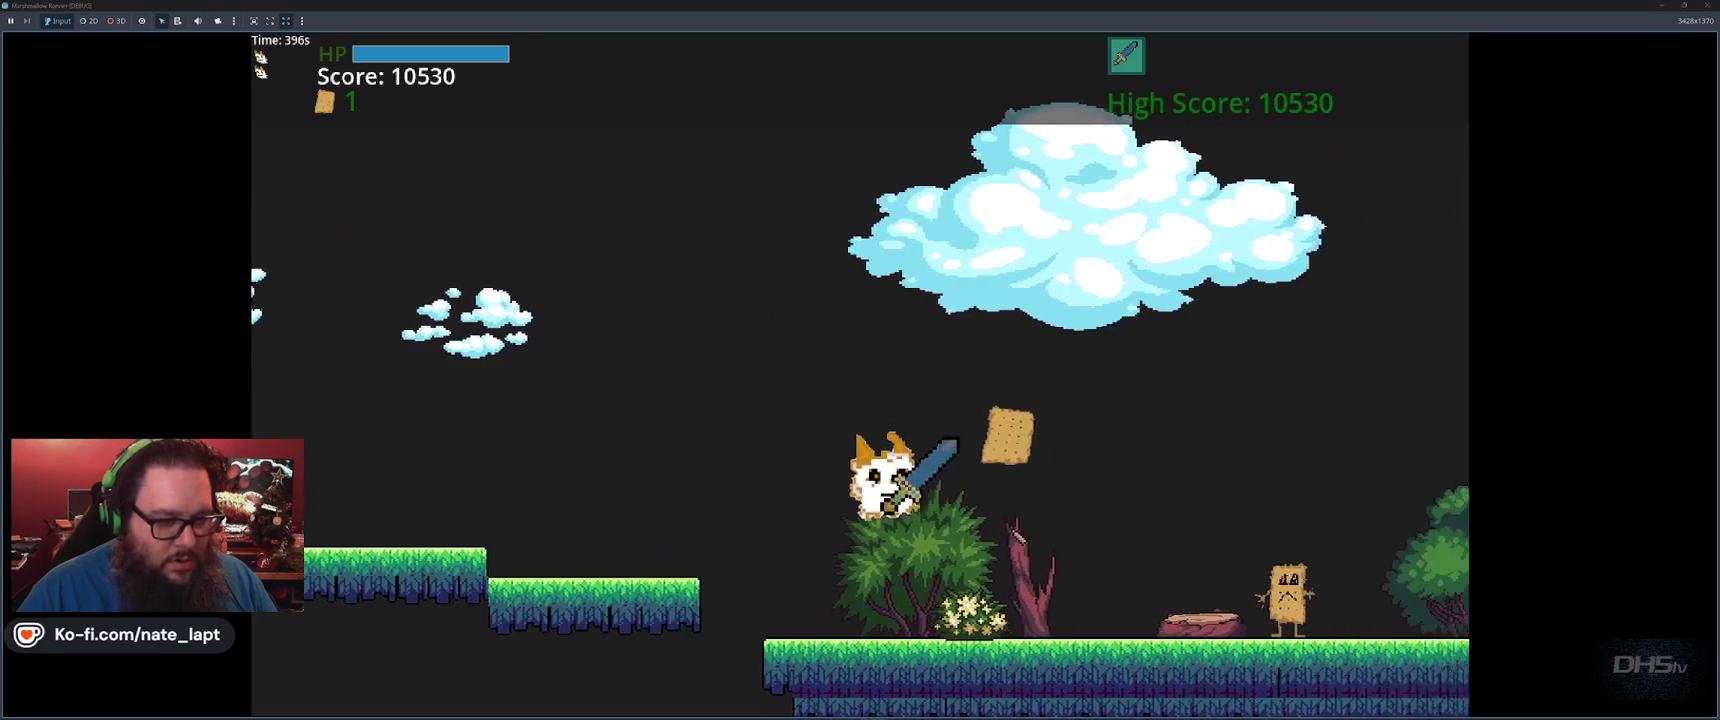
{"action": "key", "text": "space"}
{"action": "key", "text": "space"}
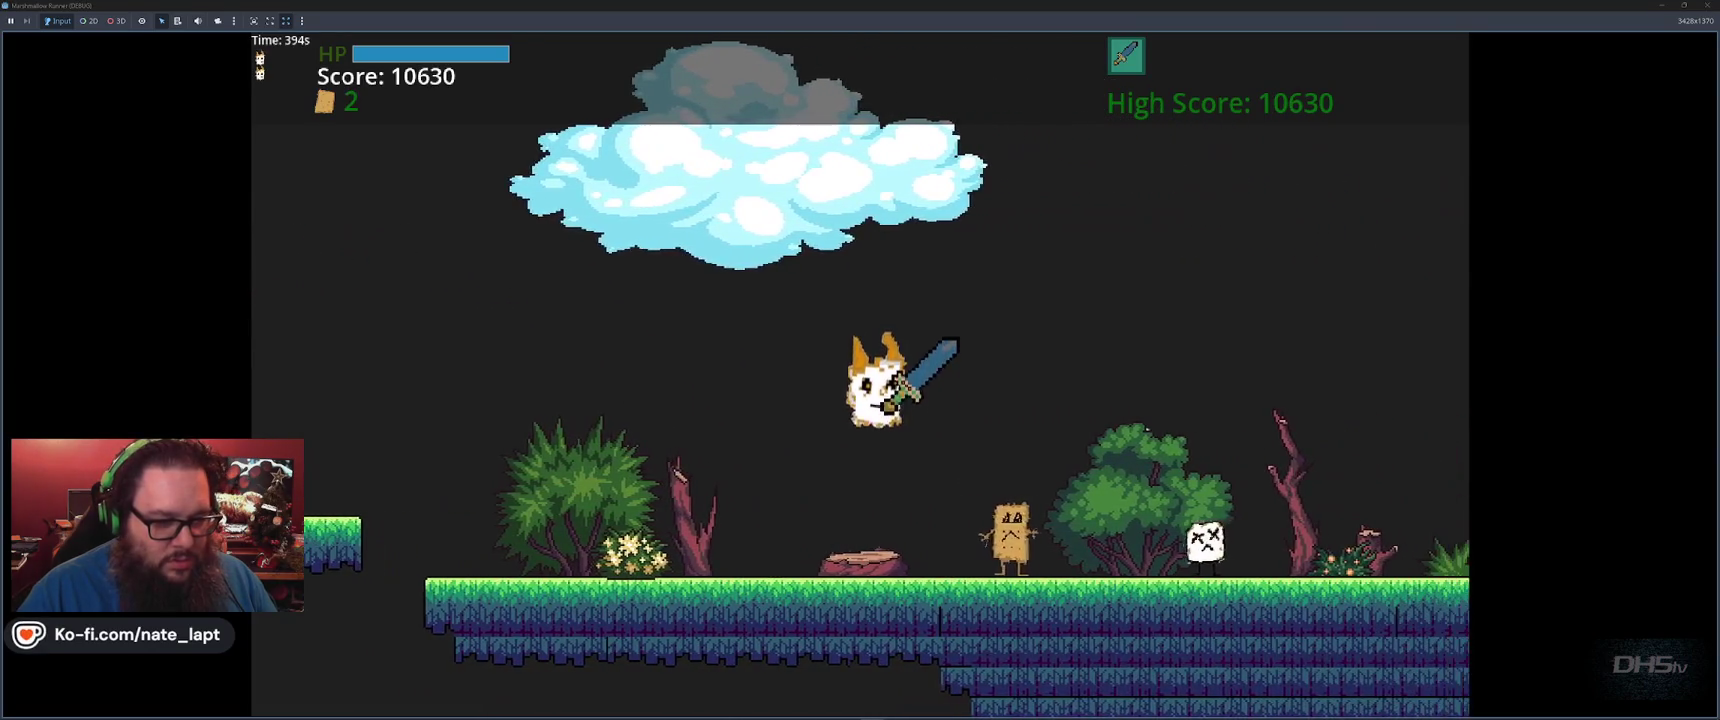
{"action": "key", "text": "space"}
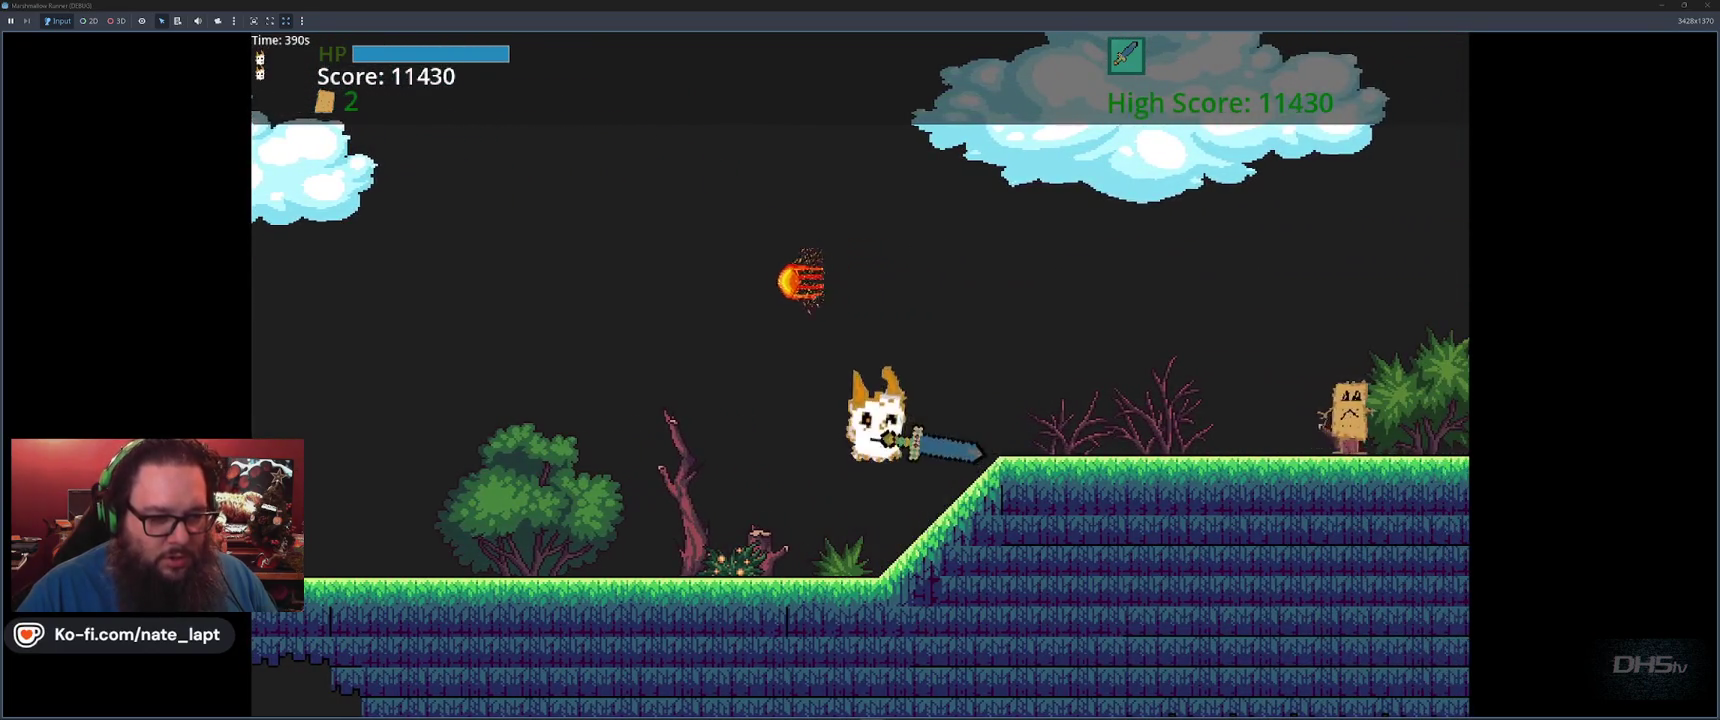
{"action": "key", "text": "space"}
{"action": "key", "text": "f"}
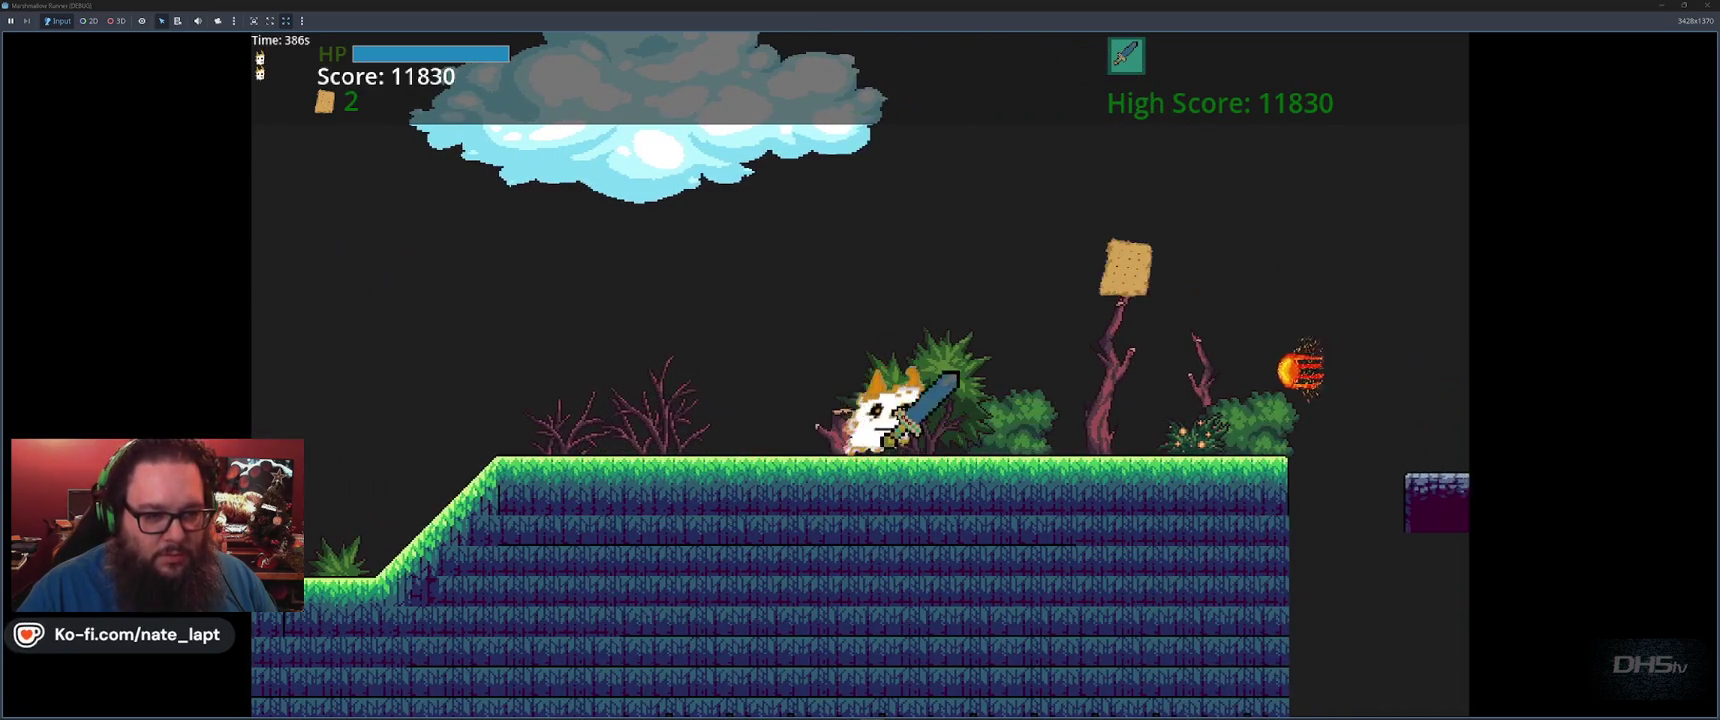
{"action": "key", "text": "space"}
{"action": "key", "text": "space"}
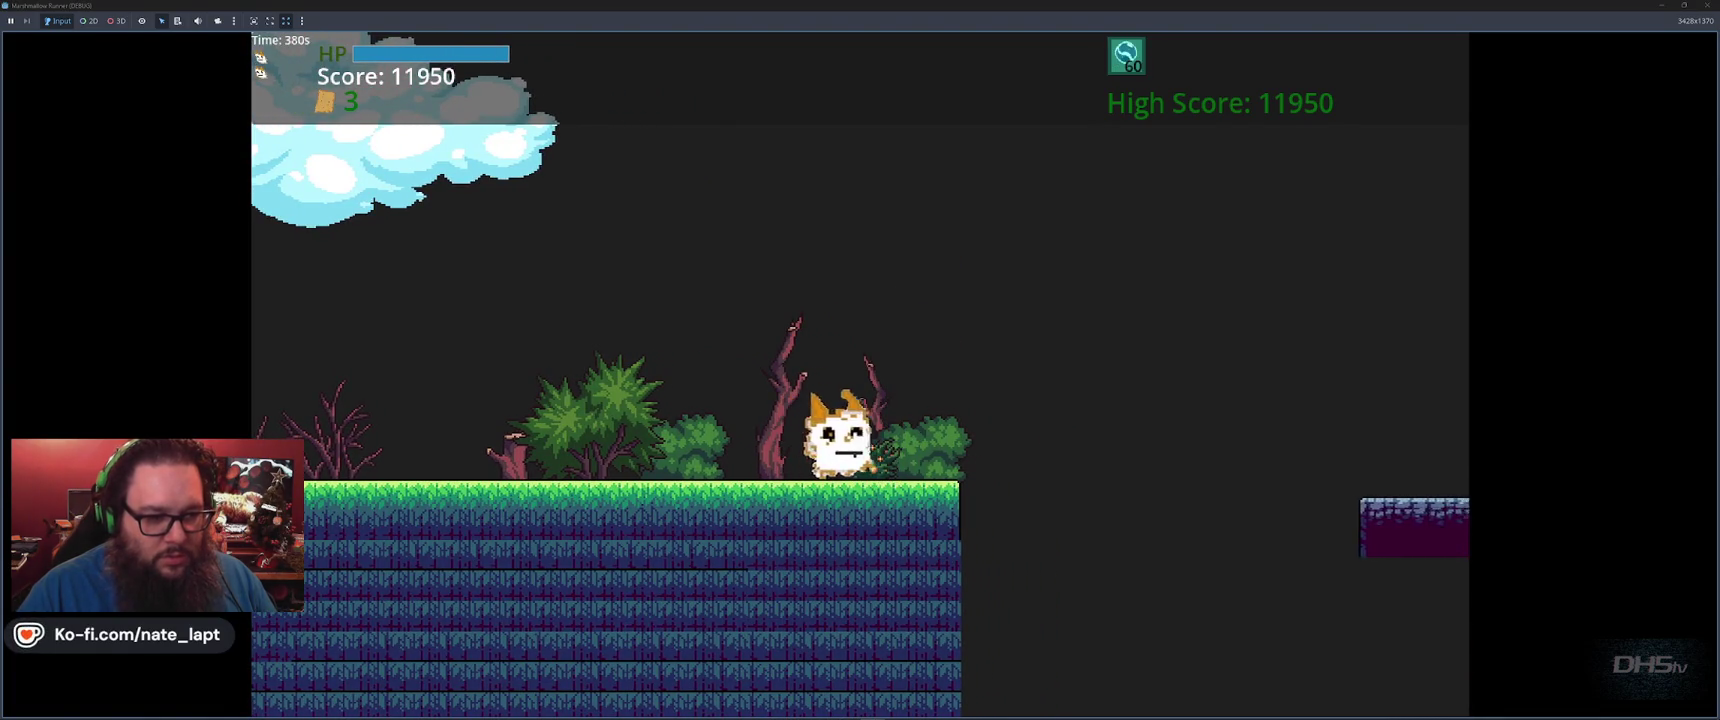
Hop across the purple stone platforms and onto the grass platforms beyond
{"action": "key", "text": "space"}
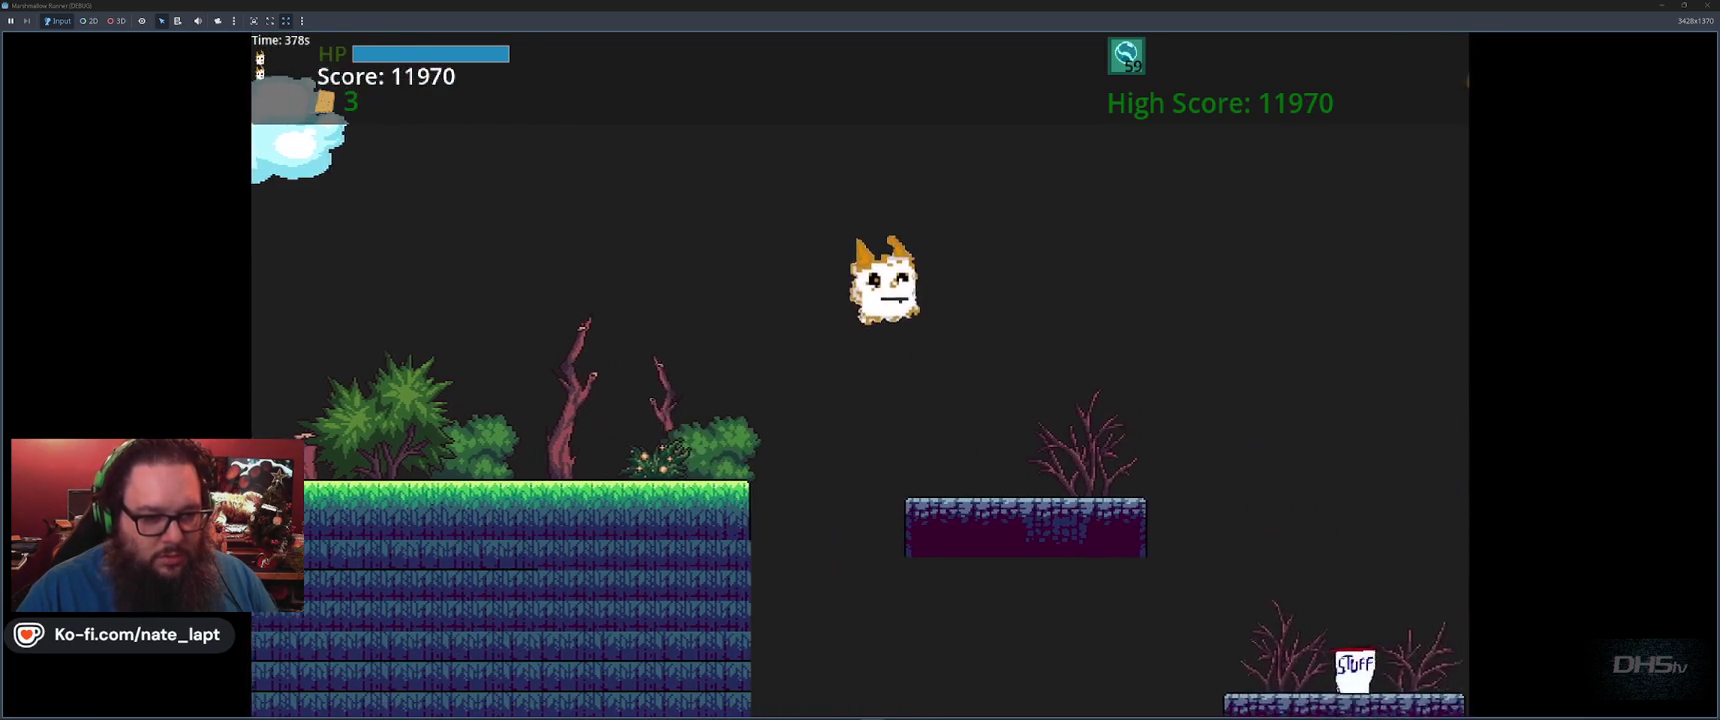
{"action": "key", "text": "space"}
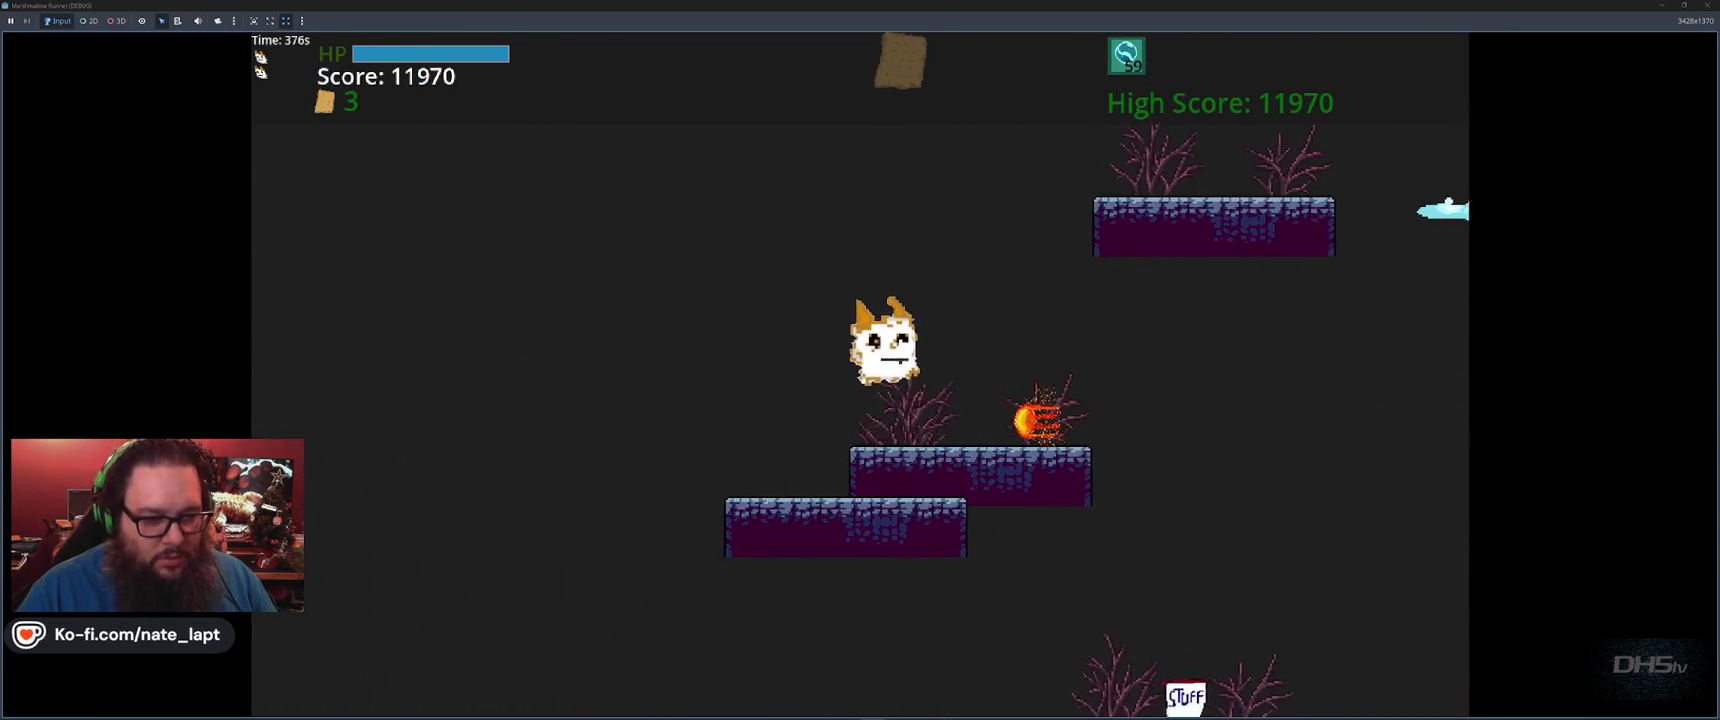
{"action": "key", "text": "space"}
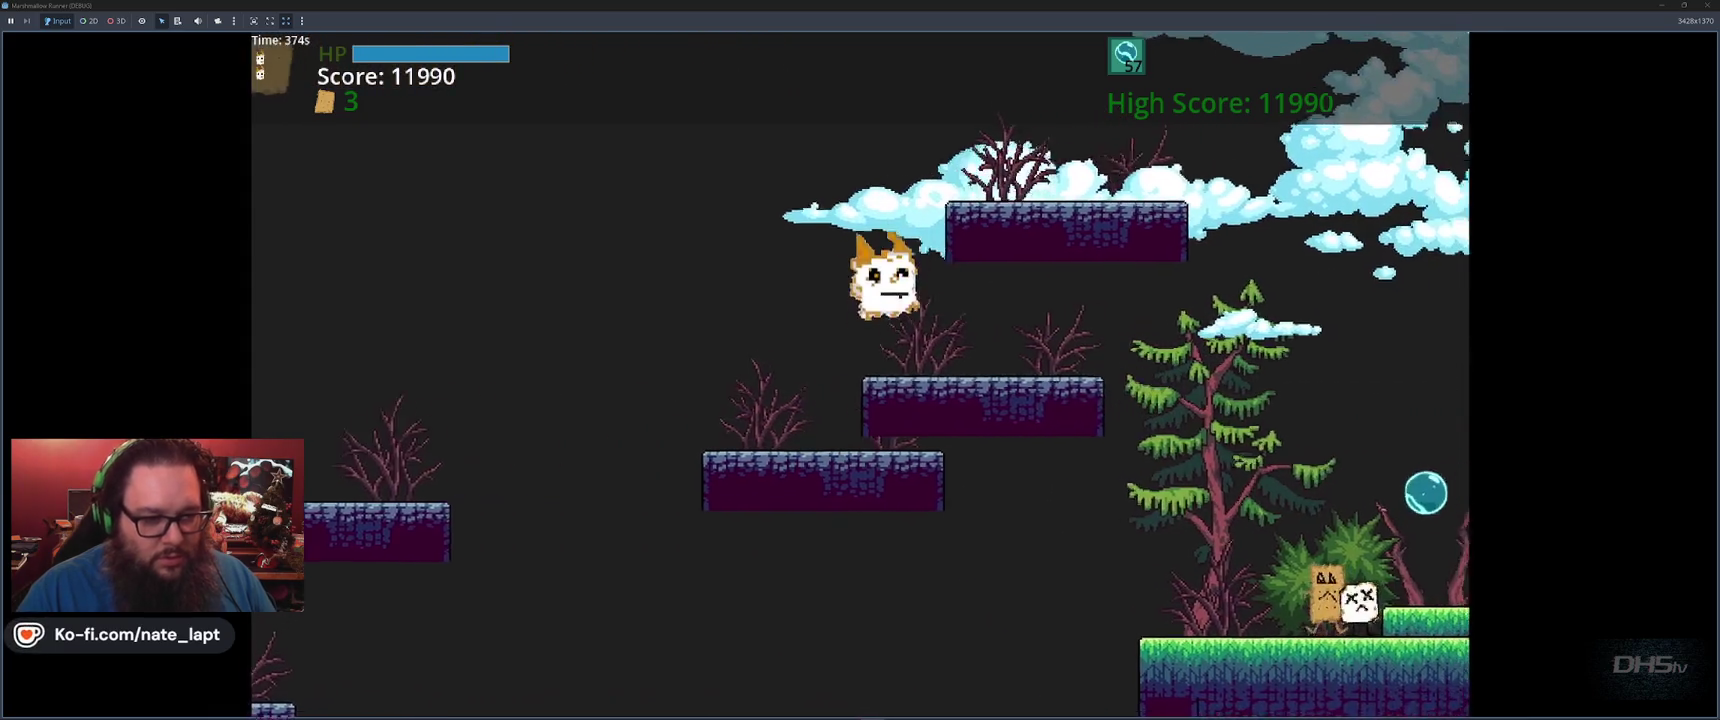
{"action": "key", "text": "space"}
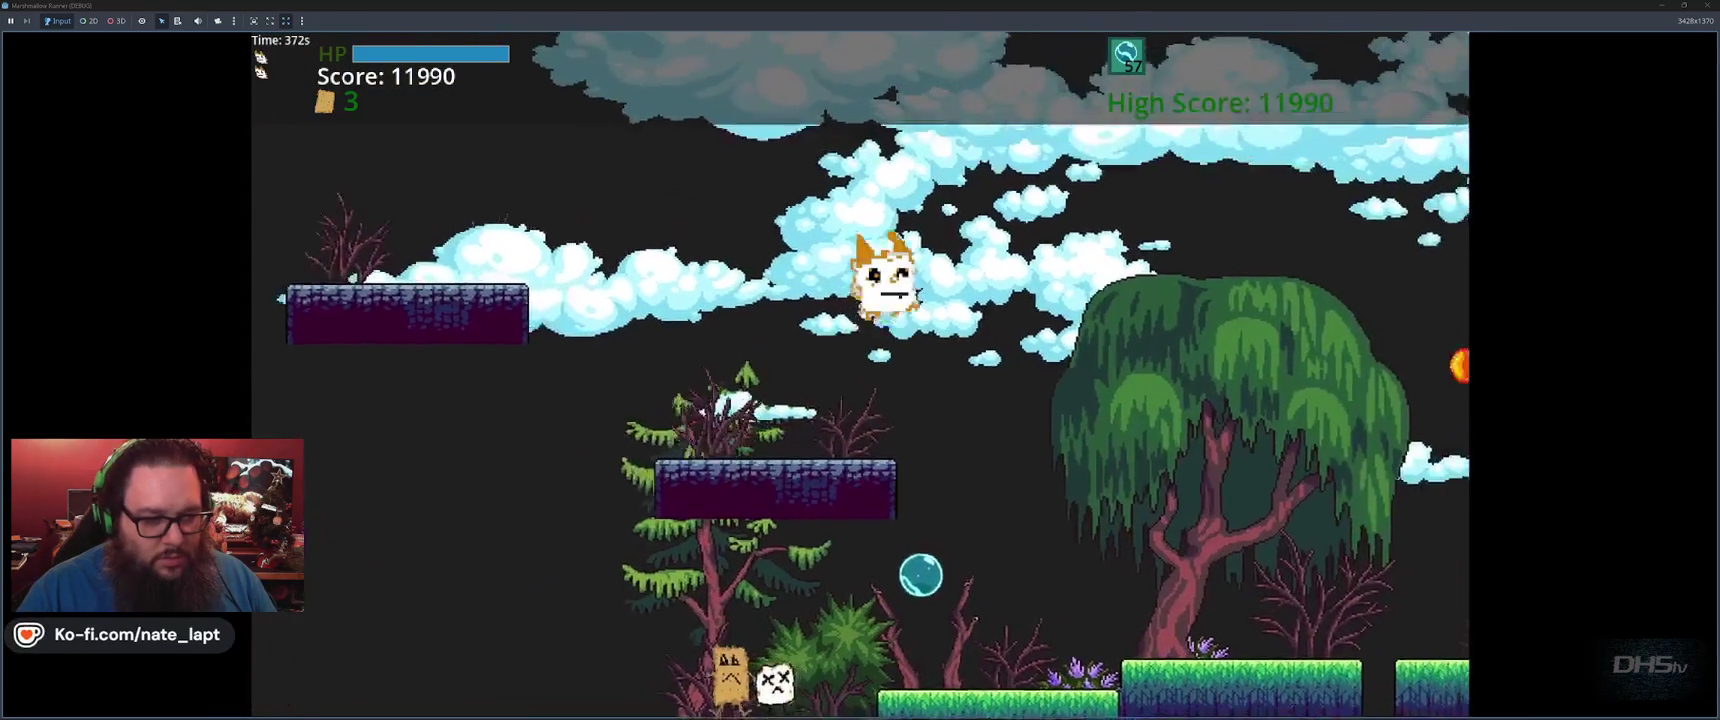
{"action": "key", "text": "space"}
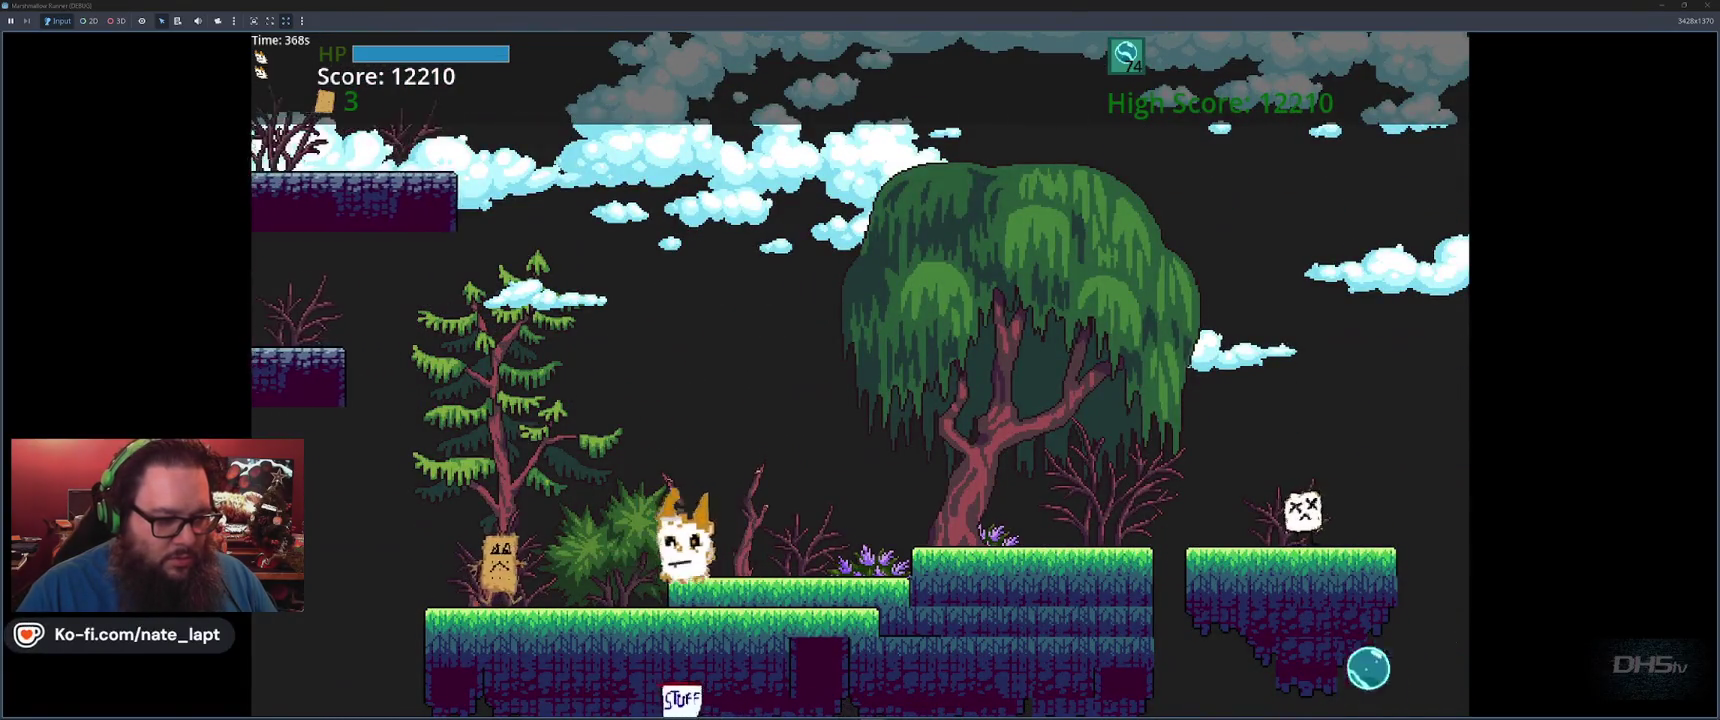
{"action": "key", "text": "space"}
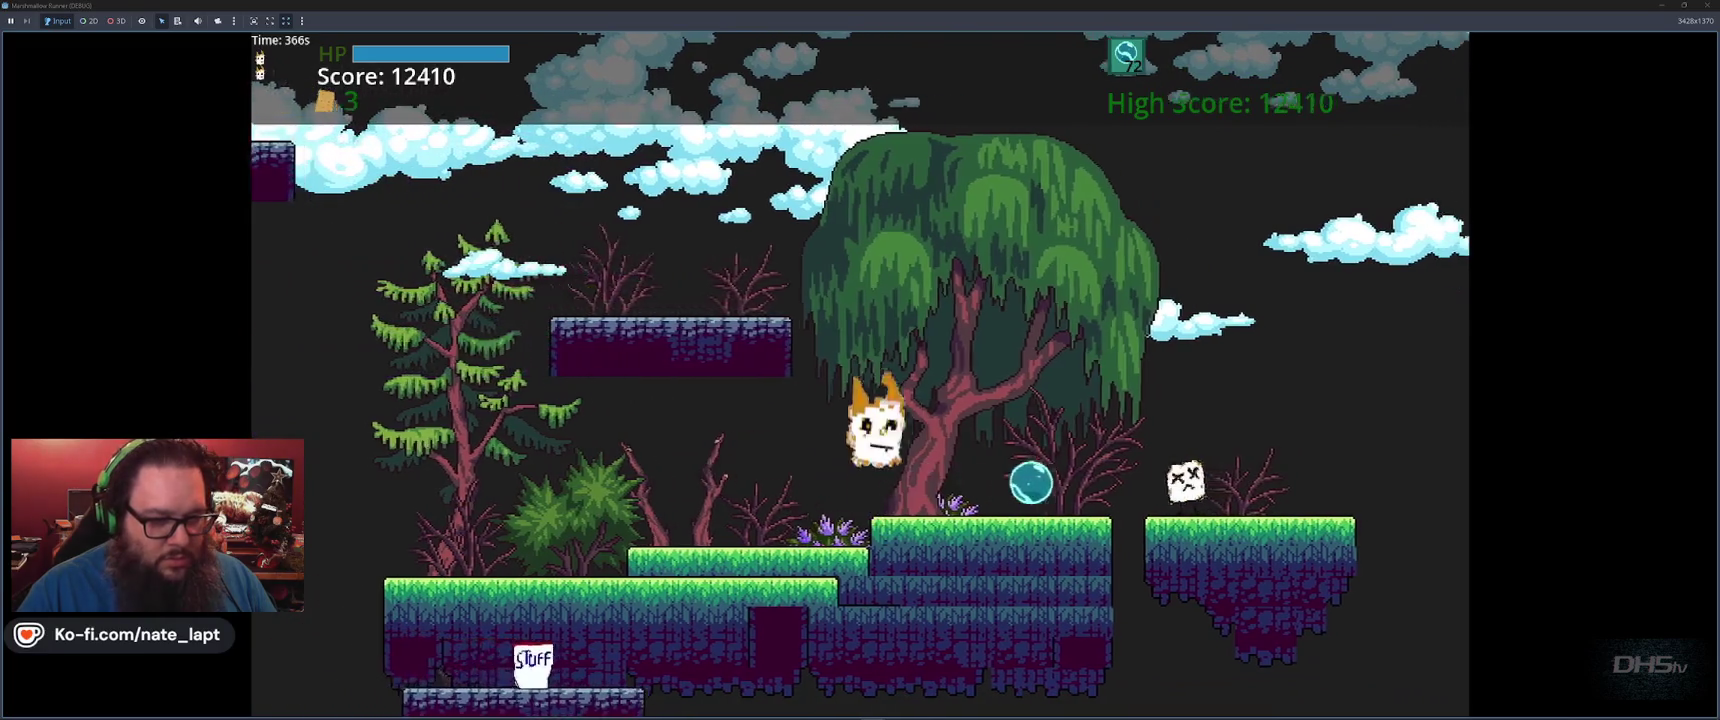
{"action": "key", "text": "space"}
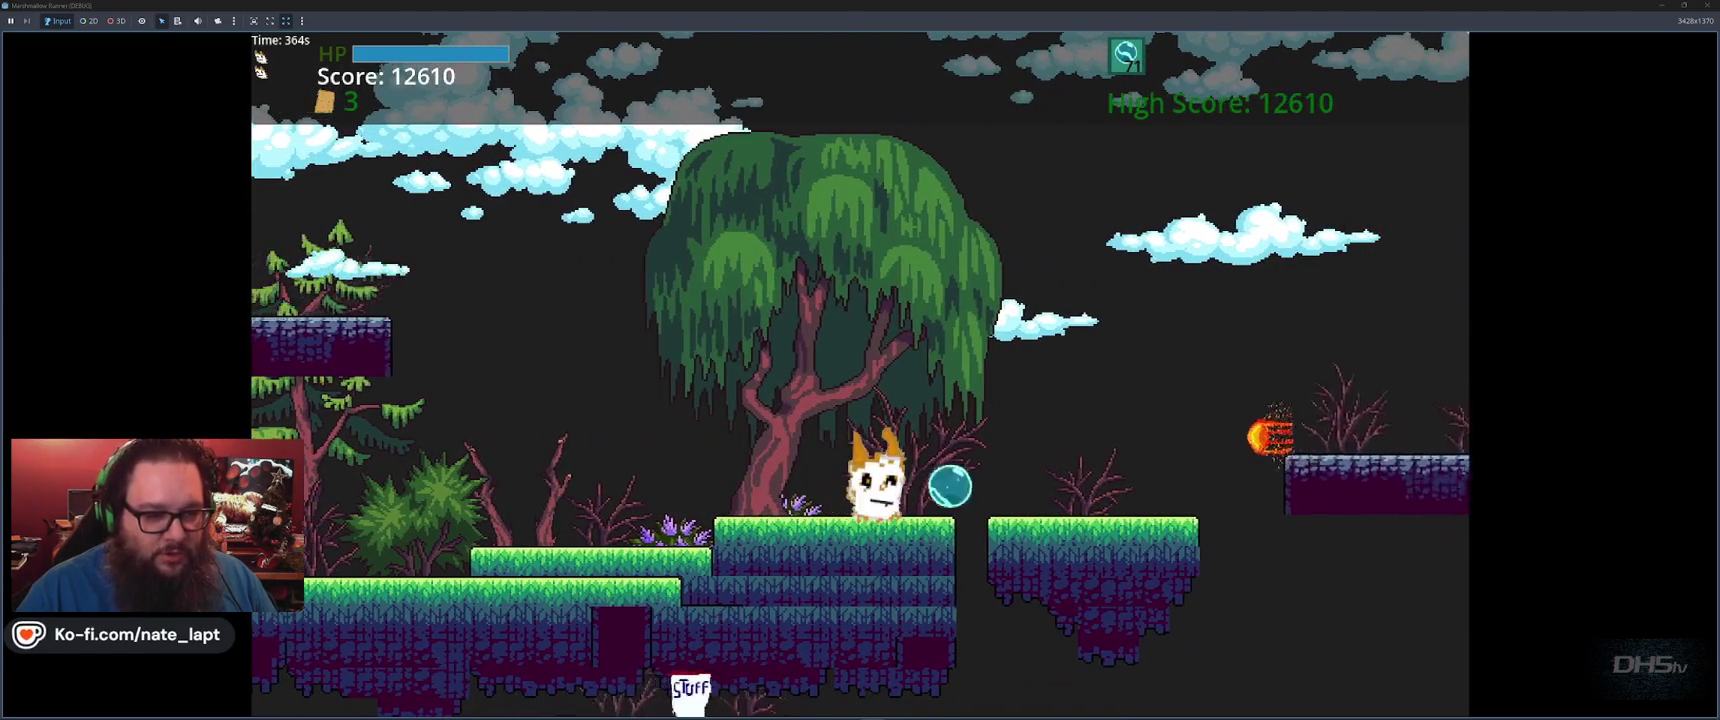
{"action": "key", "text": "space"}
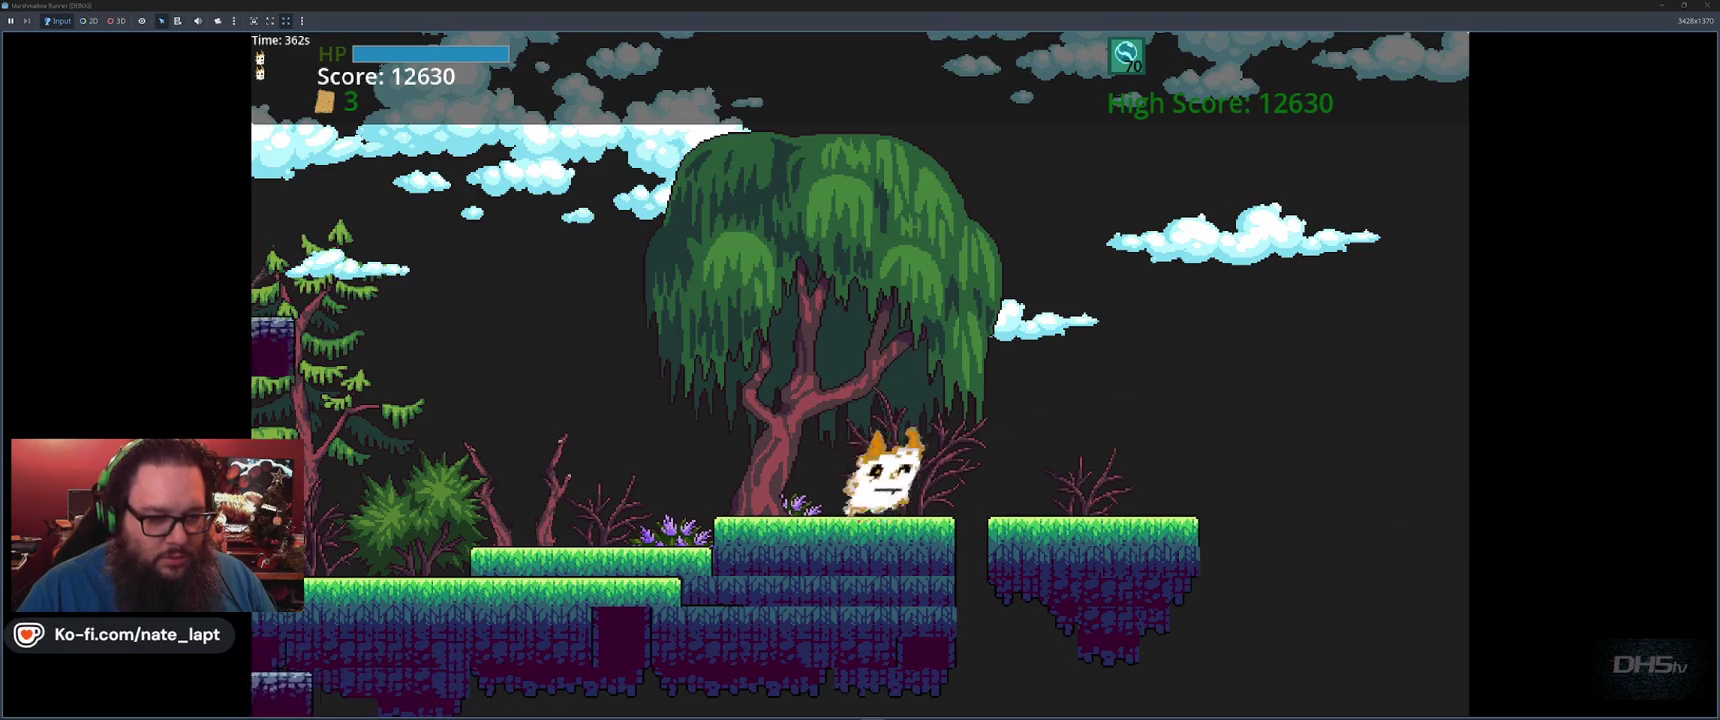
{"action": "key", "text": "space"}
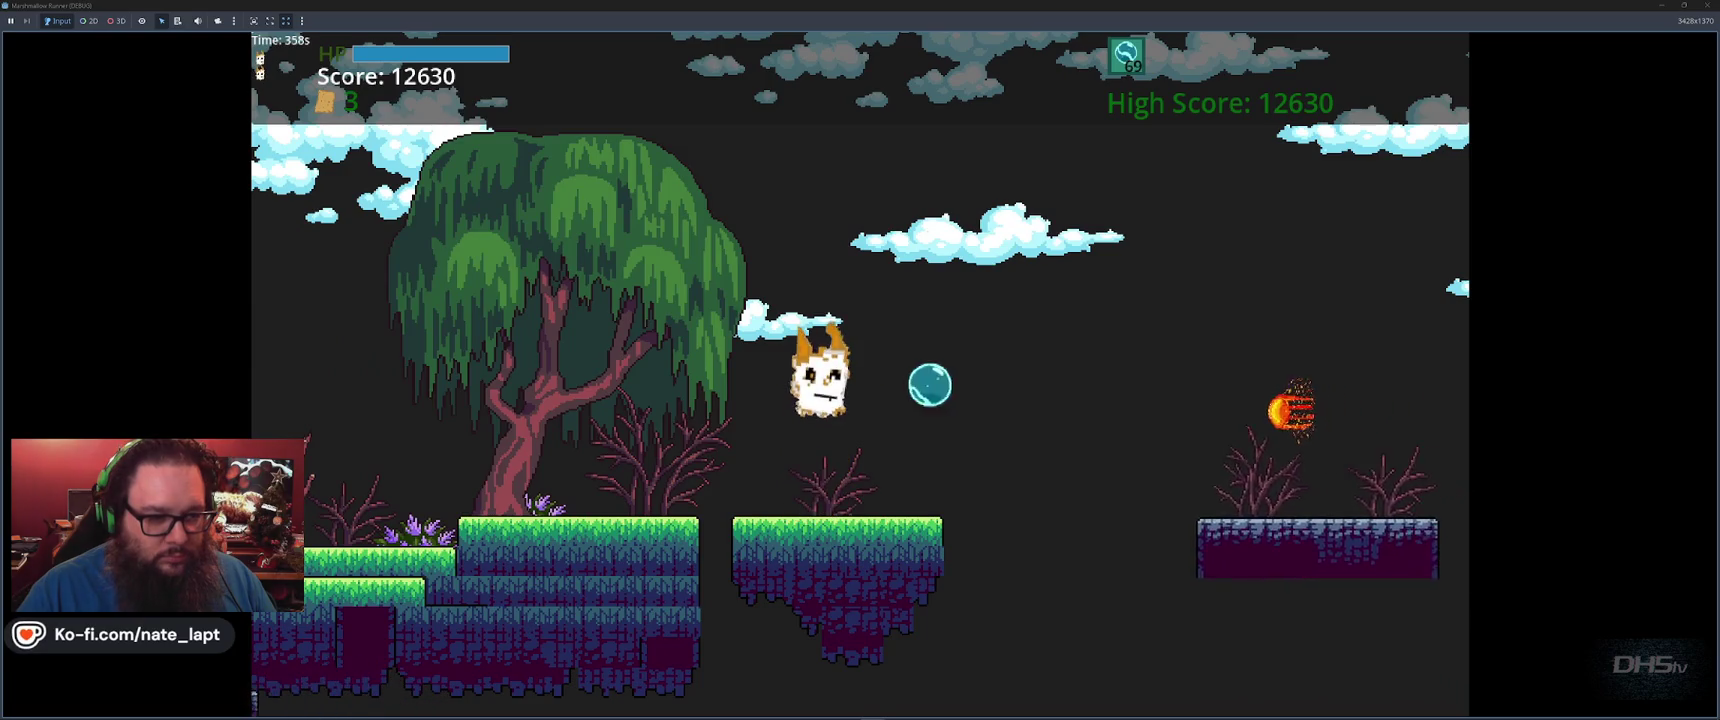
Jump the gaps between stone and grass platforms, firing bubbles at the incoming fireball
{"action": "key", "text": "space"}
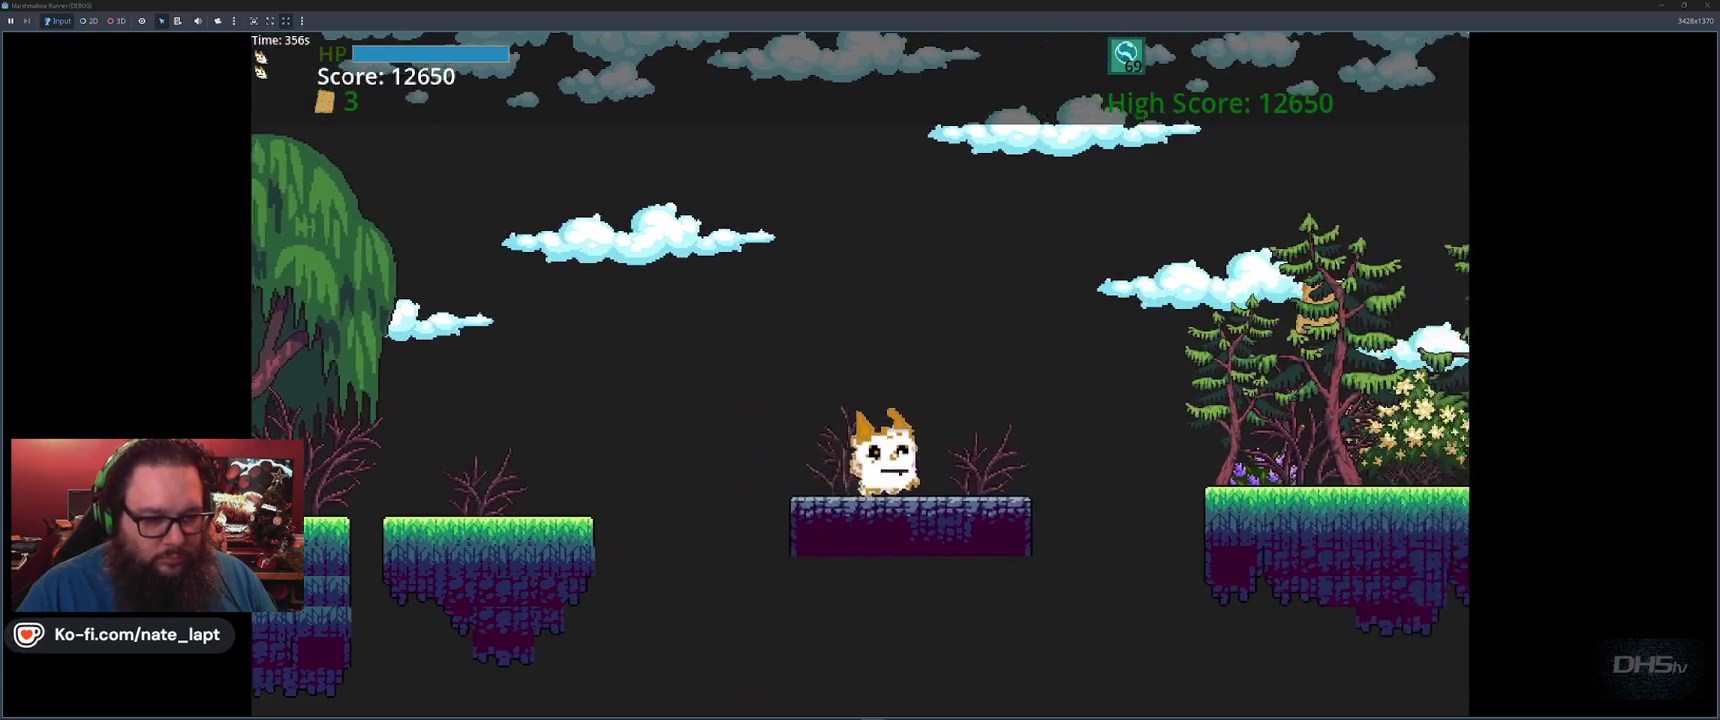
{"action": "key", "text": "space"}
{"action": "key", "text": "space"}
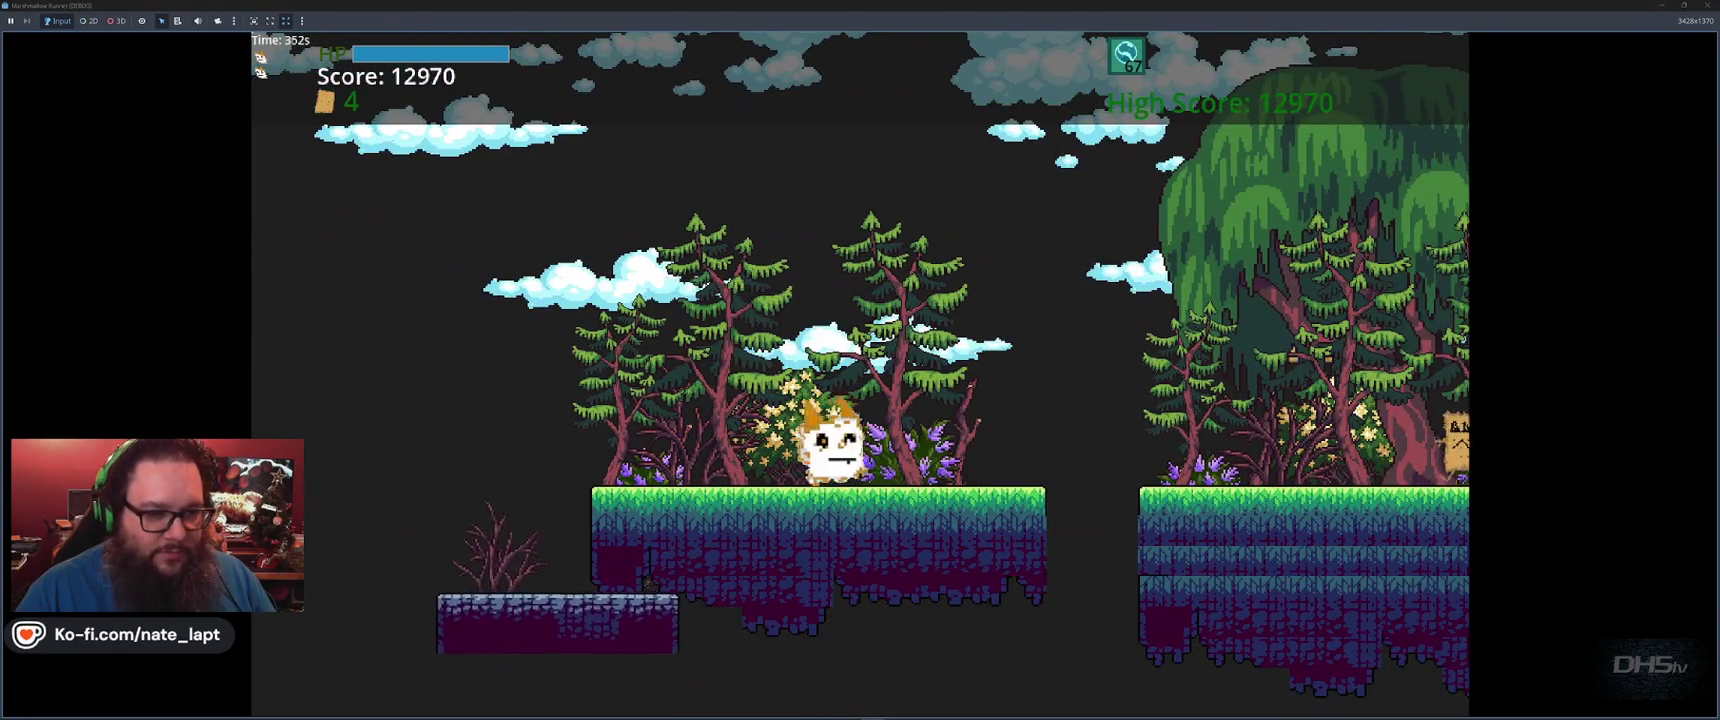
{"action": "key", "text": "space"}
{"action": "key", "text": "space"}
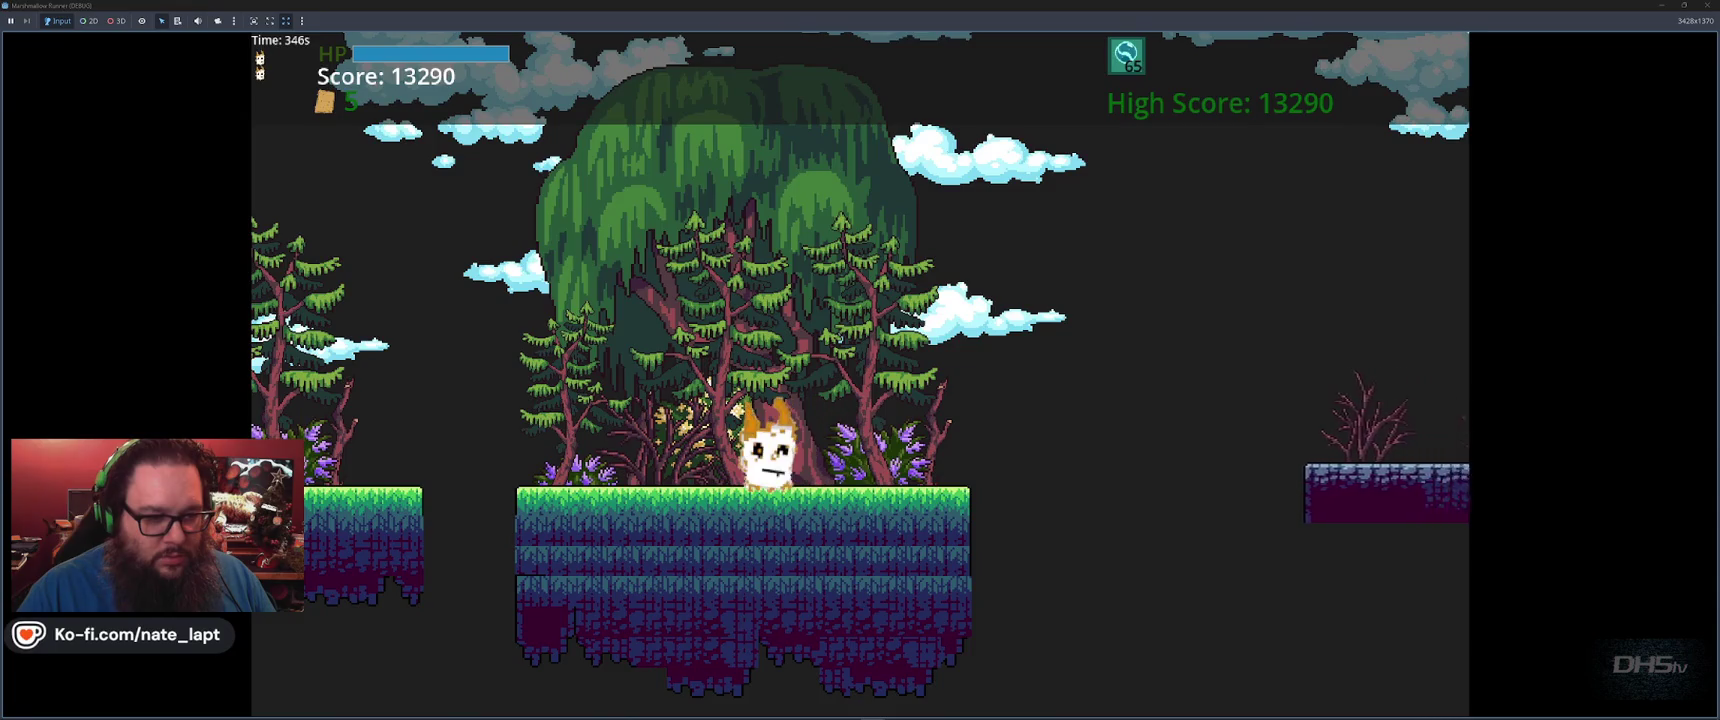
{"action": "key", "text": "space"}
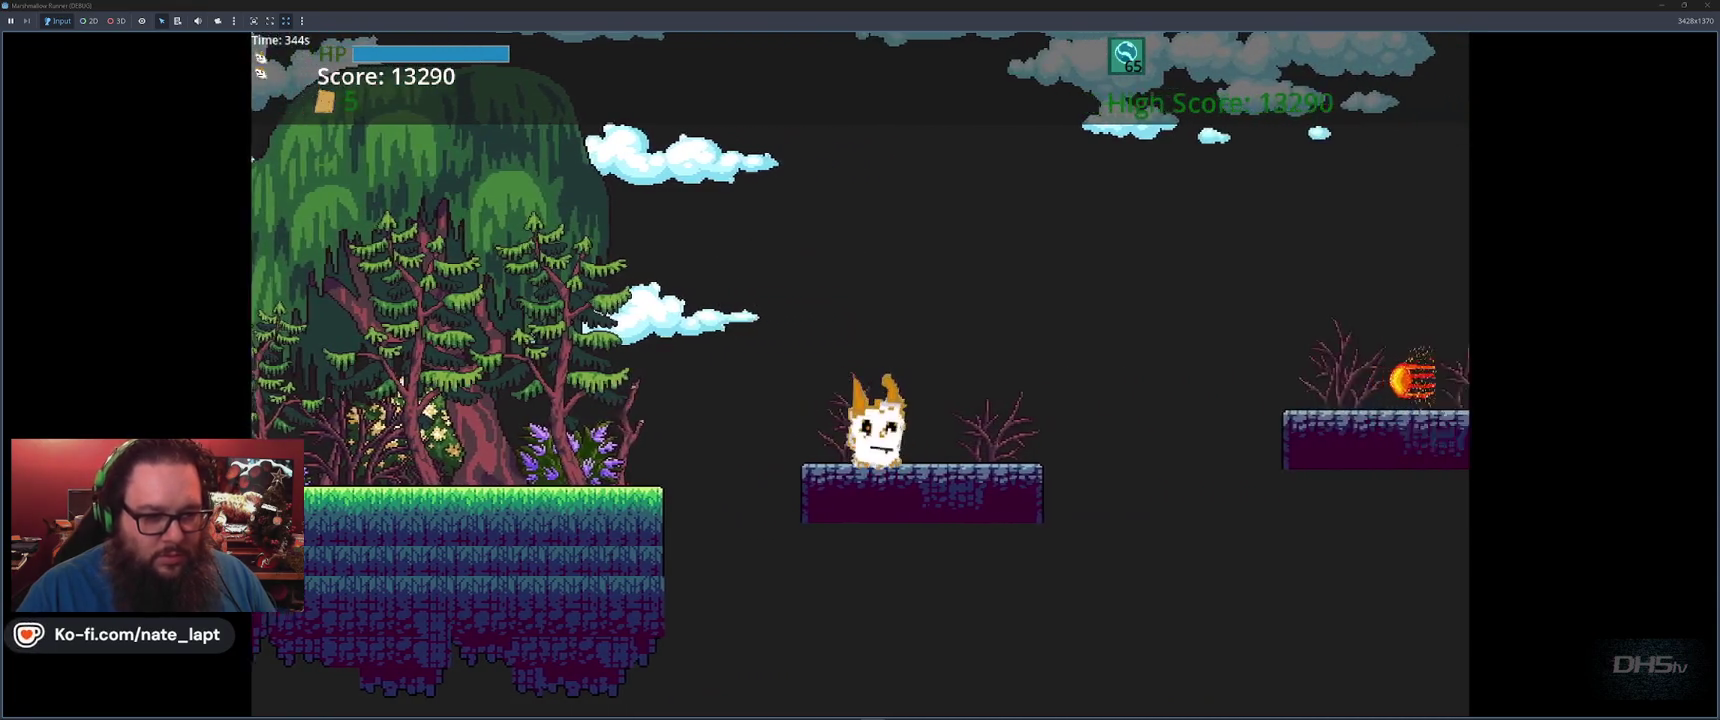
{"action": "key", "text": "f"}
{"action": "key", "text": "f"}
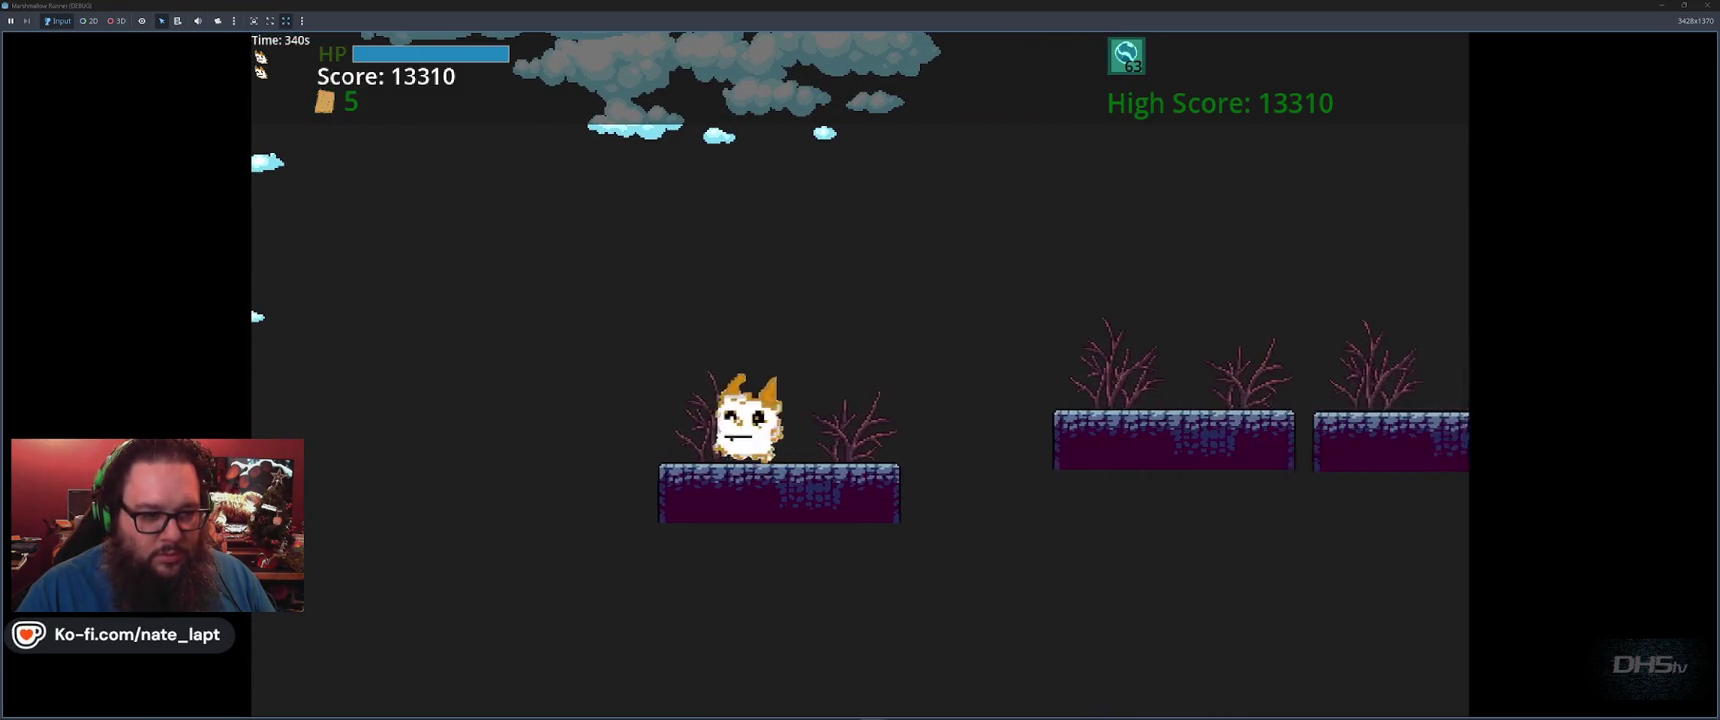
{"action": "key", "text": "space"}
{"action": "key", "text": "f"}
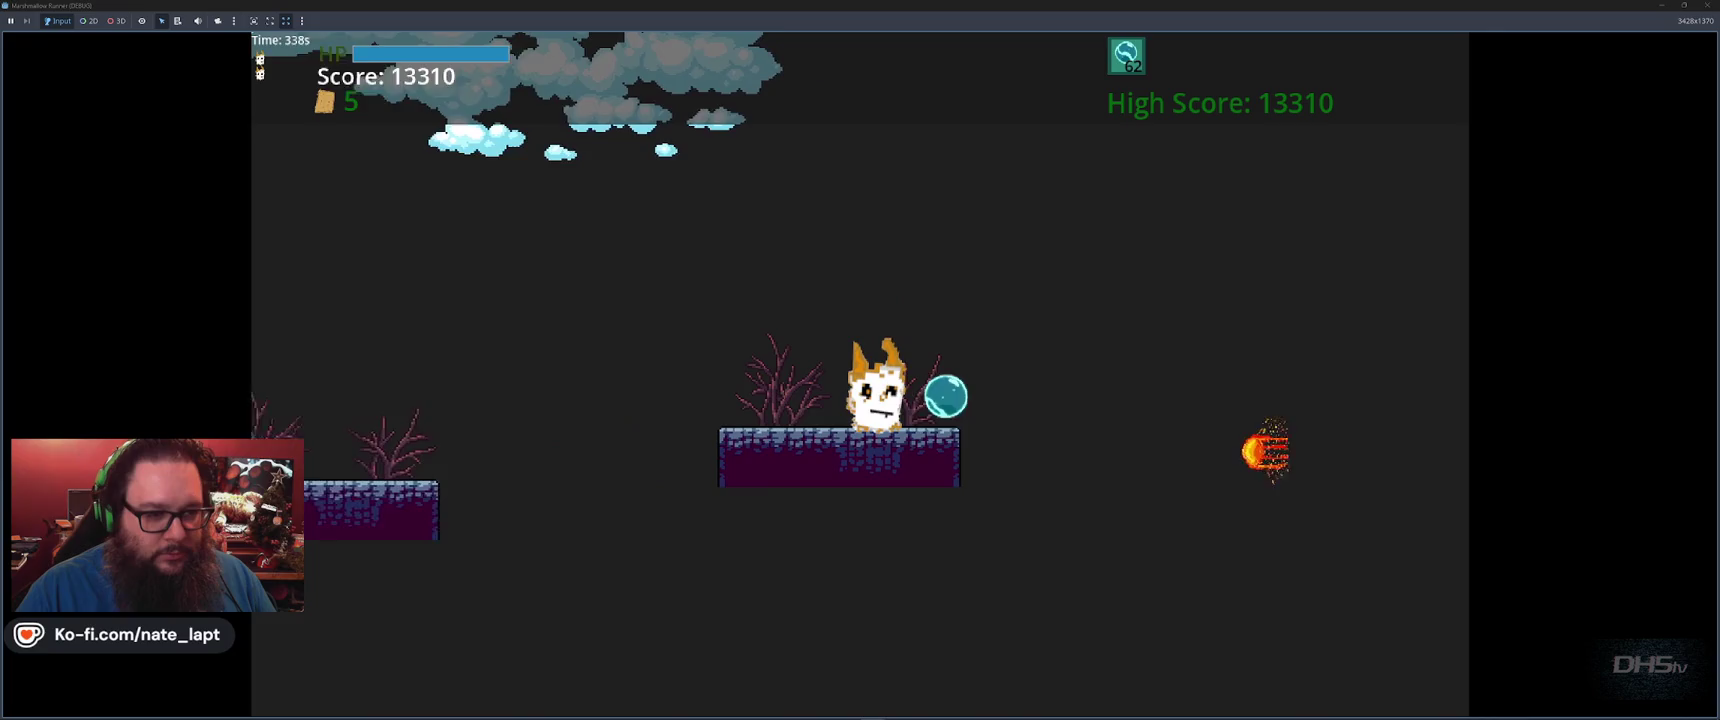
{"action": "key", "text": "space"}
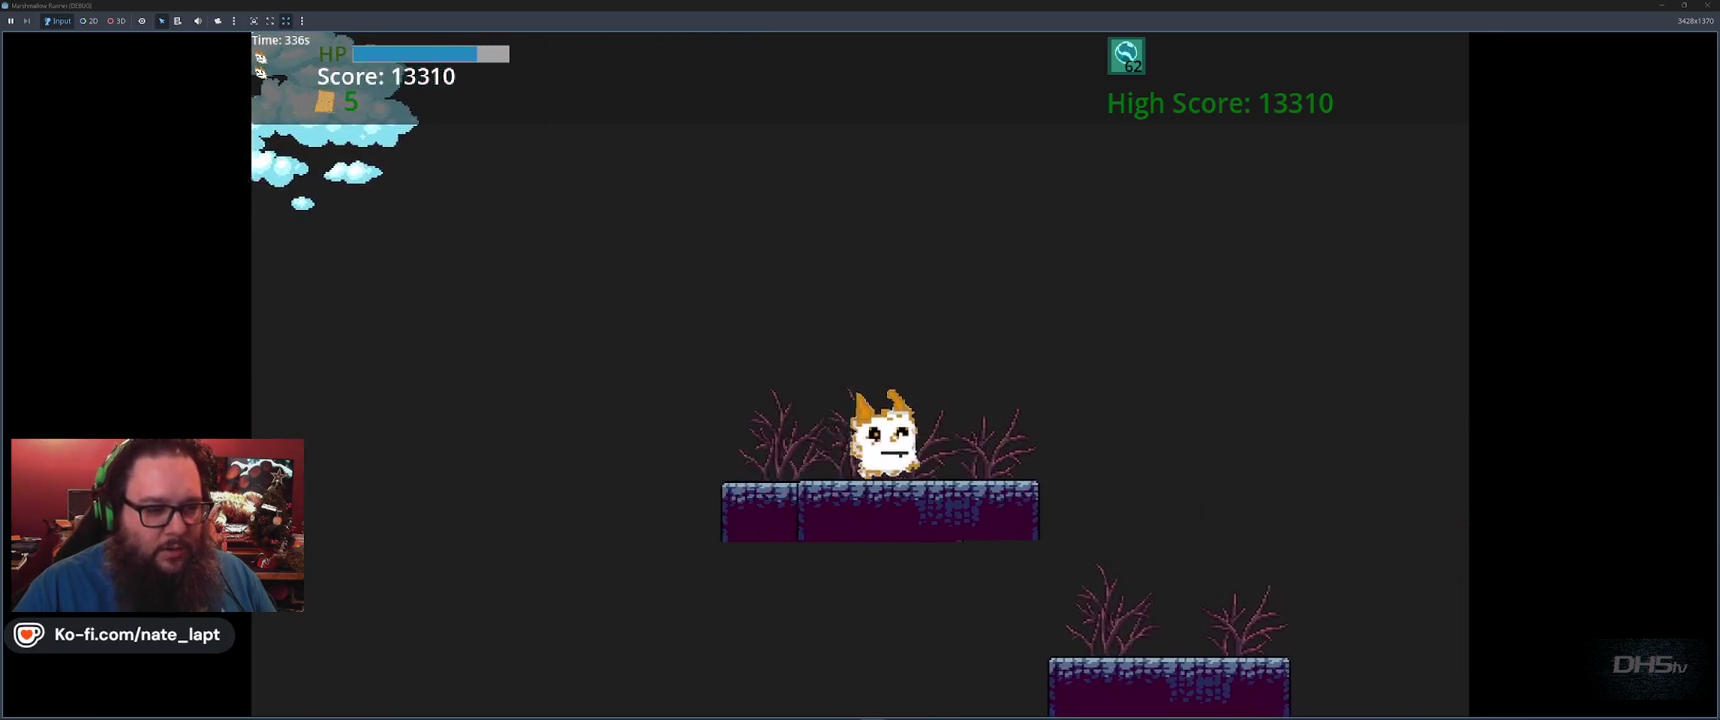
Shoot bubbles at the marshmallow enemies and jump into the sky-and-water area at 14650
{"action": "key", "text": "space"}
{"action": "key", "text": "space"}
{"action": "key", "text": "f"}
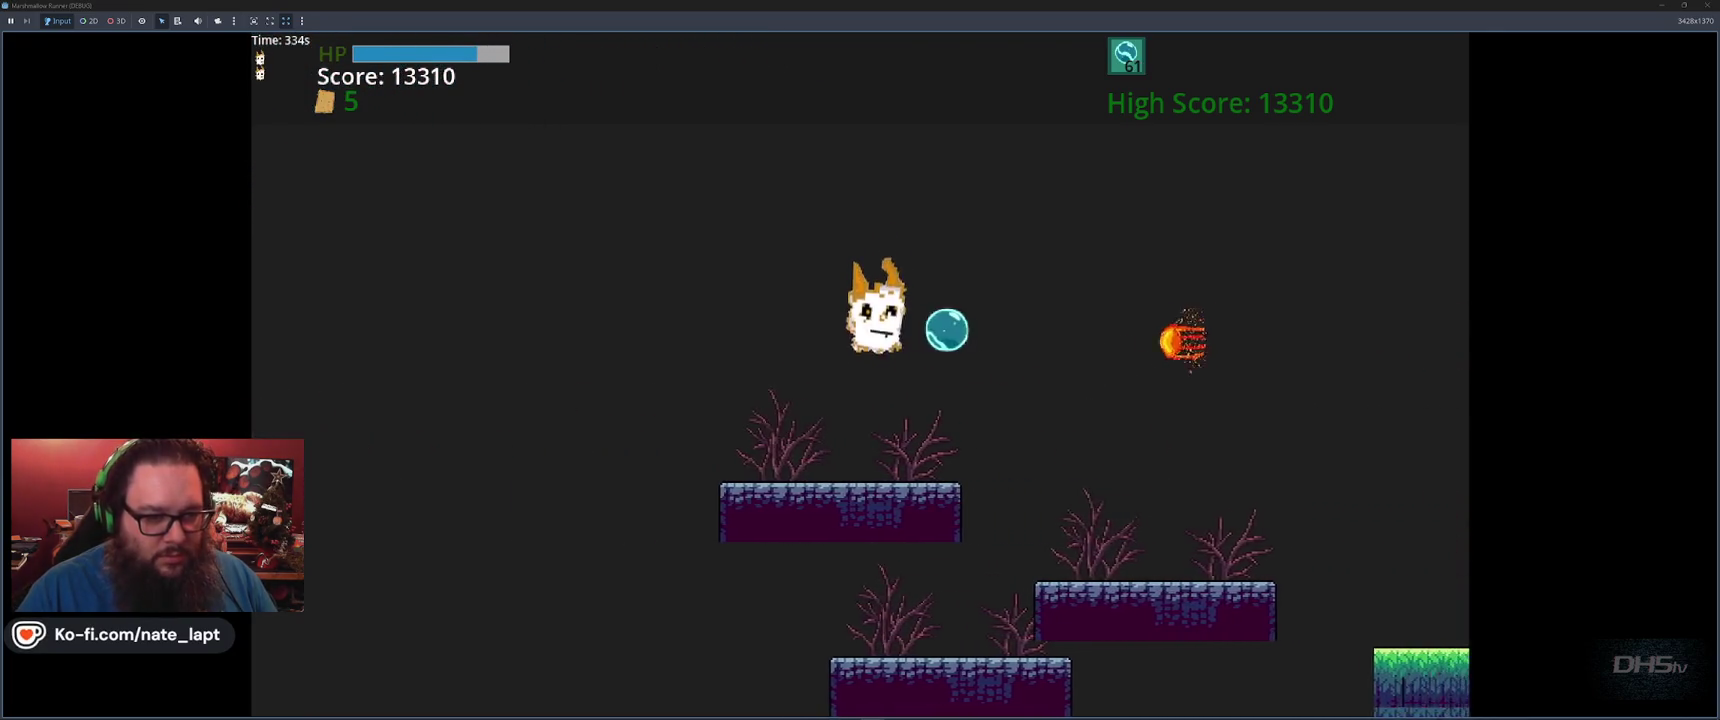
{"action": "key", "text": "space"}
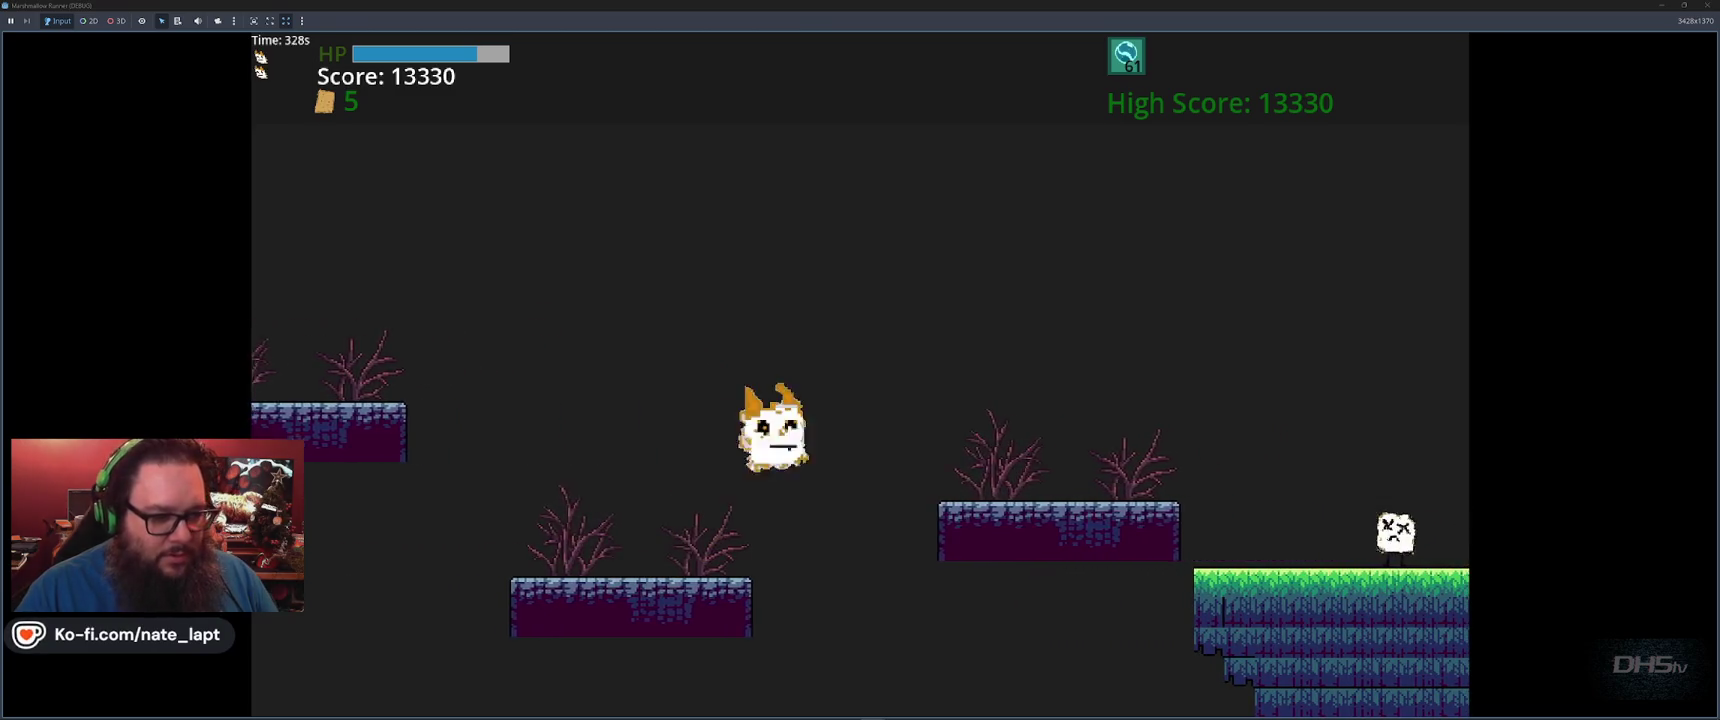
{"action": "key", "text": "f"}
{"action": "key", "text": "f"}
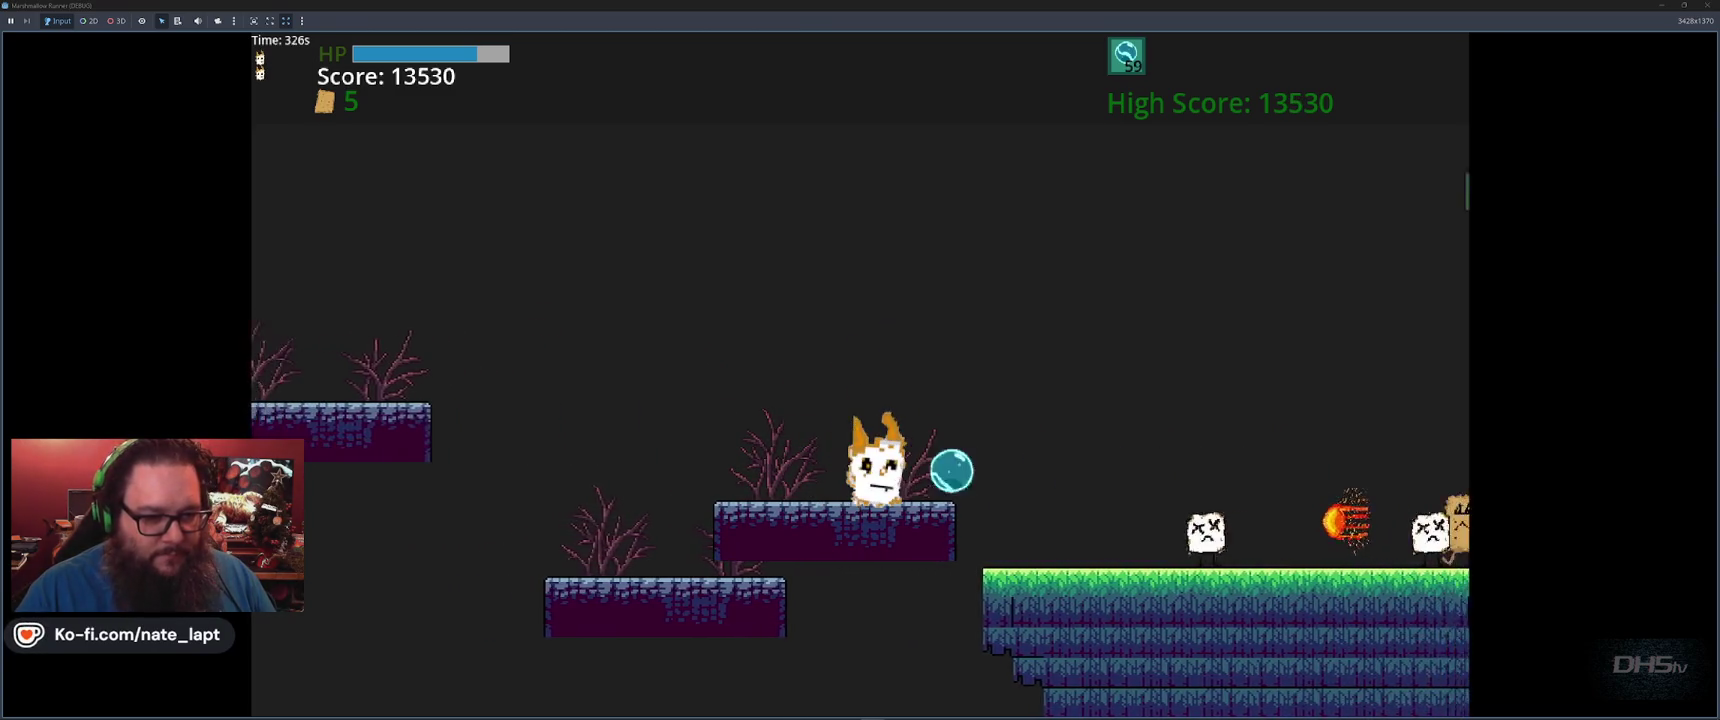
{"action": "key", "text": "space"}
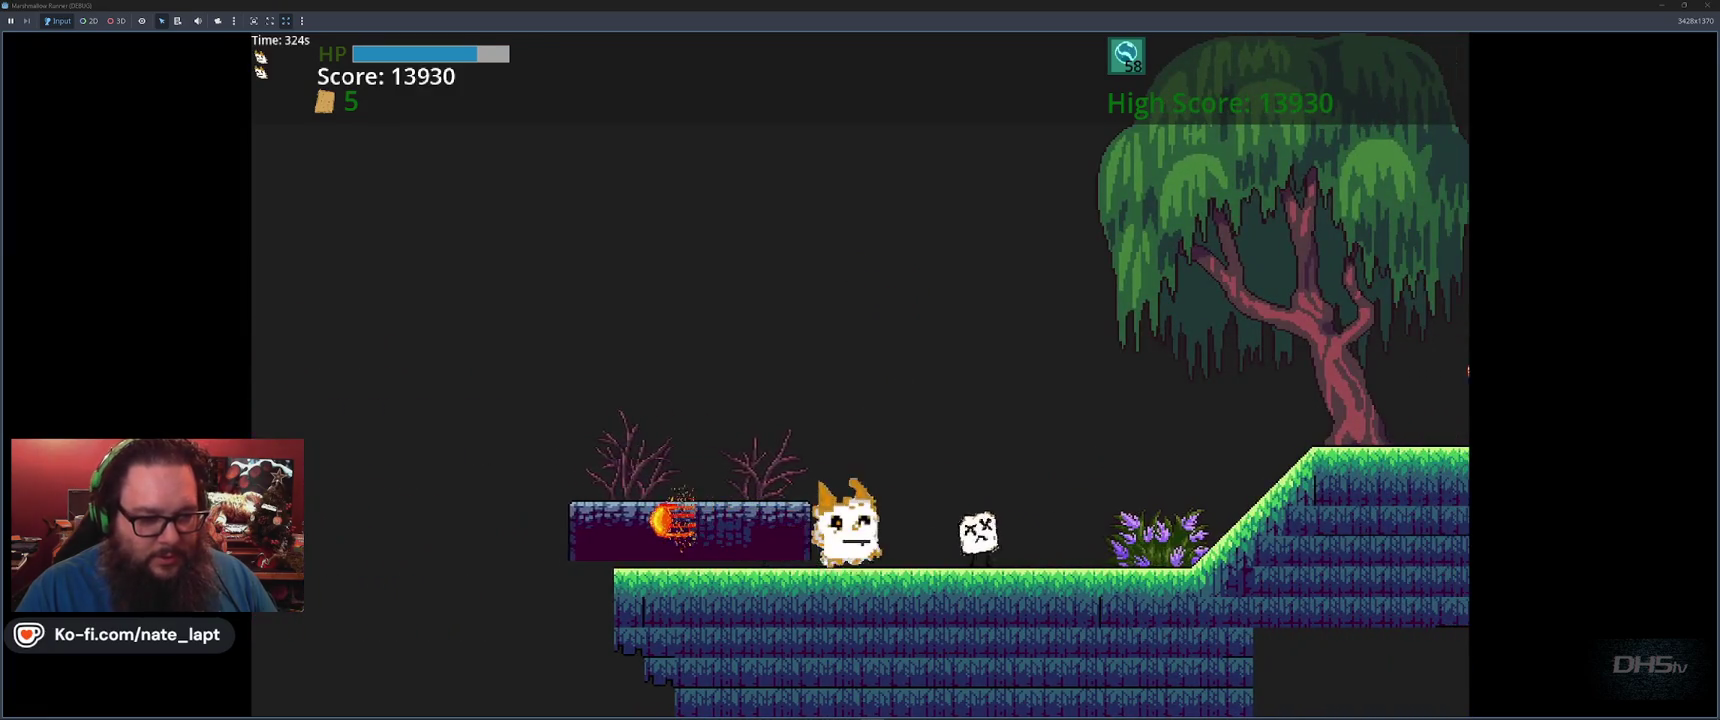
{"action": "key", "text": "f"}
{"action": "key", "text": "space"}
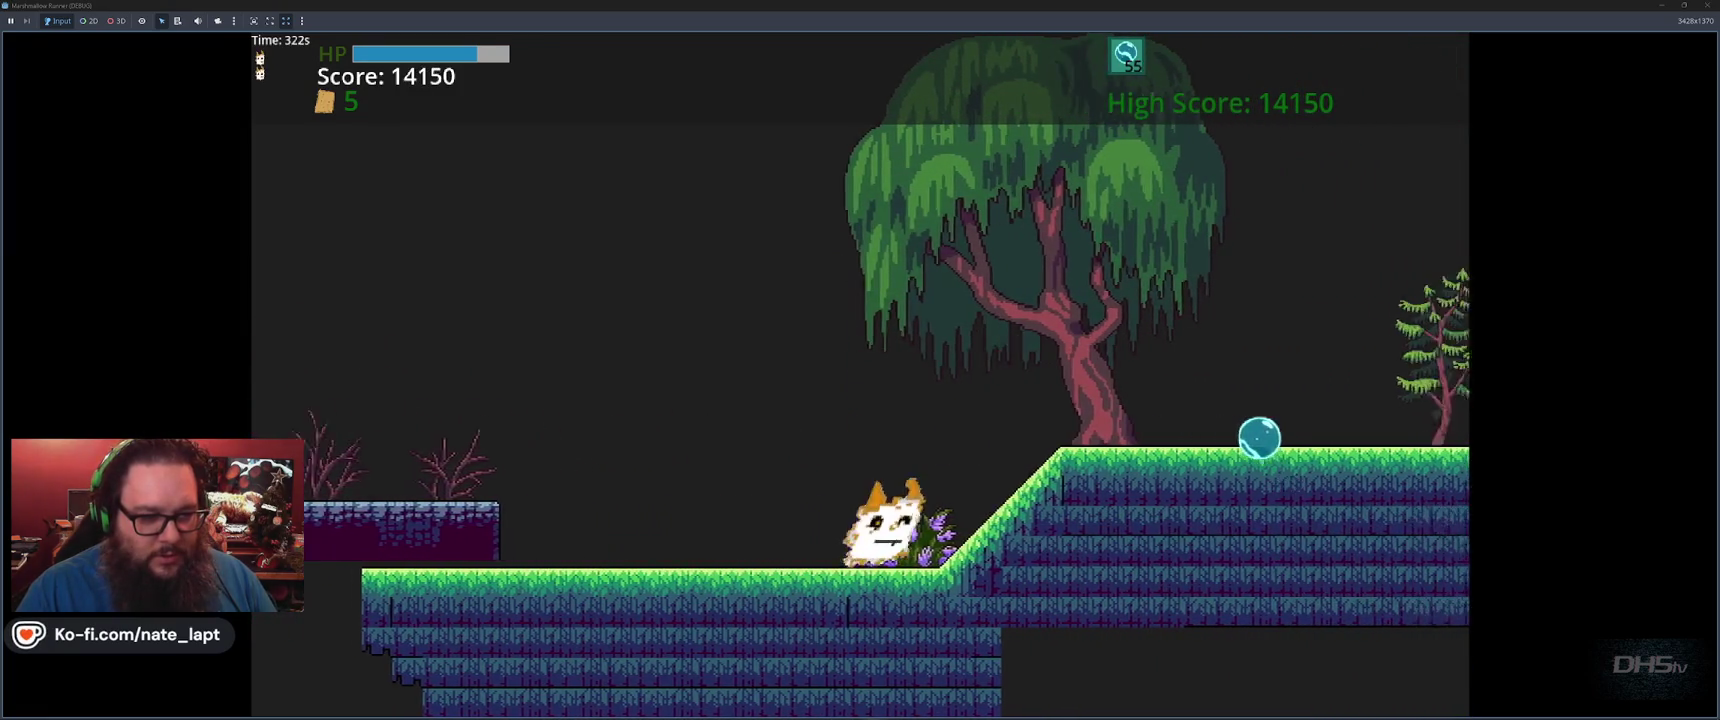
{"action": "key", "text": "f"}
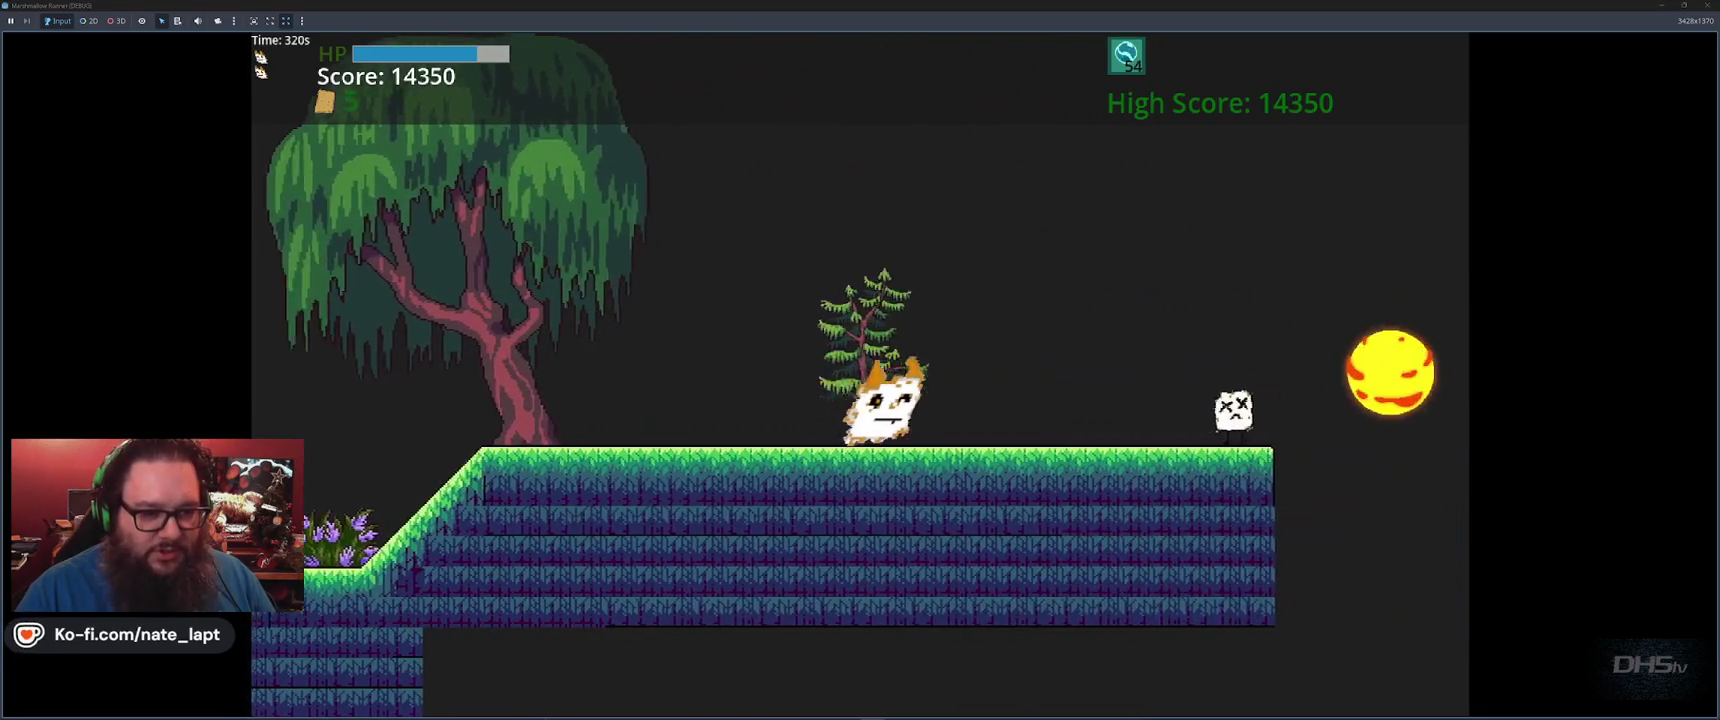
{"action": "key", "text": "space"}
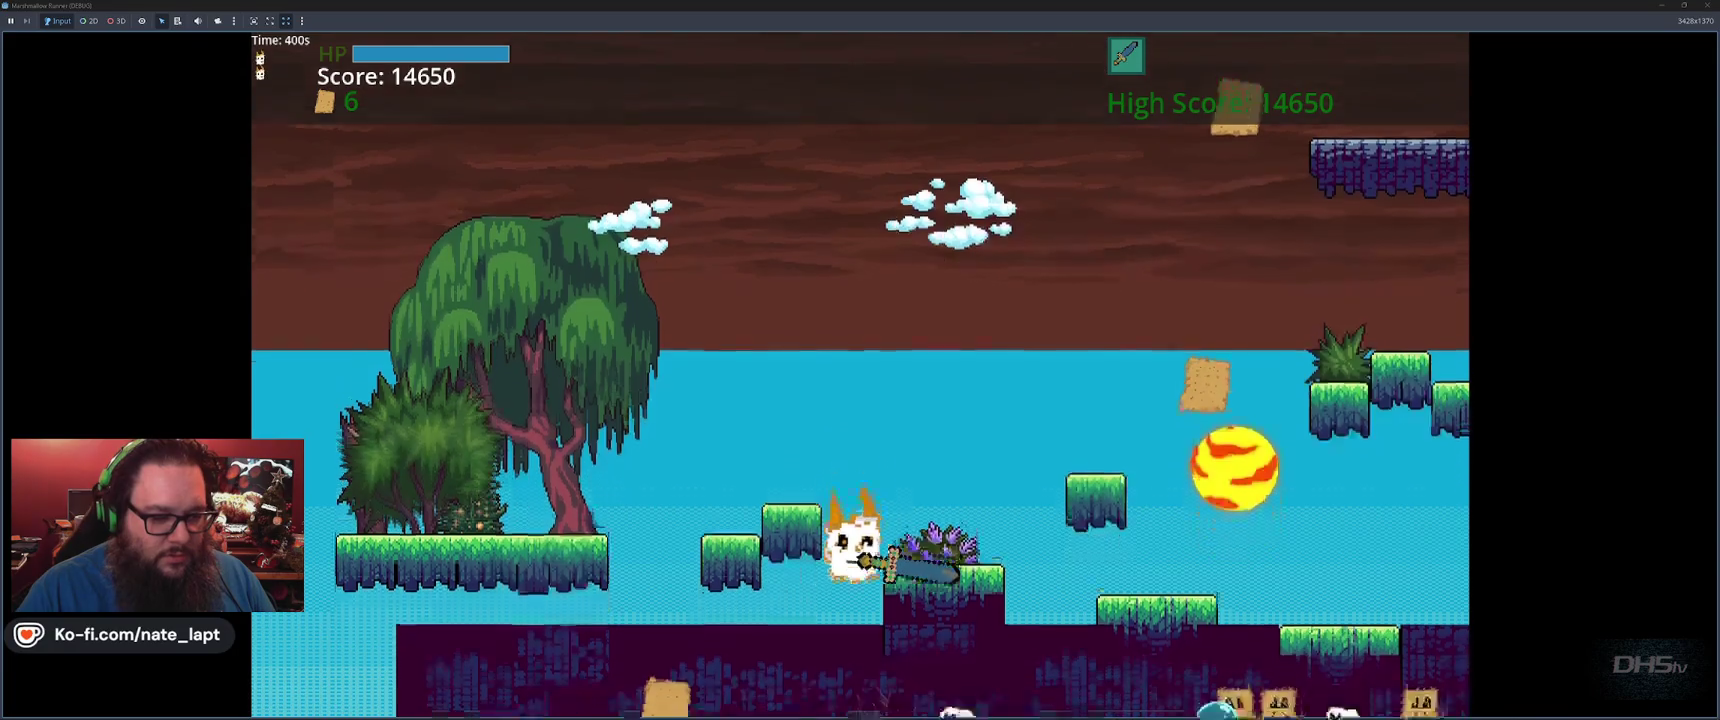
Drop into the lower cave and climb back up onto the grassy and bush ledges
{"action": "key", "text": "f"}
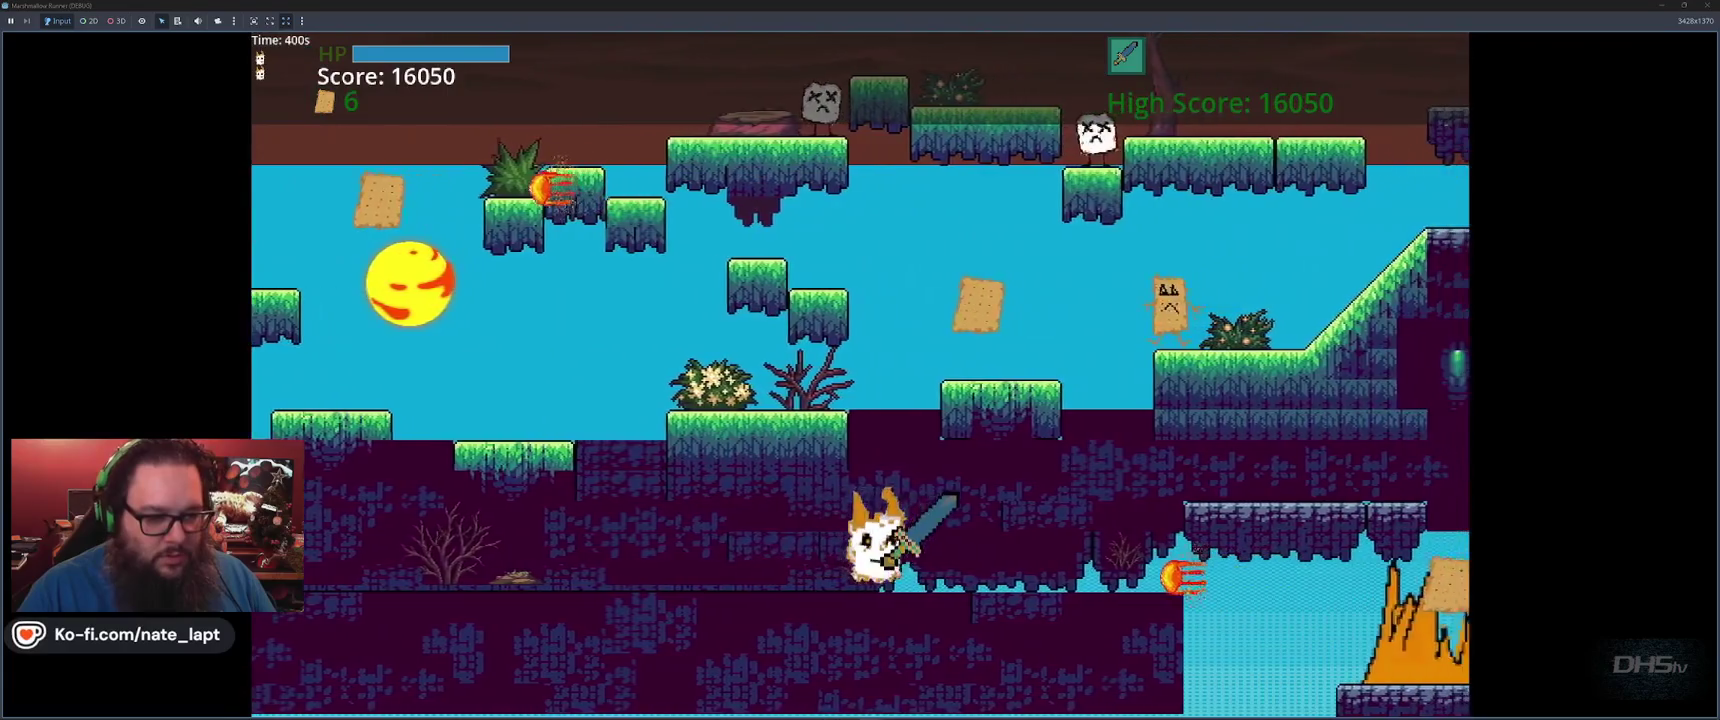
{"action": "key", "text": "space"}
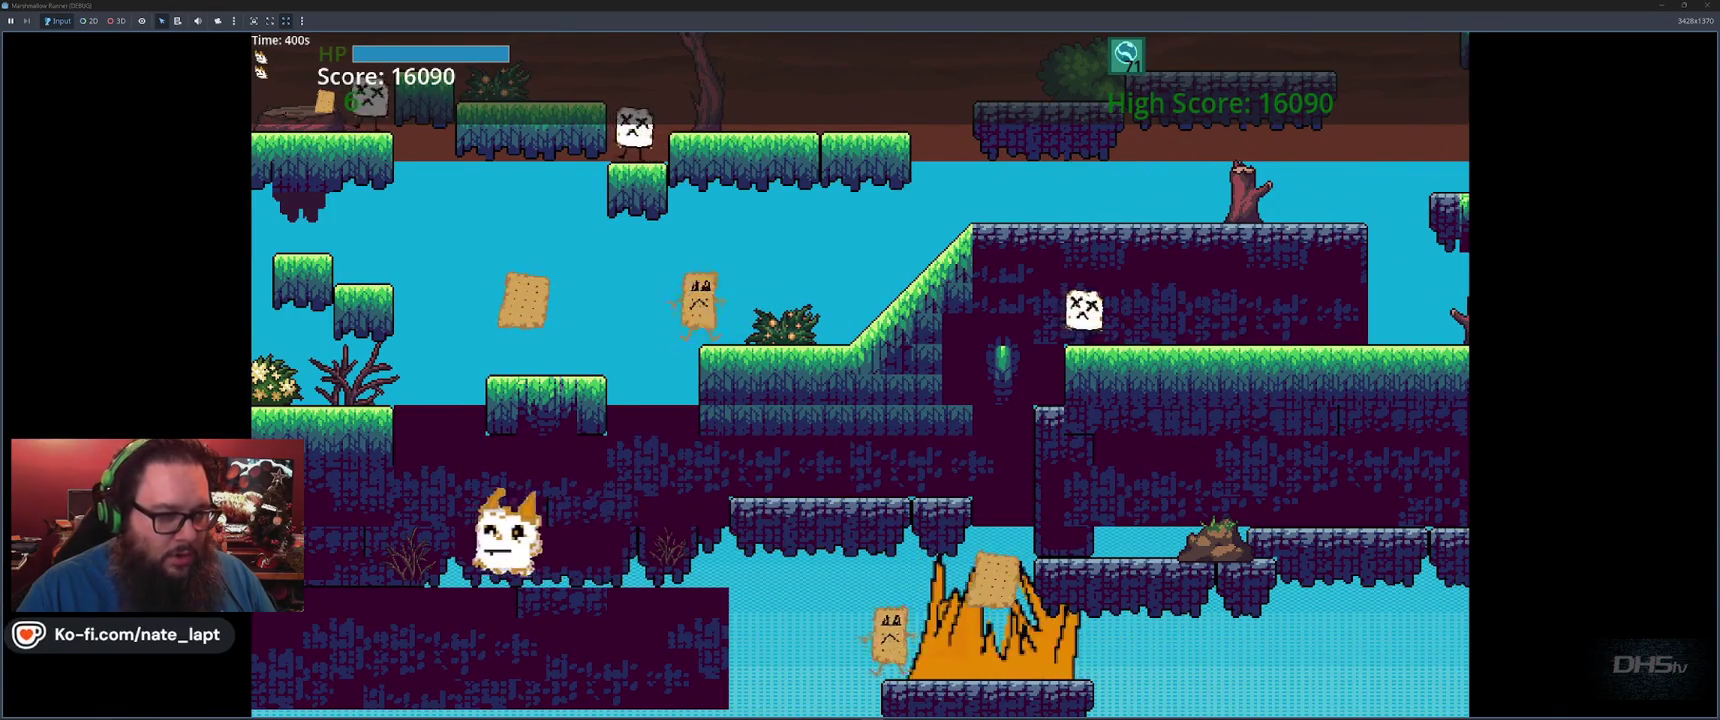
{"action": "key", "text": "space"}
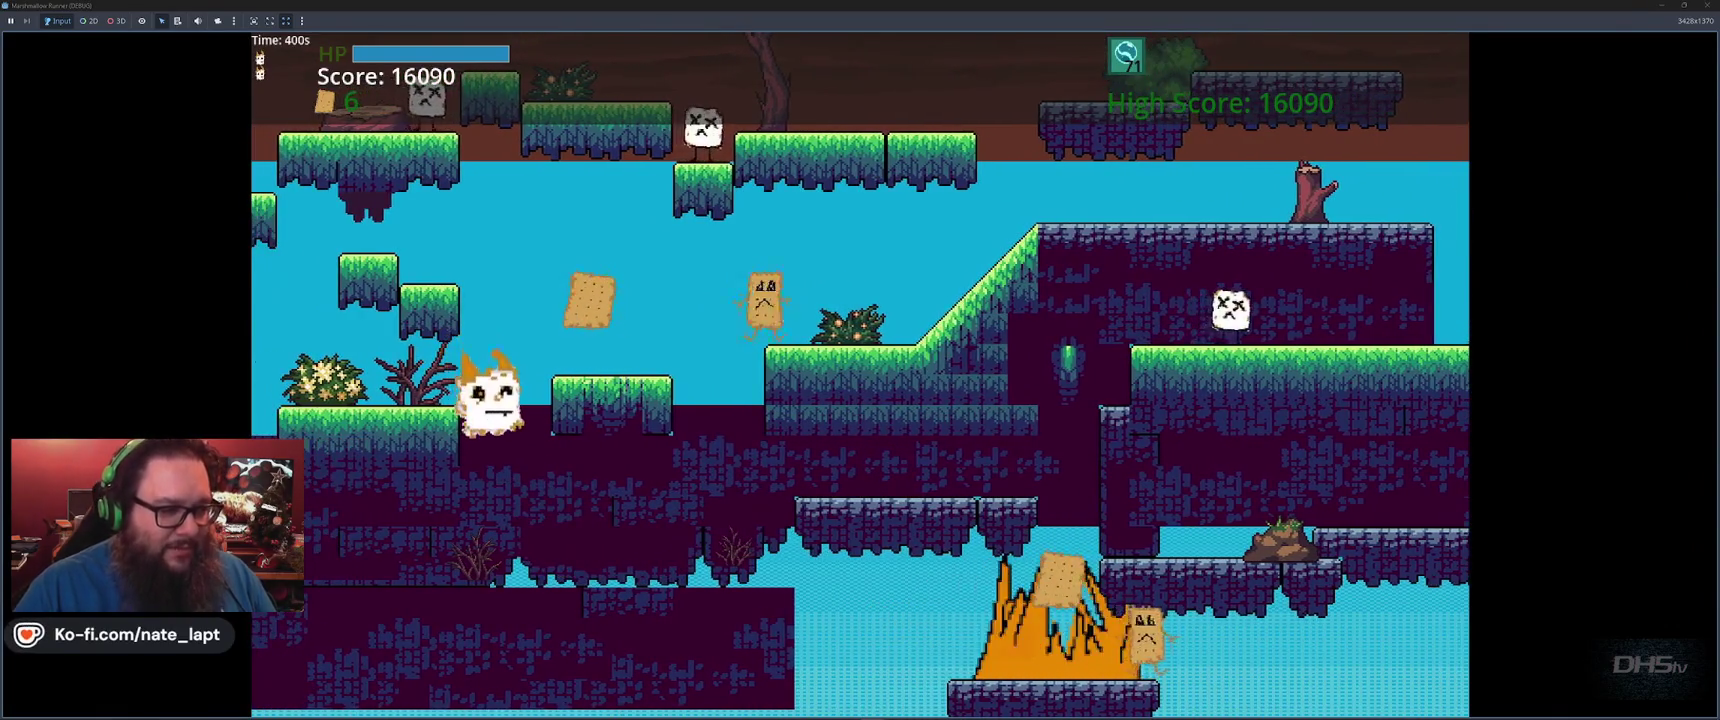
{"action": "key", "text": "space"}
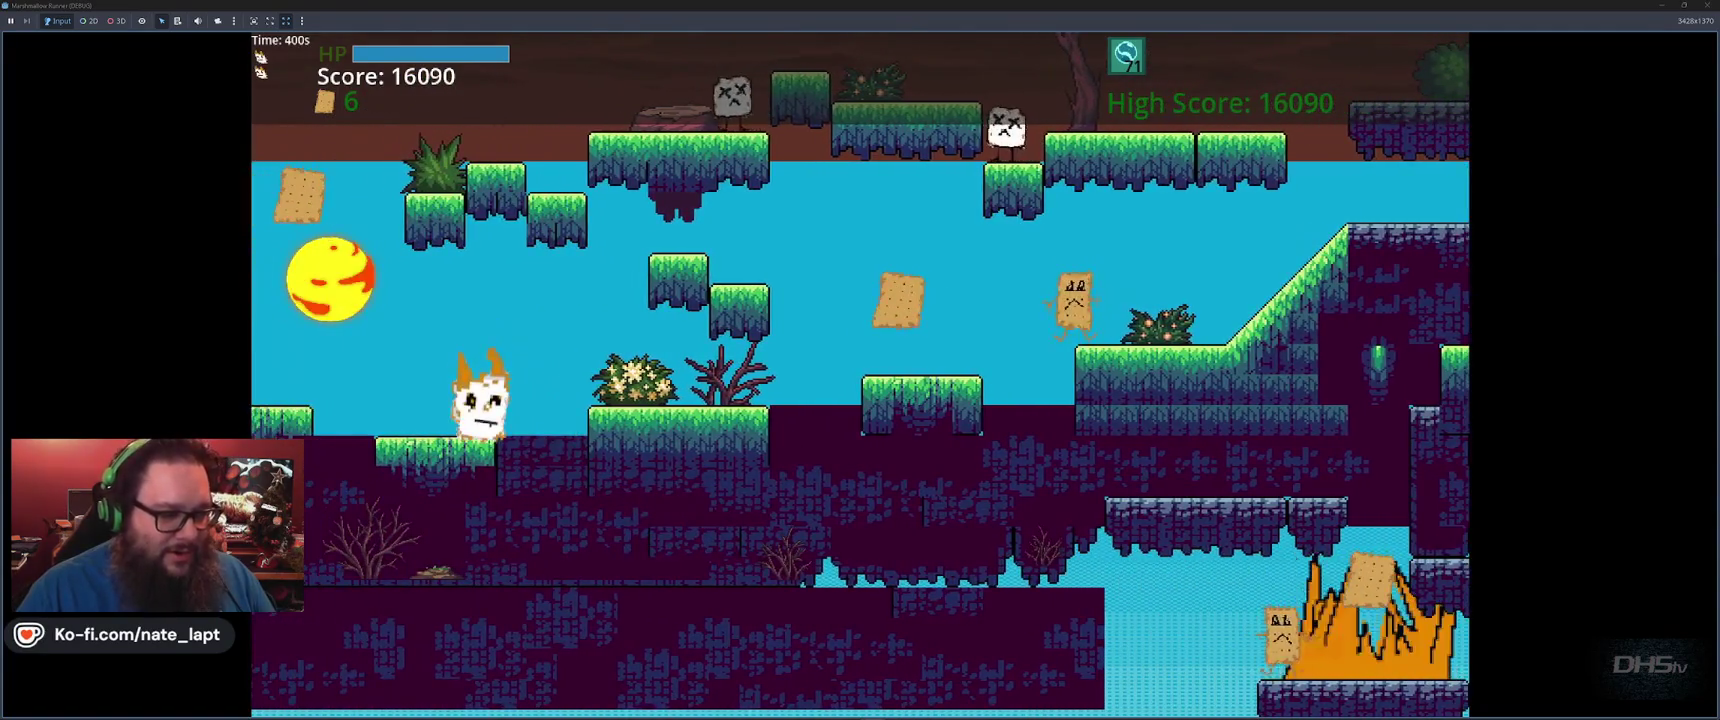
{"action": "key", "text": "space"}
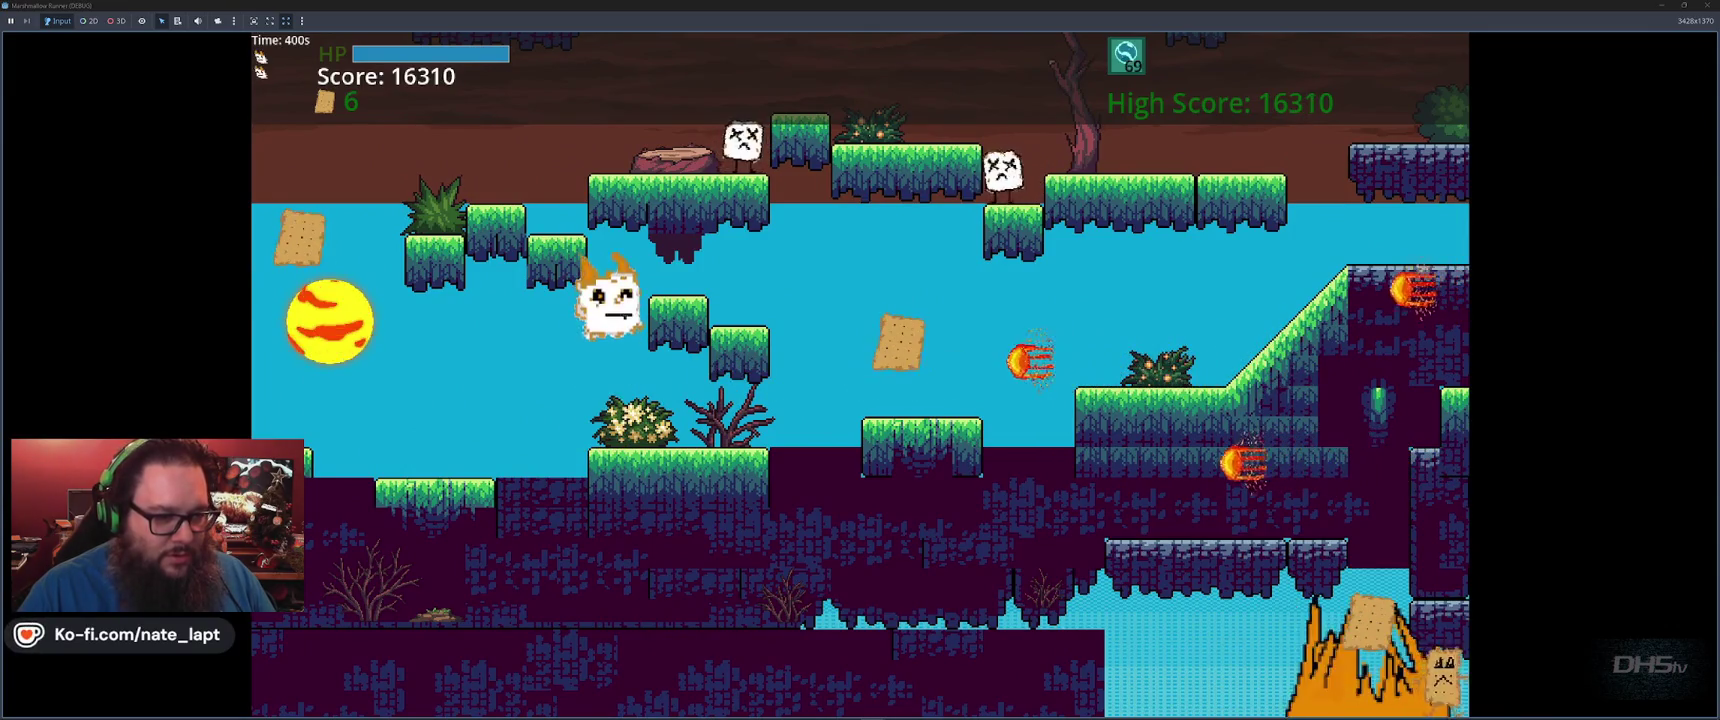
{"action": "key", "text": "space"}
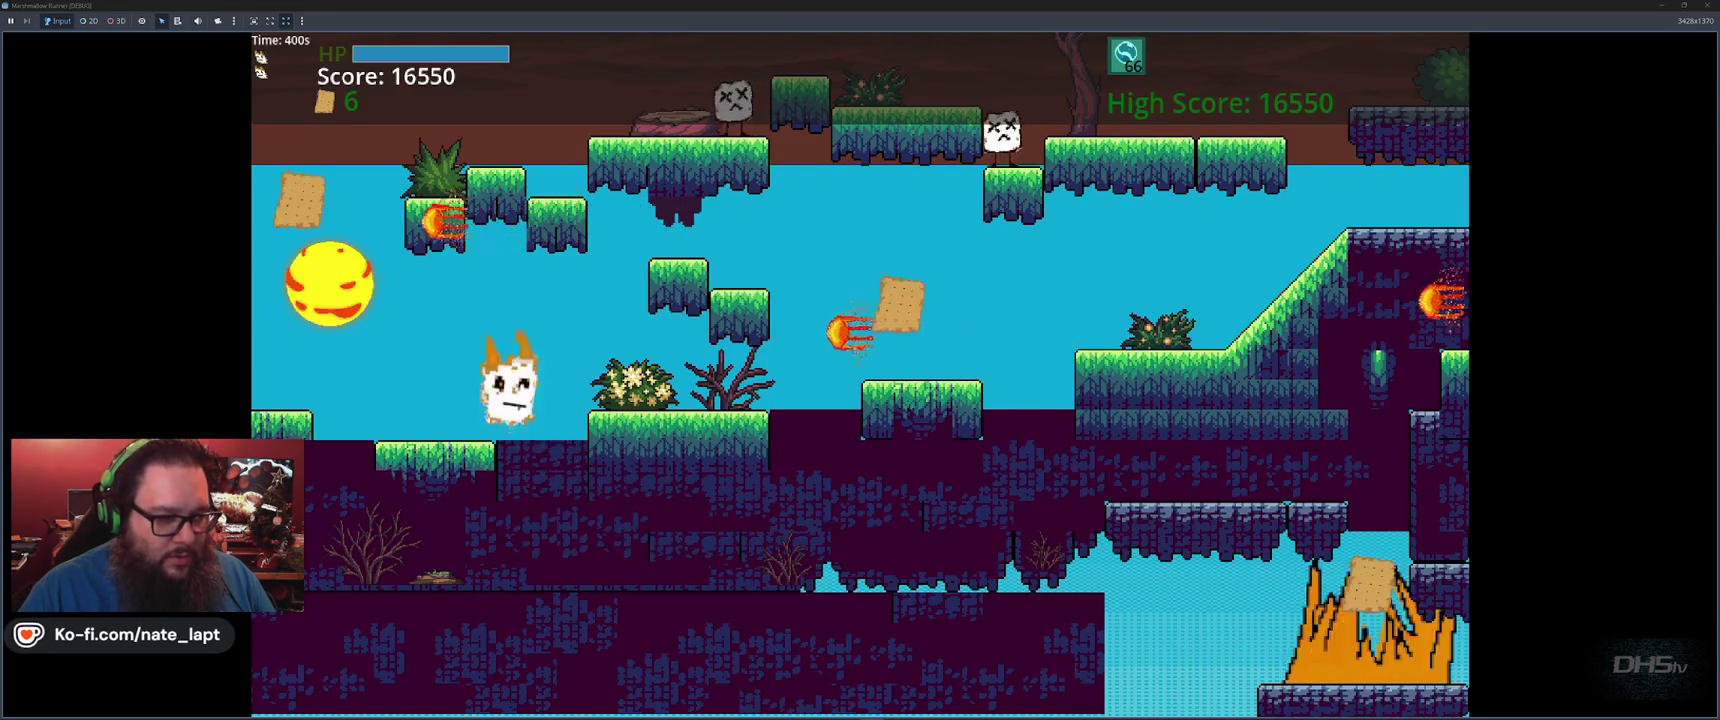
Jump up the ledges and slope collecting crackers, reaching the passing purple platform
{"action": "key", "text": "space"}
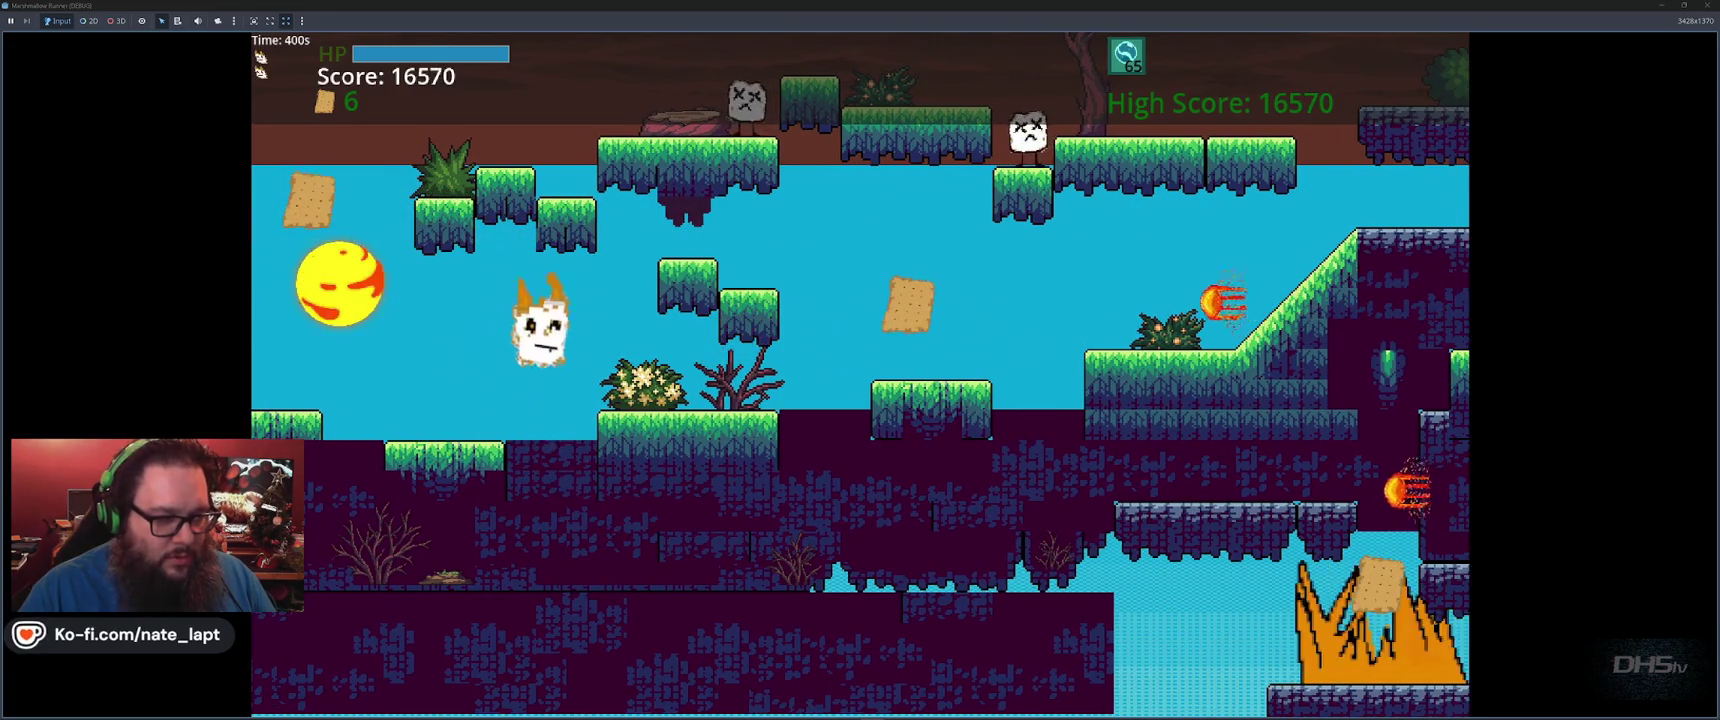
{"action": "key", "text": "space"}
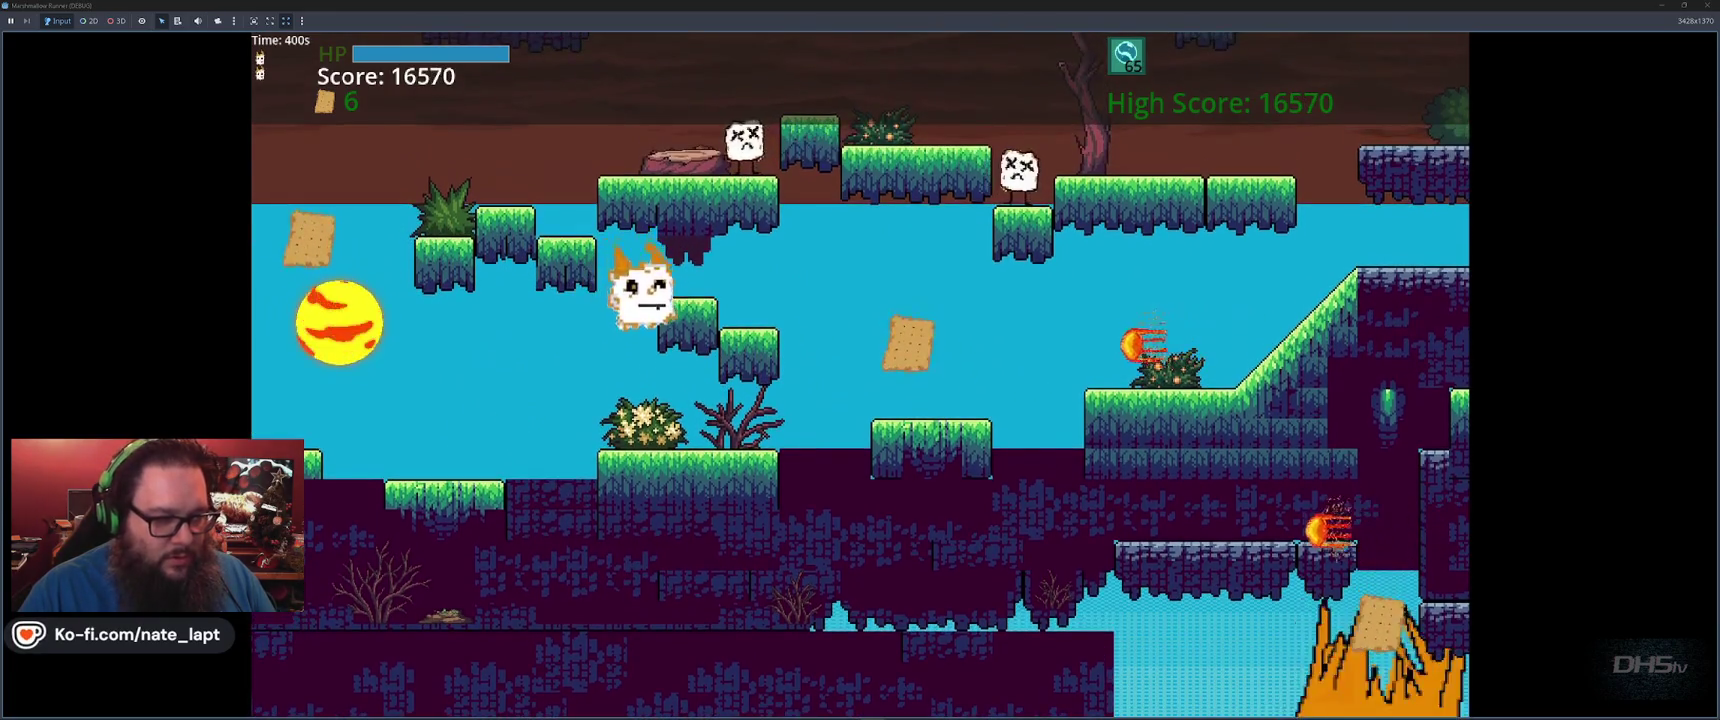
{"action": "key", "text": "space"}
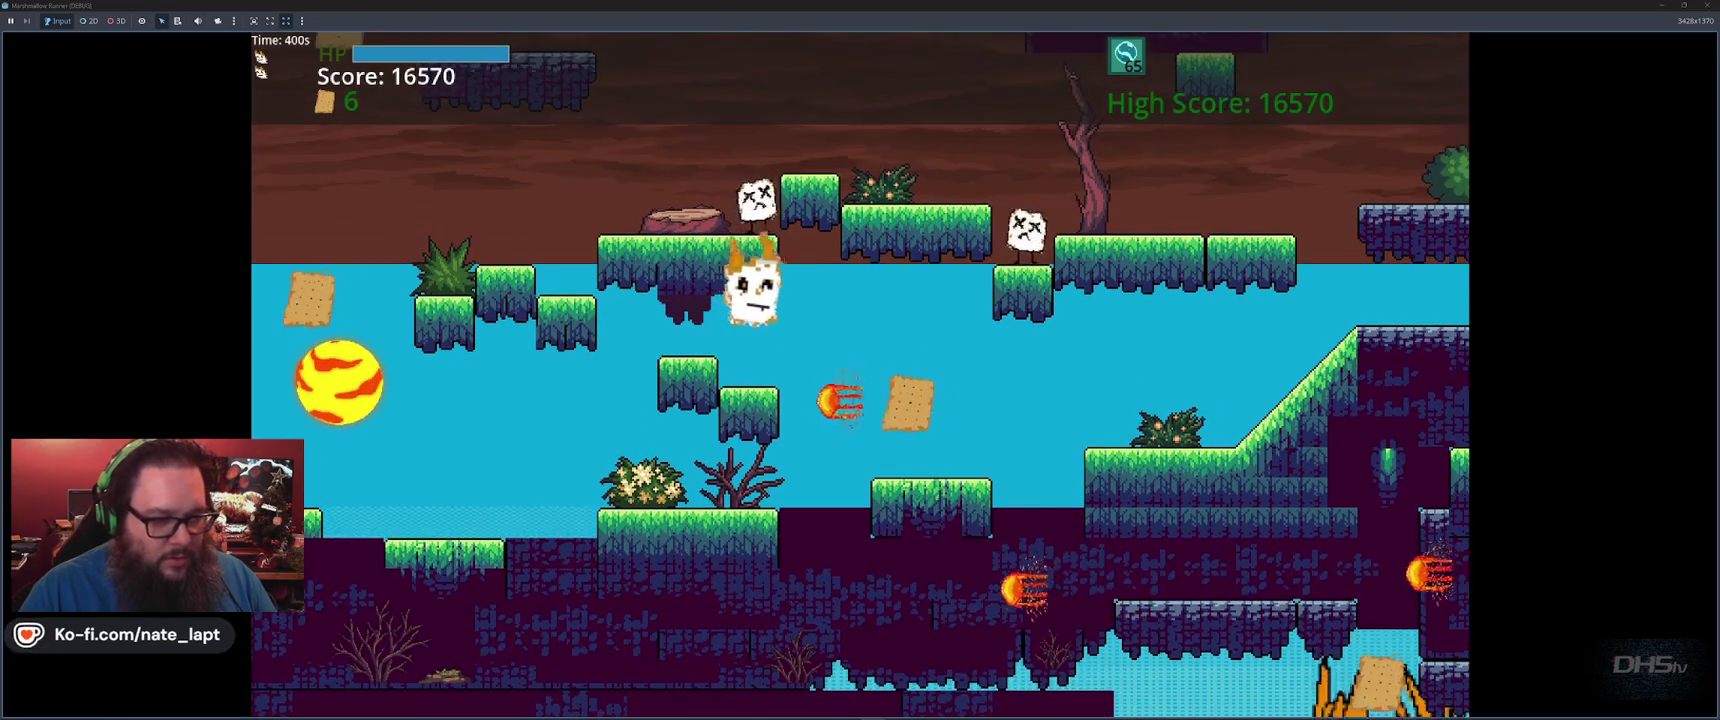
{"action": "key", "text": "space"}
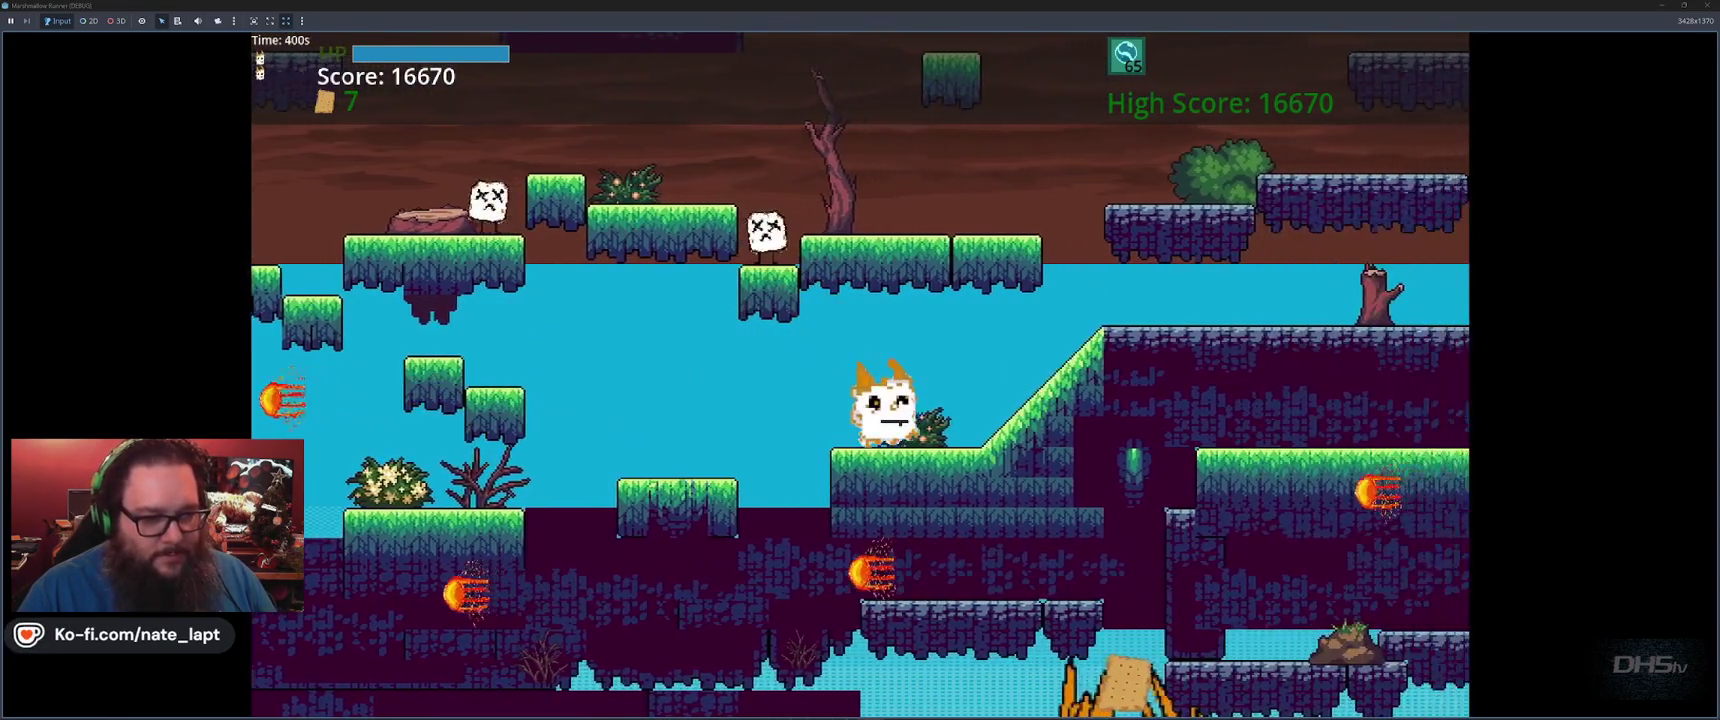
{"action": "key", "text": "space"}
{"action": "key", "text": "space"}
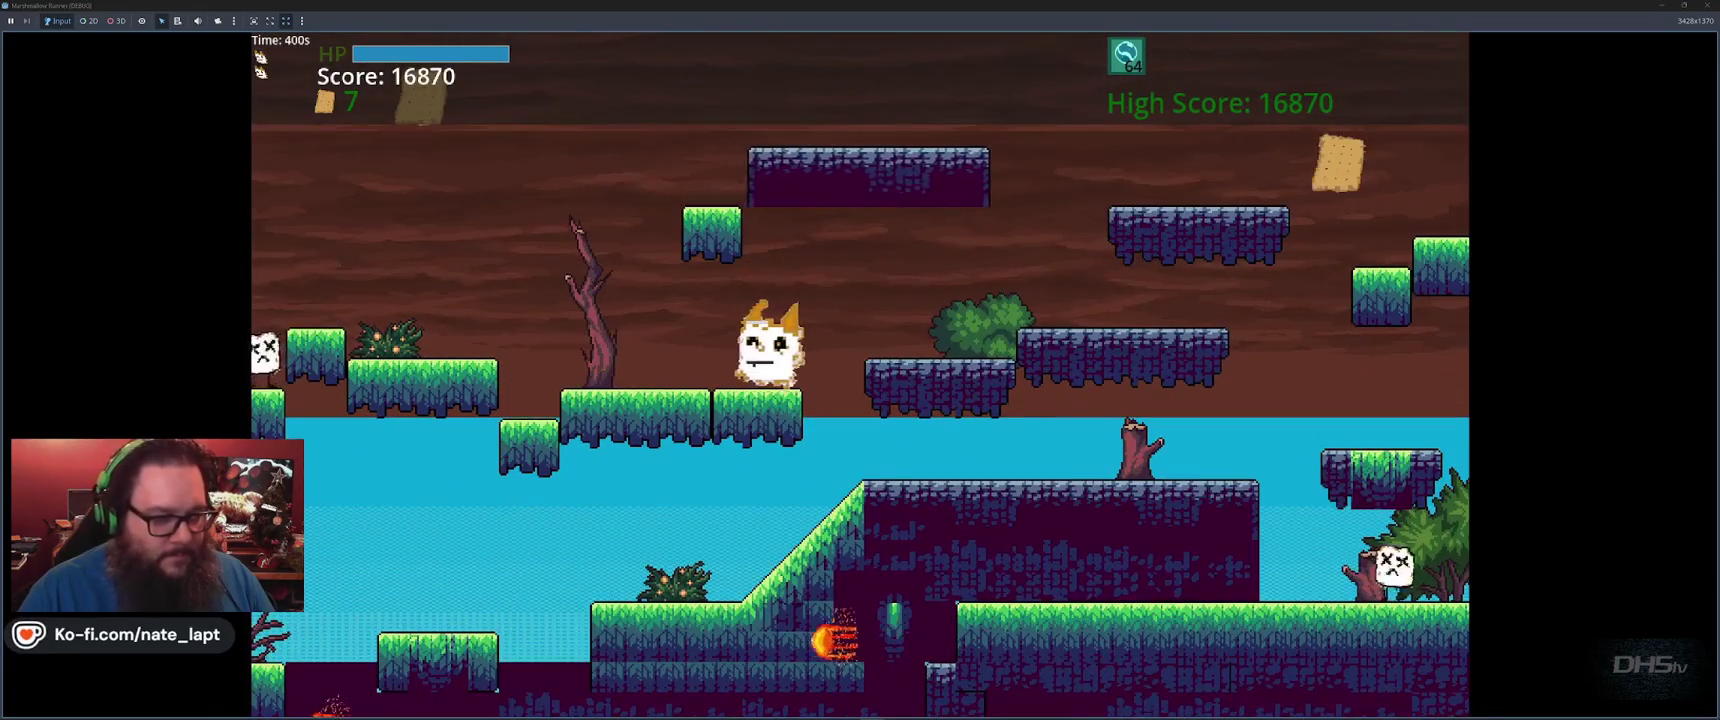
{"action": "key", "text": "space"}
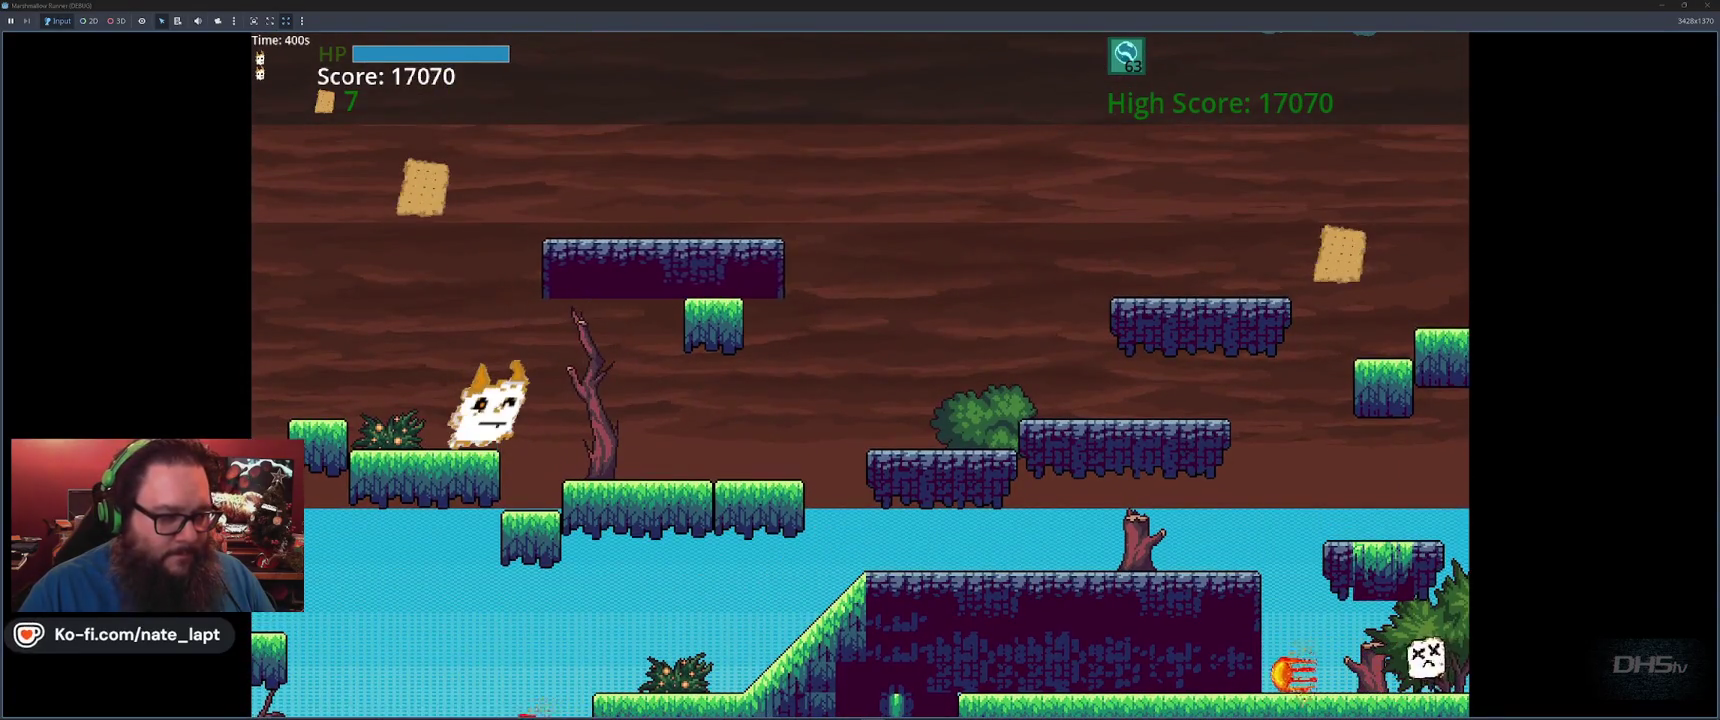
{"action": "key", "text": "space"}
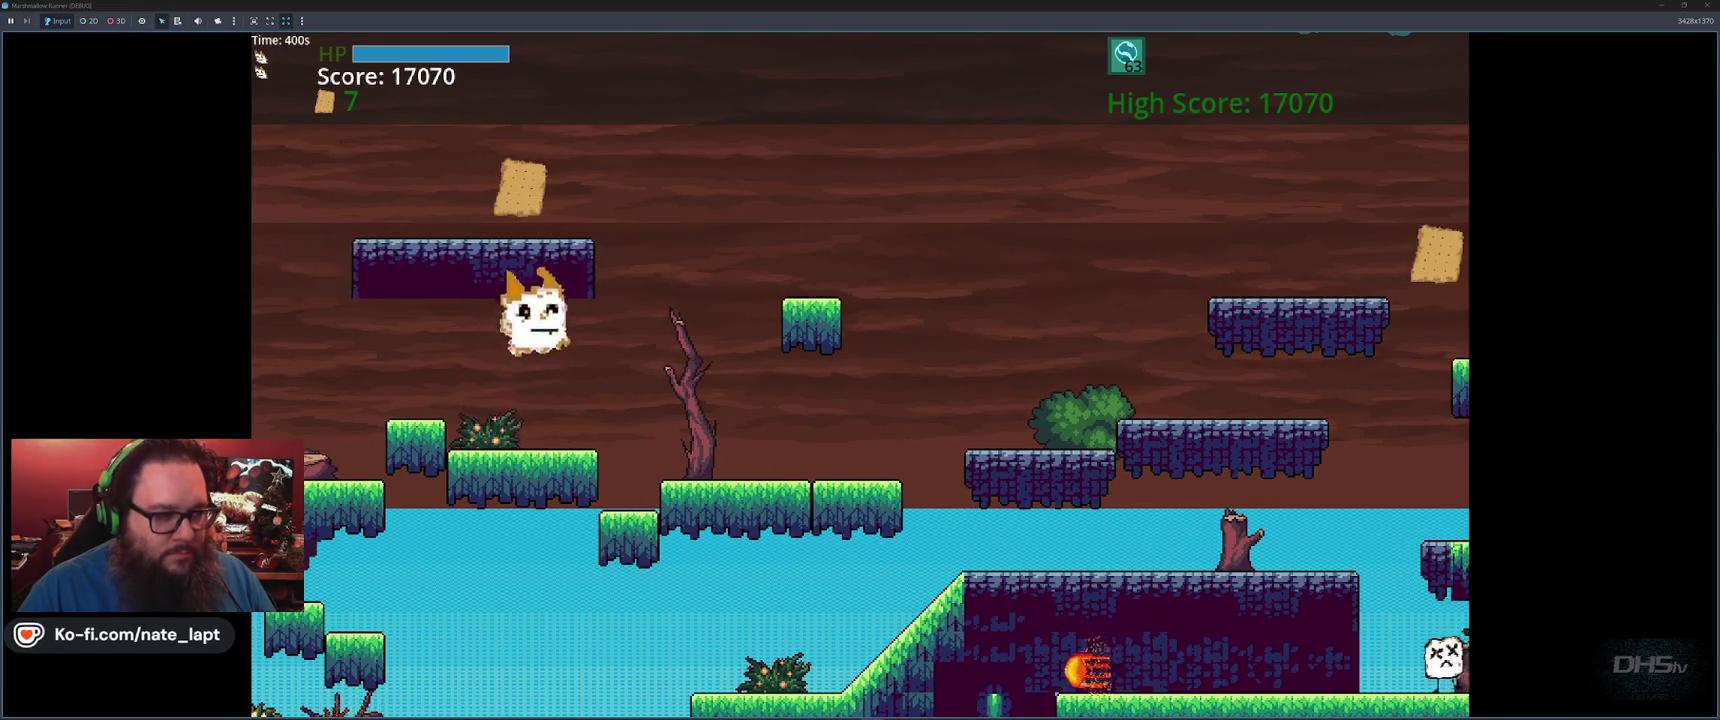
{"action": "key", "text": "space"}
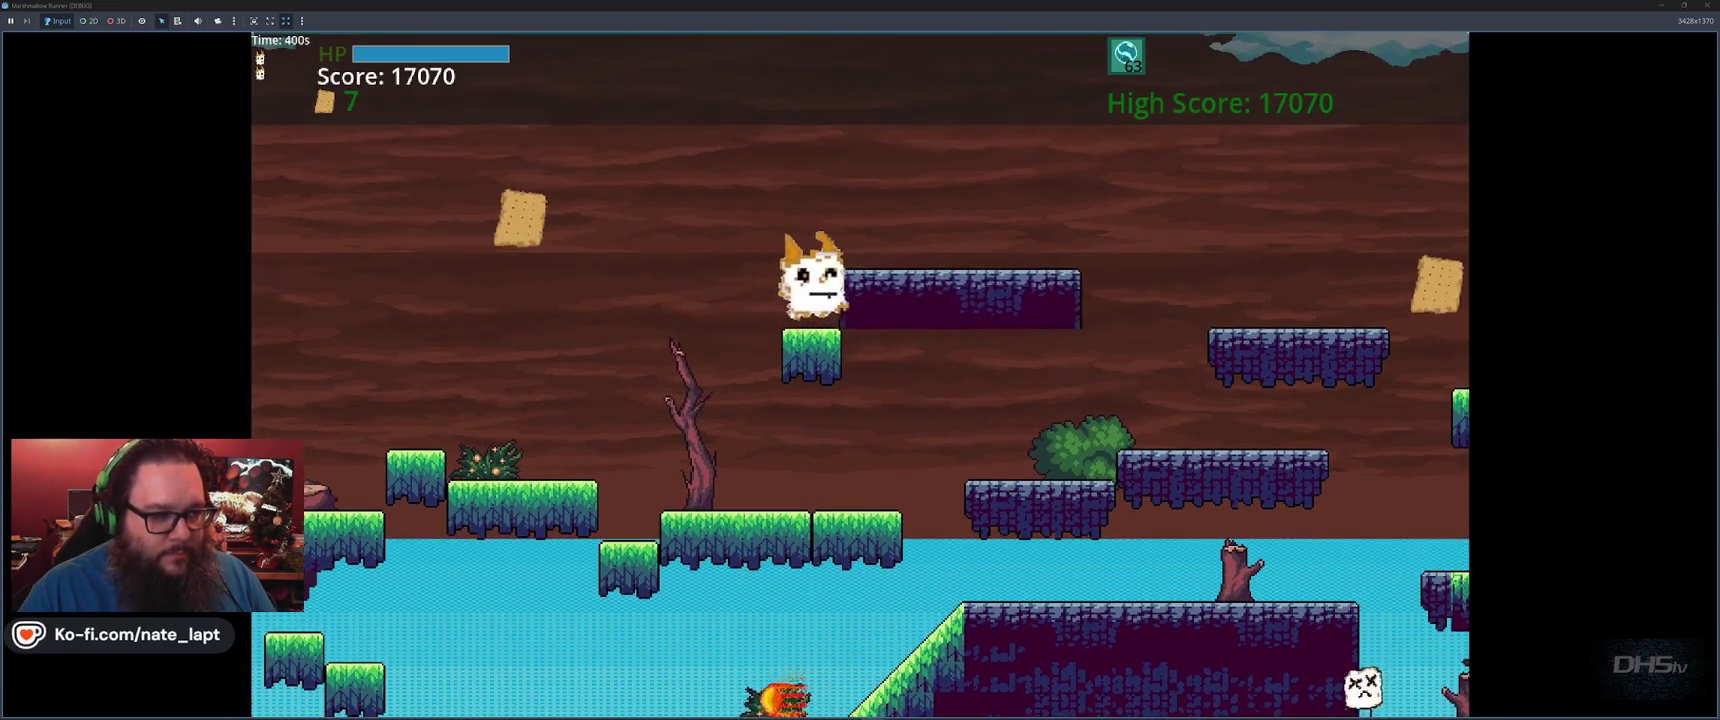
{"action": "key", "text": "space"}
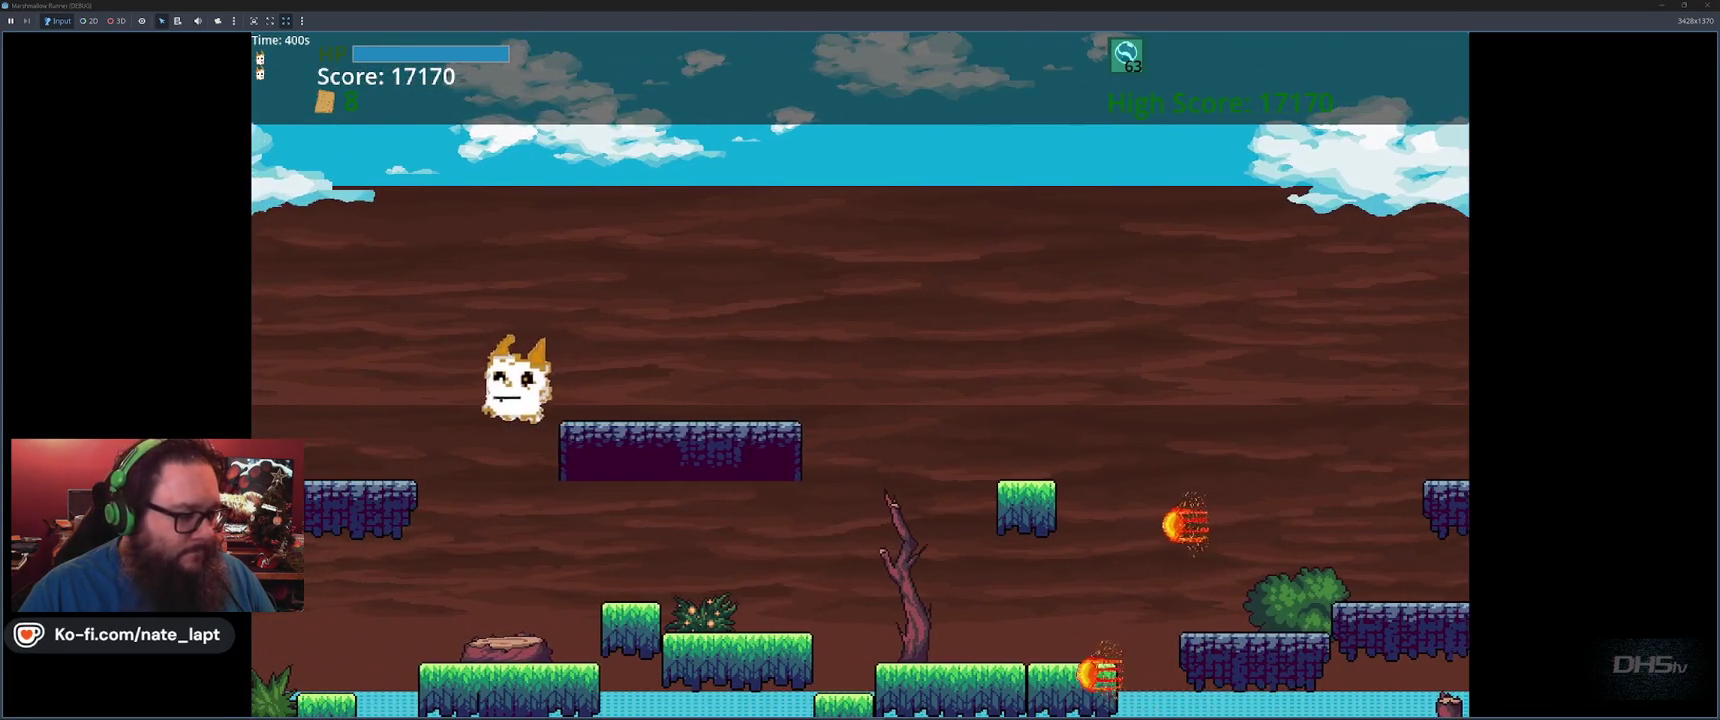
Hop across grass platforms and green blocks, raising the score to 17770 with 11 crackers
{"action": "key", "text": "space"}
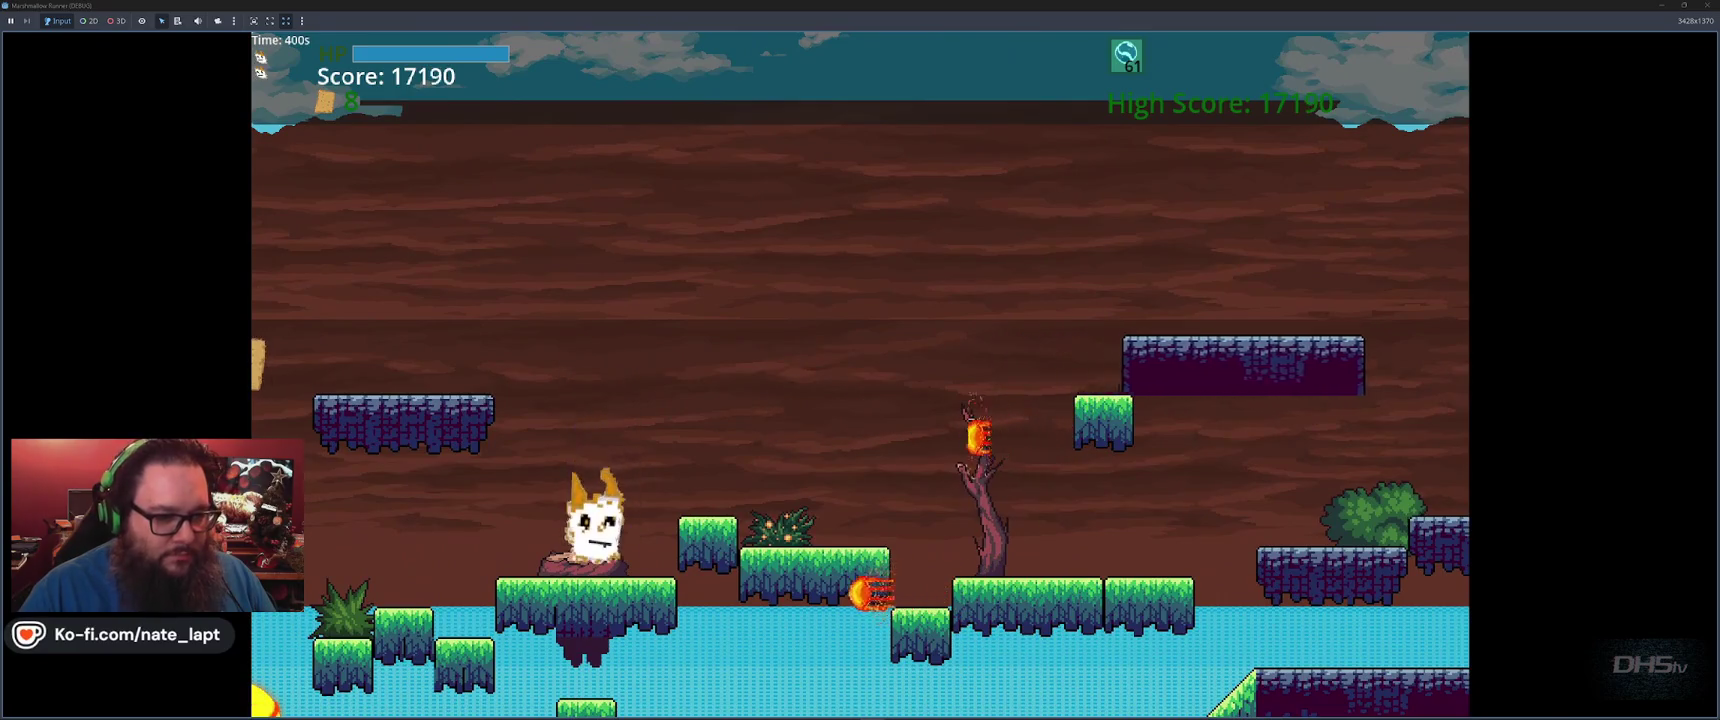
{"action": "key", "text": "space"}
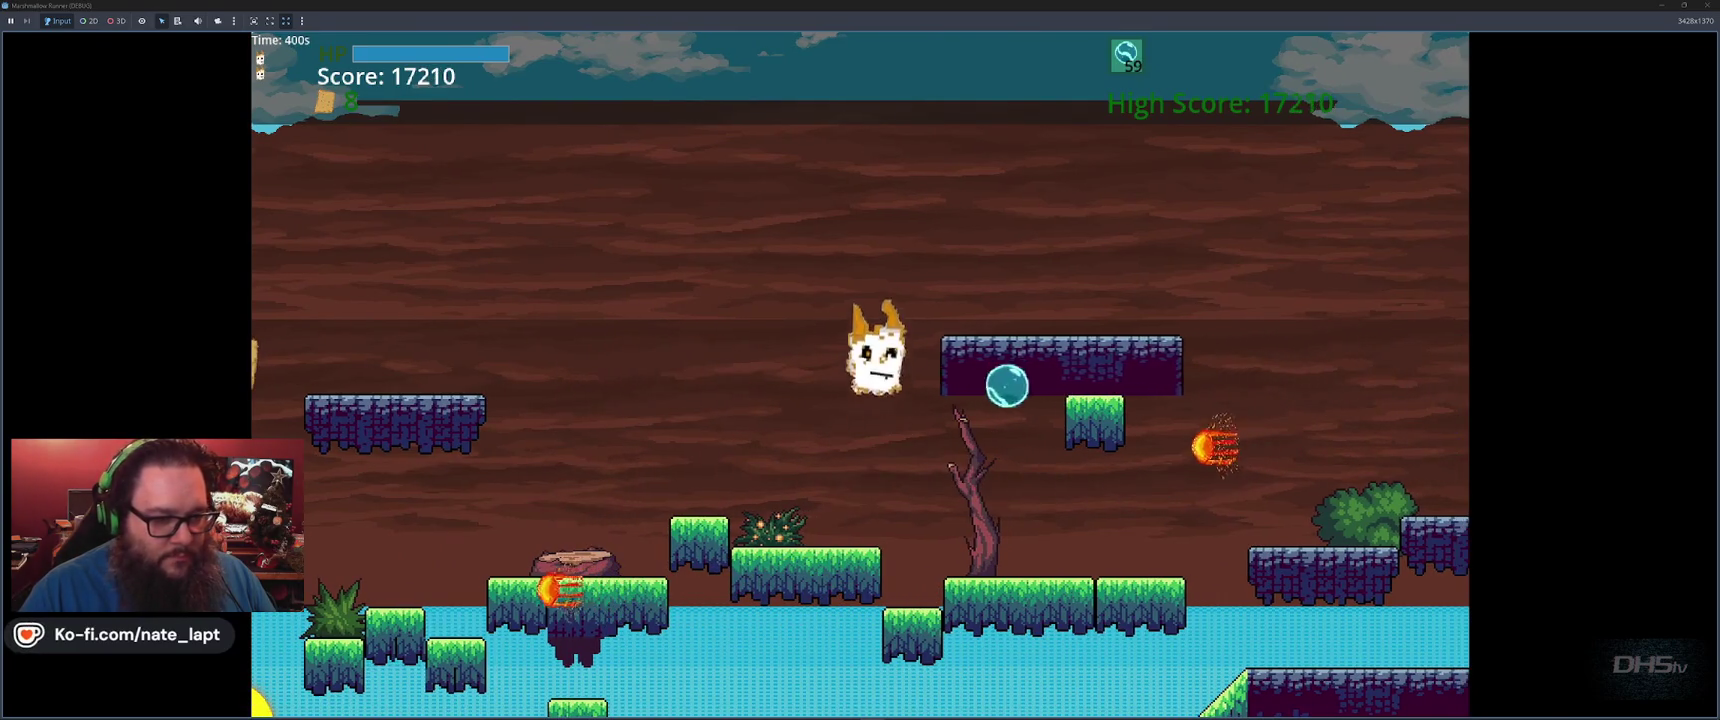
{"action": "key", "text": "space"}
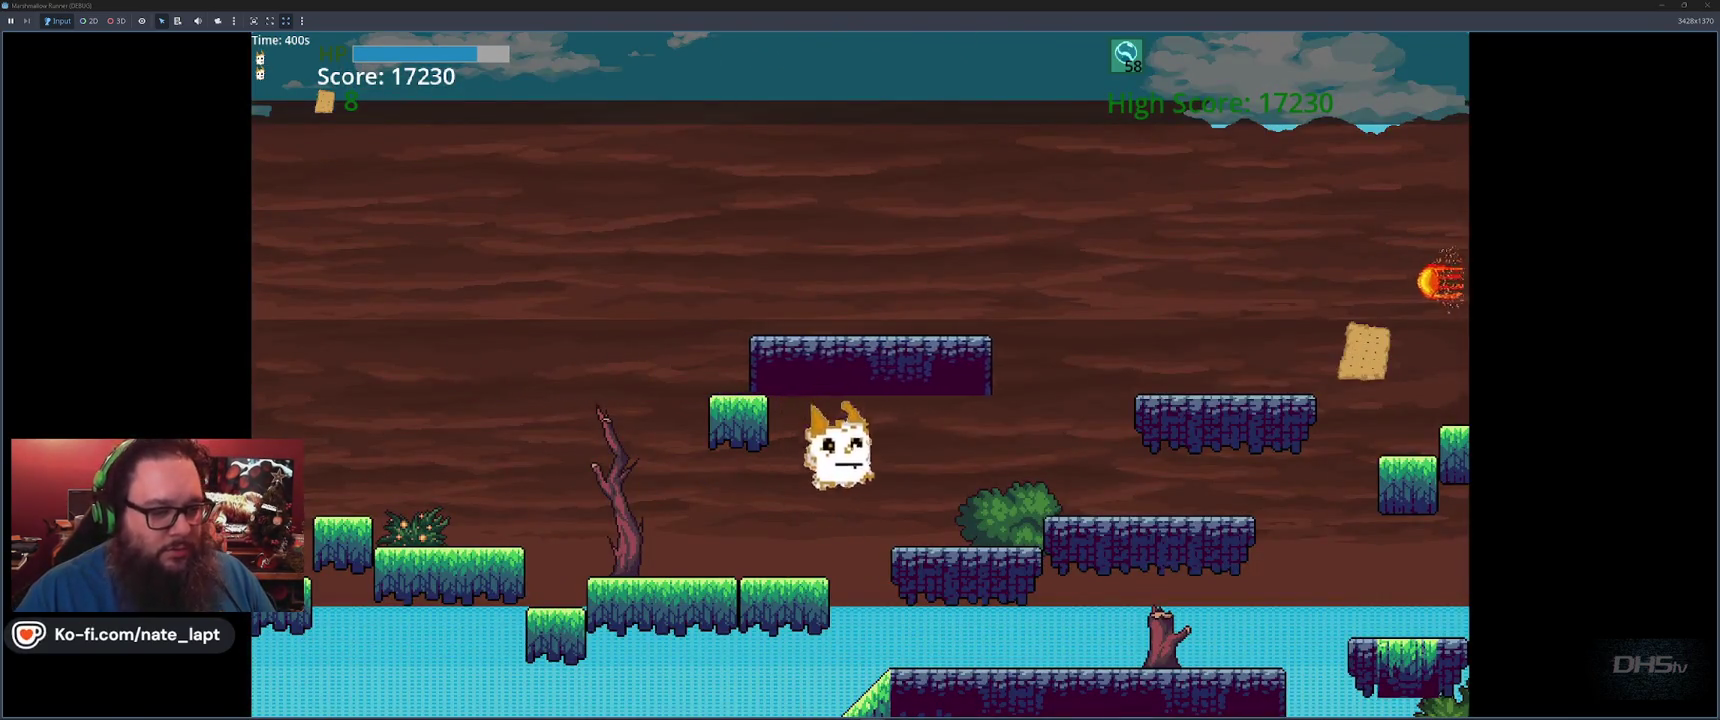
{"action": "key", "text": "space"}
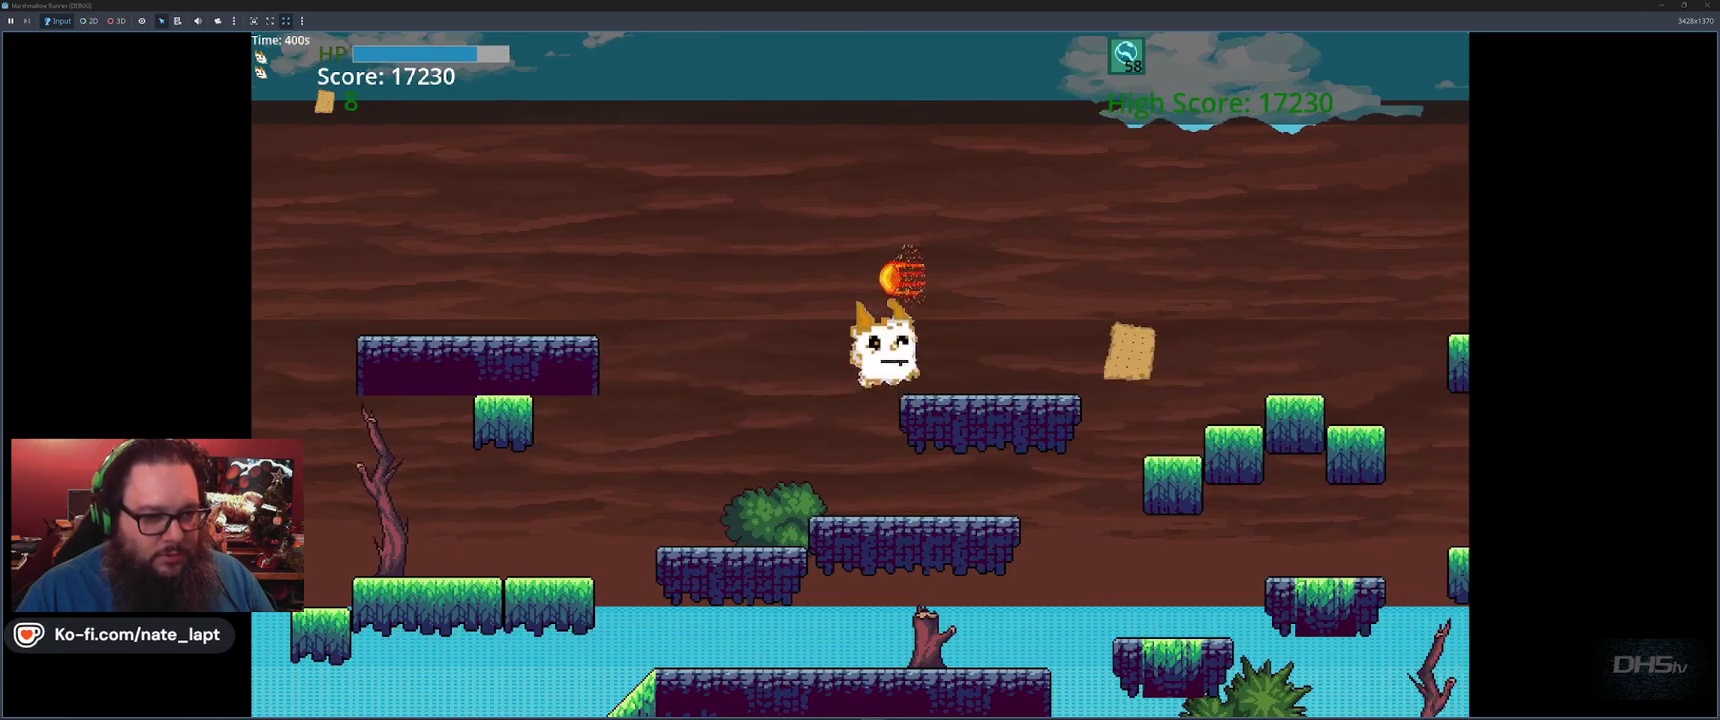
{"action": "key", "text": "space"}
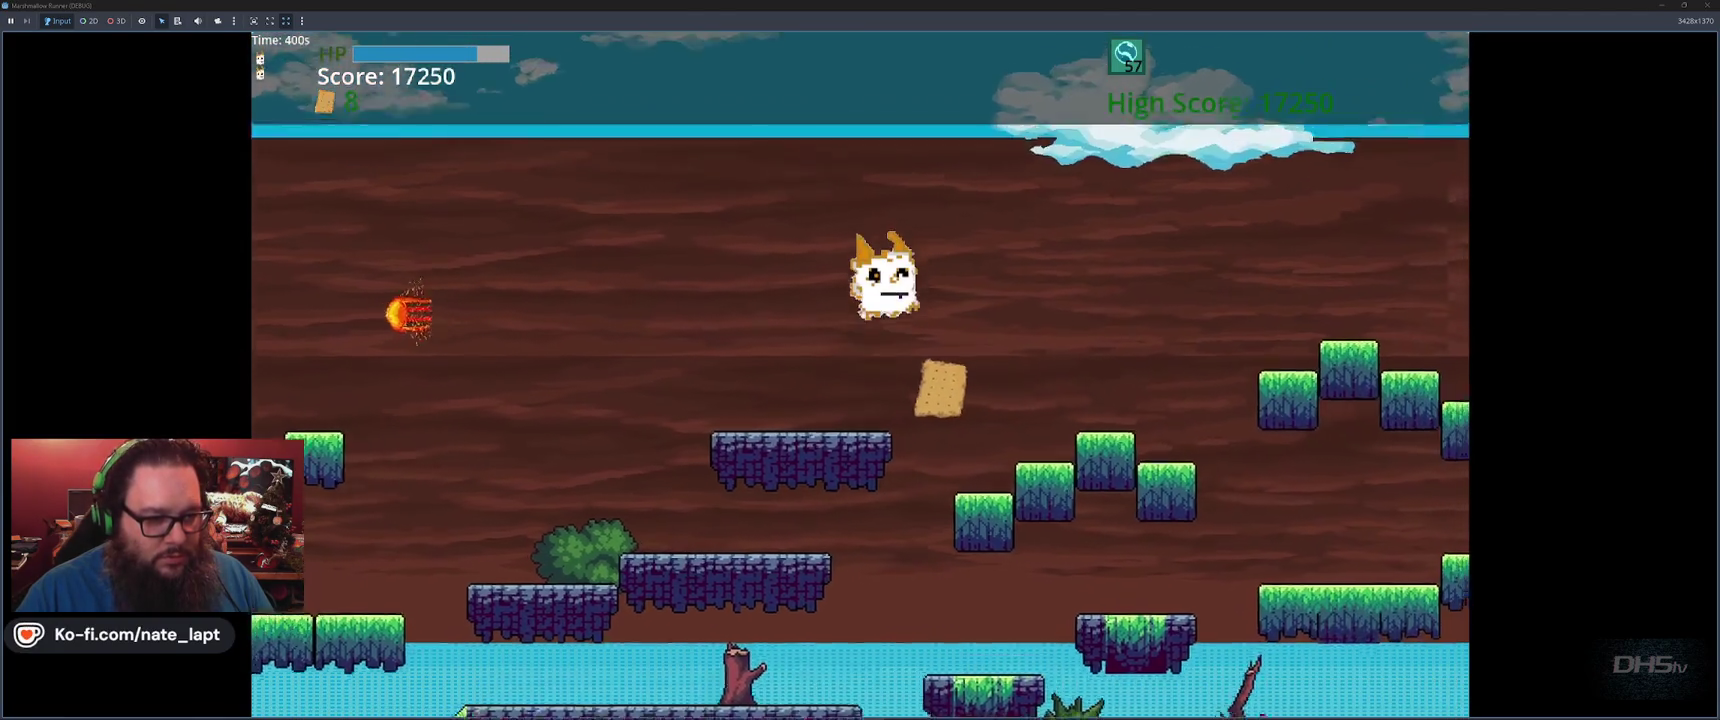
{"action": "key", "text": "space"}
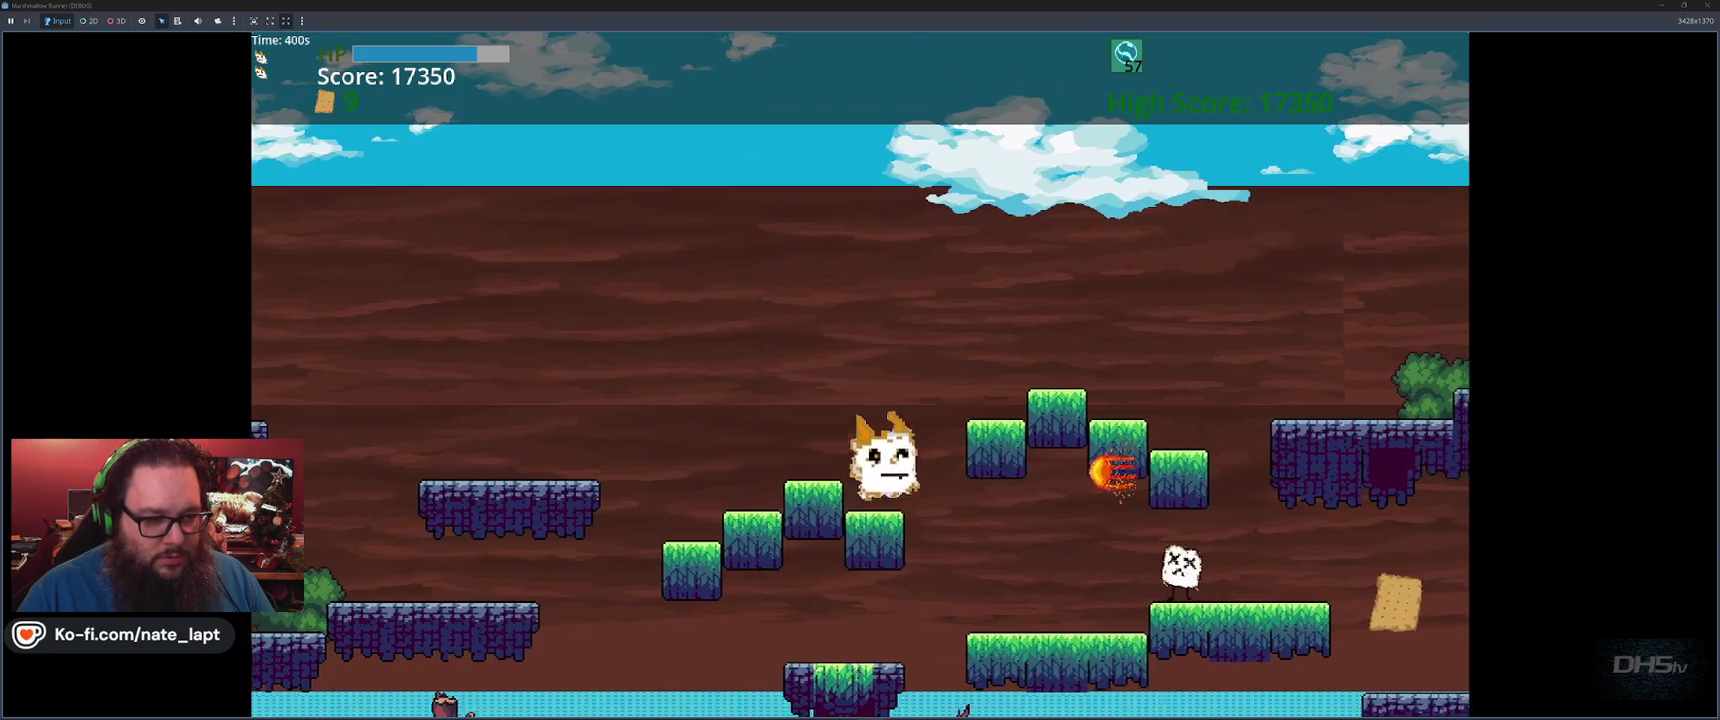
{"action": "key", "text": "space"}
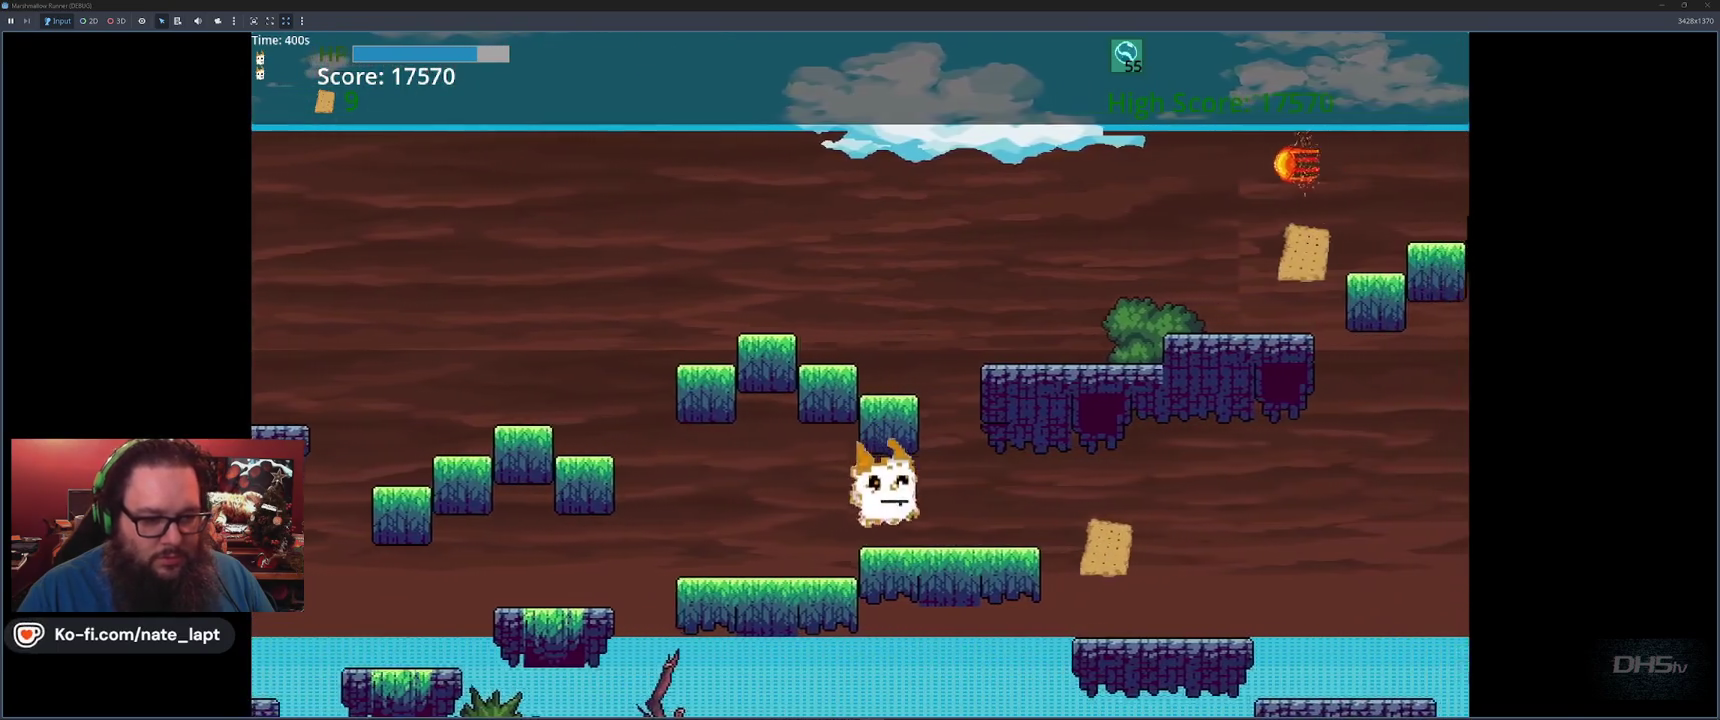
{"action": "key", "text": "space"}
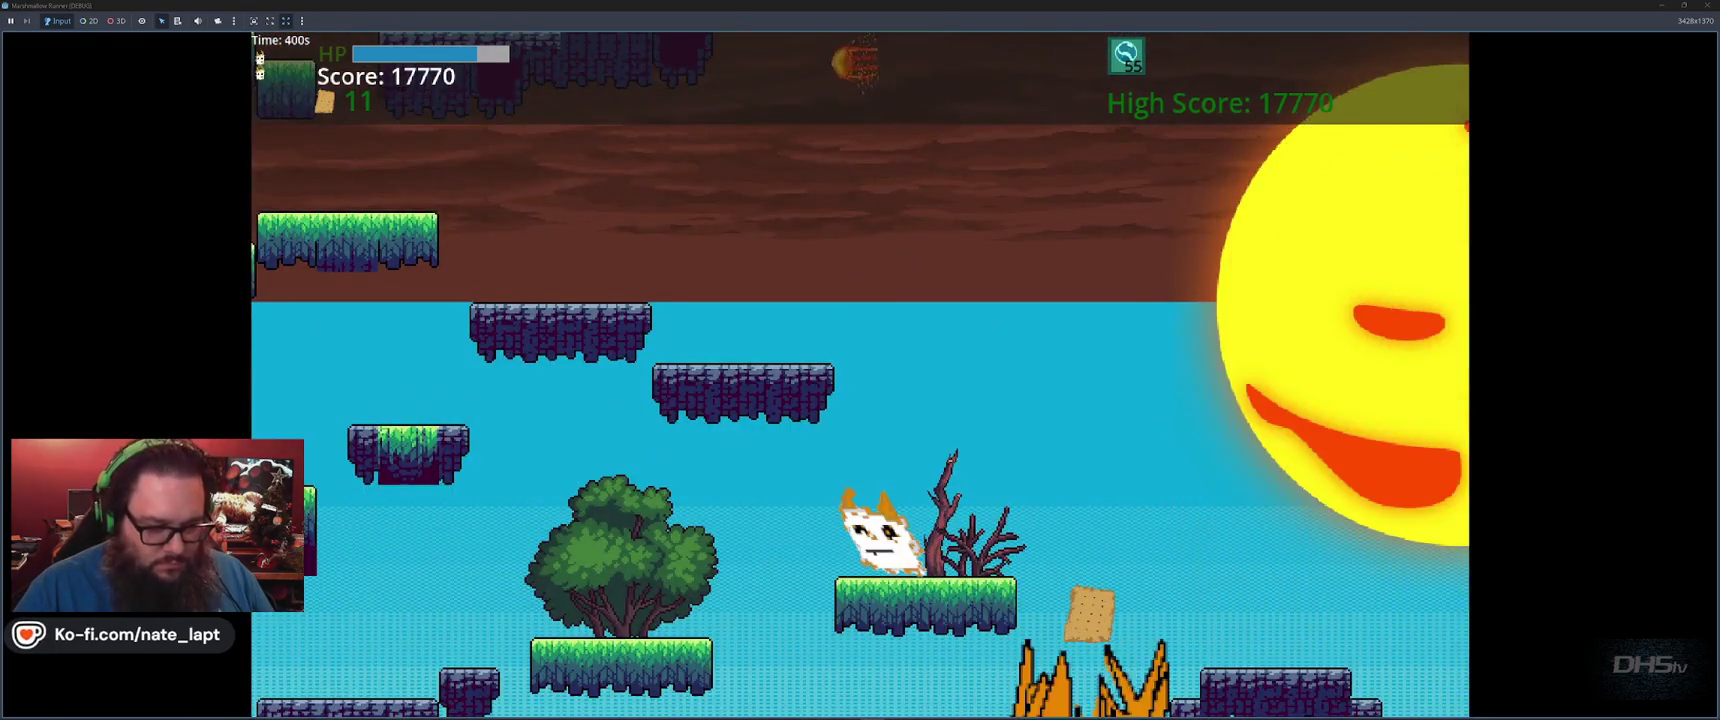
Hop between grassy and purple platforms collecting a bubble and crackers, reaching 20590 with 18 crackers
{"action": "key", "text": "space"}
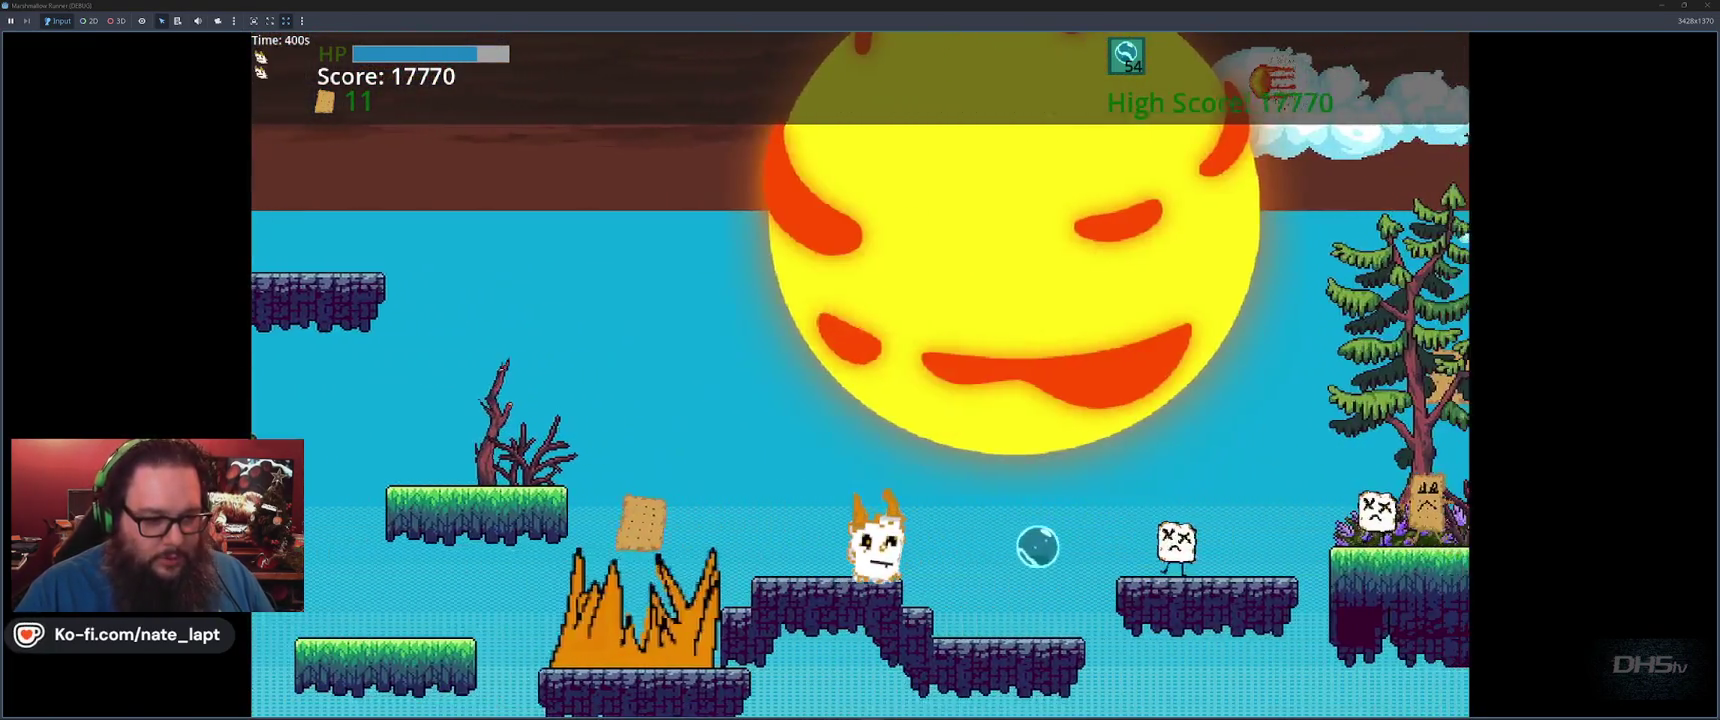
{"action": "key", "text": "space"}
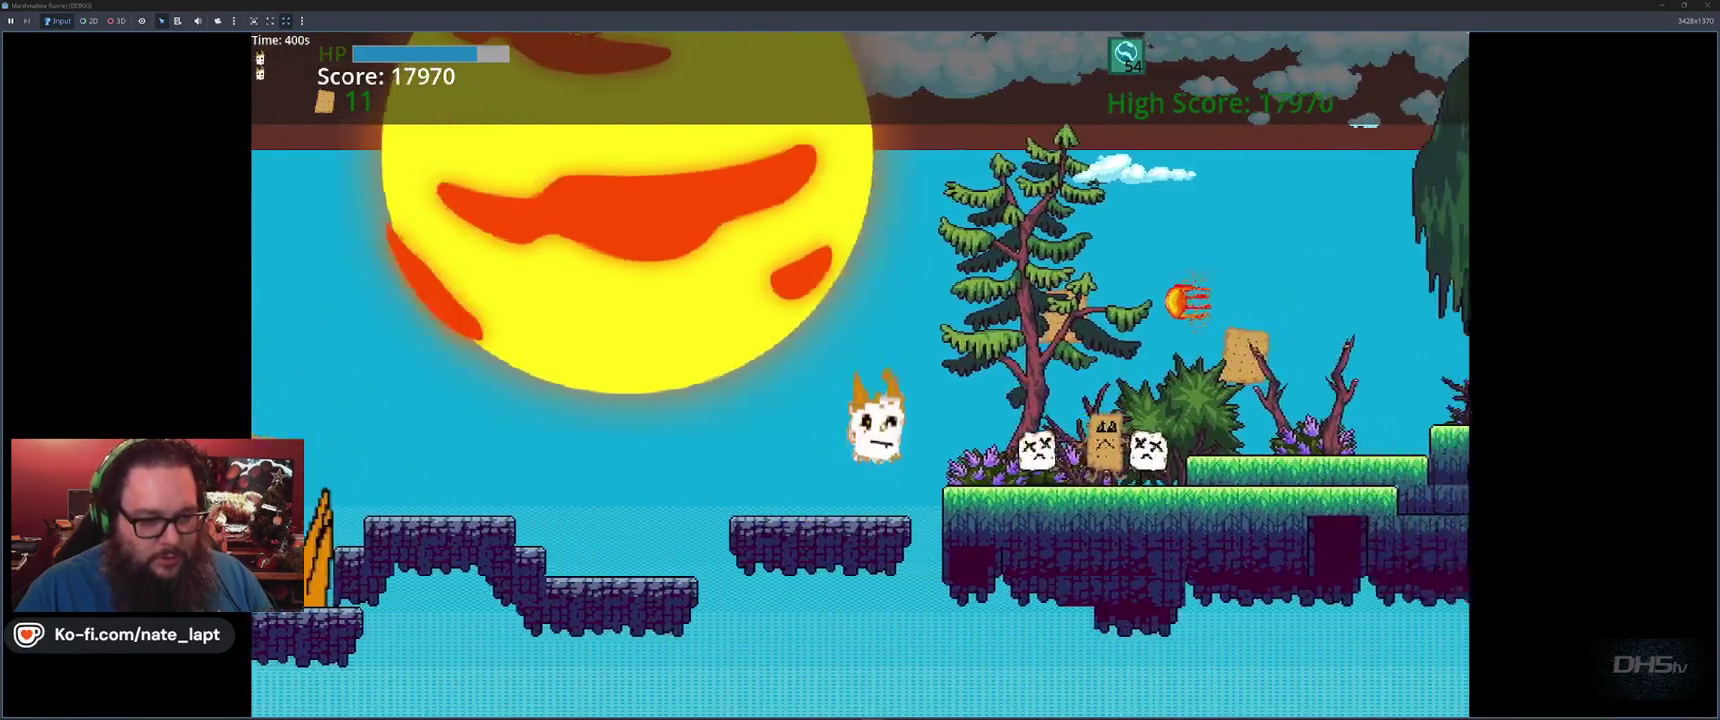
{"action": "key", "text": "space"}
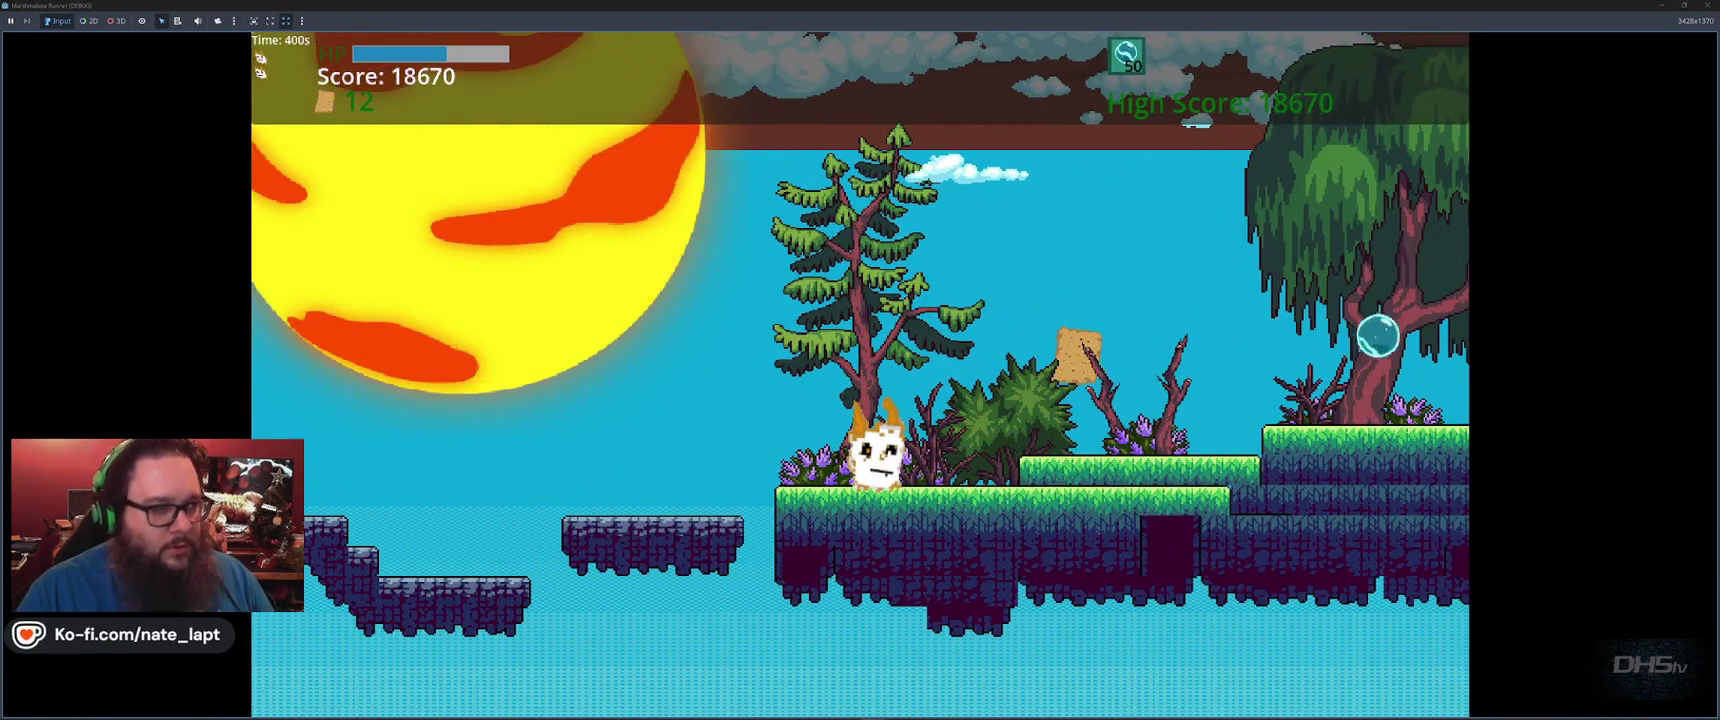
{"action": "key", "text": "space"}
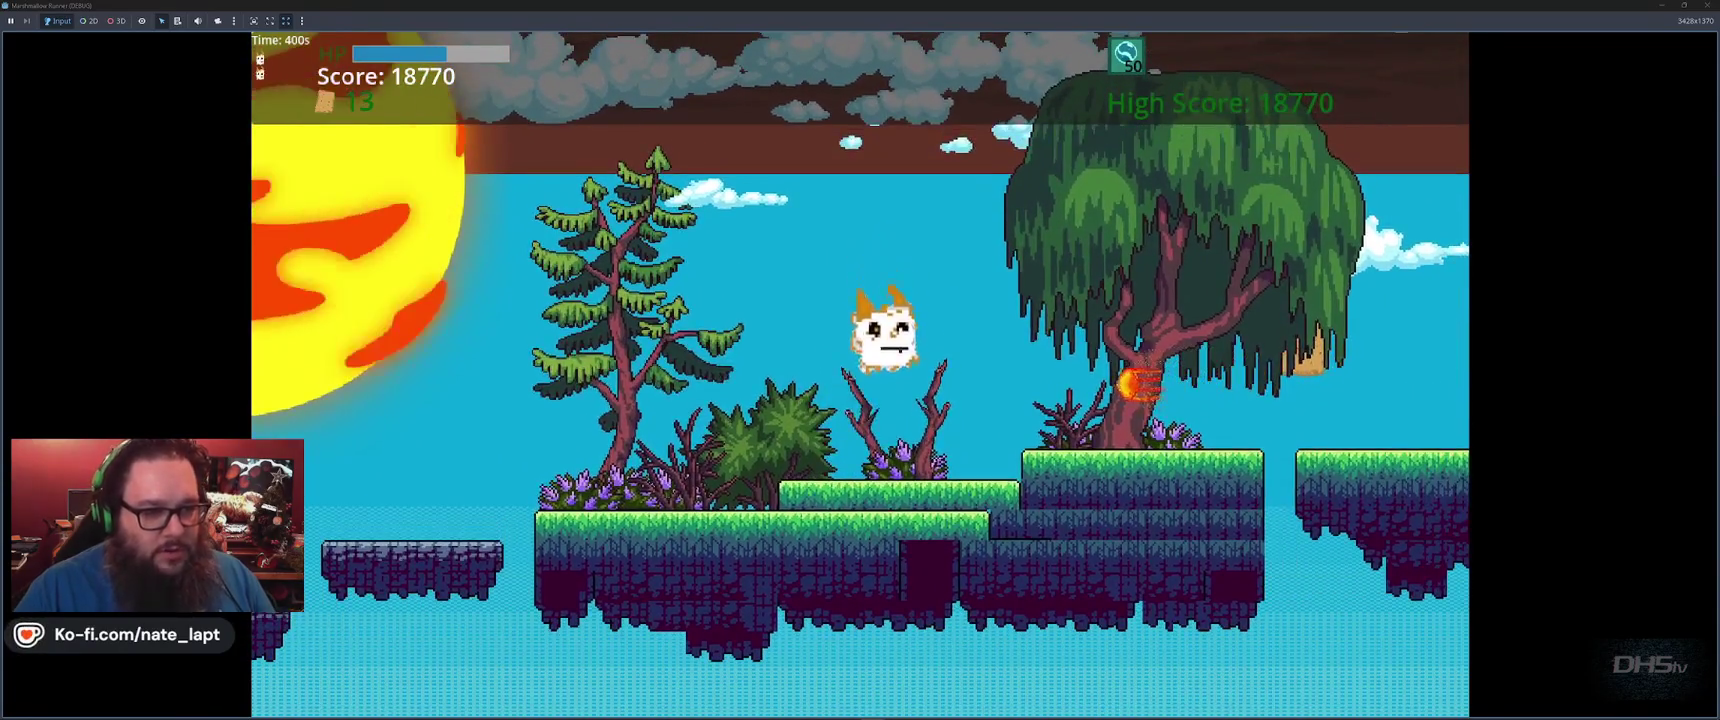
{"action": "key", "text": "space"}
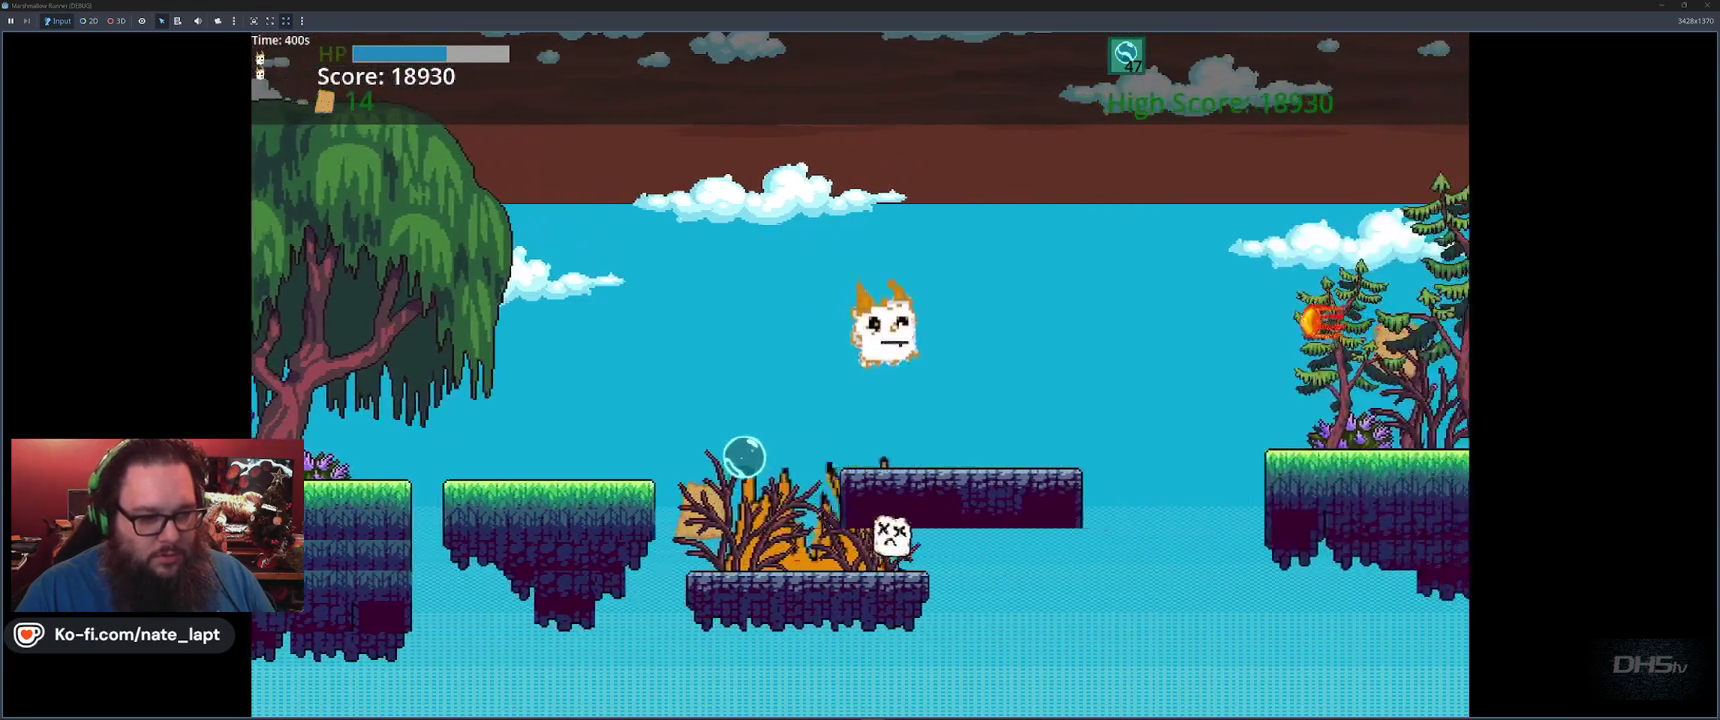
{"action": "key", "text": "space"}
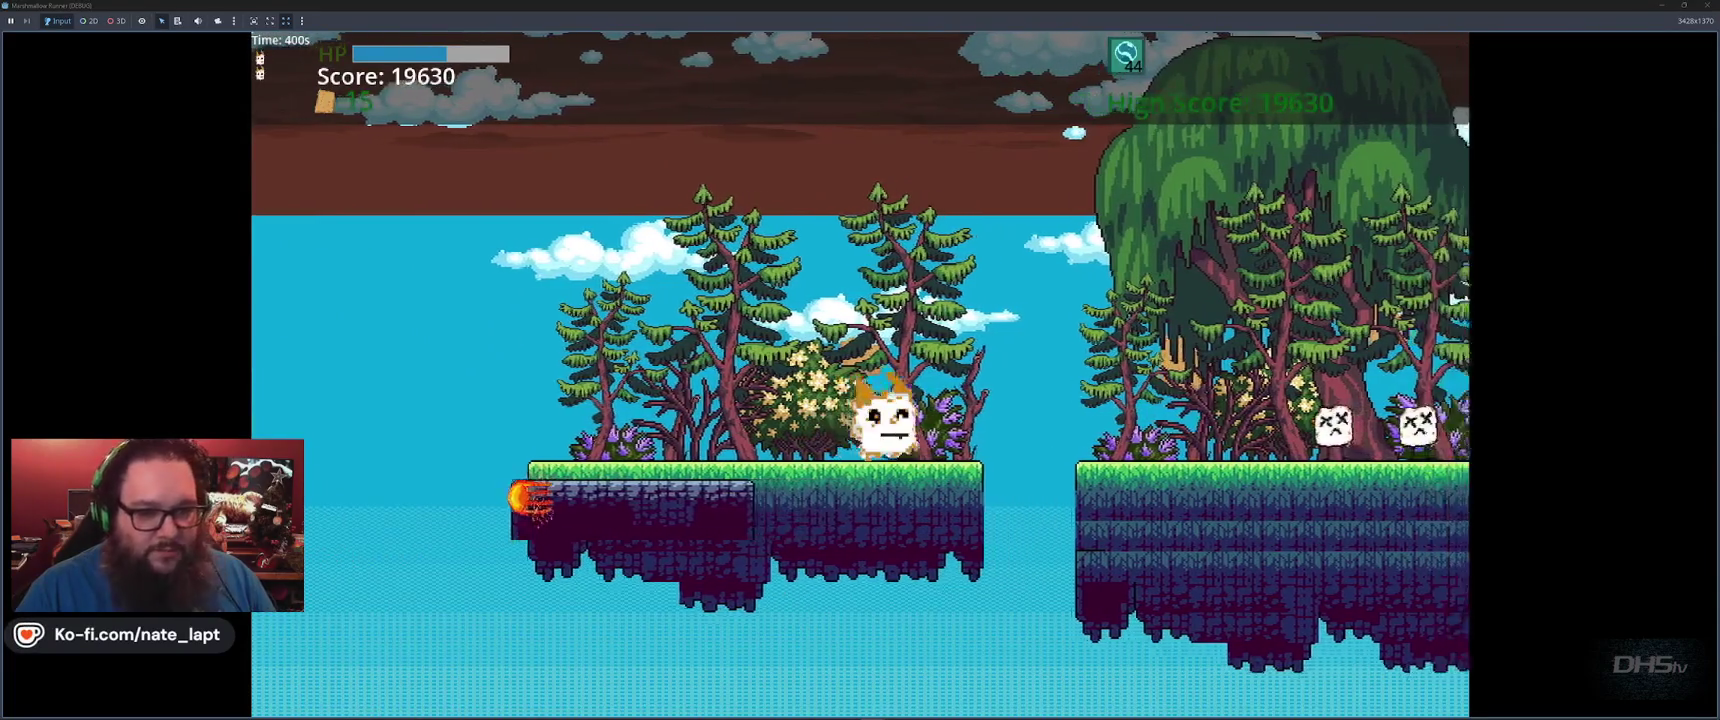
{"action": "key", "text": "space"}
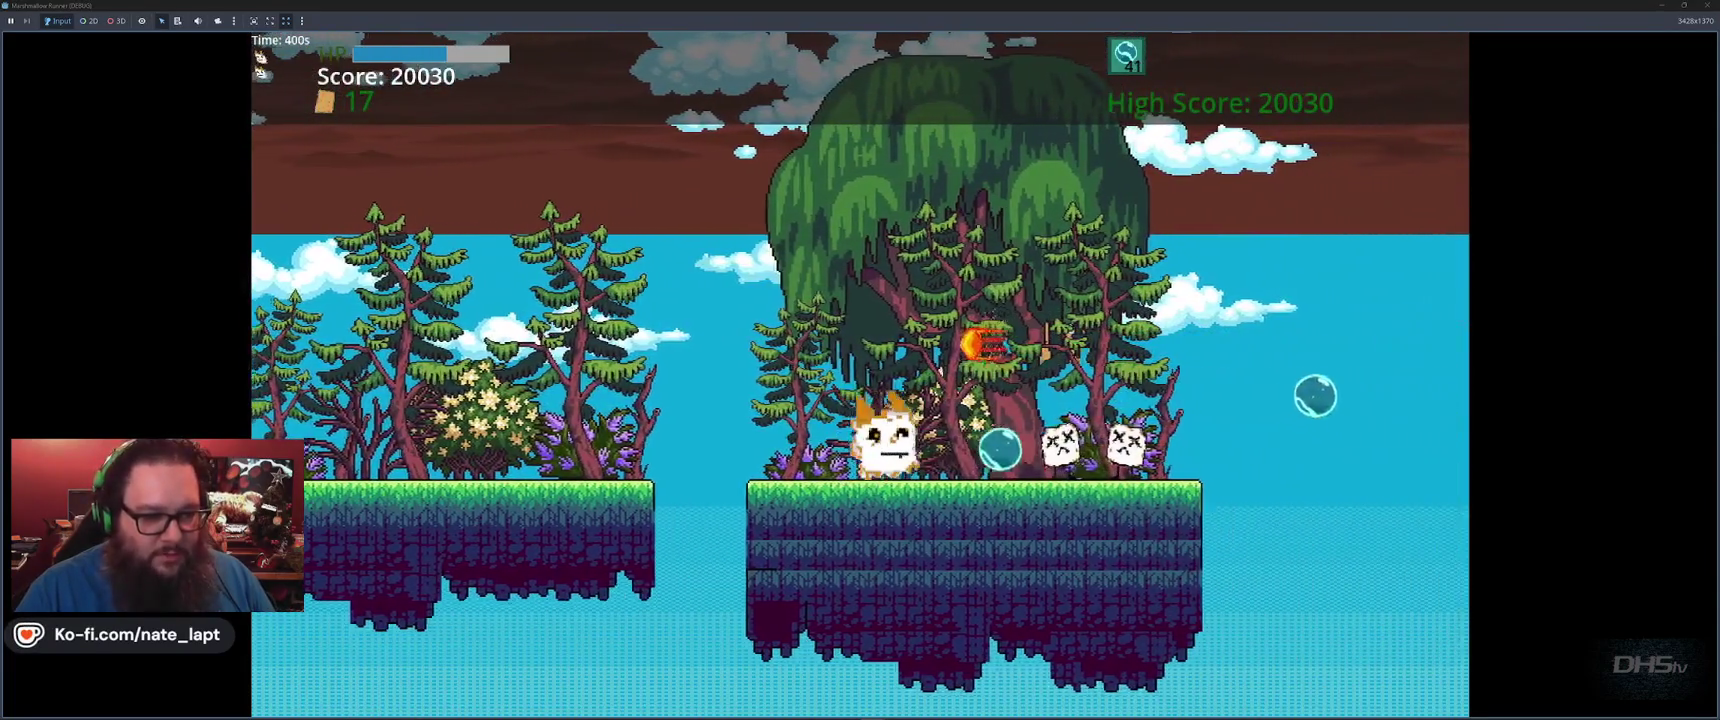
{"action": "key", "text": "space"}
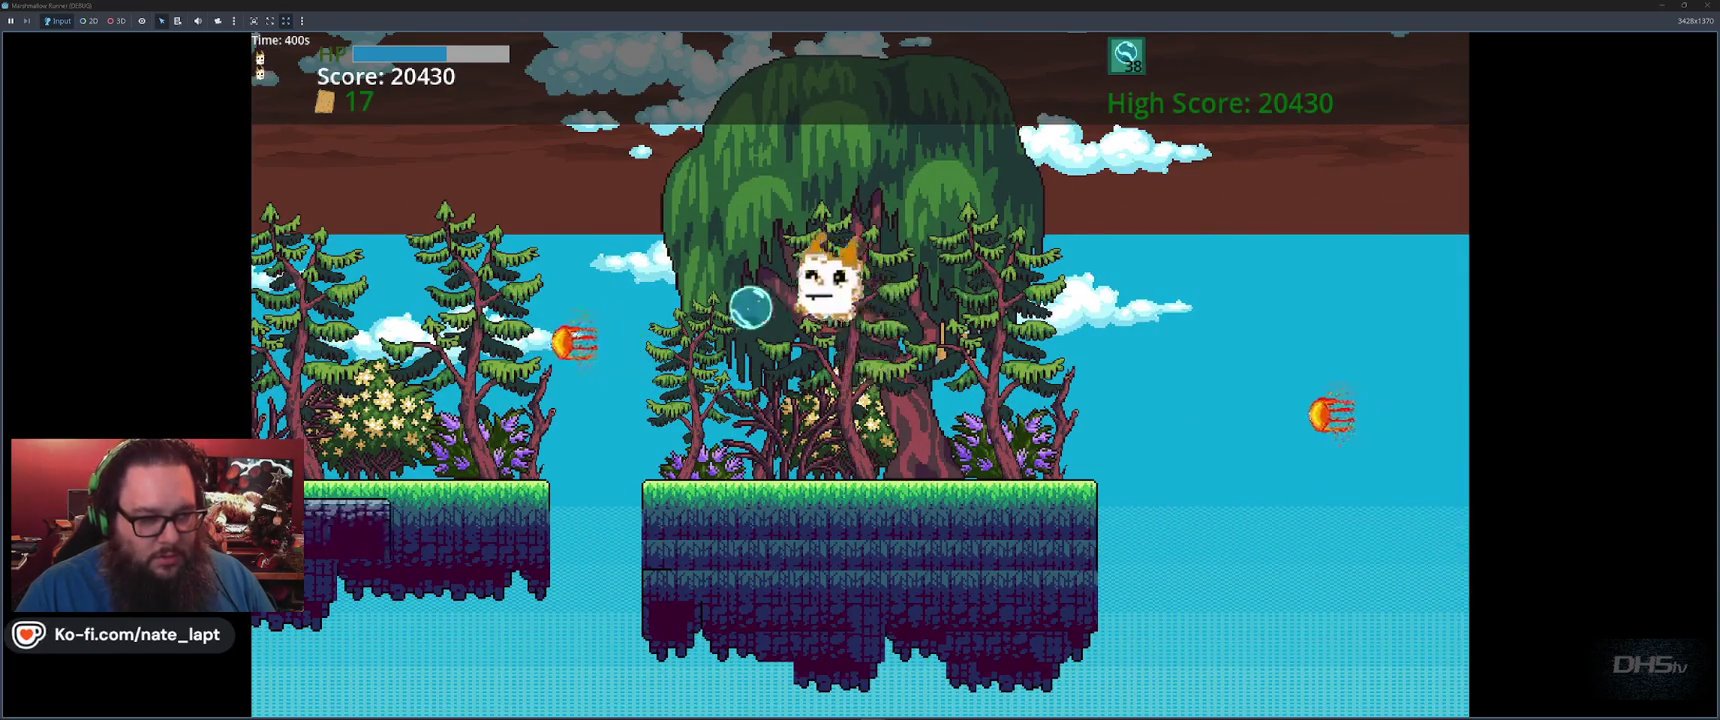
{"action": "key", "text": "space"}
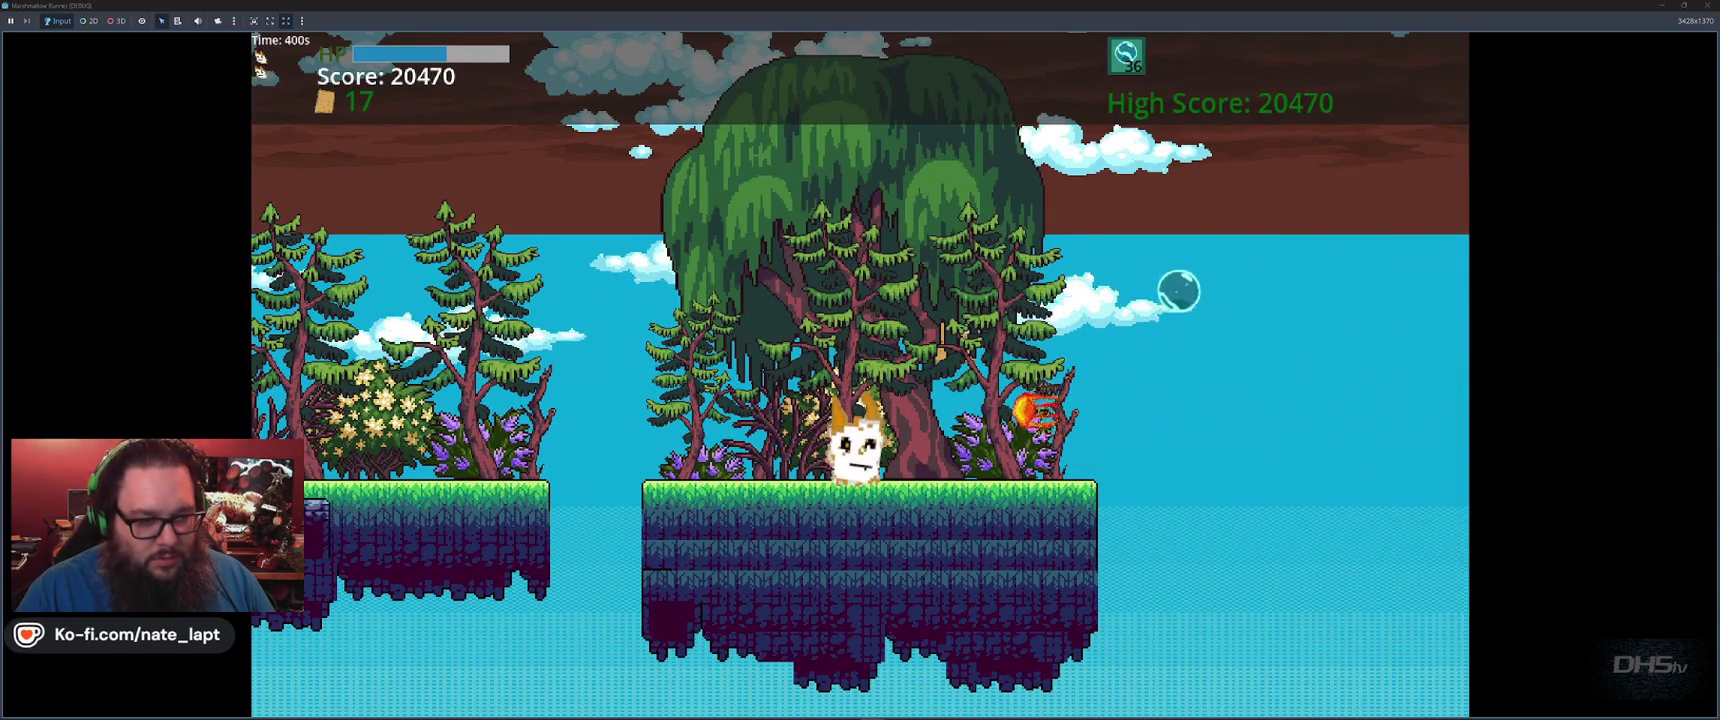
{"action": "key", "text": "space"}
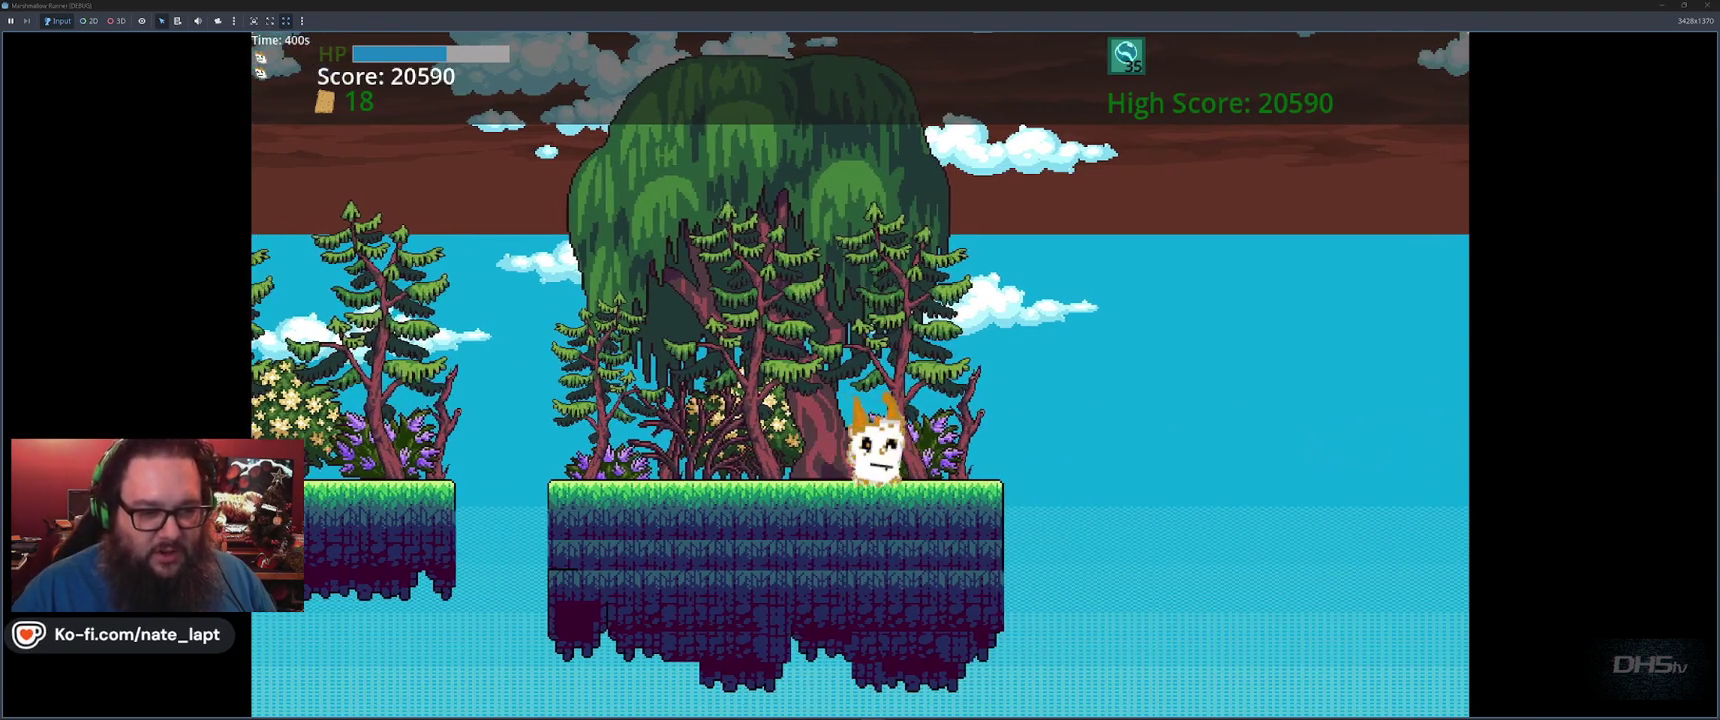
Jump between platforms and shoot bubbles to destroy the approaching fireballs
{"action": "key", "text": "space"}
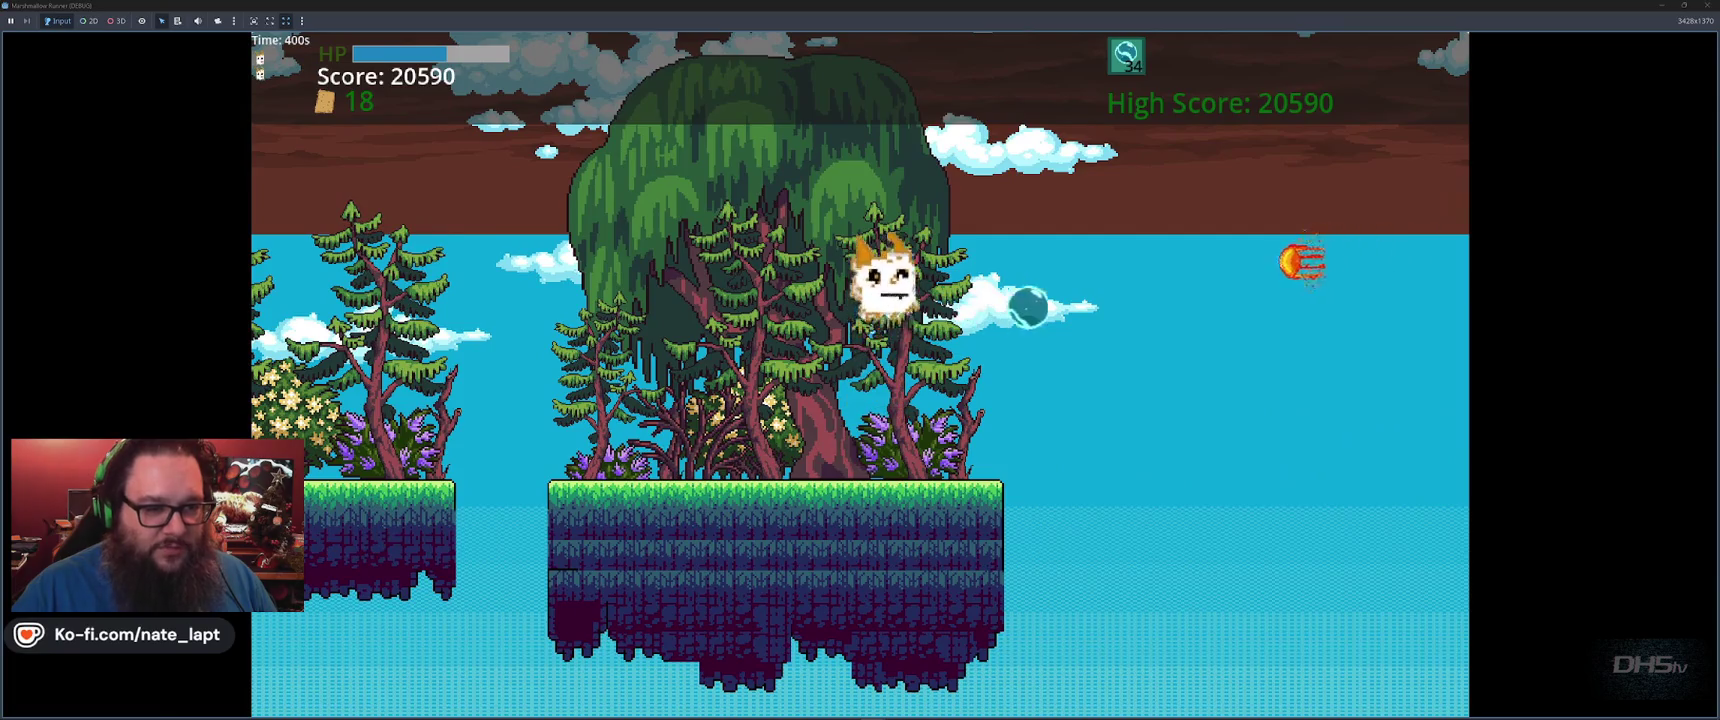
{"action": "key", "text": "space"}
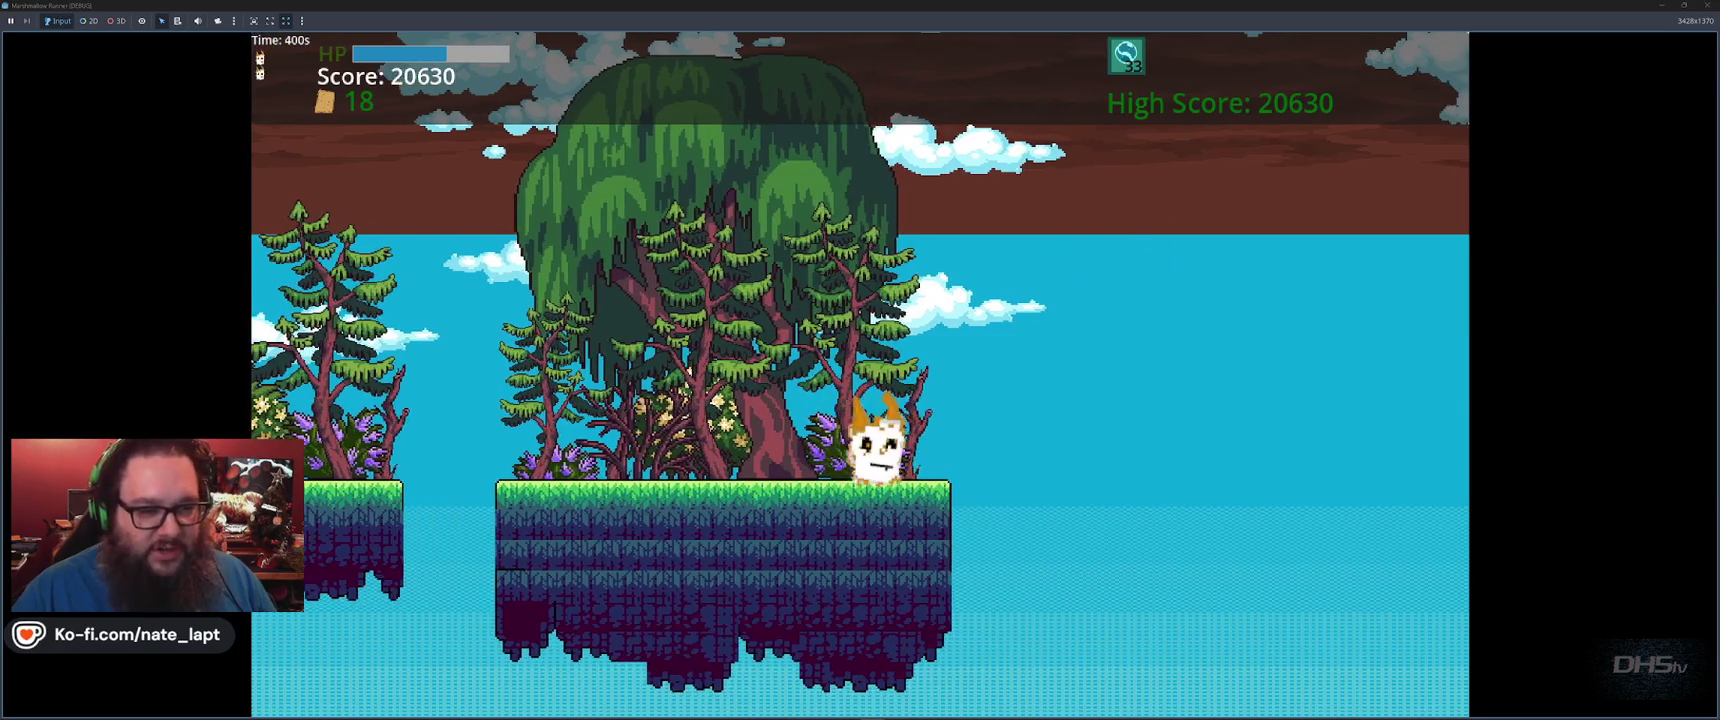
{"action": "key", "text": "space"}
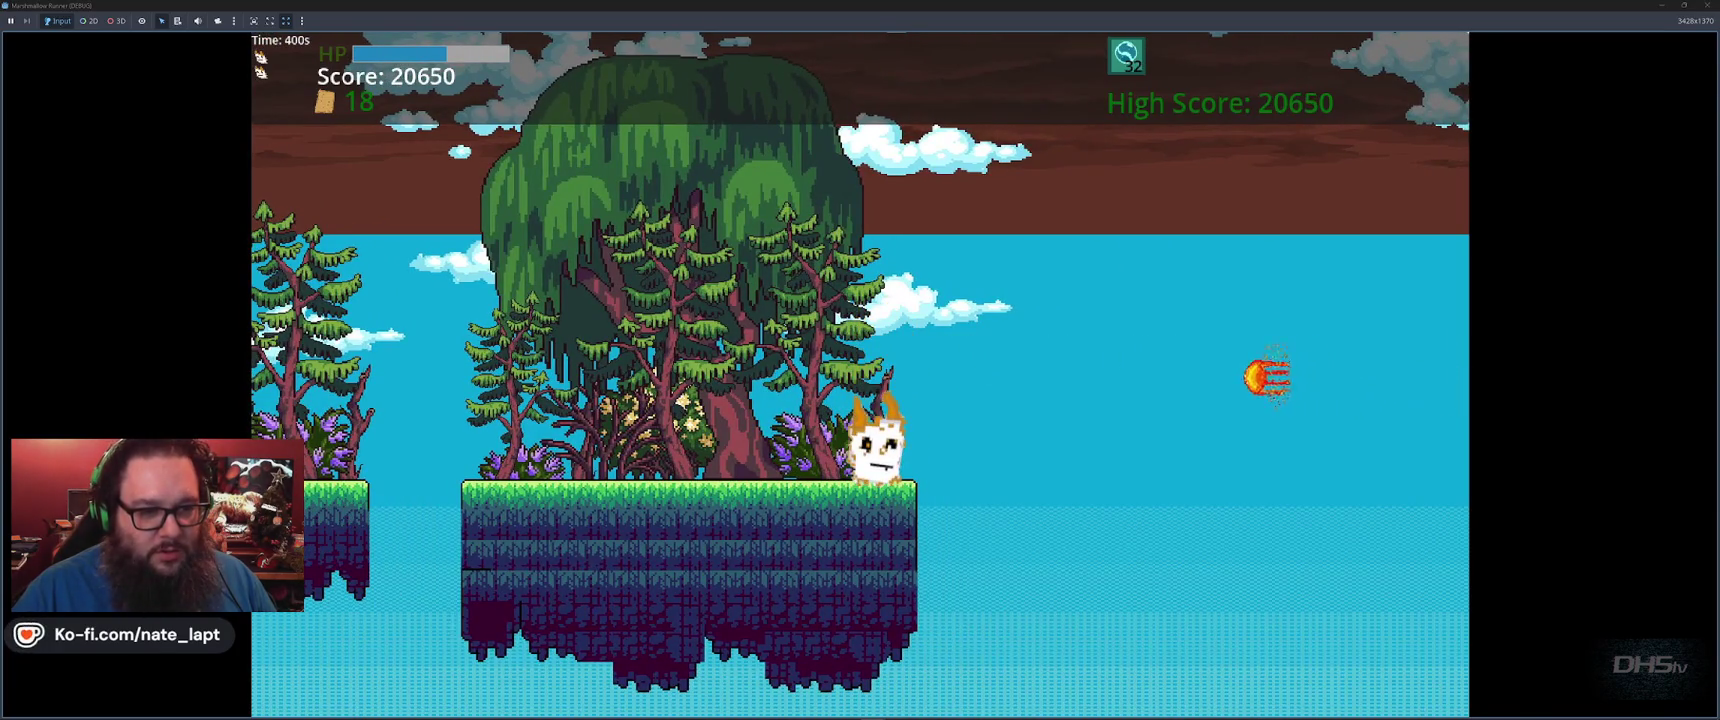
{"action": "key", "text": "space"}
{"action": "key", "text": "space"}
{"action": "key", "text": "space"}
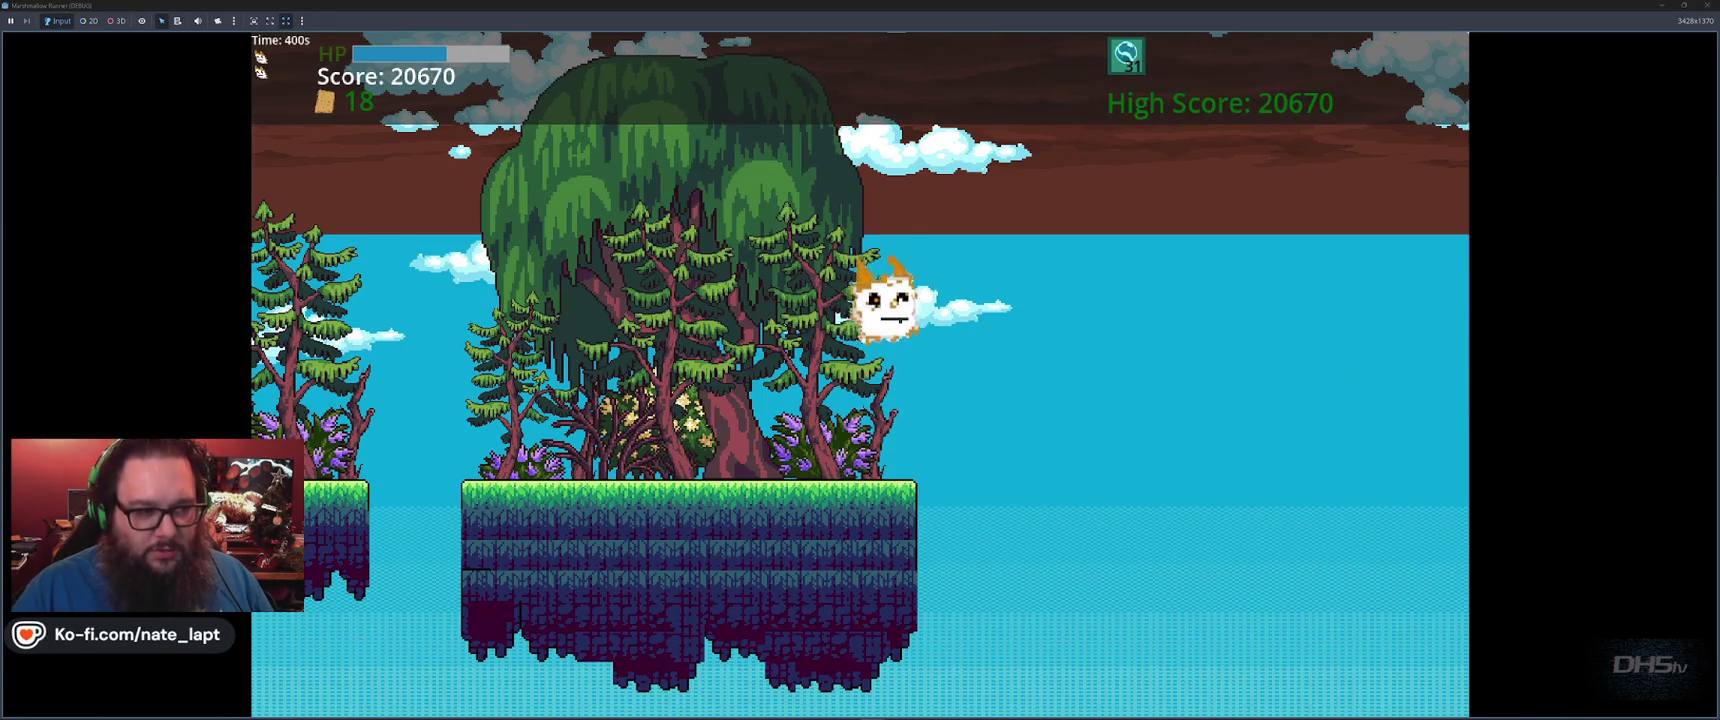
{"action": "key", "text": "space"}
{"action": "key", "text": "space"}
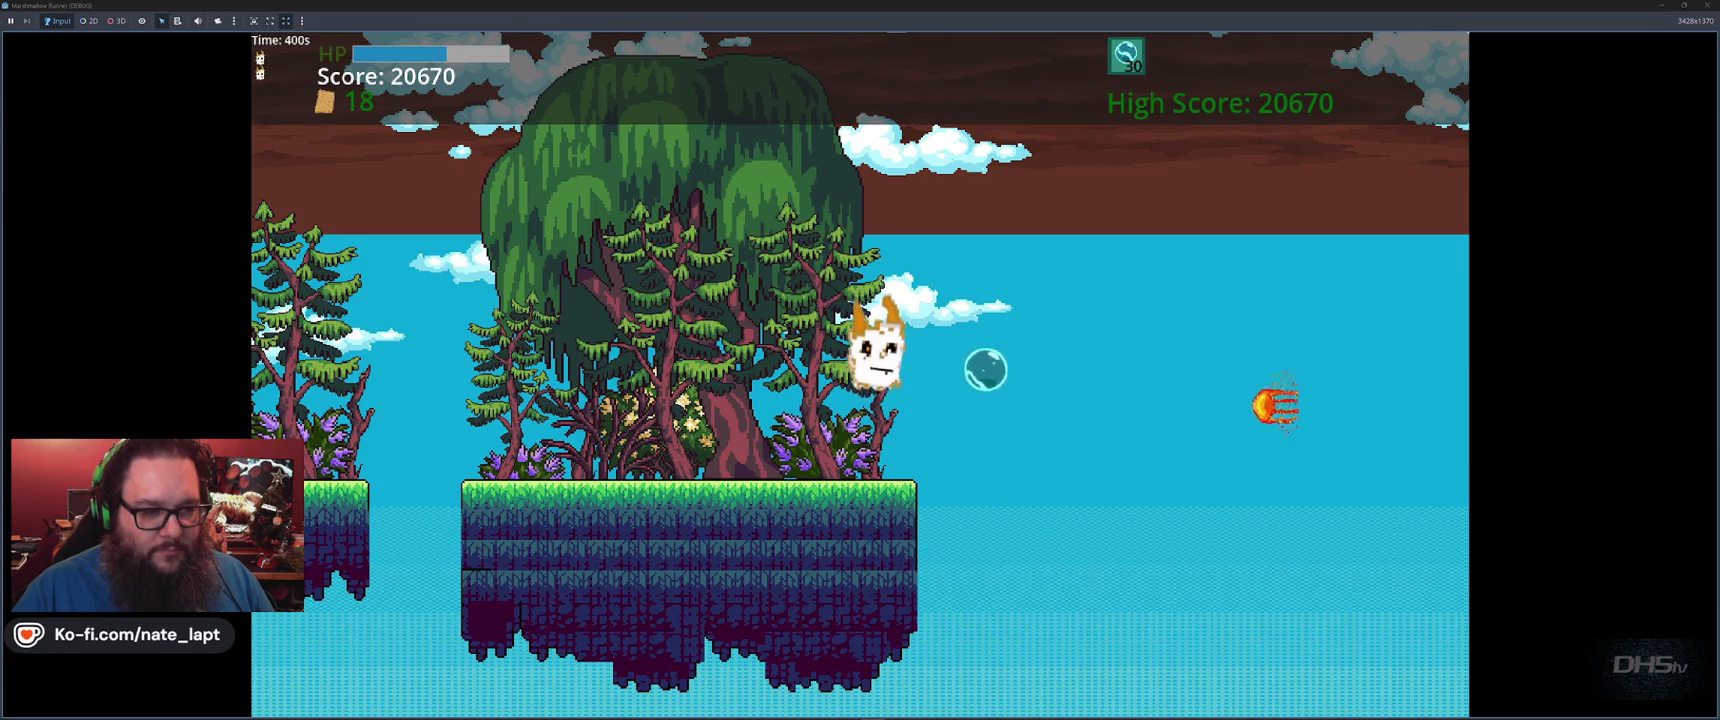
{"action": "key", "text": "space"}
{"action": "key", "text": "space"}
{"action": "key", "text": "space"}
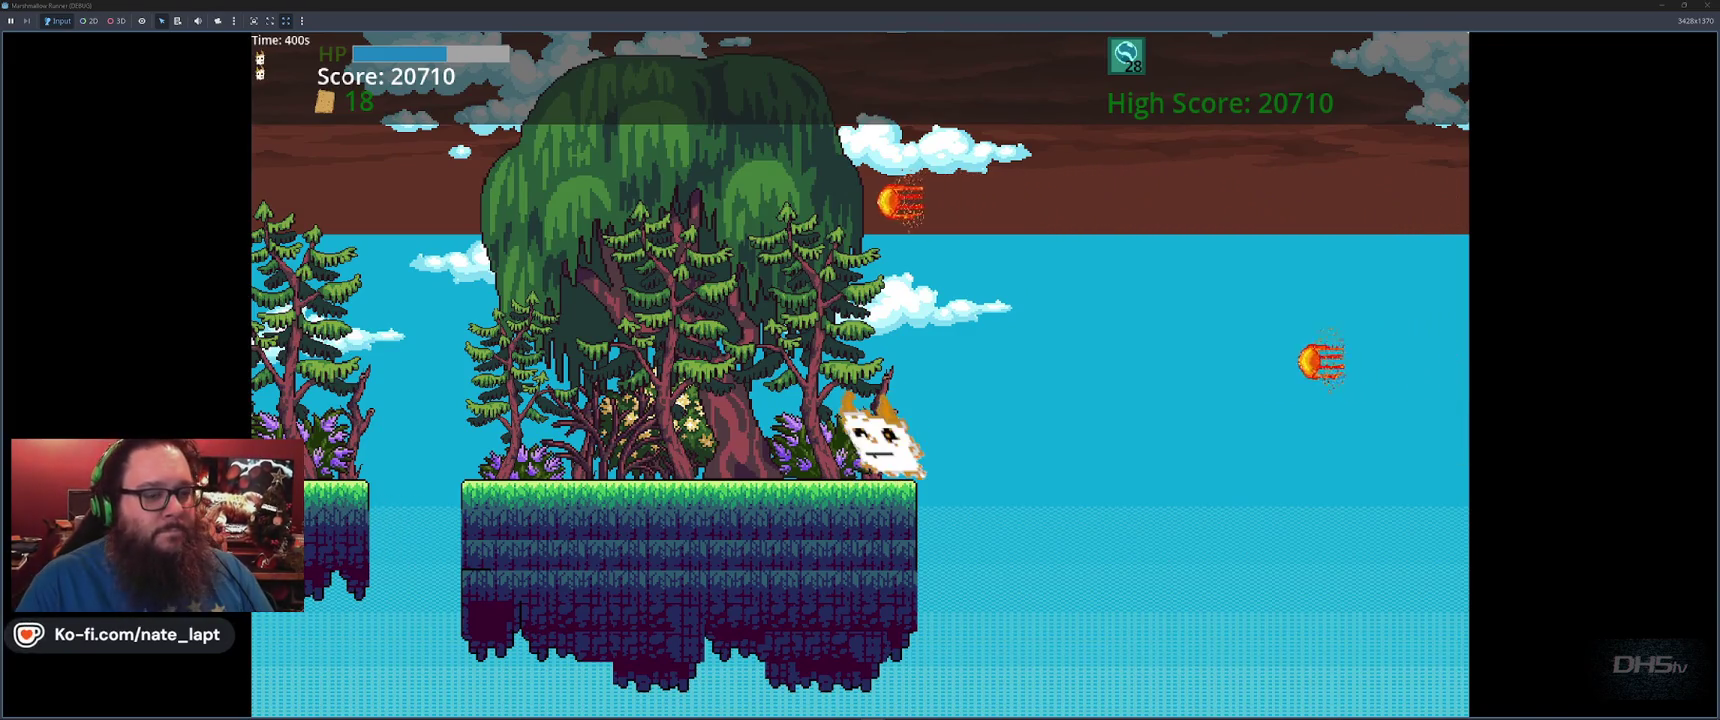
{"action": "key", "text": "space"}
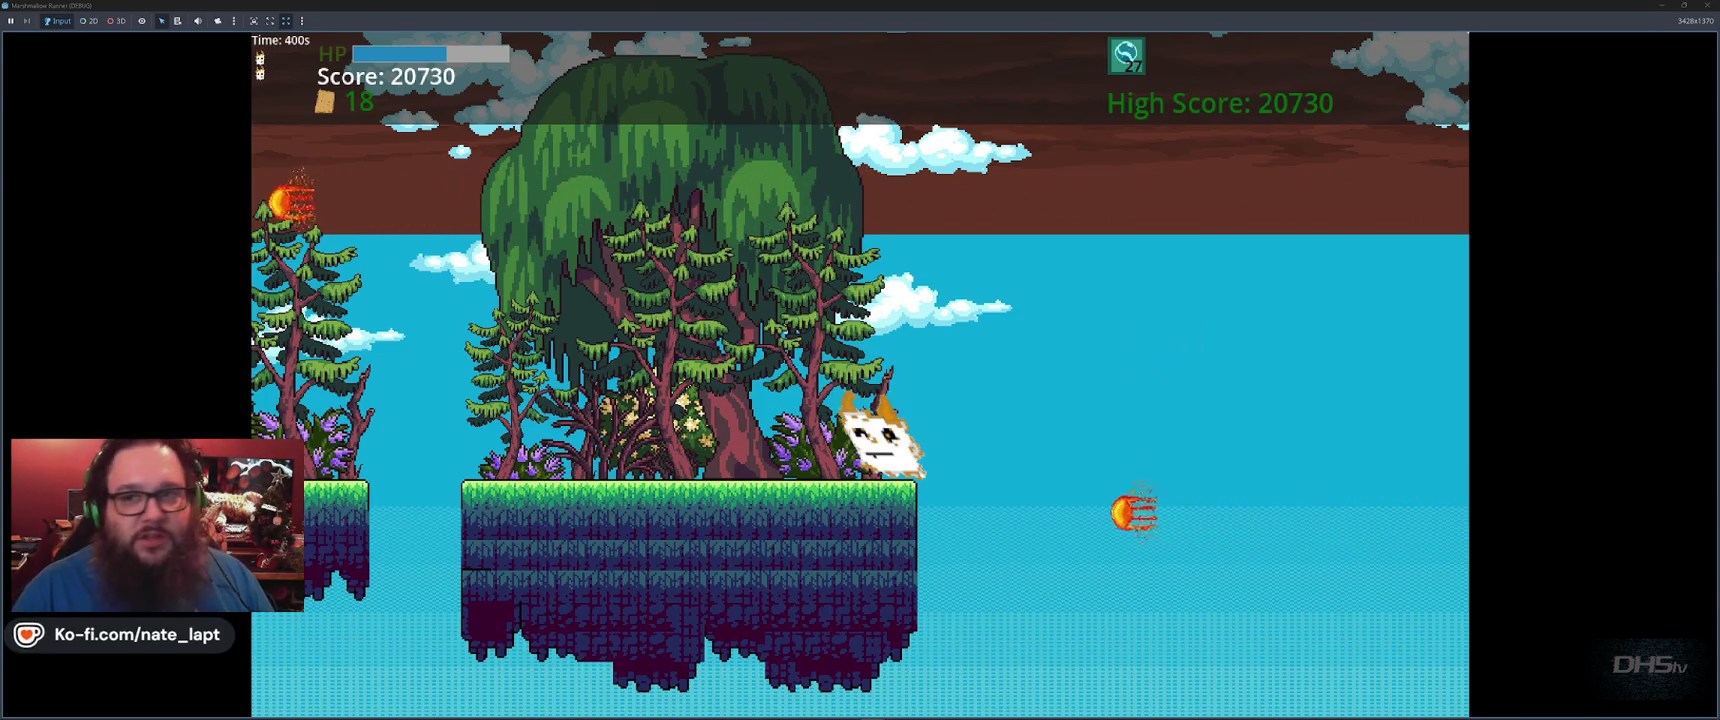
{"action": "key", "text": "space"}
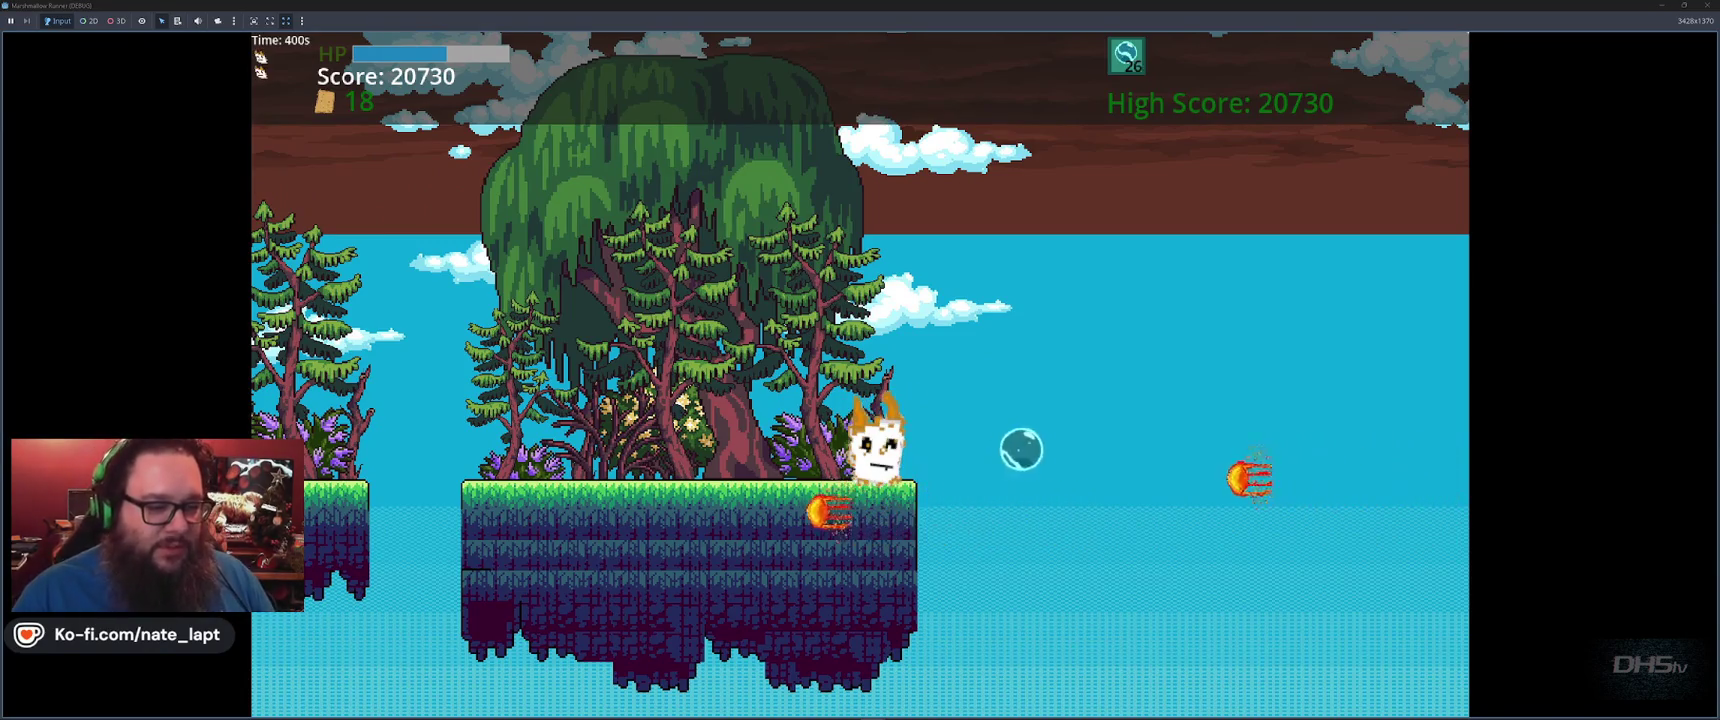
{"action": "key", "text": "space"}
Dodge left and right while jumping and firing bubbles until the 'You Ded Ded' screen shows 20810
{"action": "key", "text": "space"}
{"action": "key", "text": "Up"}
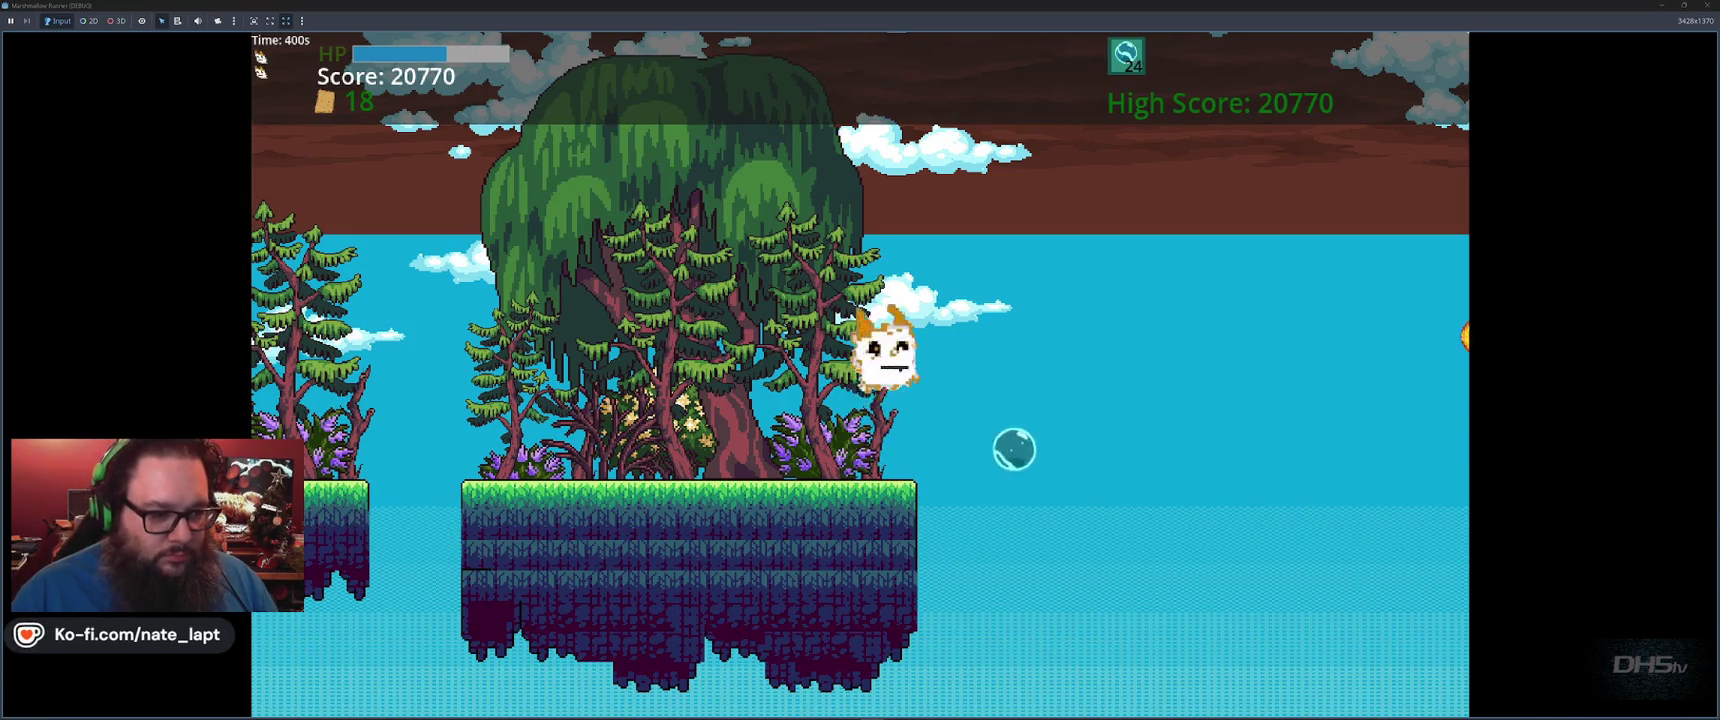
{"action": "key", "text": "Left"}
{"action": "key", "text": "Up"}
{"action": "key", "text": "Right"}
{"action": "key", "text": "space"}
{"action": "key", "text": "Left"}
{"action": "key", "text": "Up"}
{"action": "key", "text": "space"}
{"action": "key", "text": "Right"}
{"action": "key", "text": "Up"}
{"action": "key", "text": "space"}
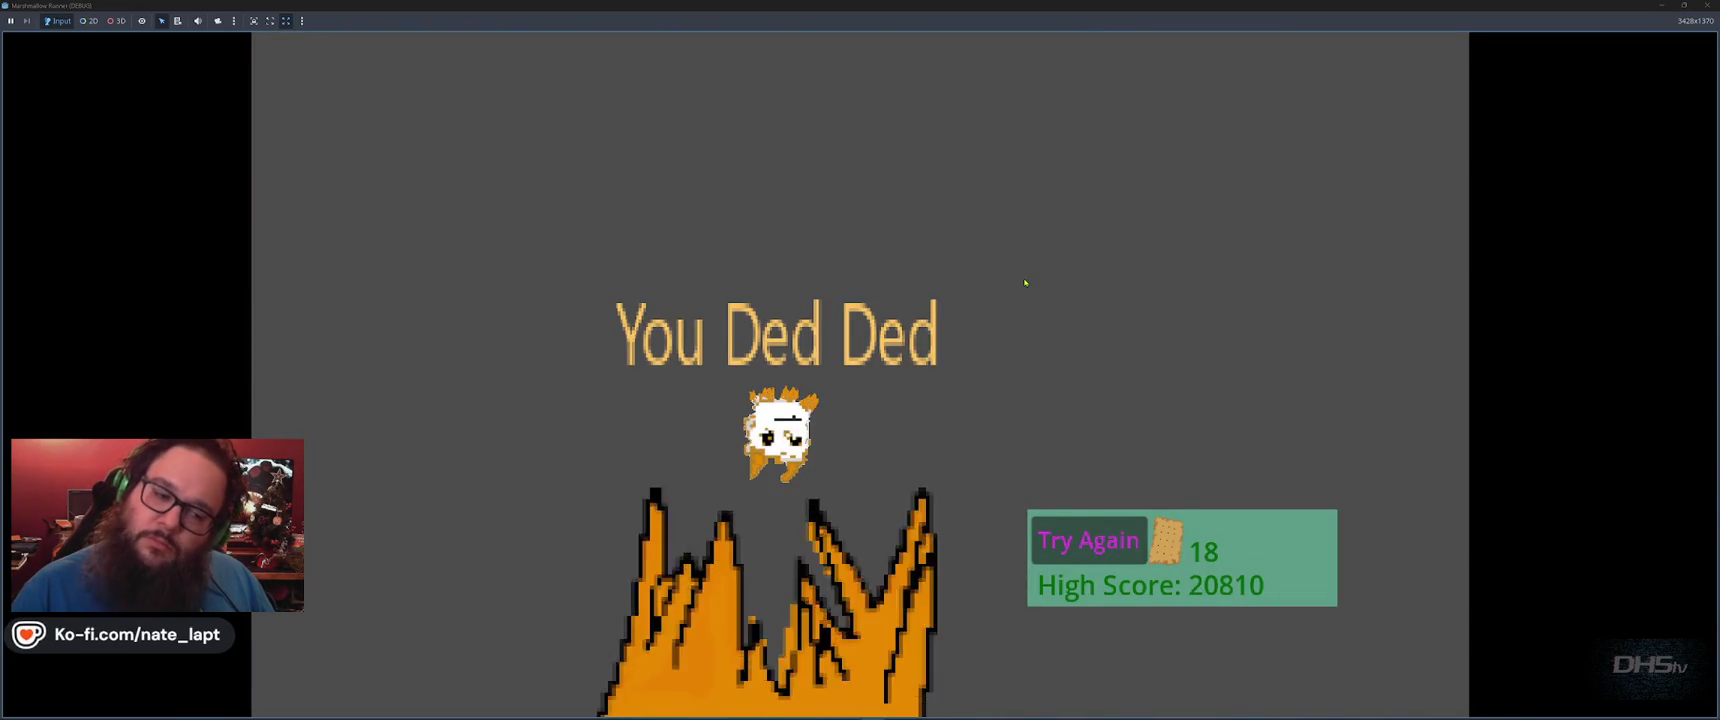
Stop the running game with F8 and return to the editor
{"action": "key", "text": "F8"}
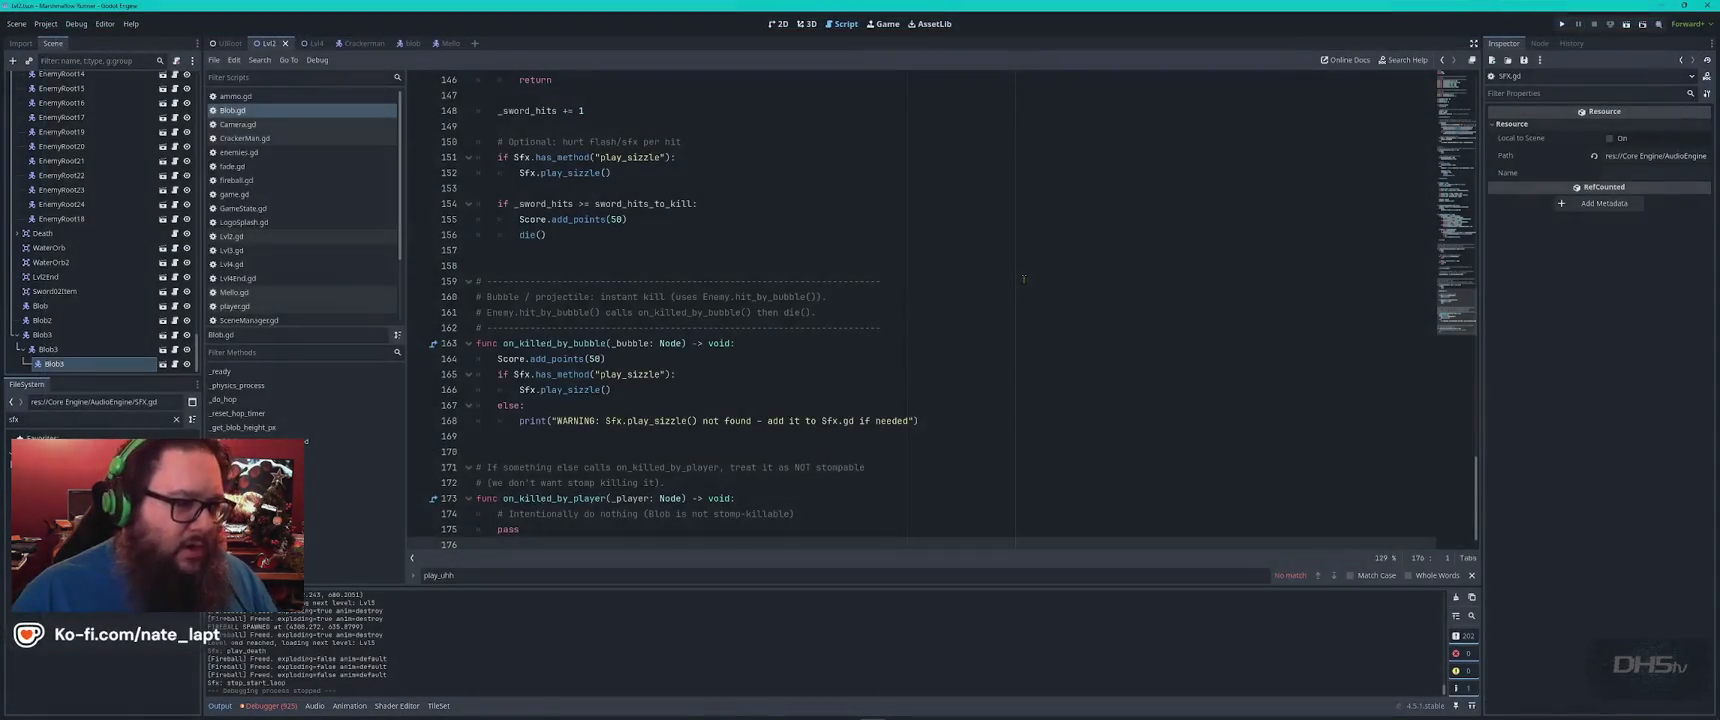
{"action": "key", "text": "super"}
{"action": "key", "text": "Escape"}
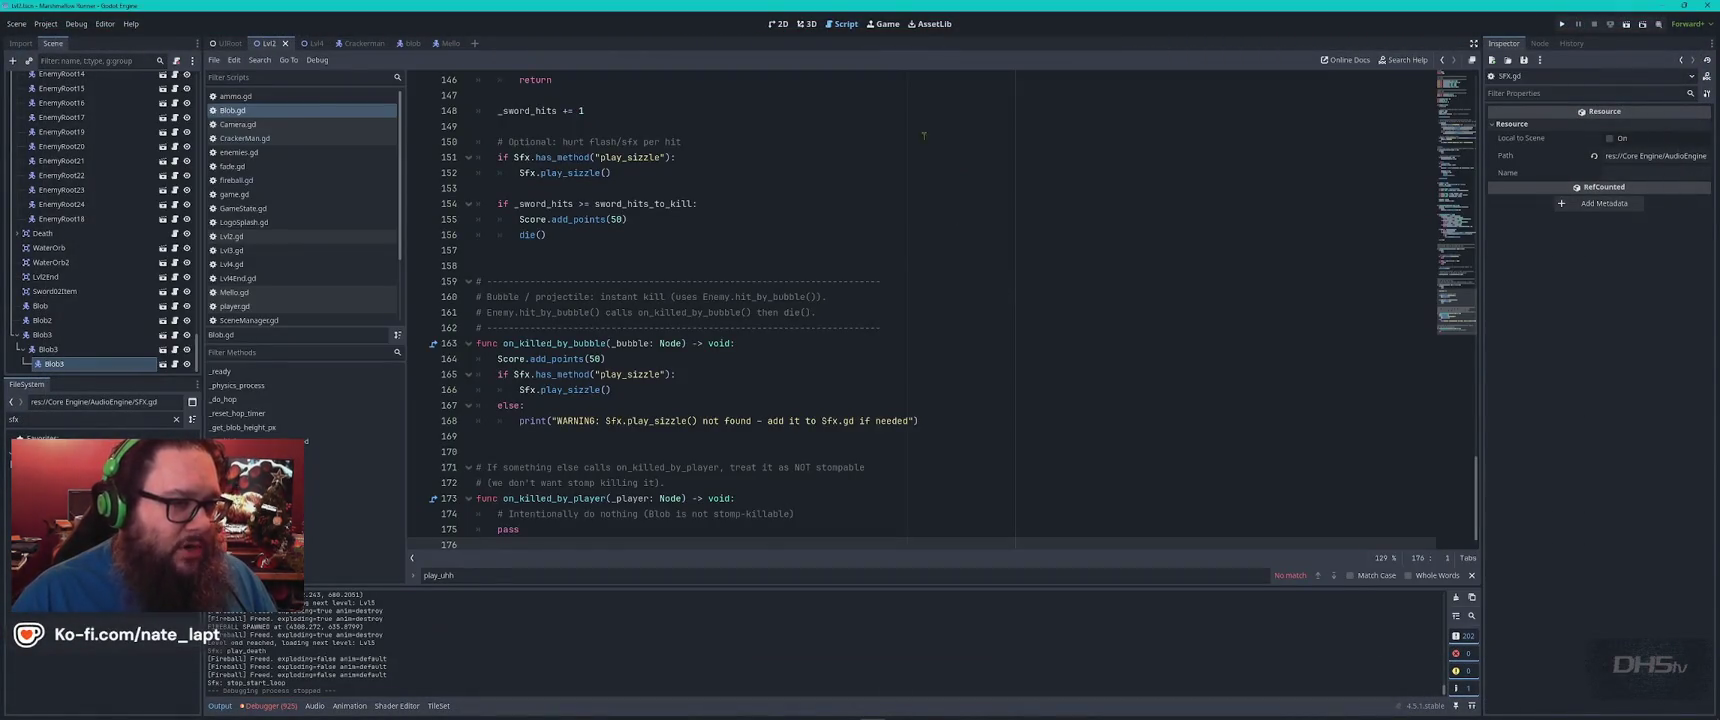
Show the Lvl2 scene in the 2D view and select the Lvl2End area
{"action": "left_click", "coordinate": [778, 23]}
{"action": "scroll", "coordinate": [525, 113], "scroll_direction": "down", "scroll_amount": 3}
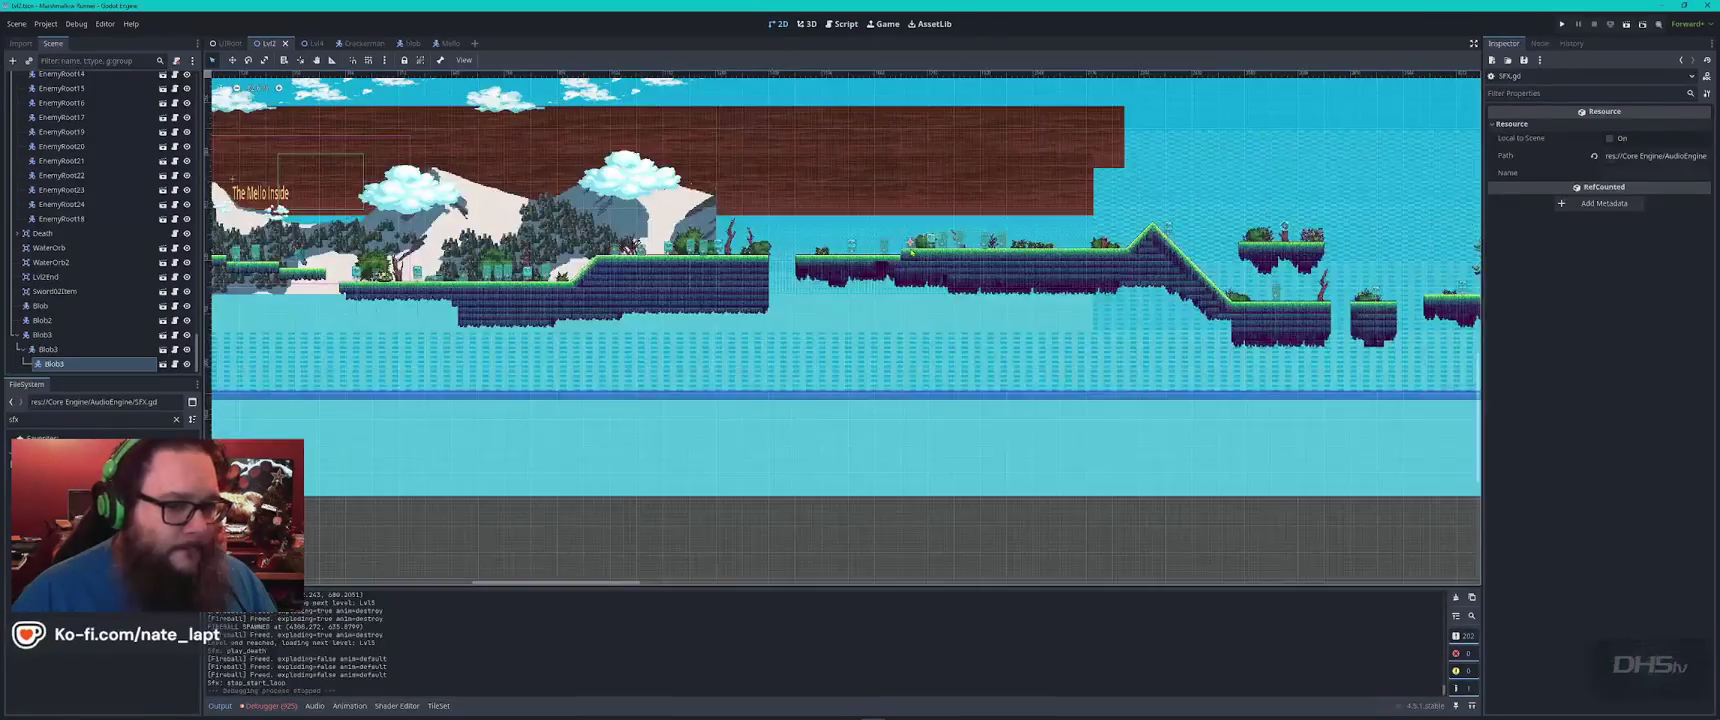
{"action": "scroll", "coordinate": [1068, 248], "scroll_direction": "up", "scroll_amount": 5}
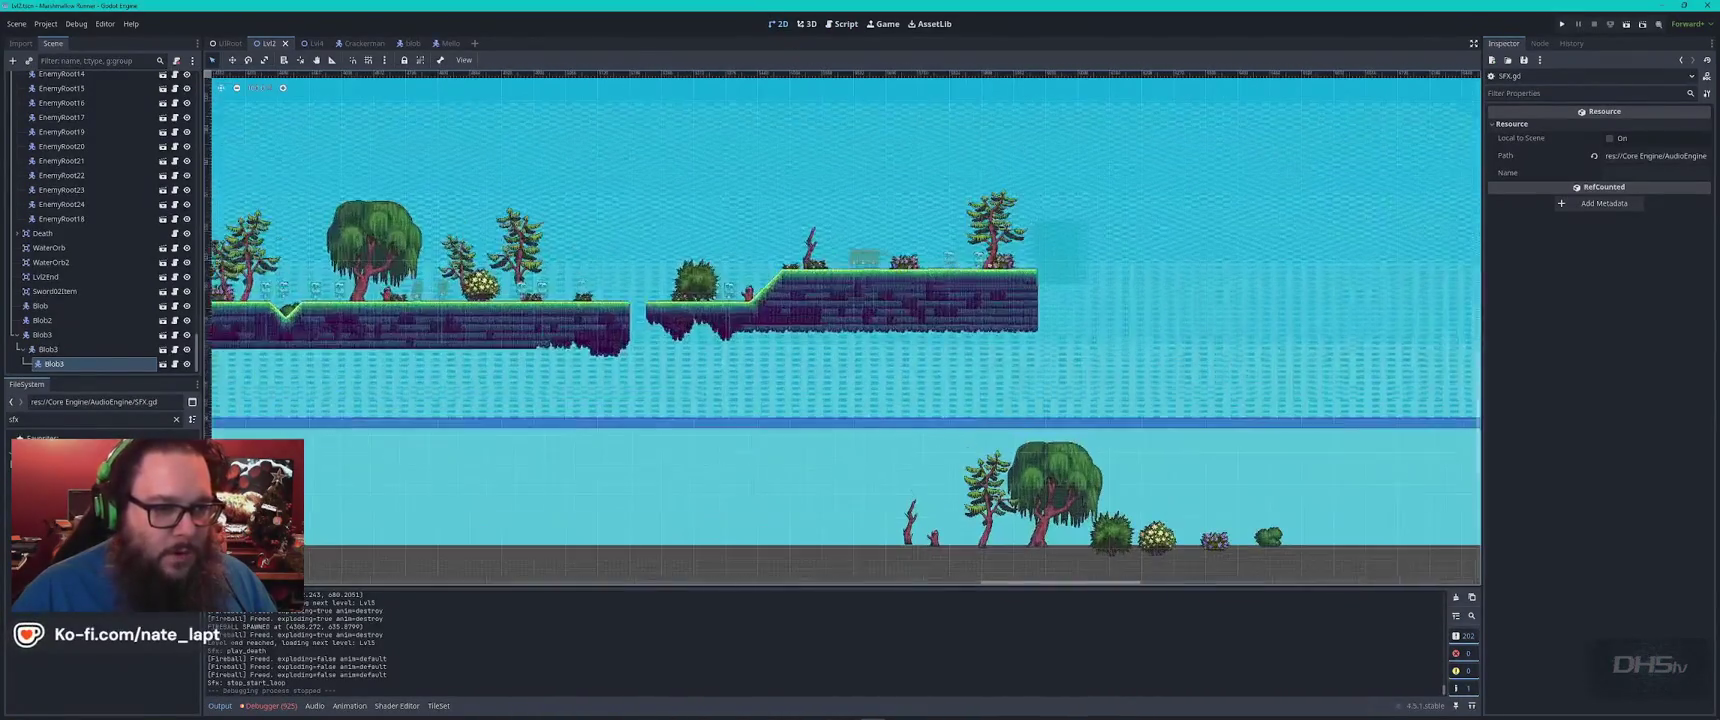
{"action": "left_click", "coordinate": [1082, 256]}
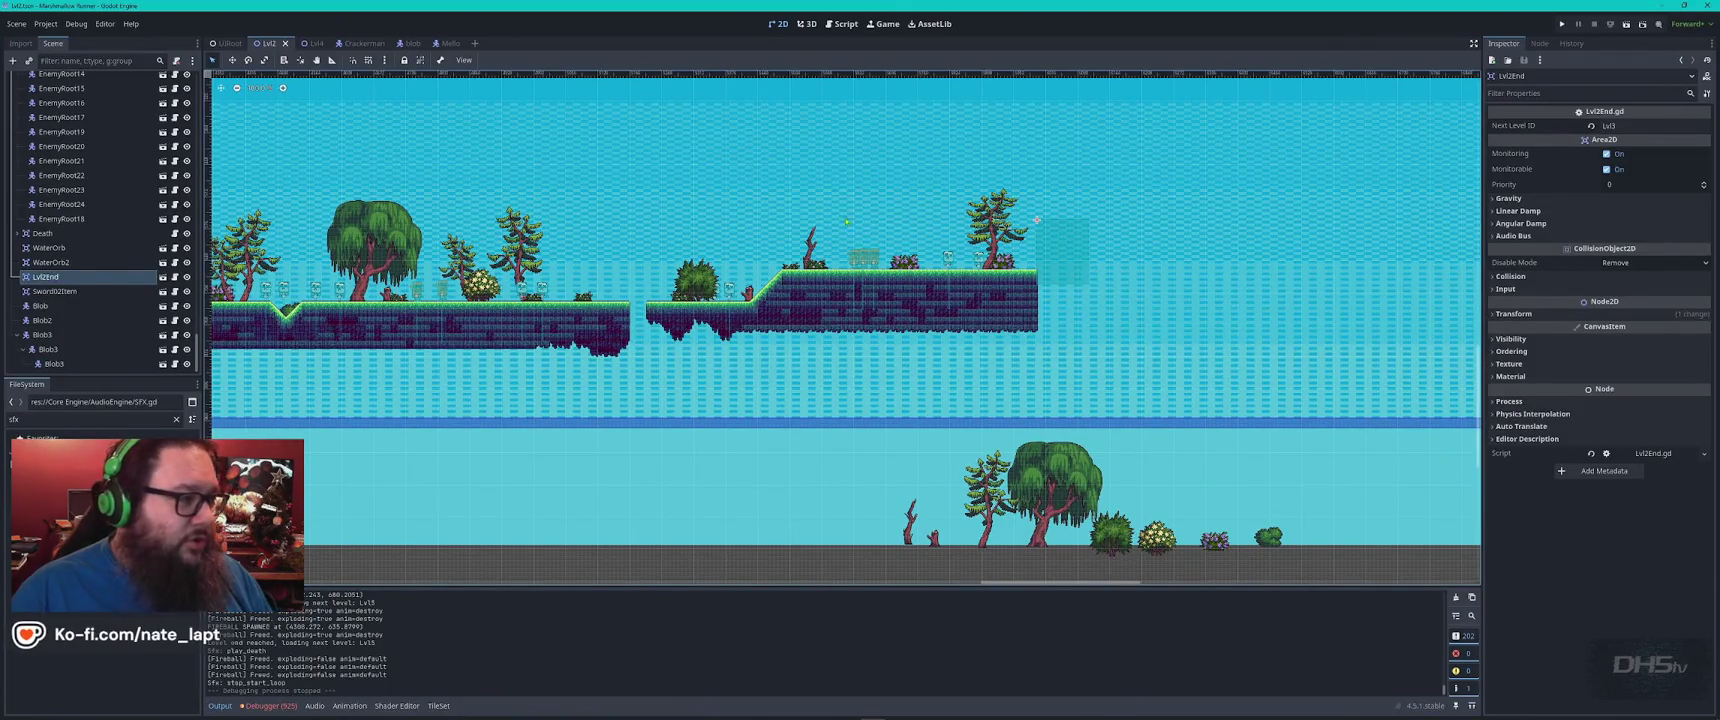
In the Lvl4 scene, select the Lvl4End area and open its Lvl4End.gd script
{"action": "left_click", "coordinate": [312, 43]}
{"action": "scroll", "coordinate": [858, 329], "scroll_direction": "down", "scroll_amount": 5}
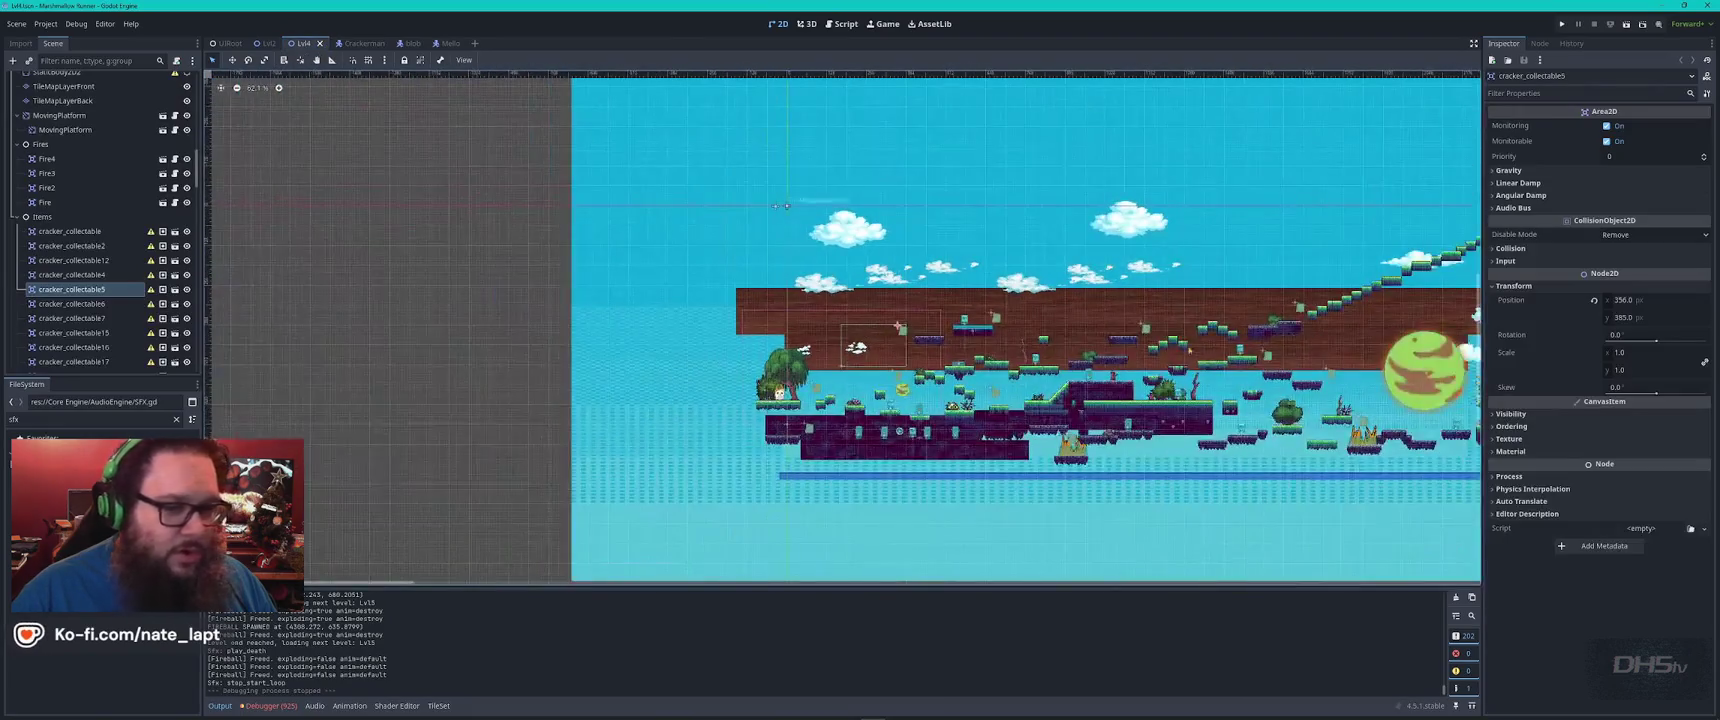
{"action": "scroll", "coordinate": [858, 329], "scroll_direction": "up", "scroll_amount": 3}
{"action": "scroll", "coordinate": [980, 375], "scroll_direction": "up", "scroll_amount": 4}
{"action": "left_click", "coordinate": [980, 375]}
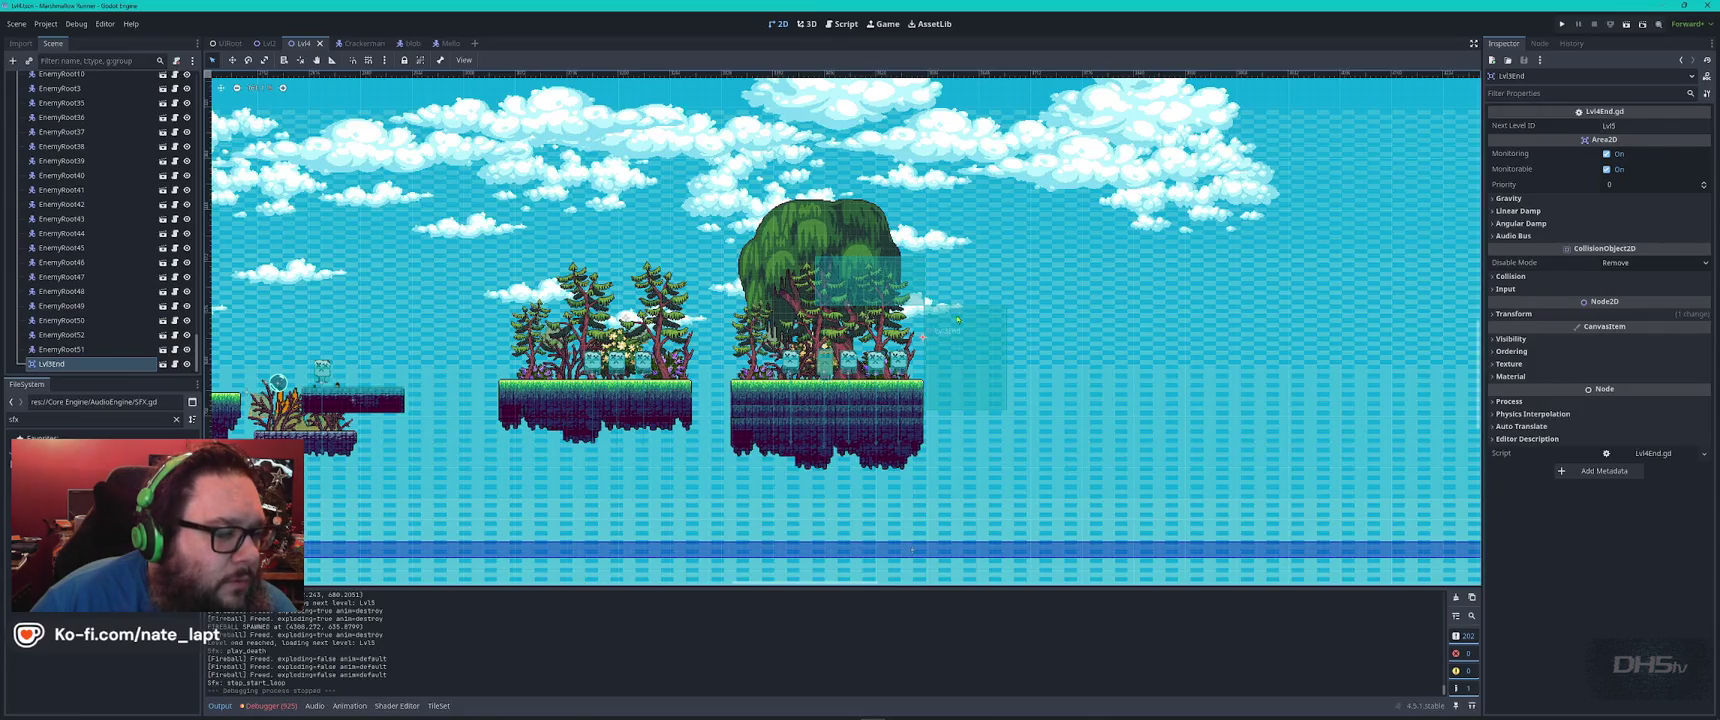
{"action": "left_click", "coordinate": [175, 364]}
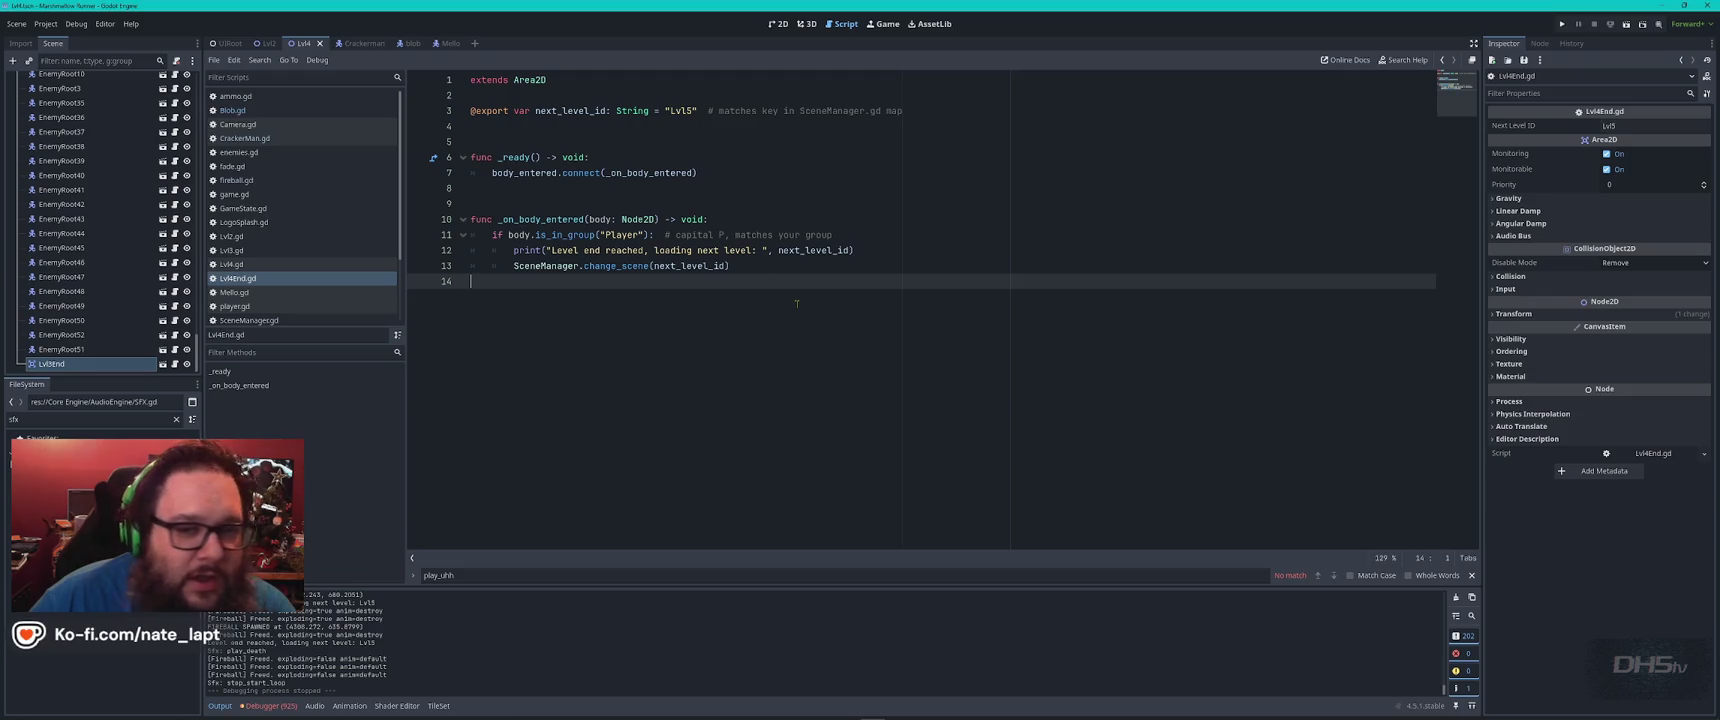
Scroll through the Debugger's Errors list to review the SceneManager and platform1.gd errors
{"action": "left_click", "coordinate": [268, 705]}
{"action": "left_click", "coordinate": [285, 580]}
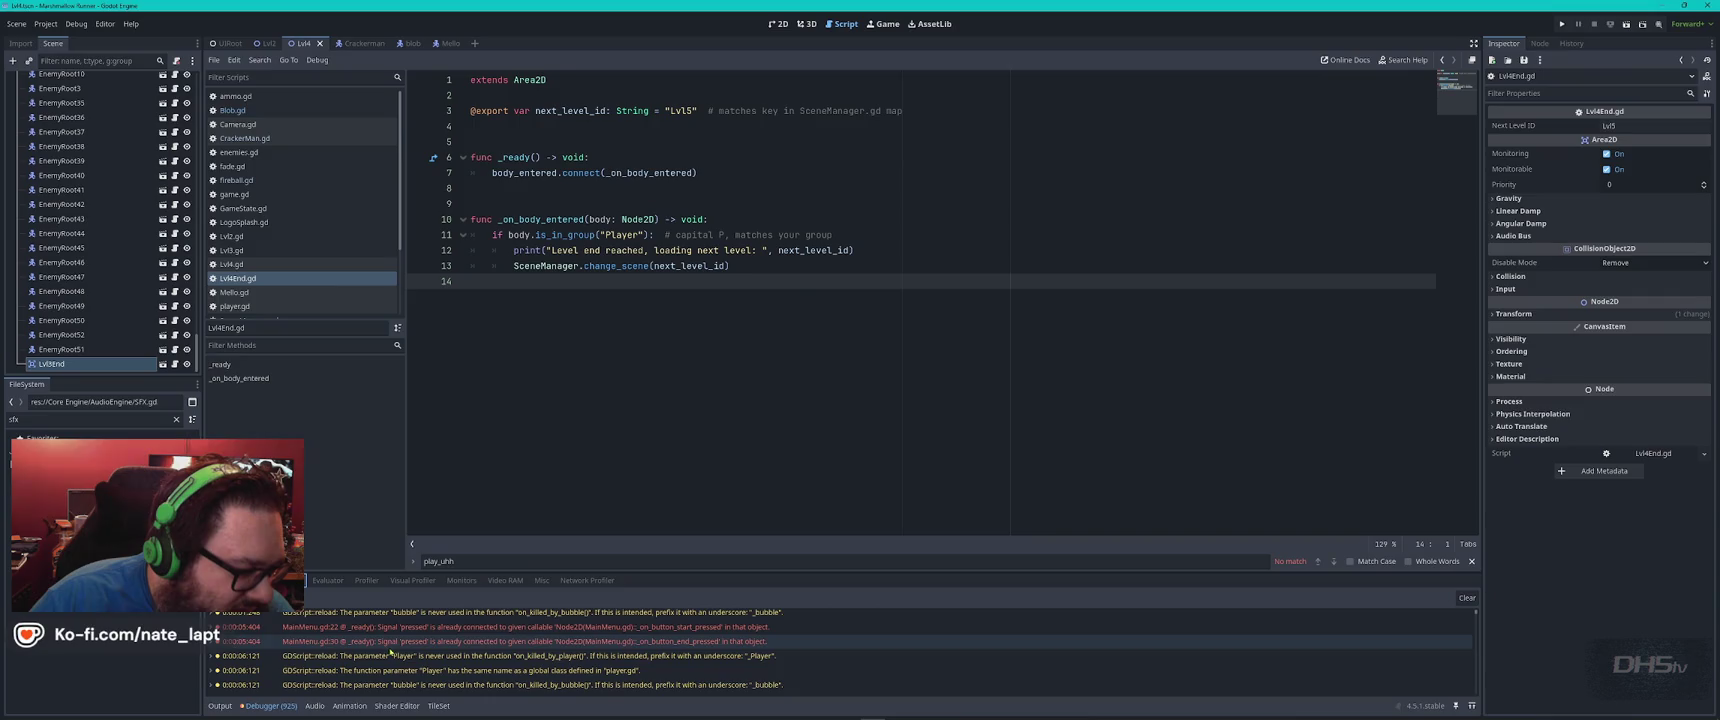
{"action": "scroll", "coordinate": [423, 667], "scroll_direction": "down", "scroll_amount": 3}
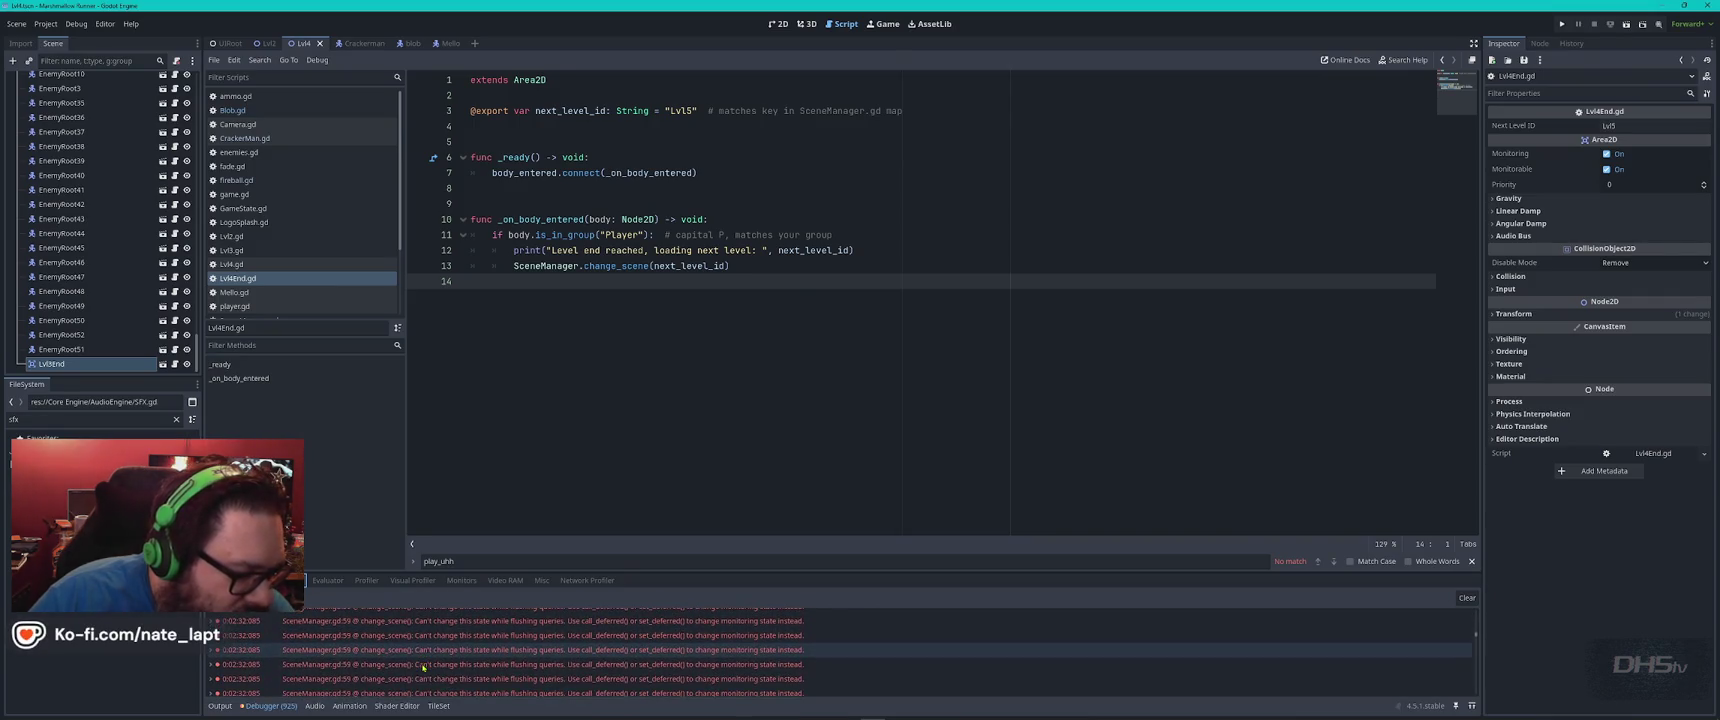
{"action": "scroll", "coordinate": [423, 667], "scroll_direction": "down", "scroll_amount": 10}
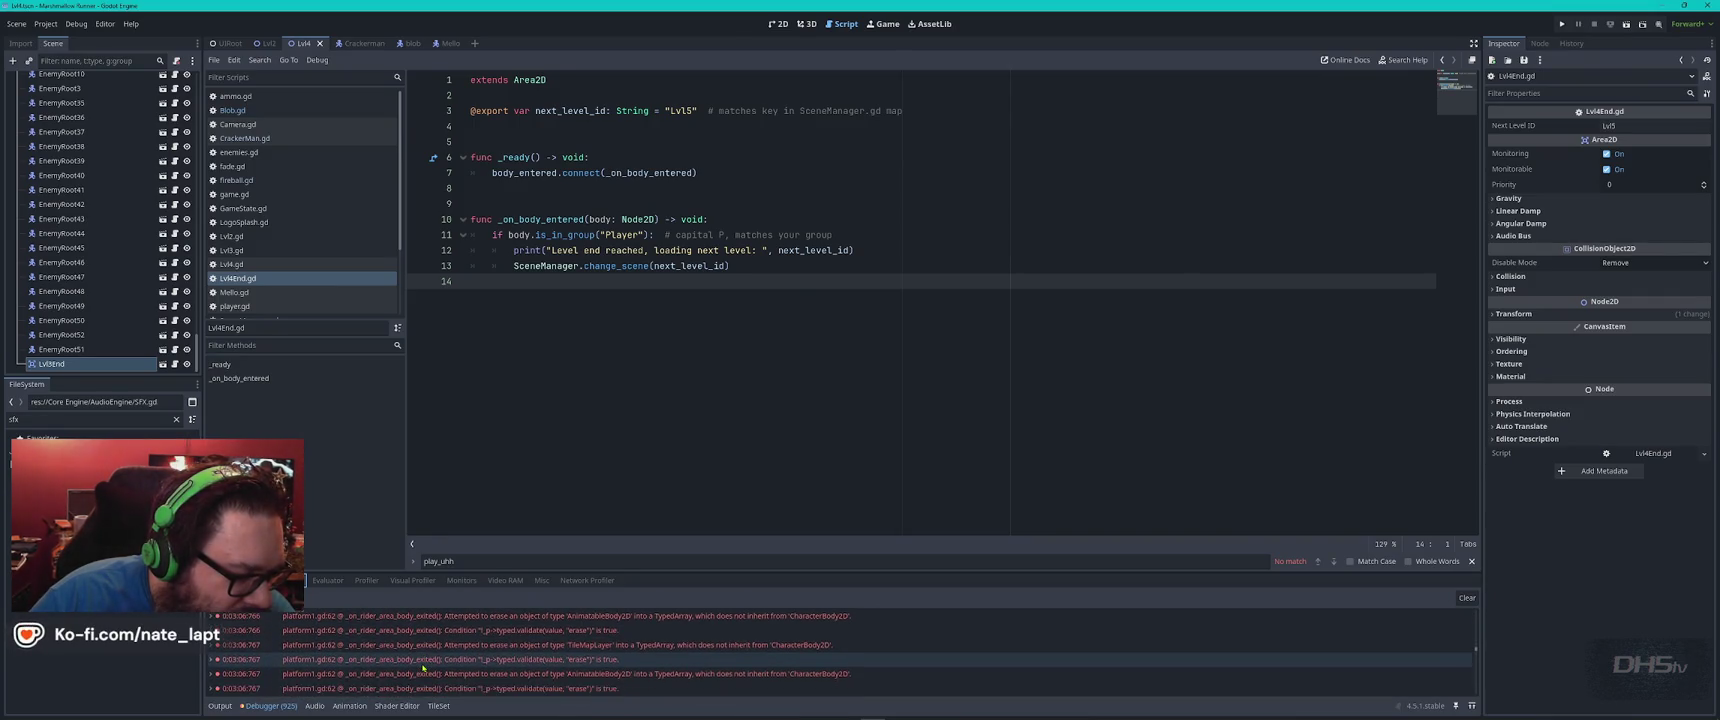
{"action": "scroll", "coordinate": [423, 667], "scroll_direction": "down", "scroll_amount": 10}
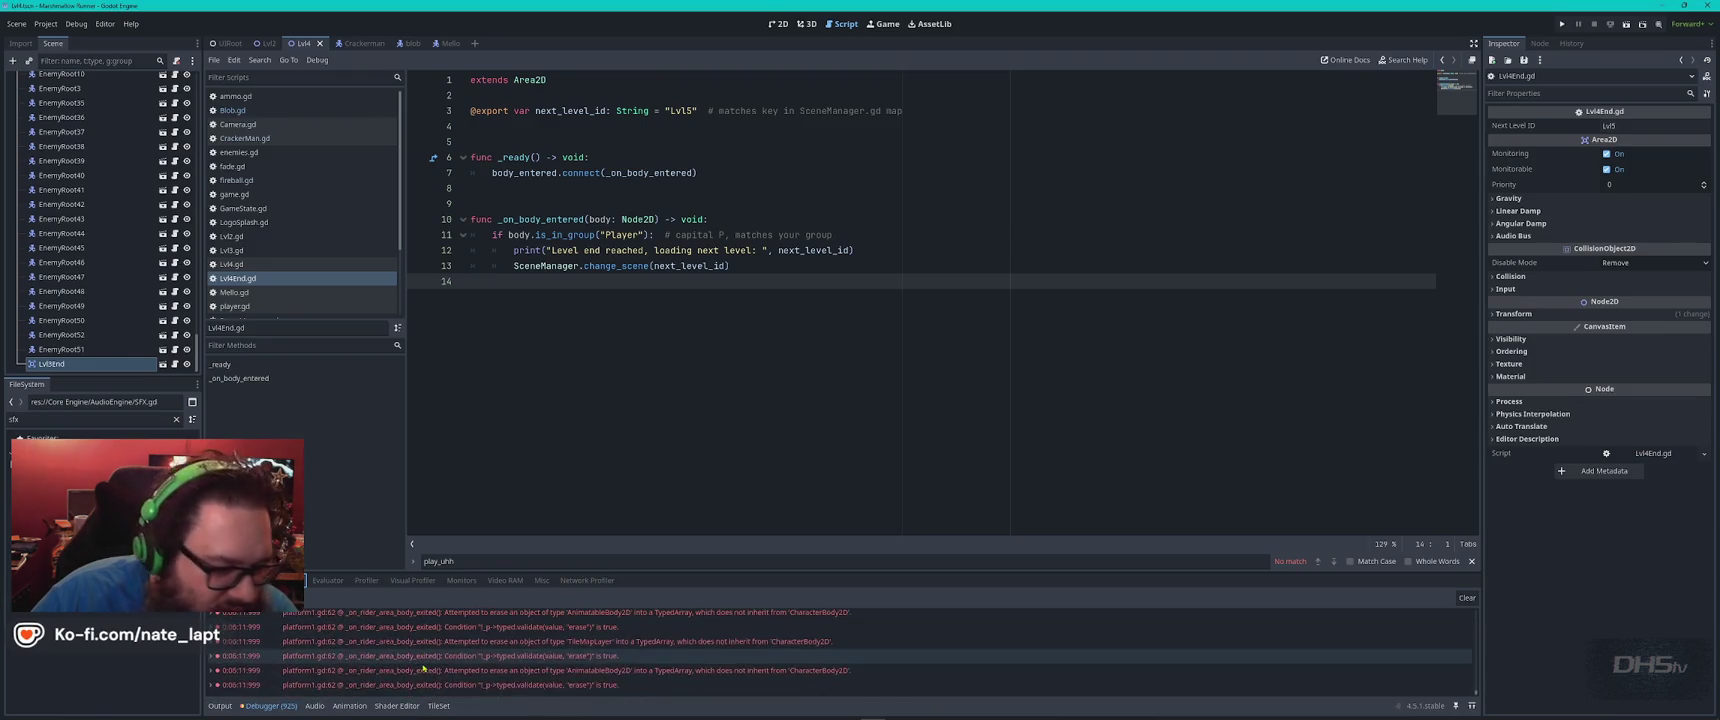
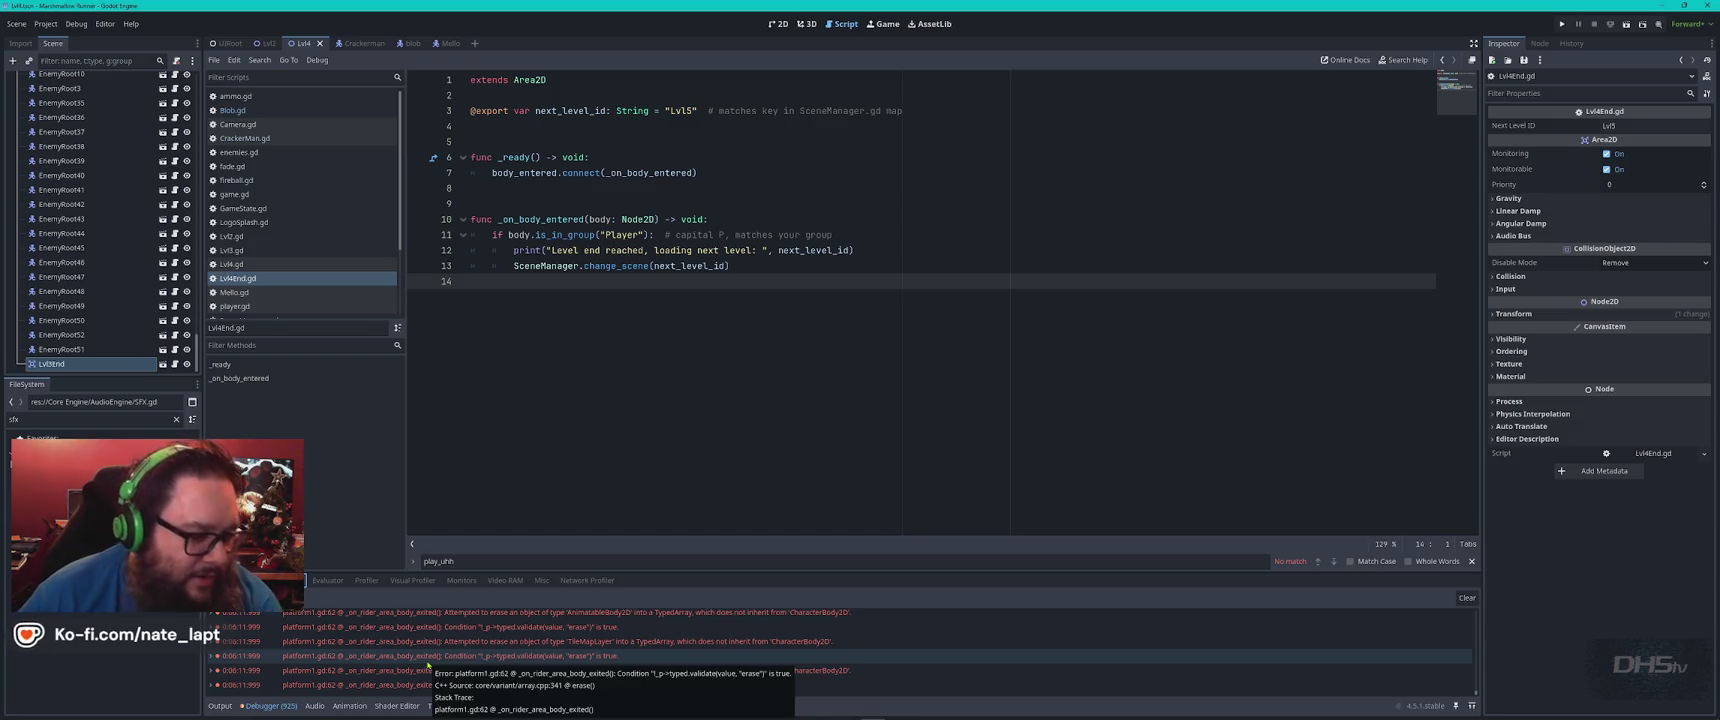
Enlarge the debugger's error list and jump to the fireball.gd:29 error
{"action": "left_click_drag", "start_coordinate": [668, 574], "coordinate": [690, 320]}
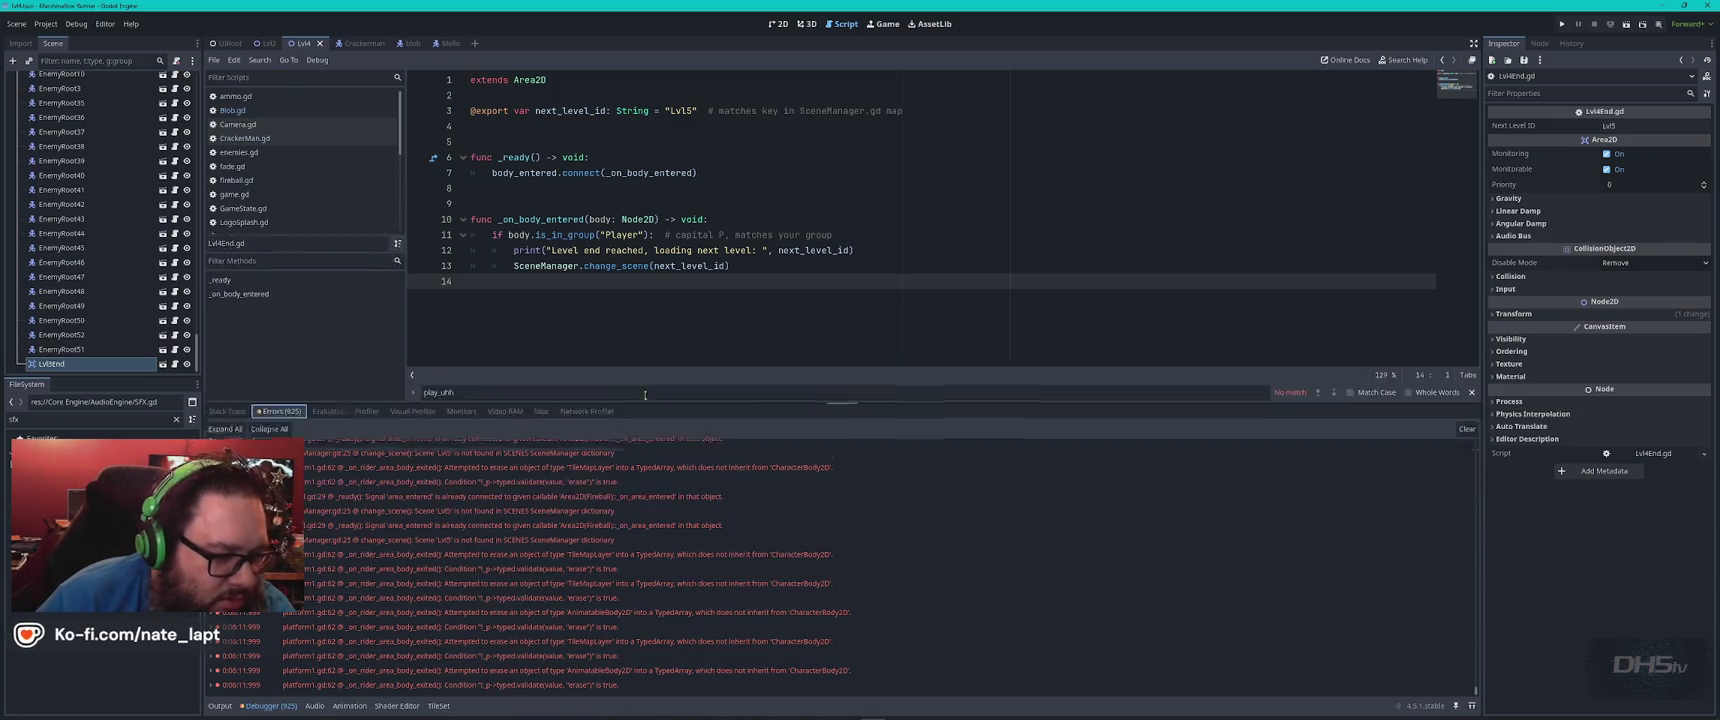
{"action": "left_click", "coordinate": [773, 441]}
{"action": "mouse_move", "coordinate": [773, 447]}
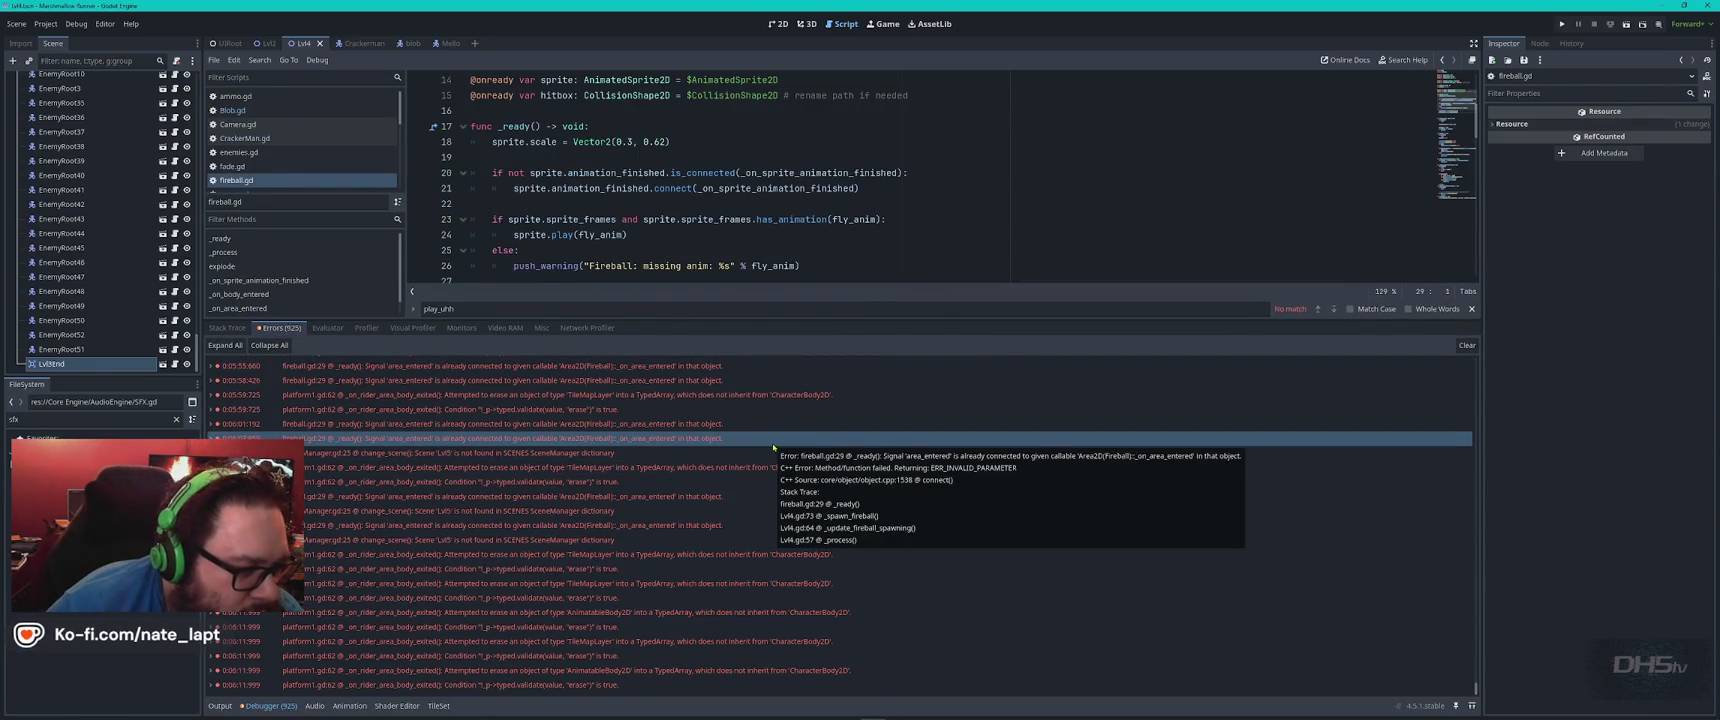
Open SceneManager.gd at the line-25 change_scene error and shrink the debugger to show more code
{"action": "left_click", "coordinate": [490, 453]}
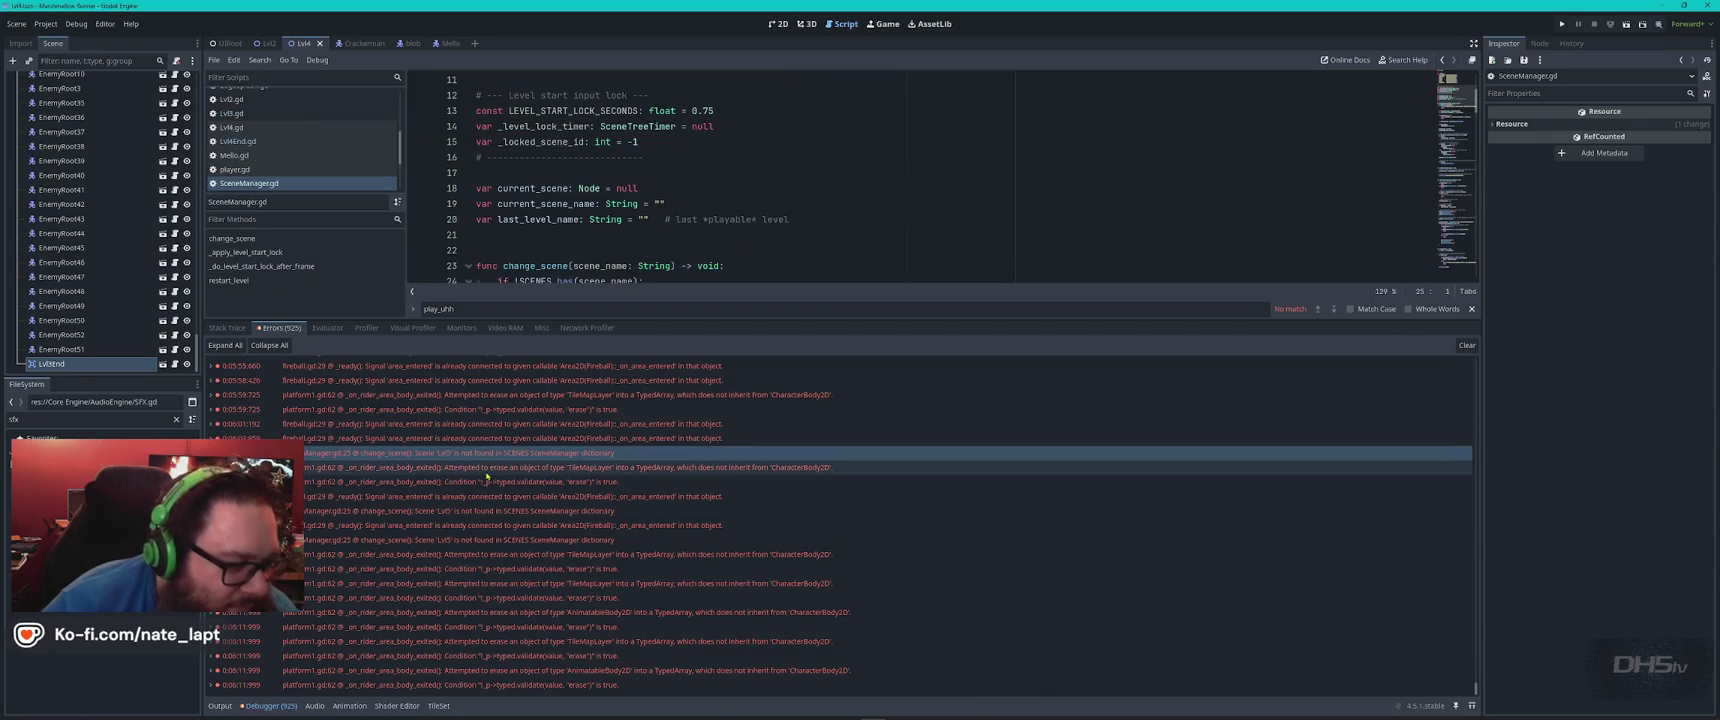
{"action": "mouse_move", "coordinate": [490, 477]}
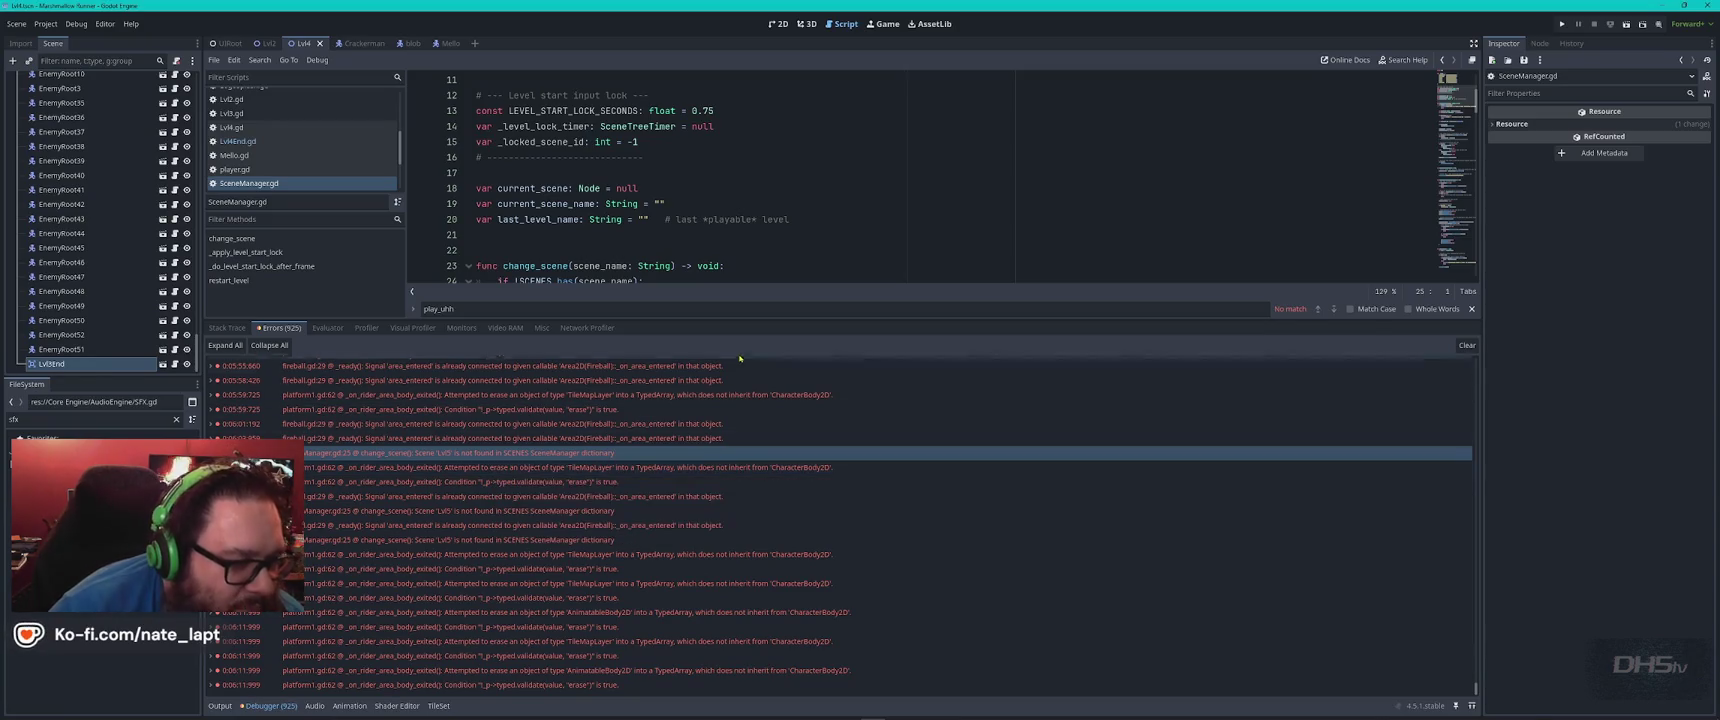
{"action": "left_click", "coordinate": [752, 314]}
{"action": "left_click_drag", "start_coordinate": [756, 320], "coordinate": [771, 507]}
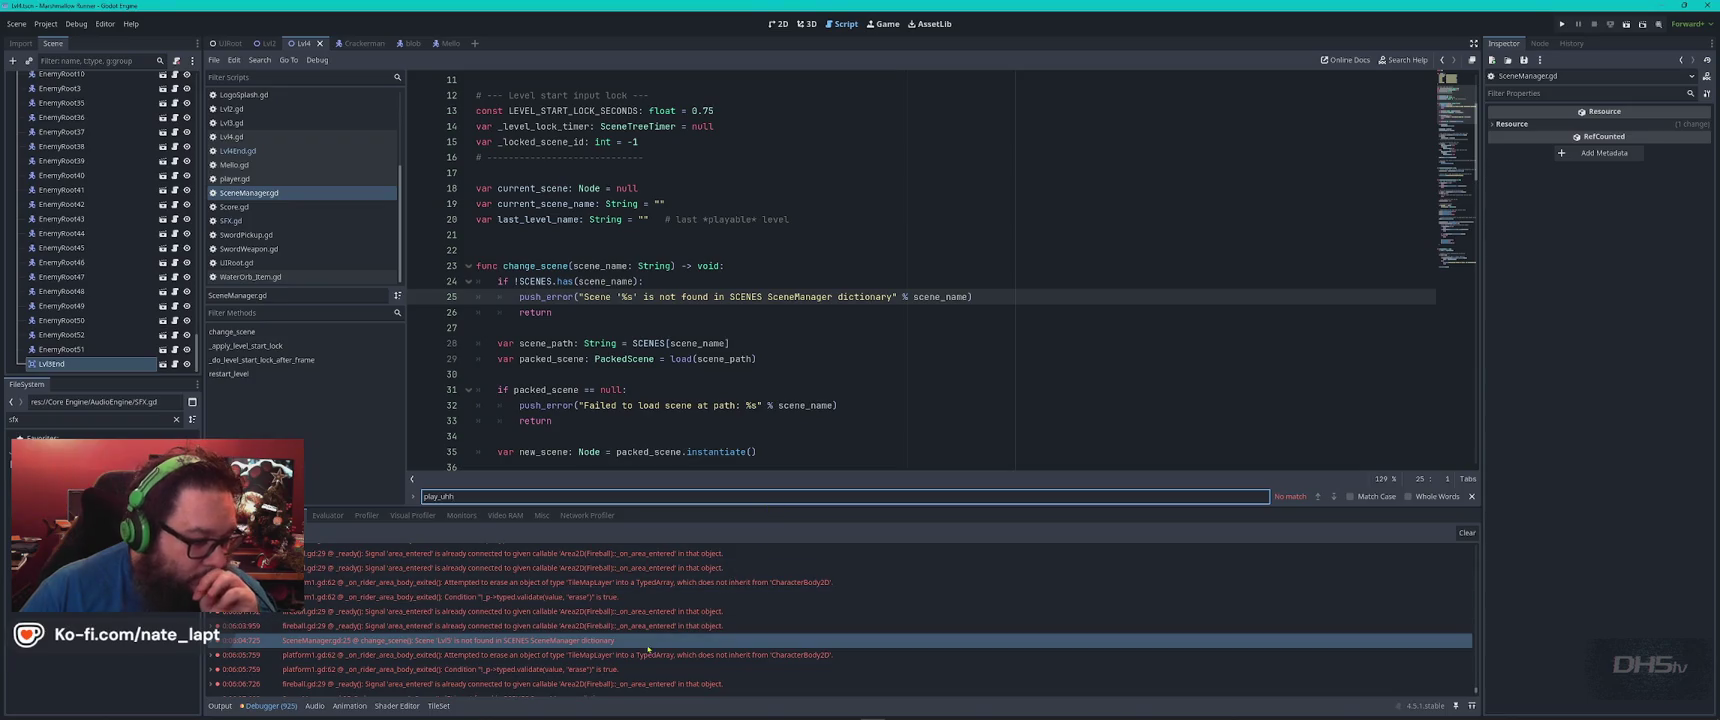
Go back to the 2D editor to view the Lvl4 level canvas
{"action": "mouse_move", "coordinate": [626, 641]}
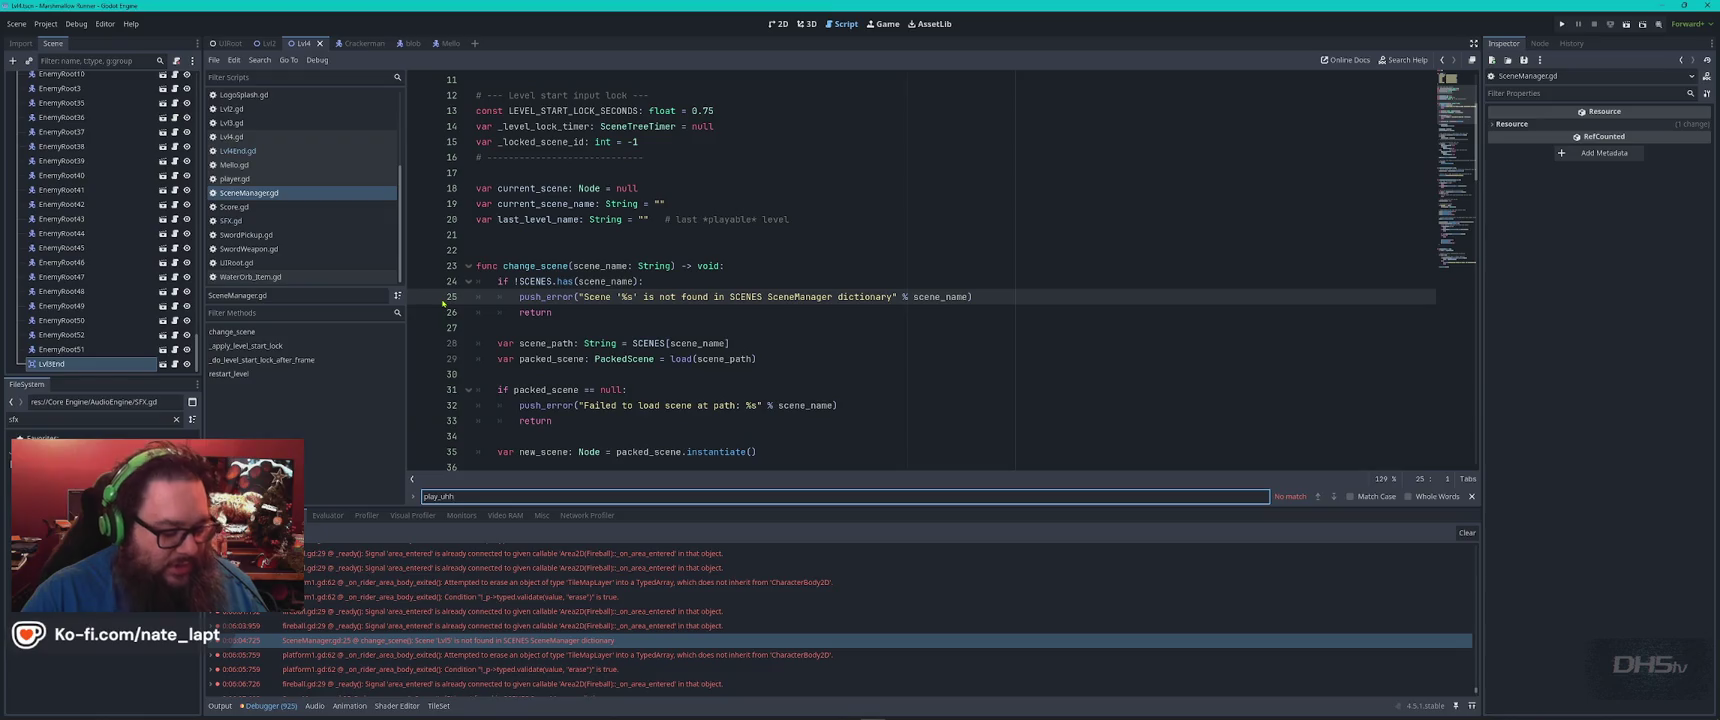
{"action": "left_click", "coordinate": [778, 23]}
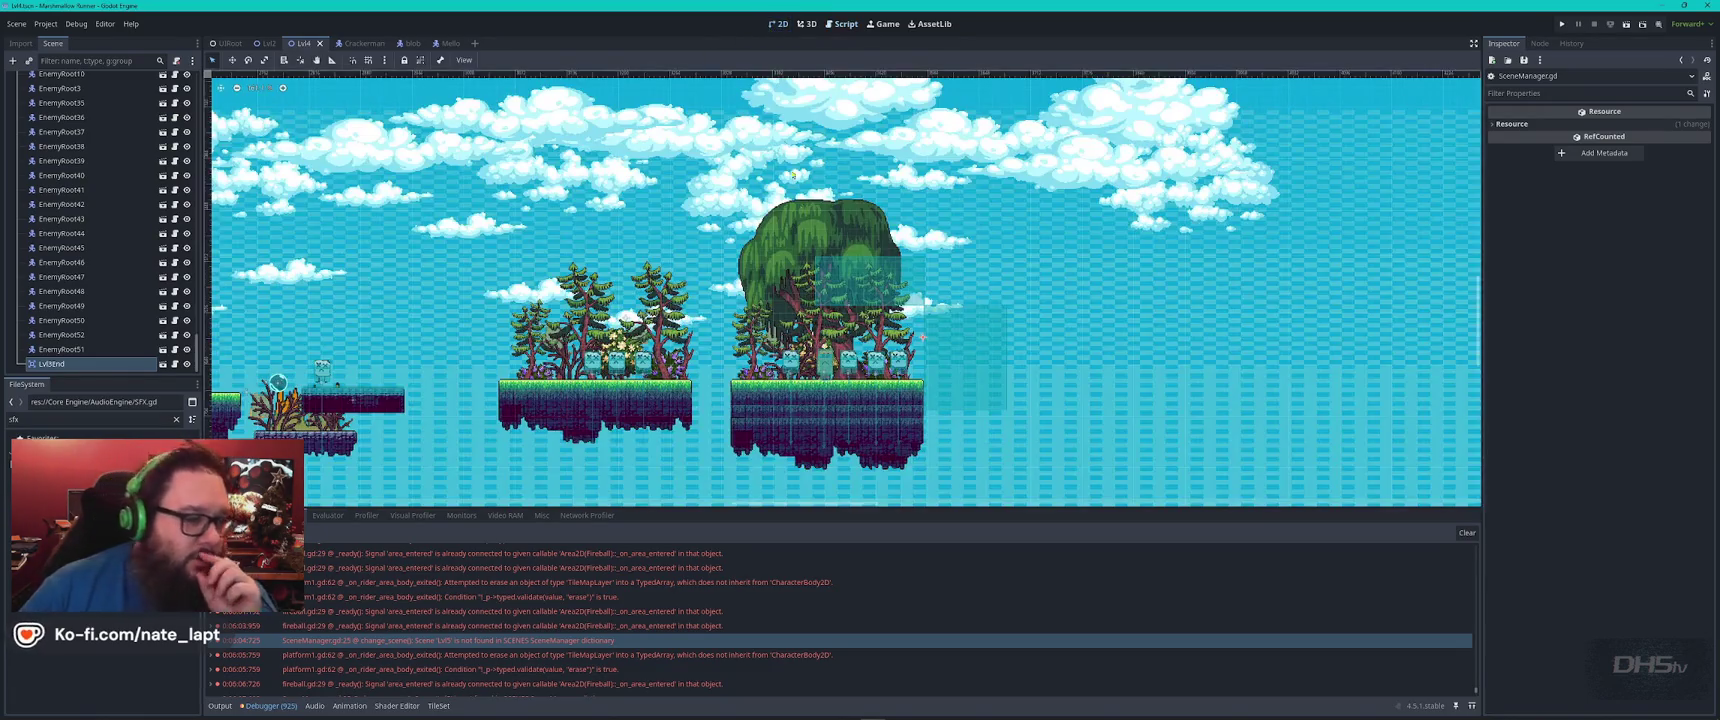
Filter the FileSystem for 'lvl3', open Lvl3.tscn and place its tab after Lvl2
{"action": "scroll", "coordinate": [853, 283], "scroll_direction": "down", "scroll_amount": 2}
{"action": "scroll", "coordinate": [853, 285], "scroll_direction": "down", "scroll_amount": 4}
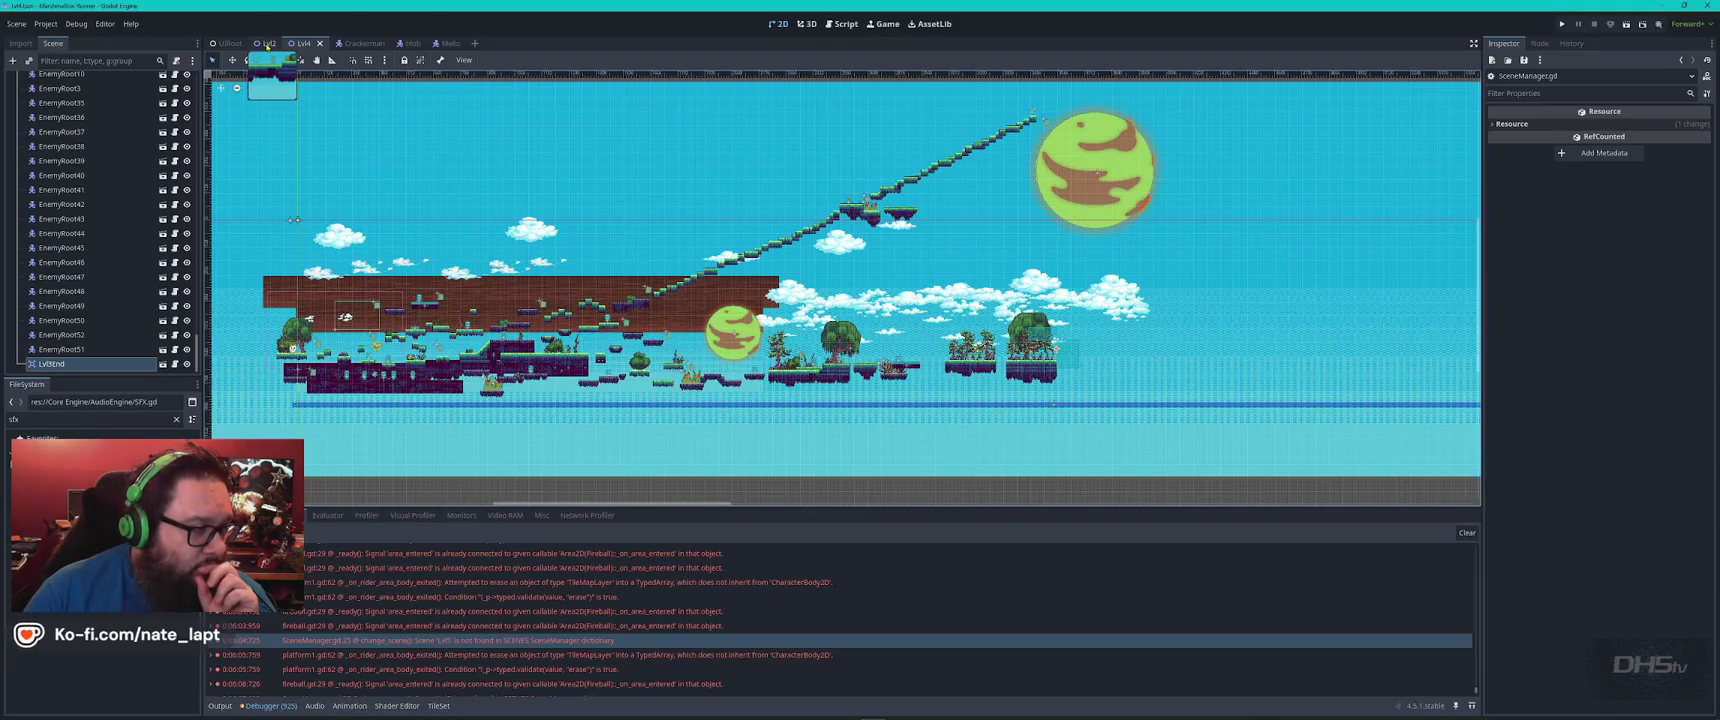
{"action": "left_click", "coordinate": [268, 45]}
{"action": "double_click", "coordinate": [72, 420]}
{"action": "type", "text": "lvl3"}
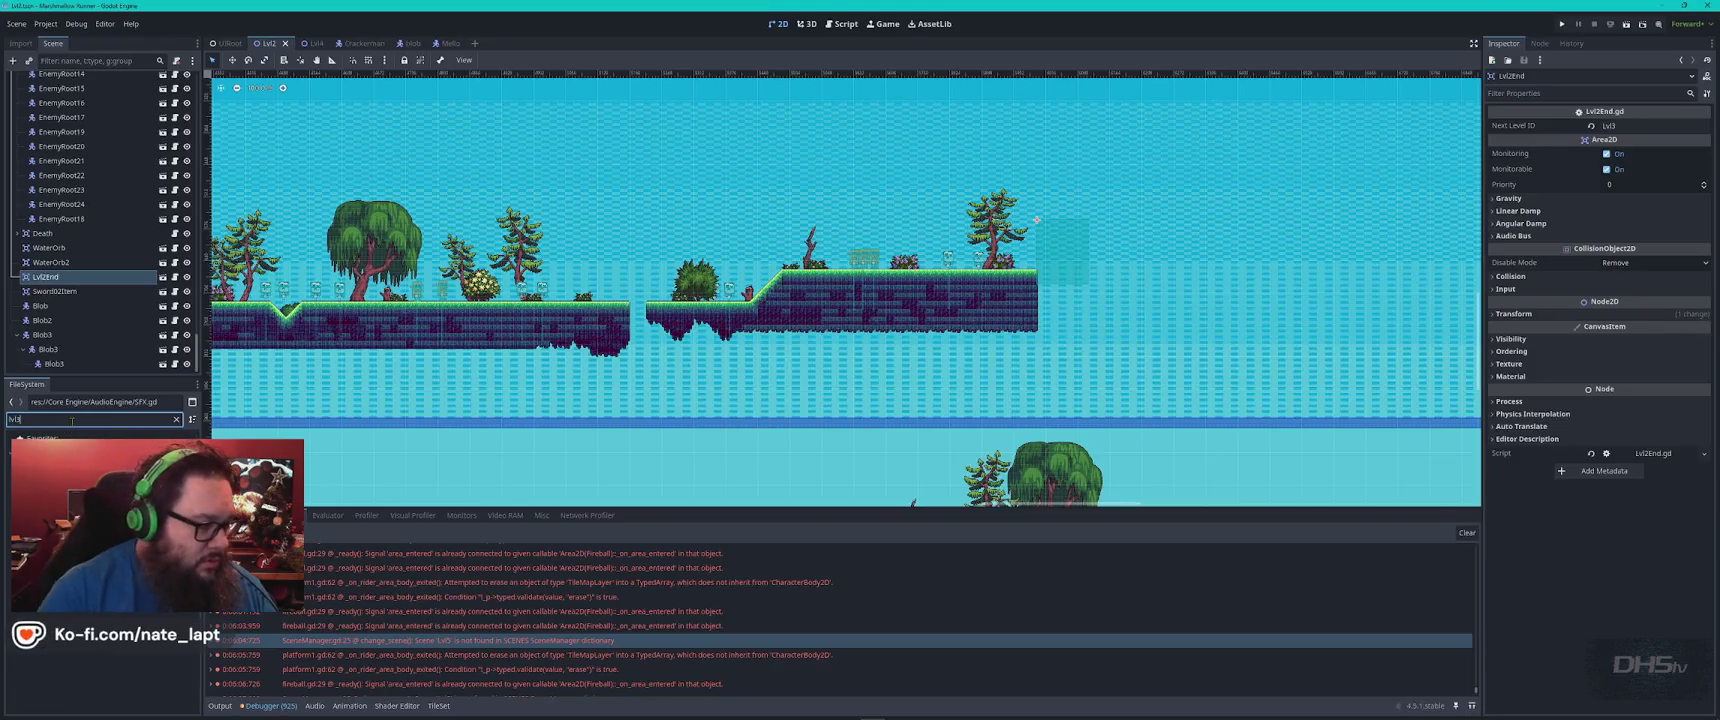
{"action": "double_click", "coordinate": [70, 495]}
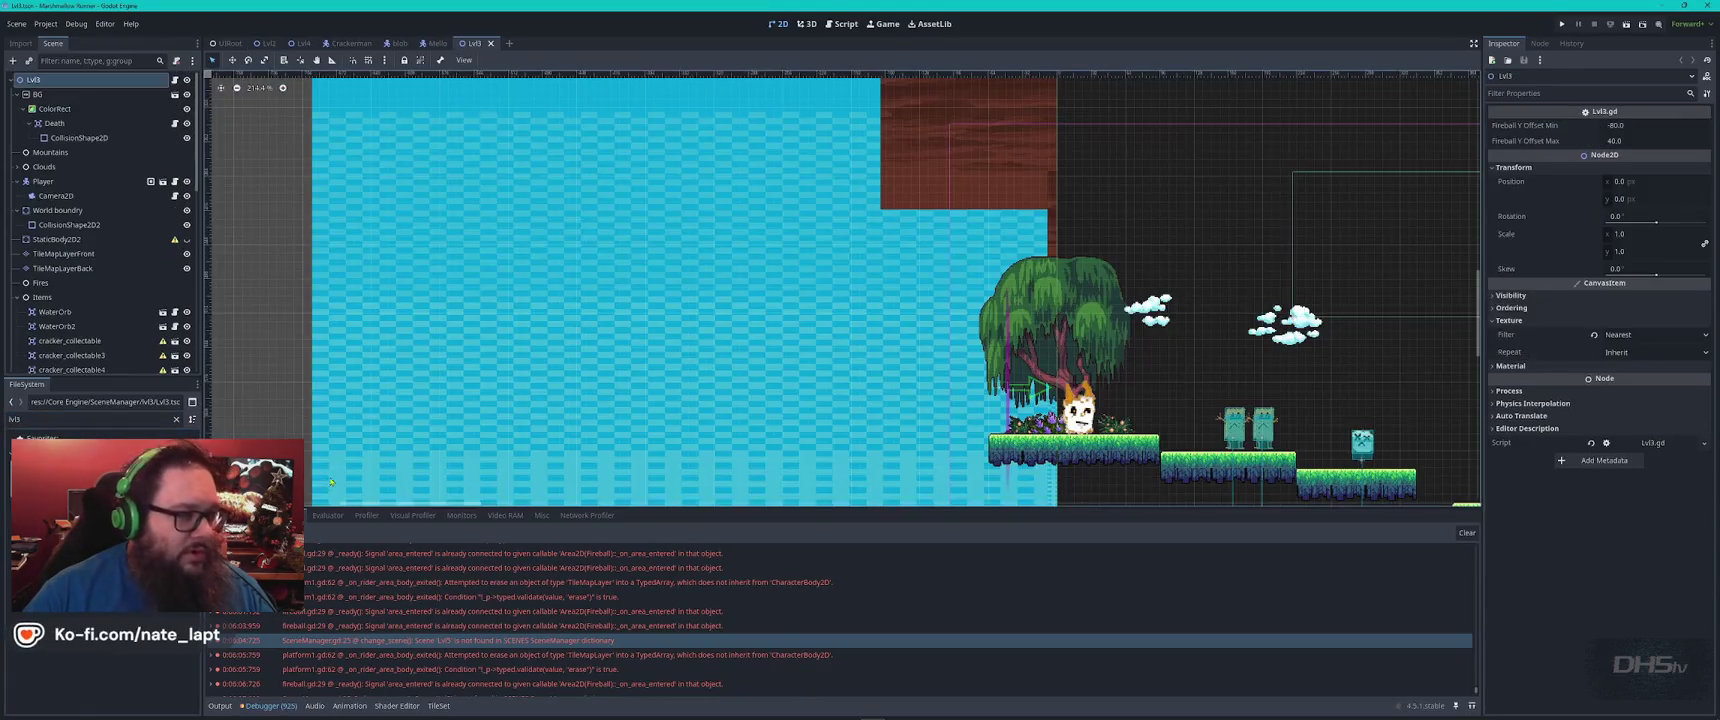
{"action": "left_click_drag", "start_coordinate": [471, 47], "coordinate": [270, 58]}
Survey the whole Lvl3 layout, then return to the Lvl2 level
{"action": "scroll", "coordinate": [472, 188], "scroll_direction": "down", "scroll_amount": 8}
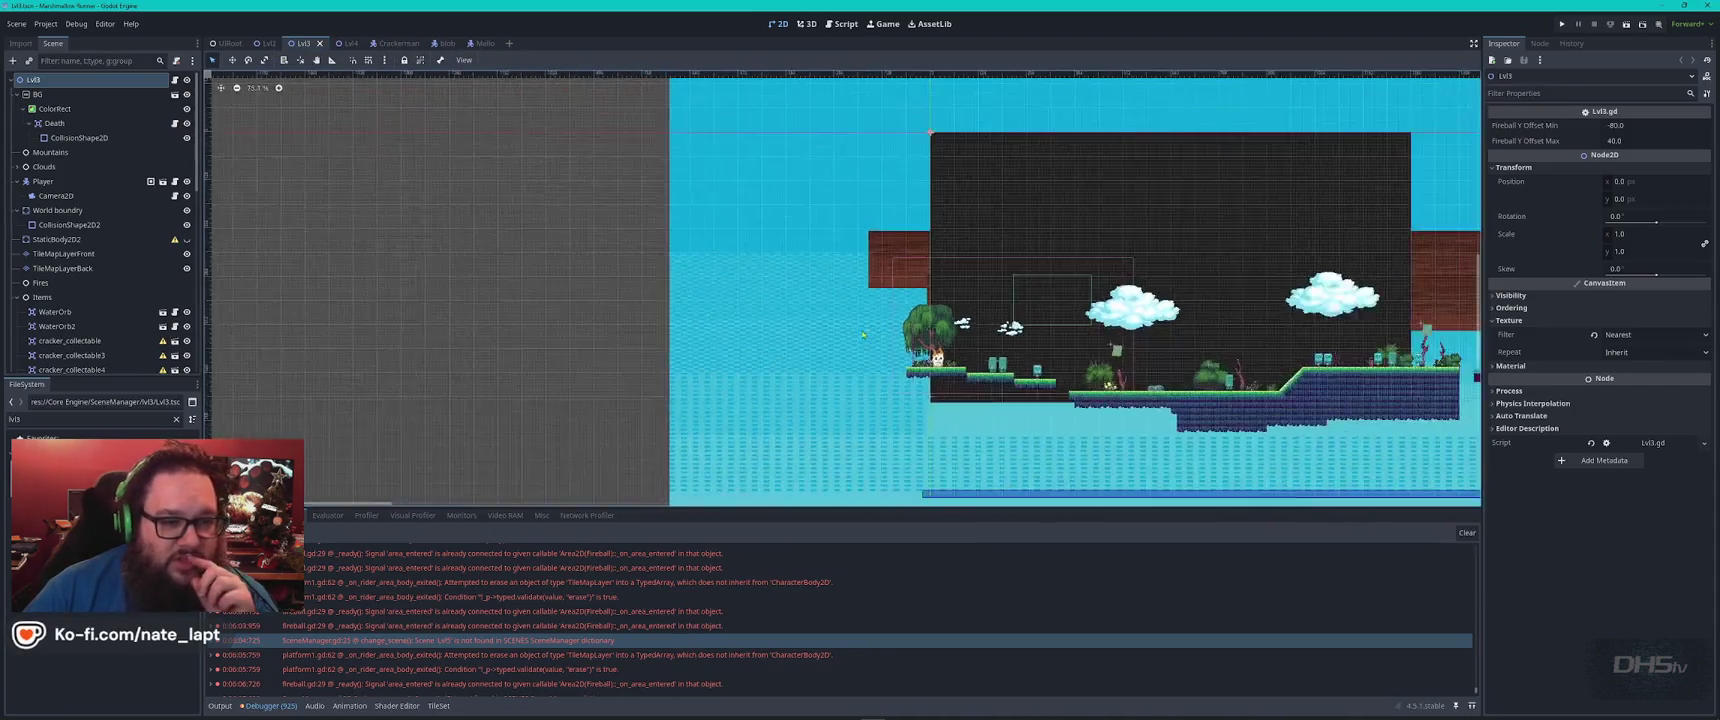
{"action": "scroll", "coordinate": [720, 307], "scroll_direction": "up", "scroll_amount": 4}
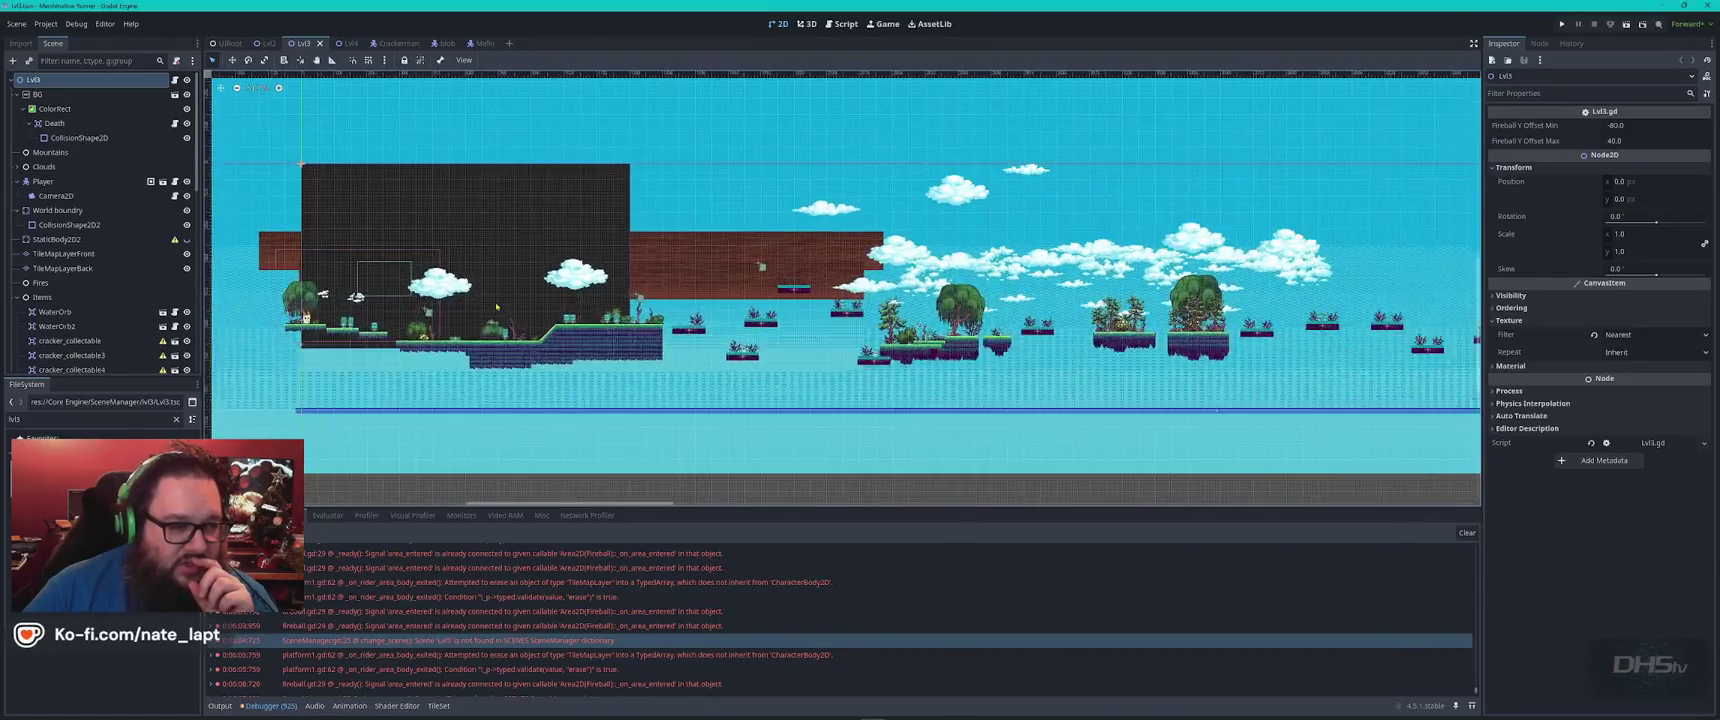
{"action": "scroll", "coordinate": [1003, 312], "scroll_direction": "right", "scroll_amount": 5}
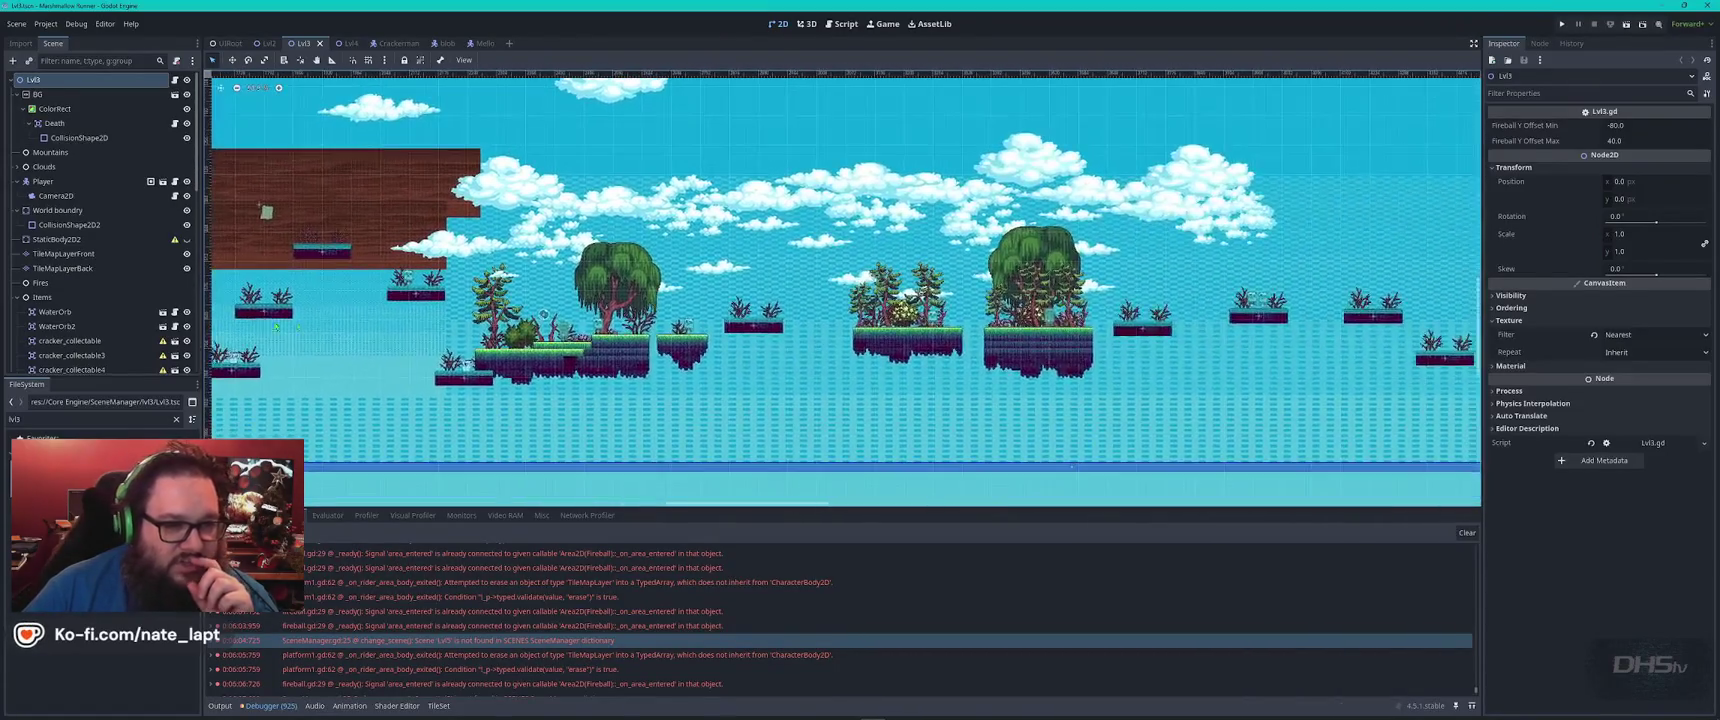
{"action": "scroll", "coordinate": [1003, 312], "scroll_direction": "down", "scroll_amount": 2}
{"action": "scroll", "coordinate": [1200, 310], "scroll_direction": "up", "scroll_amount": 3}
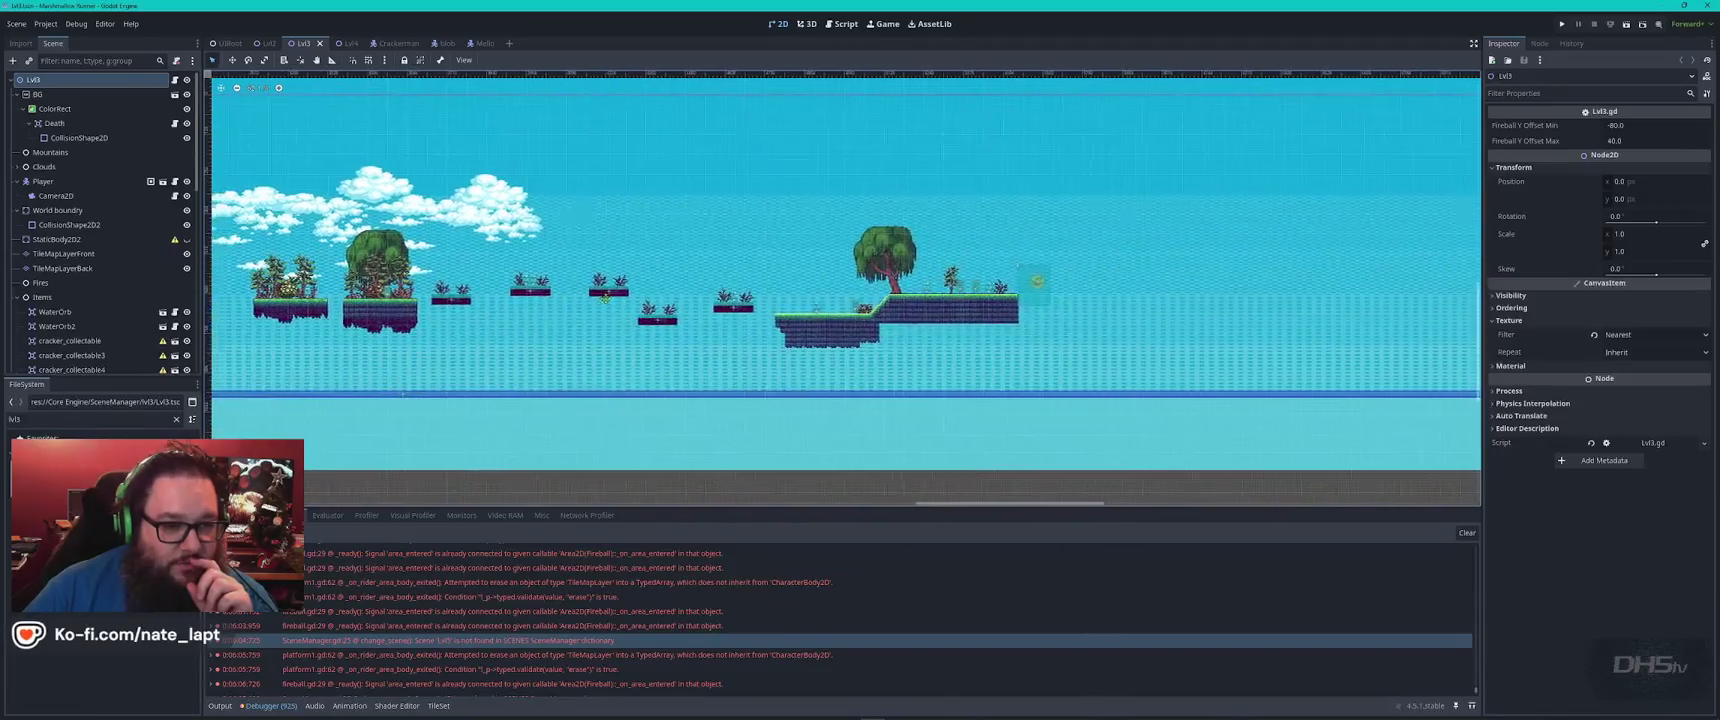
{"action": "scroll", "coordinate": [1200, 310], "scroll_direction": "down", "scroll_amount": 3}
{"action": "scroll", "coordinate": [736, 298], "scroll_direction": "down", "scroll_amount": 4}
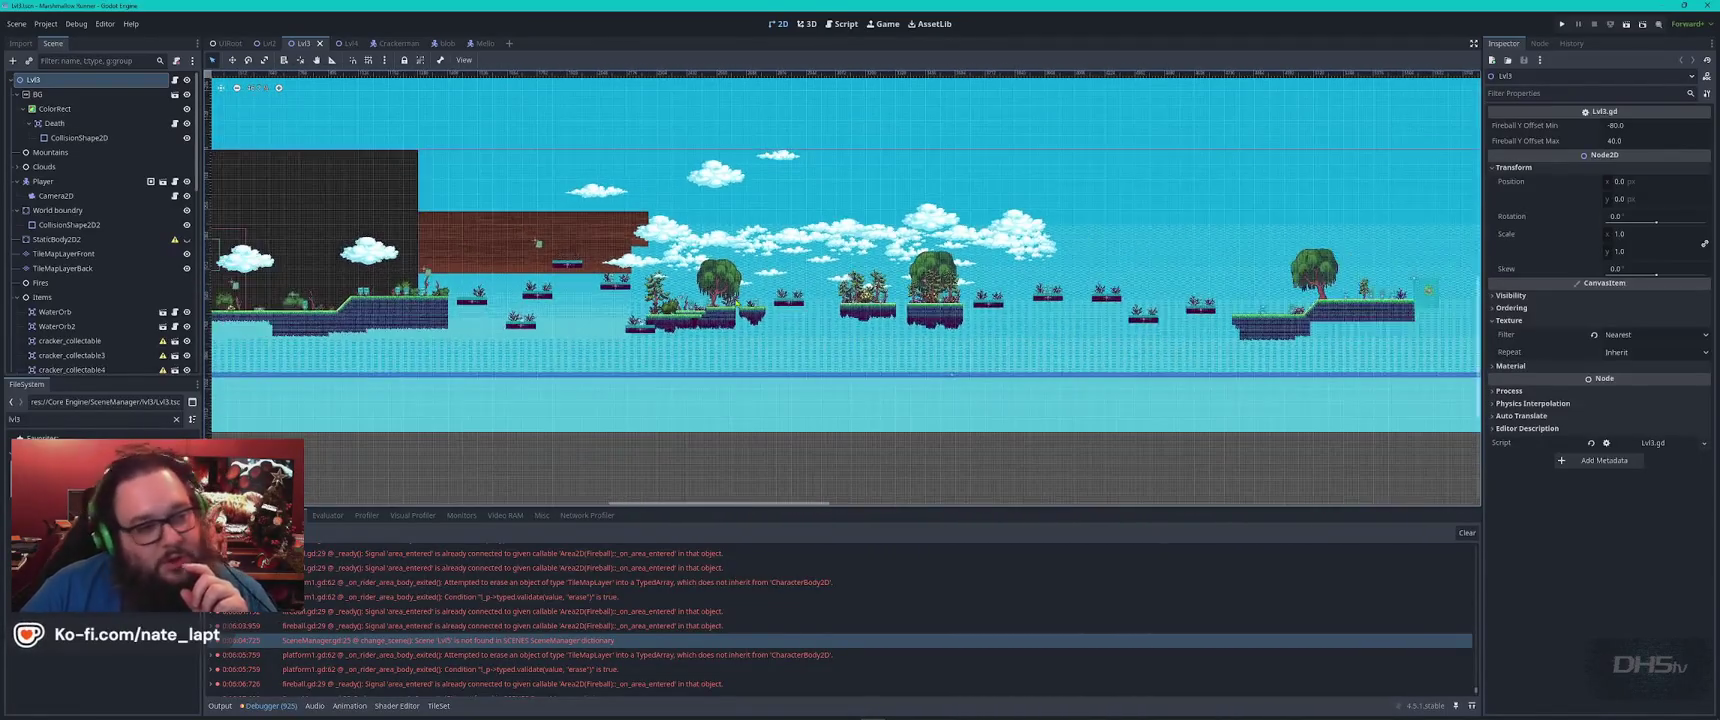
{"action": "scroll", "coordinate": [866, 300], "scroll_direction": "left", "scroll_amount": 3}
{"action": "scroll", "coordinate": [866, 300], "scroll_direction": "right", "scroll_amount": 3}
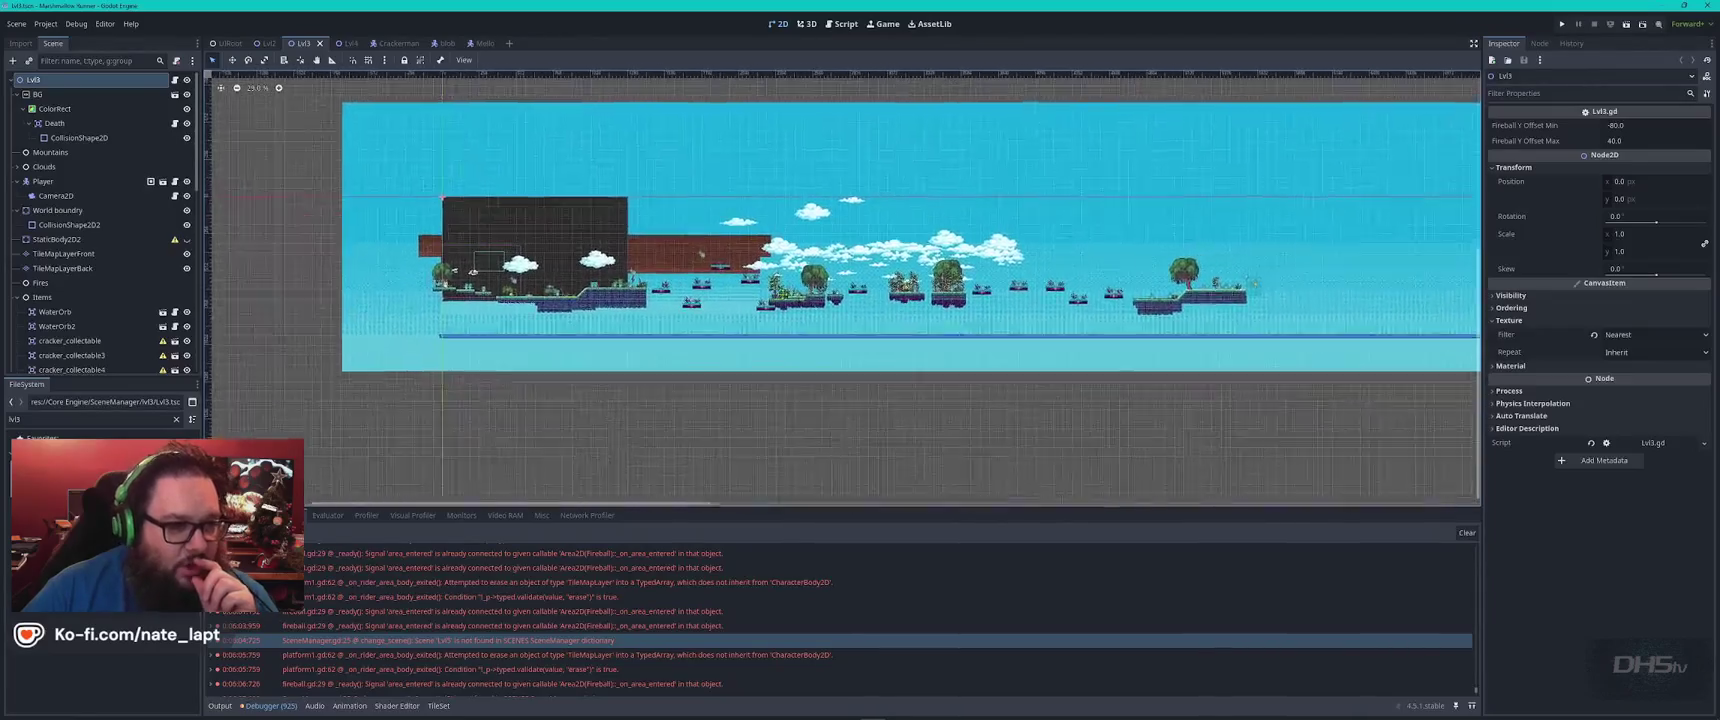
{"action": "left_click", "coordinate": [262, 46]}
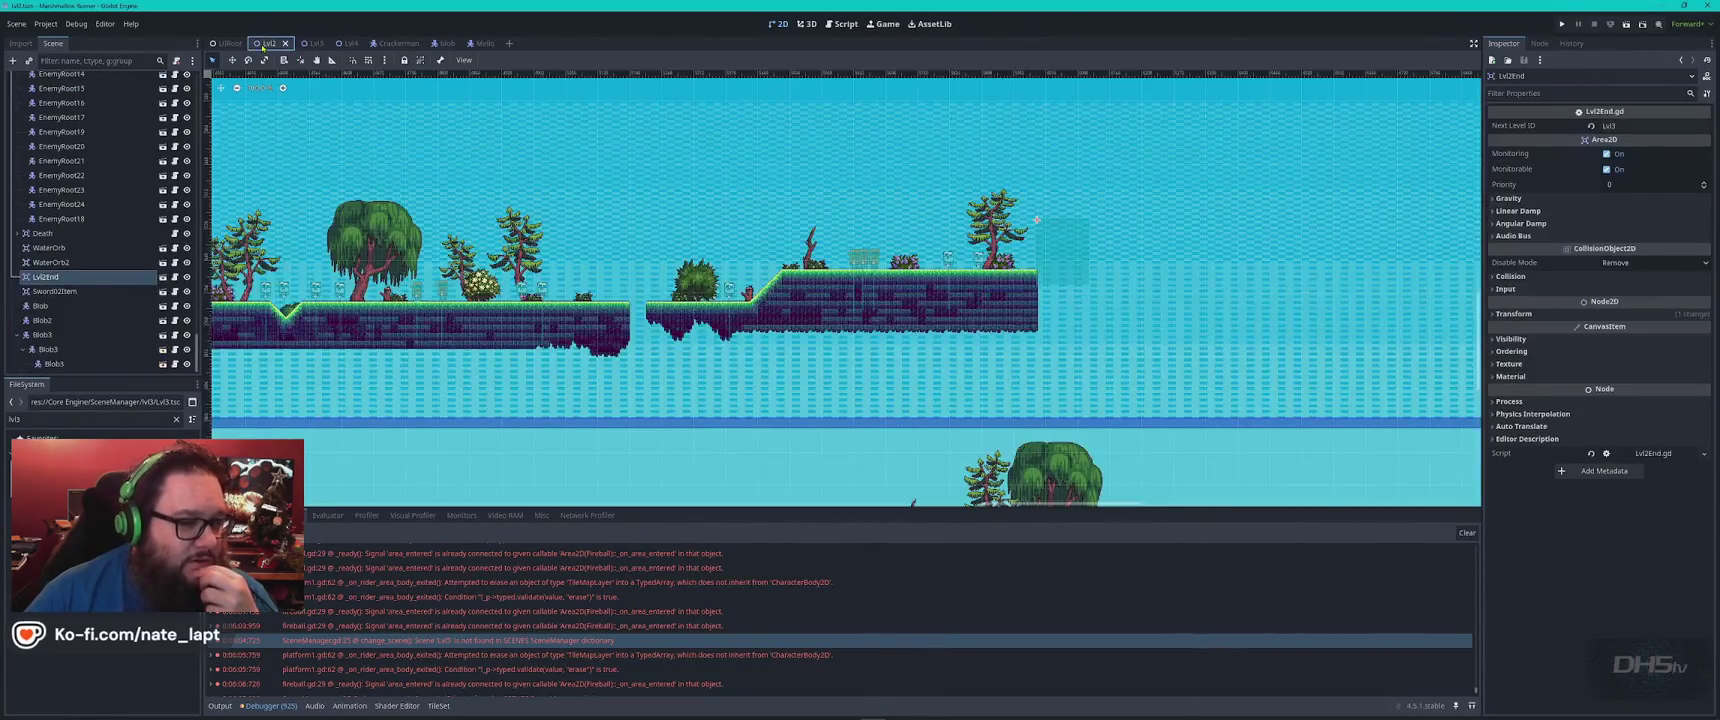
Zoom and scroll around the Lvl2 canvas to inspect the fireball up close
{"action": "scroll", "coordinate": [534, 374], "scroll_direction": "down", "scroll_amount": 3}
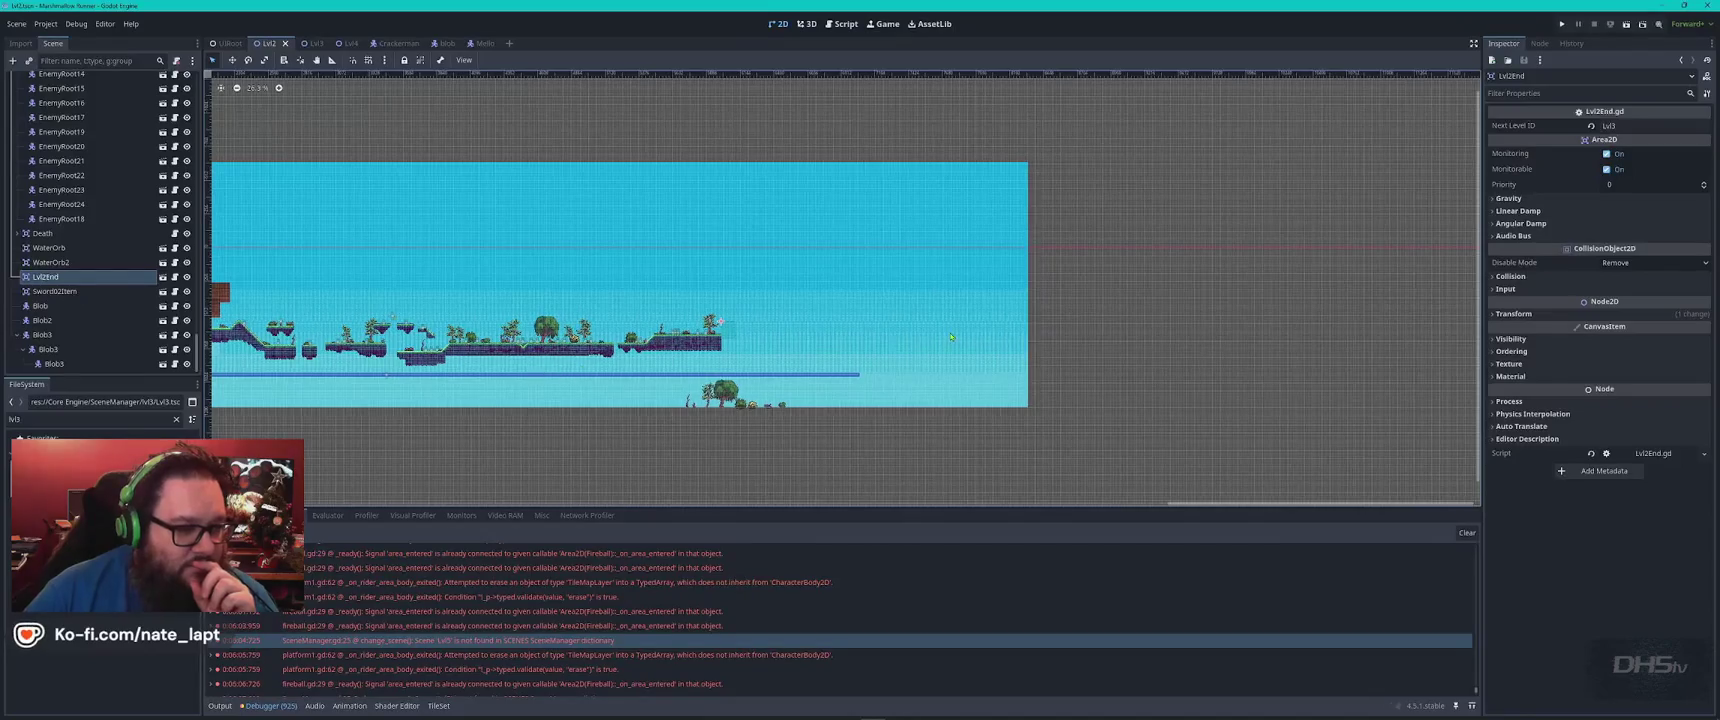
{"action": "scroll", "coordinate": [440, 222], "scroll_direction": "left", "scroll_amount": 8}
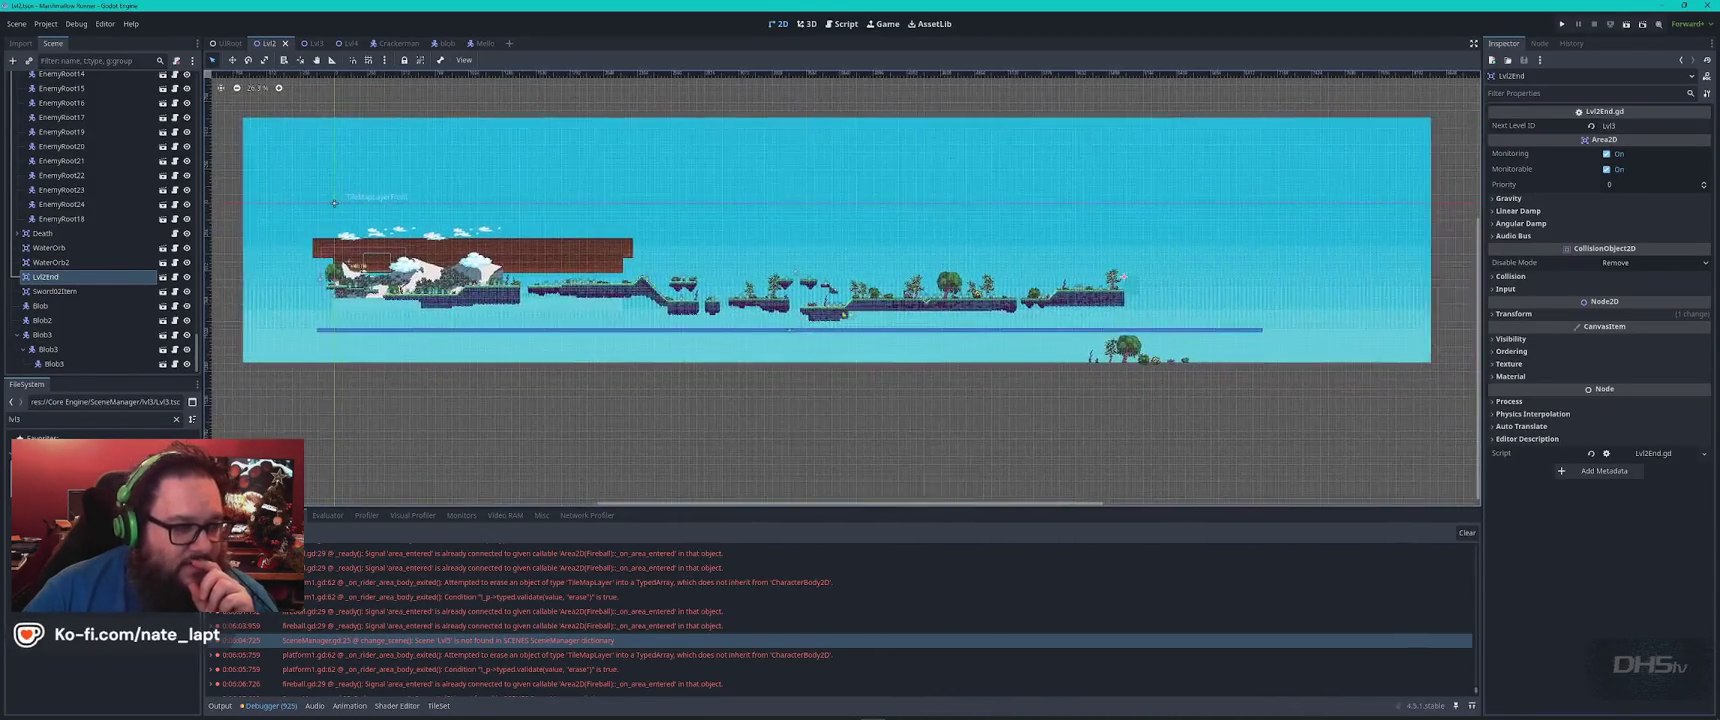
{"action": "scroll", "coordinate": [670, 293], "scroll_direction": "up", "scroll_amount": 4}
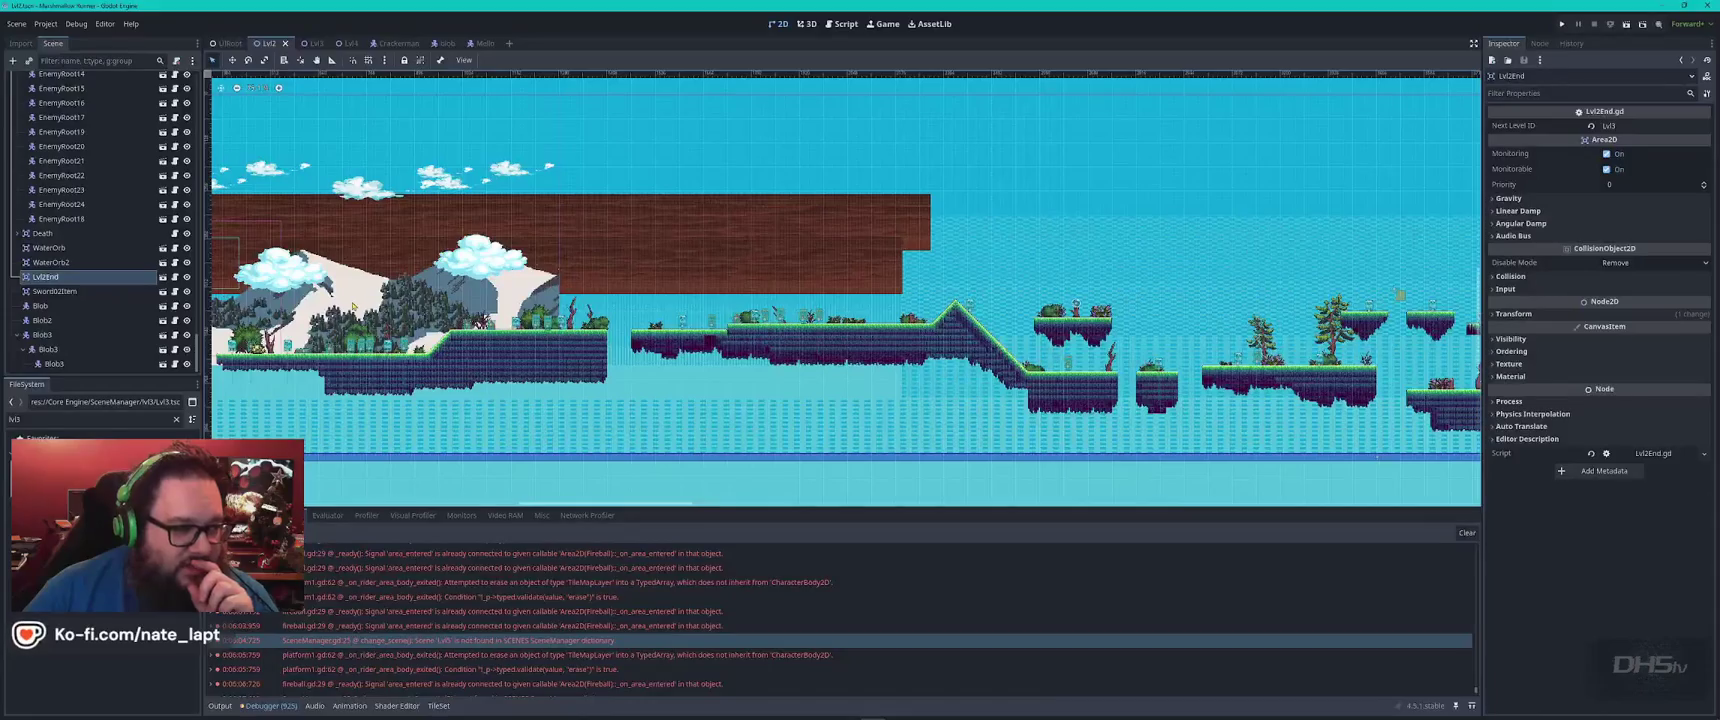
{"action": "scroll", "coordinate": [813, 298], "scroll_direction": "left", "scroll_amount": 6}
{"action": "scroll", "coordinate": [813, 298], "scroll_direction": "up", "scroll_amount": 5}
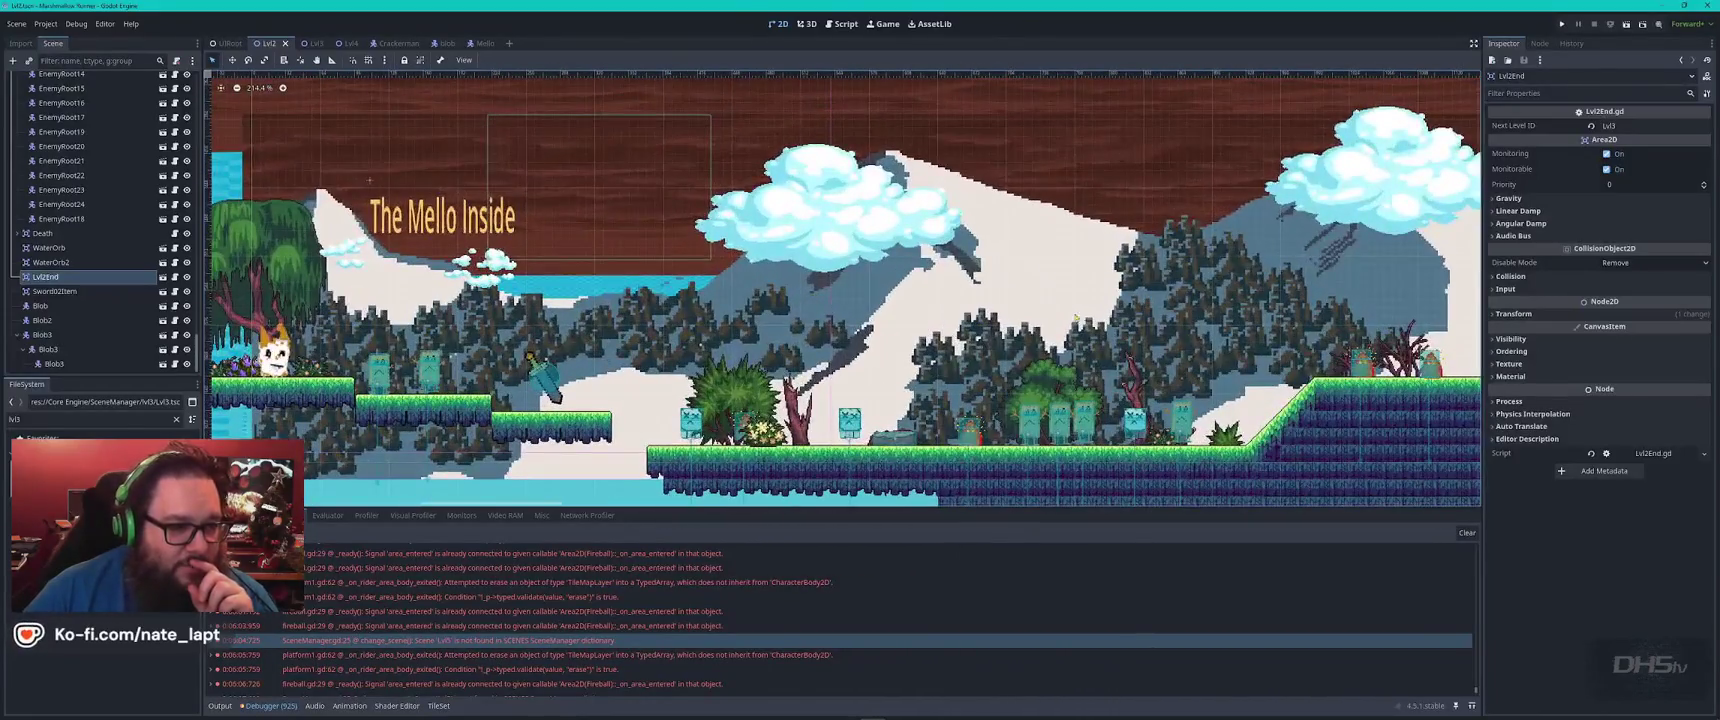
{"action": "scroll", "coordinate": [1183, 298], "scroll_direction": "down", "scroll_amount": 6}
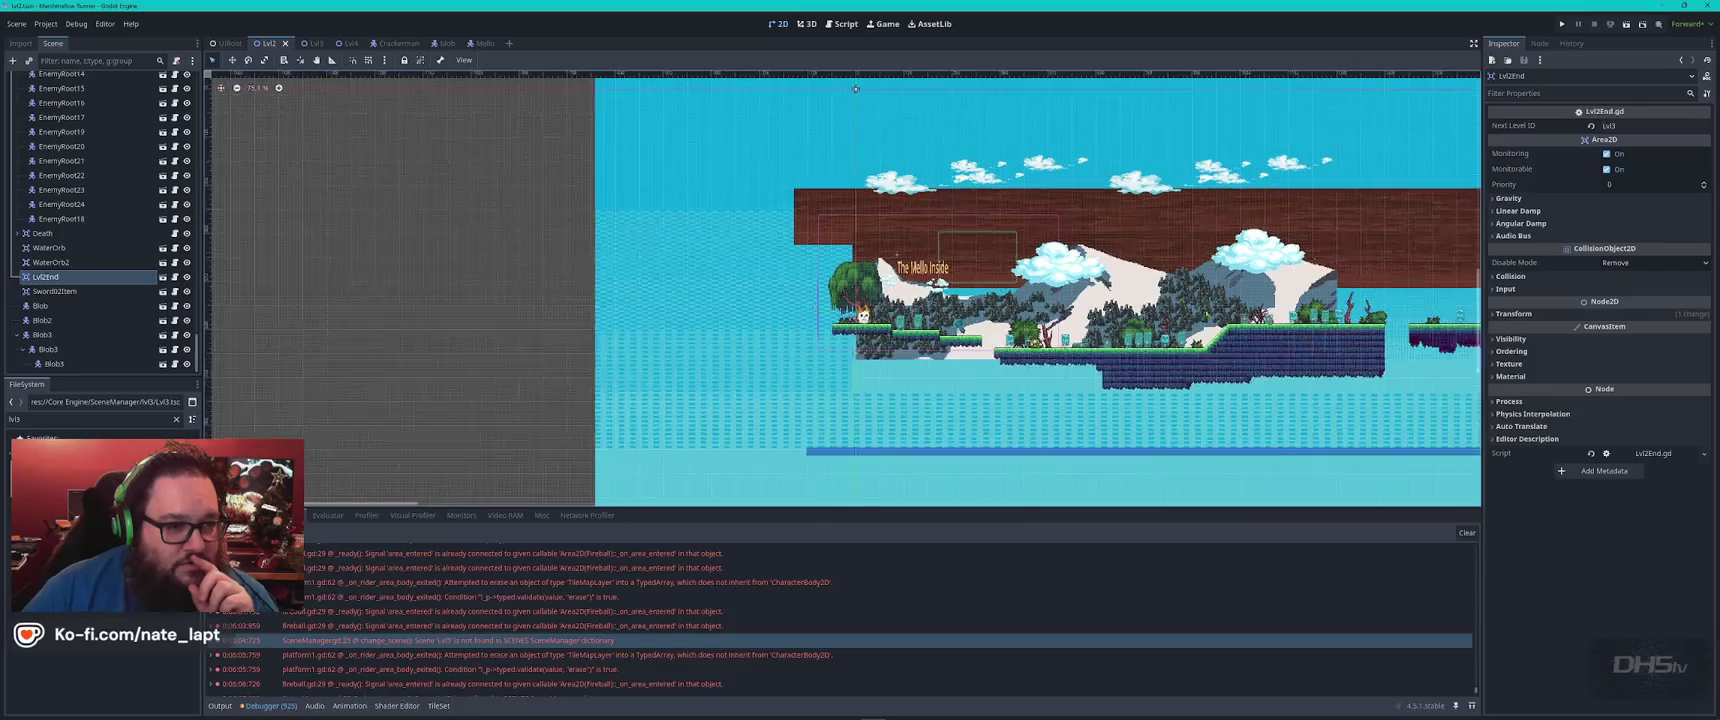
{"action": "scroll", "coordinate": [825, 88], "scroll_direction": "right", "scroll_amount": 5}
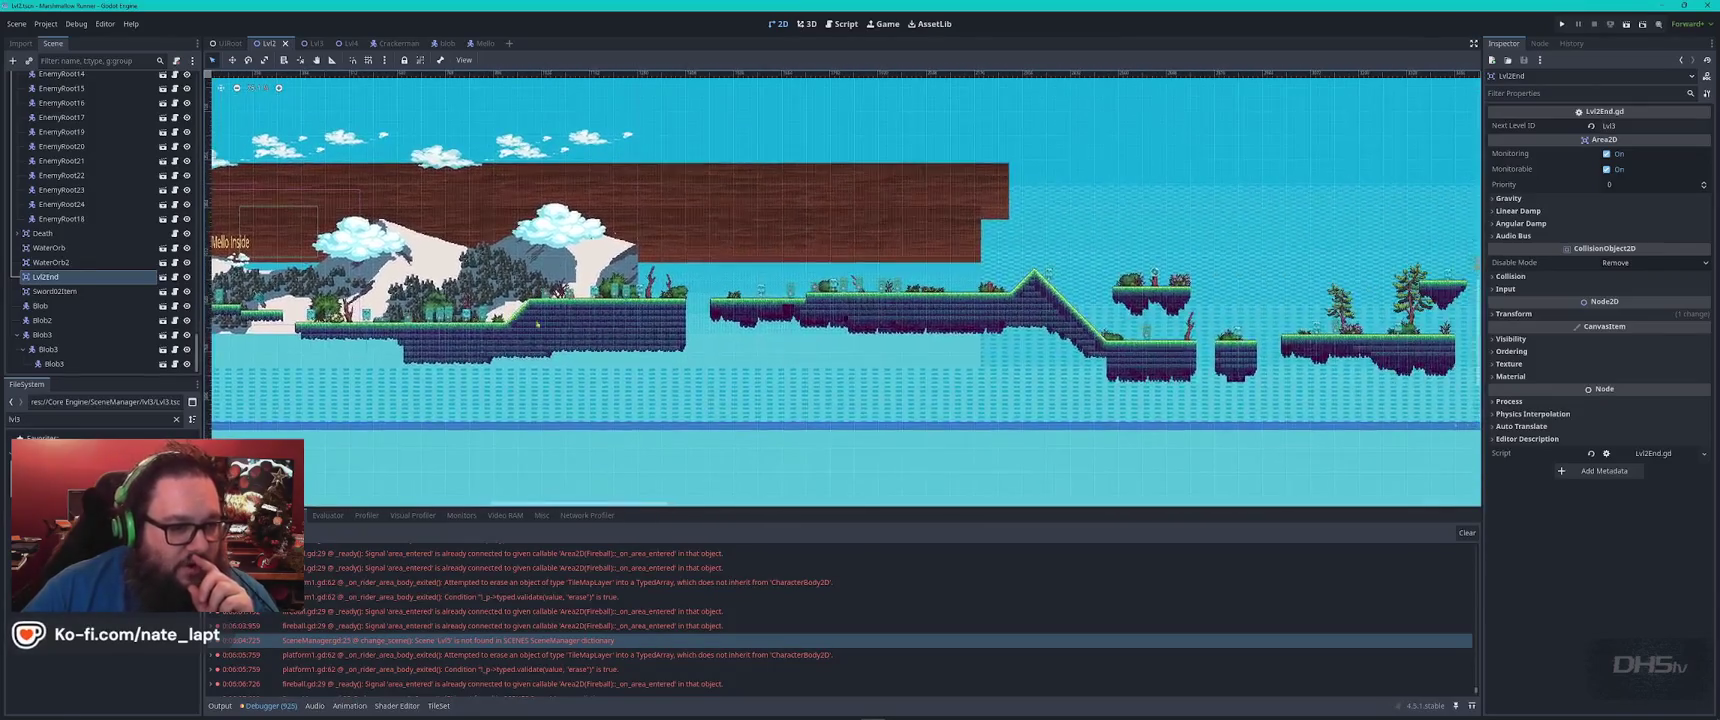
{"action": "scroll", "coordinate": [383, 160], "scroll_direction": "down", "scroll_amount": 1}
{"action": "scroll", "coordinate": [1026, 298], "scroll_direction": "up", "scroll_amount": 4}
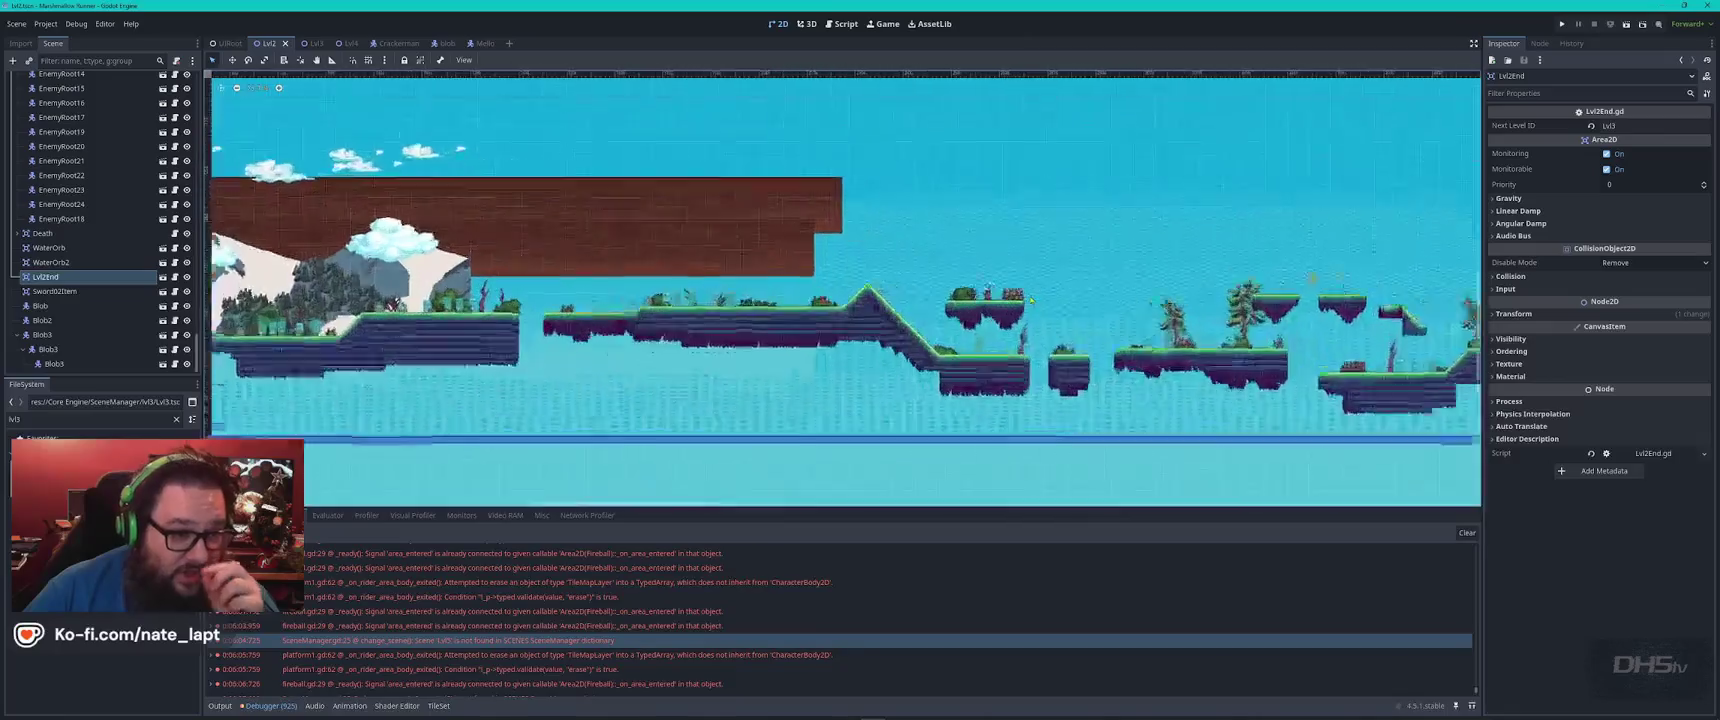
Pan the Lvl2 canvas to view the enemies further left, then switch to the Blob enemy scene
{"action": "scroll", "coordinate": [1018, 323], "scroll_direction": "down", "scroll_amount": 2}
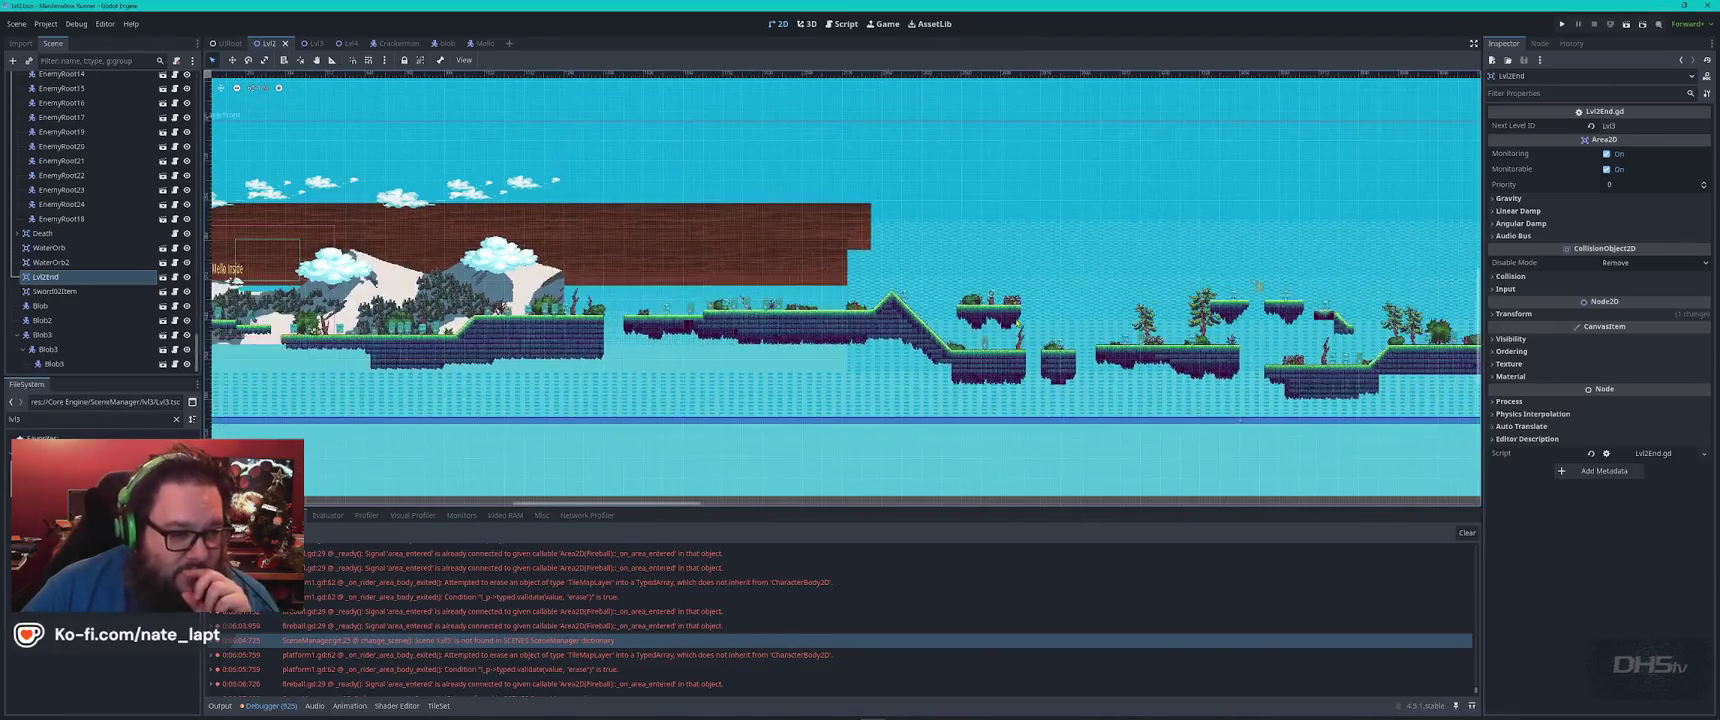
{"action": "scroll", "coordinate": [907, 318], "scroll_direction": "up", "scroll_amount": 3}
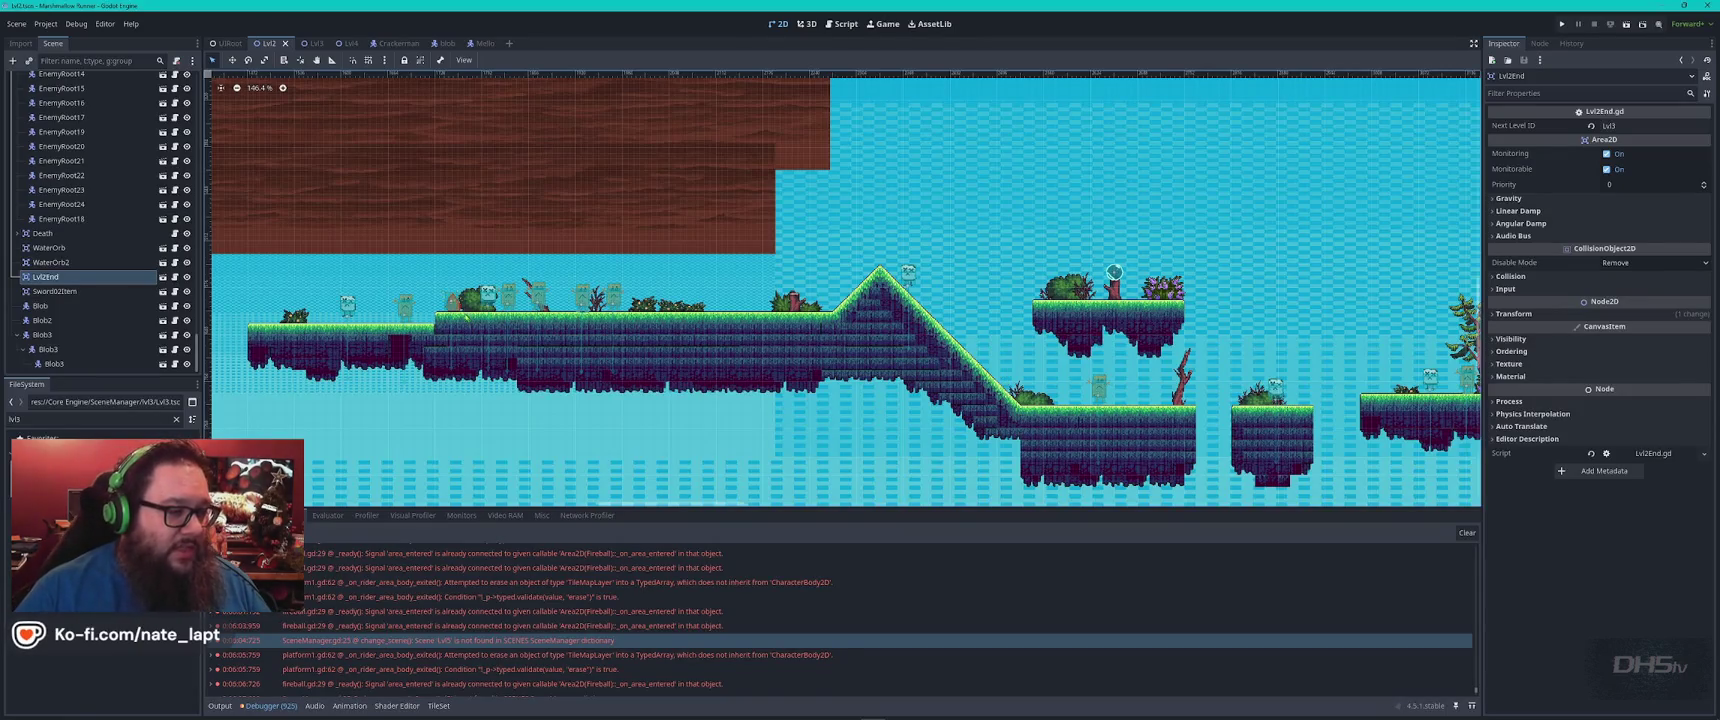
{"action": "scroll", "coordinate": [468, 300], "scroll_direction": "up", "scroll_amount": 3}
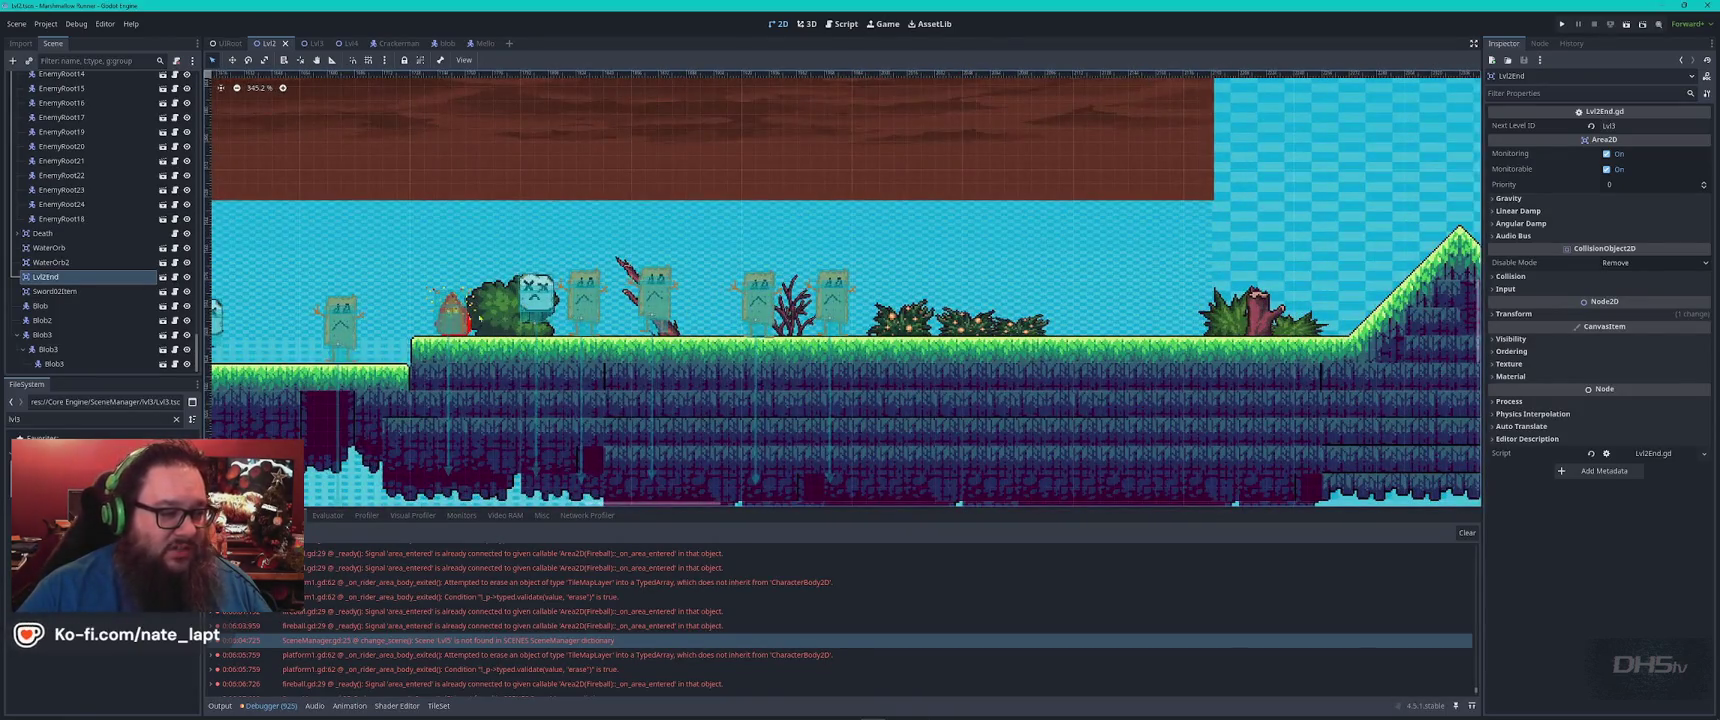
{"action": "scroll", "coordinate": [452, 312], "scroll_direction": "up", "scroll_amount": 4}
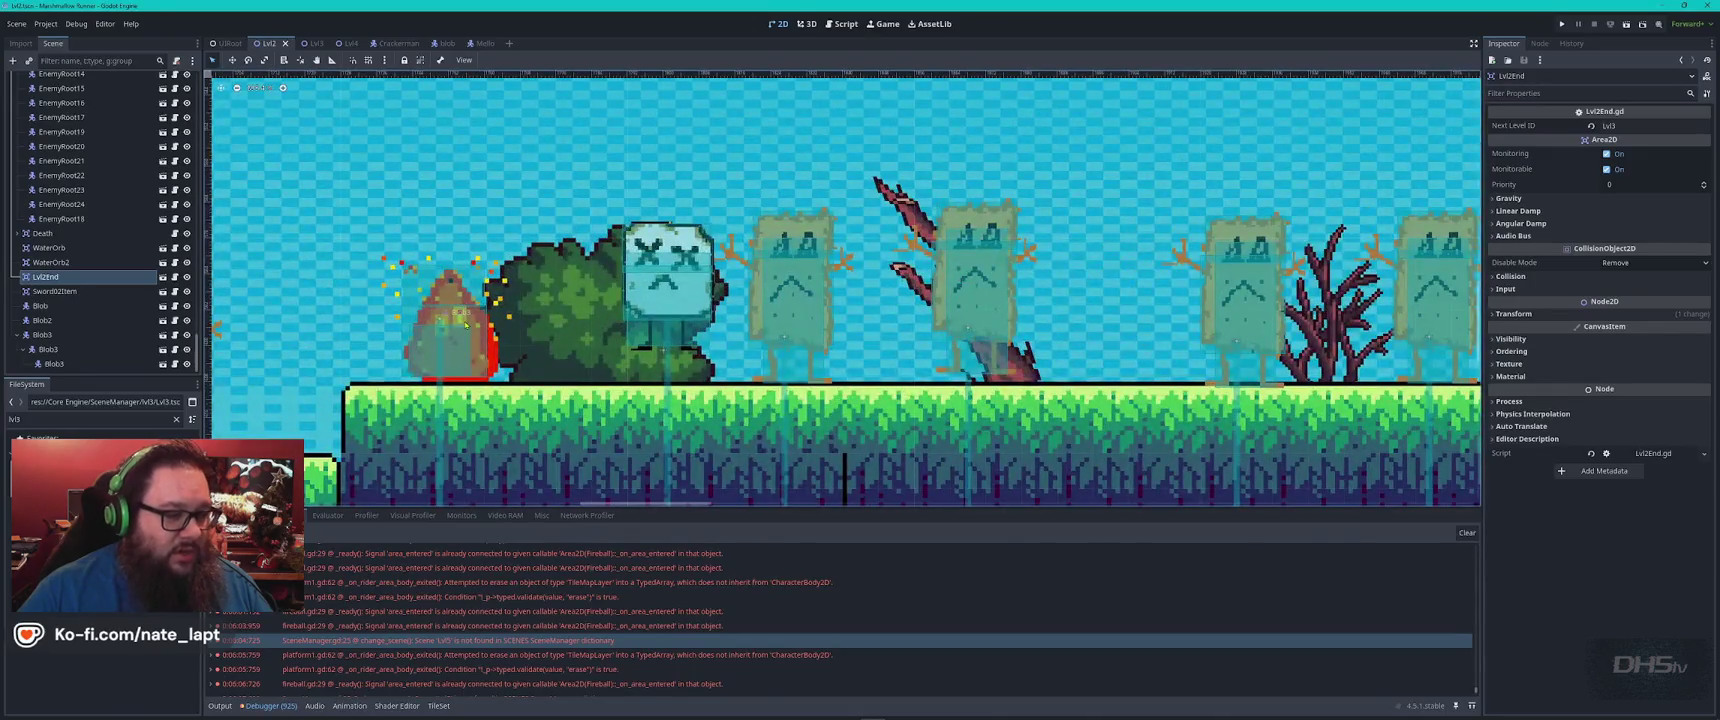
{"action": "left_click_drag", "start_coordinate": [463, 312], "coordinate": [1060, 297]}
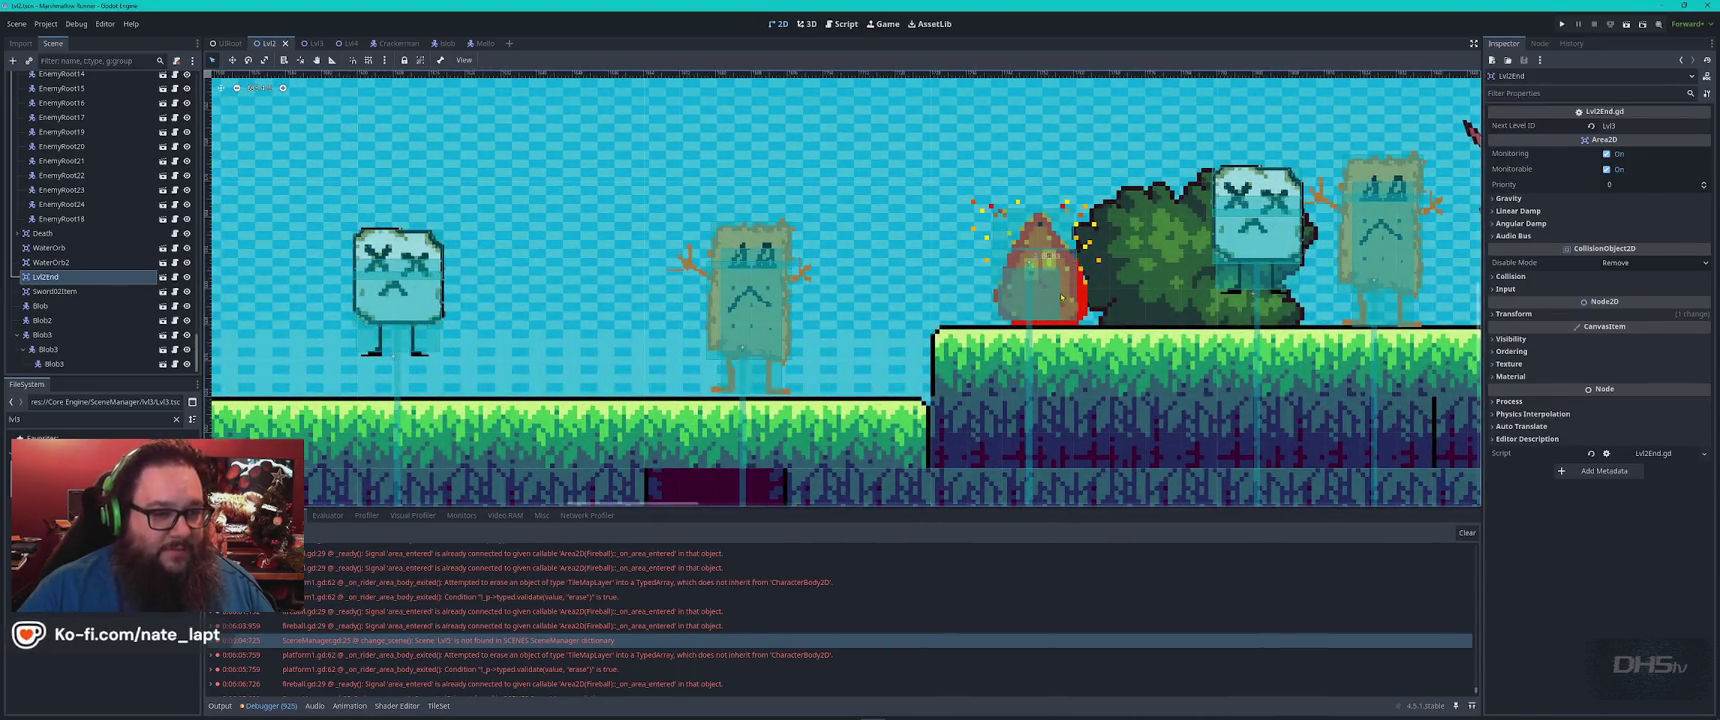
{"action": "left_click", "coordinate": [434, 43]}
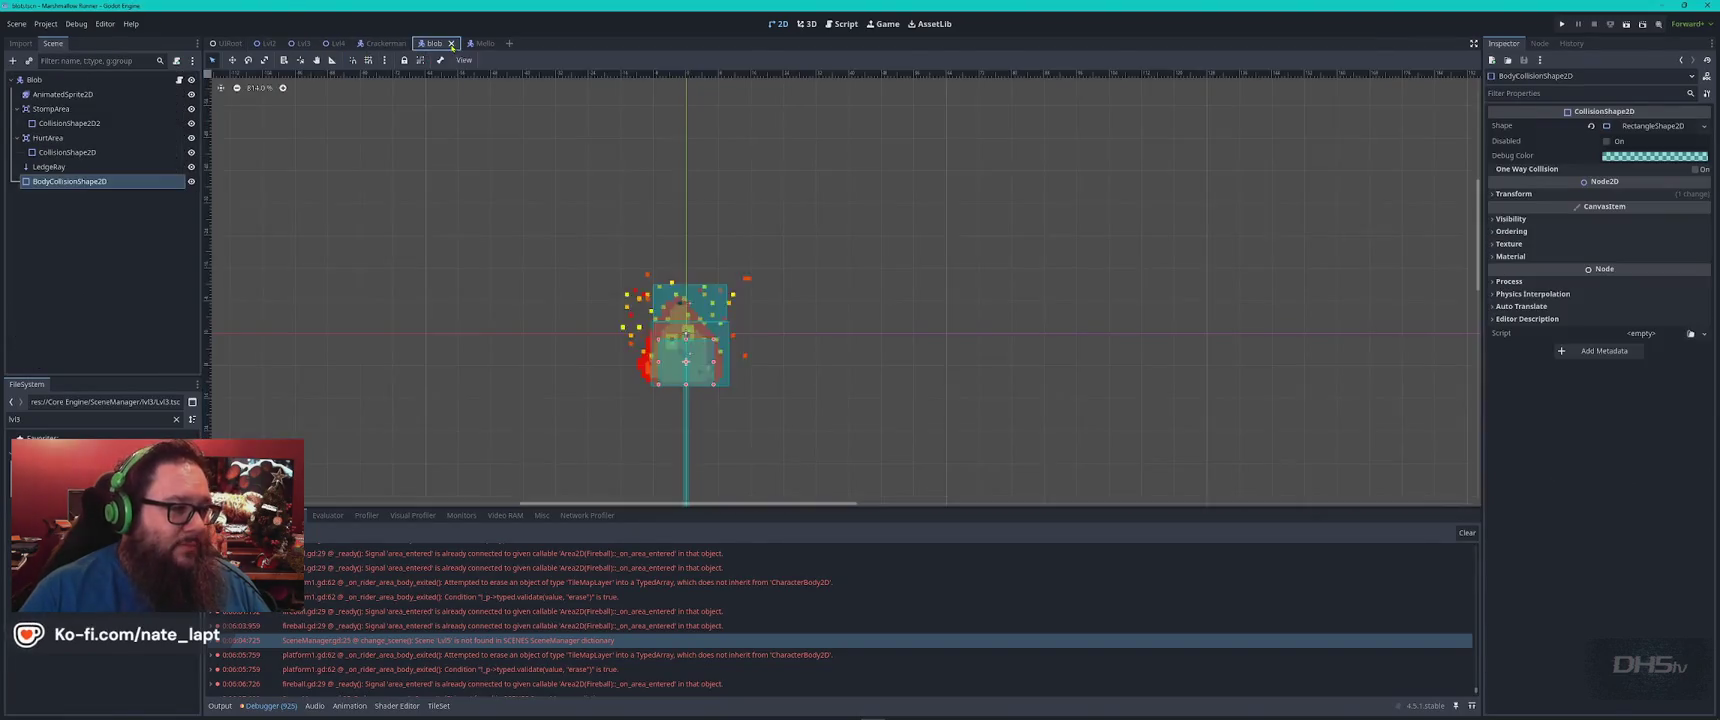
Switch to the Script workspace and open Blob.gd at the play_sizzle line 152
{"action": "scroll", "coordinate": [776, 360], "scroll_direction": "down", "scroll_amount": 6}
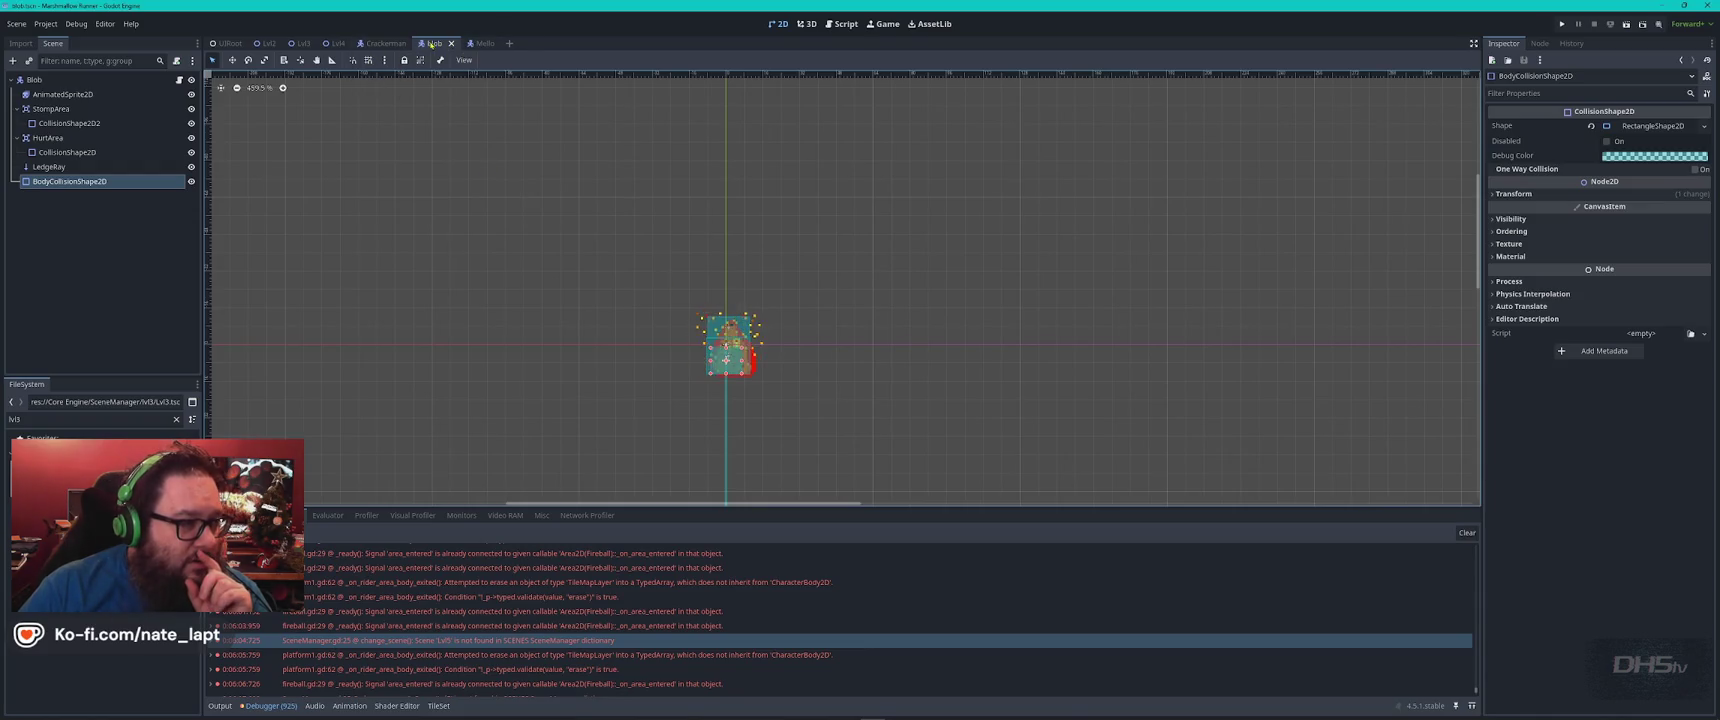
{"action": "left_click", "coordinate": [841, 23]}
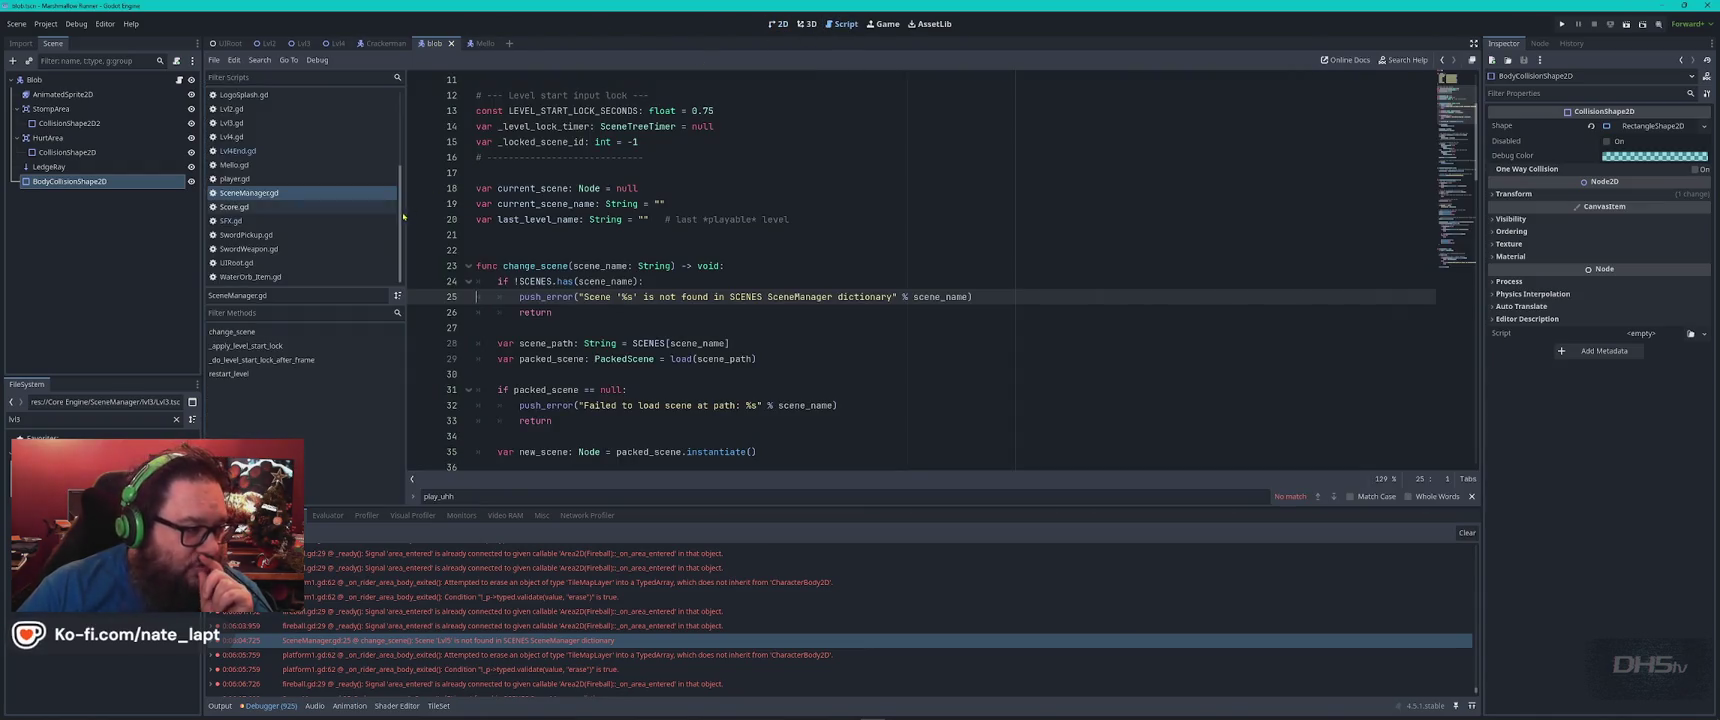
{"action": "scroll", "coordinate": [290, 180], "scroll_direction": "up", "scroll_amount": 3}
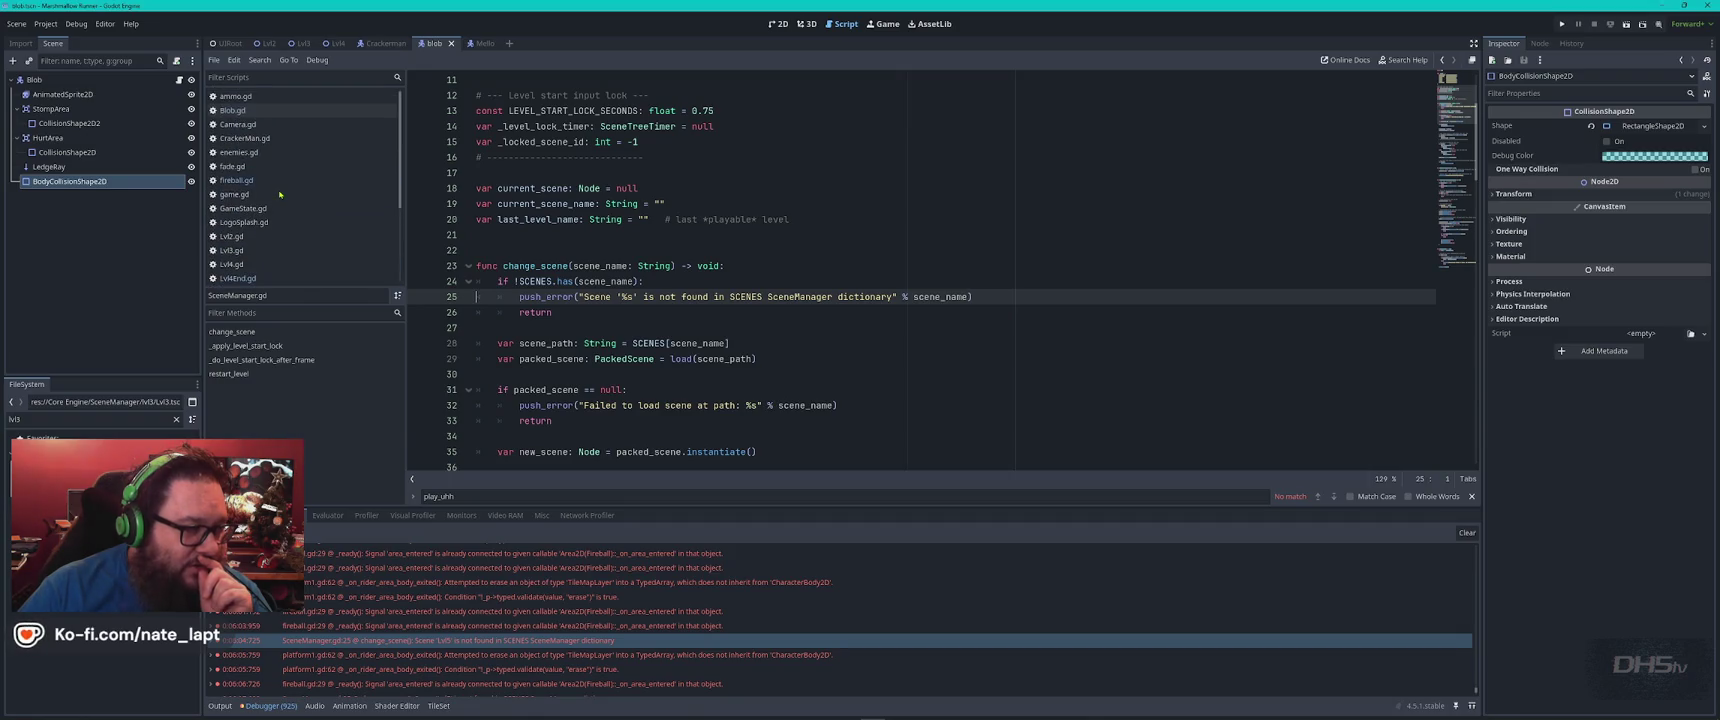
{"action": "left_click", "coordinate": [285, 111]}
{"action": "left_click", "coordinate": [747, 173]}
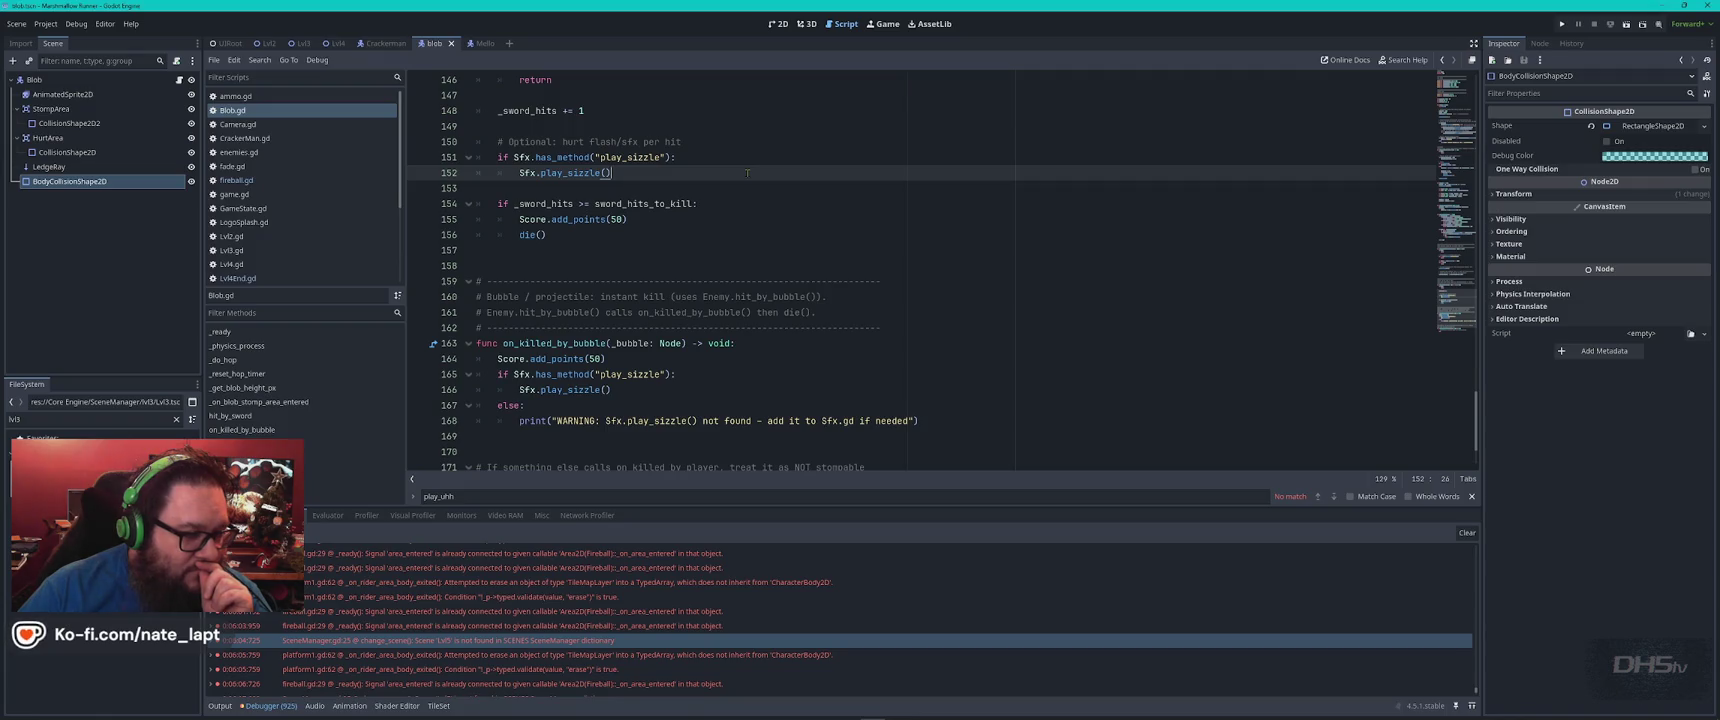
Look over Blob.gd's sword-hit code, then open SwordWeapon.gd at its hit-body handler
{"action": "scroll", "coordinate": [747, 173], "scroll_direction": "down", "scroll_amount": 2}
{"action": "scroll", "coordinate": [747, 173], "scroll_direction": "up", "scroll_amount": 20}
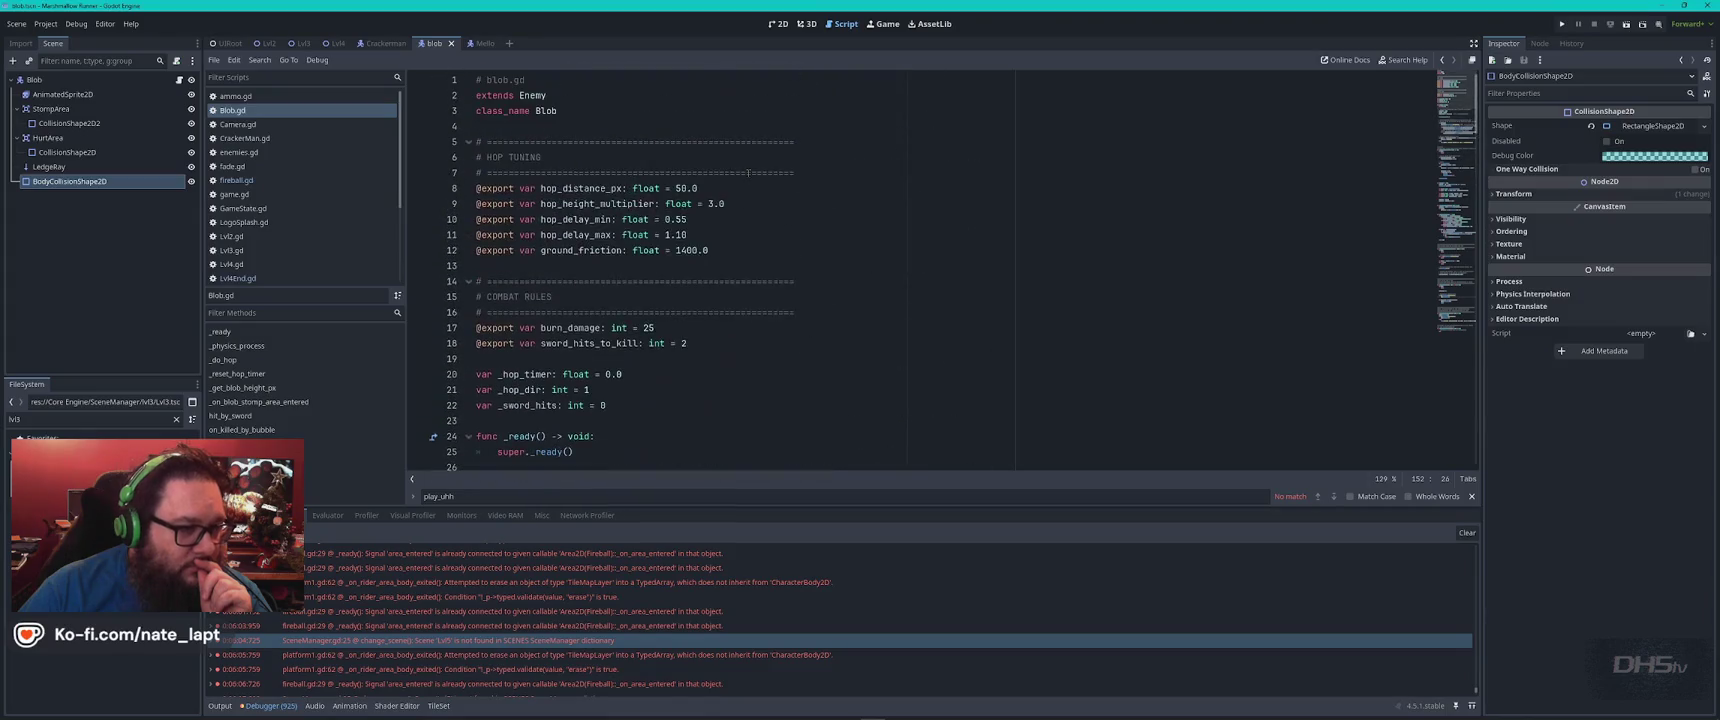
{"action": "scroll", "coordinate": [283, 199], "scroll_direction": "down", "scroll_amount": 3}
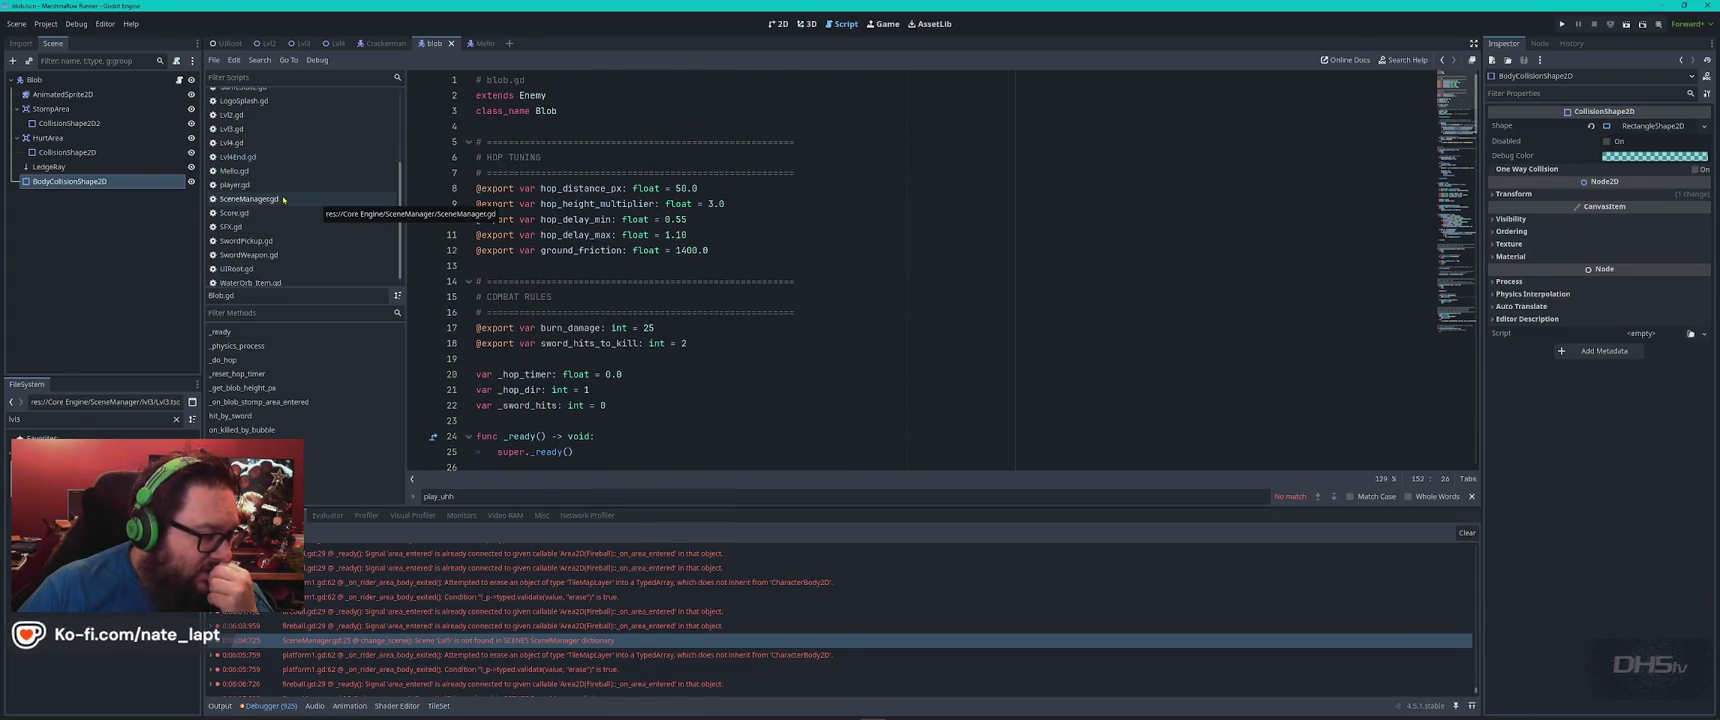
{"action": "left_click", "coordinate": [298, 255]}
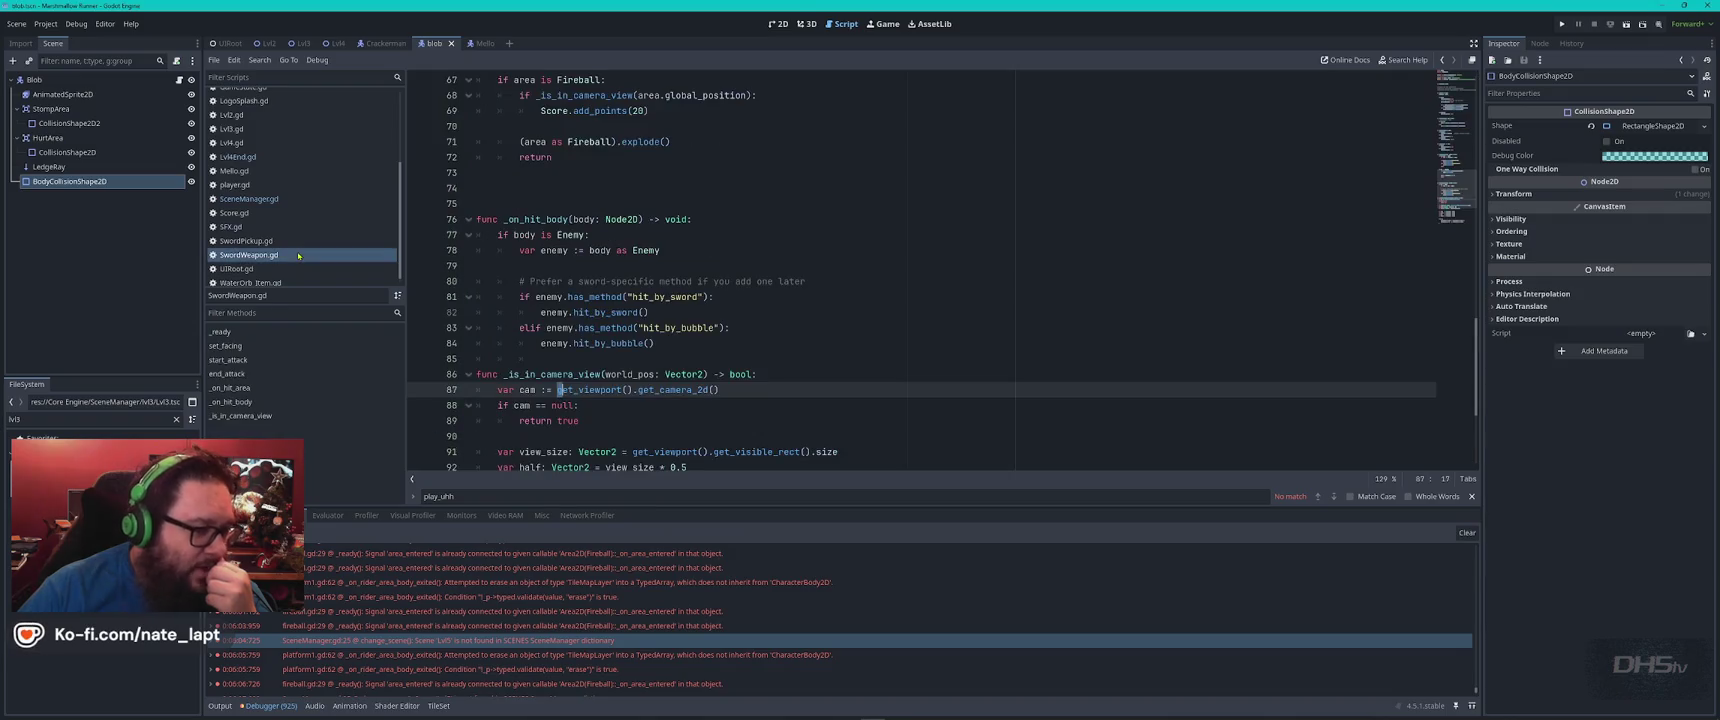
Read SwordWeapon.gd from the top down to the hitbox monitoring line
{"action": "left_click", "coordinate": [765, 242]}
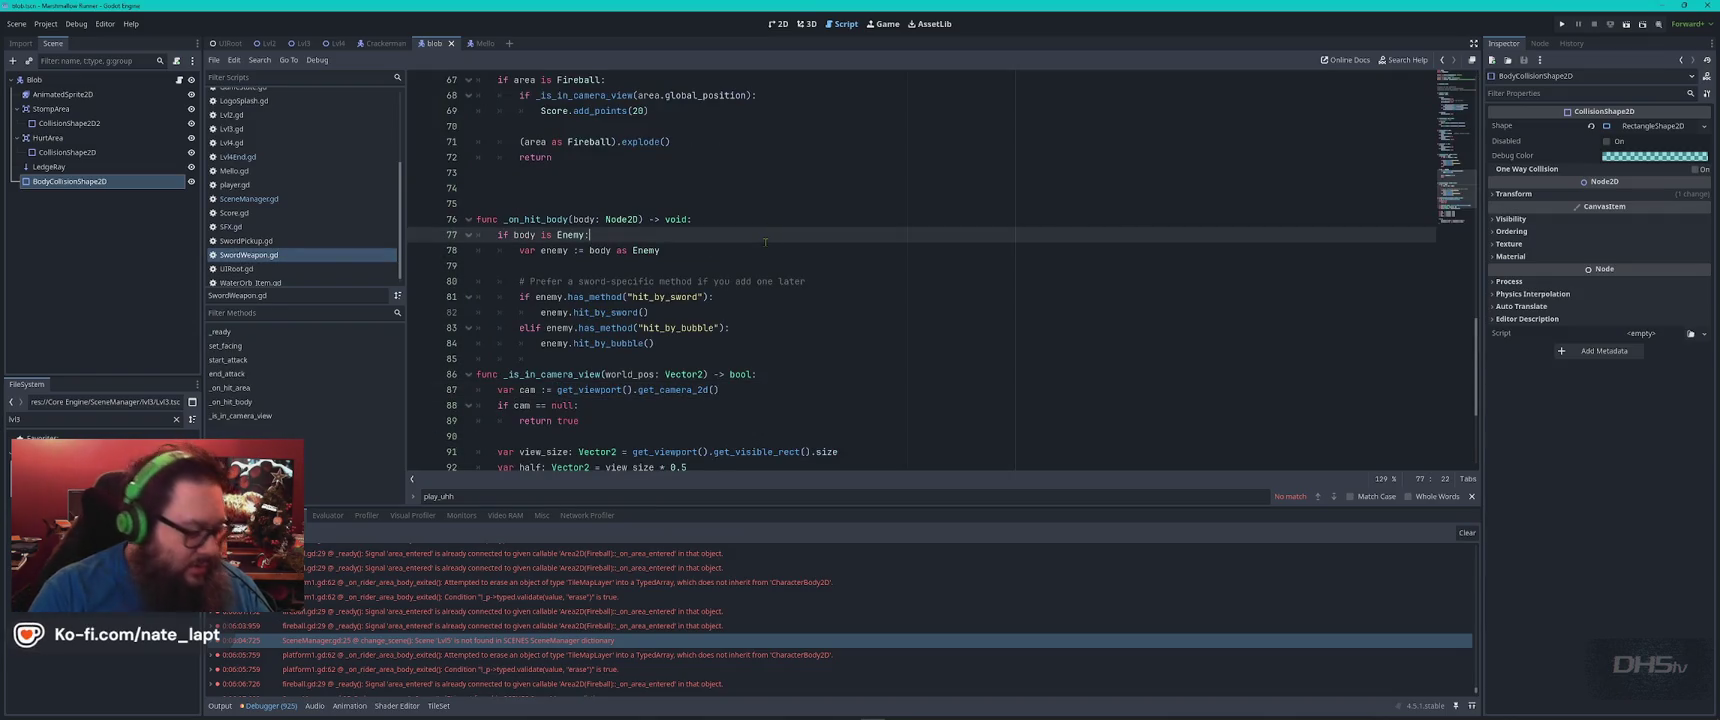
{"action": "key", "text": "ctrl+Home"}
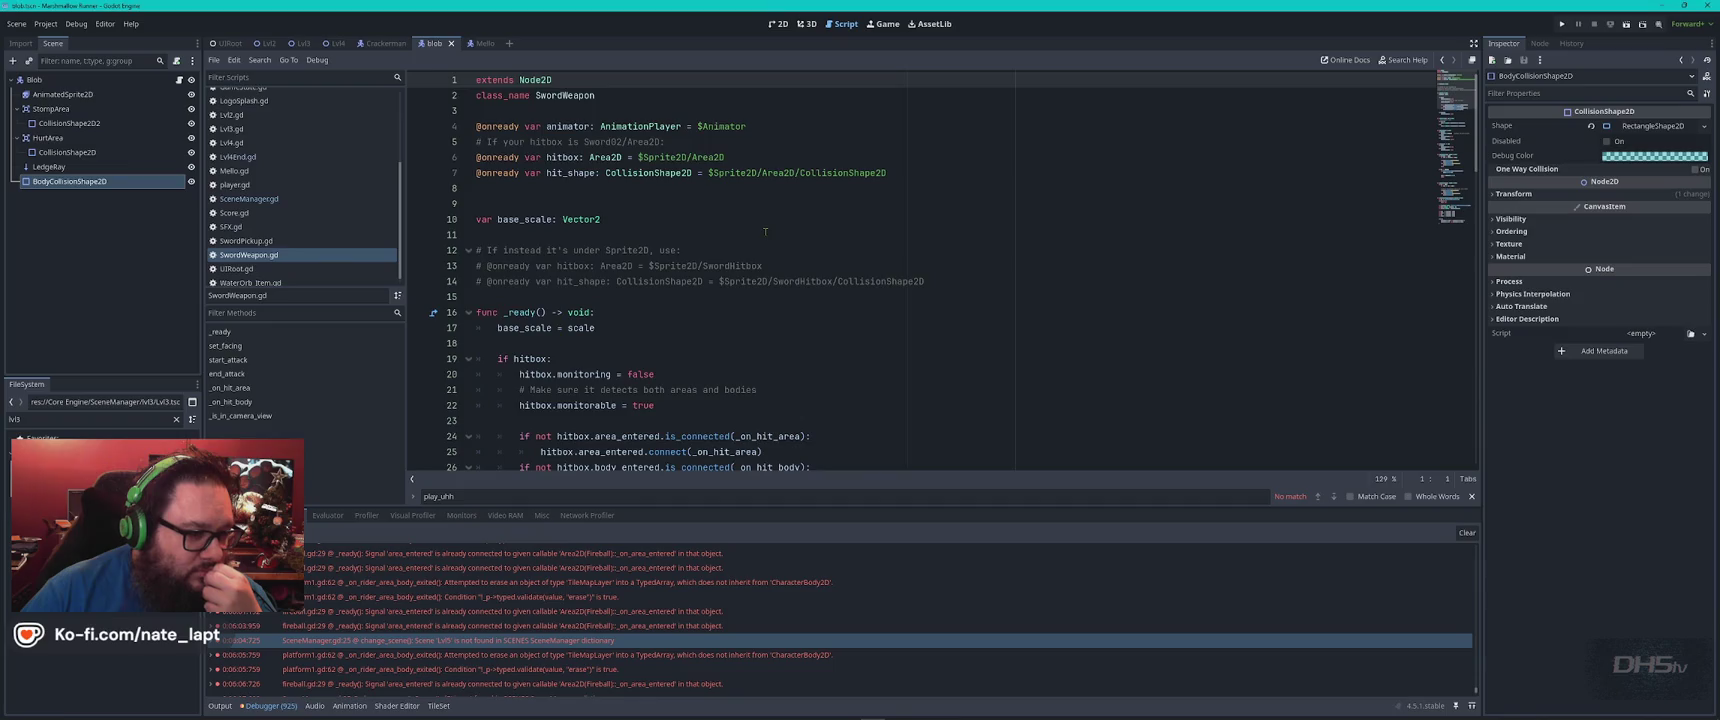
{"action": "scroll", "coordinate": [765, 232], "scroll_direction": "down", "scroll_amount": 5}
{"action": "mouse_move", "coordinate": [773, 233]}
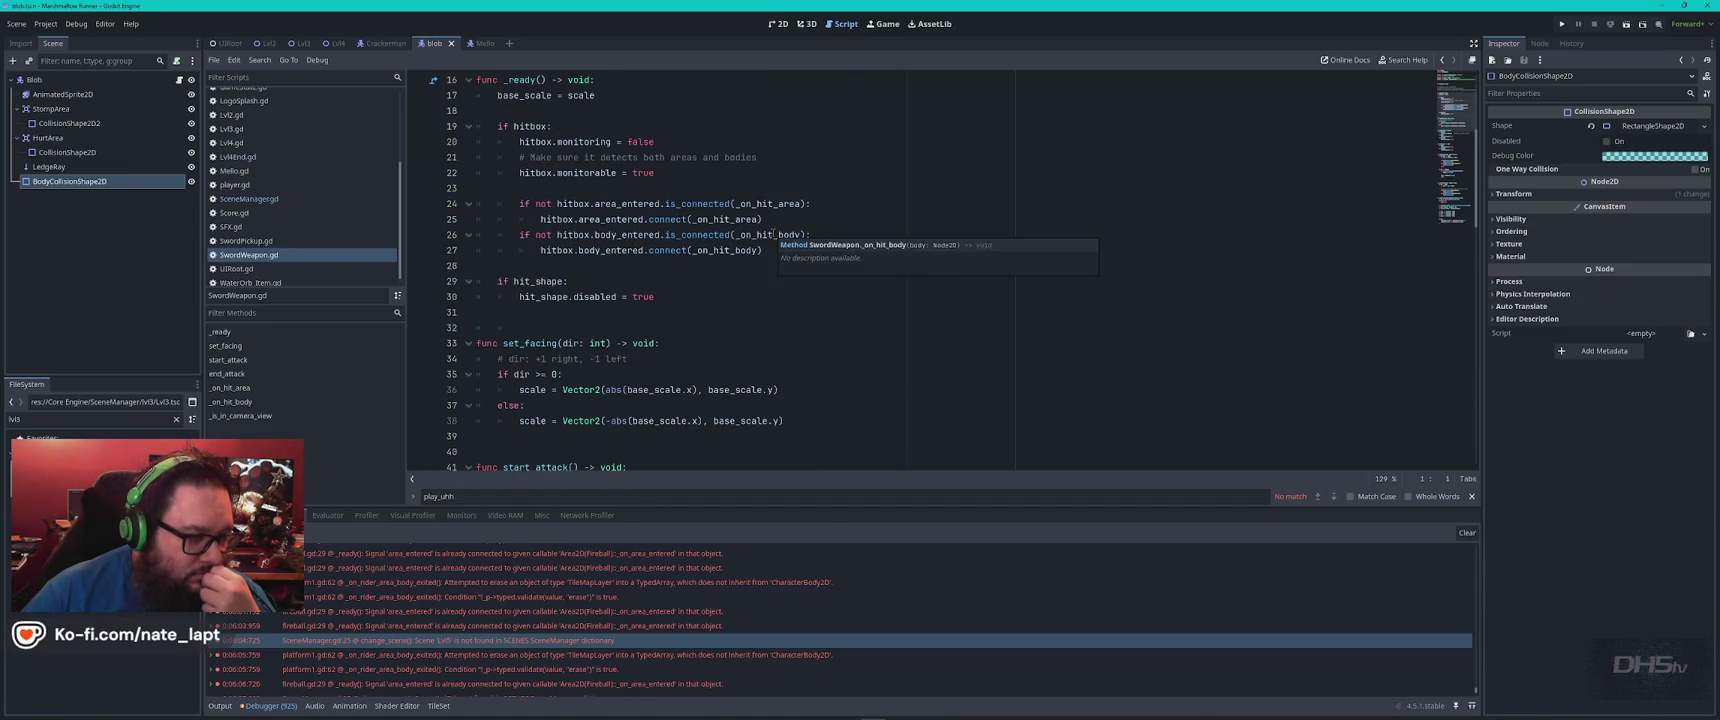
{"action": "scroll", "coordinate": [773, 233], "scroll_direction": "down", "scroll_amount": 9}
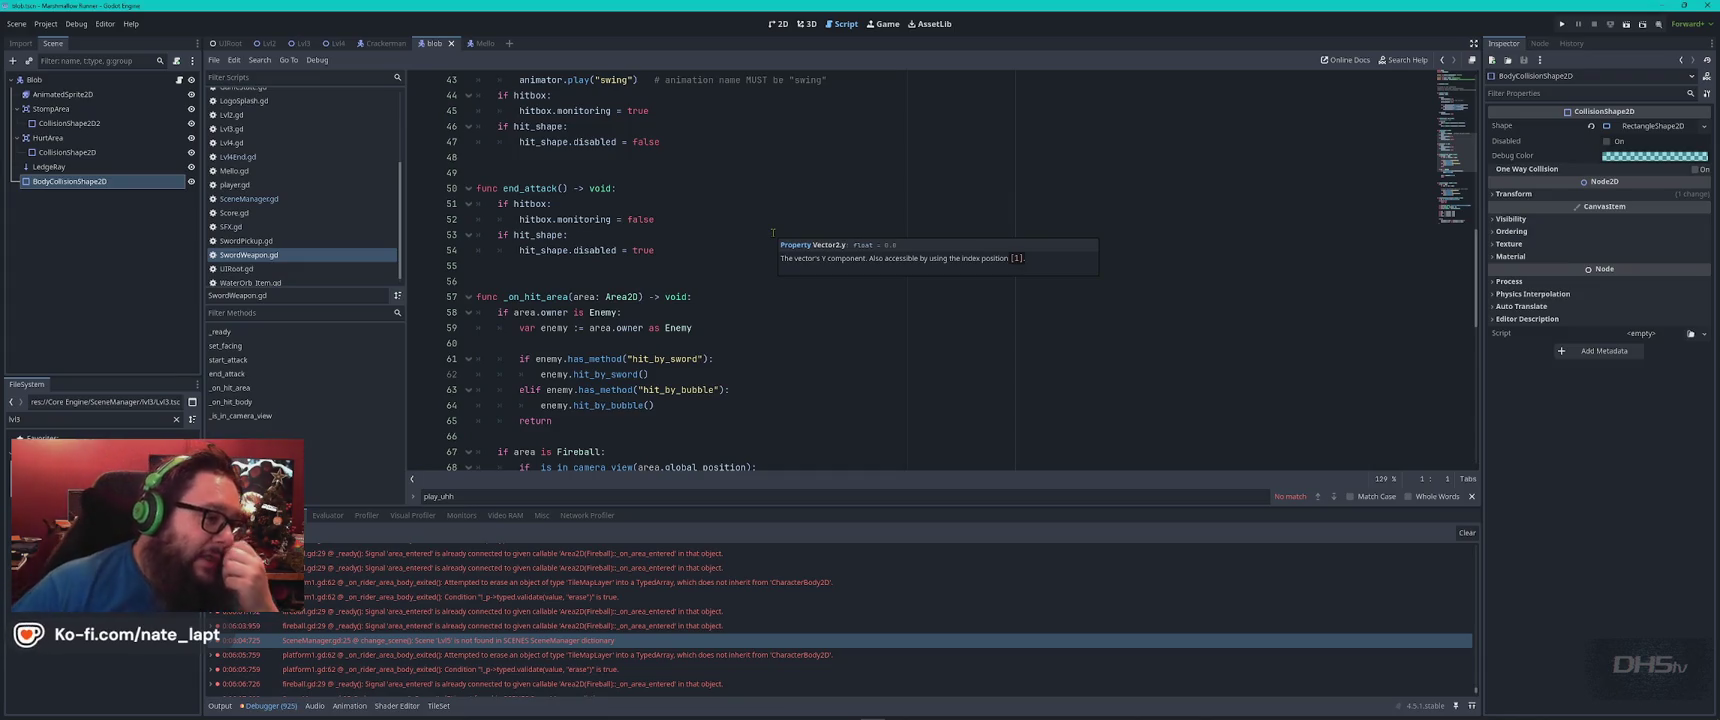
{"action": "left_click", "coordinate": [686, 218]}
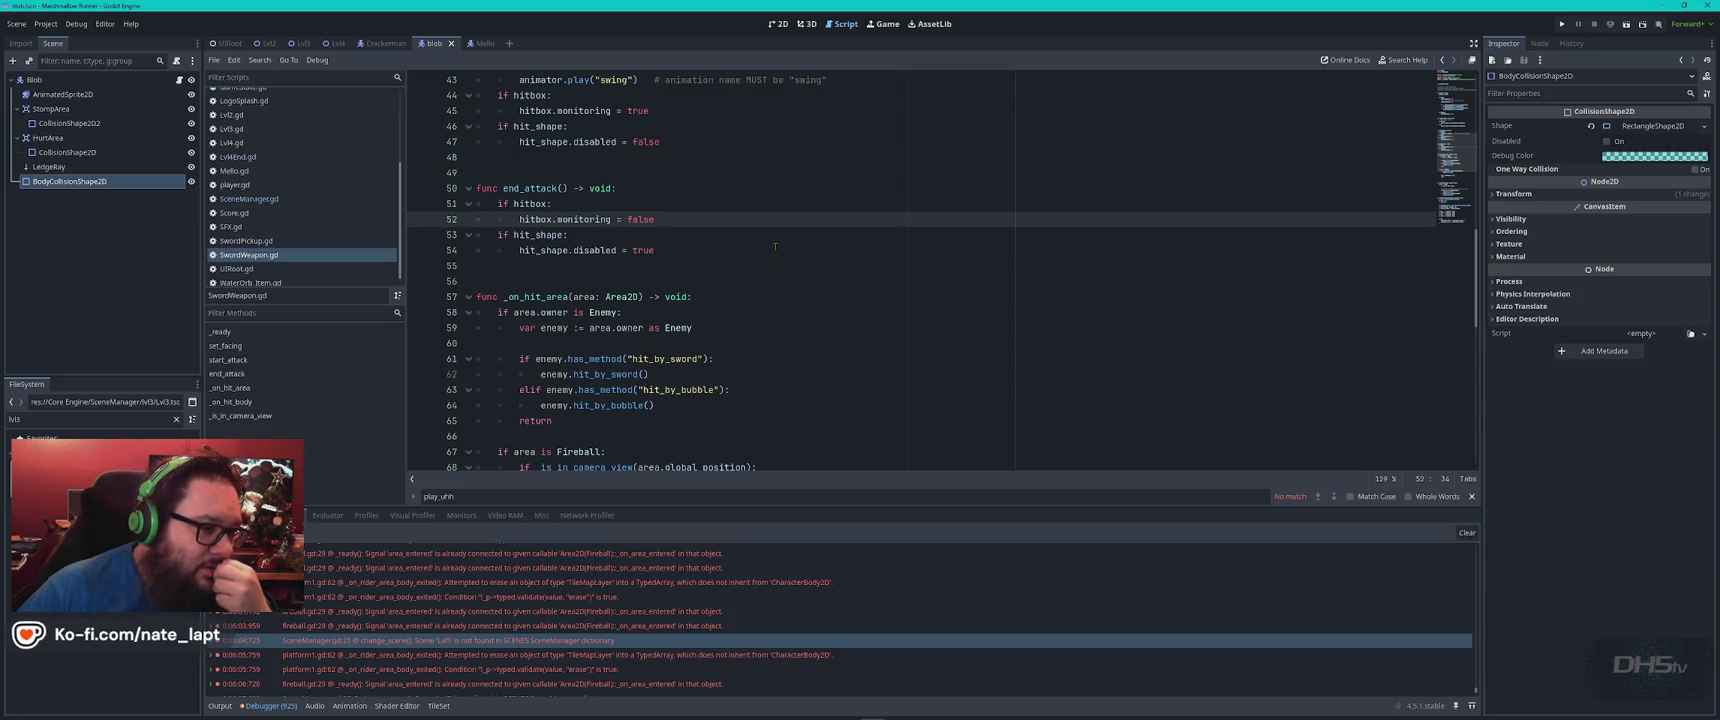
Review the end_attack function and the add_points(20) line, then reopen Blob.gd
{"action": "left_click", "coordinate": [704, 192]}
{"action": "scroll", "coordinate": [728, 194], "scroll_direction": "down", "scroll_amount": 3}
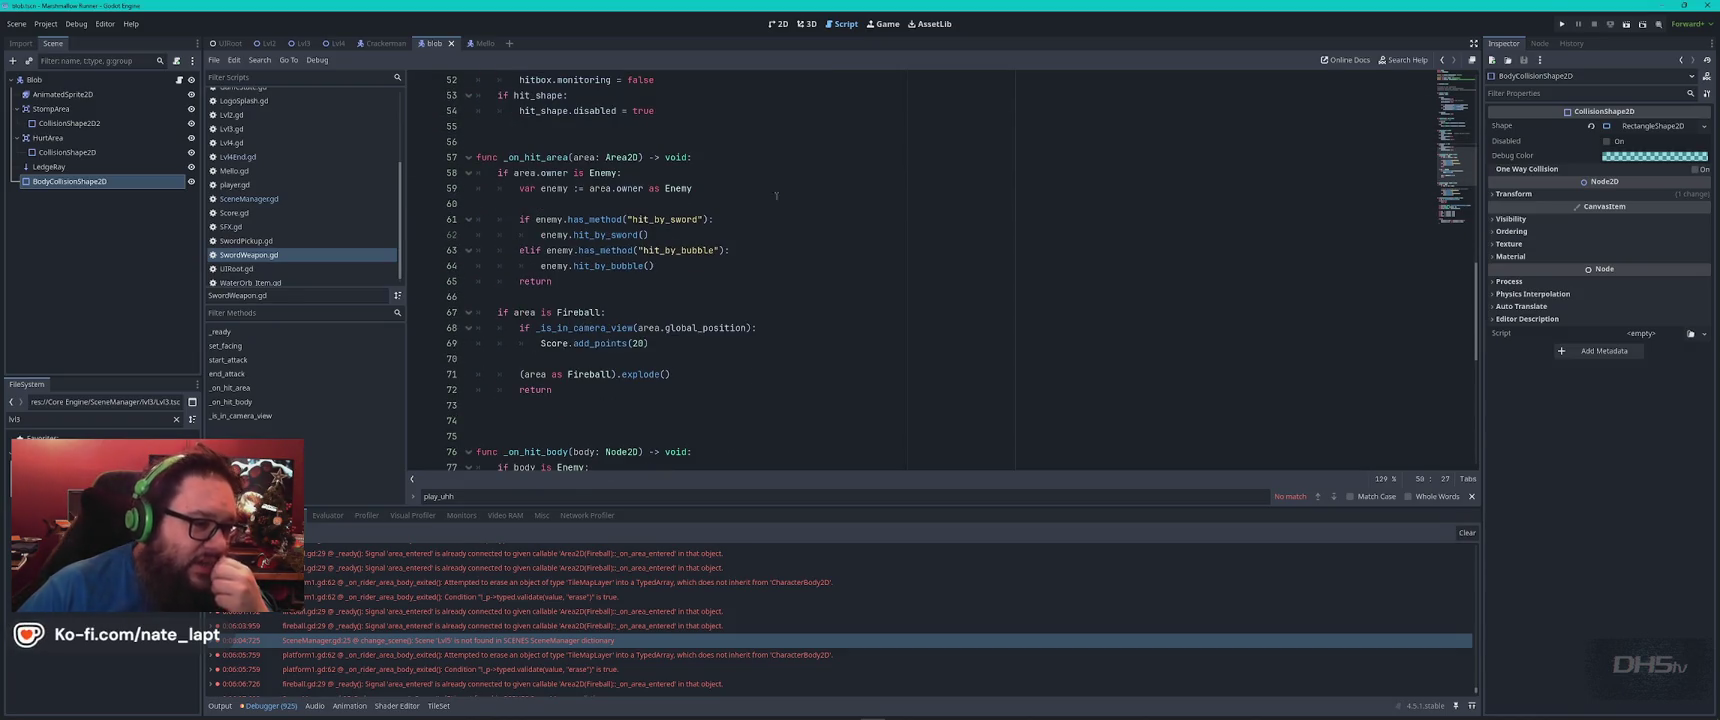
{"action": "left_click", "coordinate": [739, 345]}
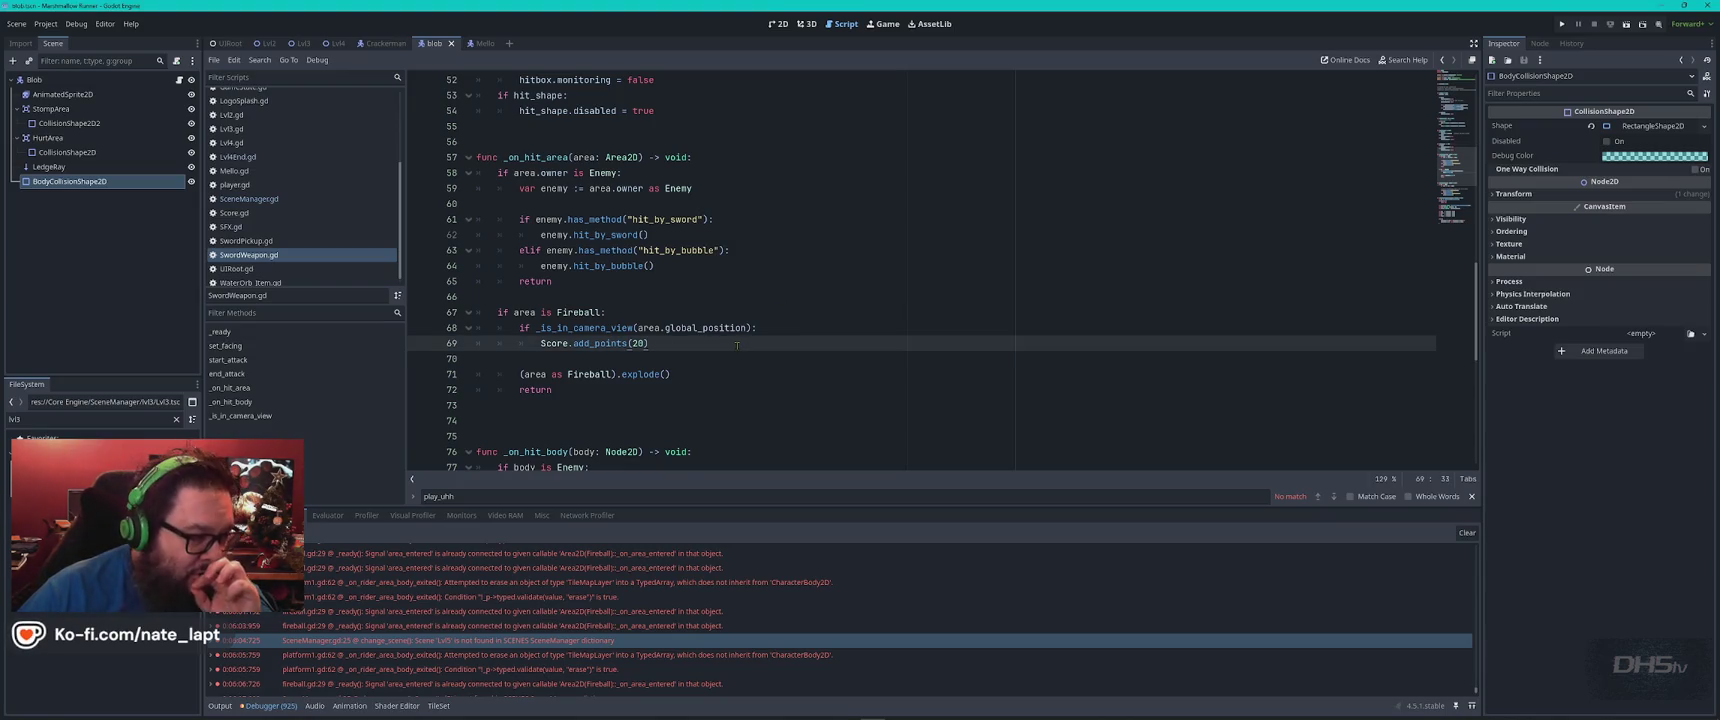
{"action": "scroll", "coordinate": [266, 111], "scroll_direction": "up", "scroll_amount": 3}
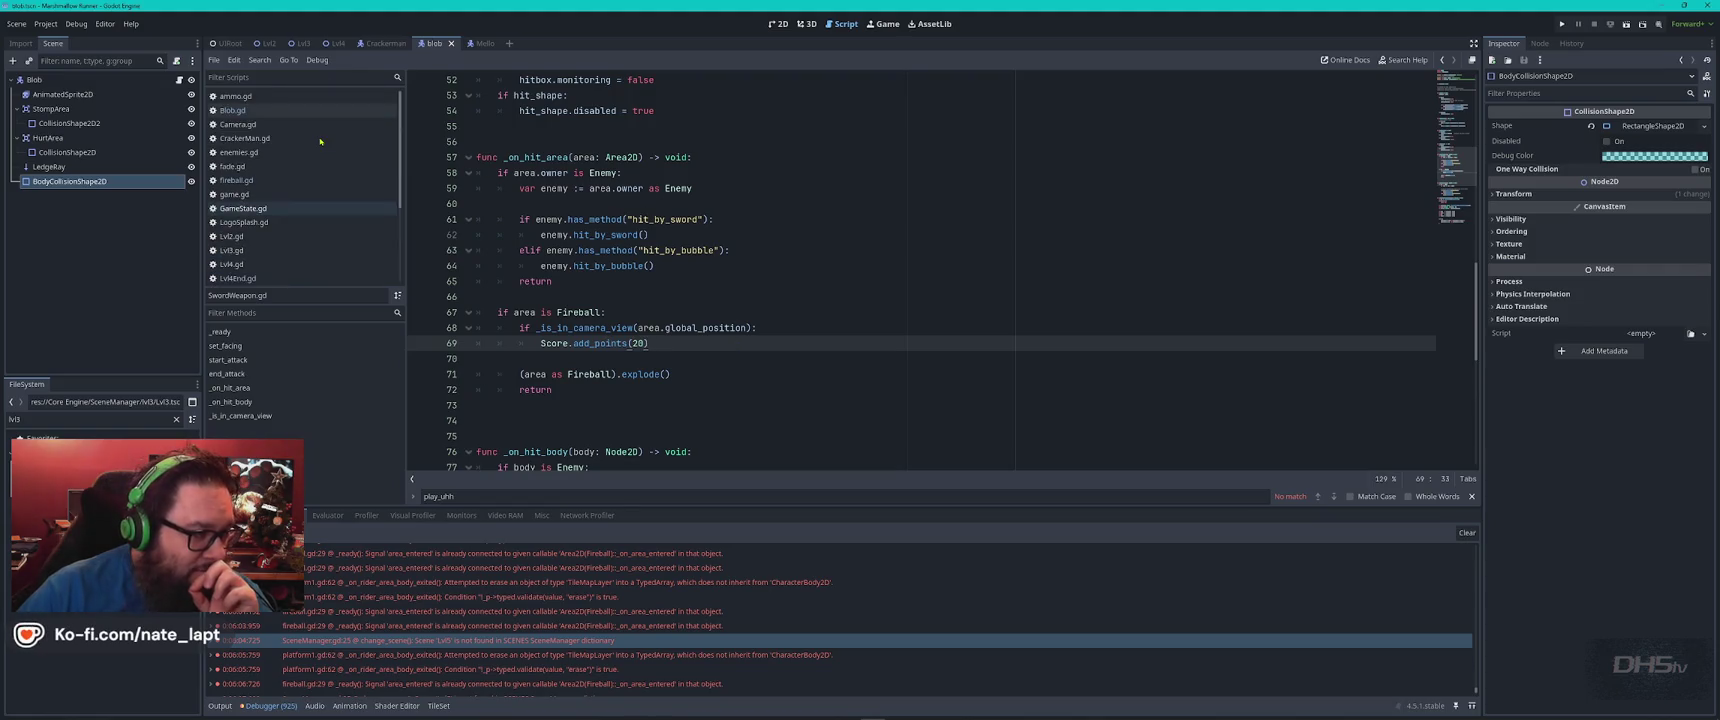
{"action": "left_click", "coordinate": [266, 111]}
Read Blob.gd's tuning settings and select sword_hits_to_kill on line 18
{"action": "left_click", "coordinate": [799, 234]}
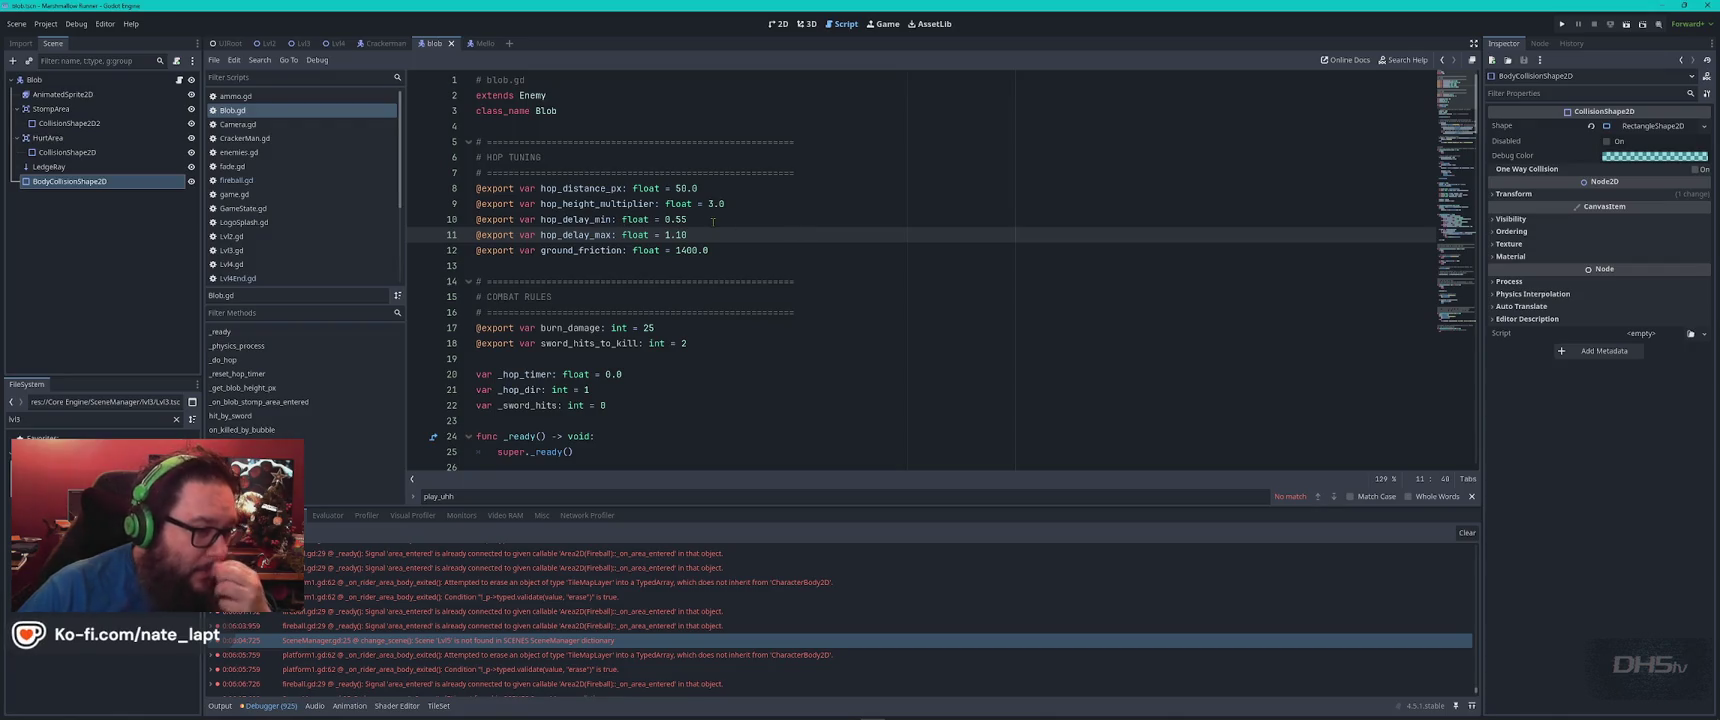
{"action": "left_click", "coordinate": [747, 245]}
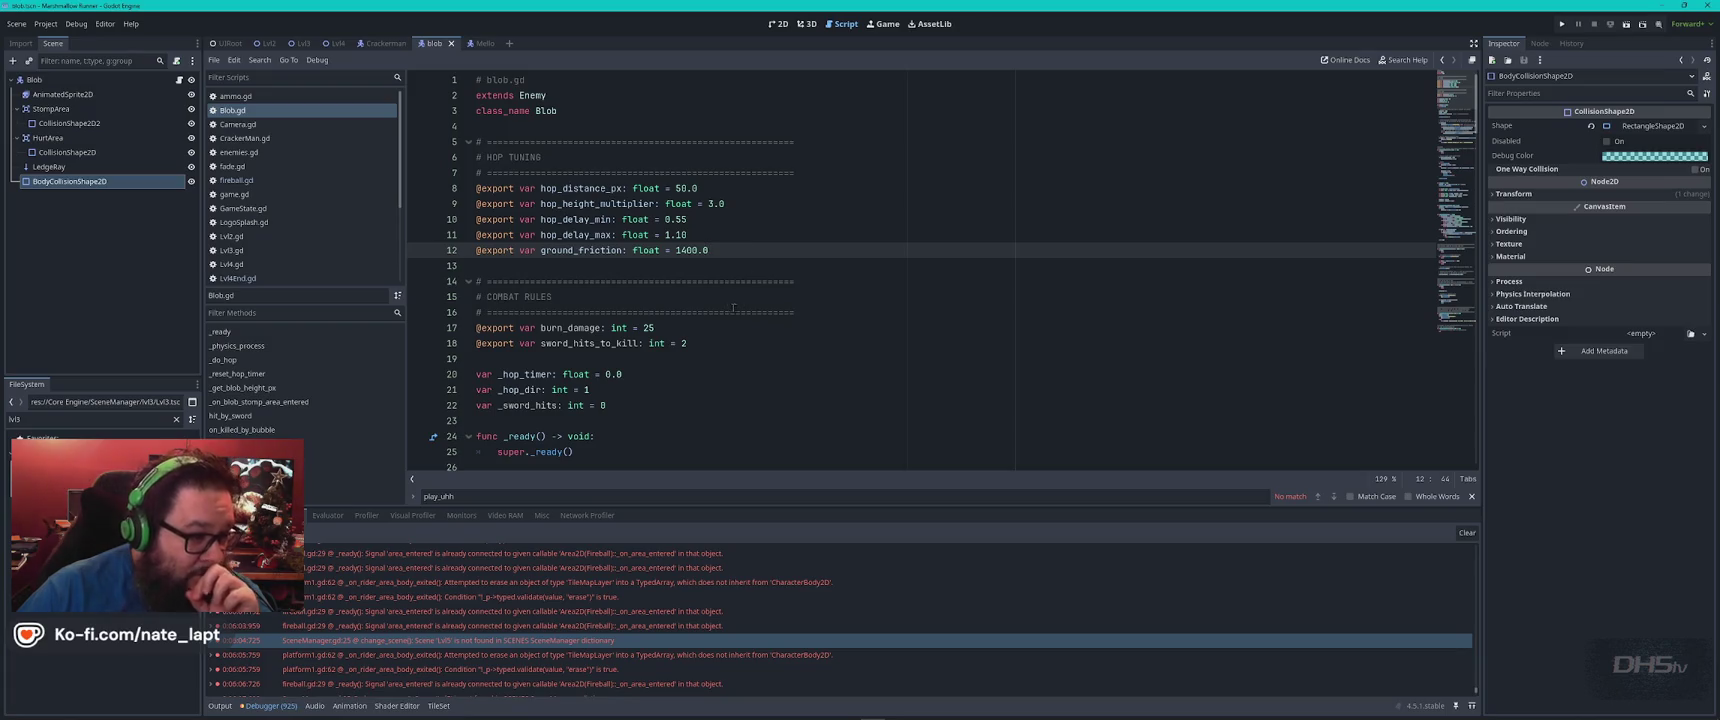
{"action": "left_click", "coordinate": [710, 327]}
{"action": "double_click", "coordinate": [589, 343]}
{"action": "key", "text": "super"}
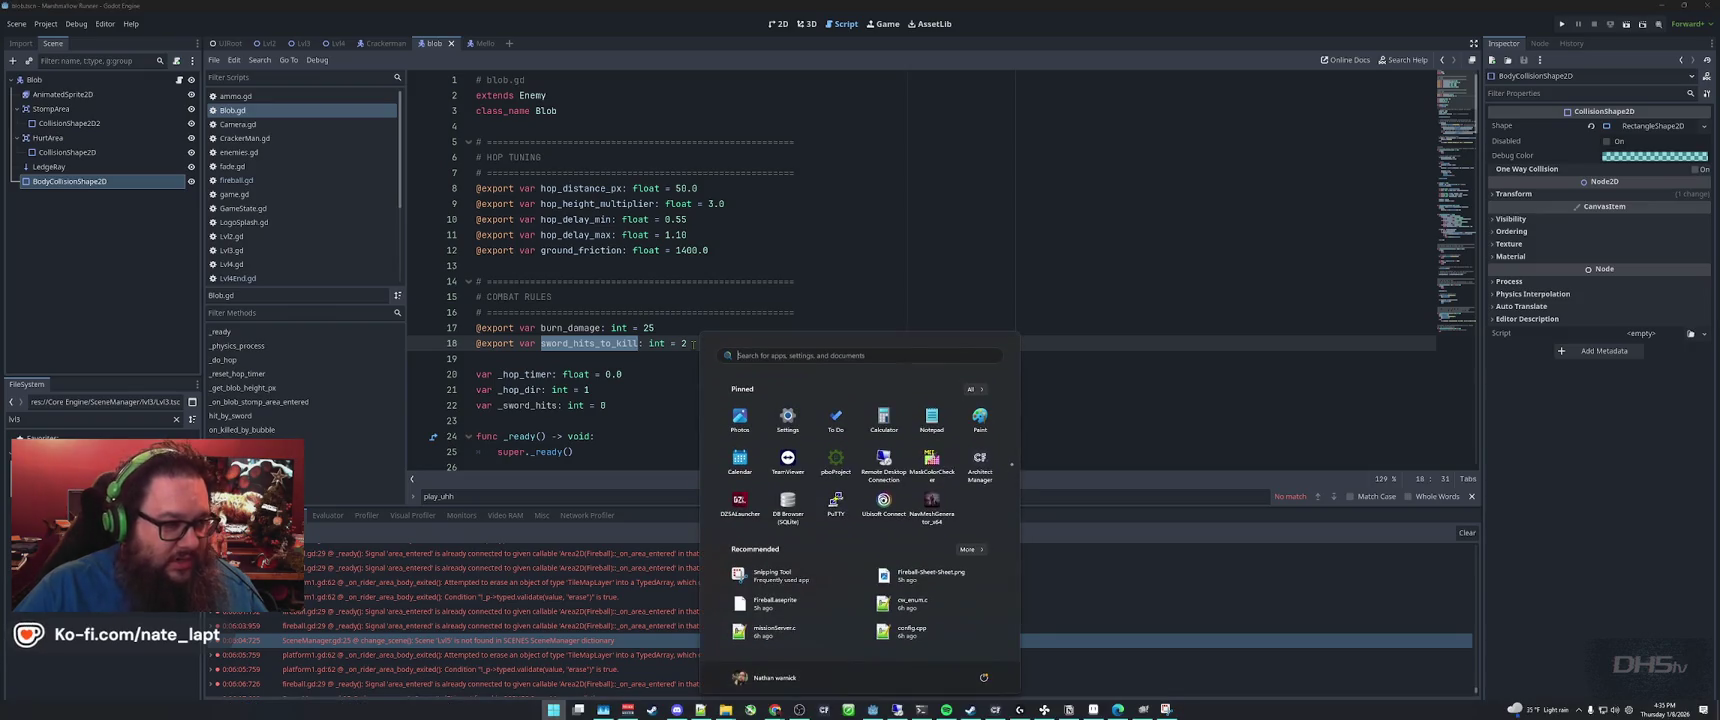
{"action": "key", "text": "super"}
Search Blob.gd for sword_hits_to_kill, cycling through both matches
{"action": "key", "text": "ctrl+f"}
{"action": "key", "text": "Return"}
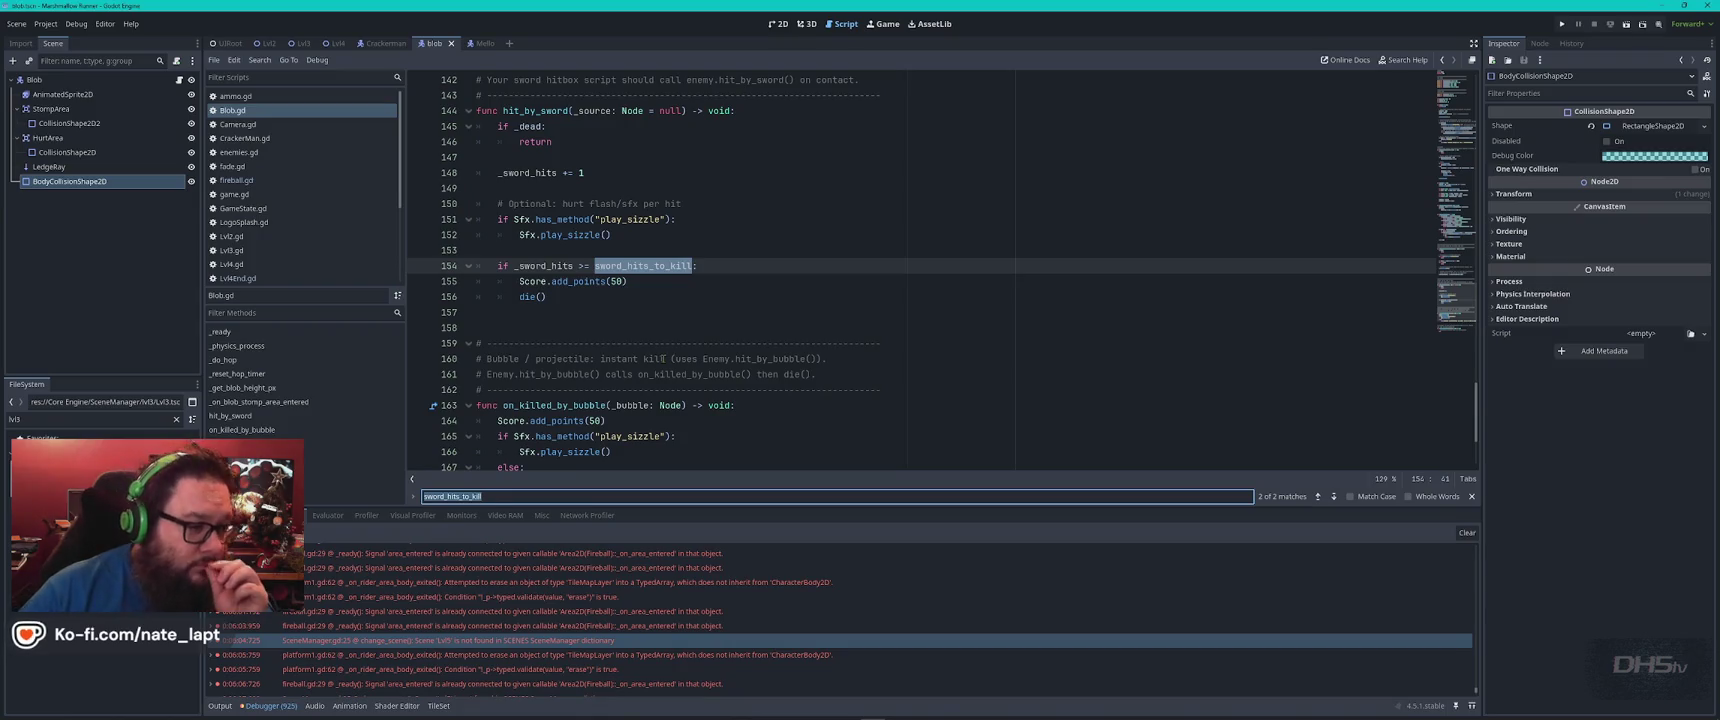
{"action": "mouse_move", "coordinate": [684, 266]}
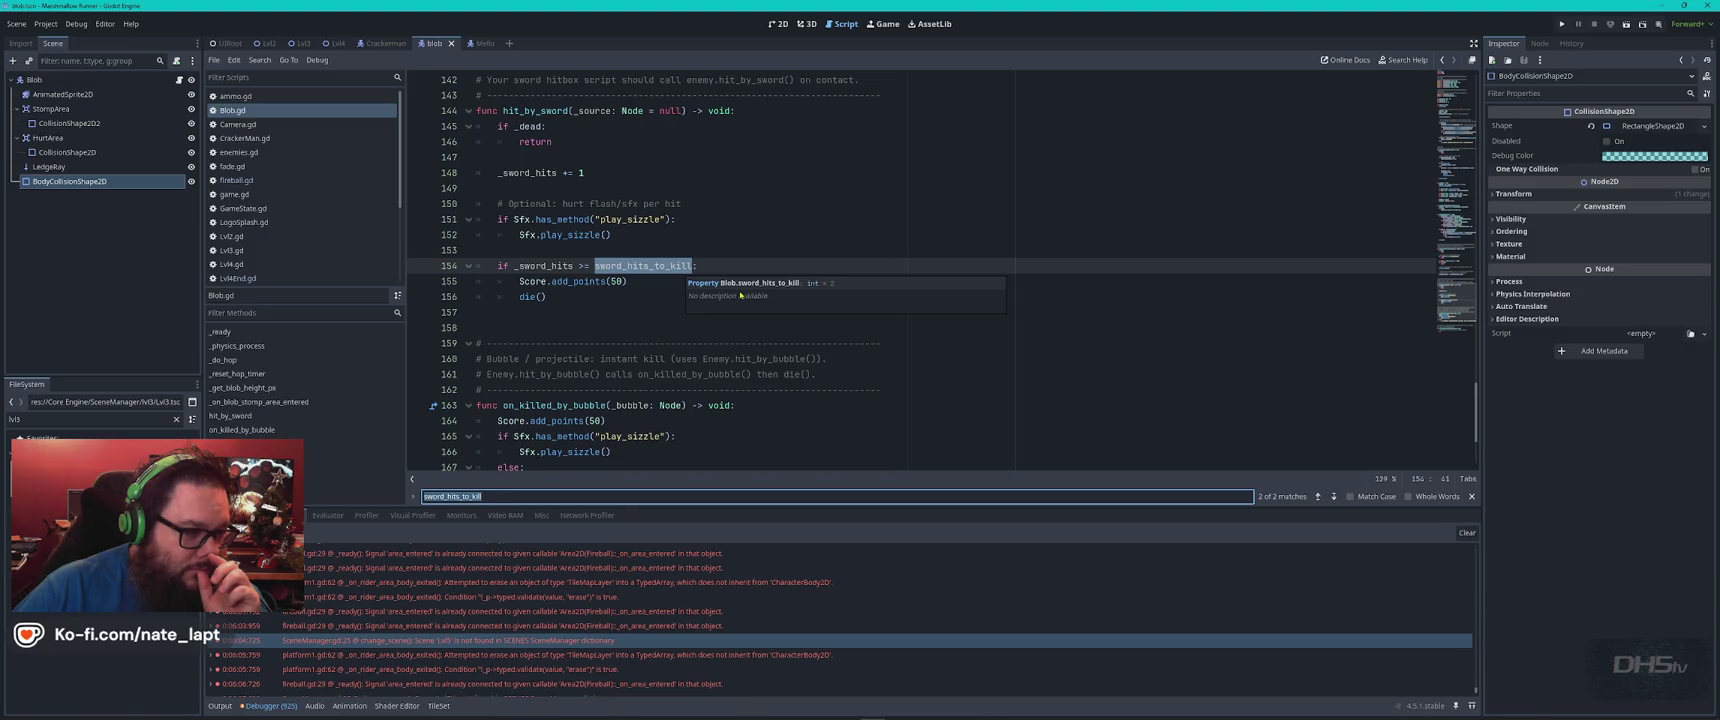
{"action": "key", "text": "Return"}
{"action": "key", "text": "Return"}
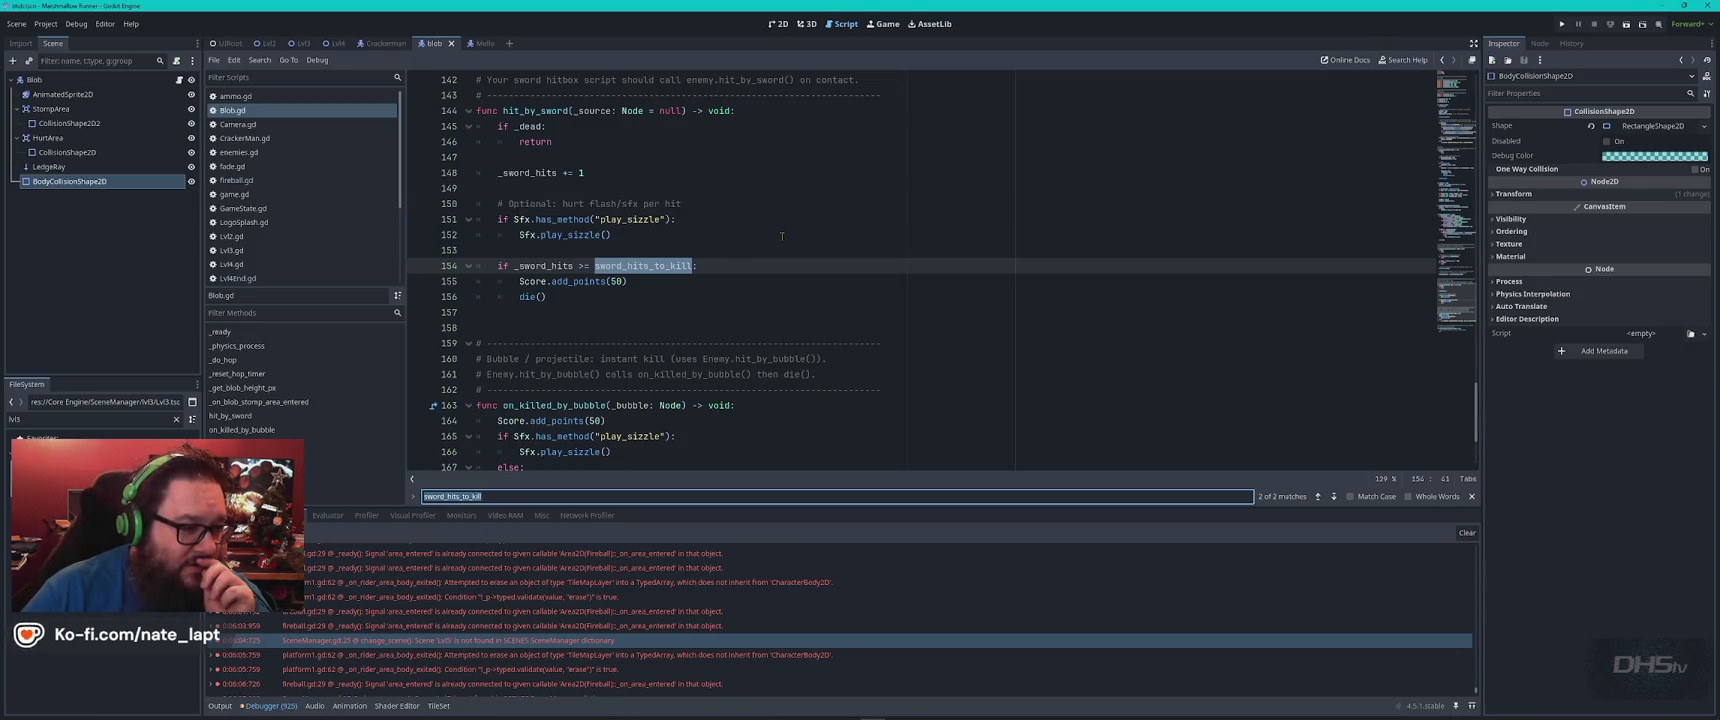
Select the entire Blob.gd script and switch to the ChatGPT browser window
{"action": "left_click", "coordinate": [740, 227]}
{"action": "scroll", "coordinate": [740, 227], "scroll_direction": "down", "scroll_amount": 3}
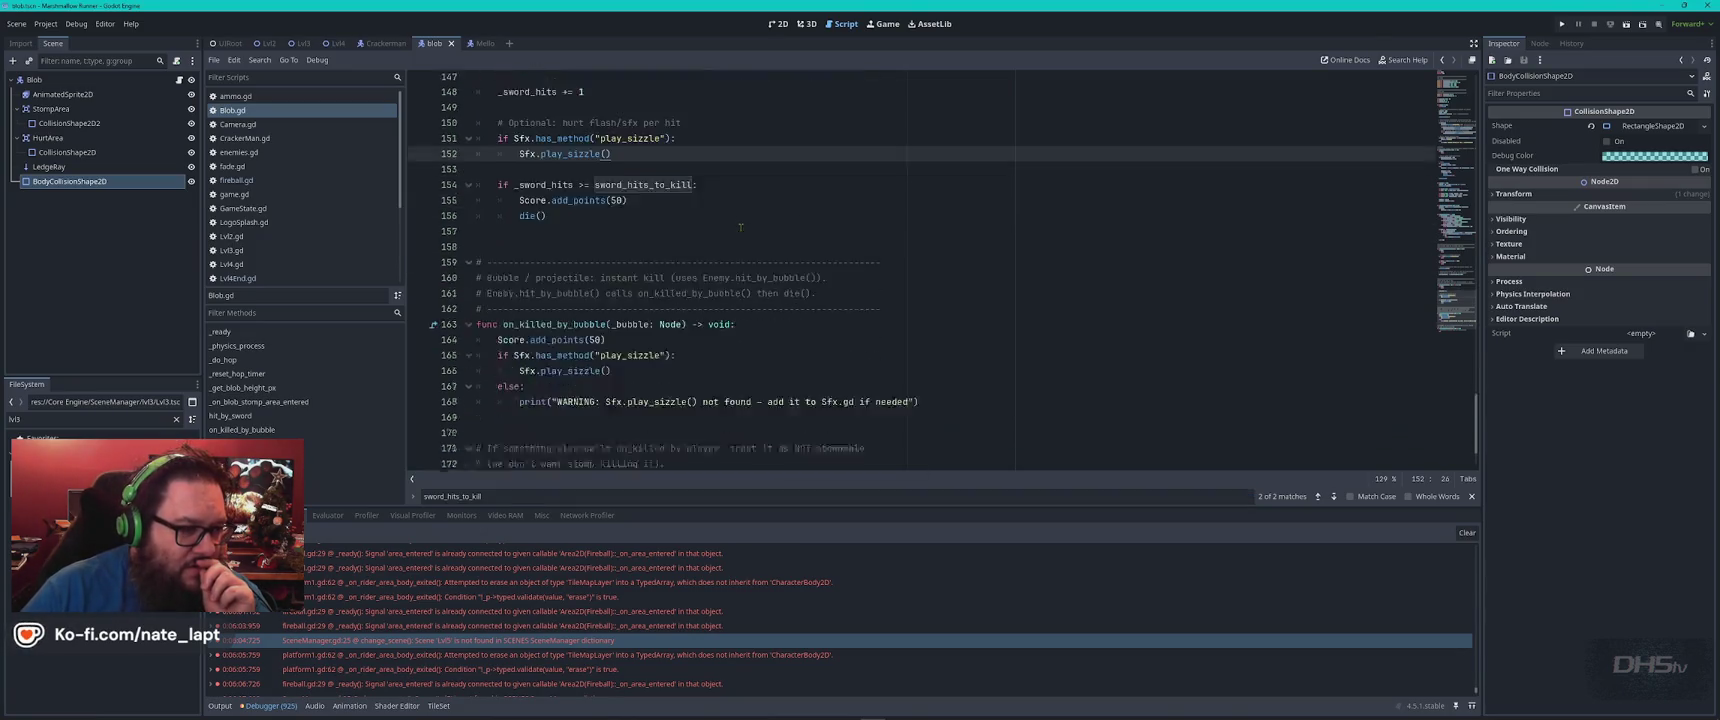
{"action": "key", "text": "ctrl+a"}
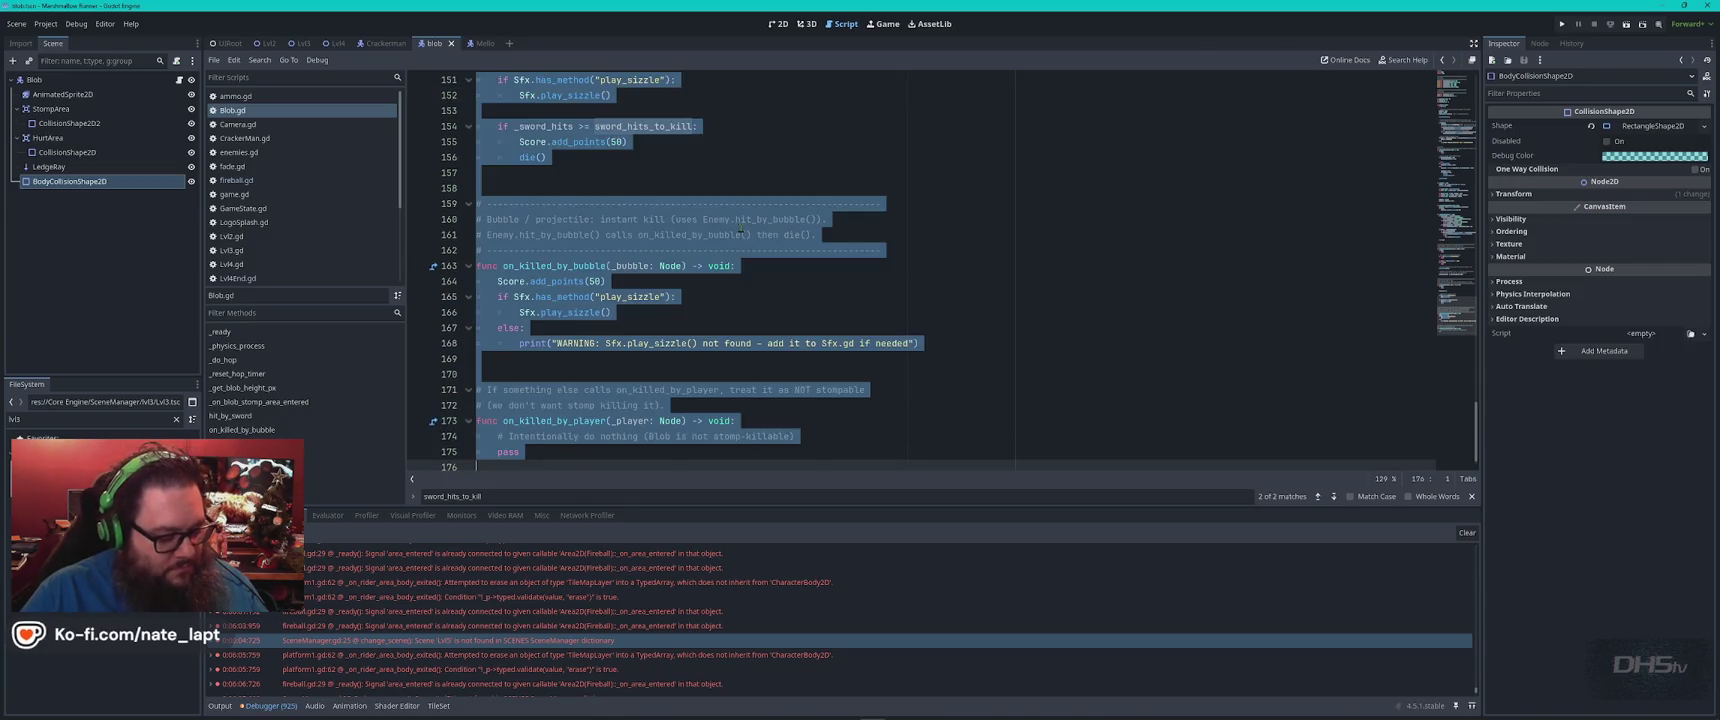
{"action": "key", "text": "alt+Tab"}
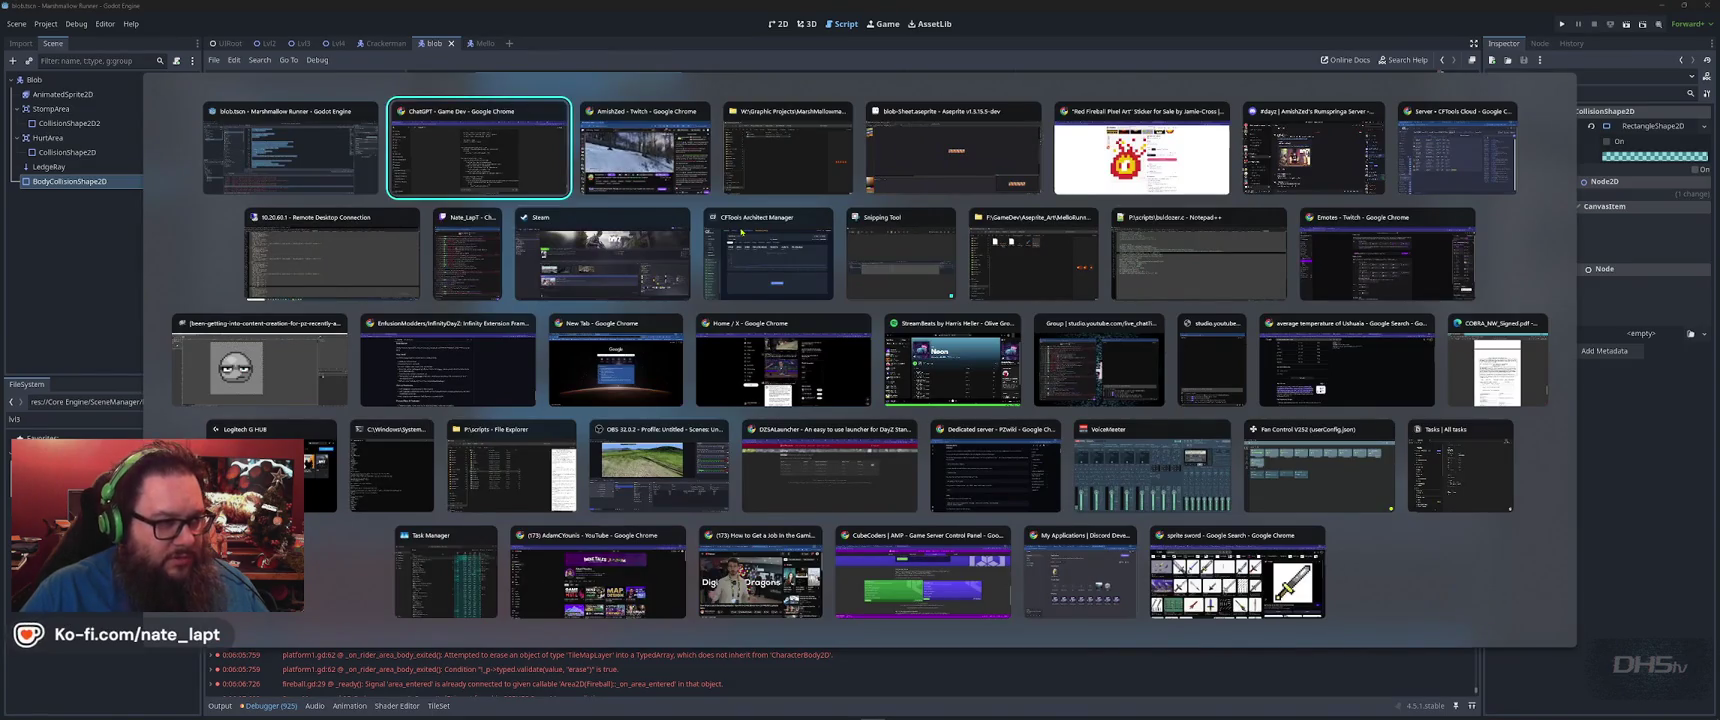
Send ChatGPT: sword still kills in 1 tap, fire blob should need two strikes, plus pasted blob.gd
{"action": "scroll", "coordinate": [785, 246], "scroll_direction": "down", "scroll_amount": 20}
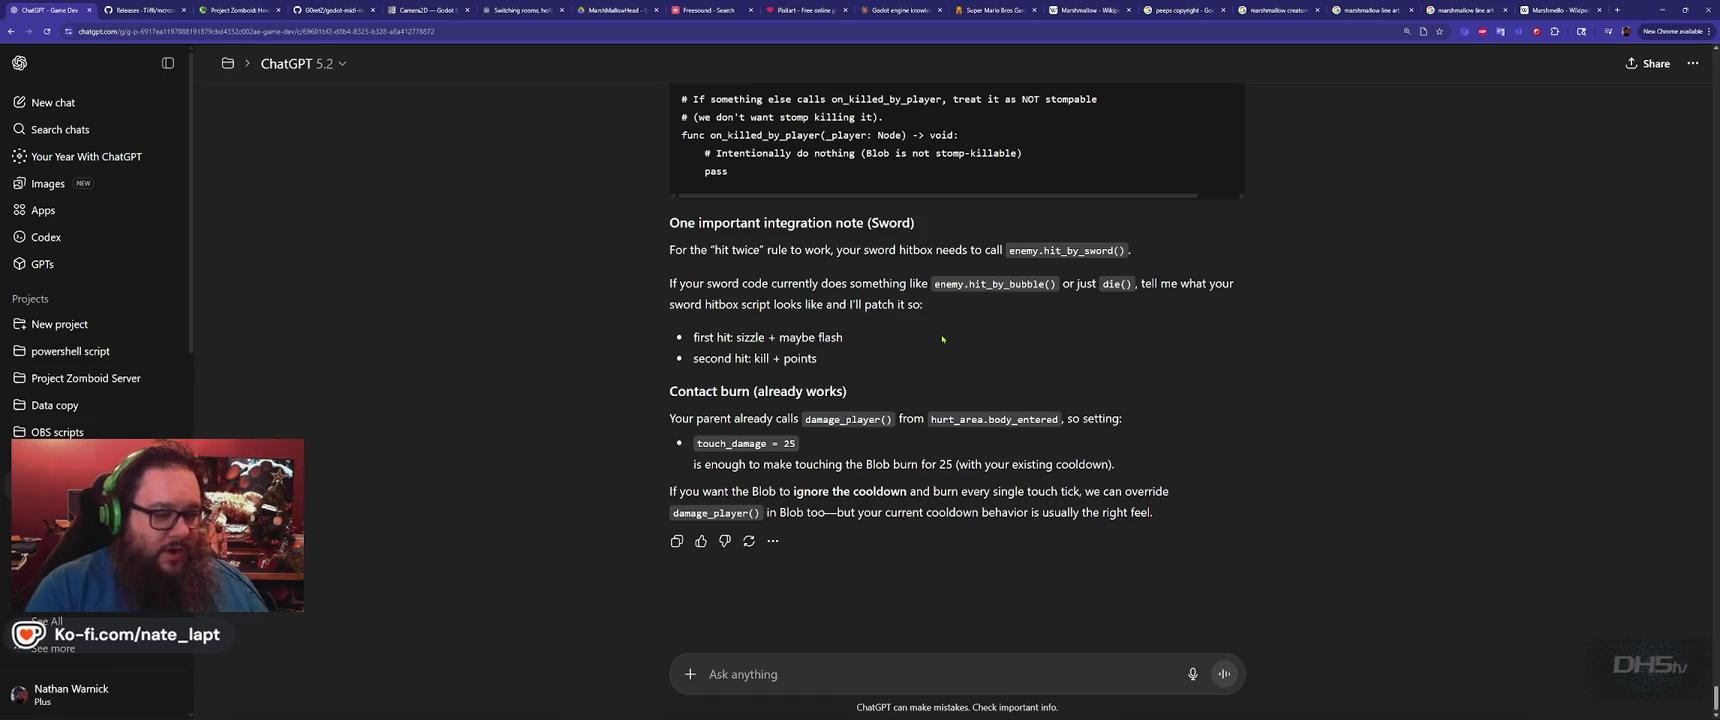
{"action": "left_click", "coordinate": [825, 678]}
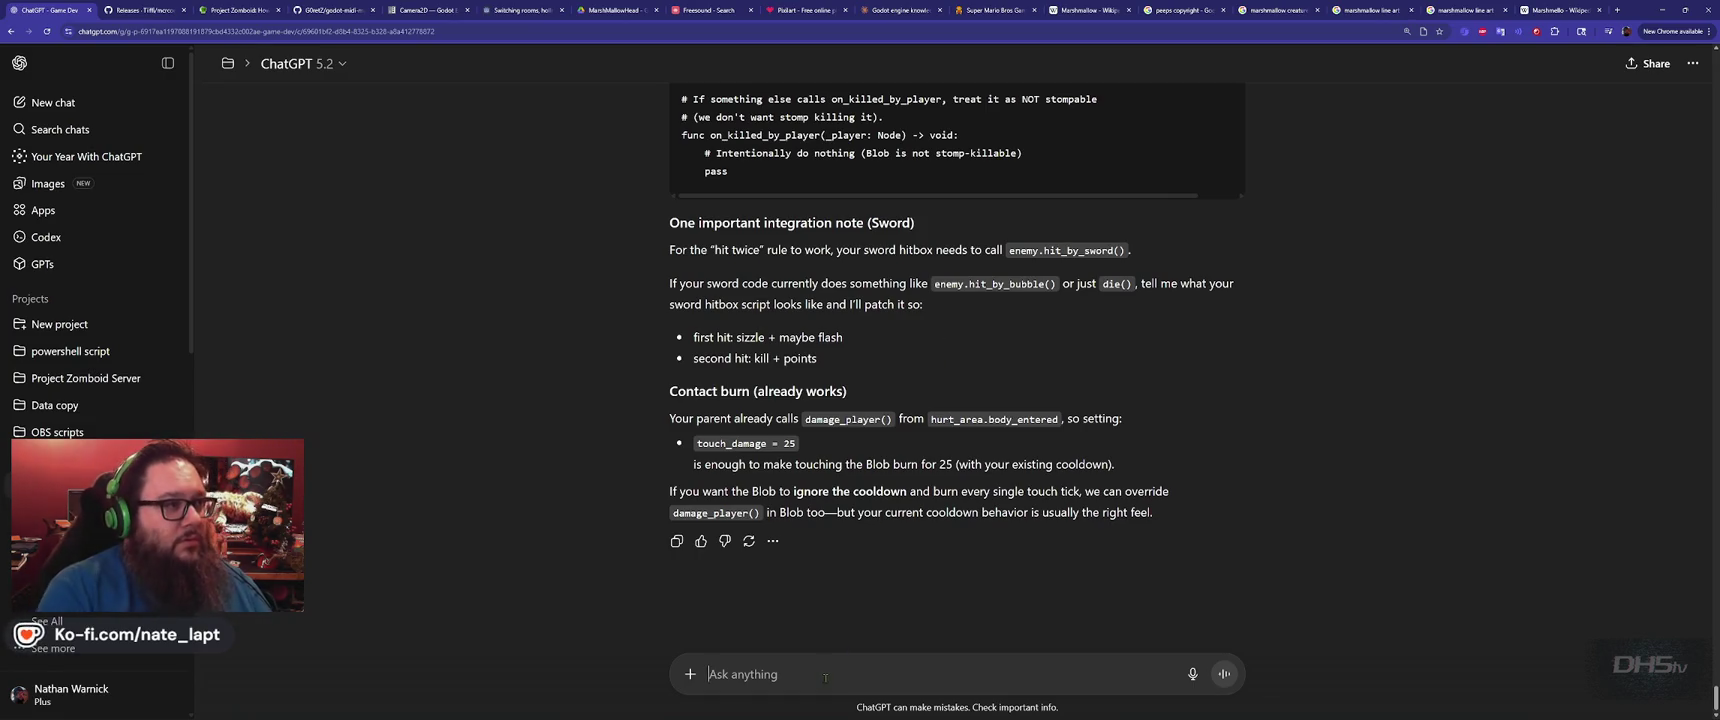
{"action": "type", "text": "Sword damage s"}
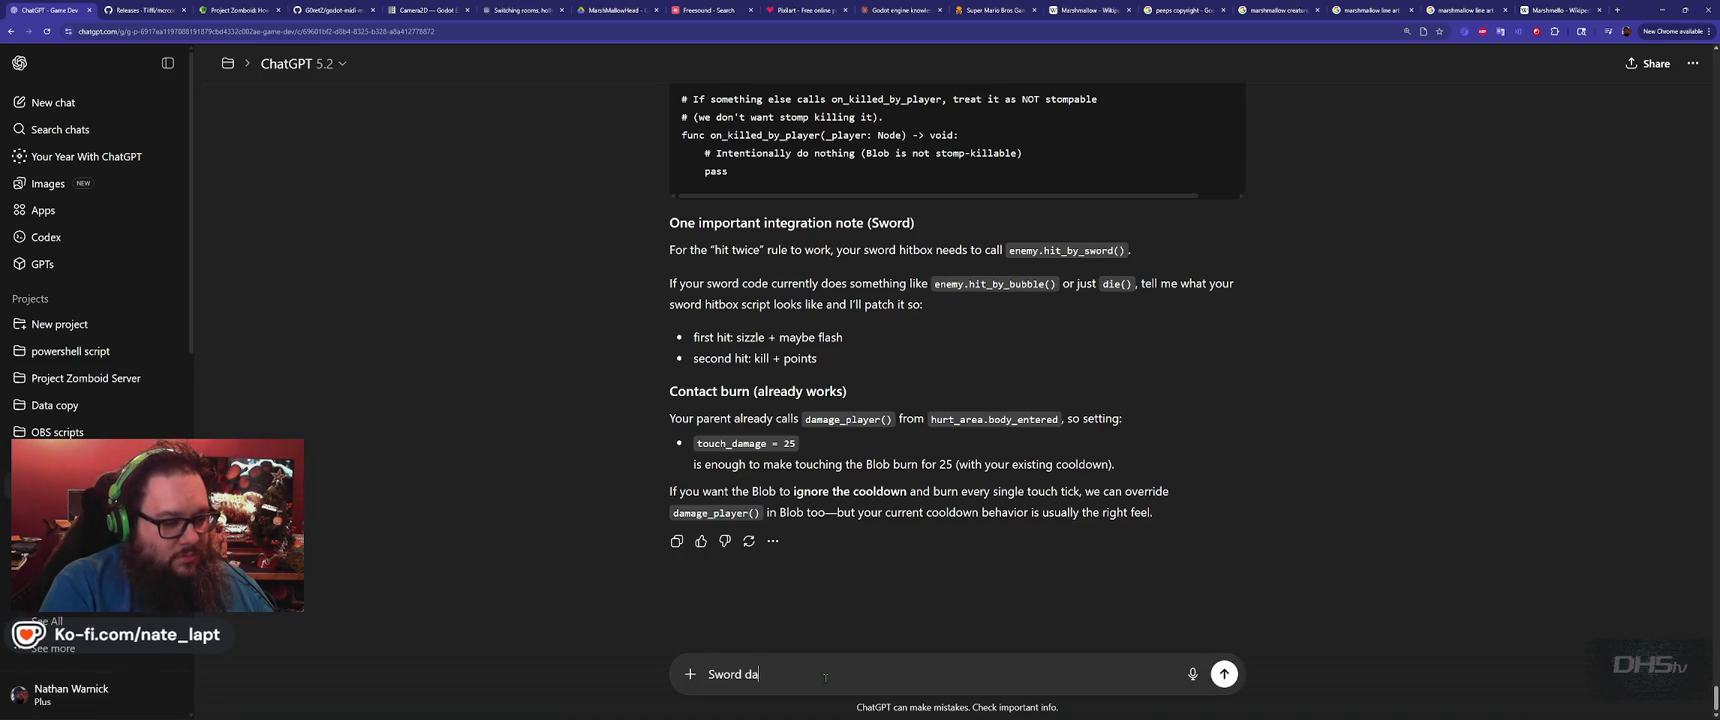
{"action": "type", "text": "ee"}
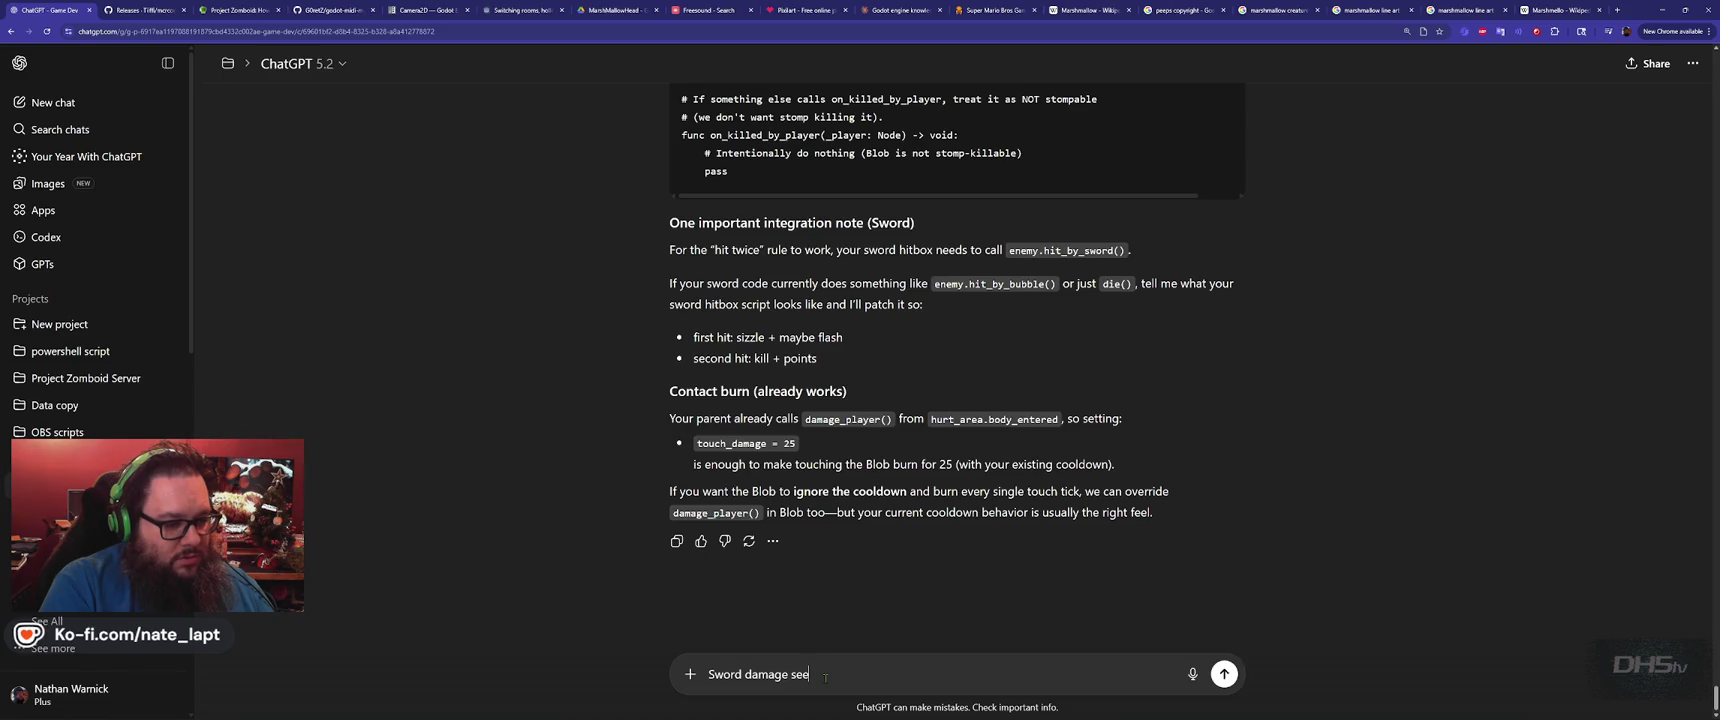
{"action": "type", "text": "ms to be still 1 tap to kill."}
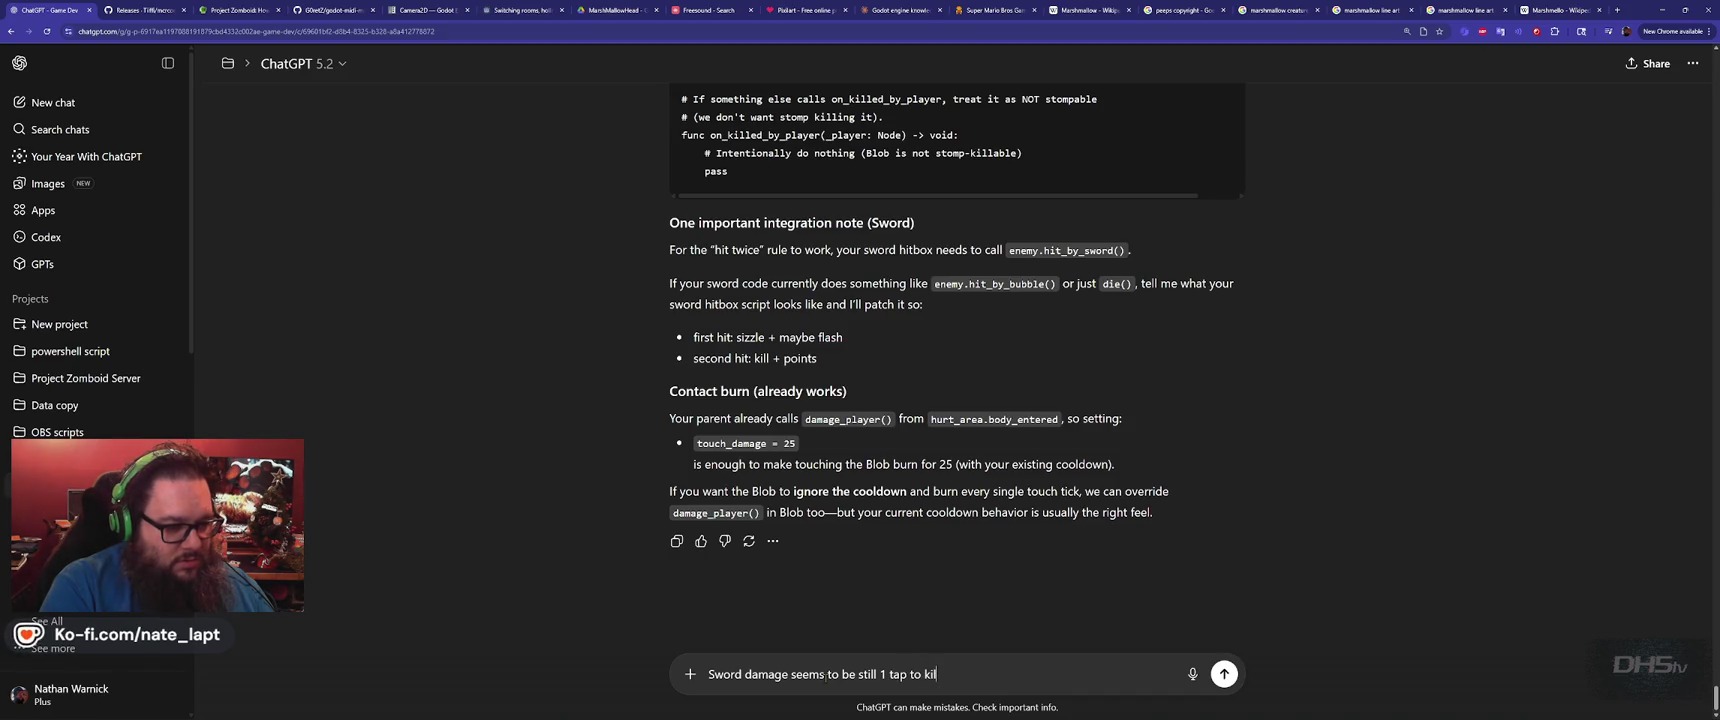
{"action": "key", "text": "shift+Return"}
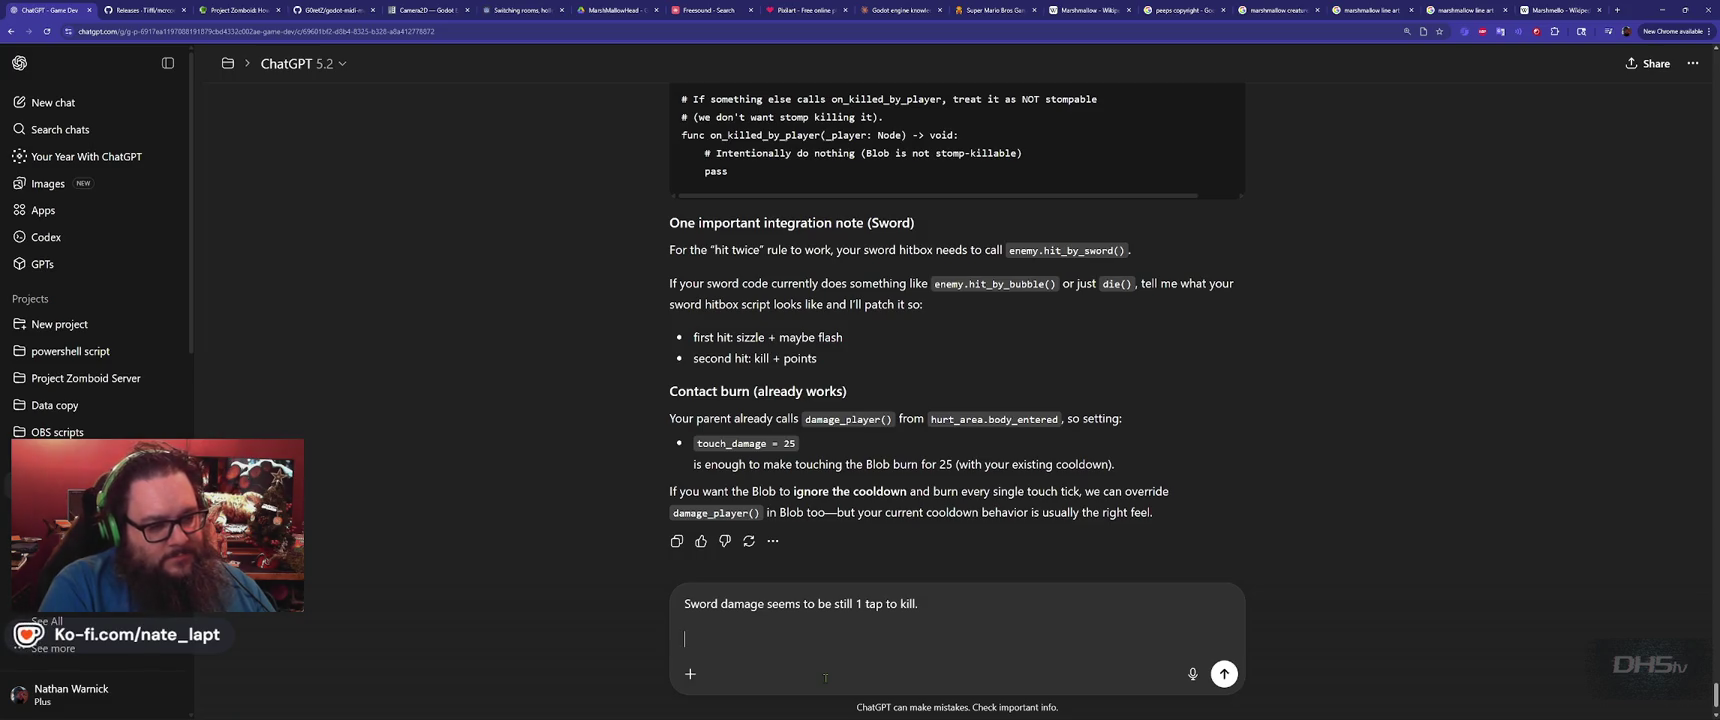
{"action": "type", "text": "The "}
{"action": "type", "text": "player"}
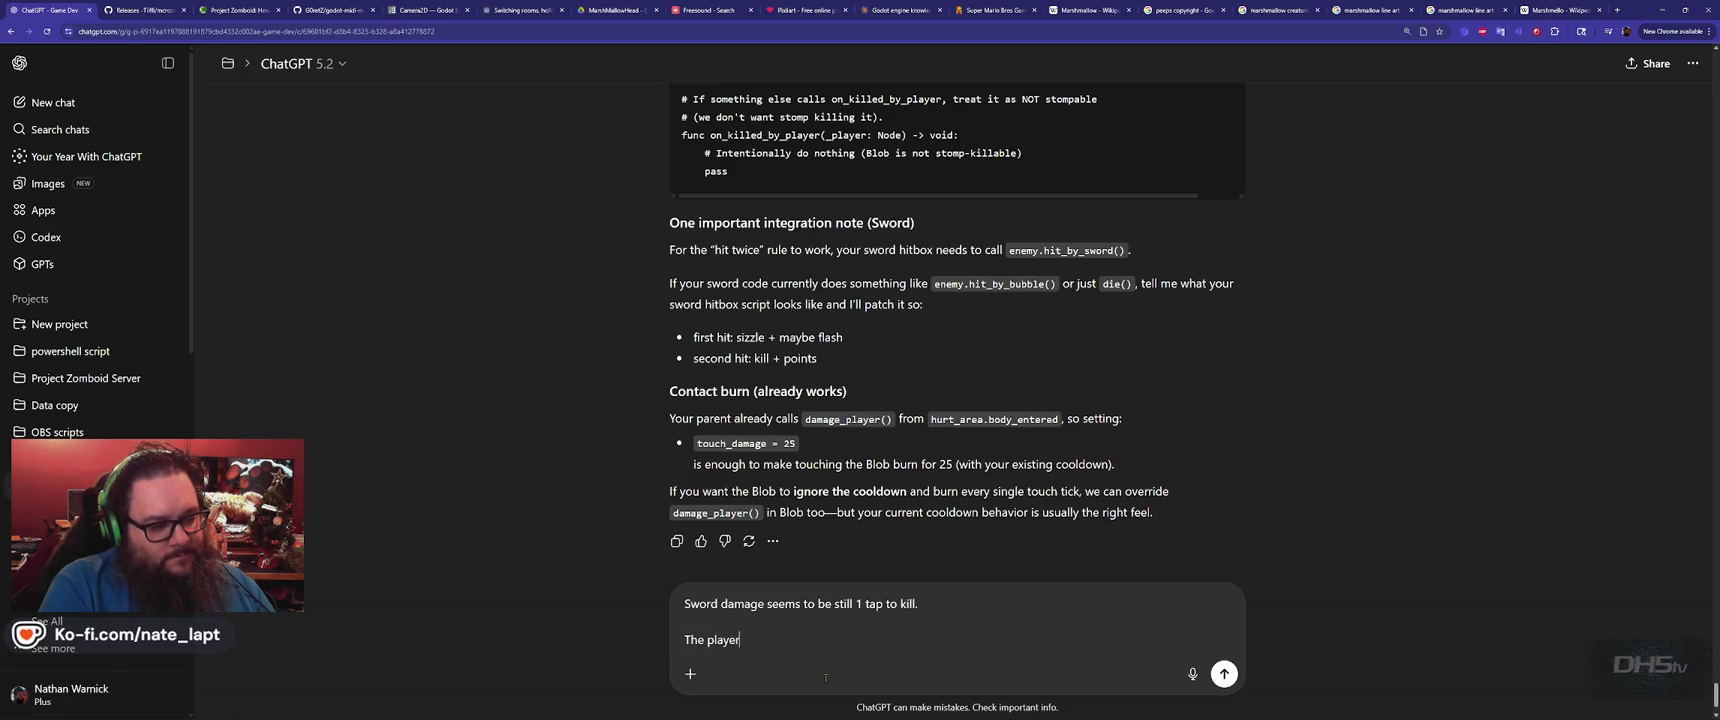
{"action": "type", "text": " needs to be "}
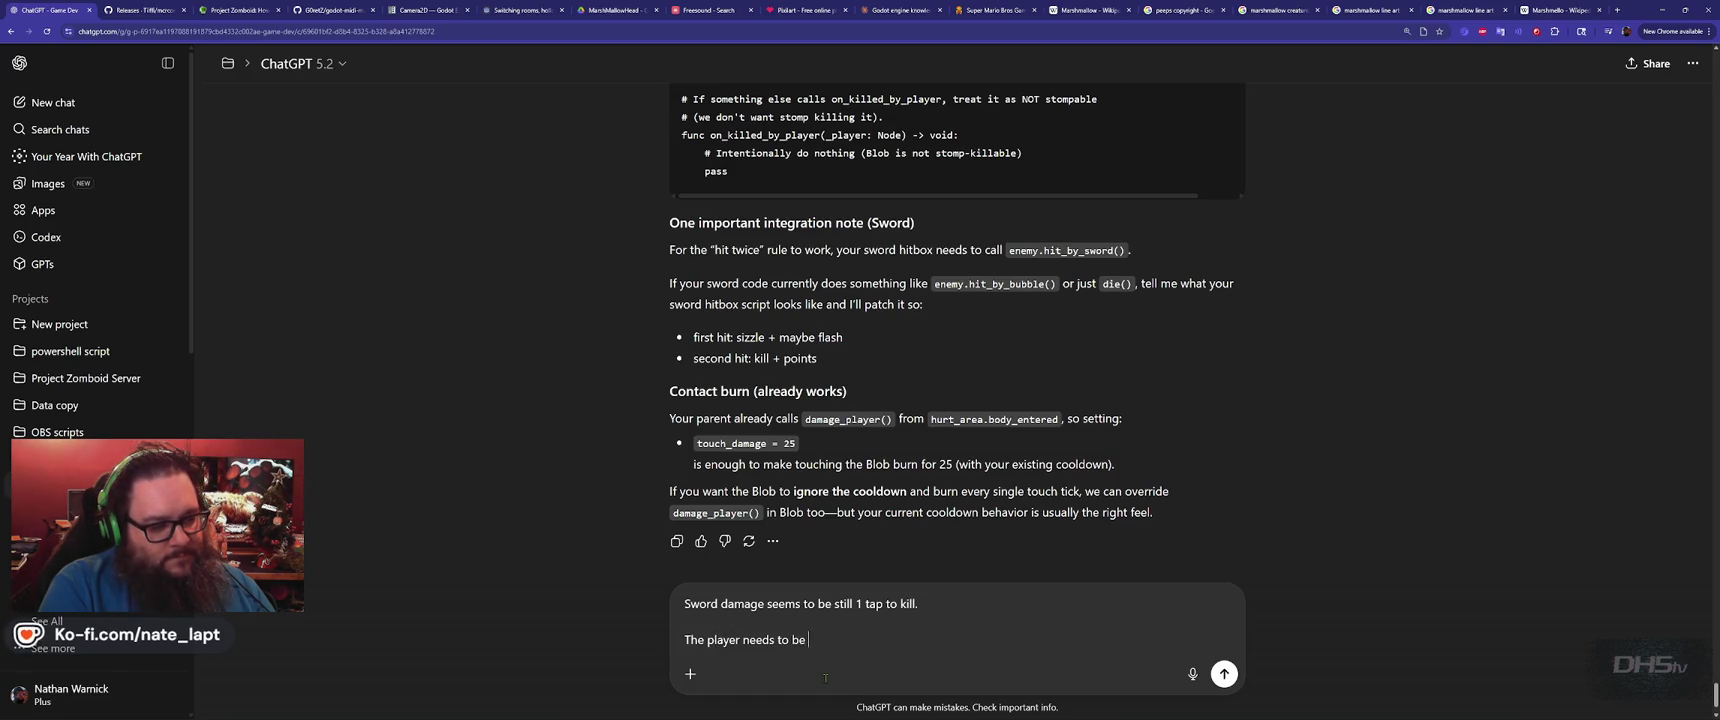
{"action": "type", "text": "required to str"}
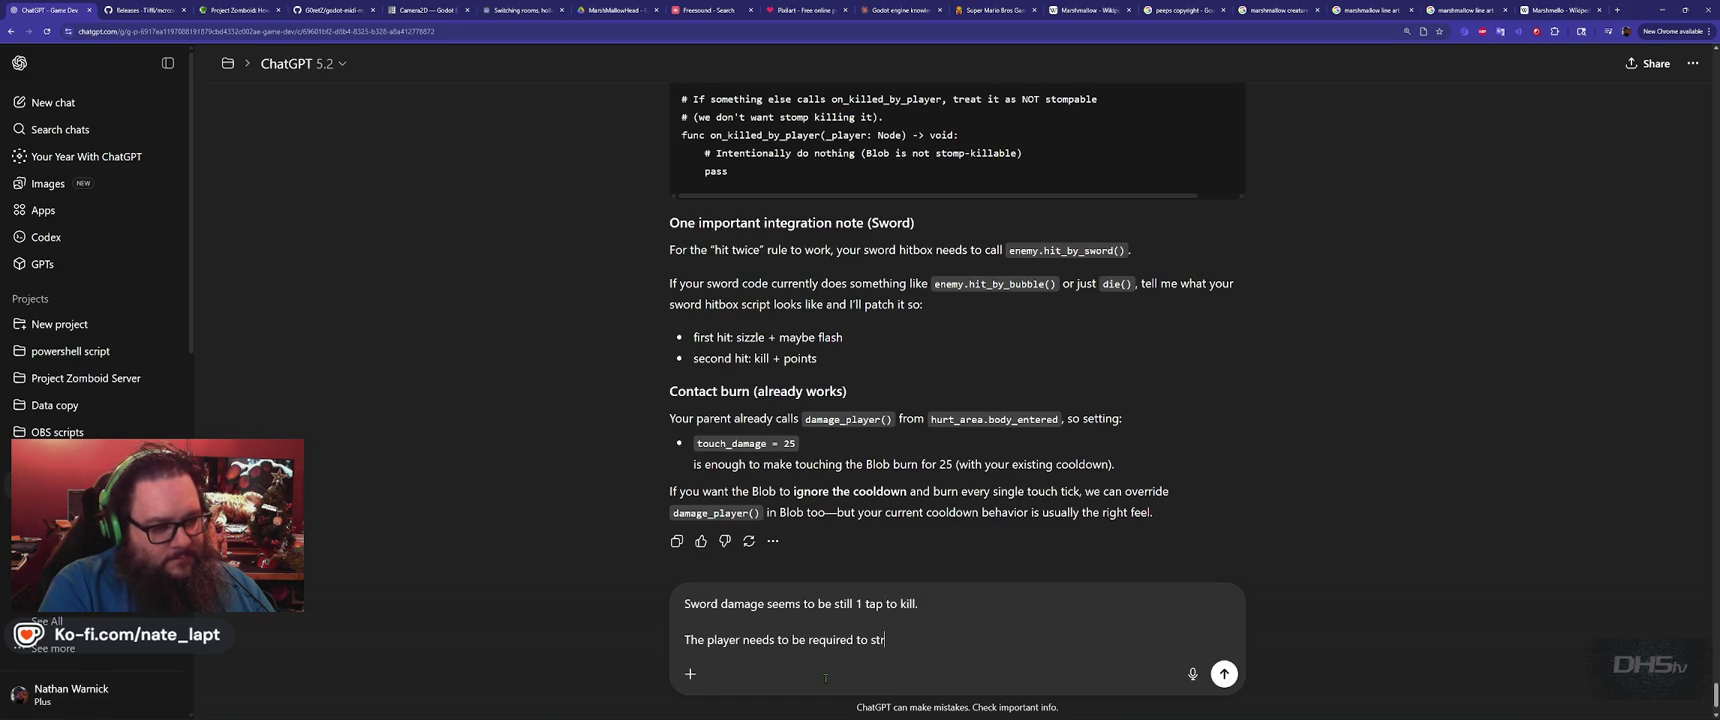
{"action": "type", "text": "ike twice to "}
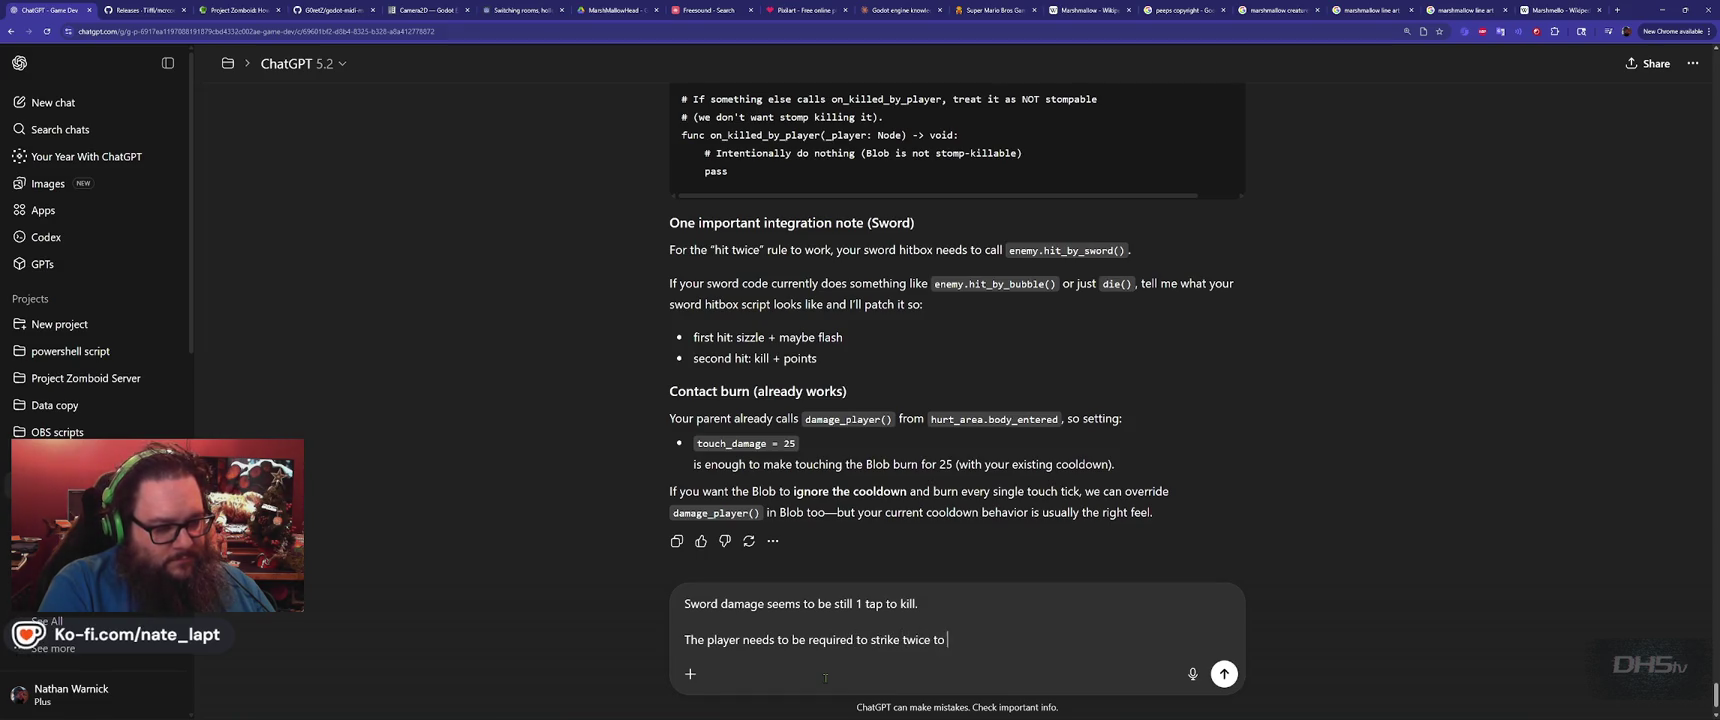
{"action": "type", "text": "kill the fire"}
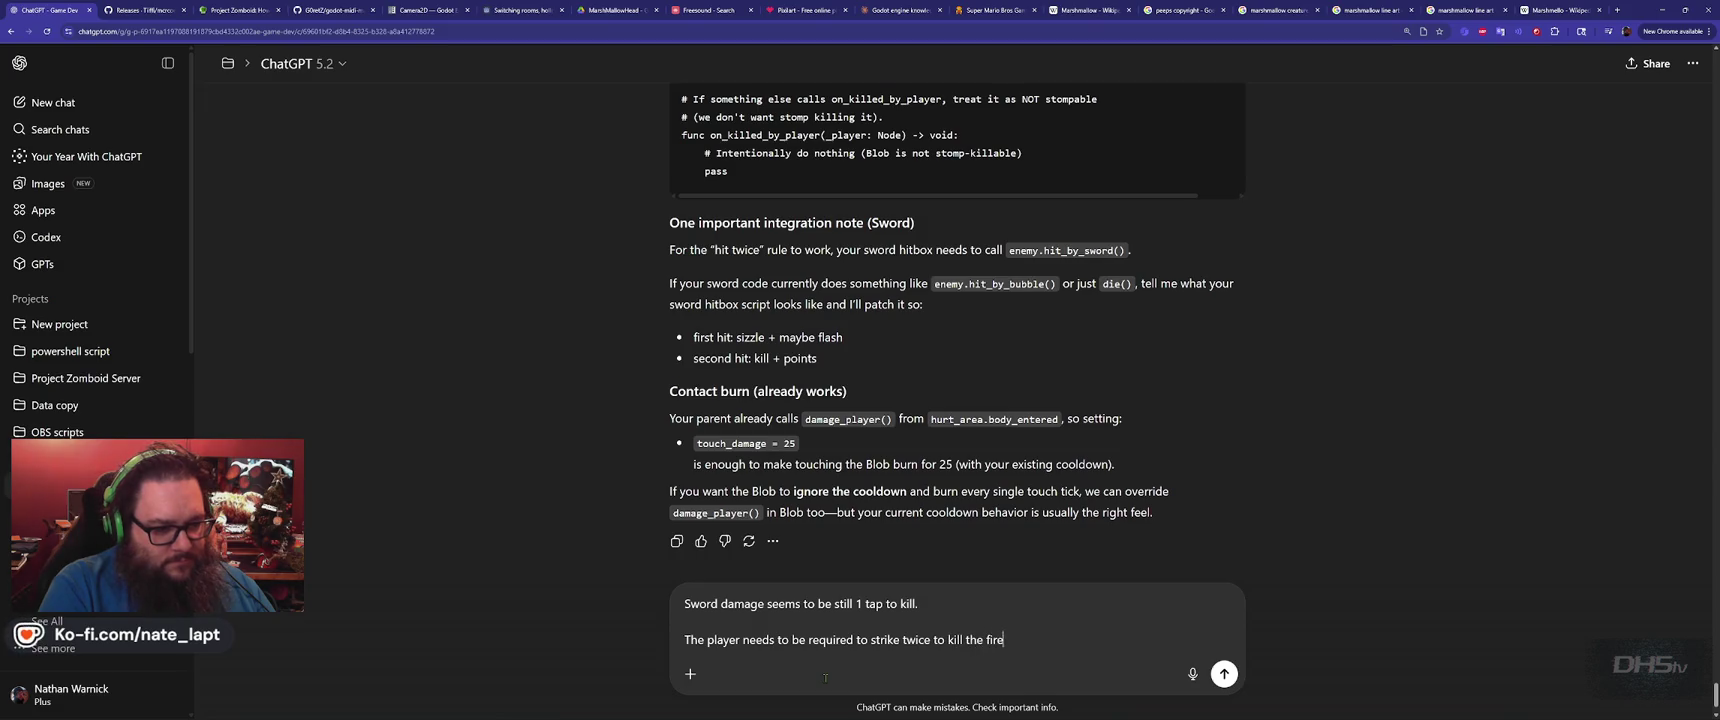
{"action": "type", "text": " blob"}
{"action": "key", "text": "shift+Return"}
{"action": "key", "text": "shift+Return"}
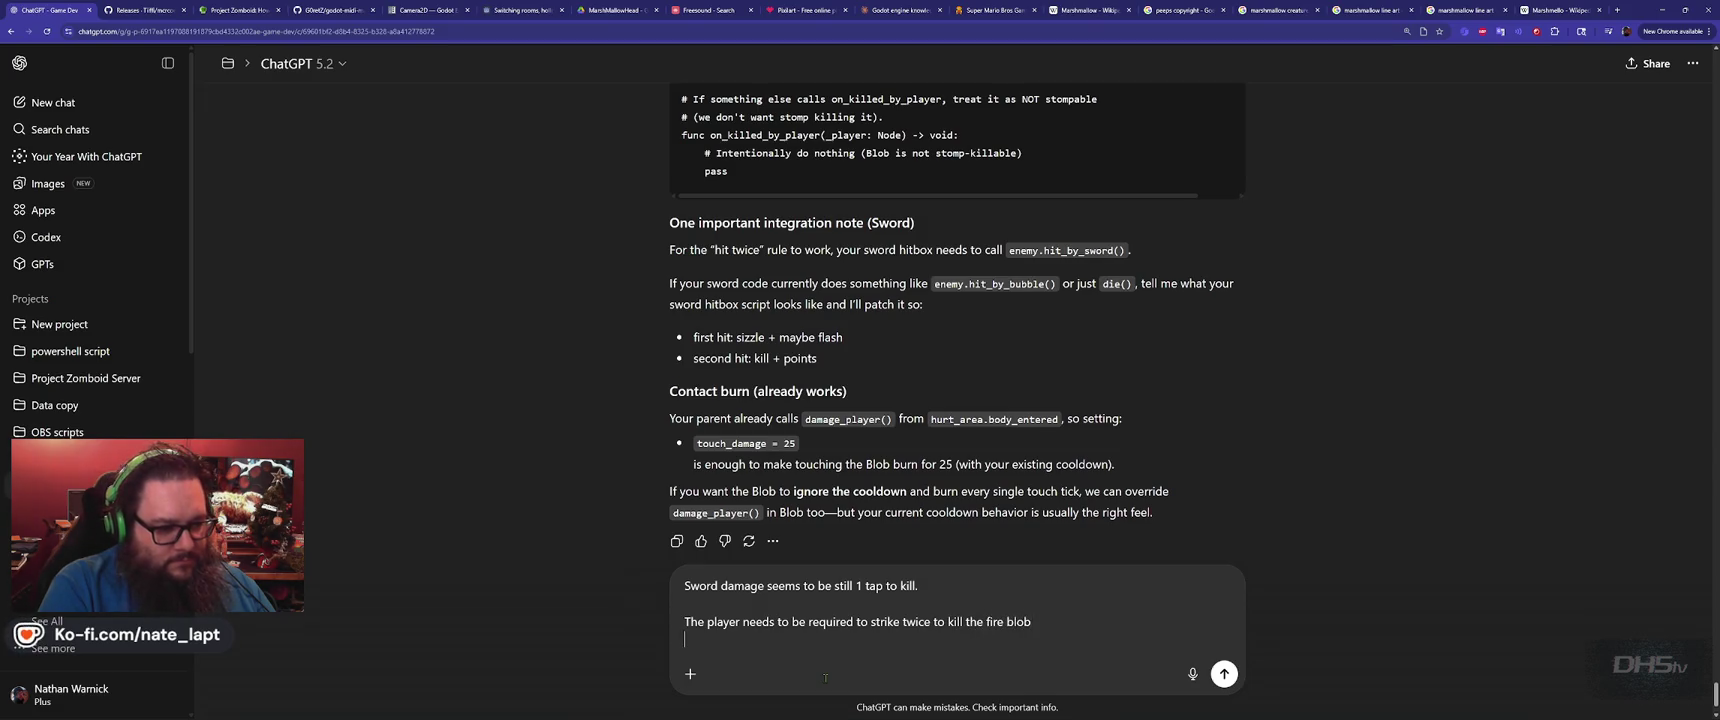
{"action": "type", "text": "blob.gd"}
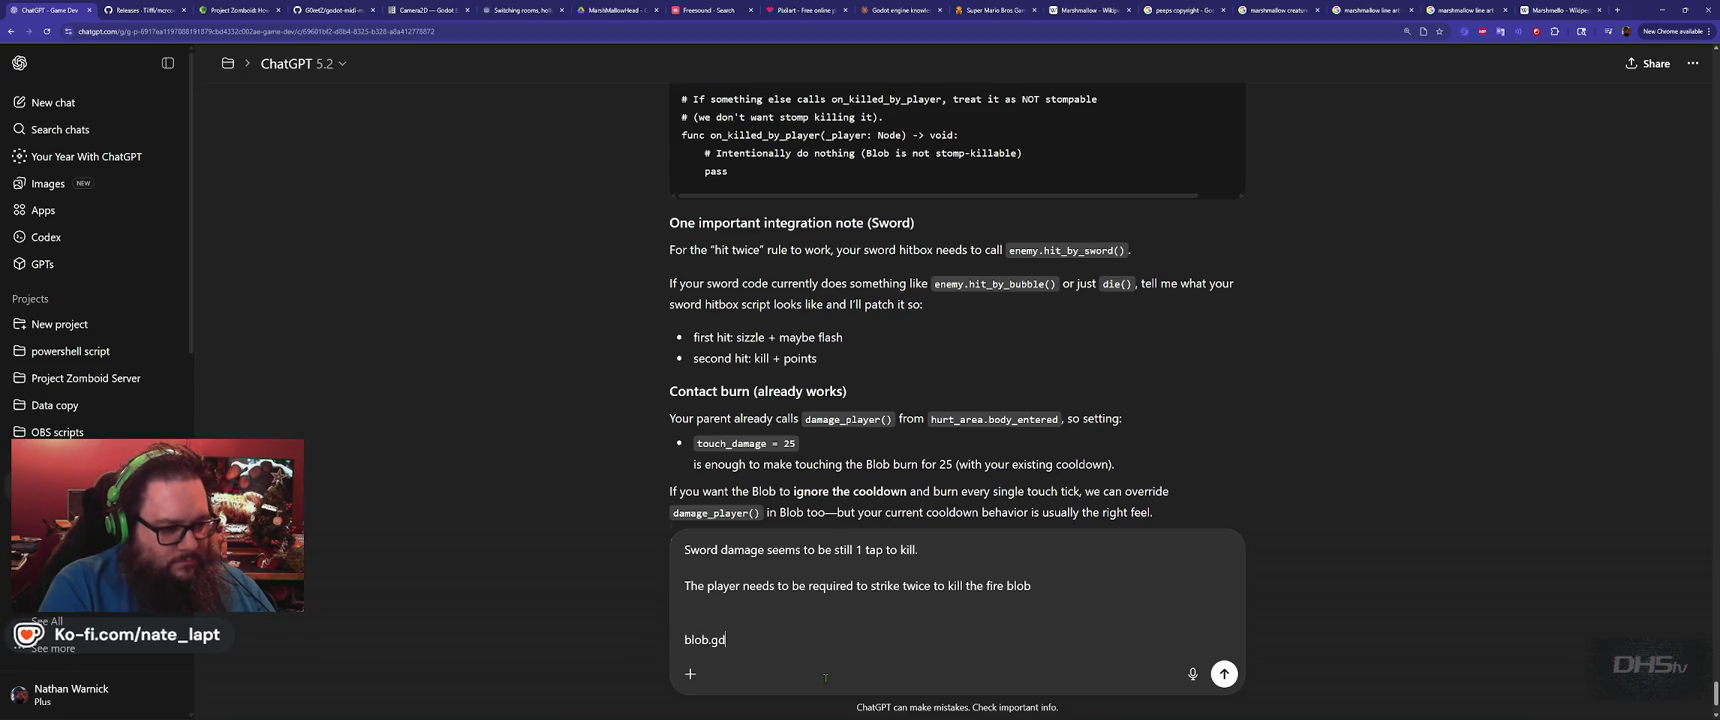
{"action": "key", "text": "shift+Return"}
{"action": "key", "text": "shift+Return"}
{"action": "key", "text": "ctrl+v"}
{"action": "key", "text": "Return"}
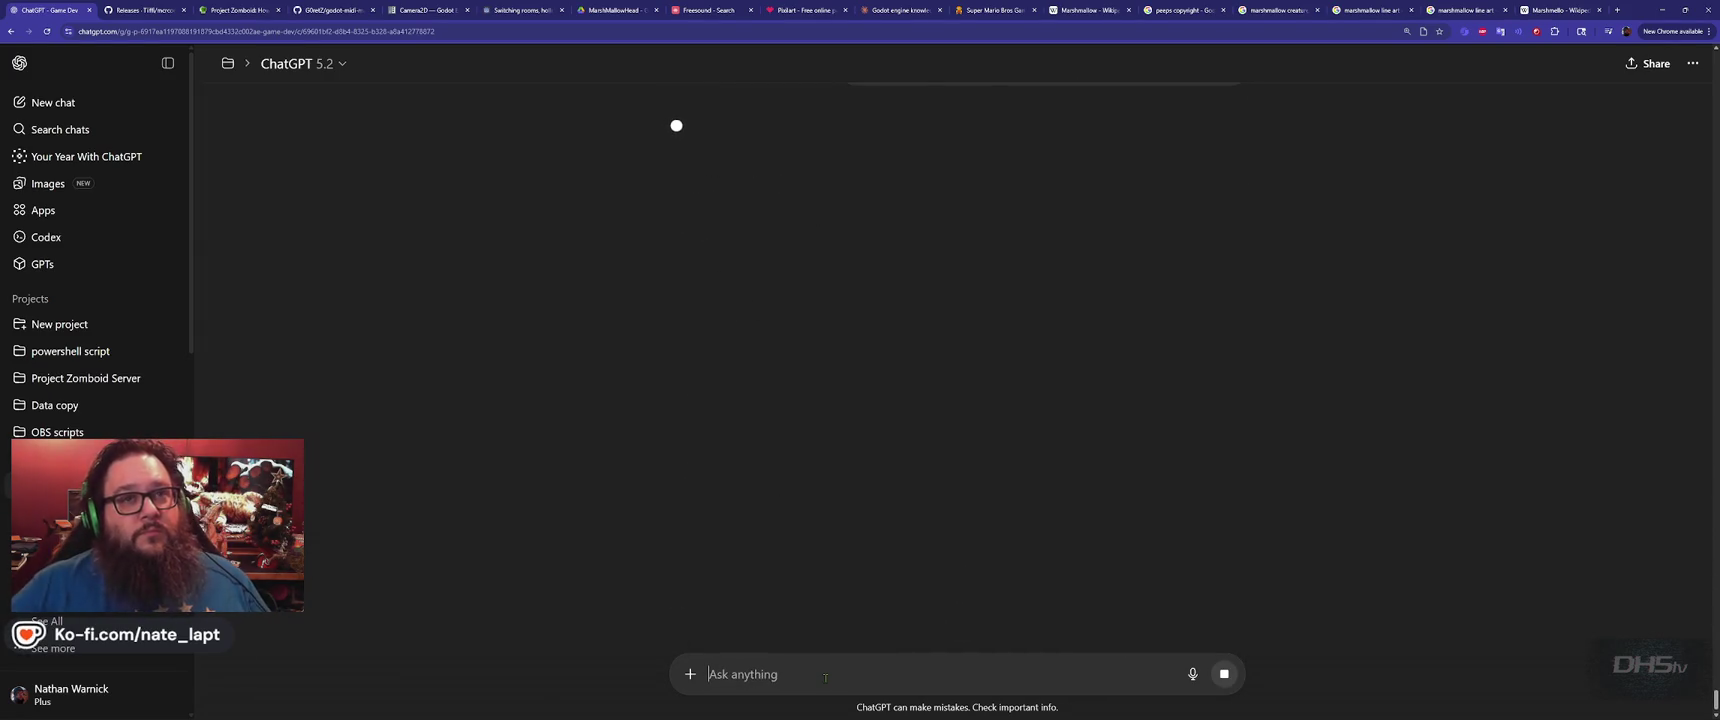
Read the finished reply explaining why the sword never calls hit_by_sword
{"action": "key", "text": "alt+Tab"}
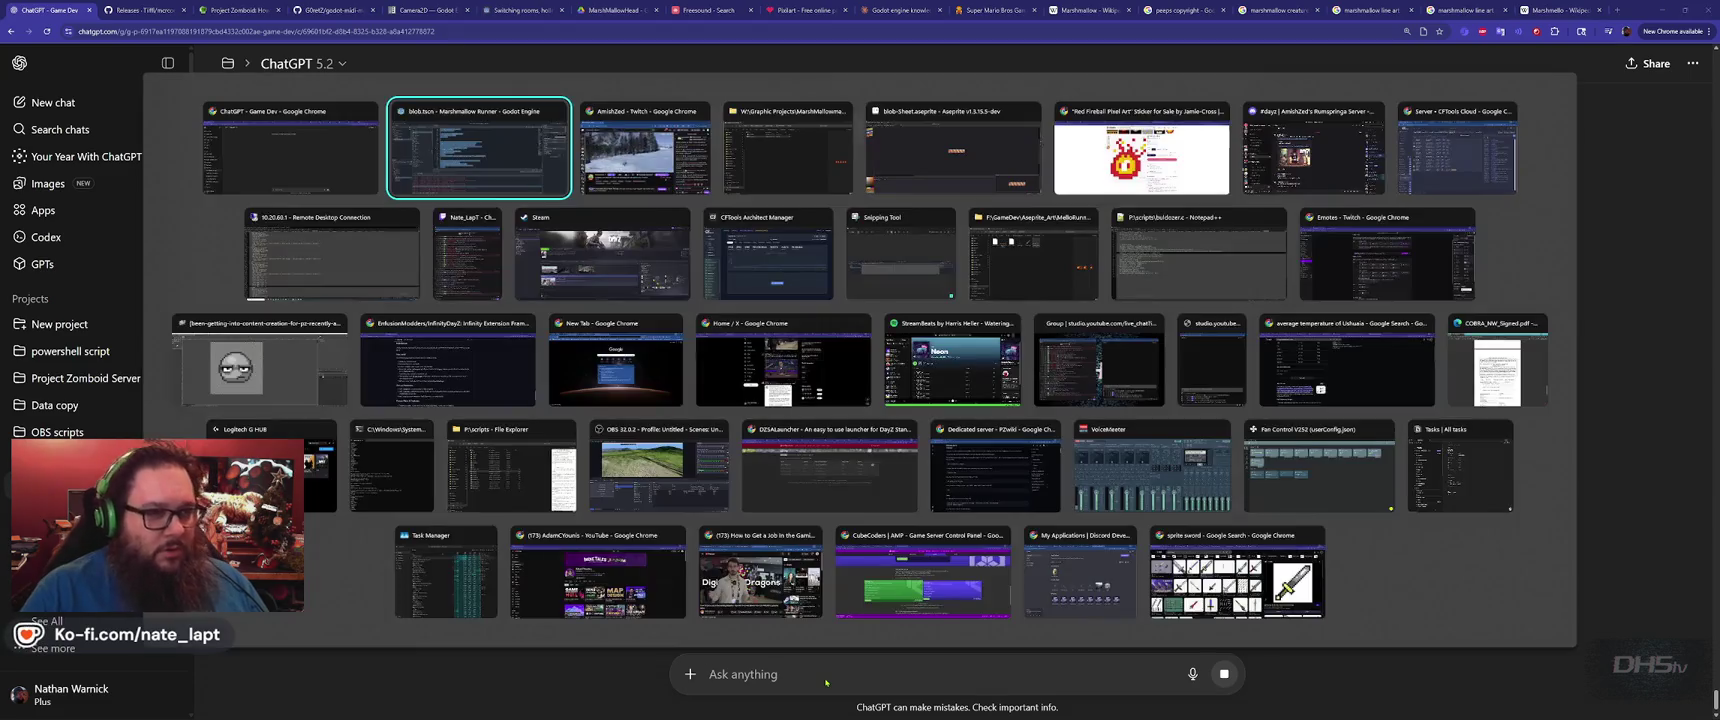
{"action": "key", "text": "Down"}
{"action": "key", "text": "Left"}
{"action": "key", "text": "Left"}
{"action": "key", "text": "Escape"}
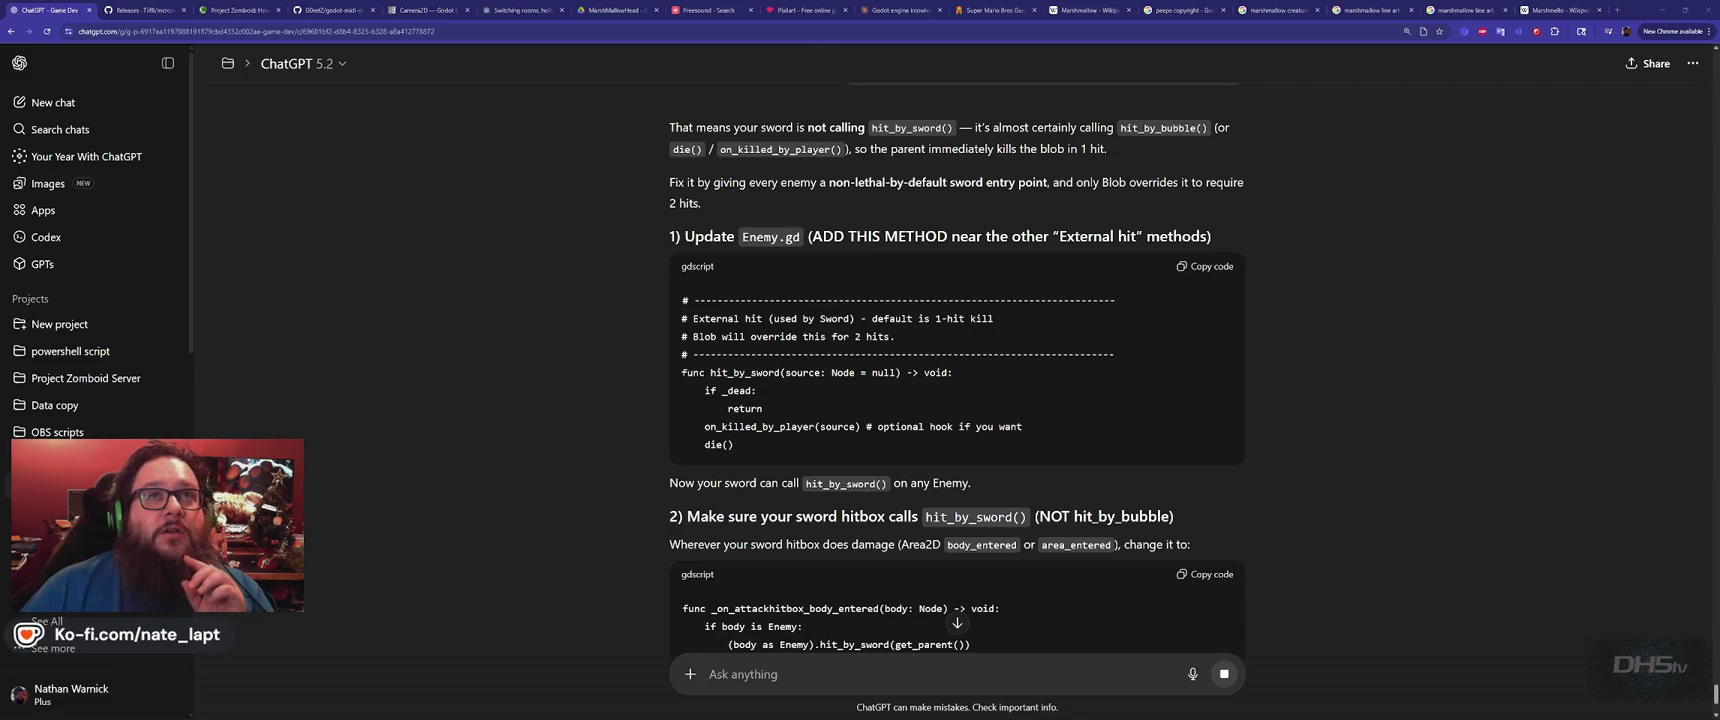
{"action": "scroll", "coordinate": [956, 365], "scroll_direction": "up", "scroll_amount": 1}
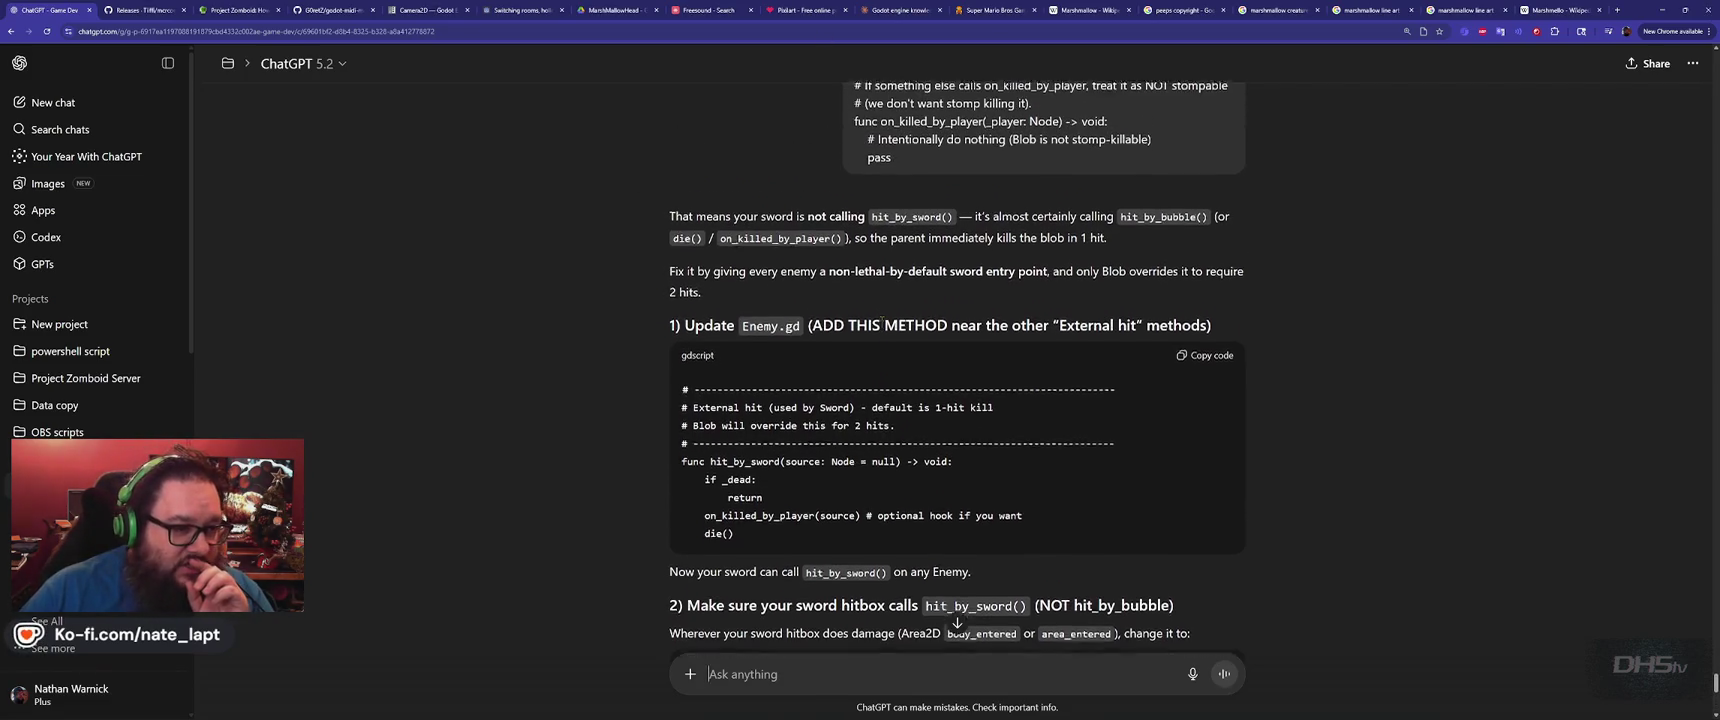
{"action": "left_click_drag", "start_coordinate": [752, 227], "coordinate": [976, 228]}
{"action": "left_click", "coordinate": [976, 228]}
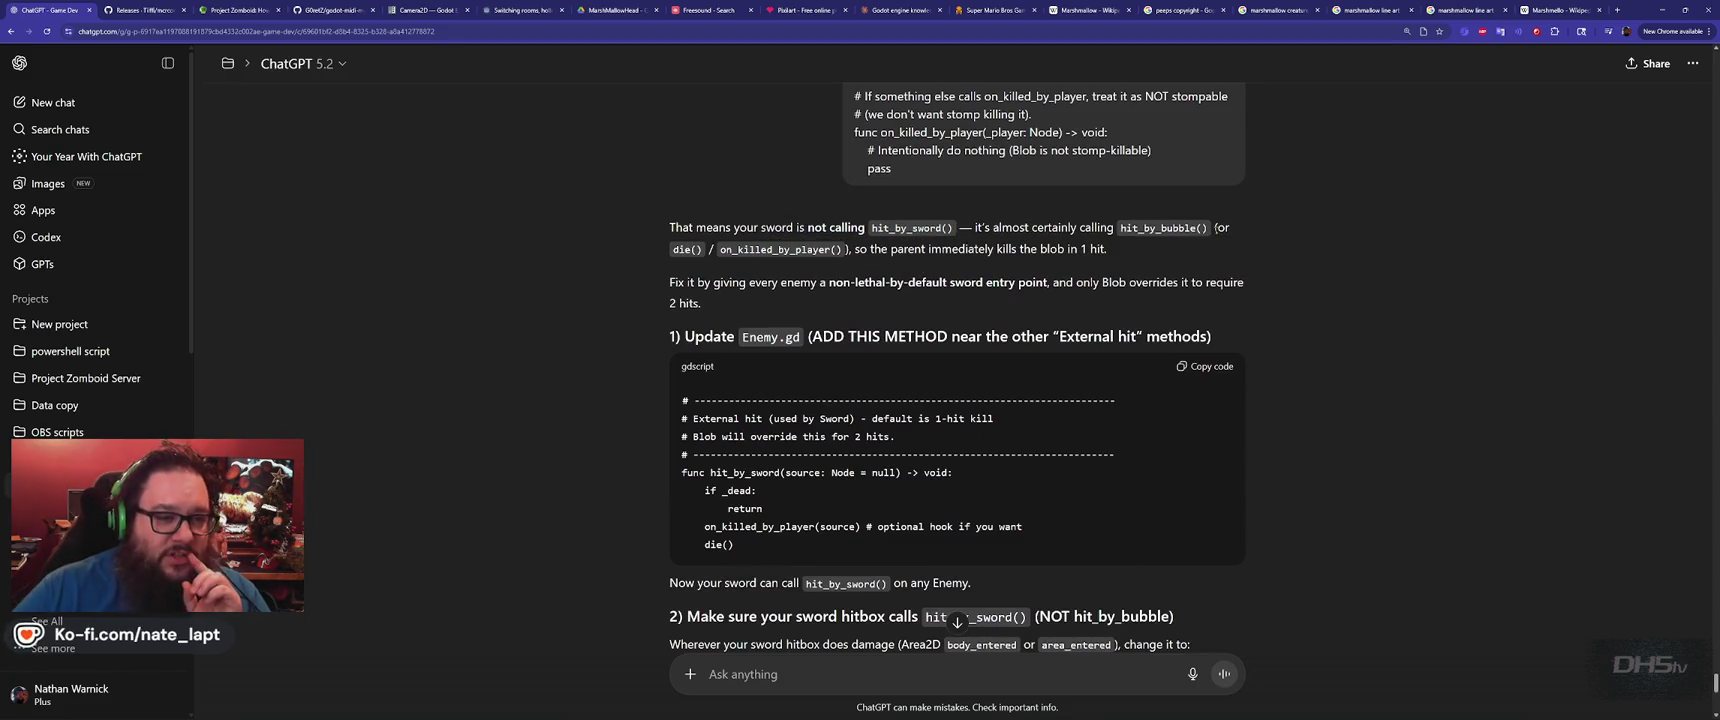
Highlight hit_by_bubble, on_killed_by_player and hit_by_sword in the reply, then switch to Godot
{"action": "double_click", "coordinate": [1160, 228]}
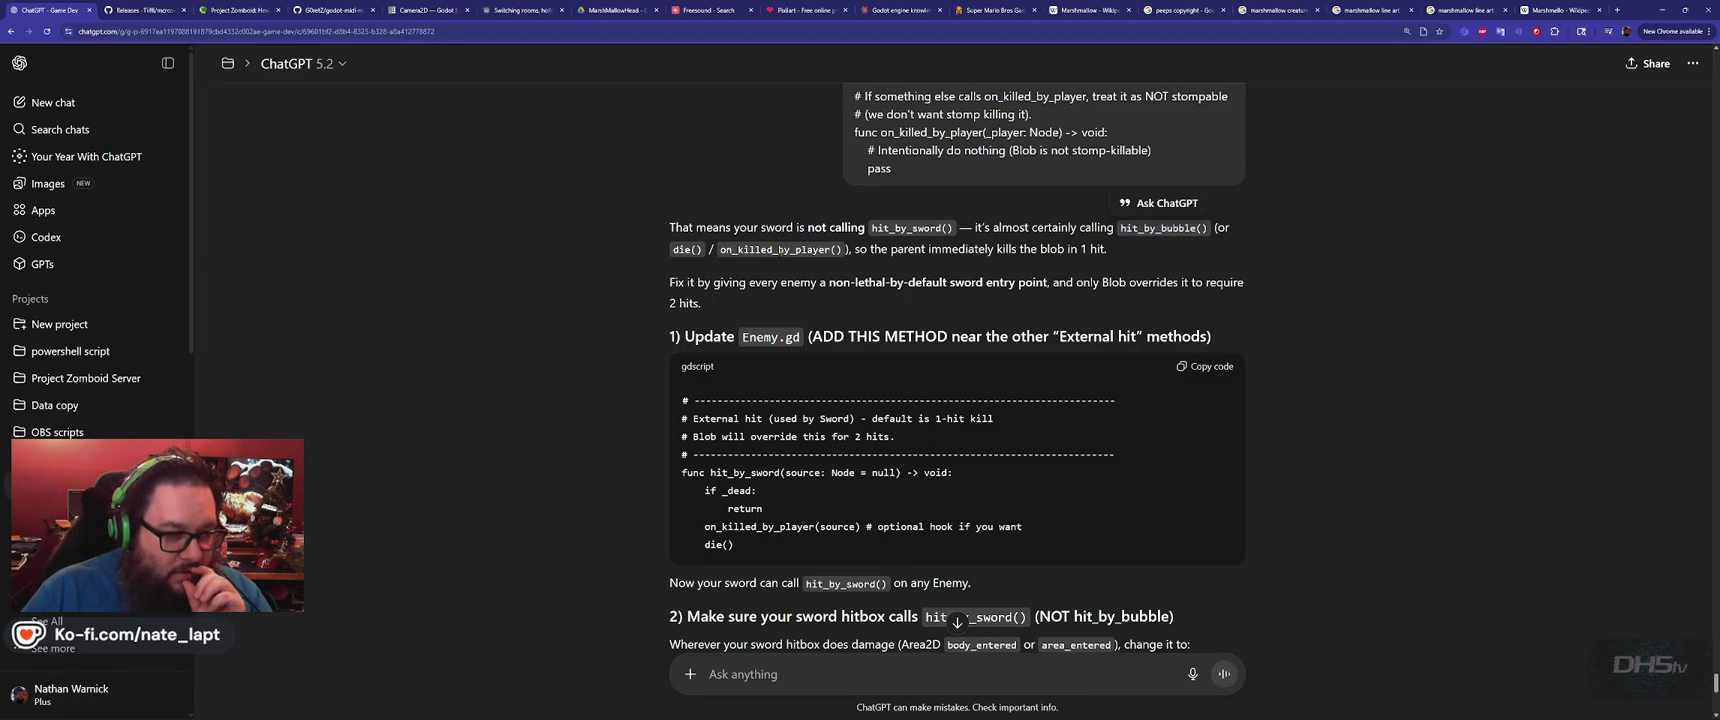
{"action": "double_click", "coordinate": [775, 249]}
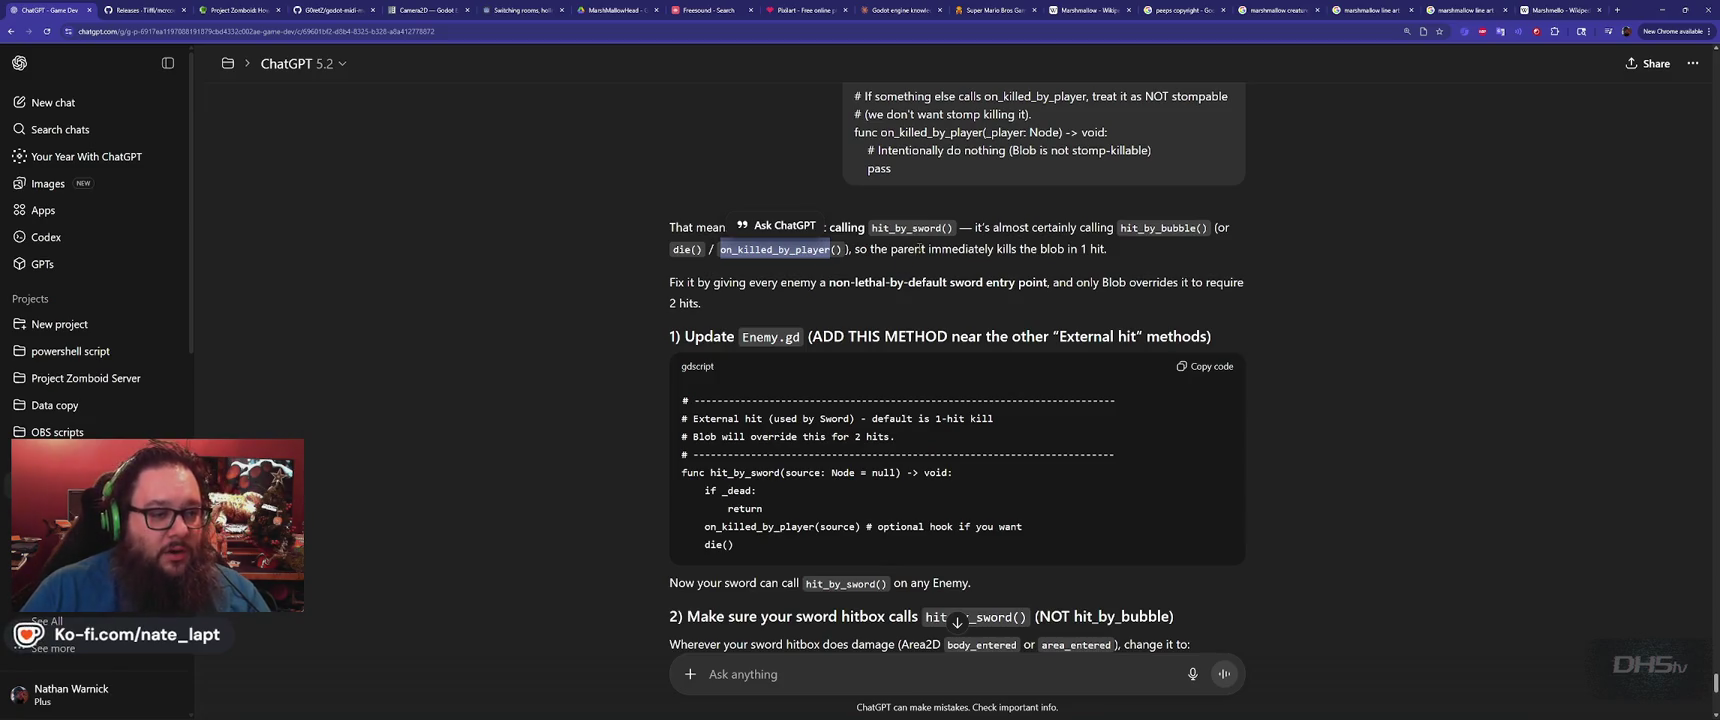
{"action": "left_click", "coordinate": [920, 249]}
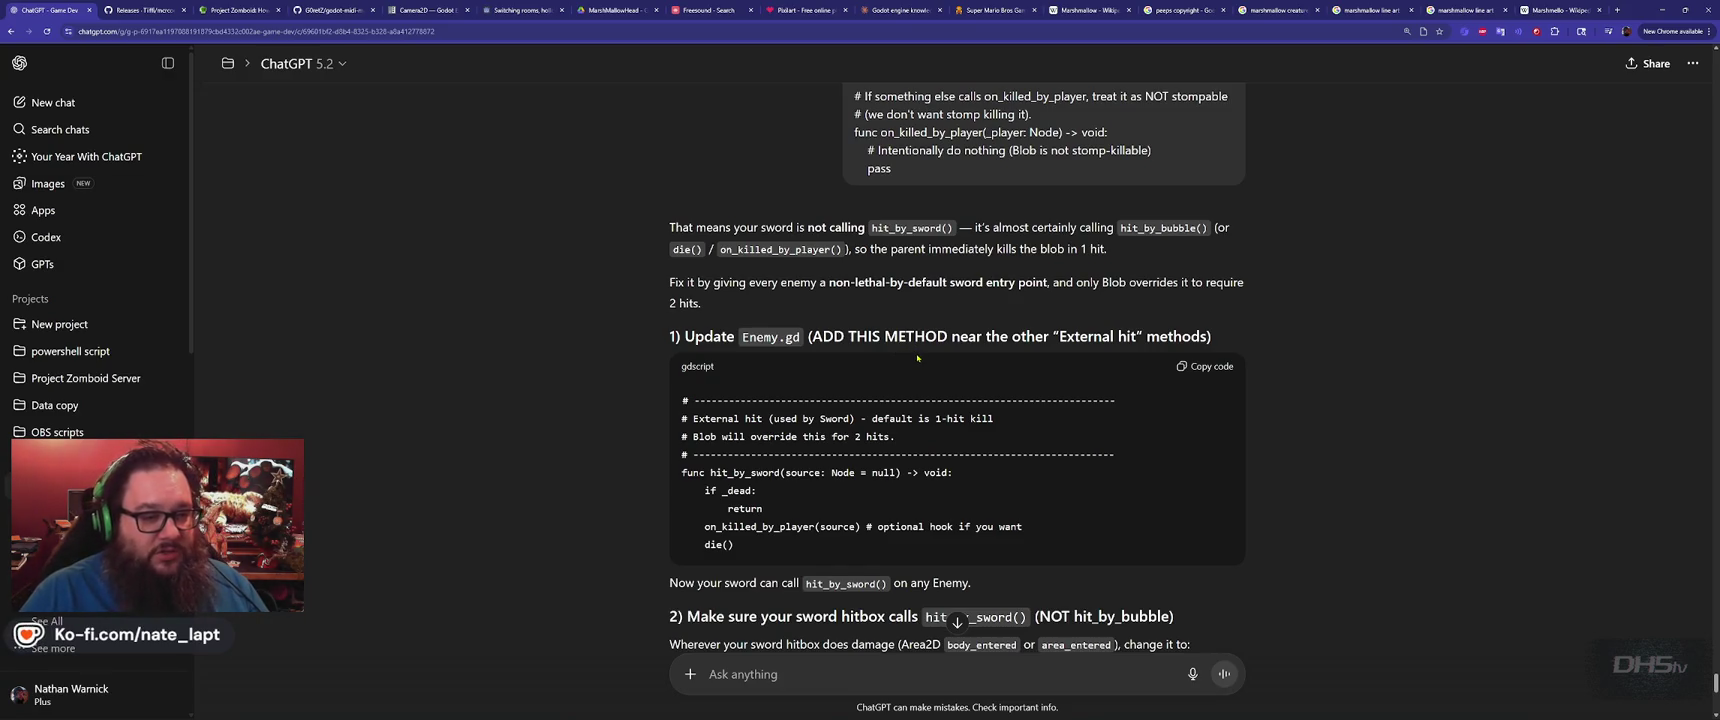
{"action": "scroll", "coordinate": [917, 357], "scroll_direction": "down", "scroll_amount": 3}
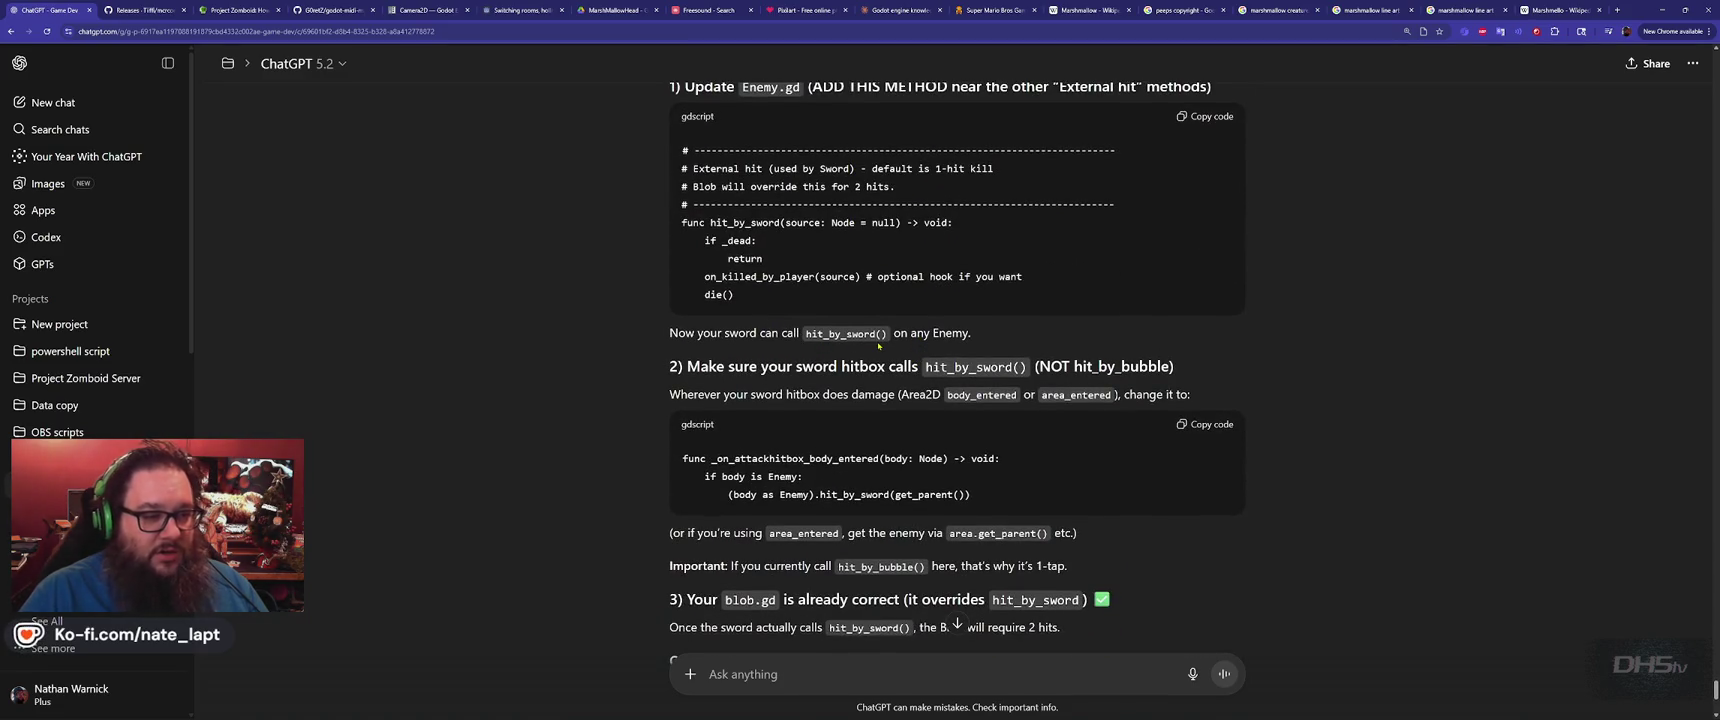
{"action": "double_click", "coordinate": [866, 342]}
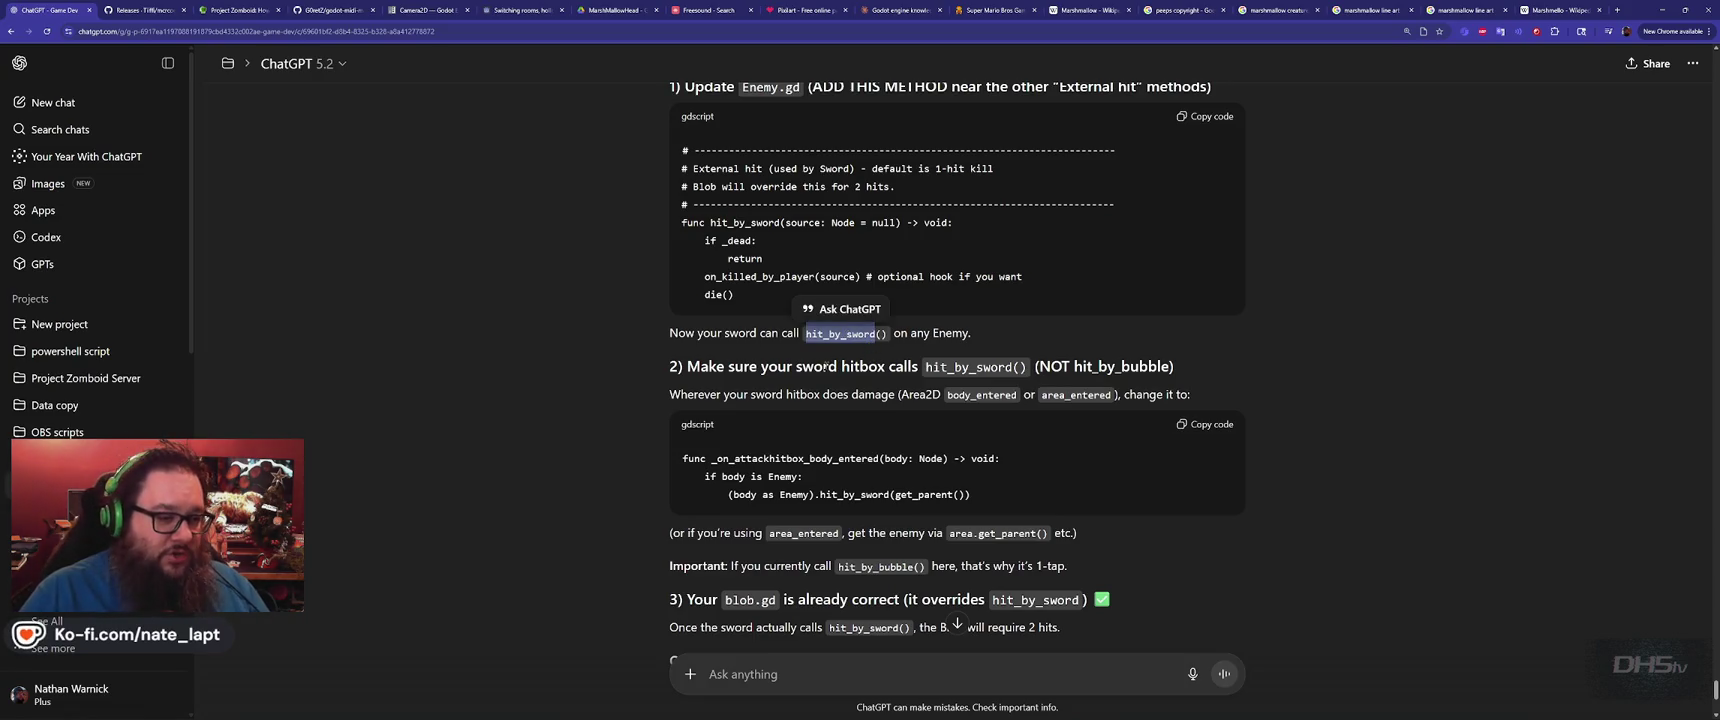
{"action": "left_click", "coordinate": [830, 367]}
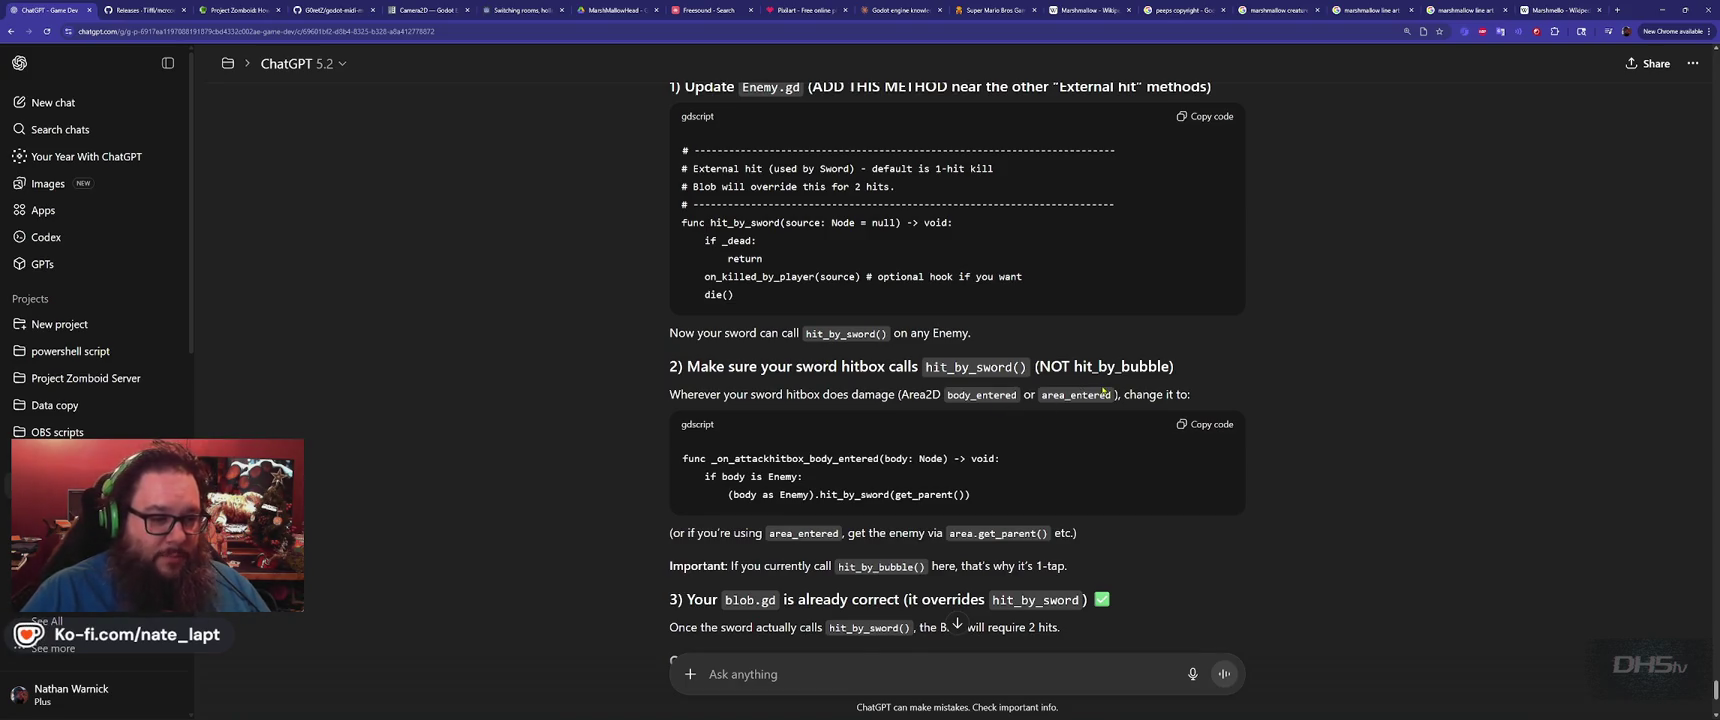
{"action": "key", "text": "alt+Tab"}
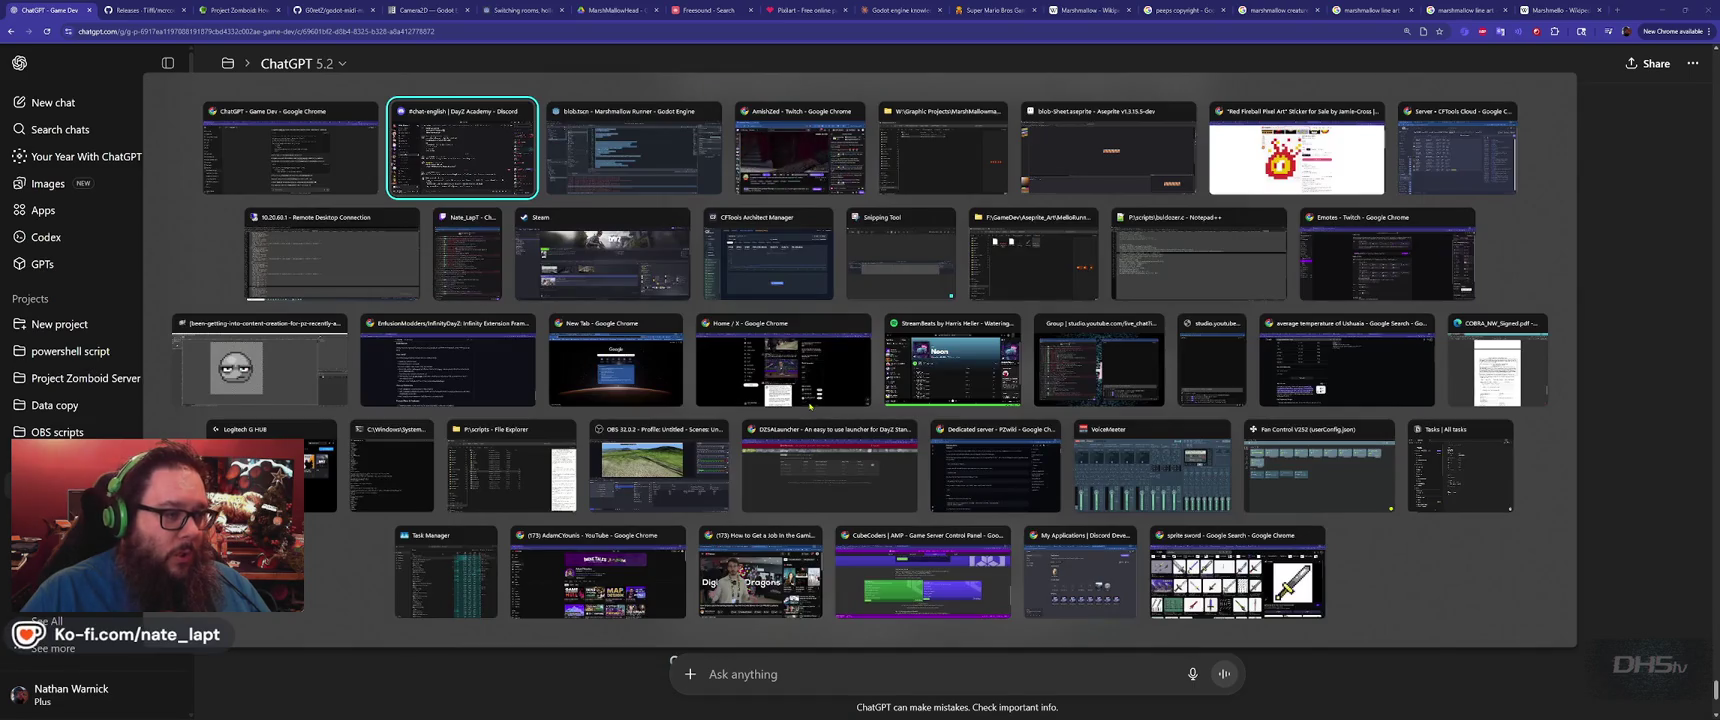
{"action": "left_click", "coordinate": [630, 166]}
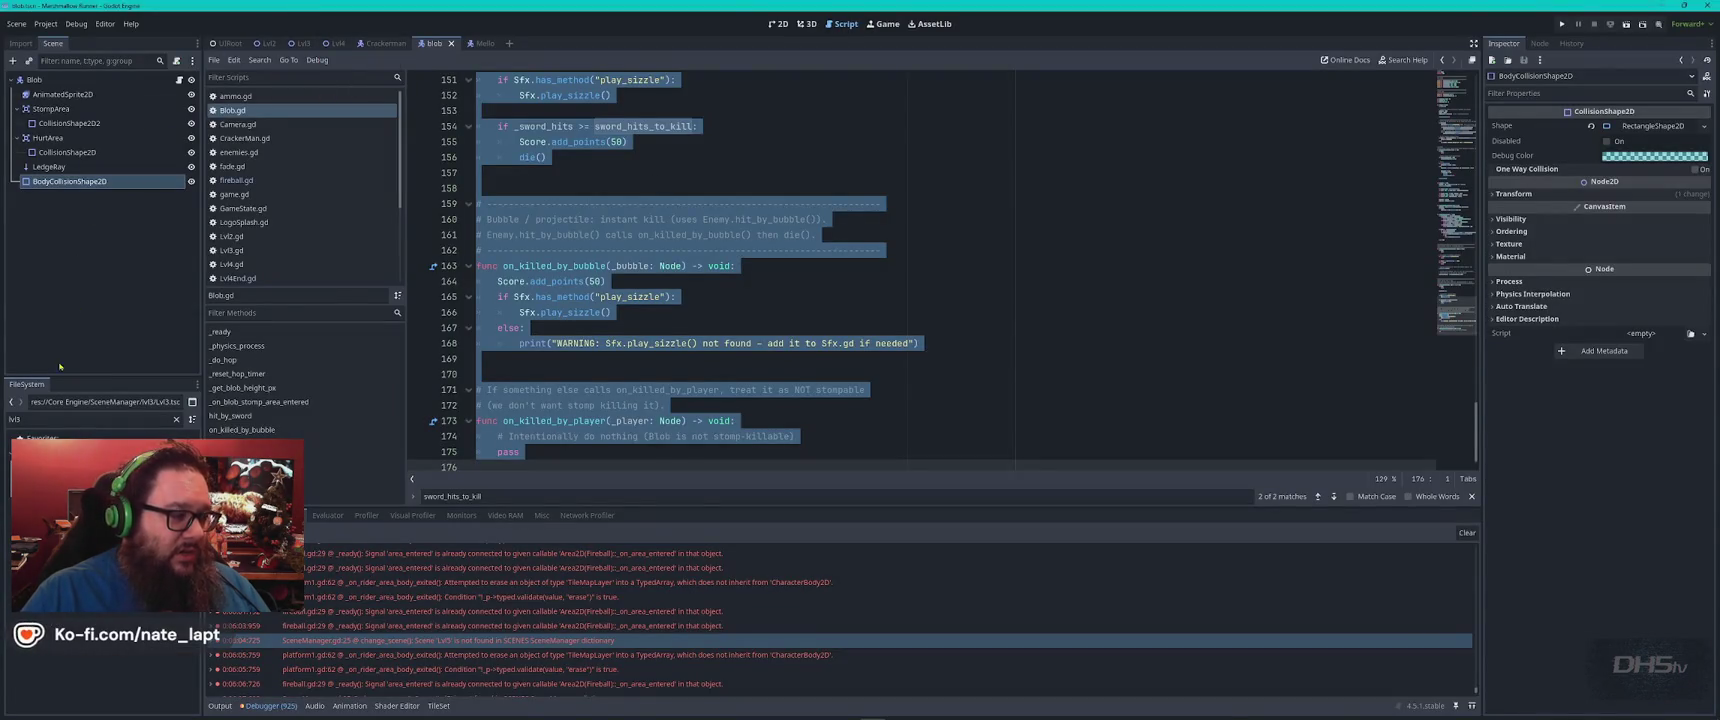
Filter the FileSystem for 'swor', open the Sword02 scene and its SwordWeapon.gd script
{"action": "double_click", "coordinate": [81, 421]}
{"action": "type", "text": "sw"}
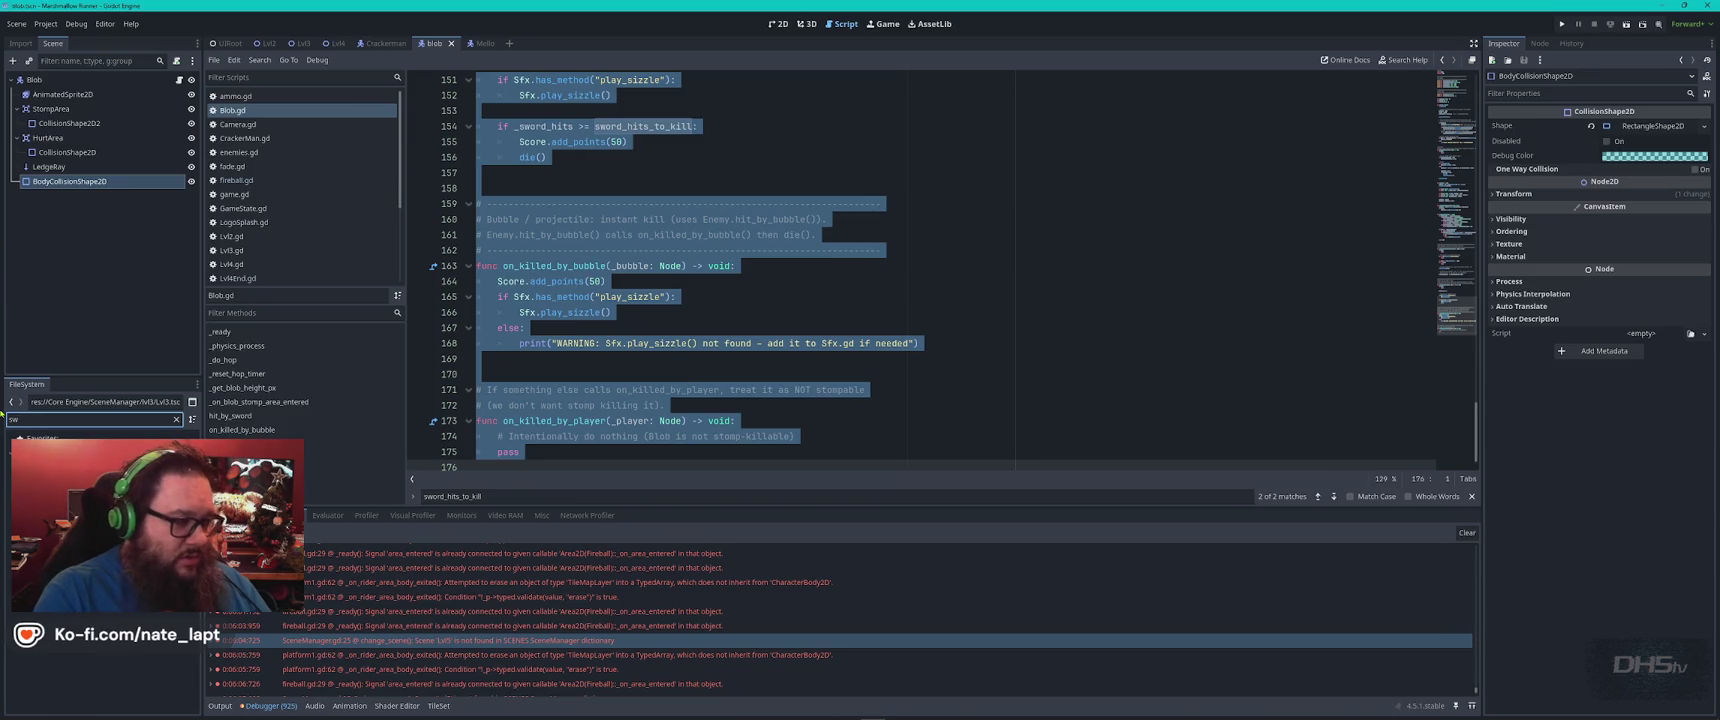
{"action": "type", "text": "or"}
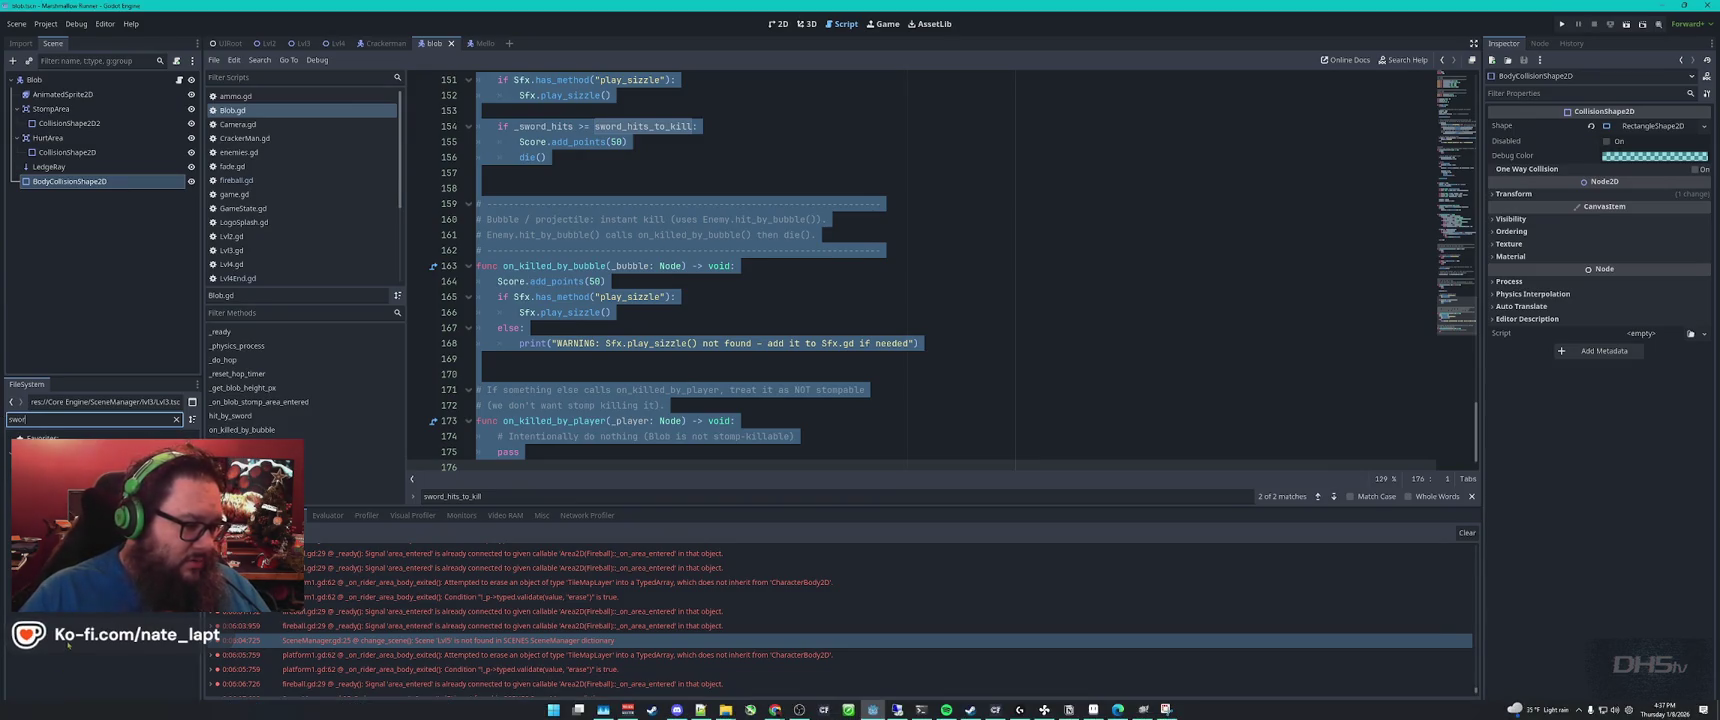
{"action": "double_click", "coordinate": [60, 500]}
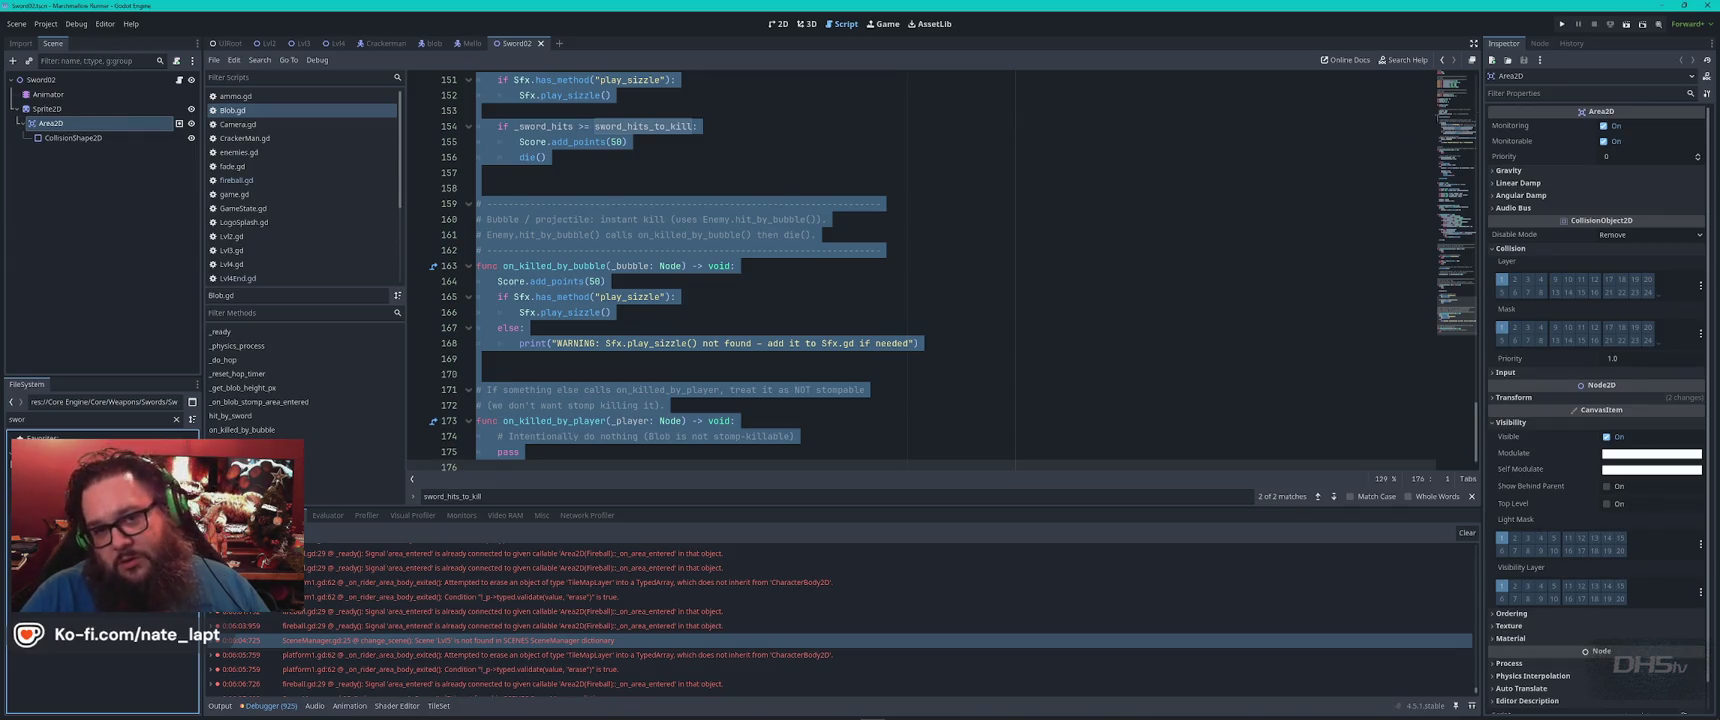
{"action": "left_click", "coordinate": [1541, 44]}
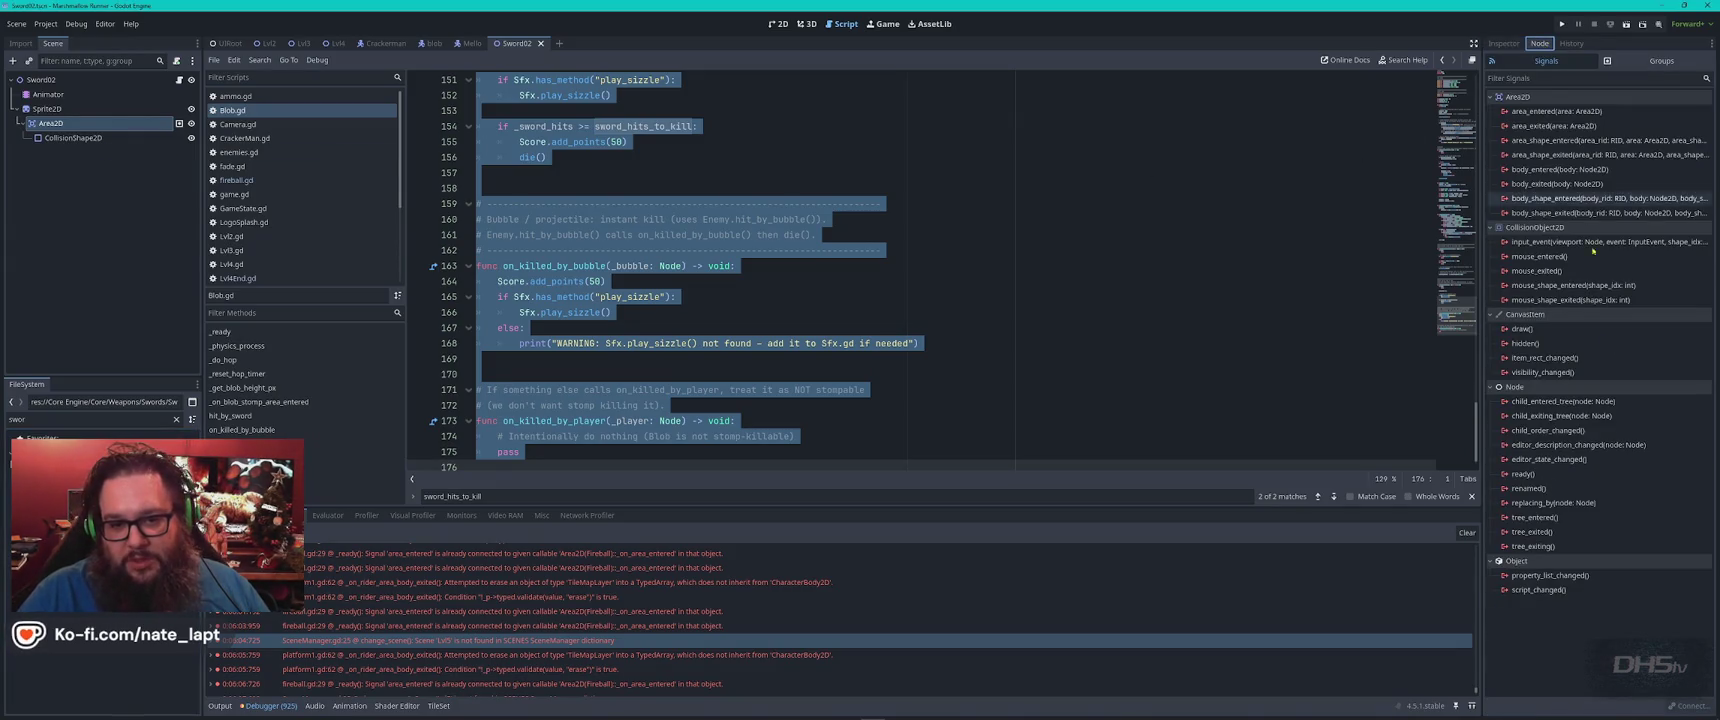
{"action": "left_click", "coordinate": [179, 79]}
{"action": "left_click", "coordinate": [921, 302]}
Search SwordWeapon.gd for 'hit_by' to the line-81 hit_by_sword call, then return to ChatGPT
{"action": "key", "text": "ctrl+f"}
{"action": "type", "text": "hitby"}
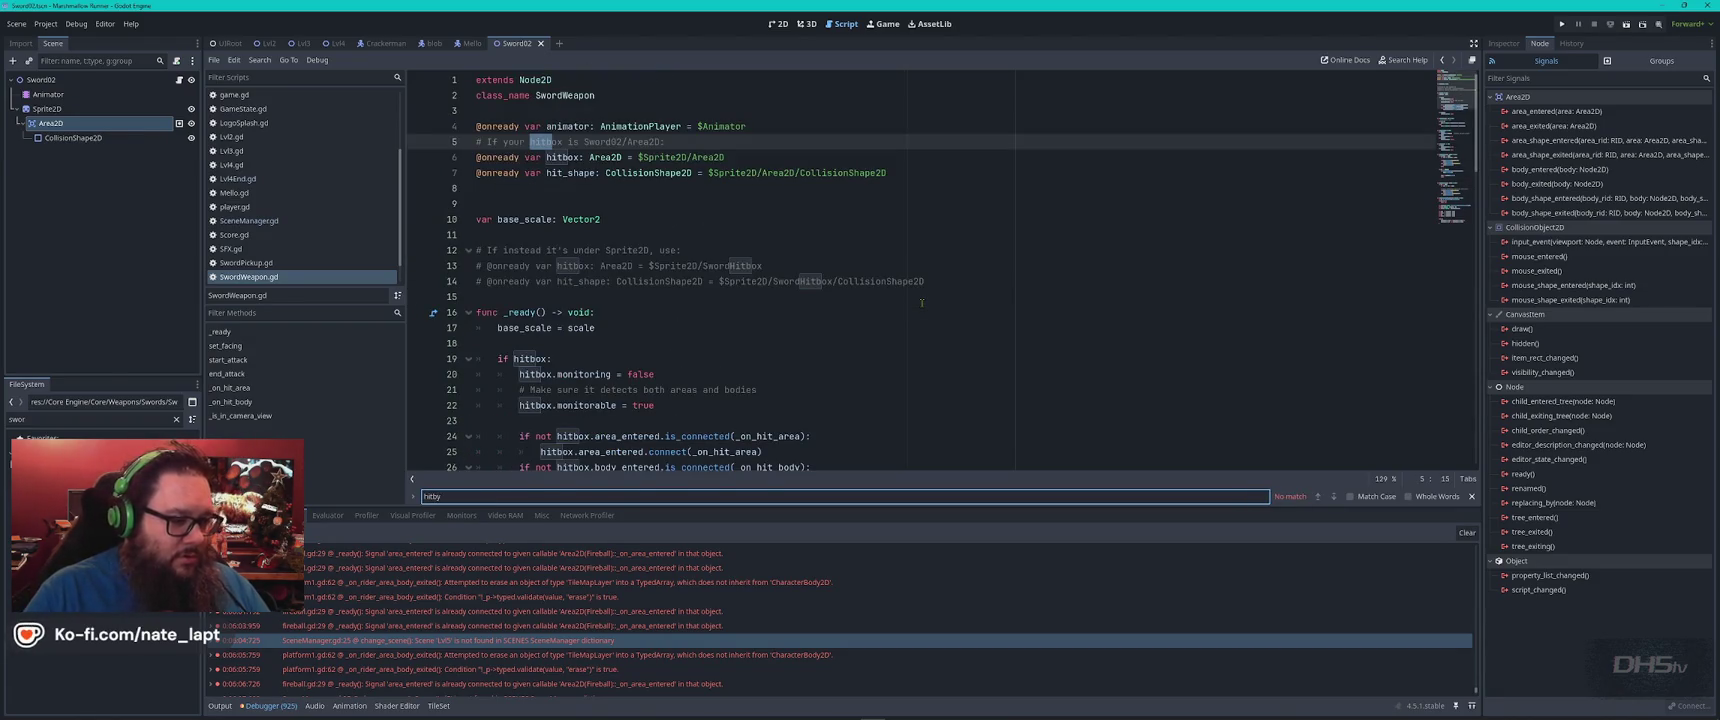
{"action": "key", "text": "Left"}
{"action": "key", "text": "Left"}
{"action": "type", "text": "_"}
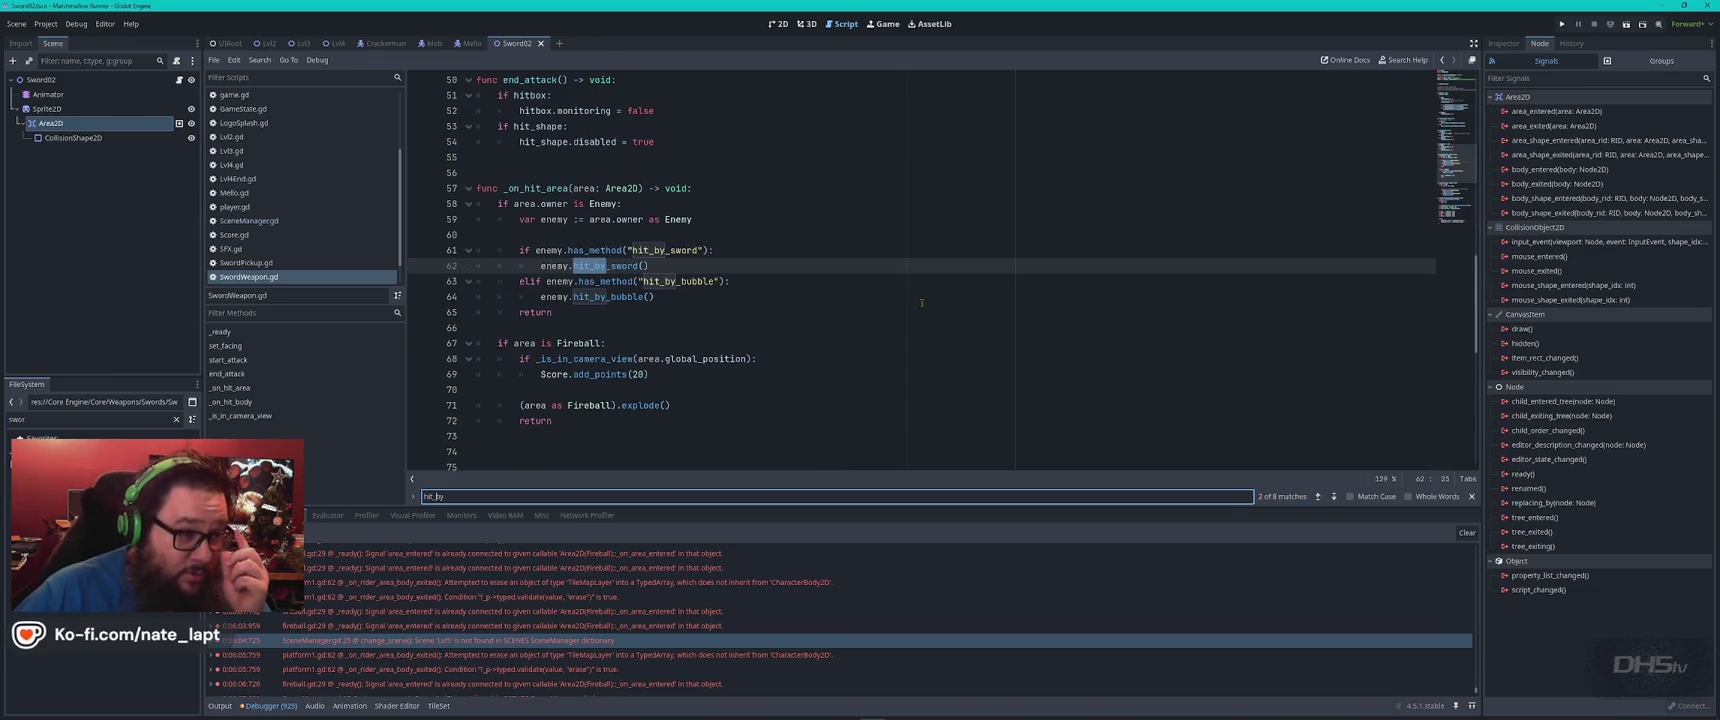
{"action": "key", "text": "Return"}
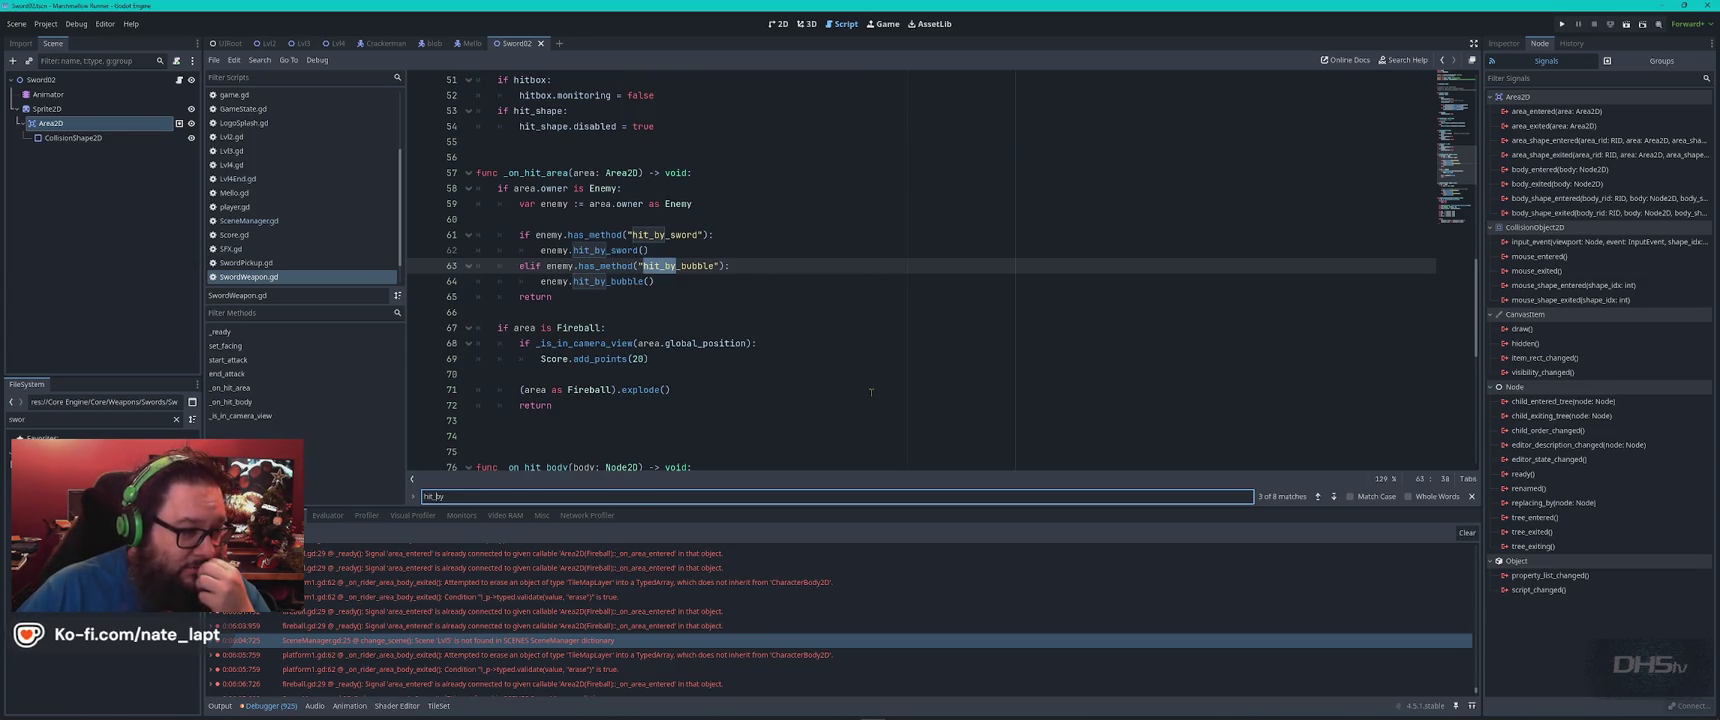
{"action": "key", "text": "Return"}
{"action": "key", "text": "Return"}
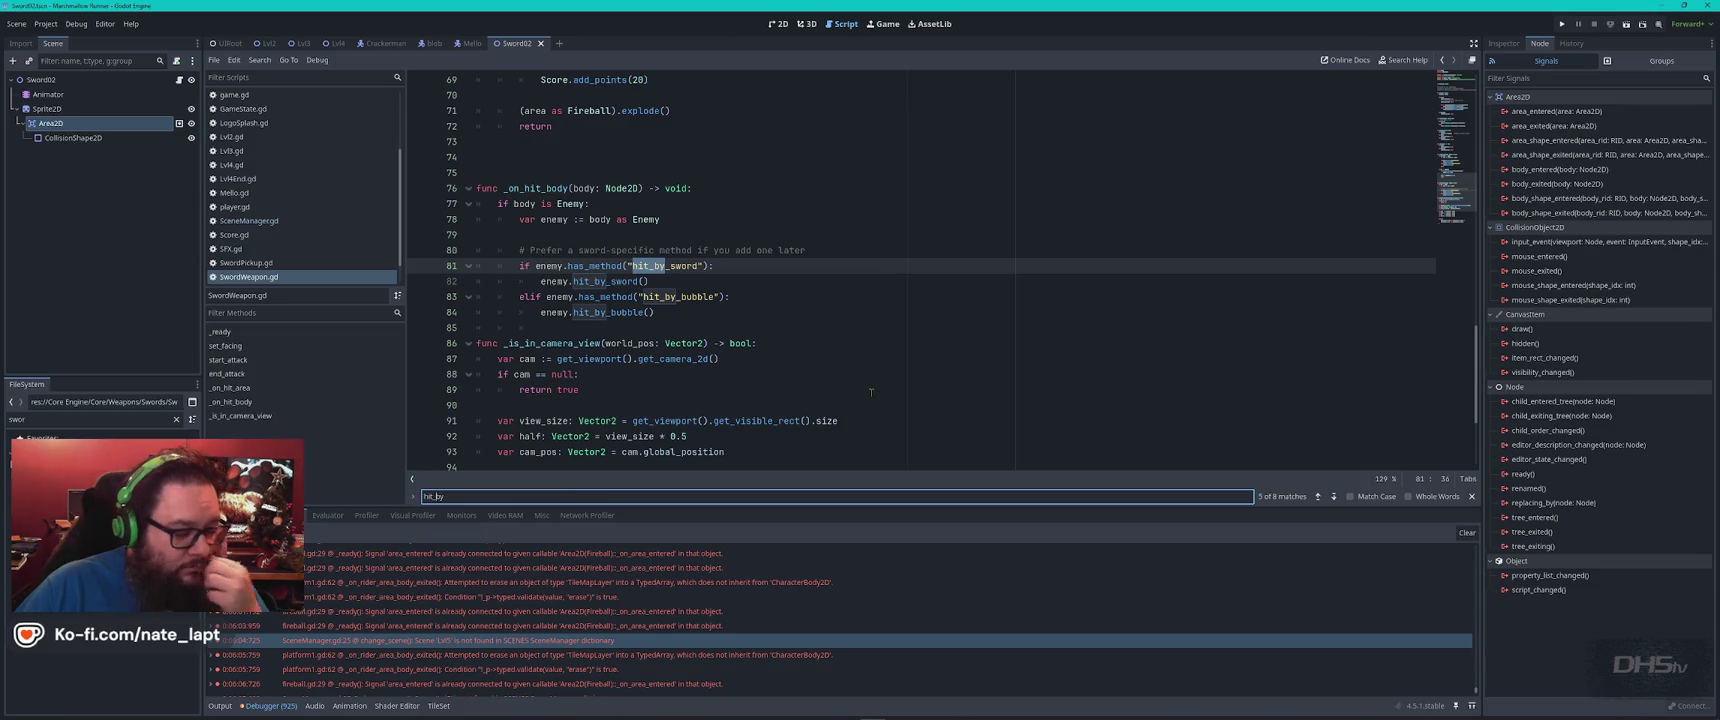
{"action": "key", "text": "alt+Tab"}
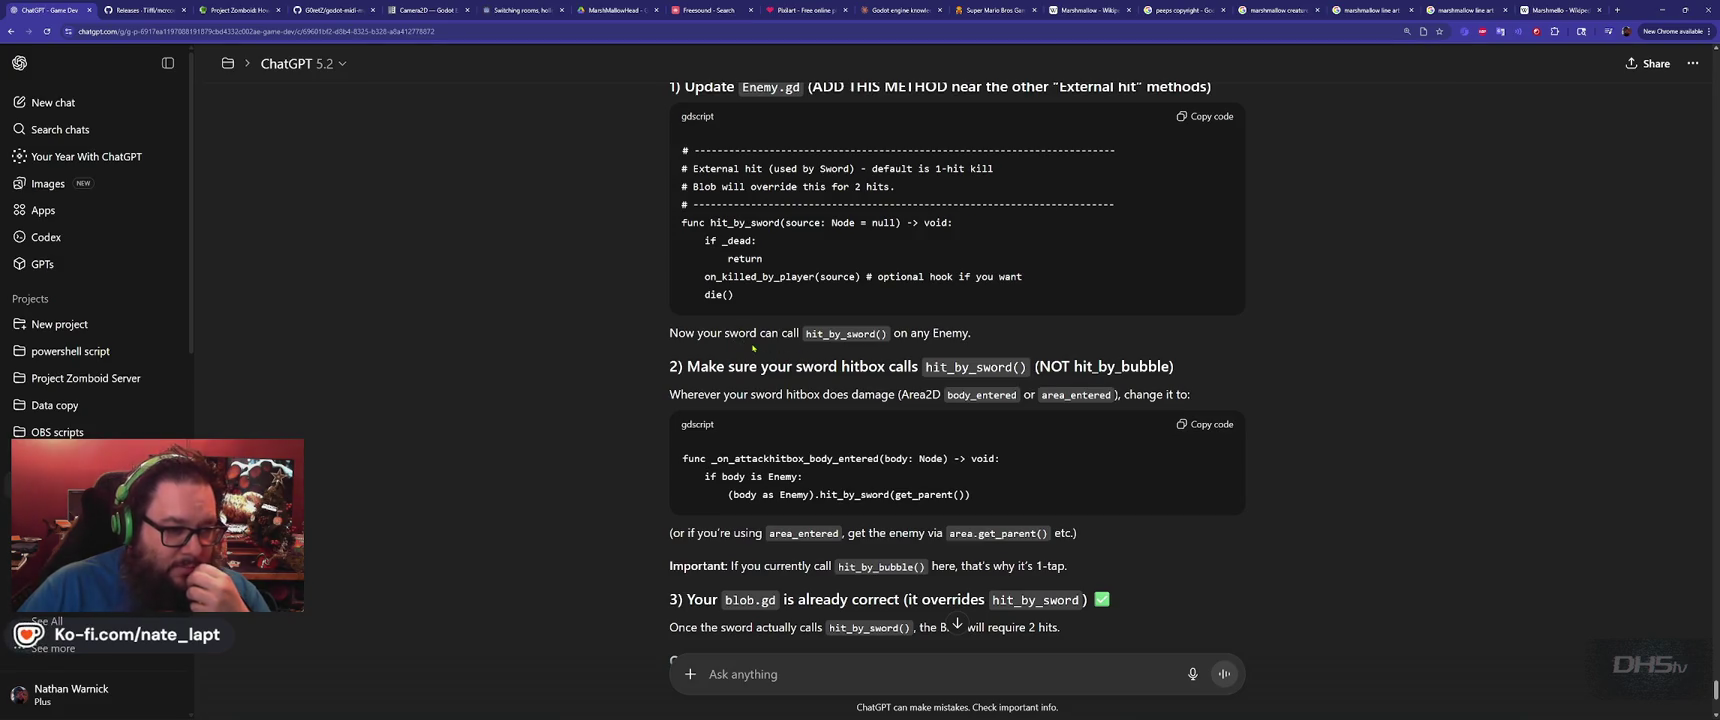
Read ChatGPT's hit_by_sword() answer and check which groups the sword's Area2D node belongs to
{"action": "scroll", "coordinate": [620, 388], "scroll_direction": "down", "scroll_amount": 1}
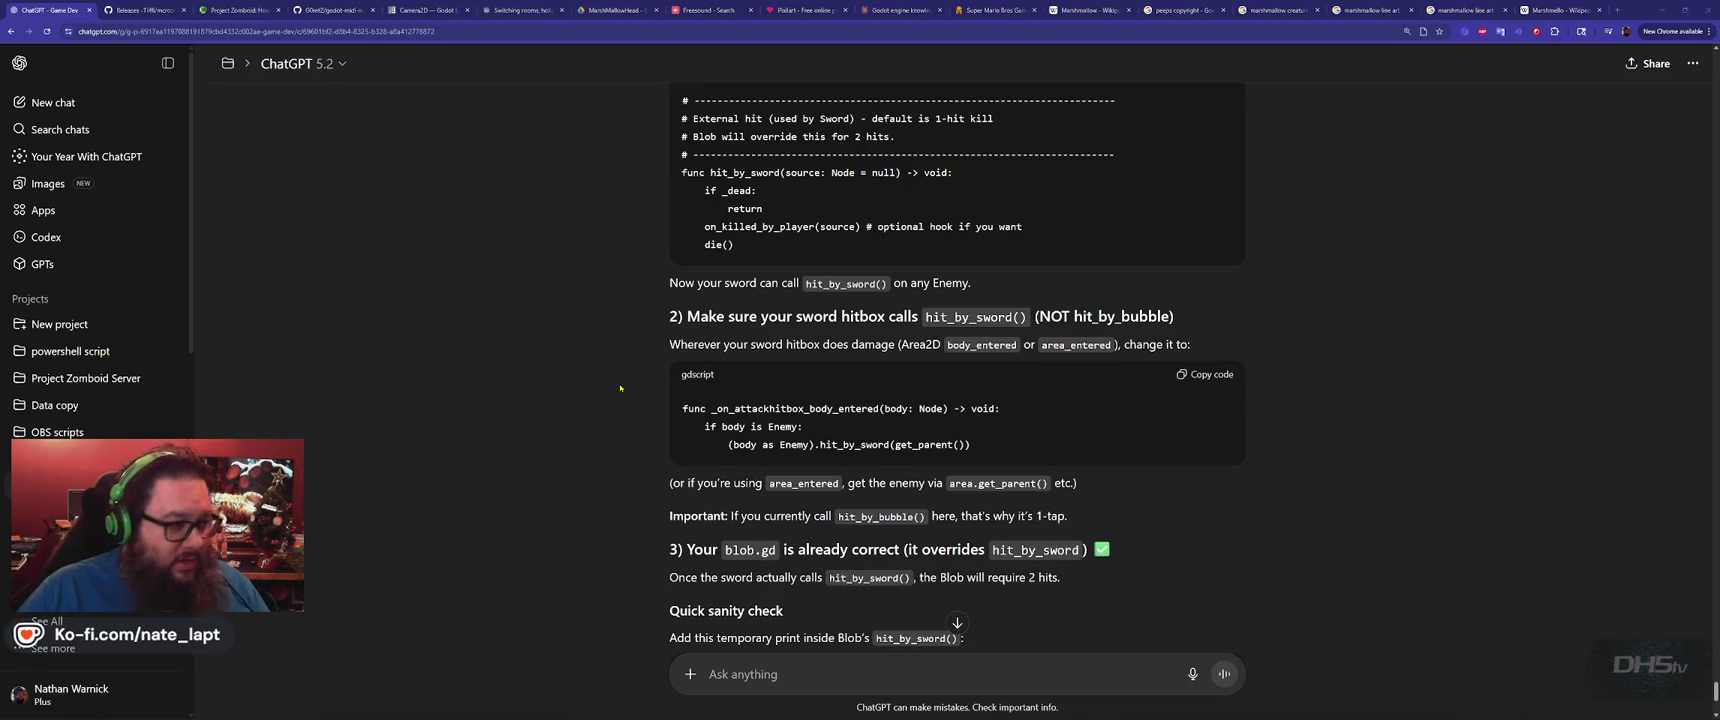
{"action": "key", "text": "alt+Tab"}
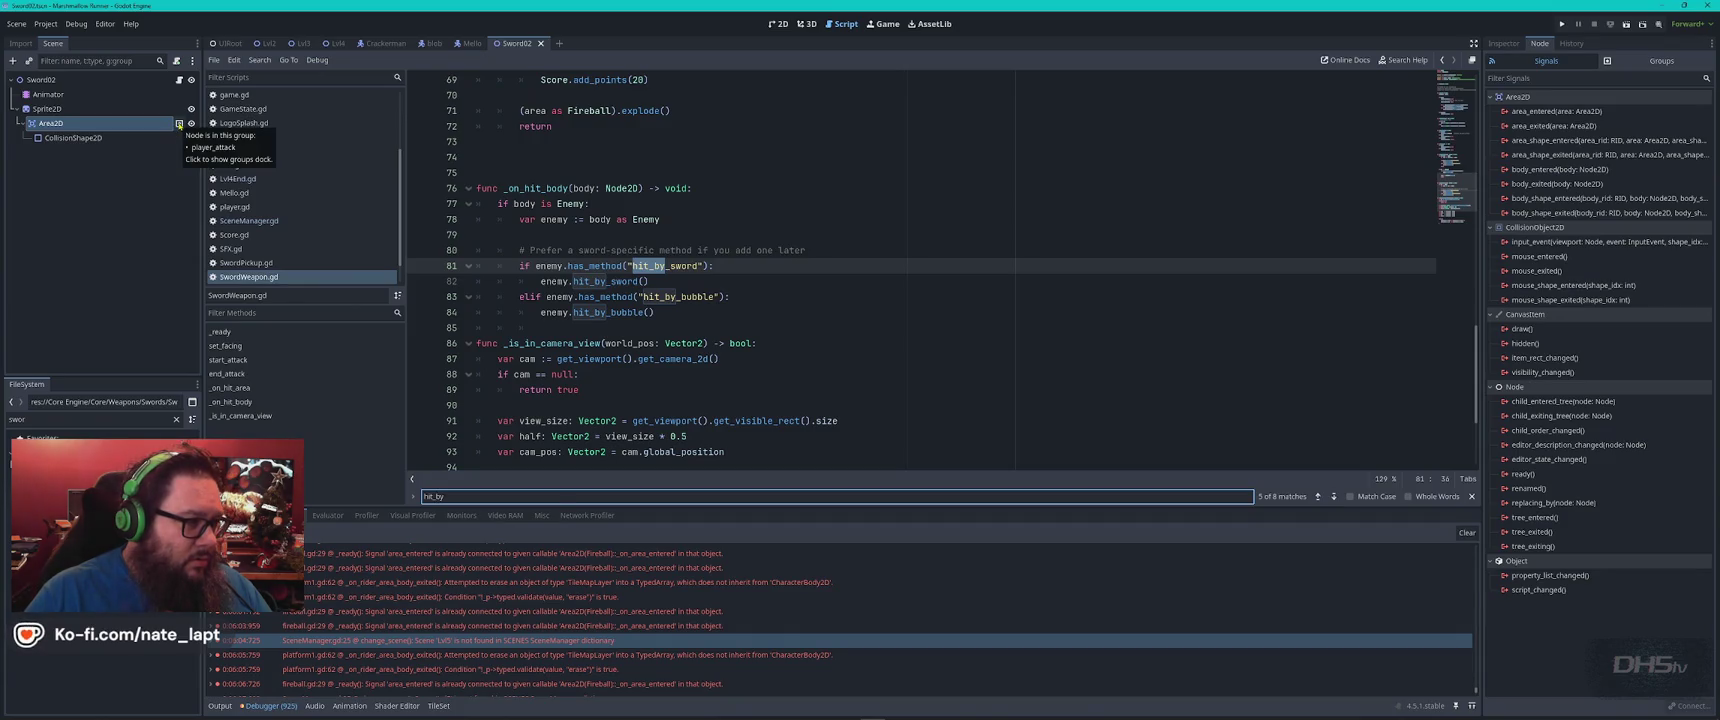
{"action": "left_click", "coordinate": [179, 124]}
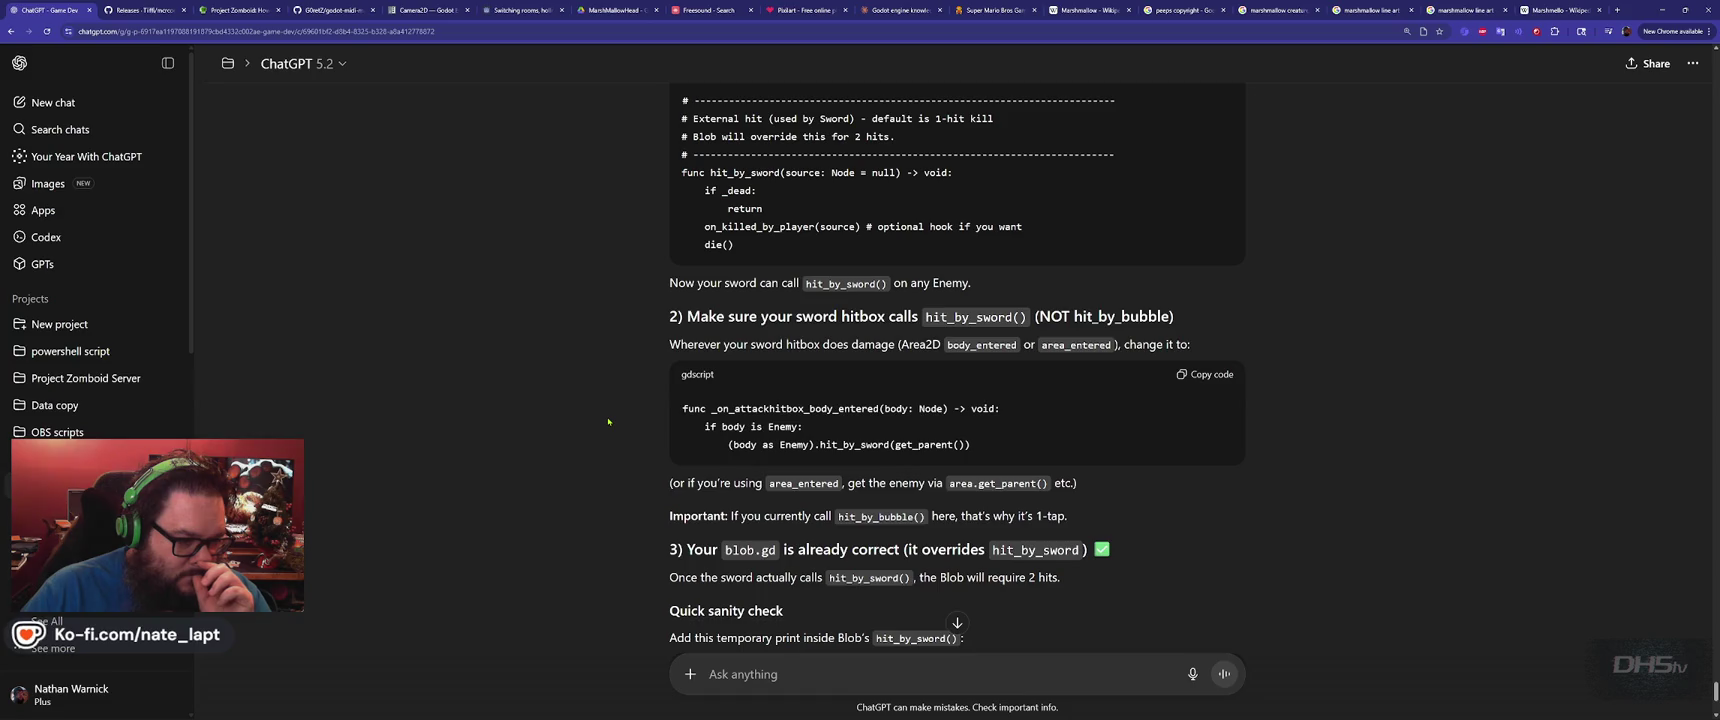
{"action": "scroll", "coordinate": [608, 421], "scroll_direction": "down", "scroll_amount": 3}
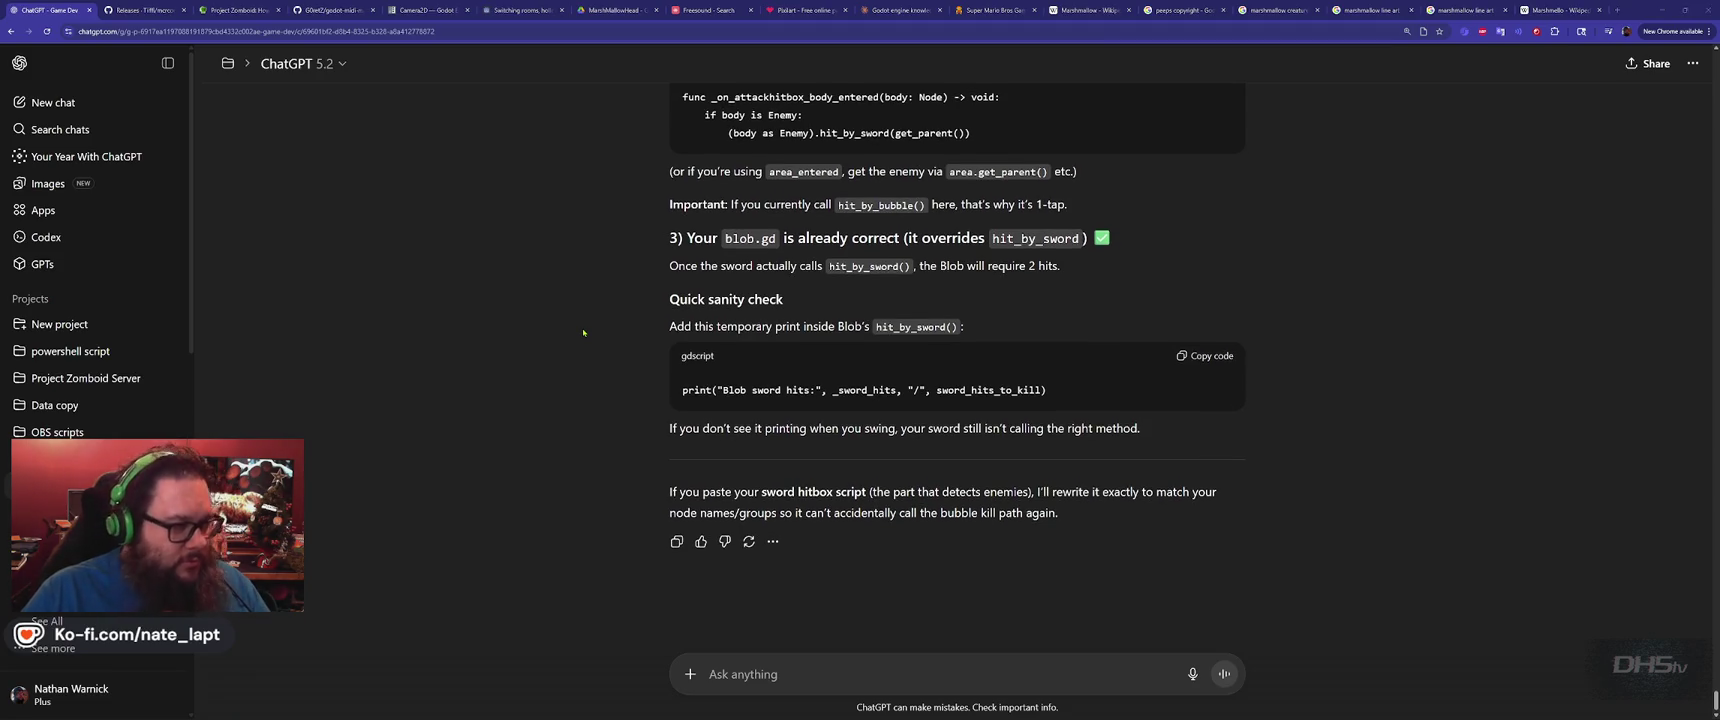
{"action": "key", "text": "alt+Tab"}
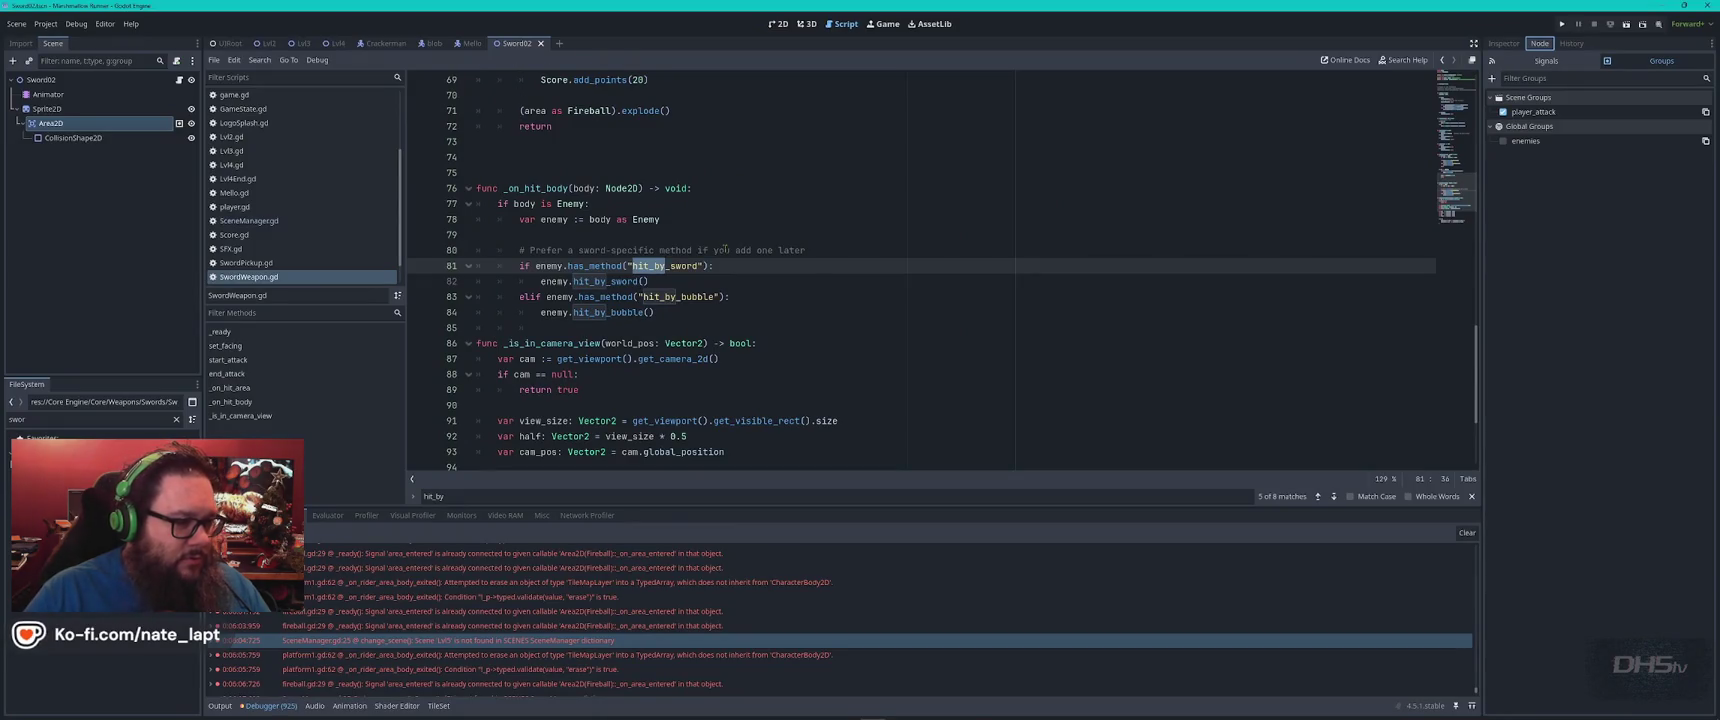
Paste the whole SwordWeapon.gd script into a ChatGPT message under a 'sword.gd' label
{"action": "left_click", "coordinate": [742, 236]}
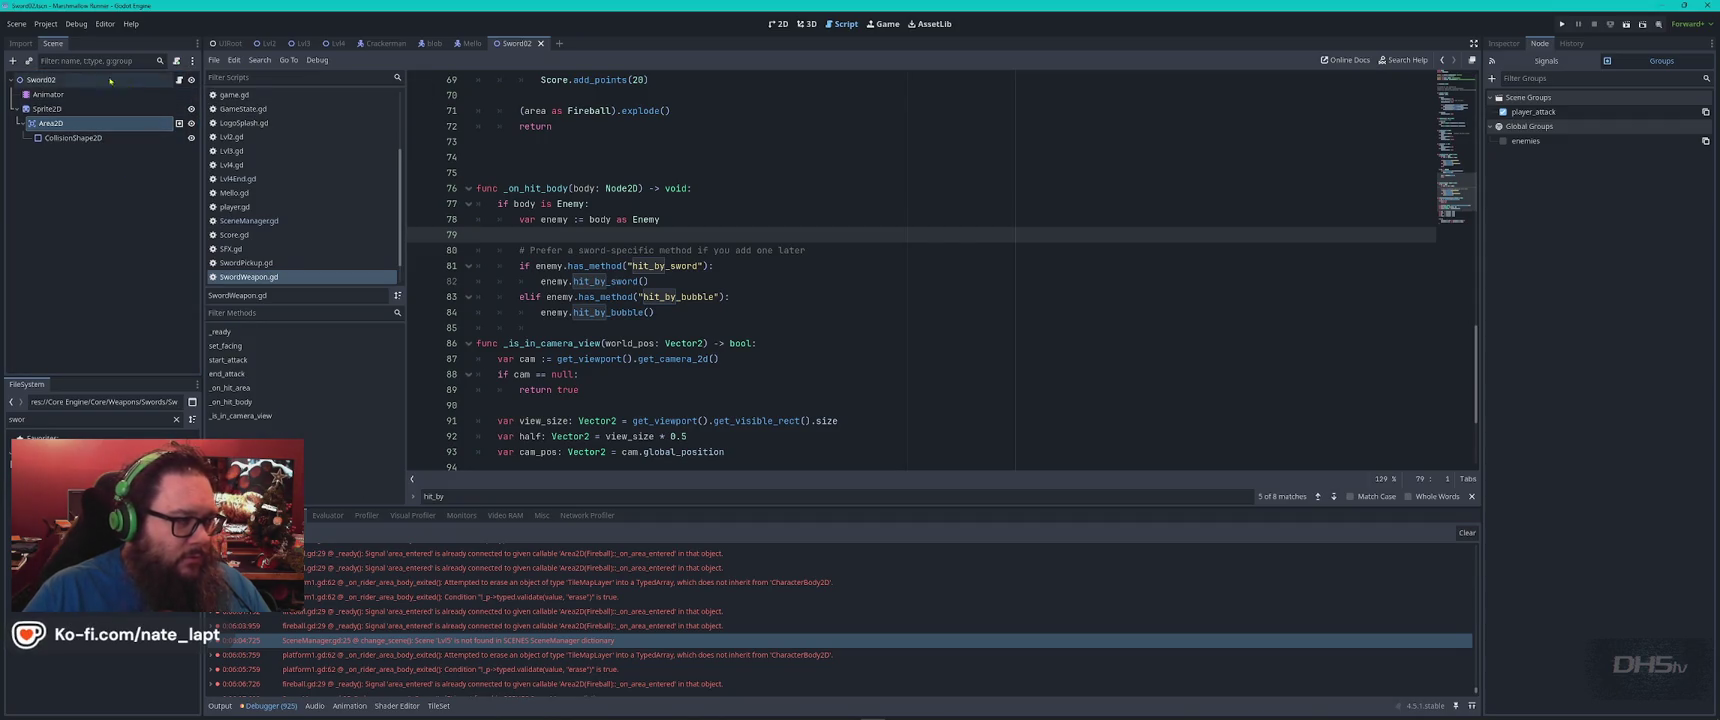
{"action": "double_click", "coordinate": [55, 421]}
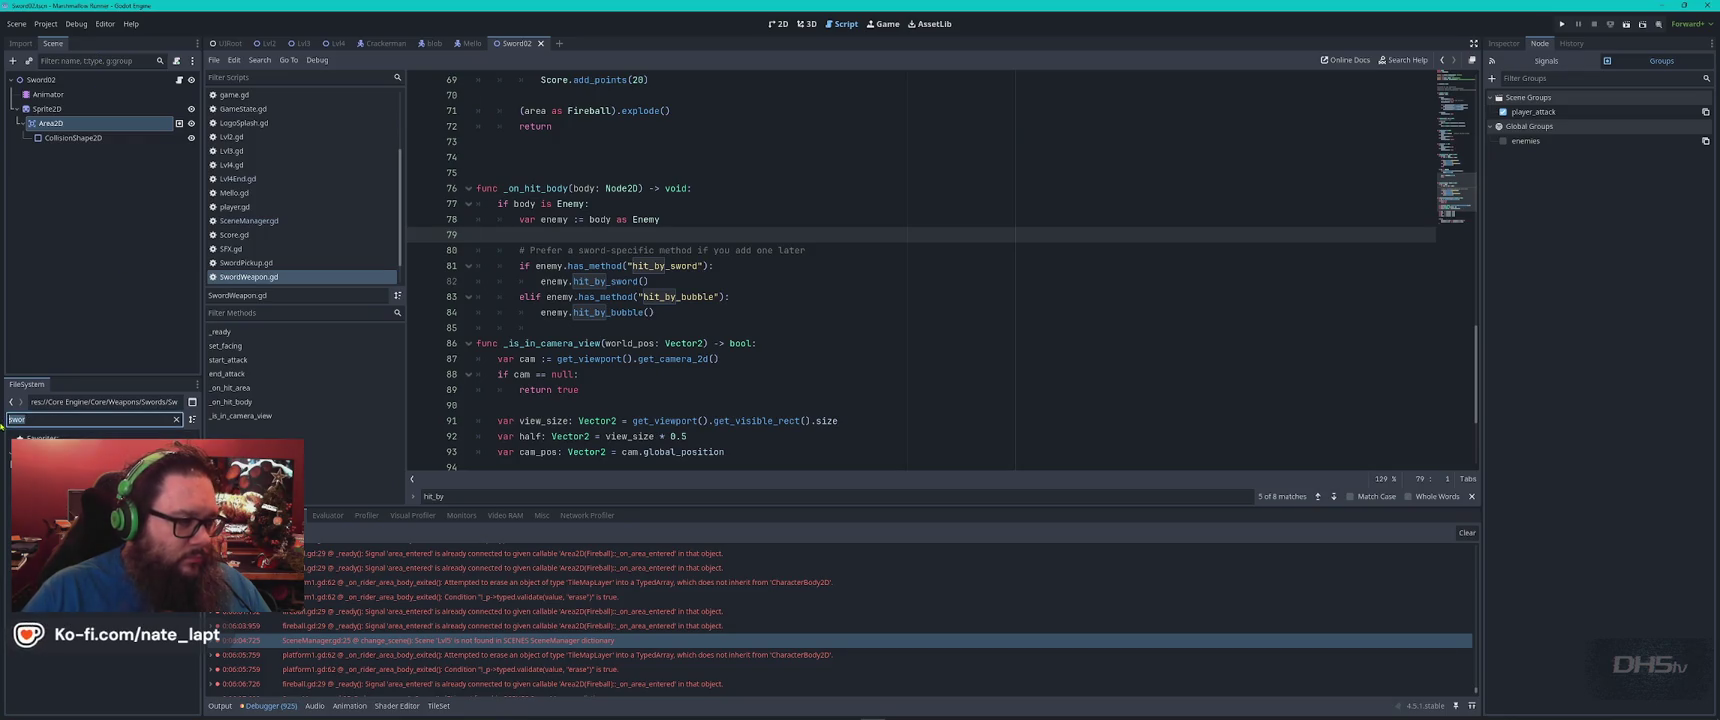
{"action": "scroll", "coordinate": [264, 246], "scroll_direction": "up", "scroll_amount": 3}
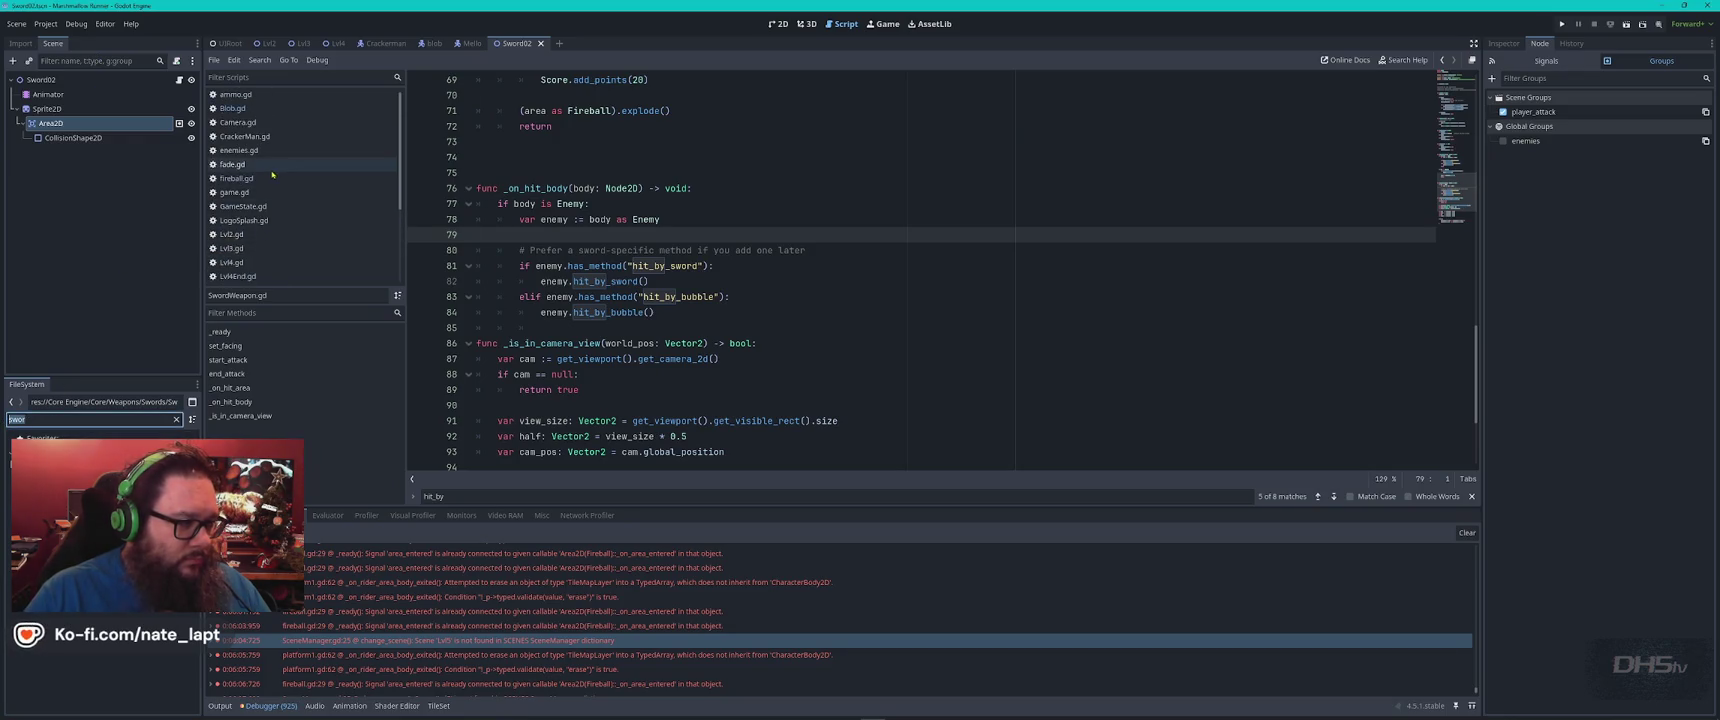
{"action": "left_click", "coordinate": [758, 187]}
{"action": "key", "text": "ctrl+a"}
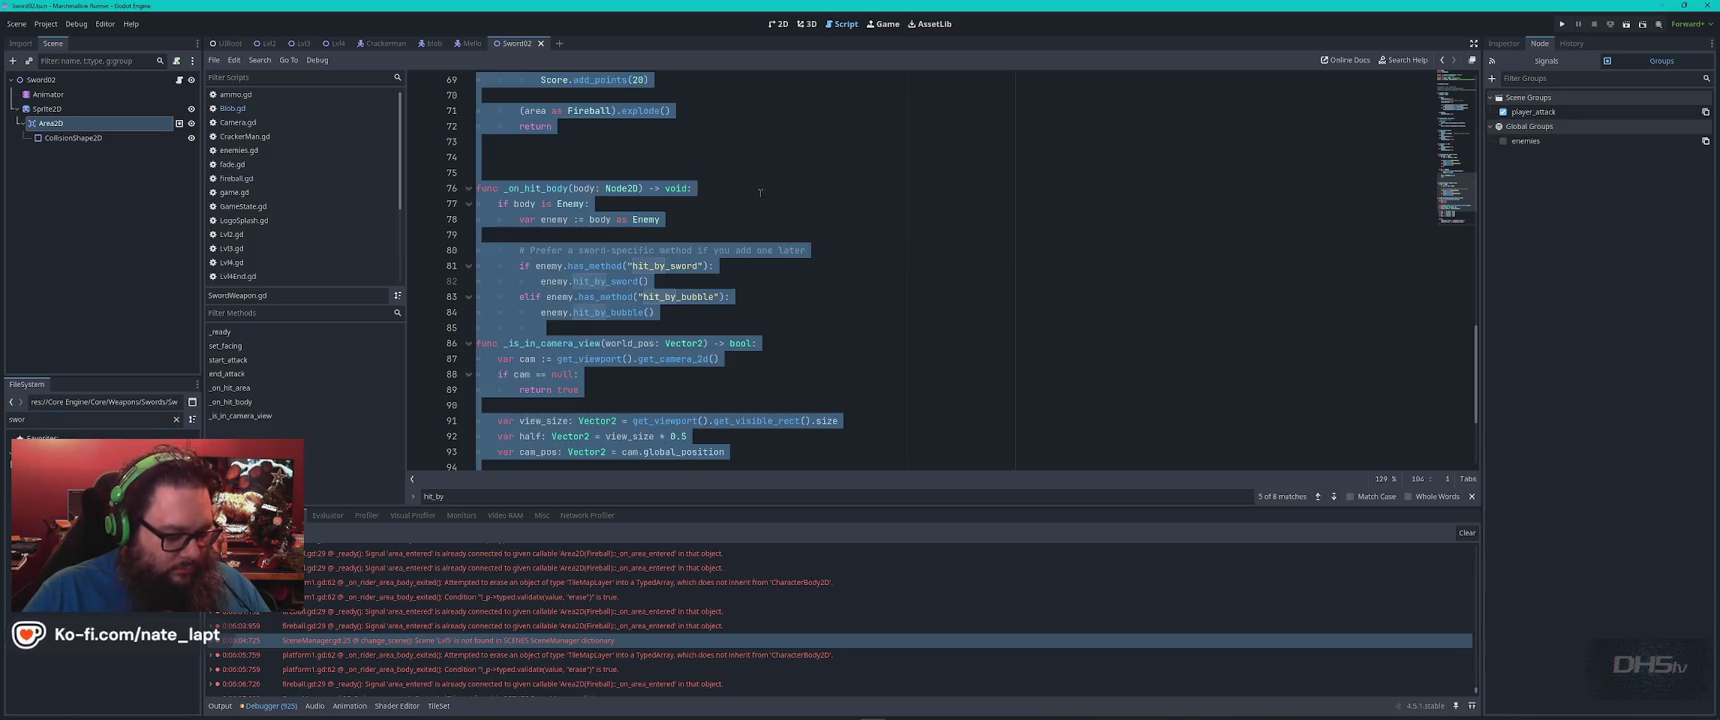
{"action": "key", "text": "alt+Tab"}
{"action": "type", "text": "sword.gd"}
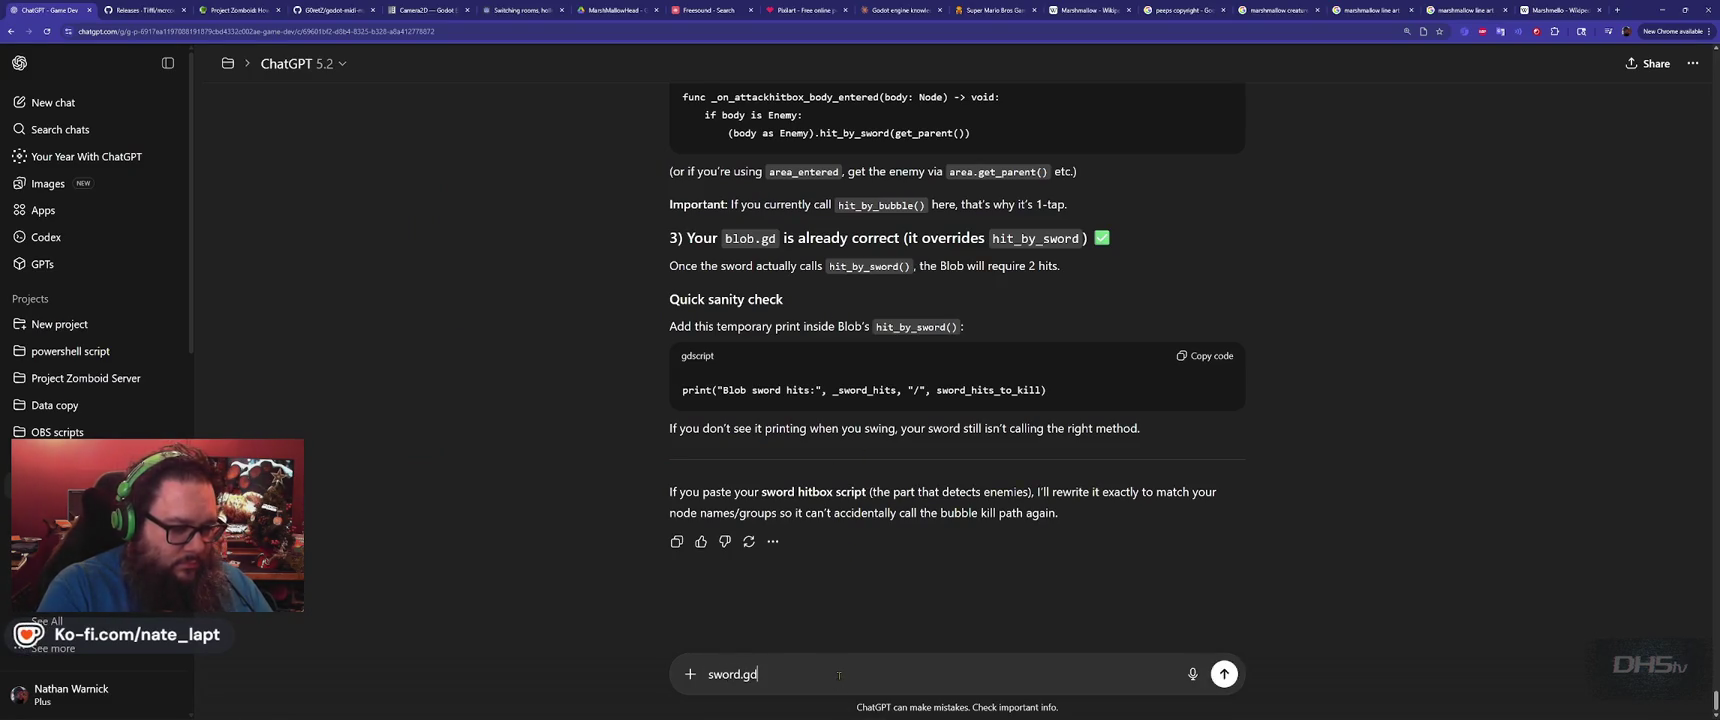
{"action": "key", "text": "shift+Return"}
{"action": "key", "text": "ctrl+v"}
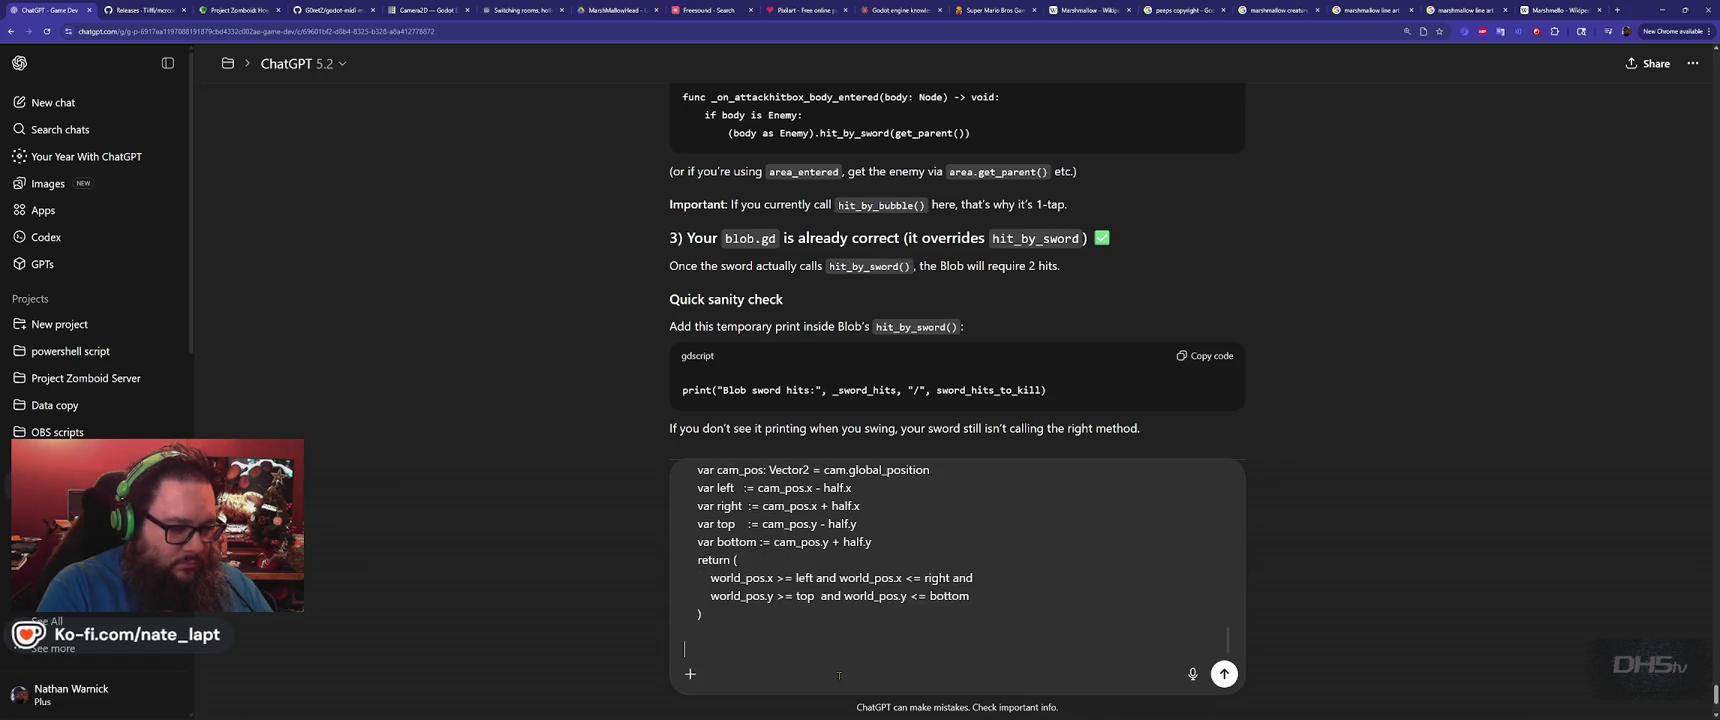
Add the full enemies.gd script under an 'enemies.gd' label and send the message
{"action": "key", "text": "alt+Tab"}
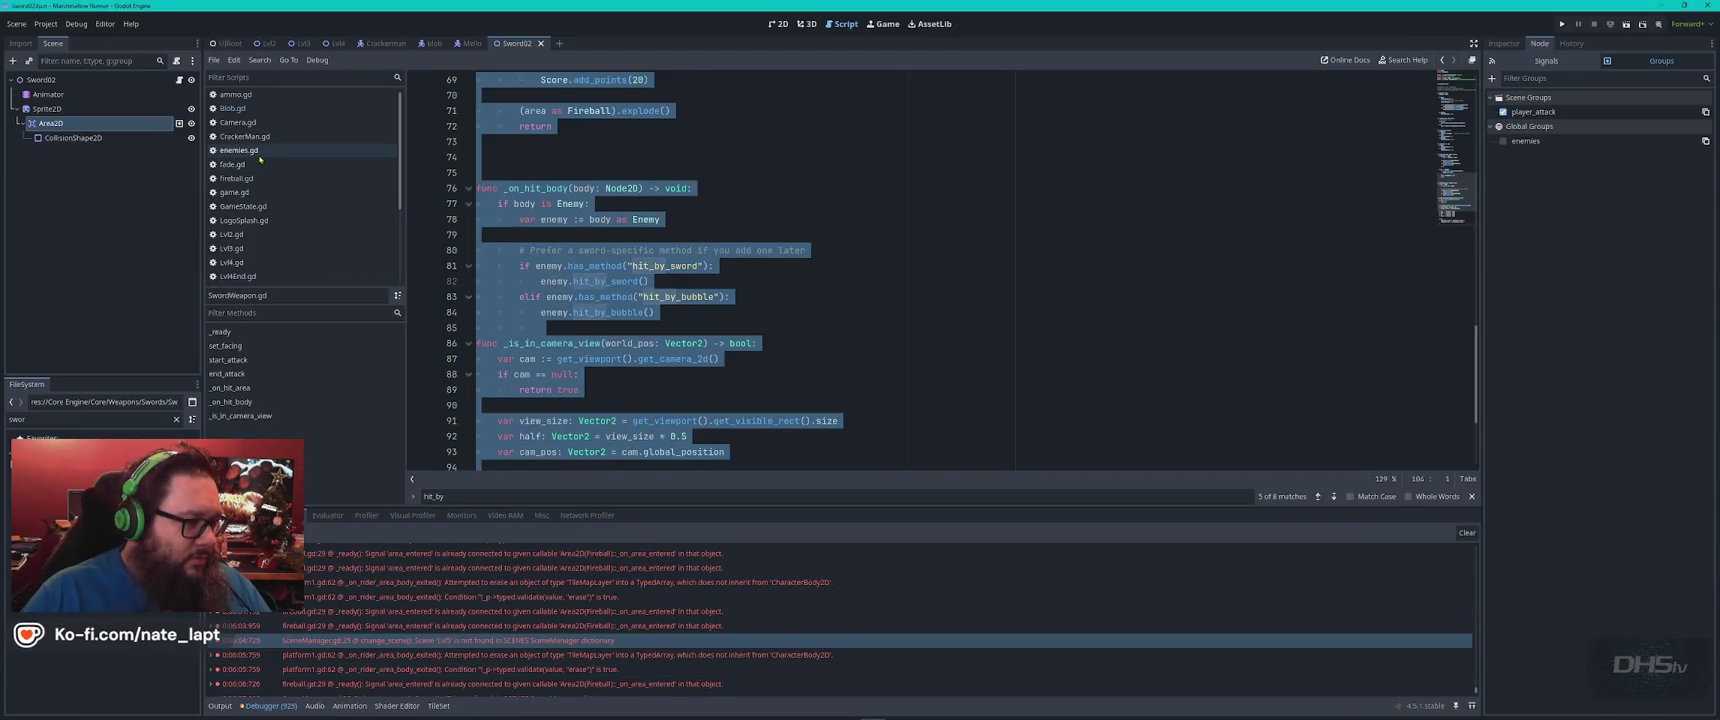
{"action": "left_click", "coordinate": [238, 150]}
{"action": "key", "text": "ctrl+a"}
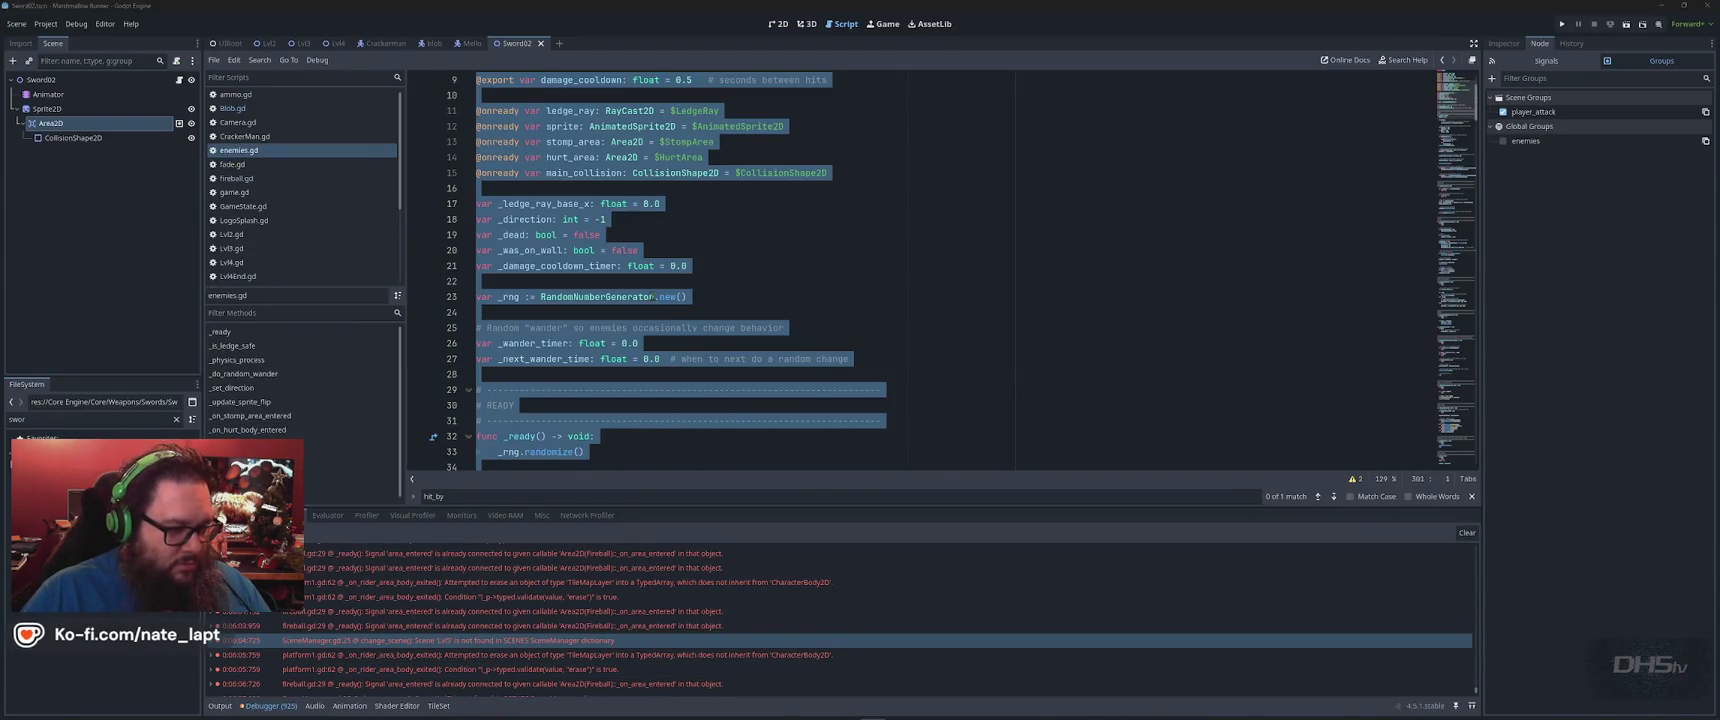
{"action": "key", "text": "alt+Tab"}
{"action": "type", "text": "enemies.g"}
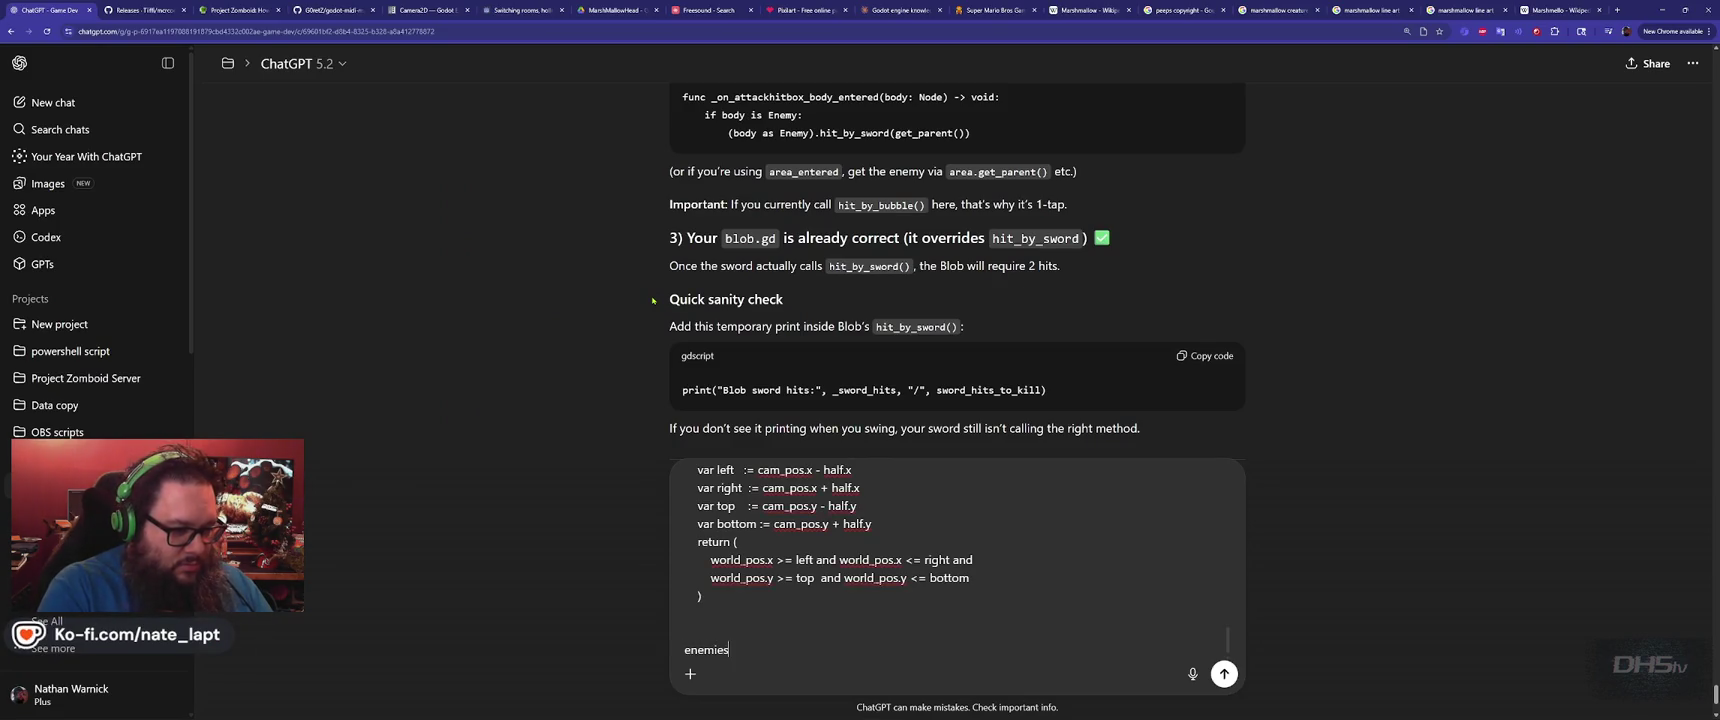
{"action": "key", "text": "shift+Return"}
{"action": "key", "text": "shift+Return"}
{"action": "key", "text": "ctrl+v"}
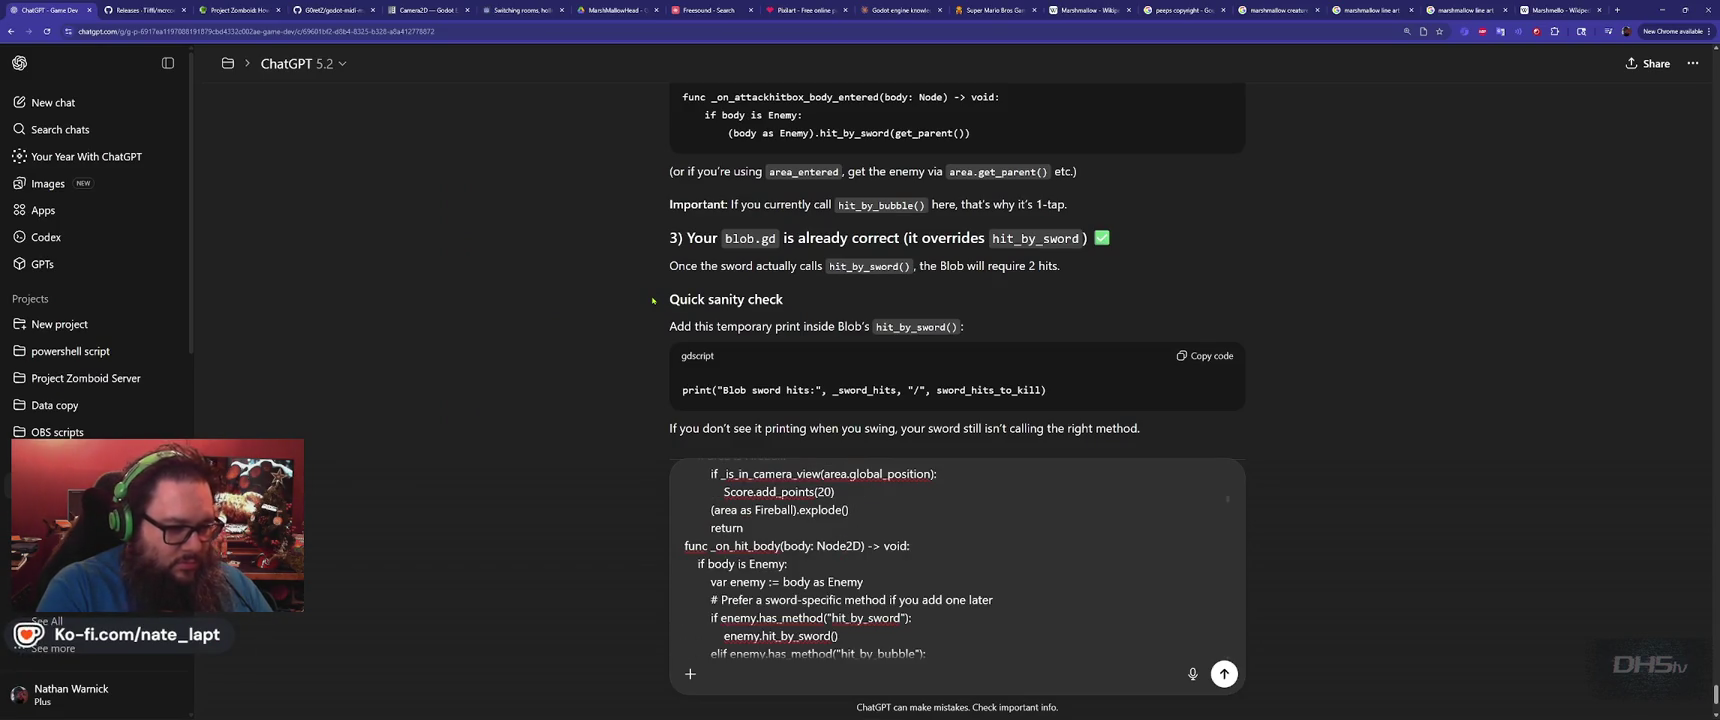
{"action": "key", "text": "Return"}
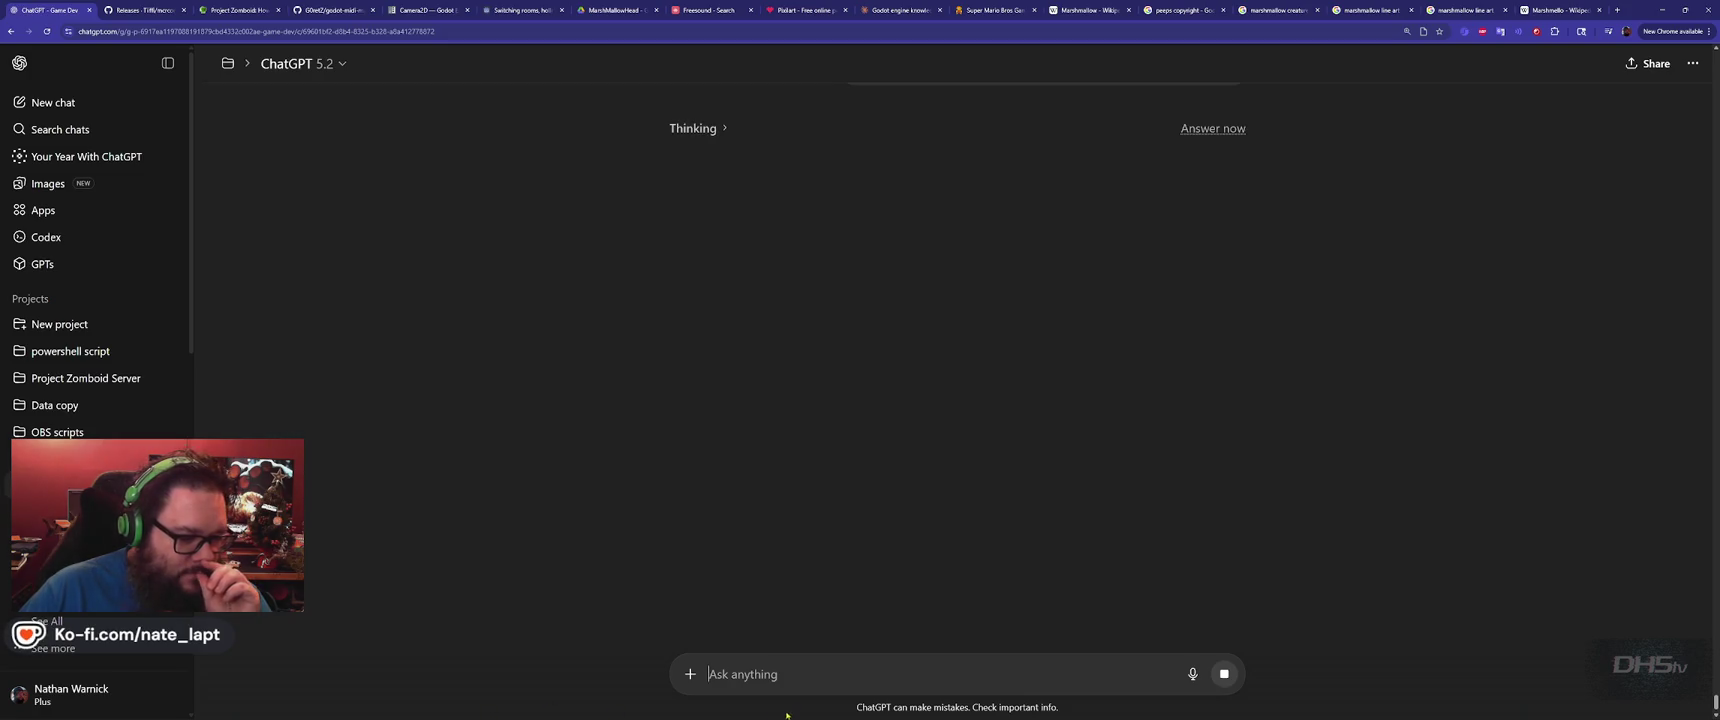
Dismiss the accidentally opened Start menu while ChatGPT generates its answer
{"action": "key", "text": "super"}
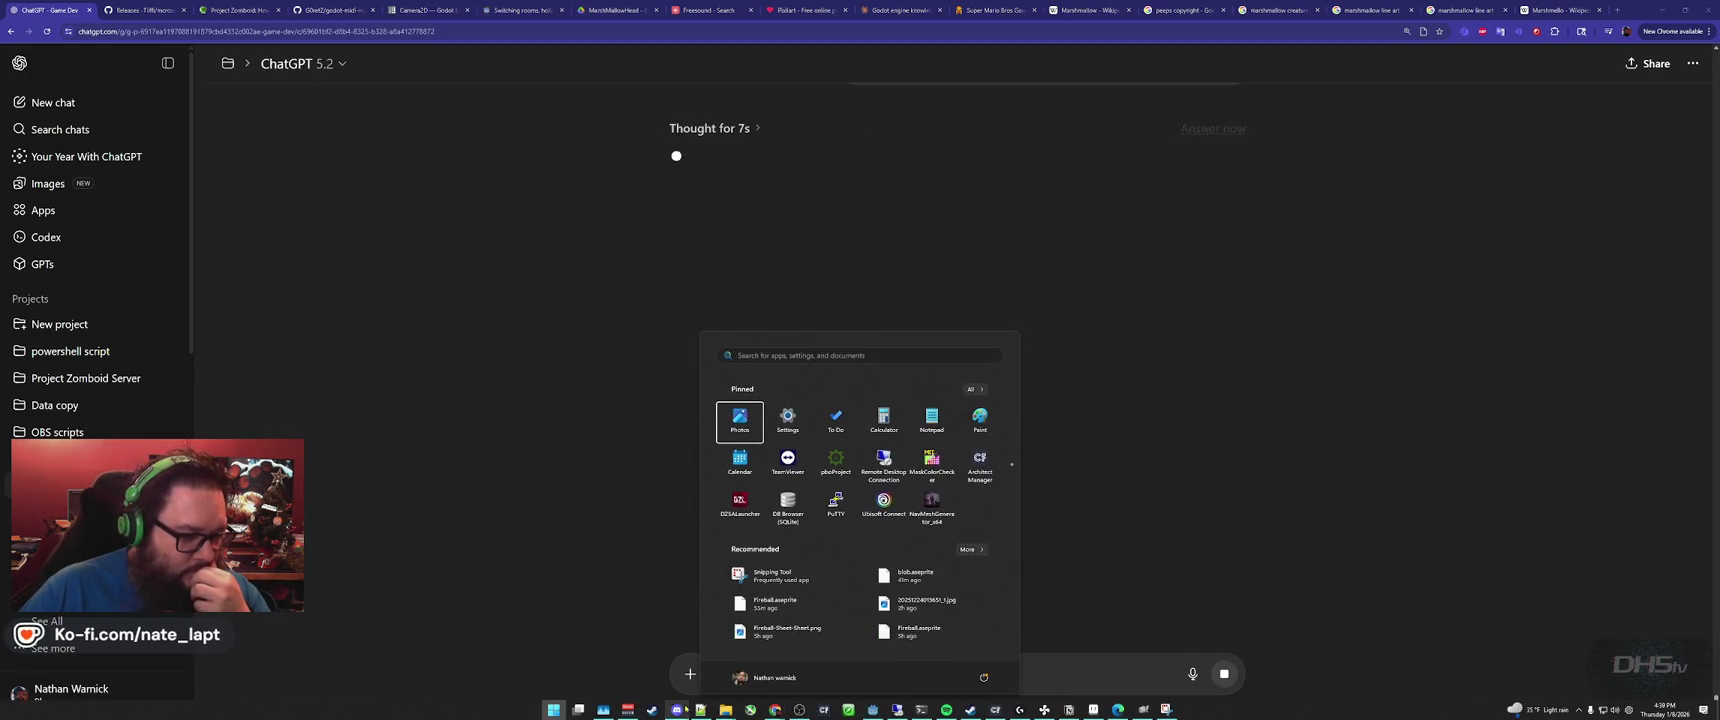
{"action": "key", "text": "super"}
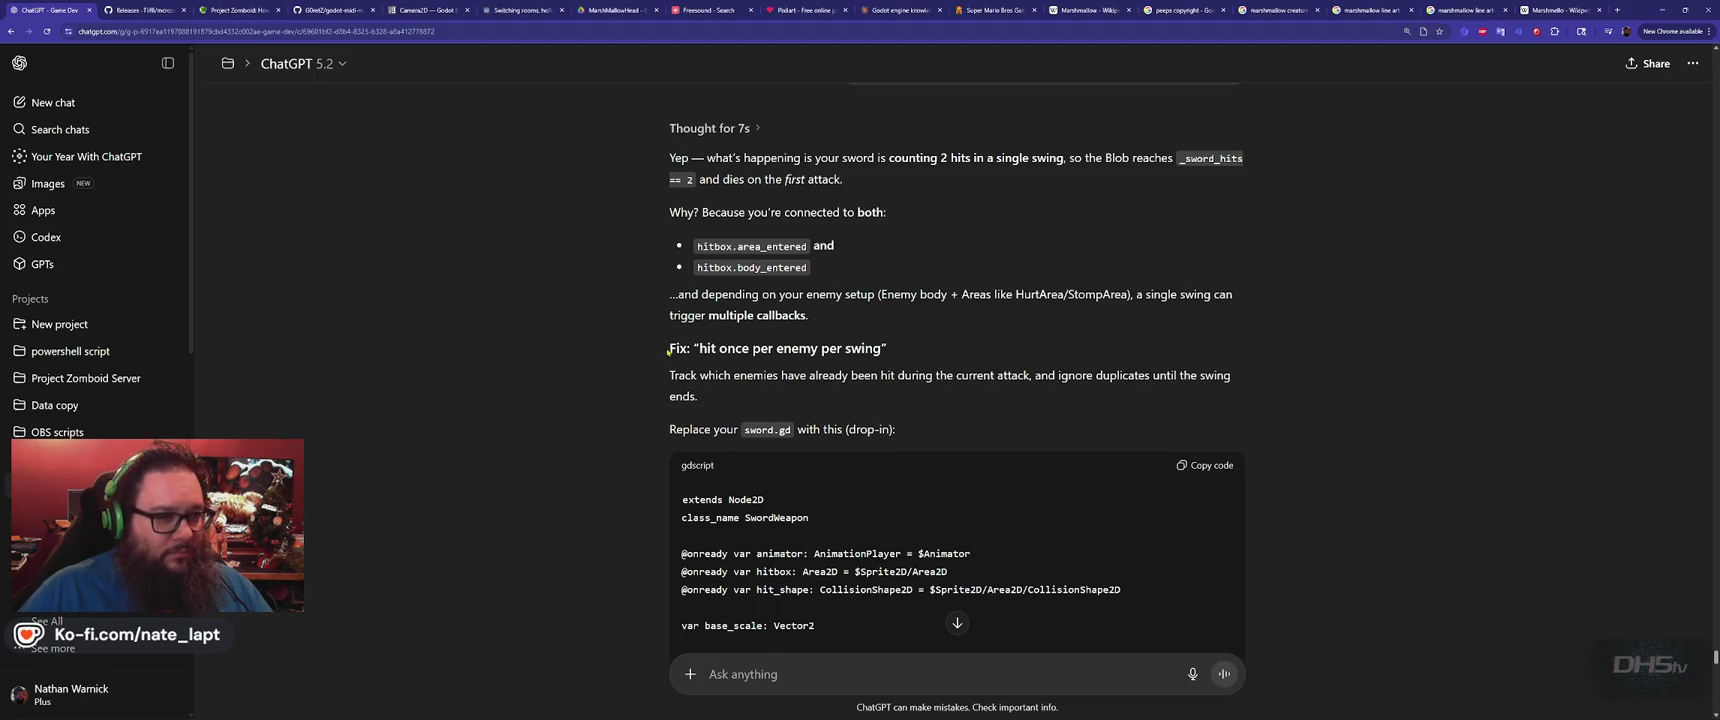
Scroll through ChatGPT's replacement sword.gd that tracks enemies hit per swing, then return to Godot
{"action": "scroll", "coordinate": [667, 352], "scroll_direction": "up", "scroll_amount": 3}
{"action": "scroll", "coordinate": [667, 352], "scroll_direction": "down", "scroll_amount": 2}
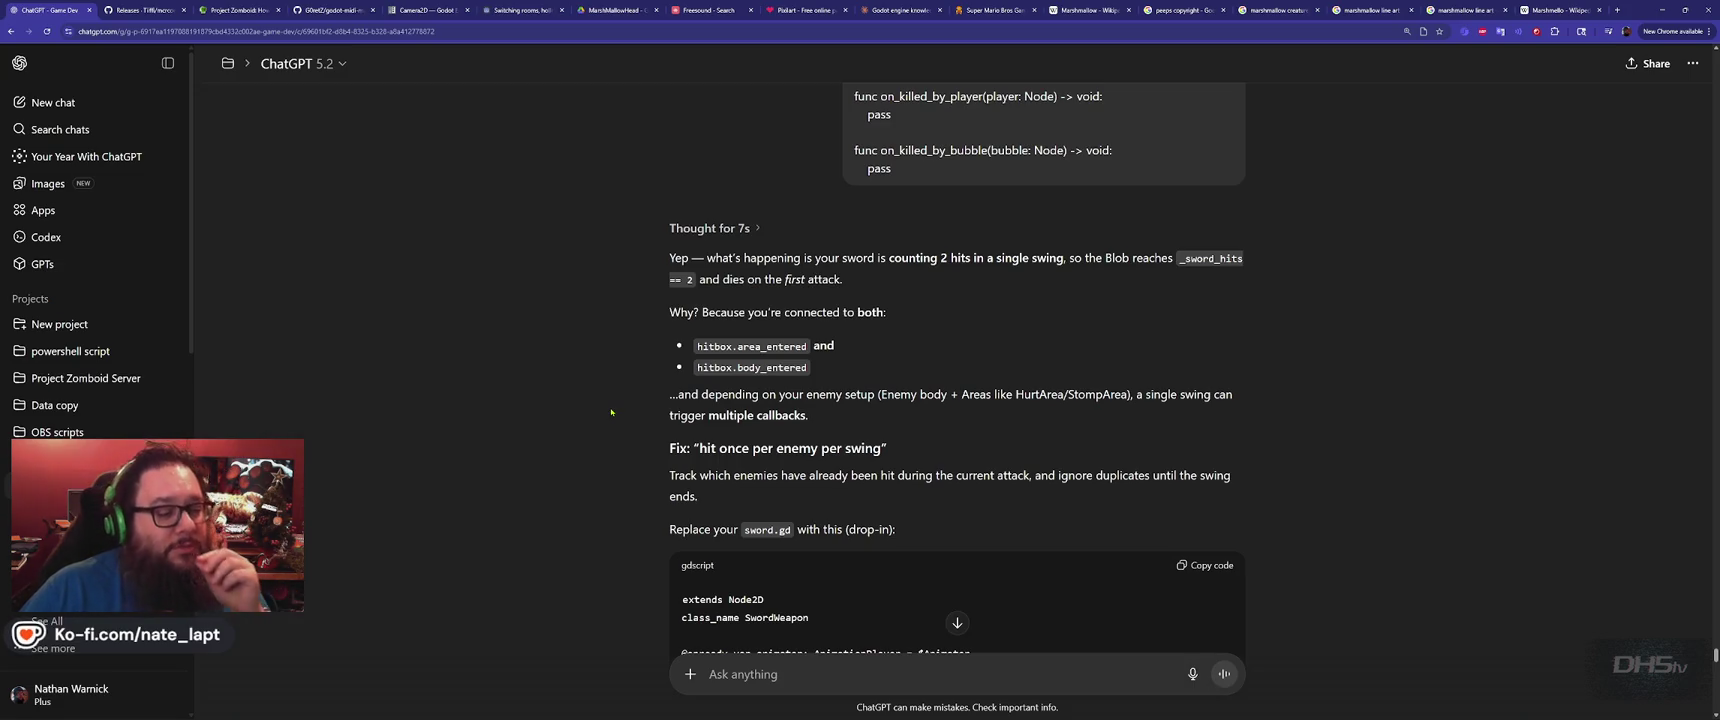
{"action": "scroll", "coordinate": [850, 408], "scroll_direction": "down", "scroll_amount": 2}
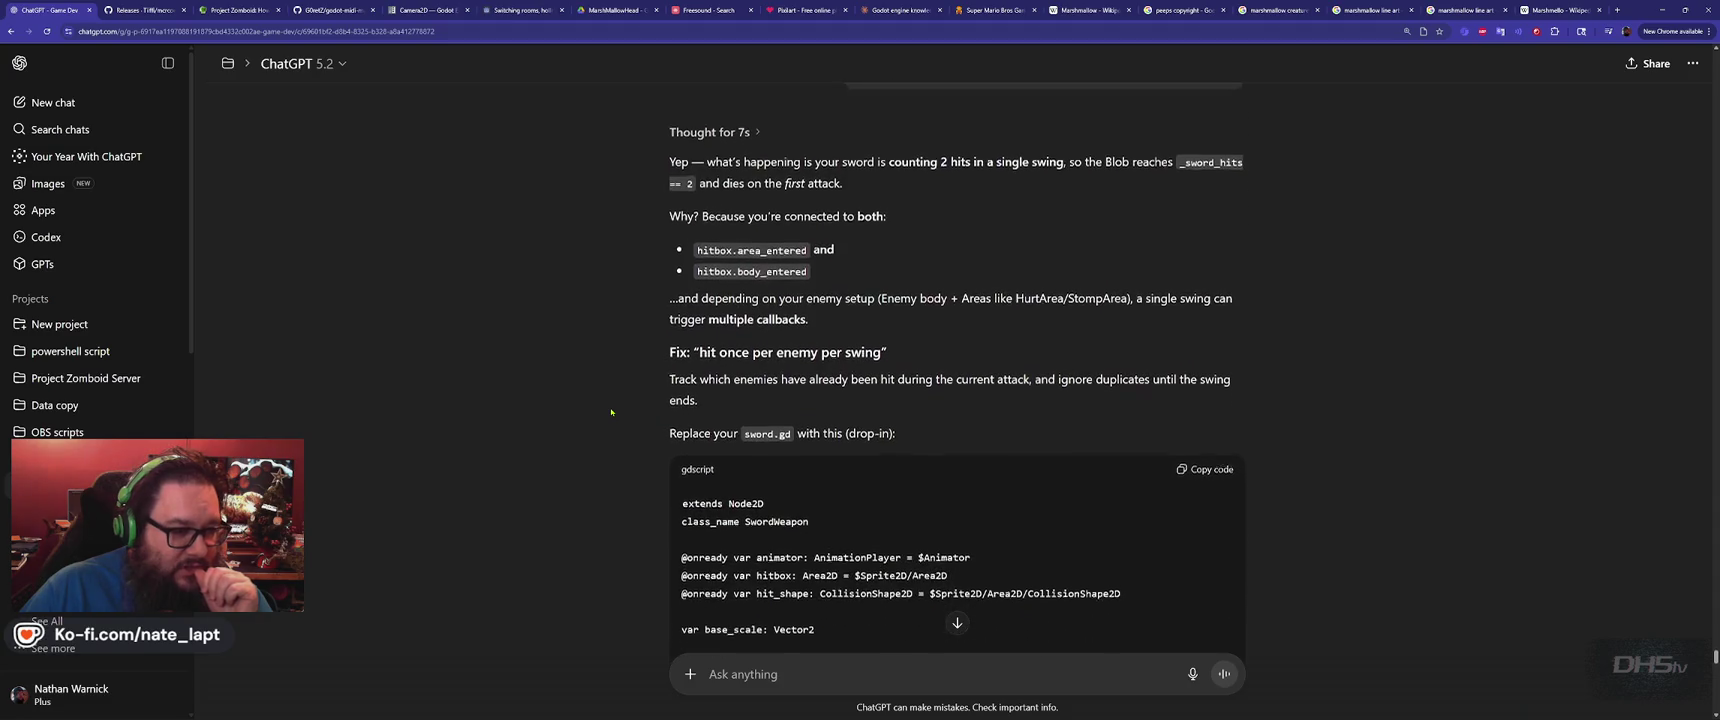
{"action": "scroll", "coordinate": [898, 365], "scroll_direction": "down", "scroll_amount": 3}
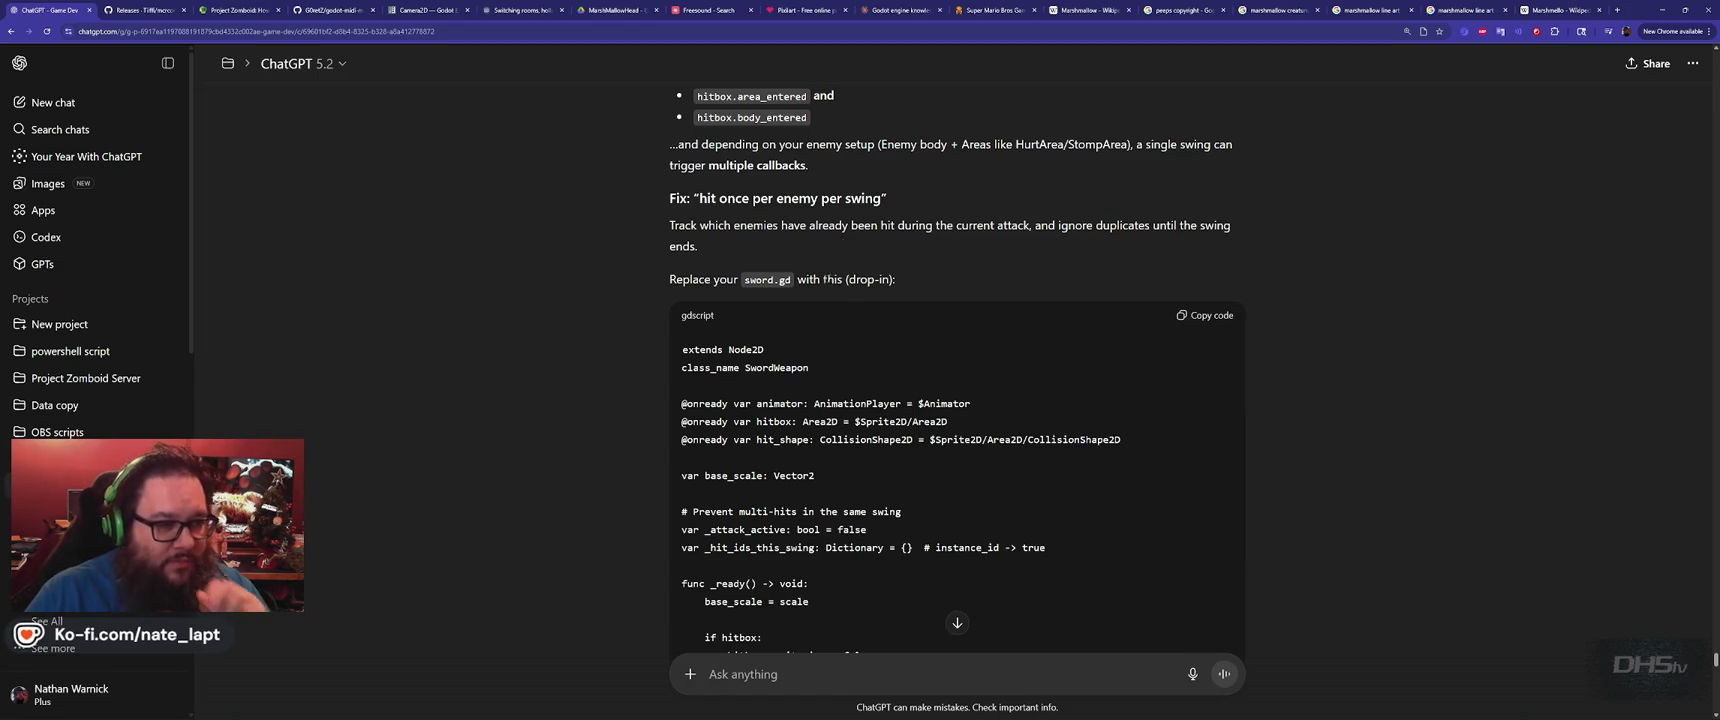
{"action": "scroll", "coordinate": [955, 305], "scroll_direction": "down", "scroll_amount": 15}
{"action": "scroll", "coordinate": [955, 305], "scroll_direction": "down", "scroll_amount": 8}
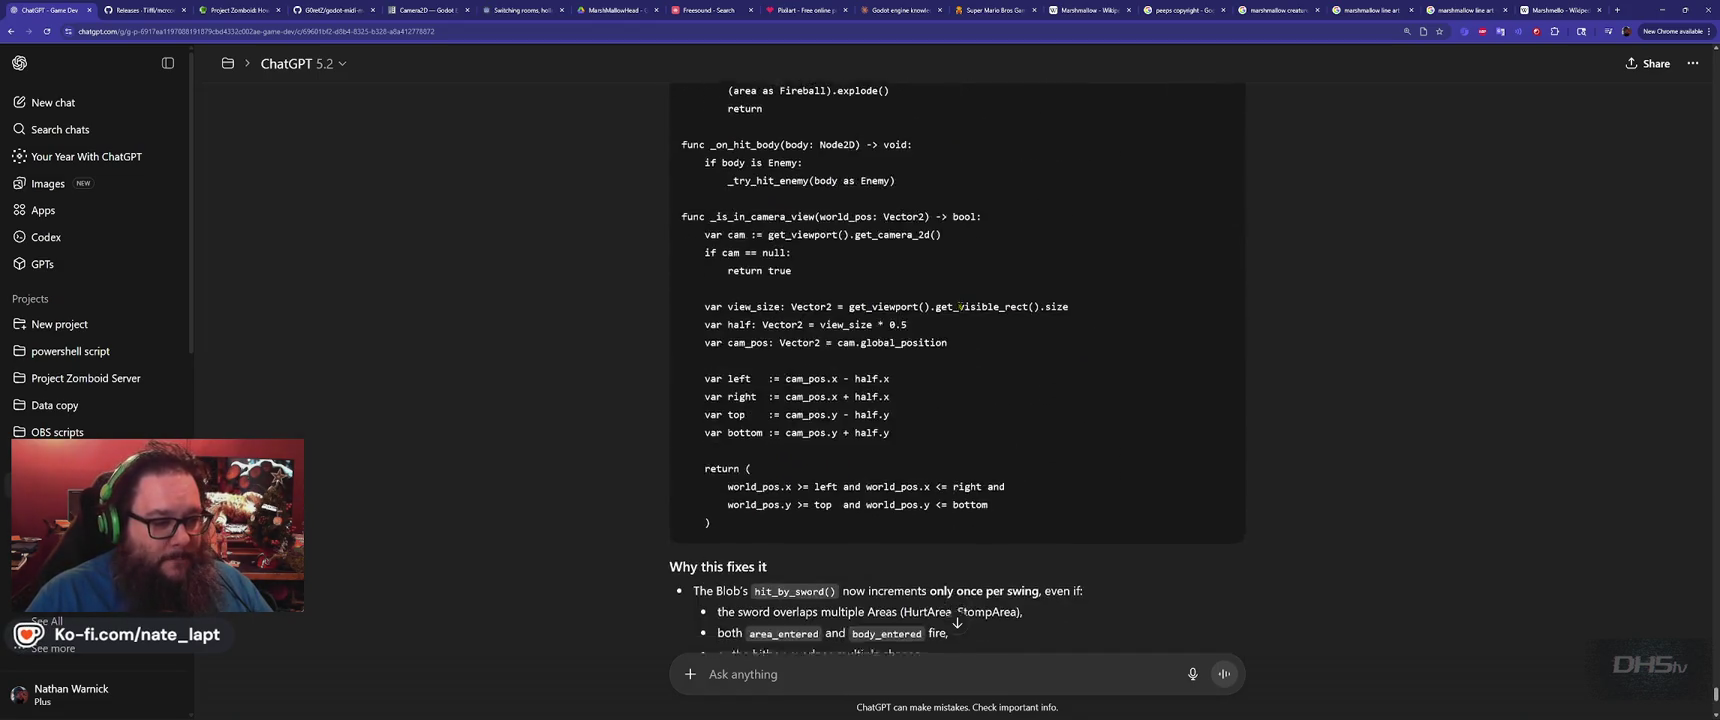
{"action": "scroll", "coordinate": [1203, 230], "scroll_direction": "up", "scroll_amount": 12}
{"action": "scroll", "coordinate": [1203, 230], "scroll_direction": "up", "scroll_amount": 10}
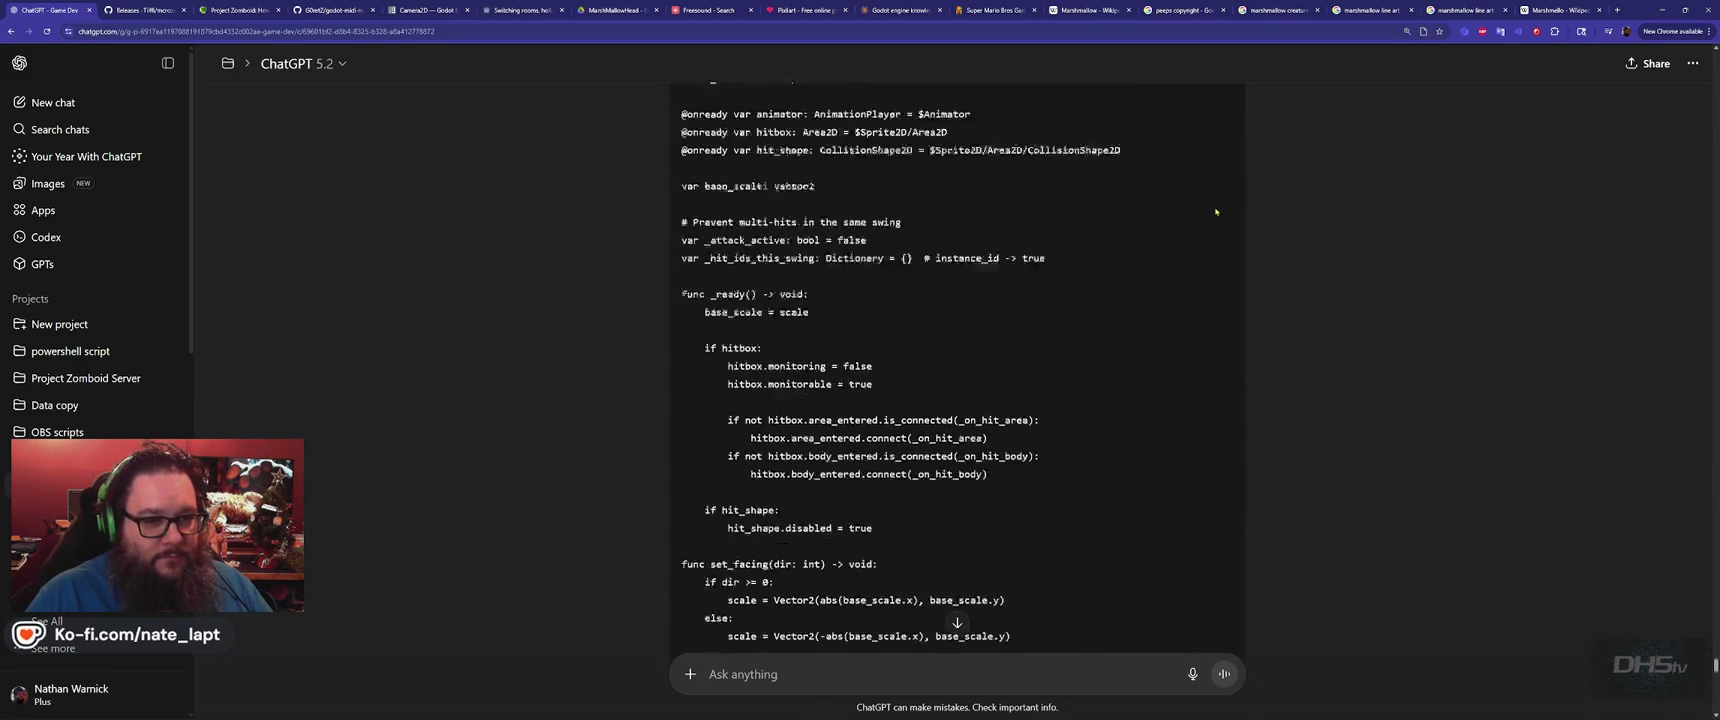
{"action": "key", "text": "super+Tab"}
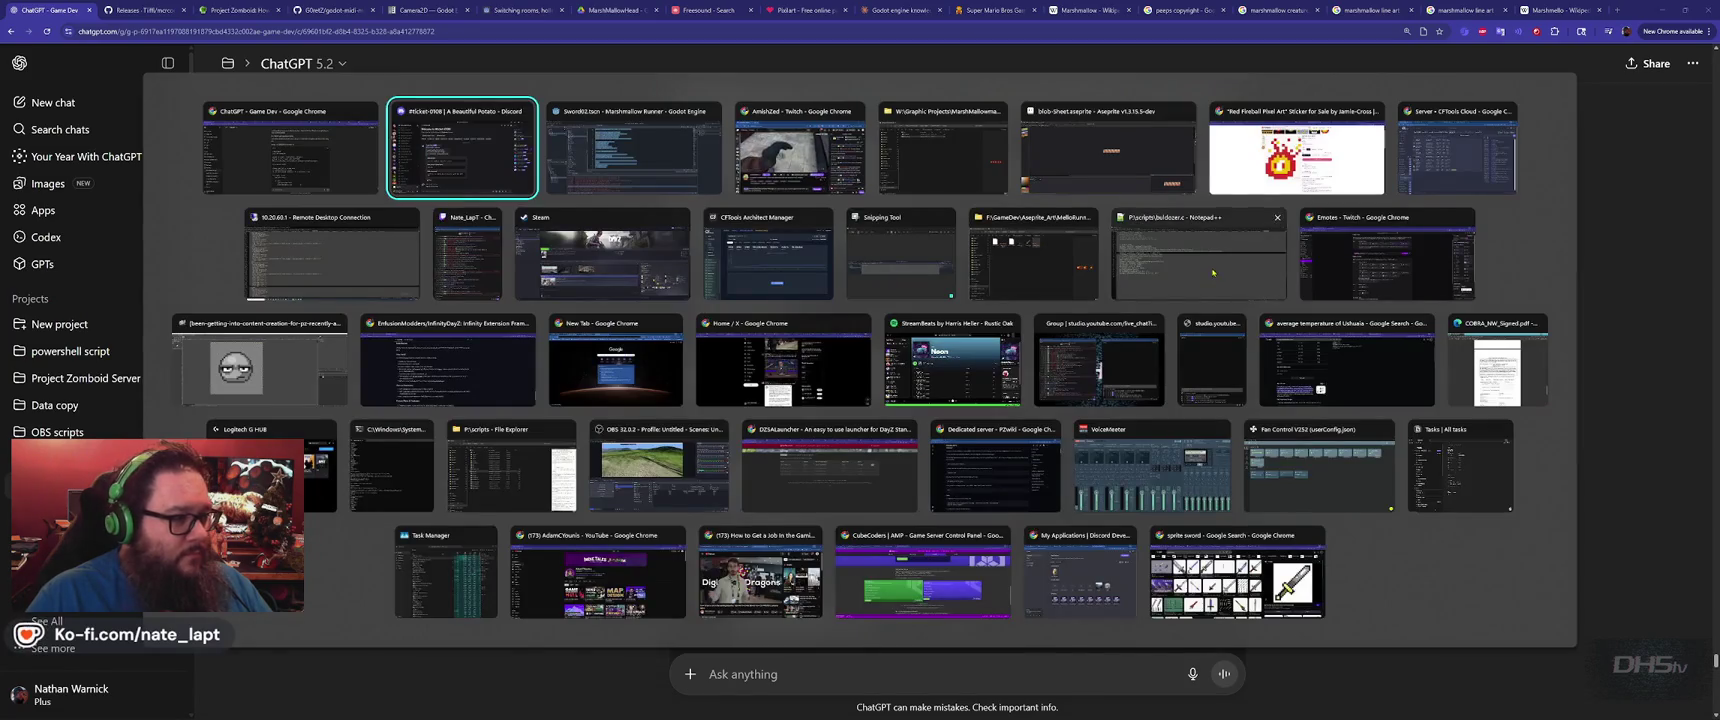
{"action": "key", "text": "alt+Tab"}
{"action": "key", "text": "alt+Tab"}
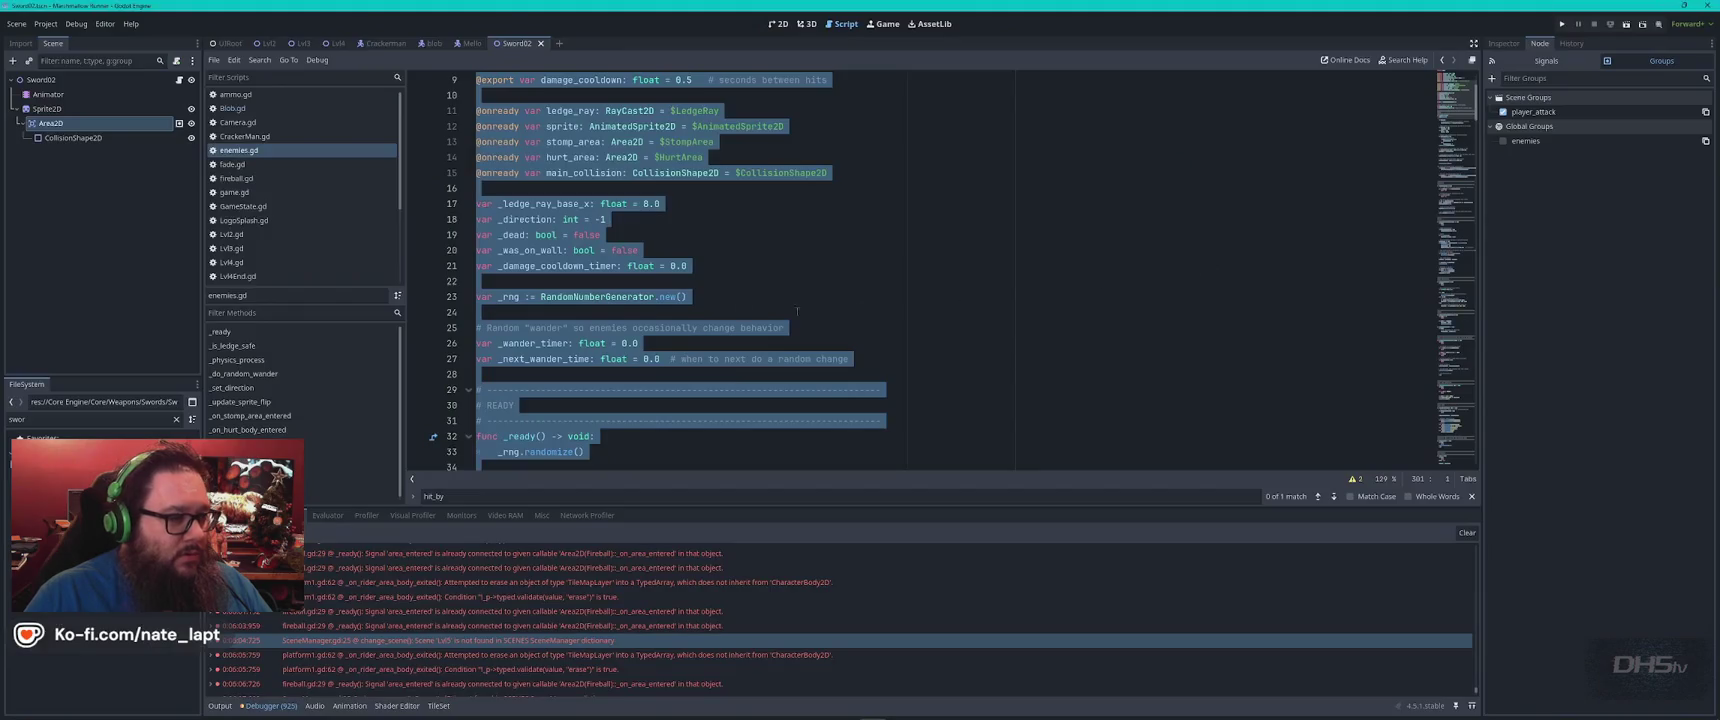
Open SwordWeapon.gd in Godot, then copy ChatGPT's default hit_by_sword() function for Enemy.gd
{"action": "scroll", "coordinate": [262, 232], "scroll_direction": "down", "scroll_amount": 3}
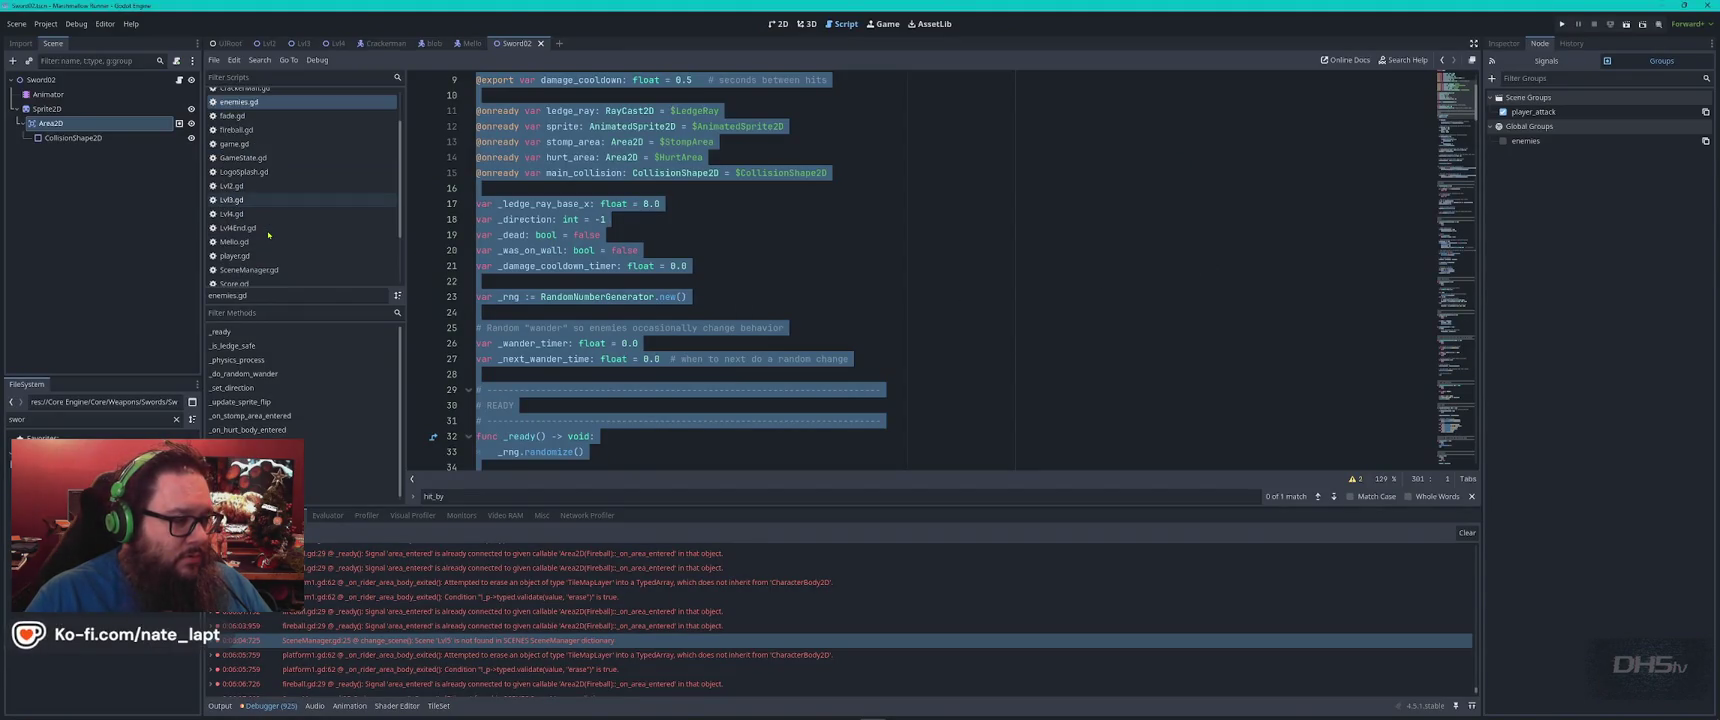
{"action": "left_click", "coordinate": [266, 278]}
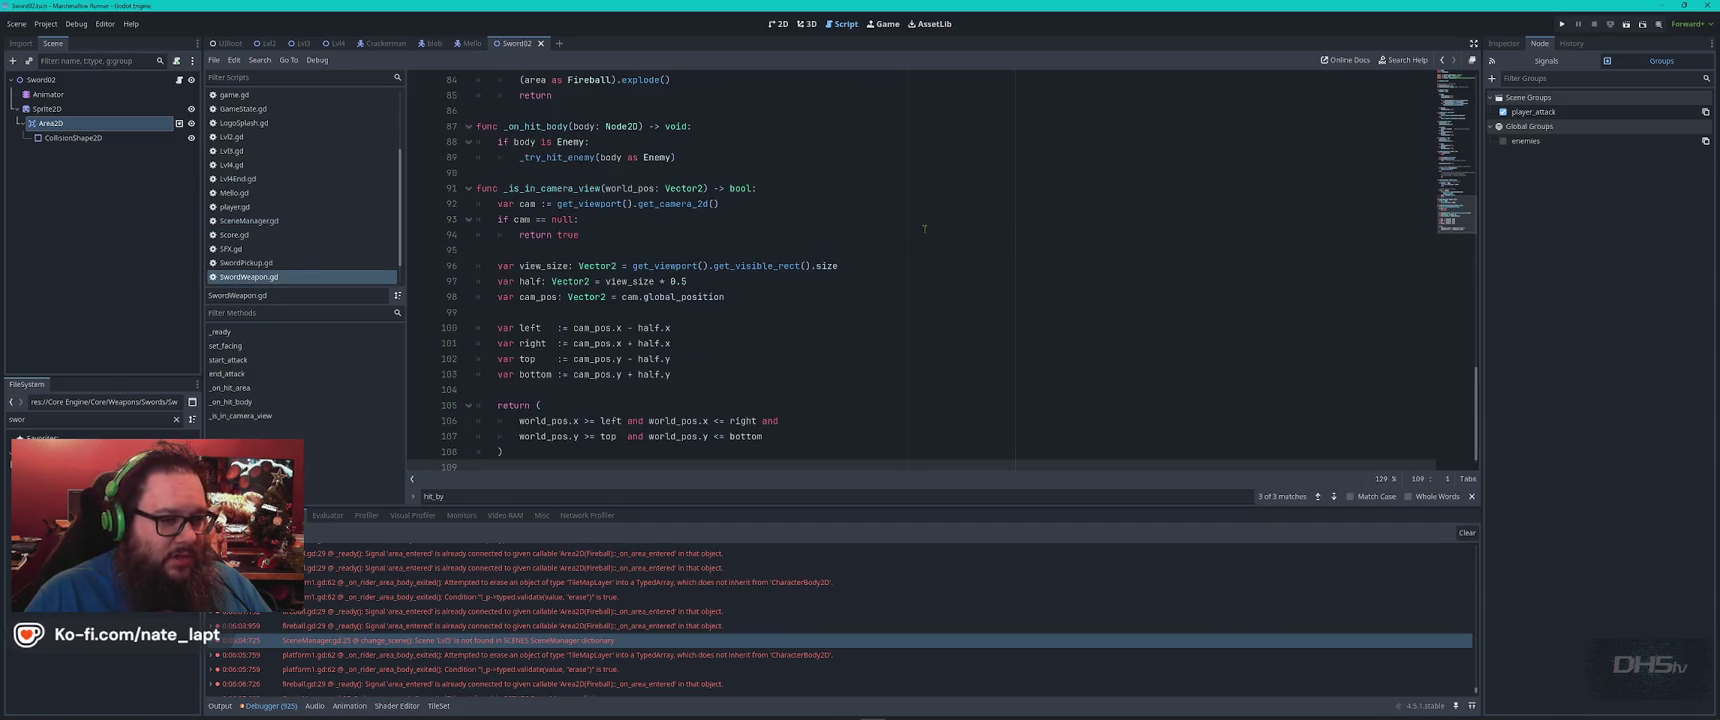
{"action": "key", "text": "alt+Tab"}
{"action": "scroll", "coordinate": [803, 338], "scroll_direction": "down", "scroll_amount": 2}
{"action": "scroll", "coordinate": [803, 338], "scroll_direction": "down", "scroll_amount": 15}
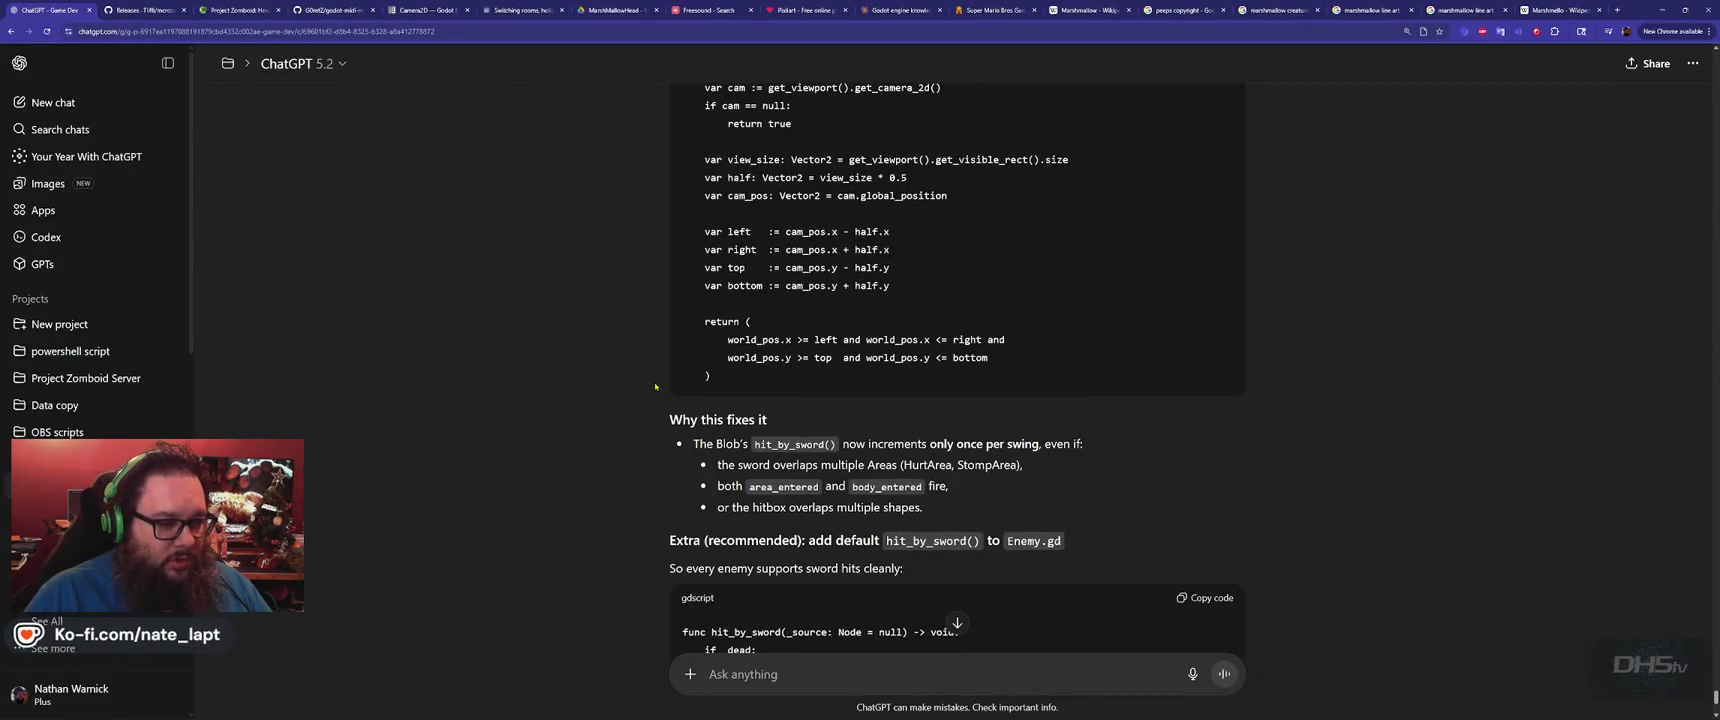
{"action": "scroll", "coordinate": [655, 386], "scroll_direction": "down", "scroll_amount": 3}
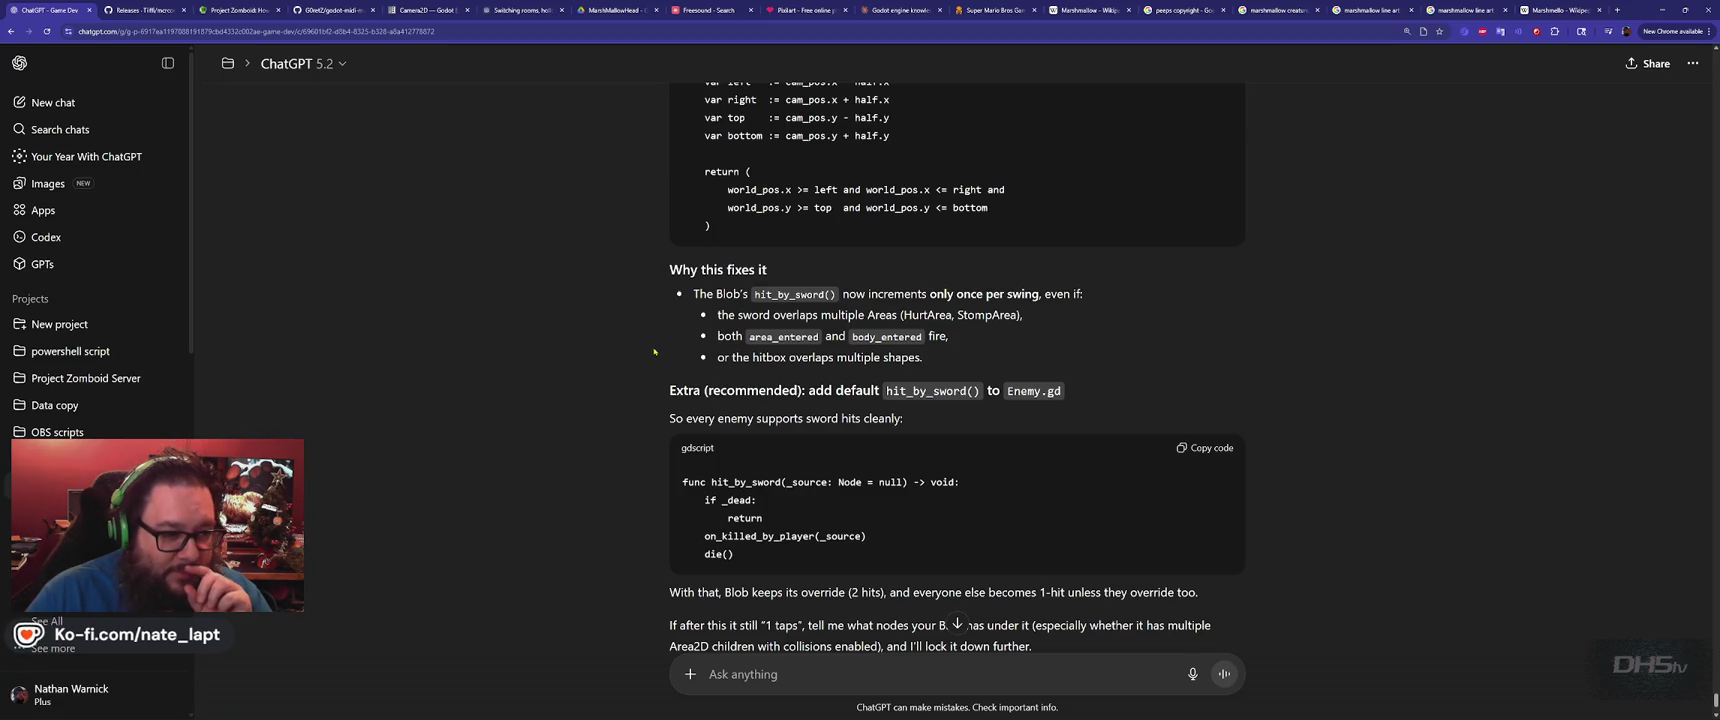
{"action": "scroll", "coordinate": [610, 372], "scroll_direction": "down", "scroll_amount": 1}
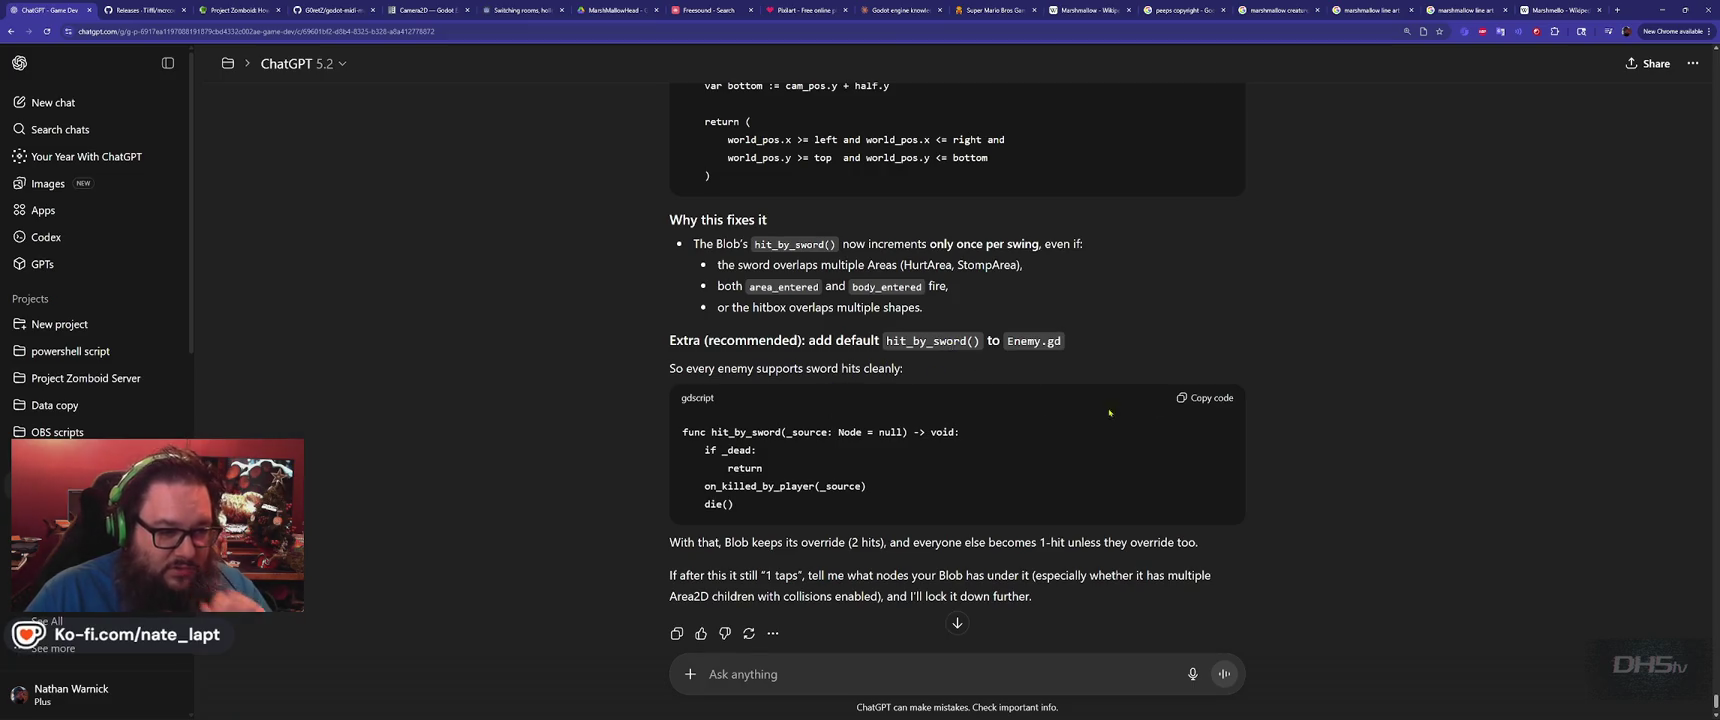
{"action": "left_click", "coordinate": [1205, 398]}
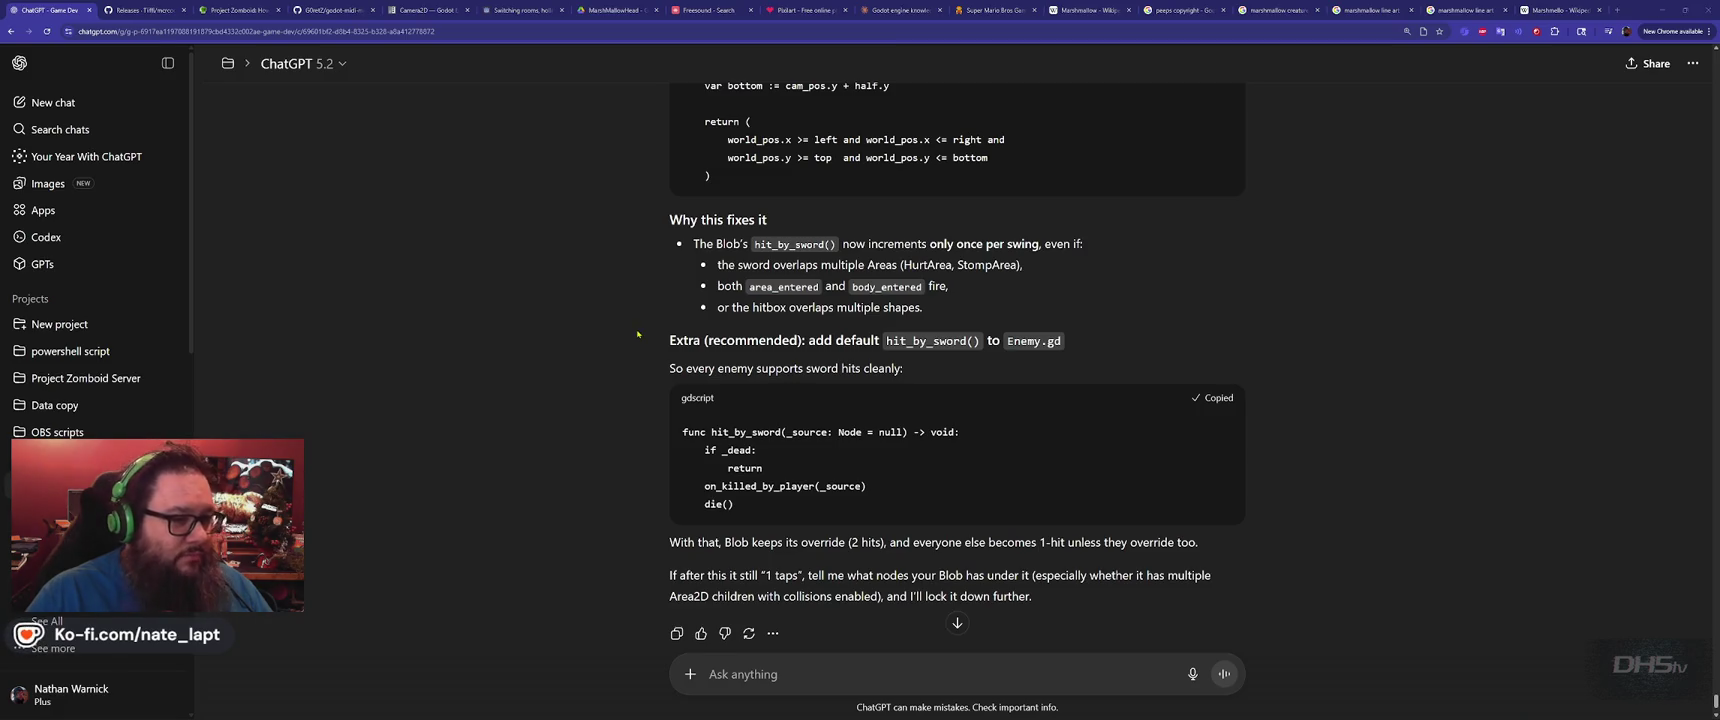
Paste the hit_by_sword() function into enemies.gd below line 290
{"action": "key", "text": "alt+Tab"}
{"action": "scroll", "coordinate": [276, 192], "scroll_direction": "up", "scroll_amount": 3}
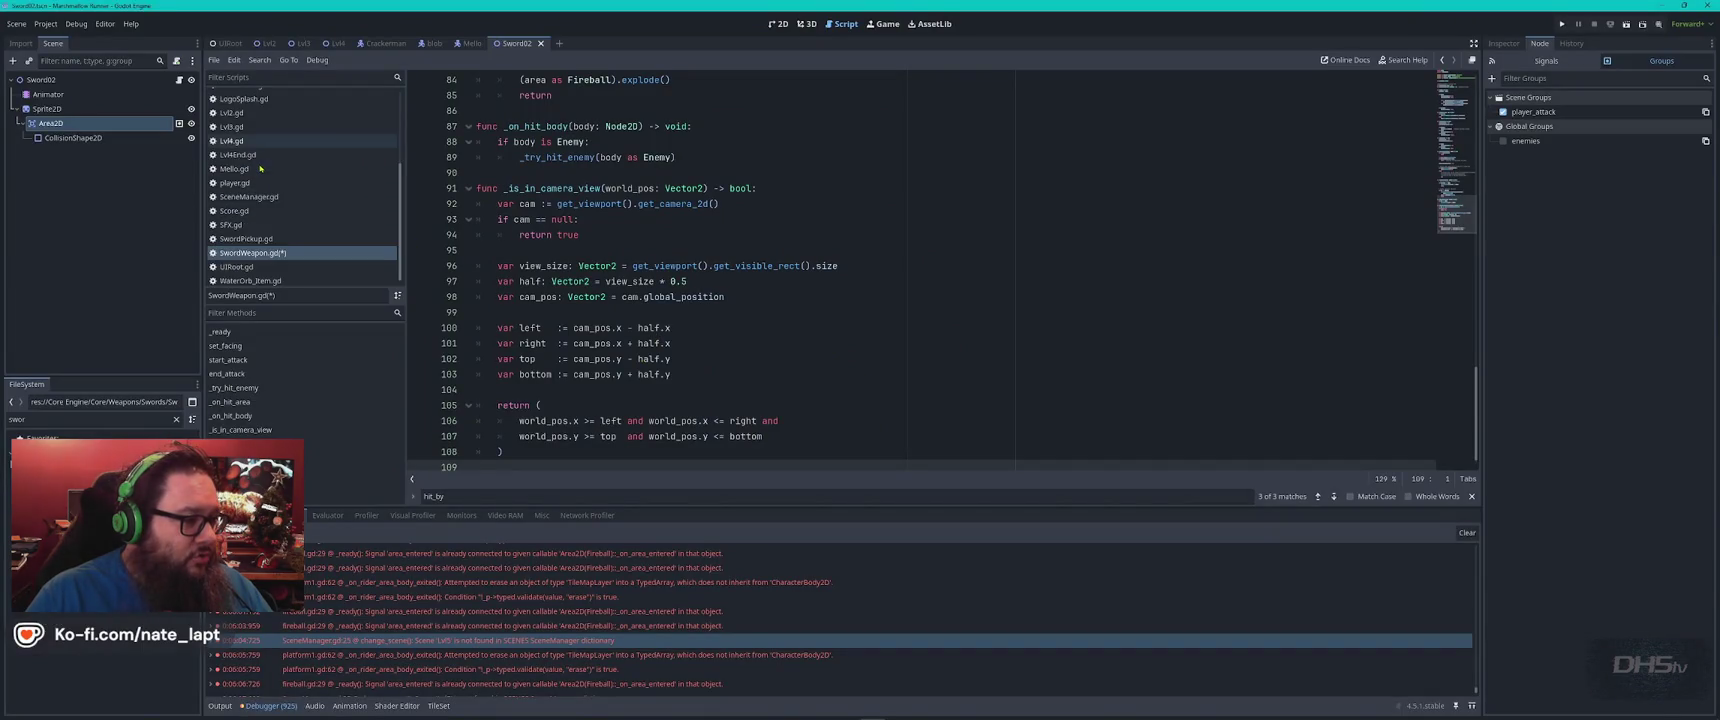
{"action": "left_click", "coordinate": [240, 126]}
{"action": "key", "text": "ctrl+a"}
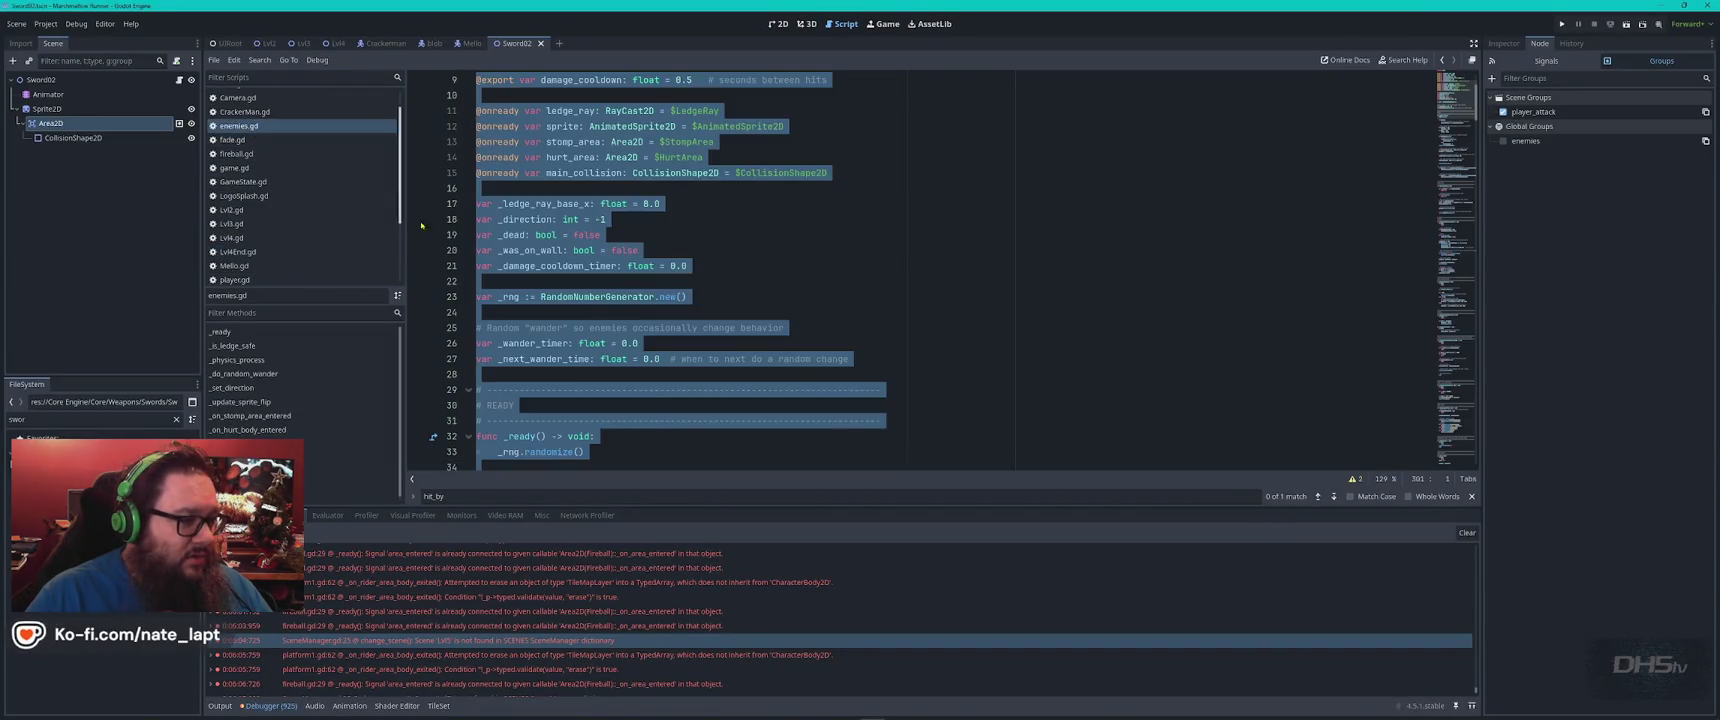
{"action": "key", "text": "ctrl+v"}
{"action": "scroll", "coordinate": [707, 332], "scroll_direction": "down", "scroll_amount": 20}
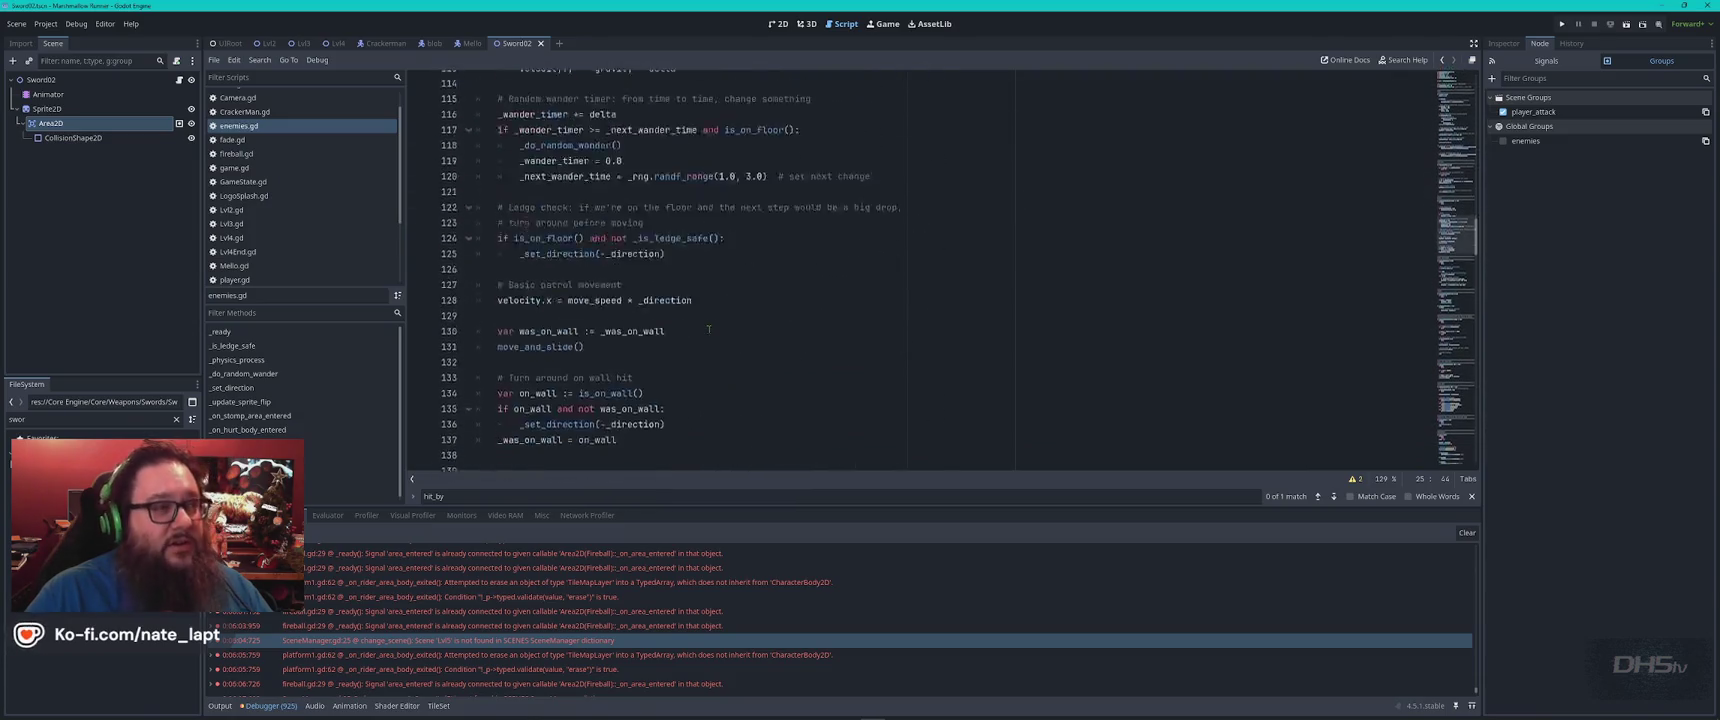
{"action": "scroll", "coordinate": [710, 331], "scroll_direction": "down", "scroll_amount": 20}
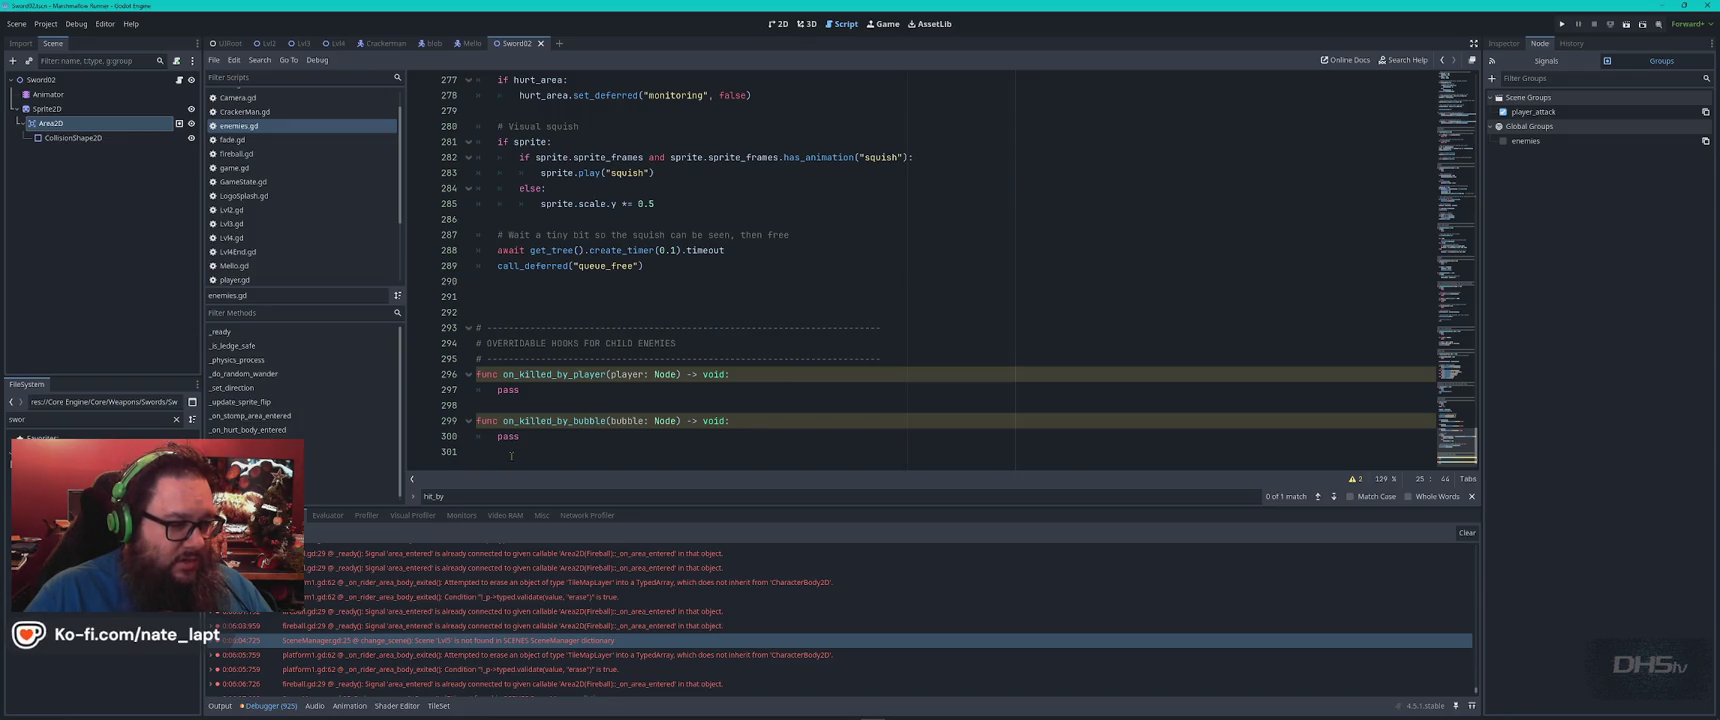
{"action": "left_click", "coordinate": [555, 297]}
{"action": "key", "text": "ctrl+v"}
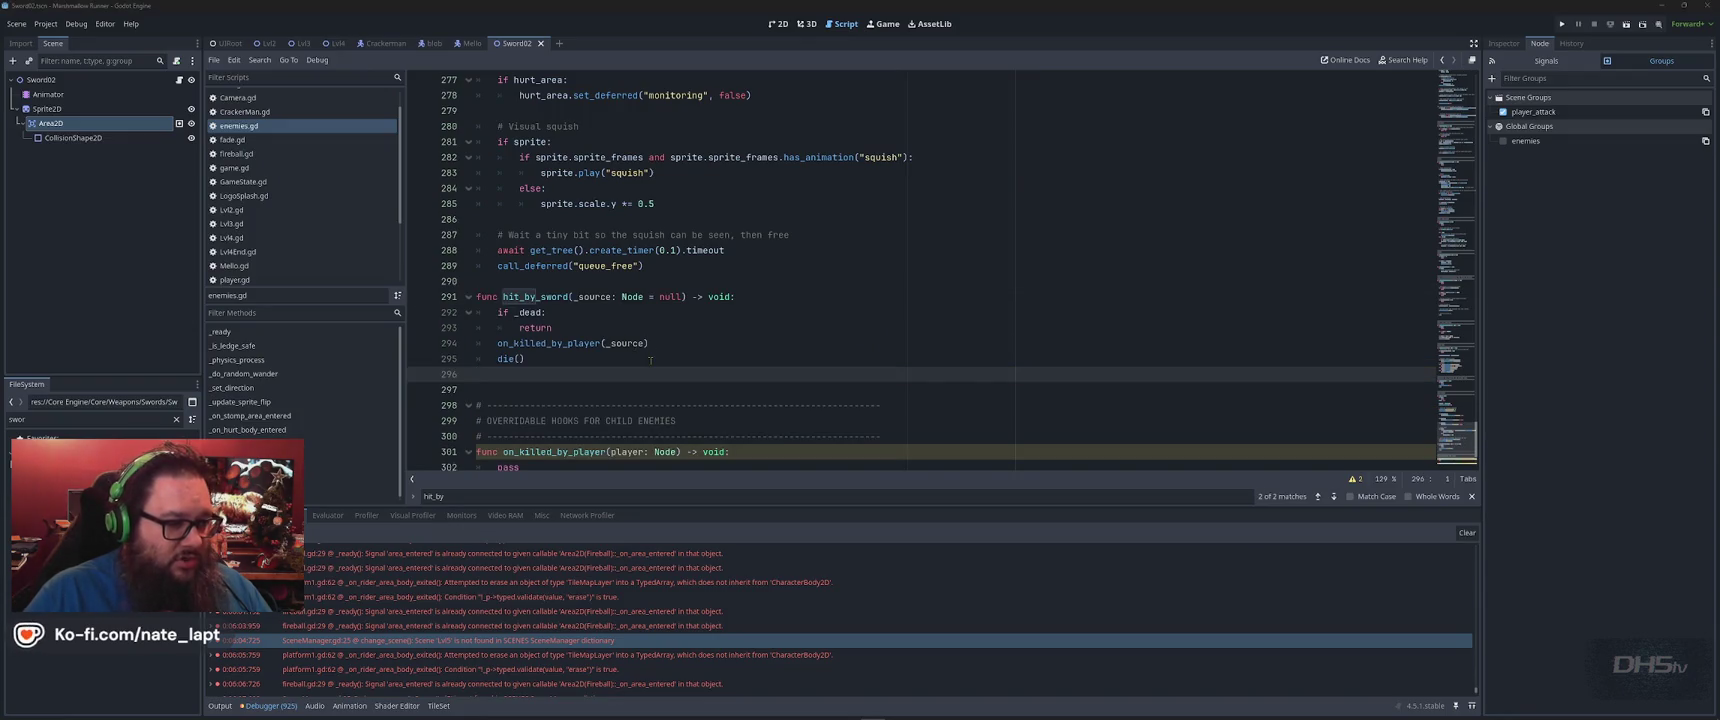
Review the new function's on_killed_by_player call, save enemies.gd, and run the game with F5
{"action": "key", "text": "alt+Tab"}
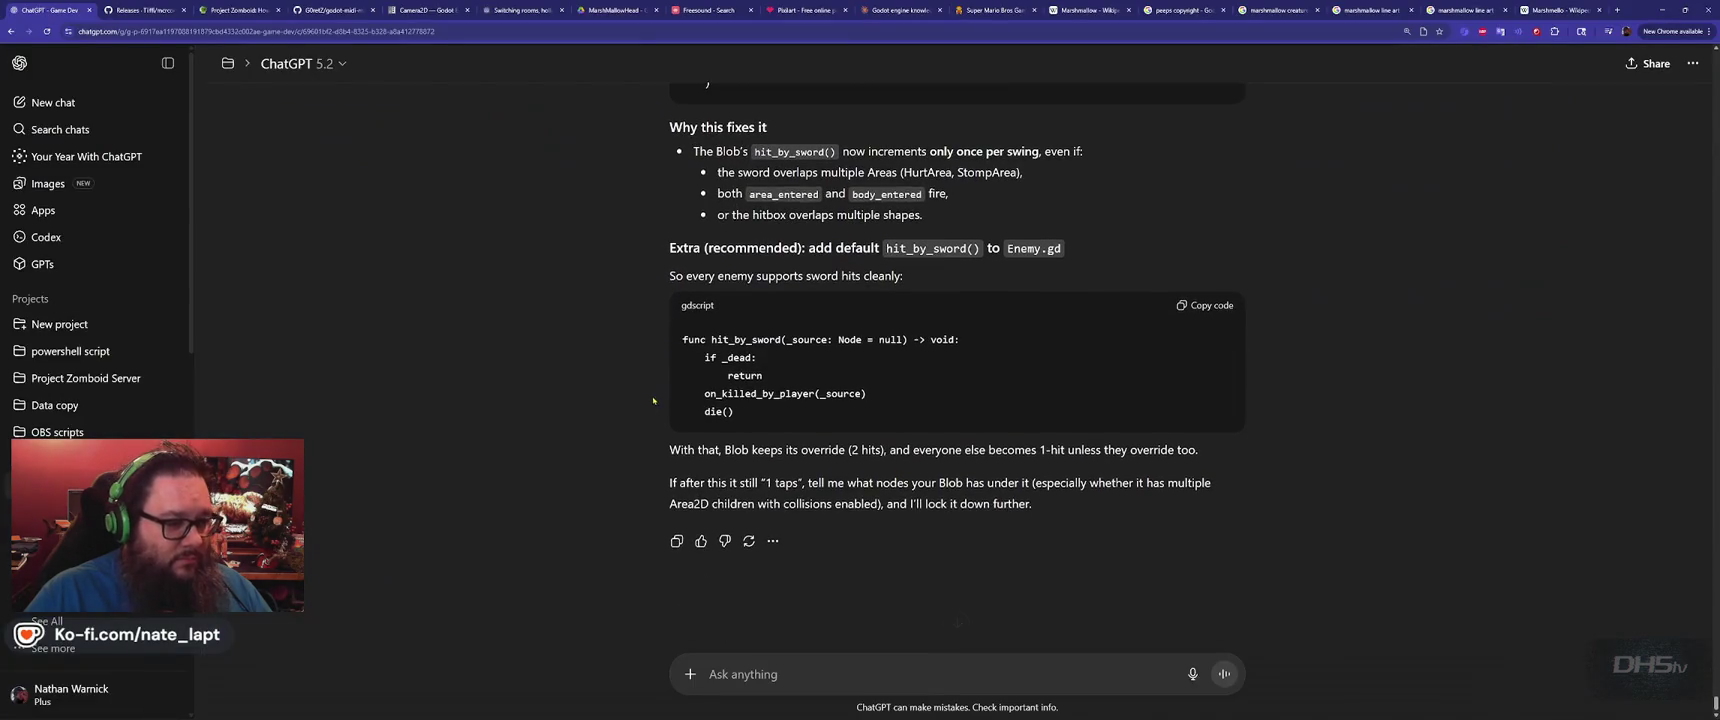
{"action": "key", "text": "alt+Tab"}
{"action": "key", "text": "Tab"}
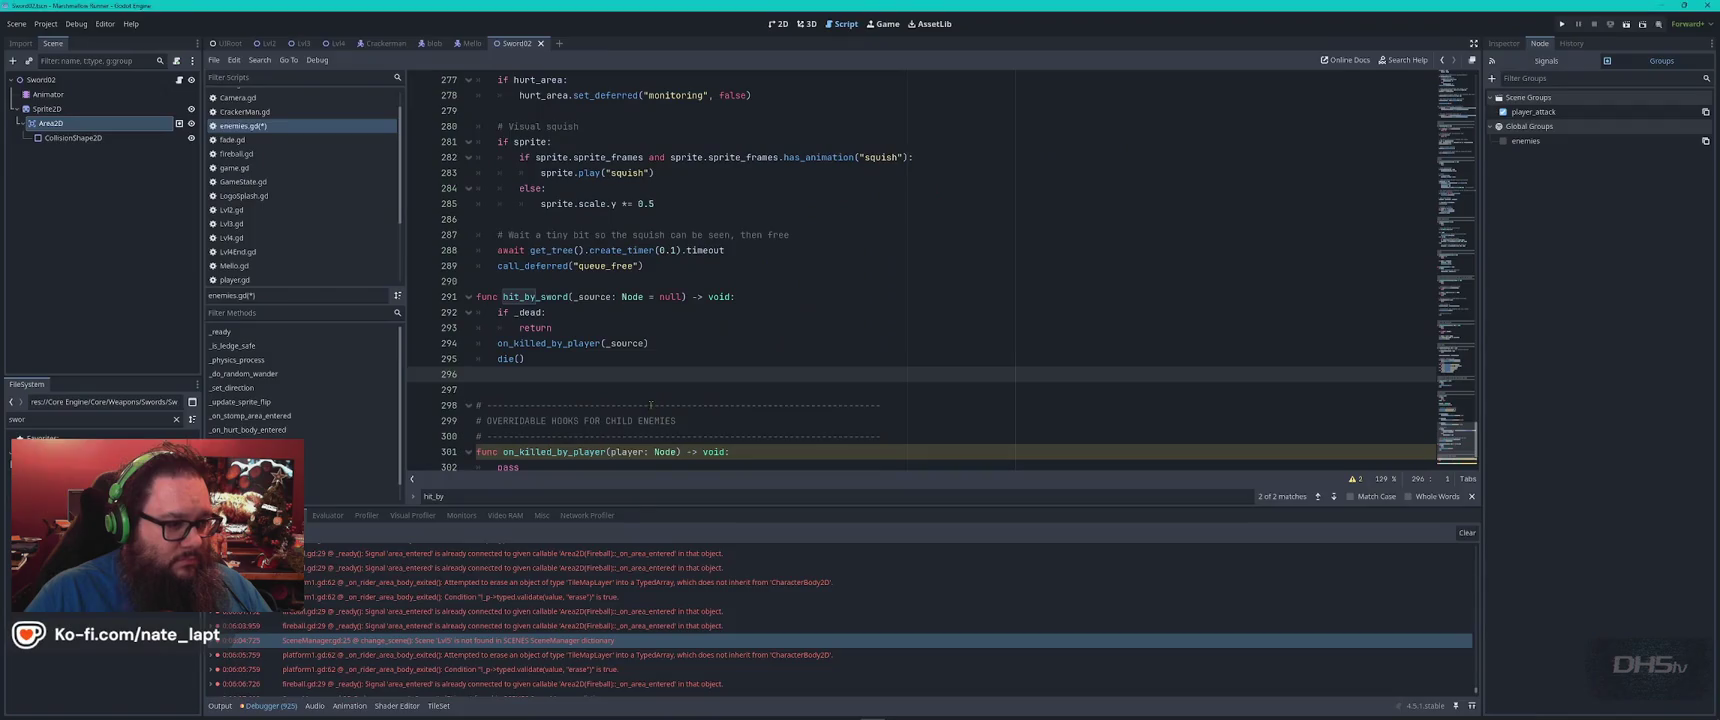
{"action": "left_click", "coordinate": [749, 343]}
{"action": "scroll", "coordinate": [749, 340], "scroll_direction": "down", "scroll_amount": 2}
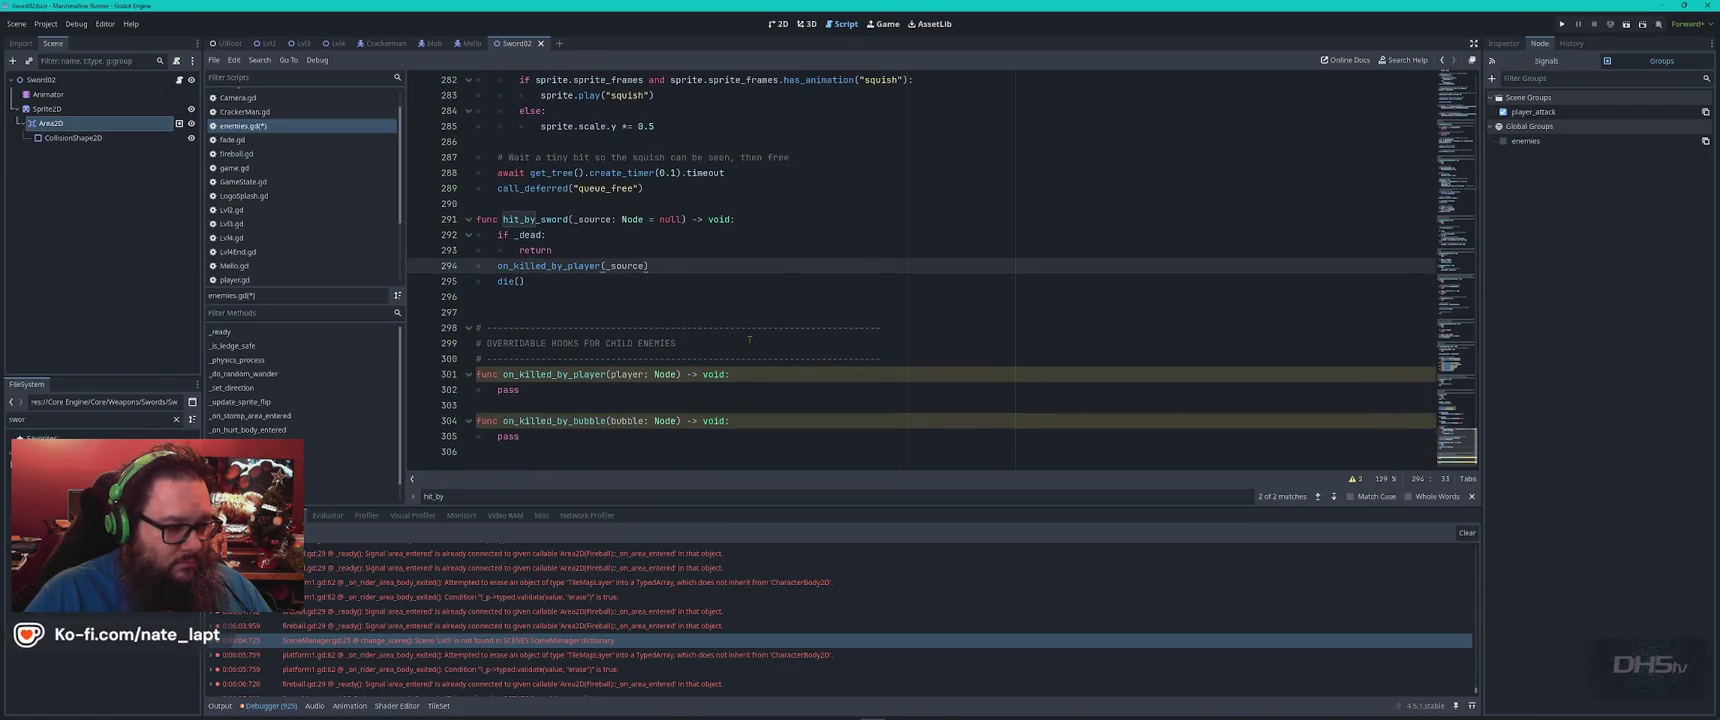
{"action": "left_click", "coordinate": [583, 374]}
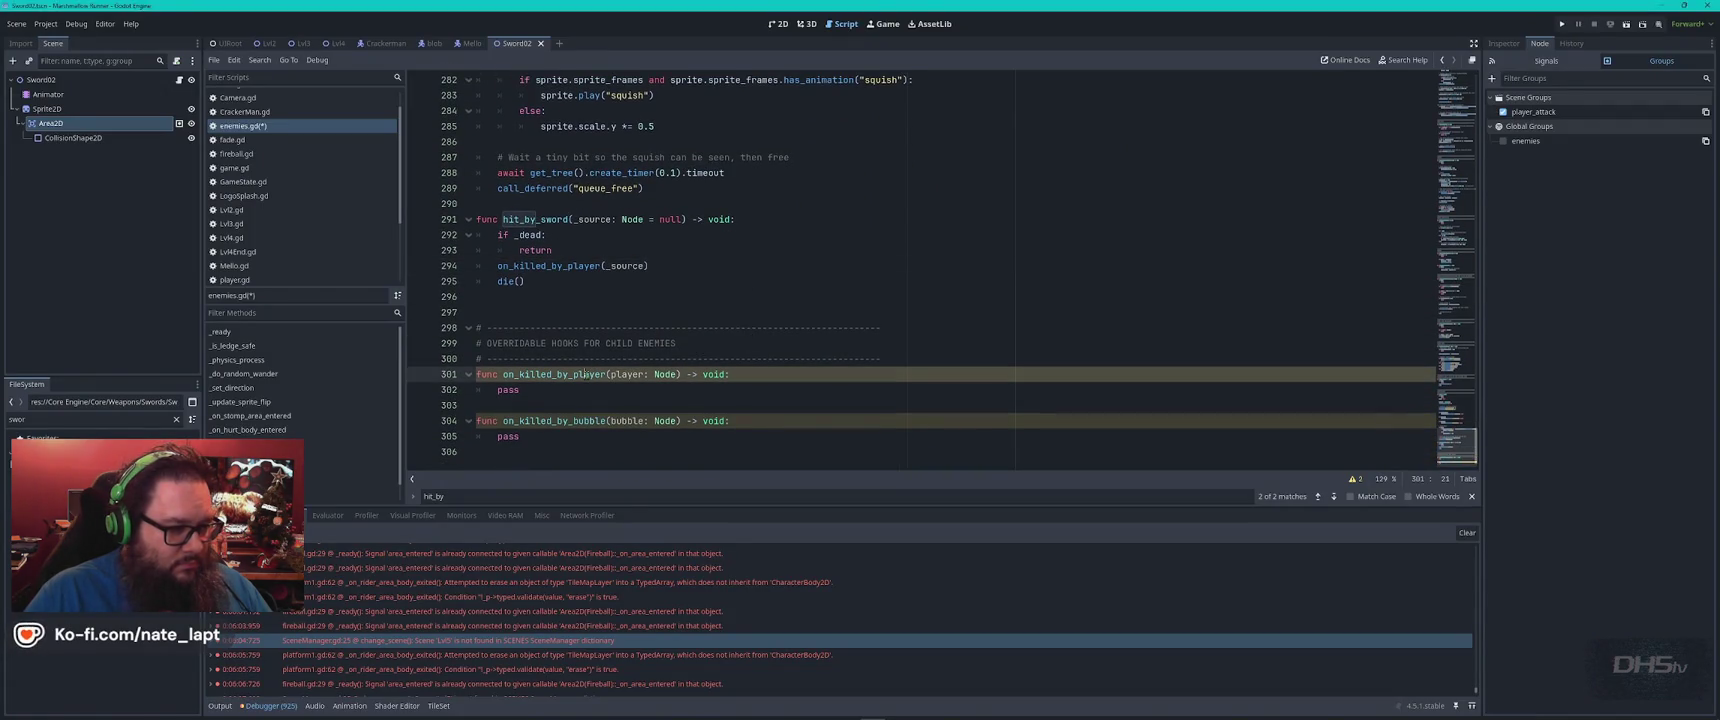
{"action": "left_click", "coordinate": [648, 327]}
{"action": "key", "text": "ctrl+s"}
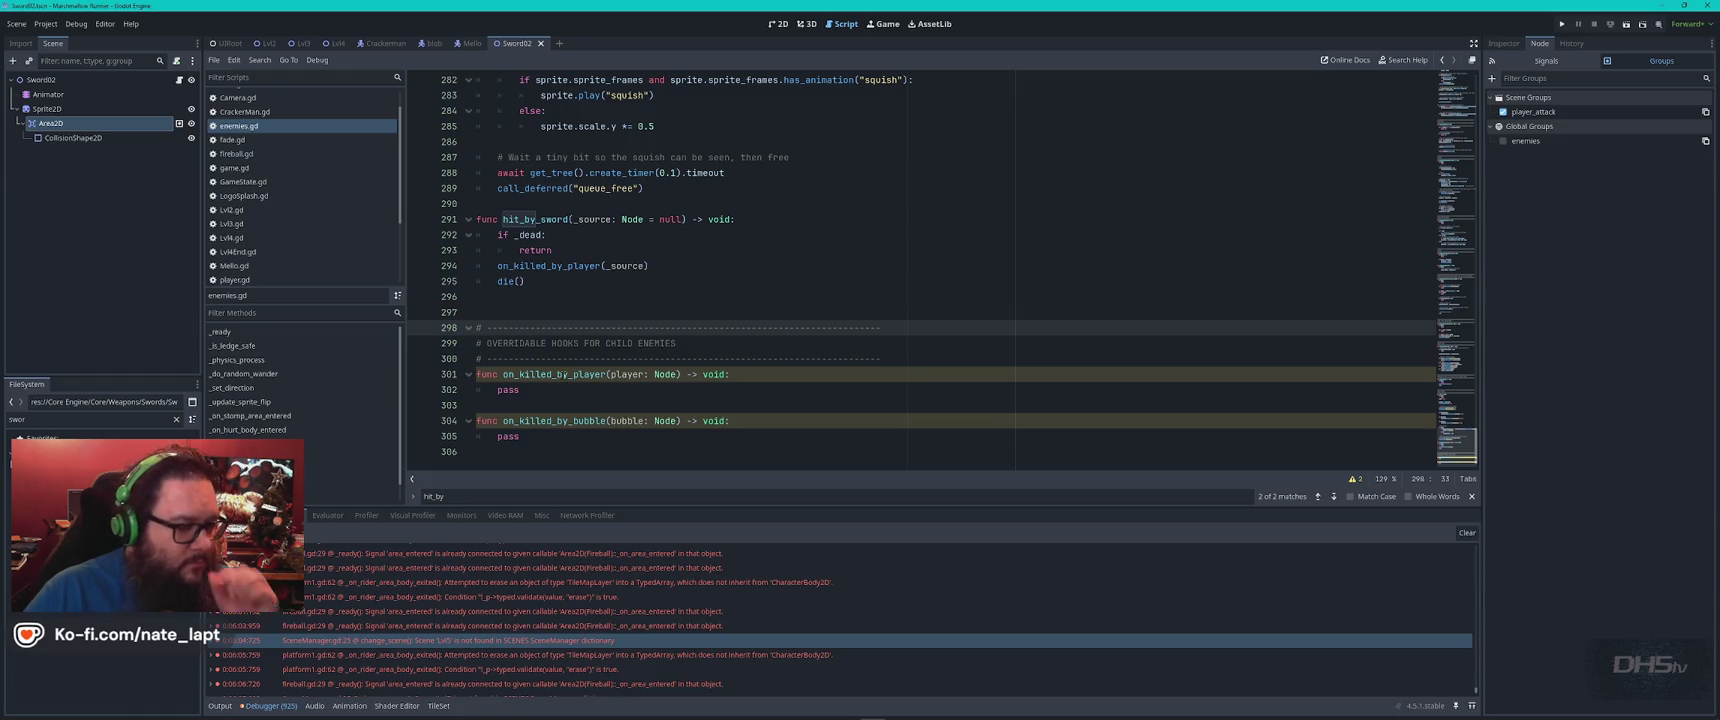
{"action": "double_click", "coordinate": [563, 374]}
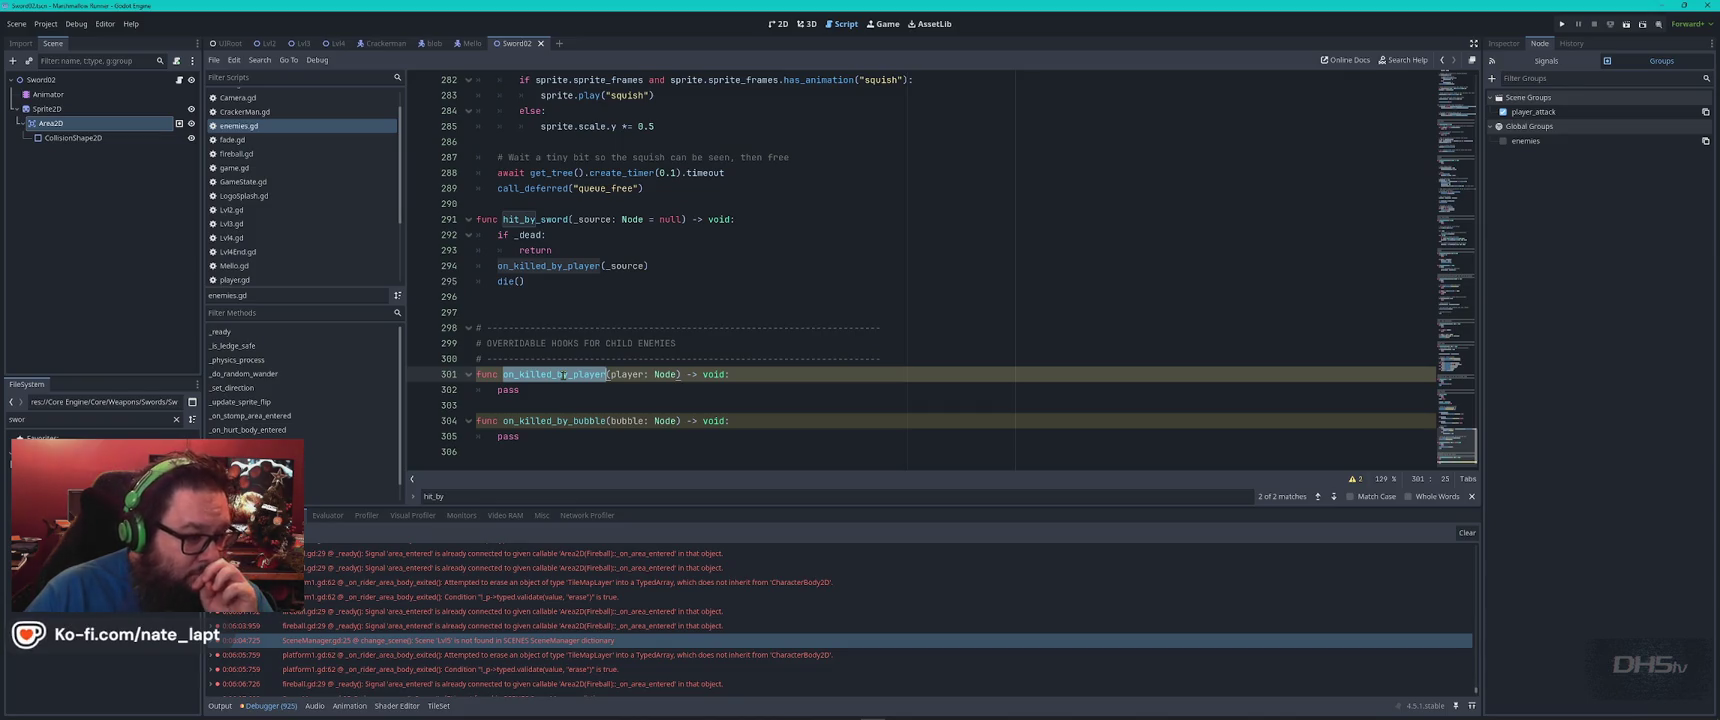
{"action": "left_click", "coordinate": [588, 317]}
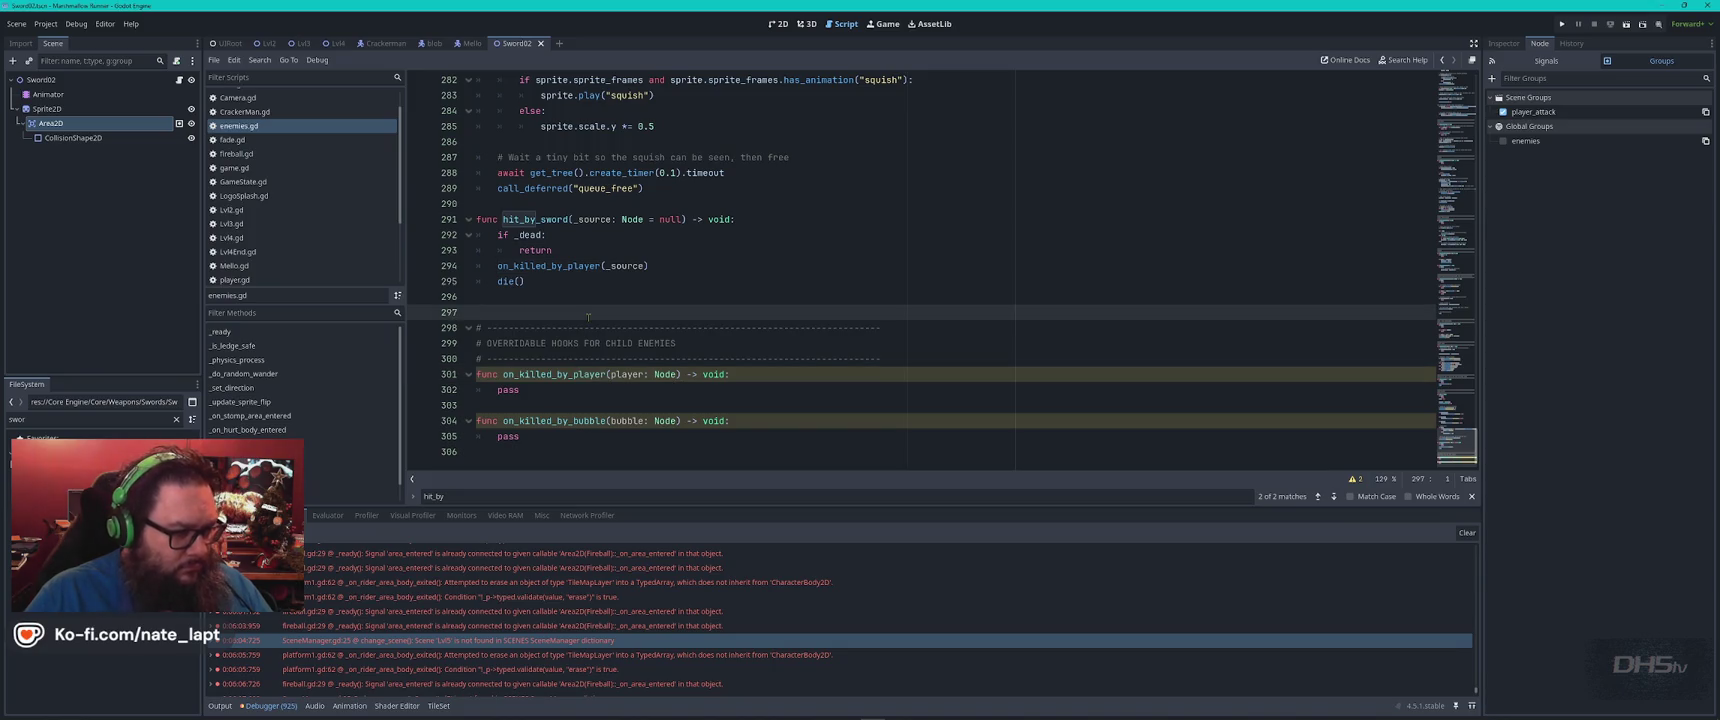
{"action": "key", "text": "F5"}
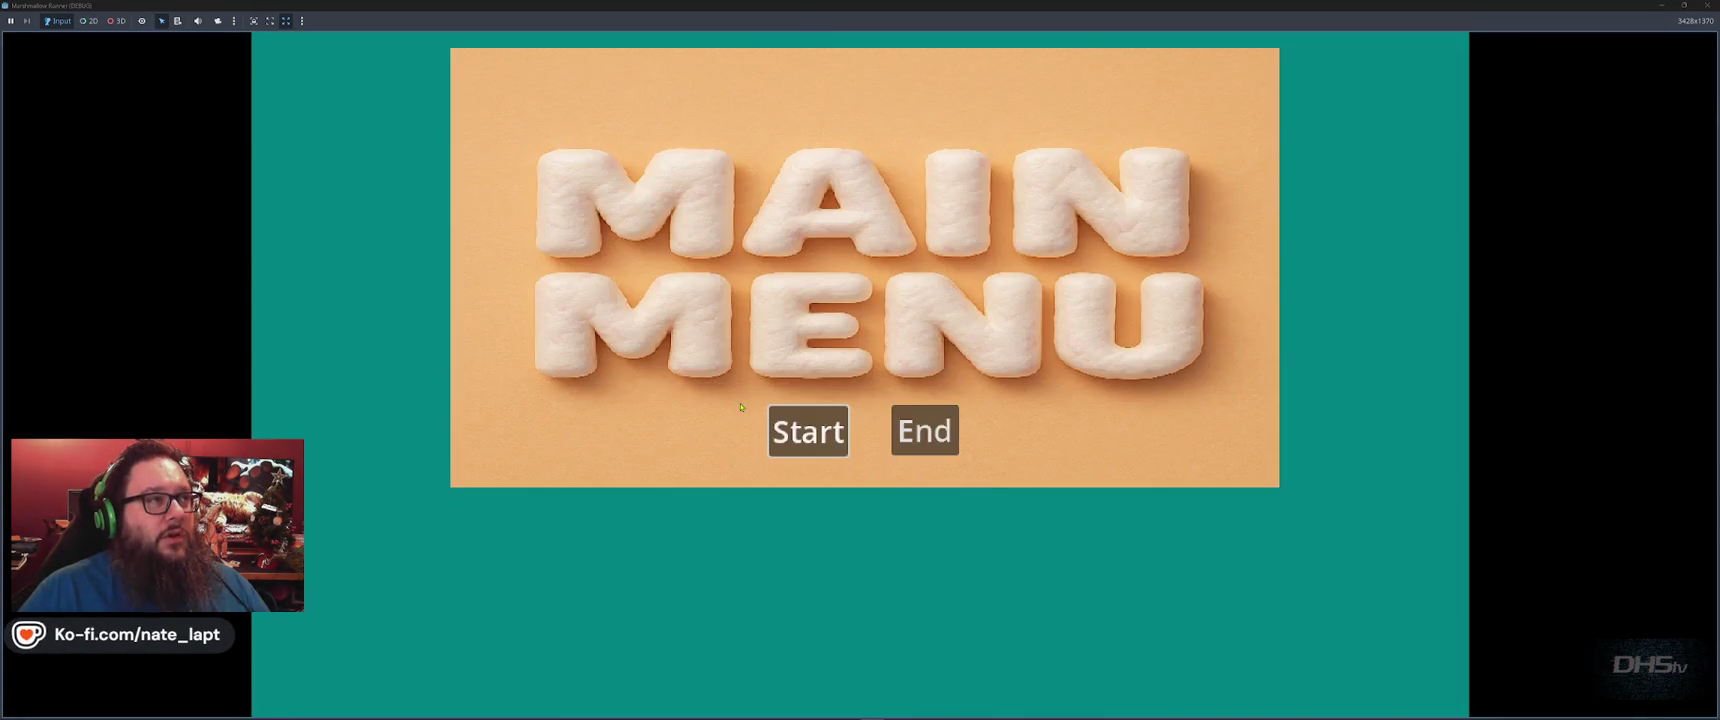
Start the game from the main menu, grab the sword and cut through the first enemies
{"action": "key", "text": "Return"}
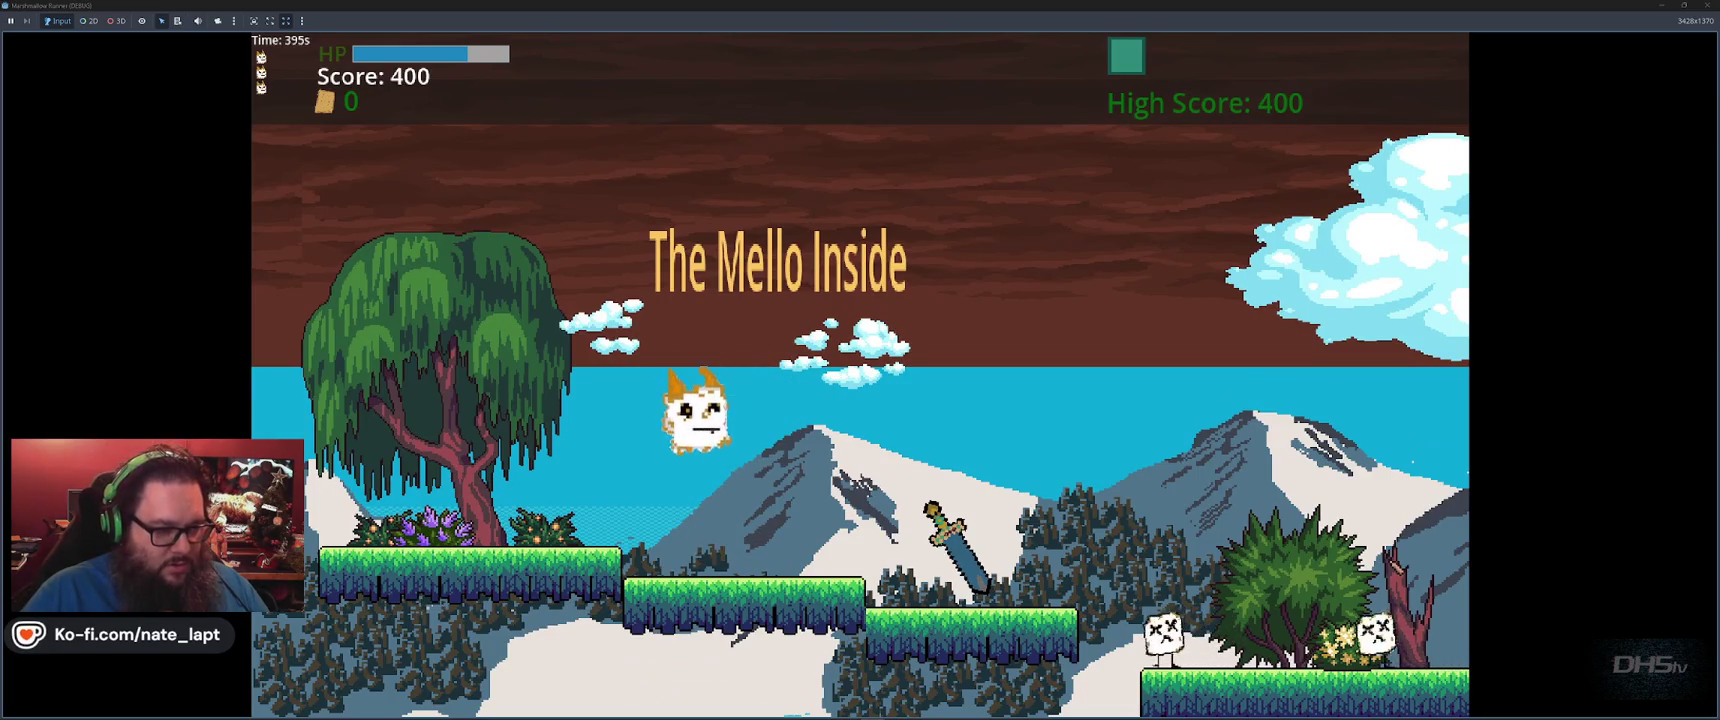
{"action": "key", "text": "Right"}
{"action": "key", "text": "space"}
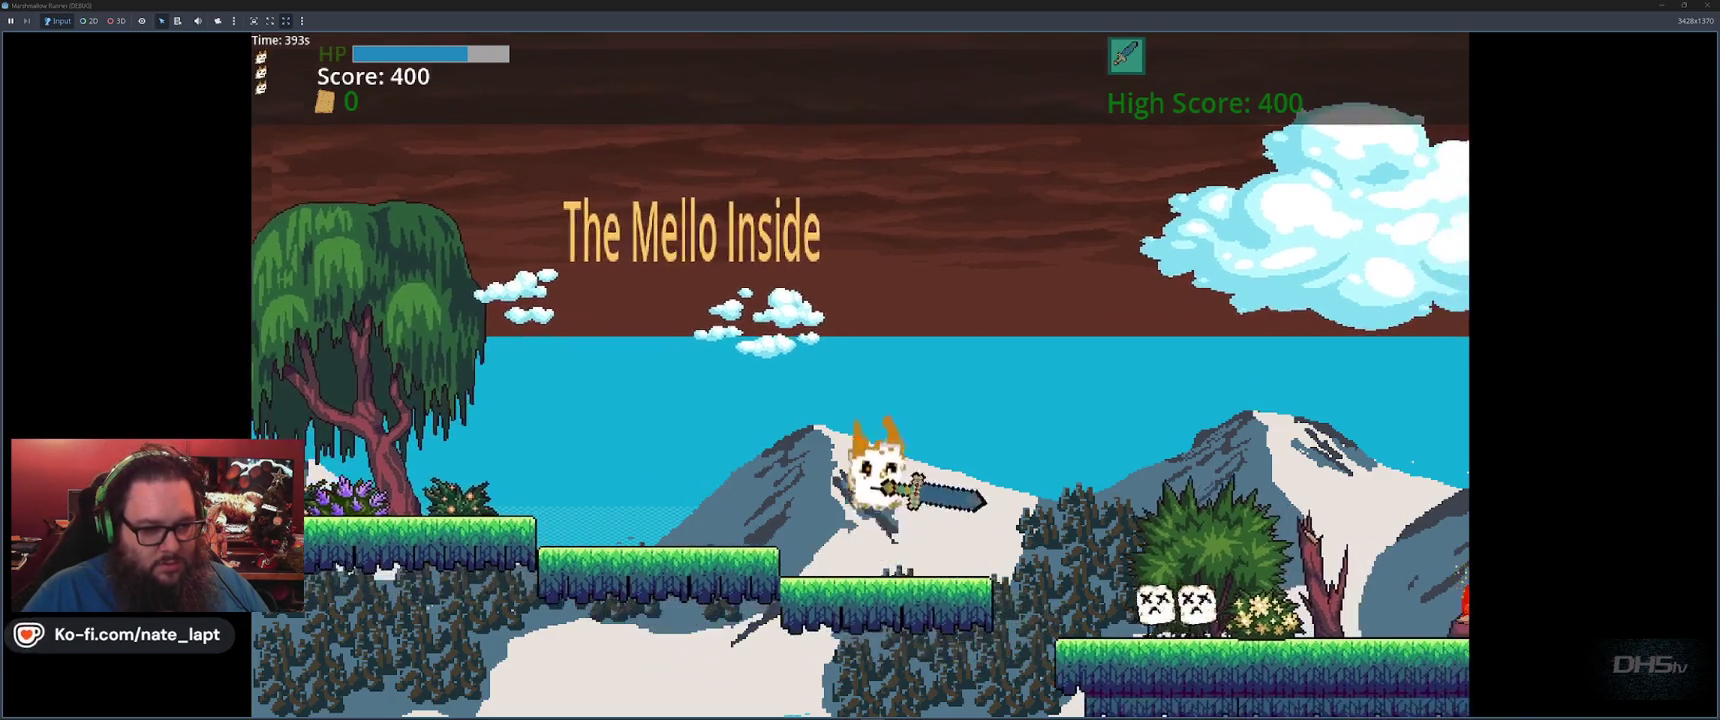
{"action": "key", "text": "Right"}
{"action": "key", "text": "space"}
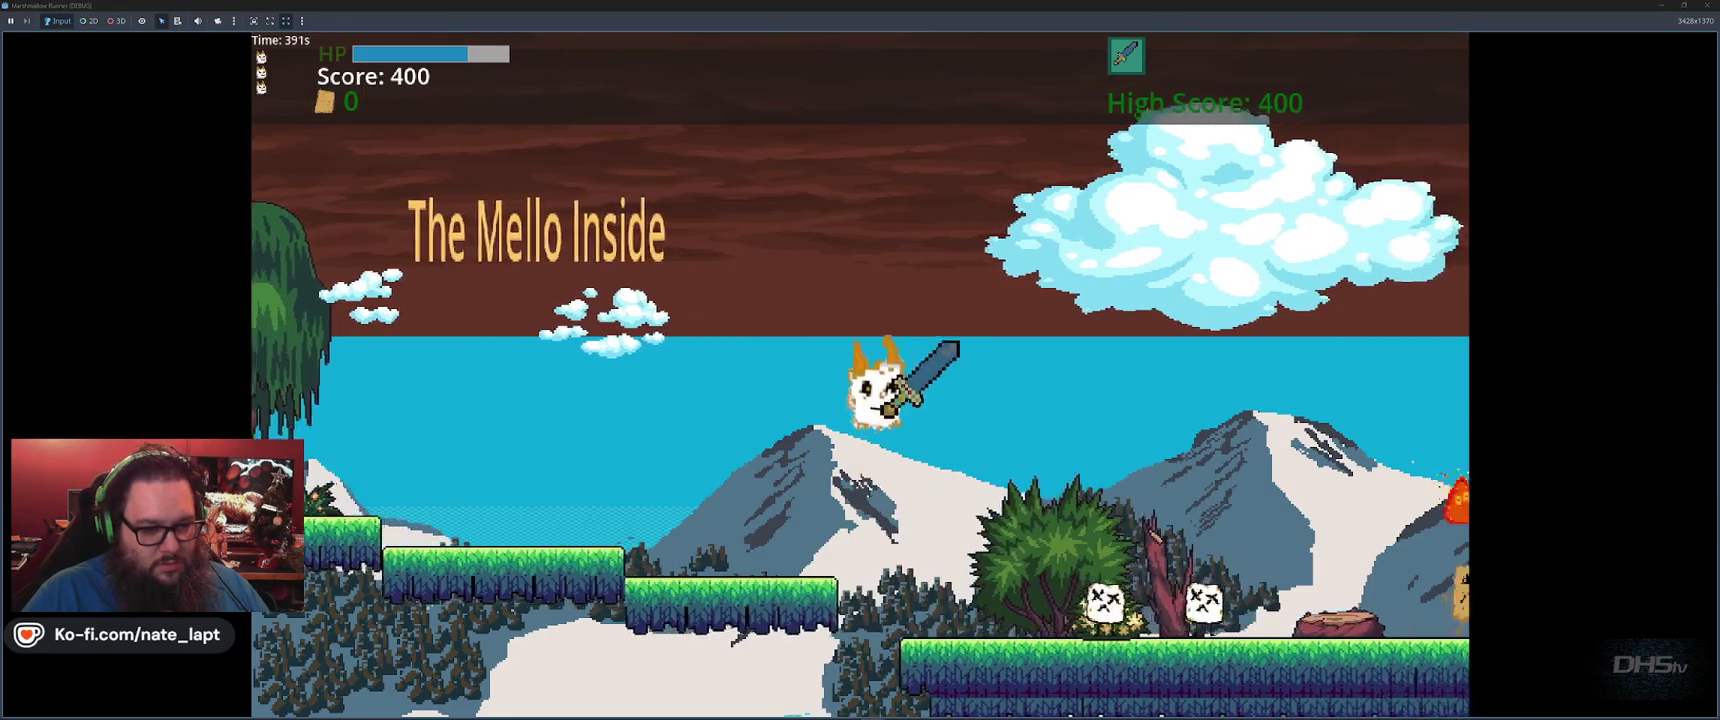
{"action": "key", "text": "space"}
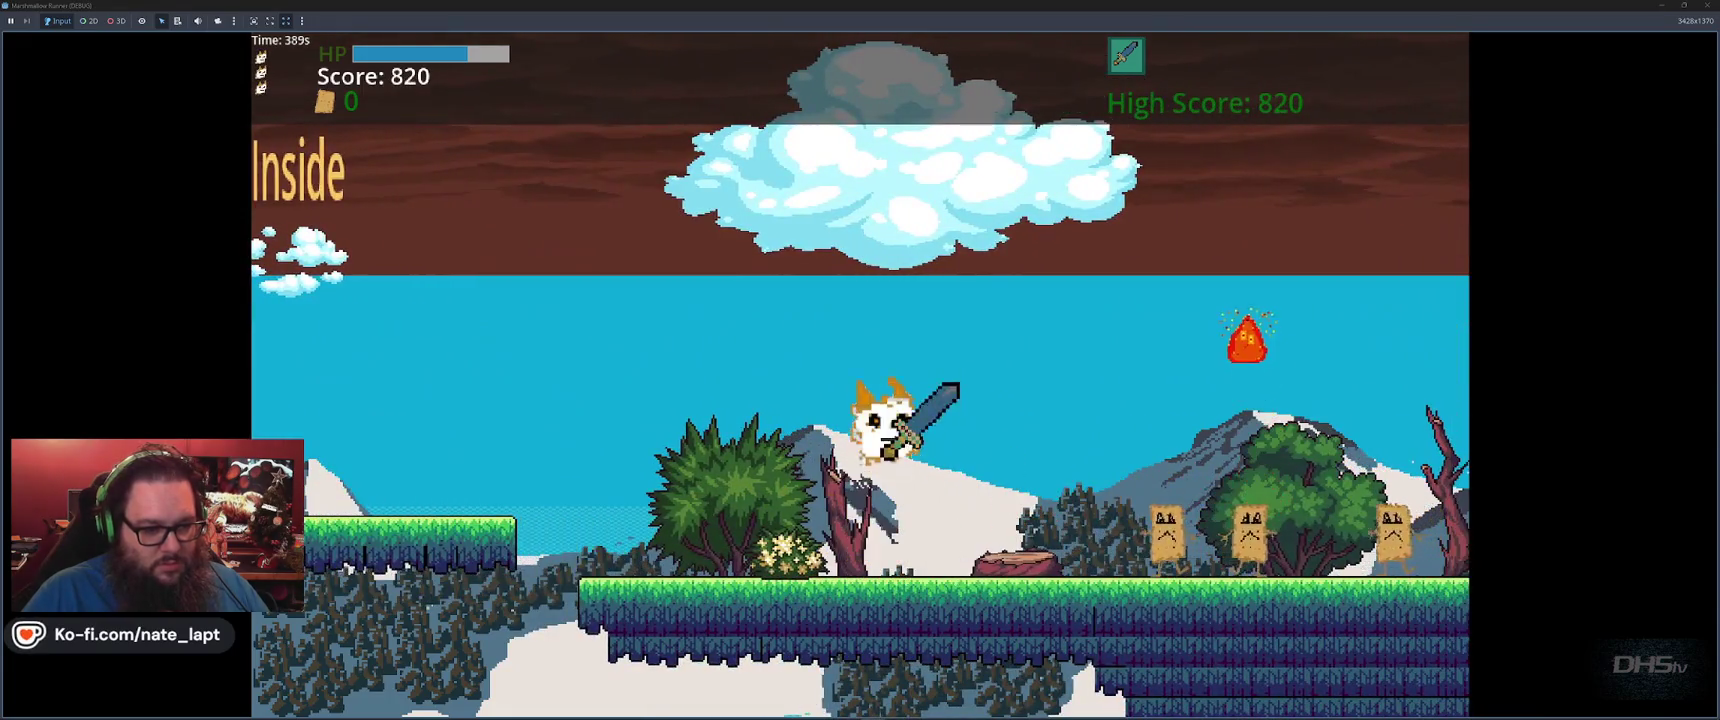
{"action": "key", "text": "Right"}
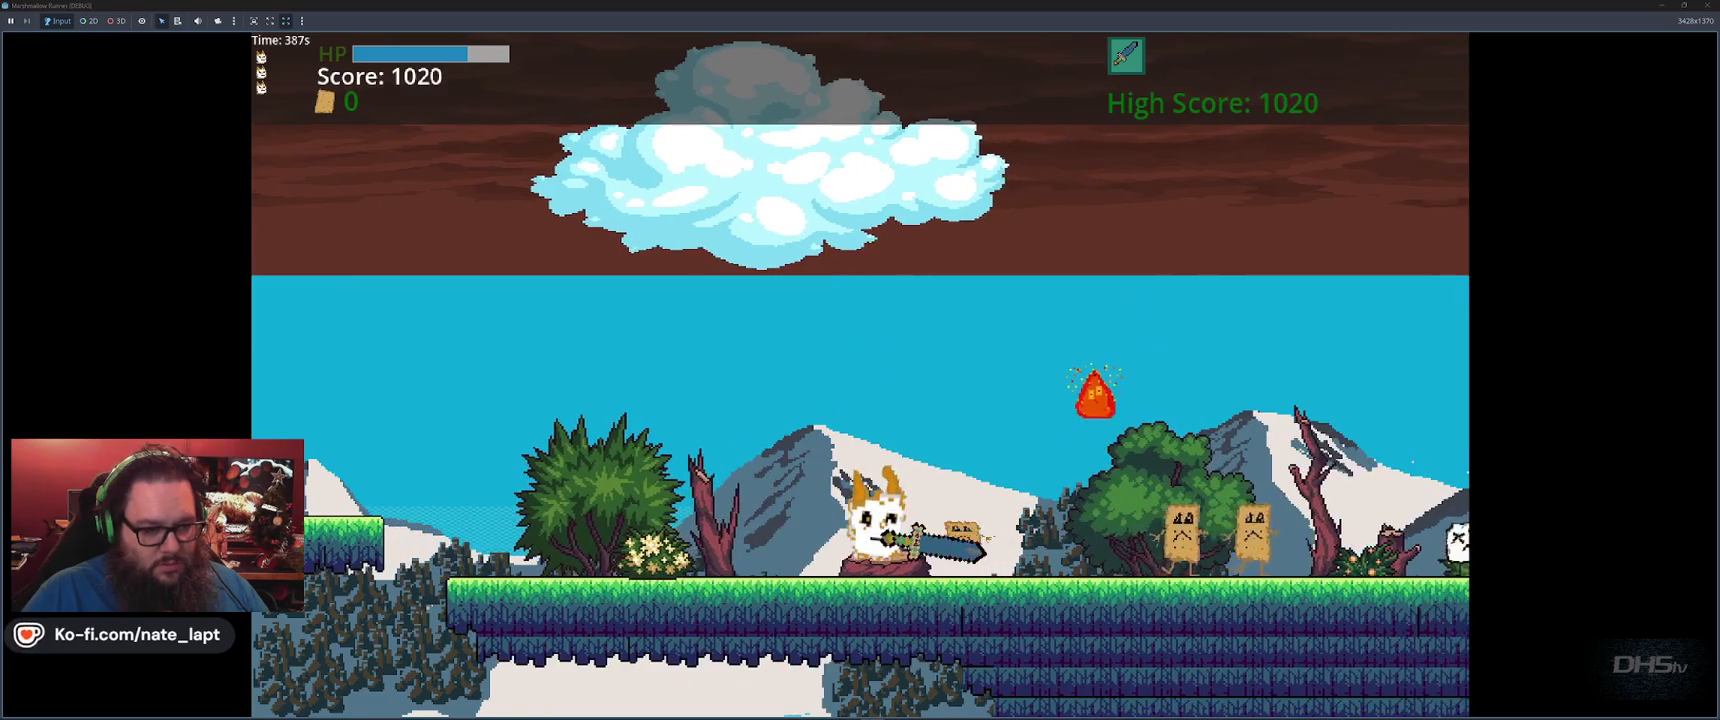
{"action": "key", "text": "space"}
{"action": "key", "text": "Right"}
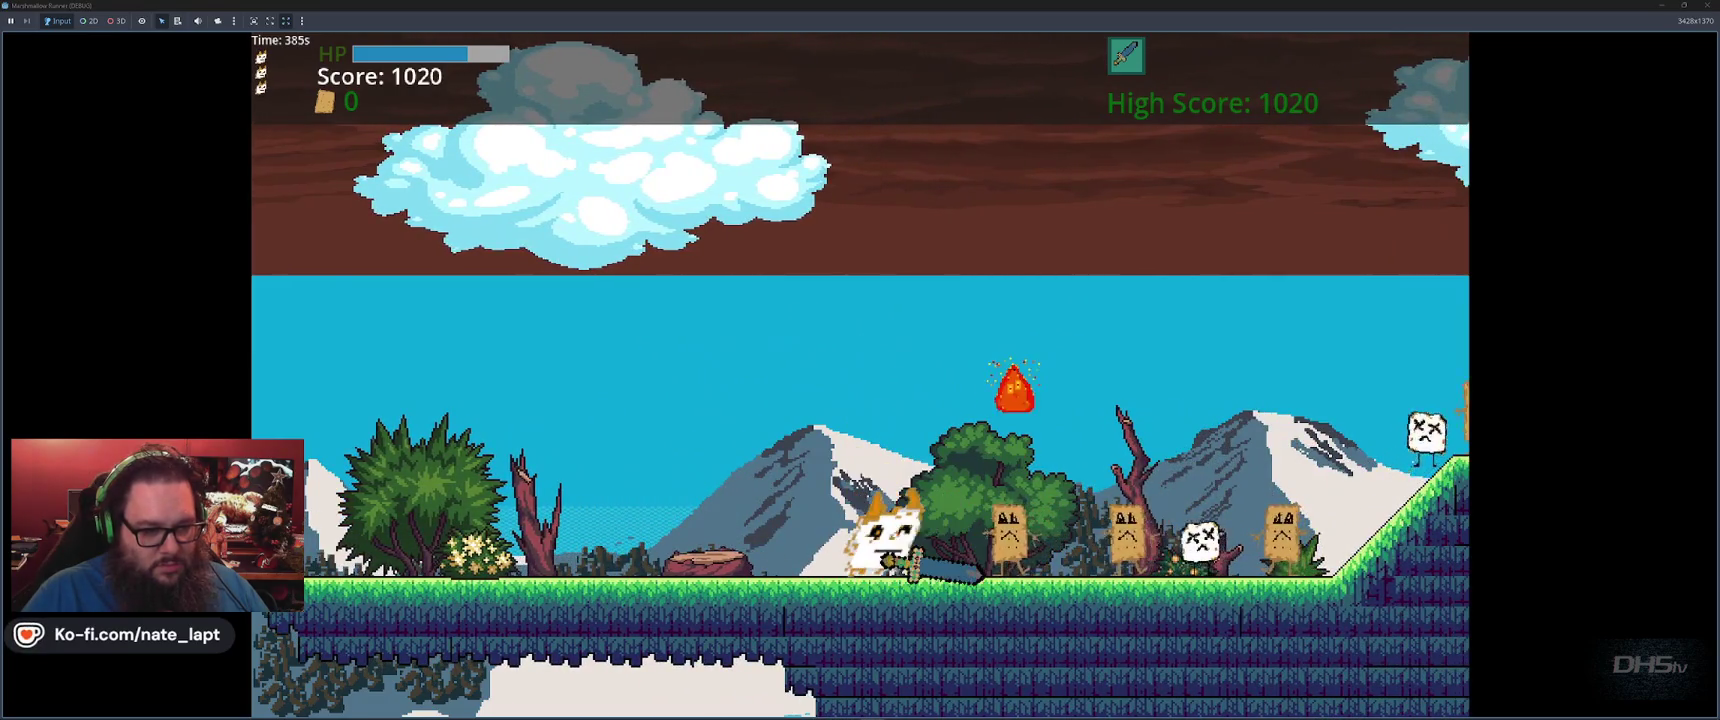
{"action": "key", "text": "Right"}
{"action": "key", "text": "Right"}
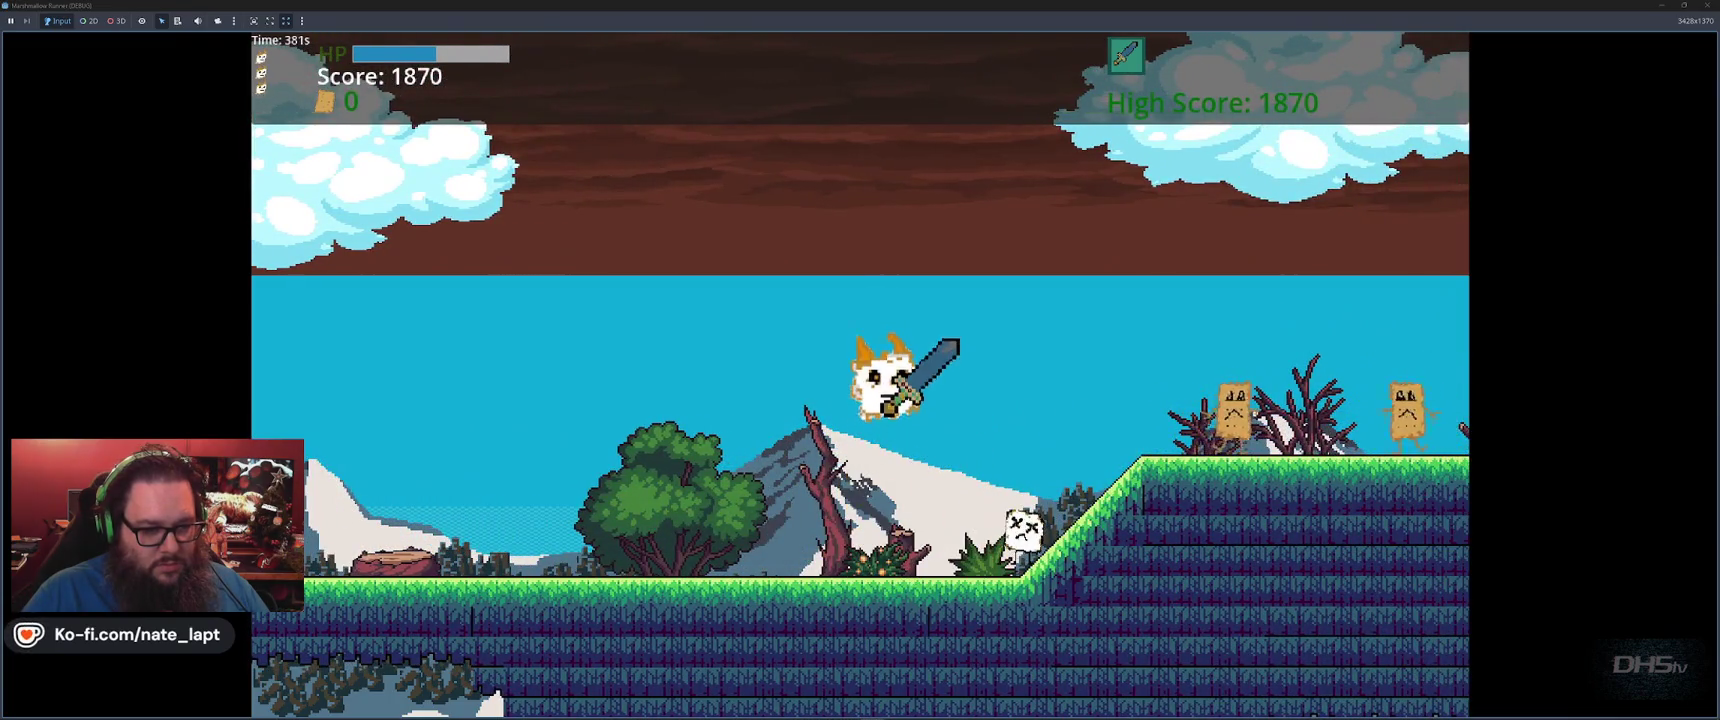
{"action": "key", "text": "Right"}
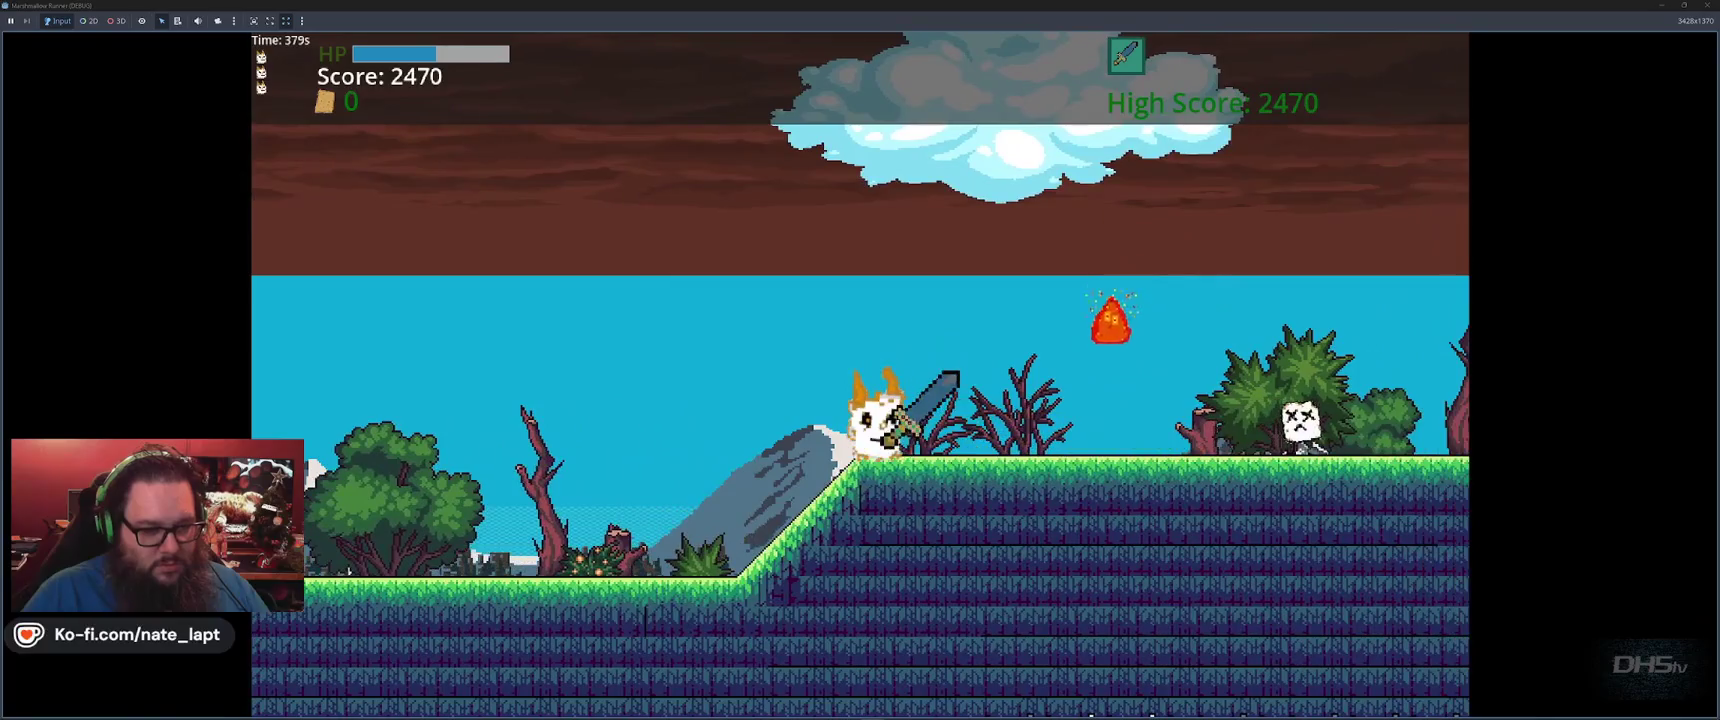
{"action": "key", "text": "Right"}
{"action": "key", "text": "space"}
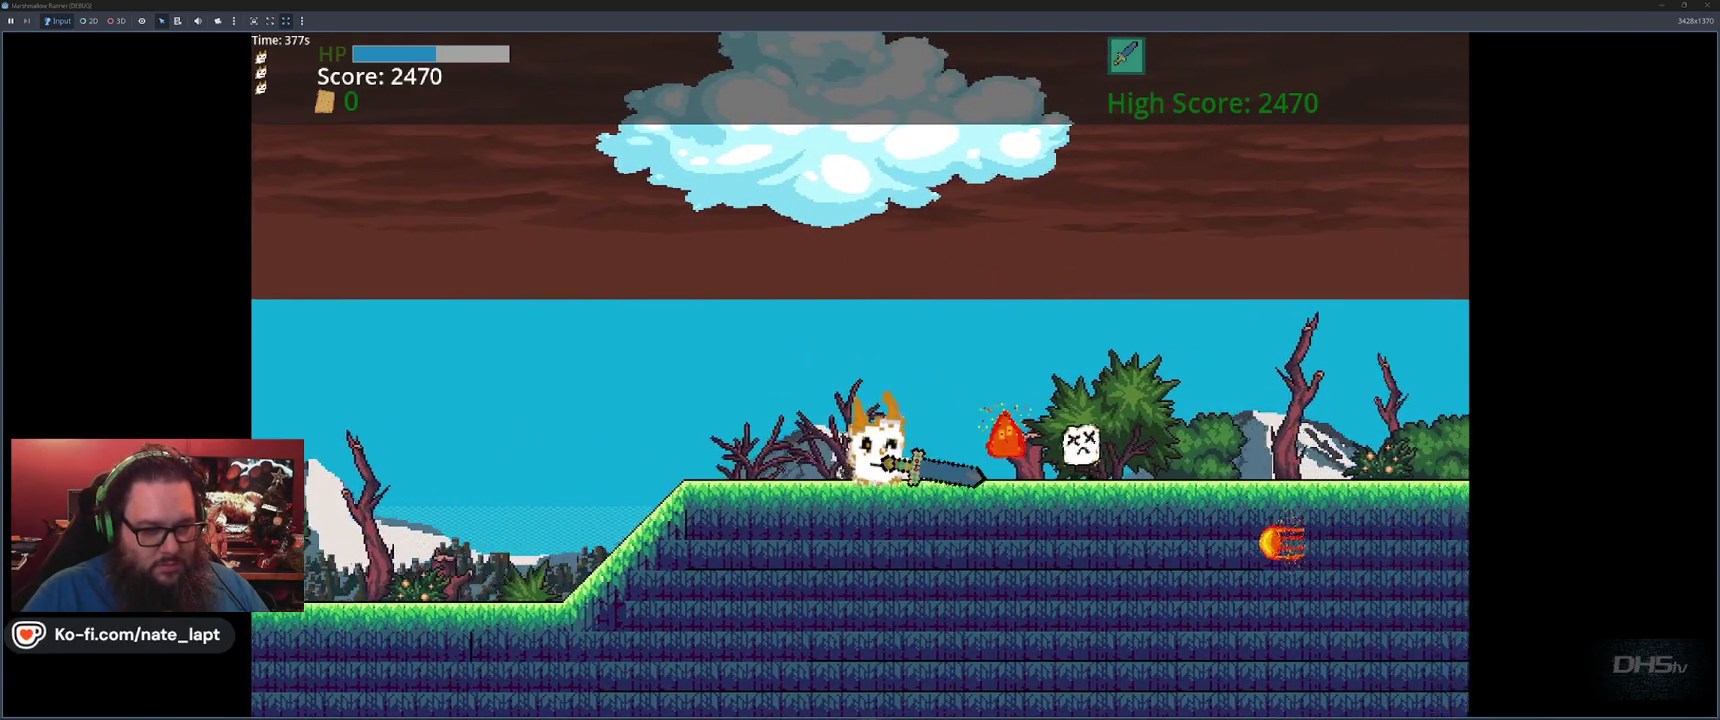
{"action": "key", "text": "Right"}
{"action": "key", "text": "Right"}
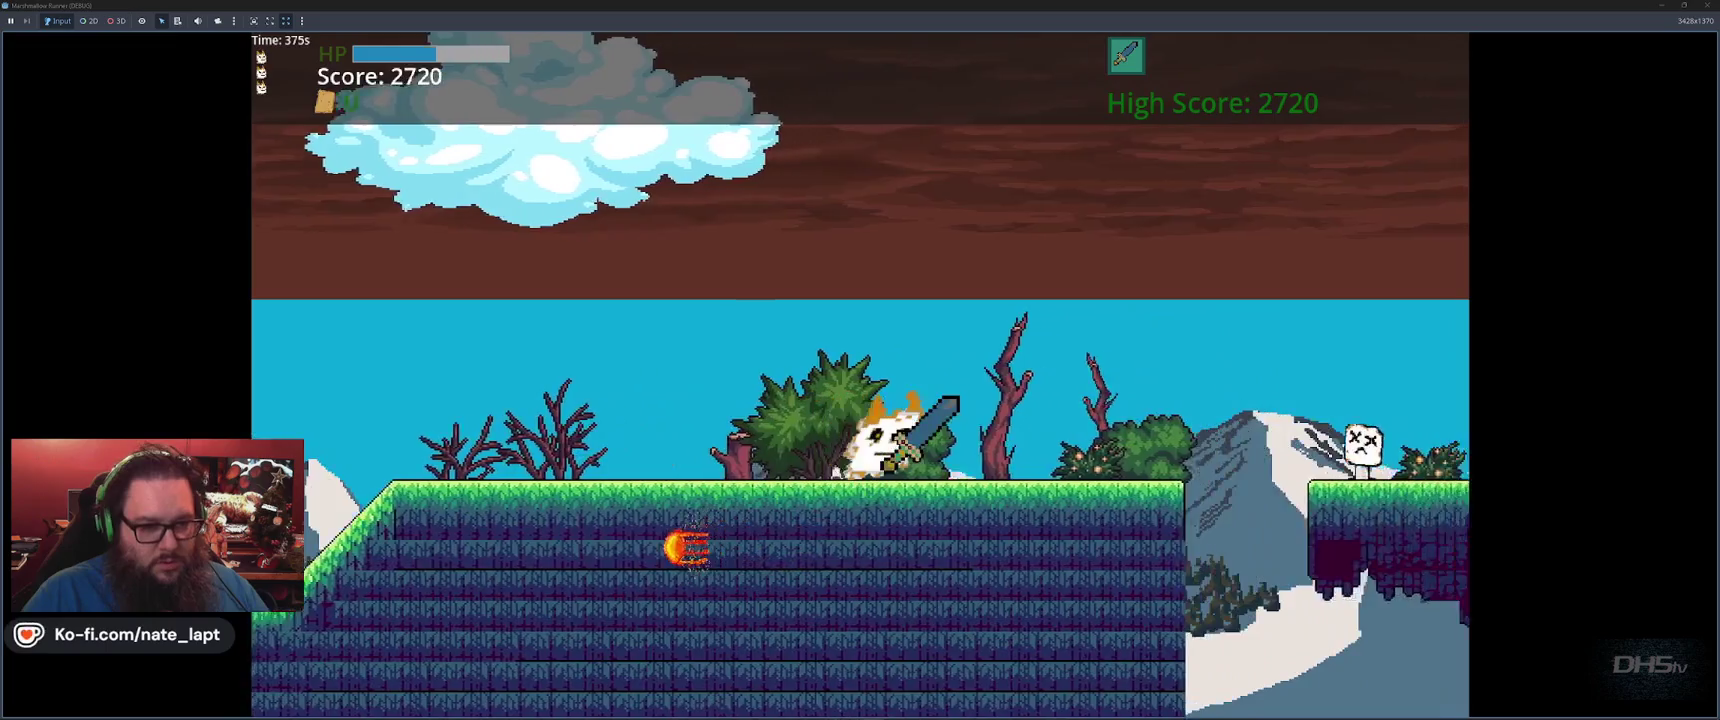
{"action": "key", "text": "space"}
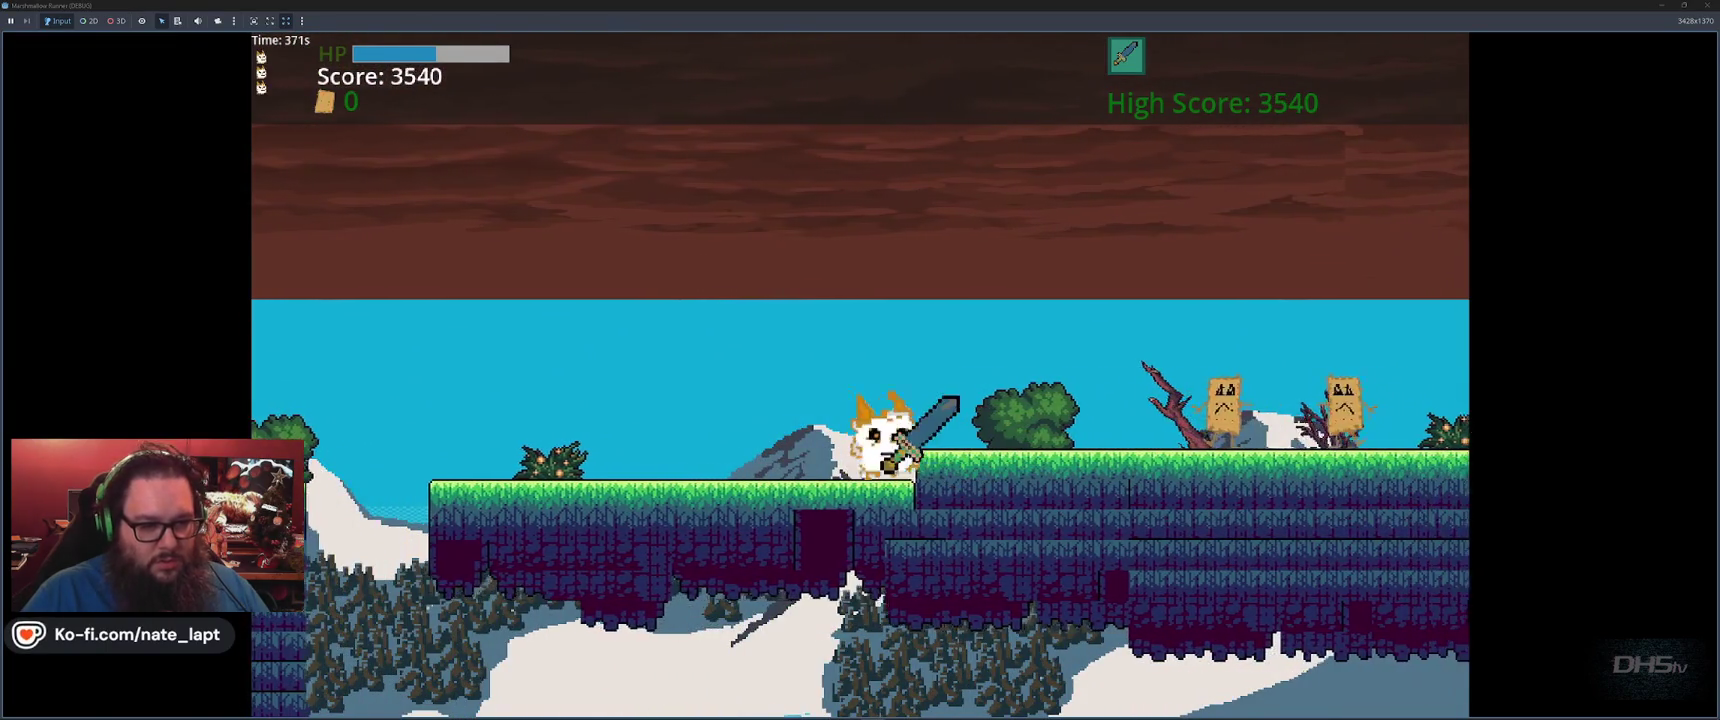
{"action": "key", "text": "Right"}
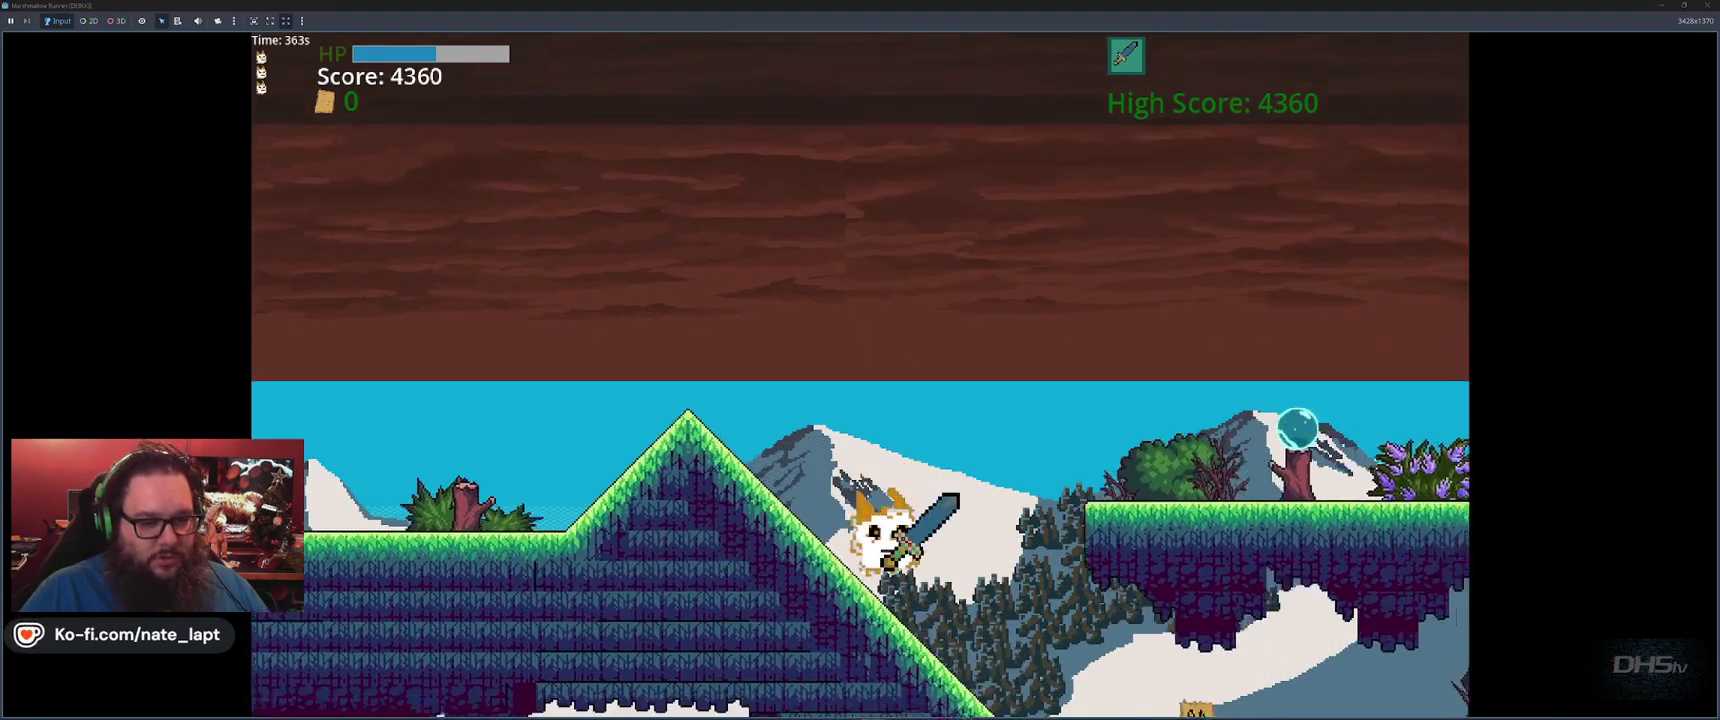
Jump across the snowy slopes and platforms, slash the toast and marshmallow enemies, and finish the level
{"action": "key", "text": "space"}
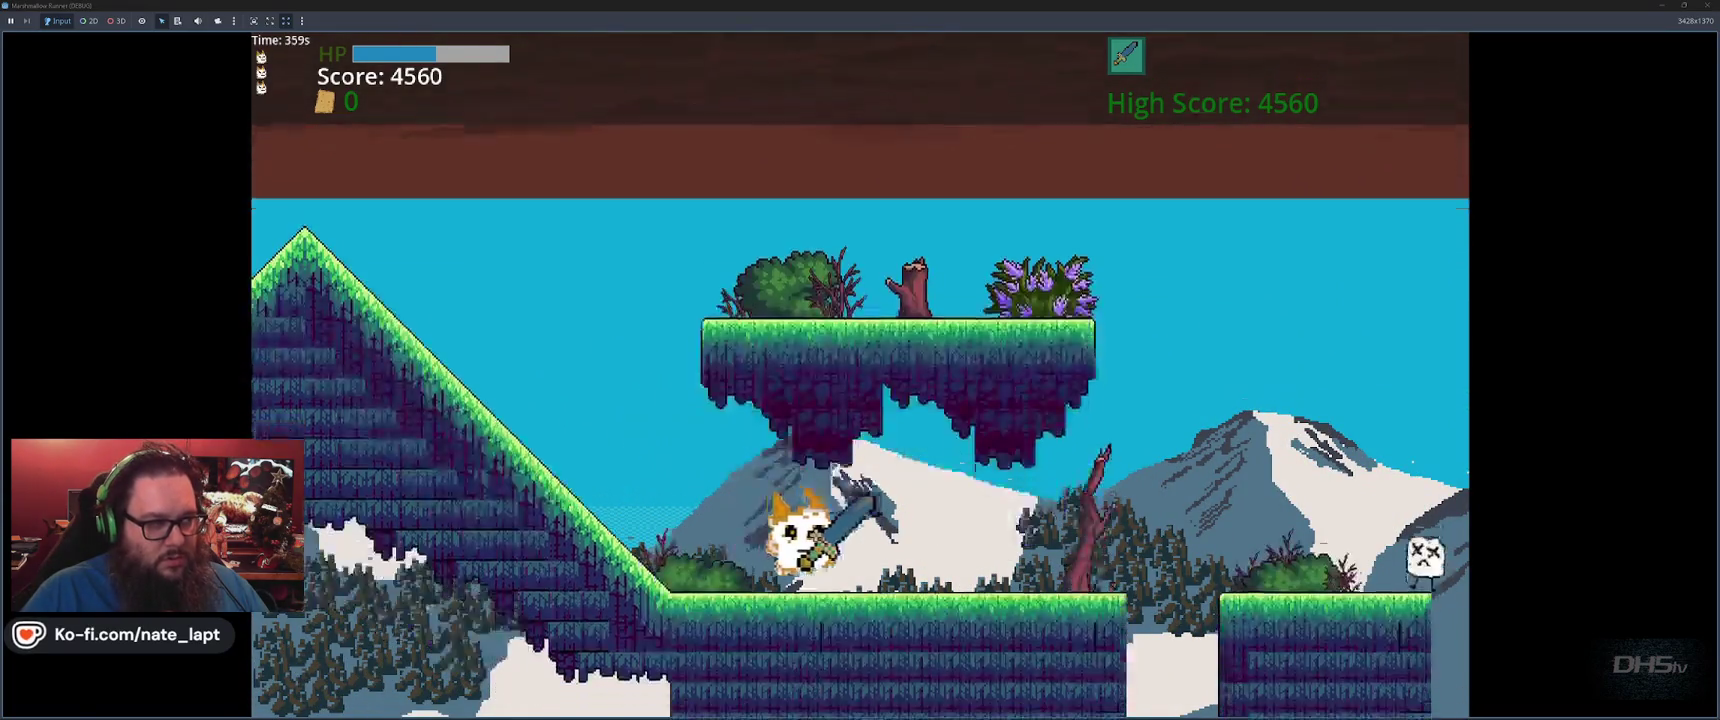
{"action": "key", "text": "space"}
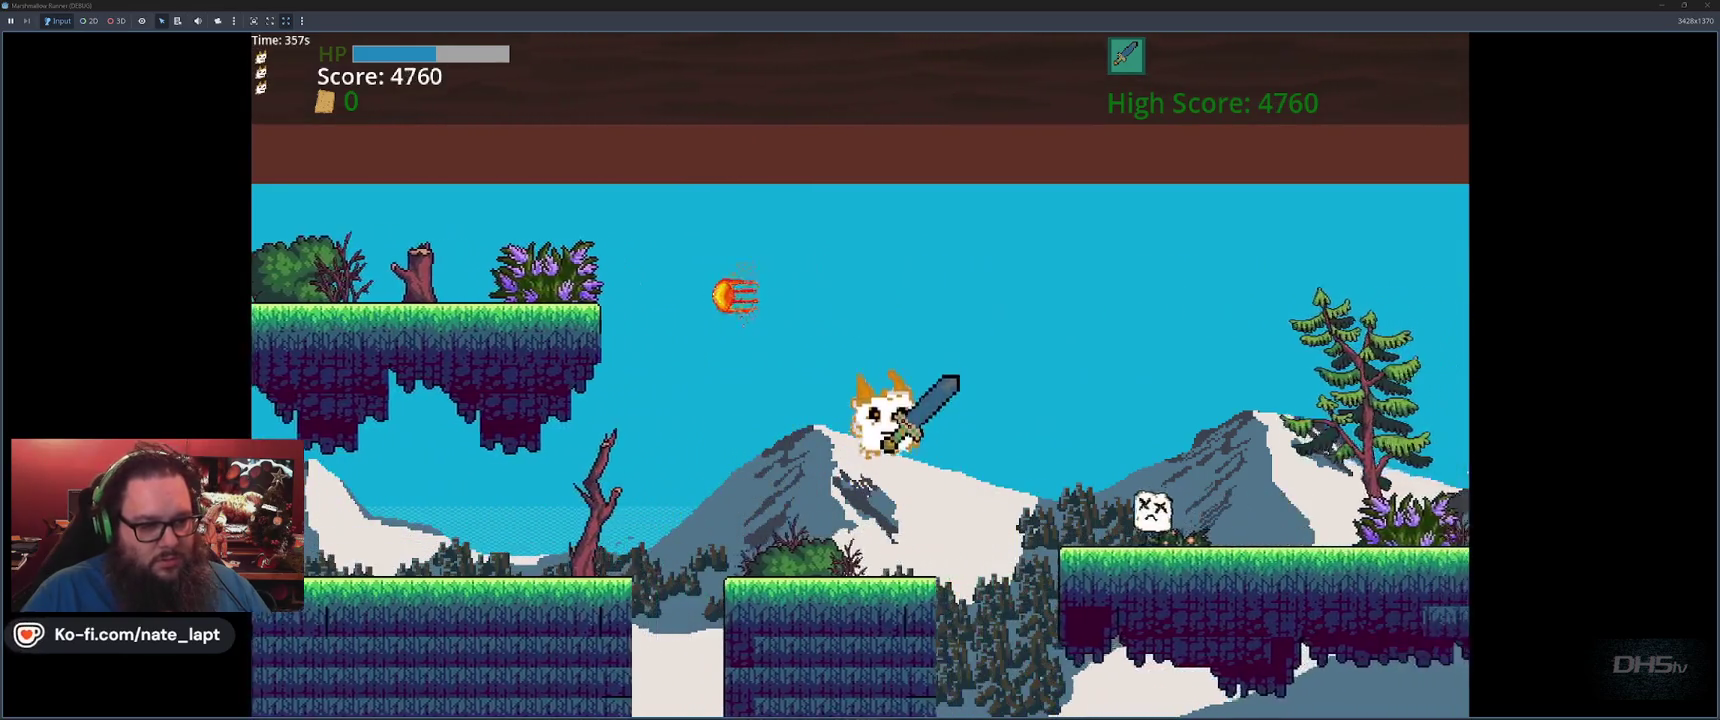
{"action": "key", "text": "space"}
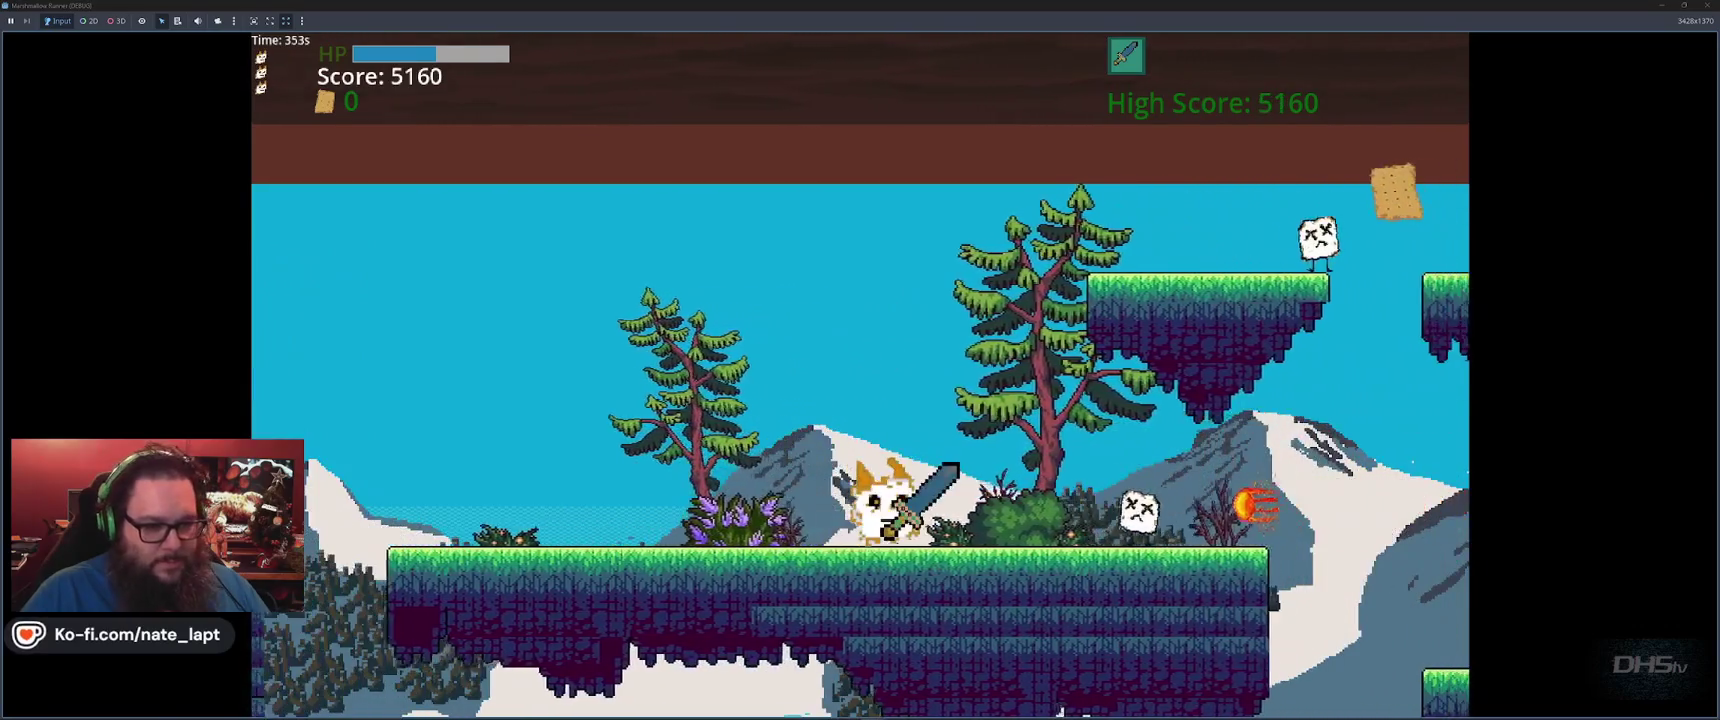
{"action": "key", "text": "space"}
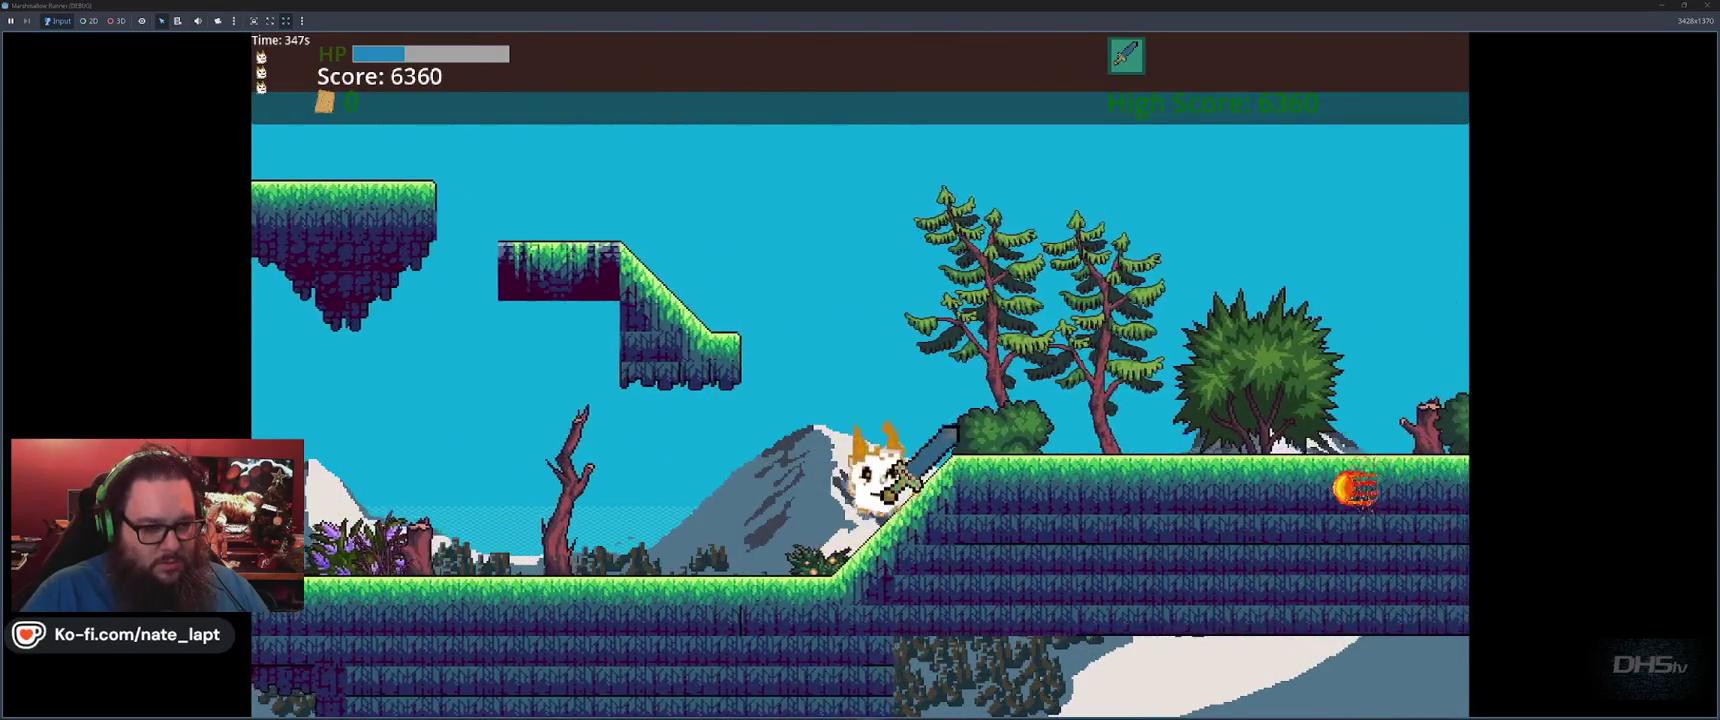
{"action": "key", "text": "space"}
{"action": "key", "text": "space"}
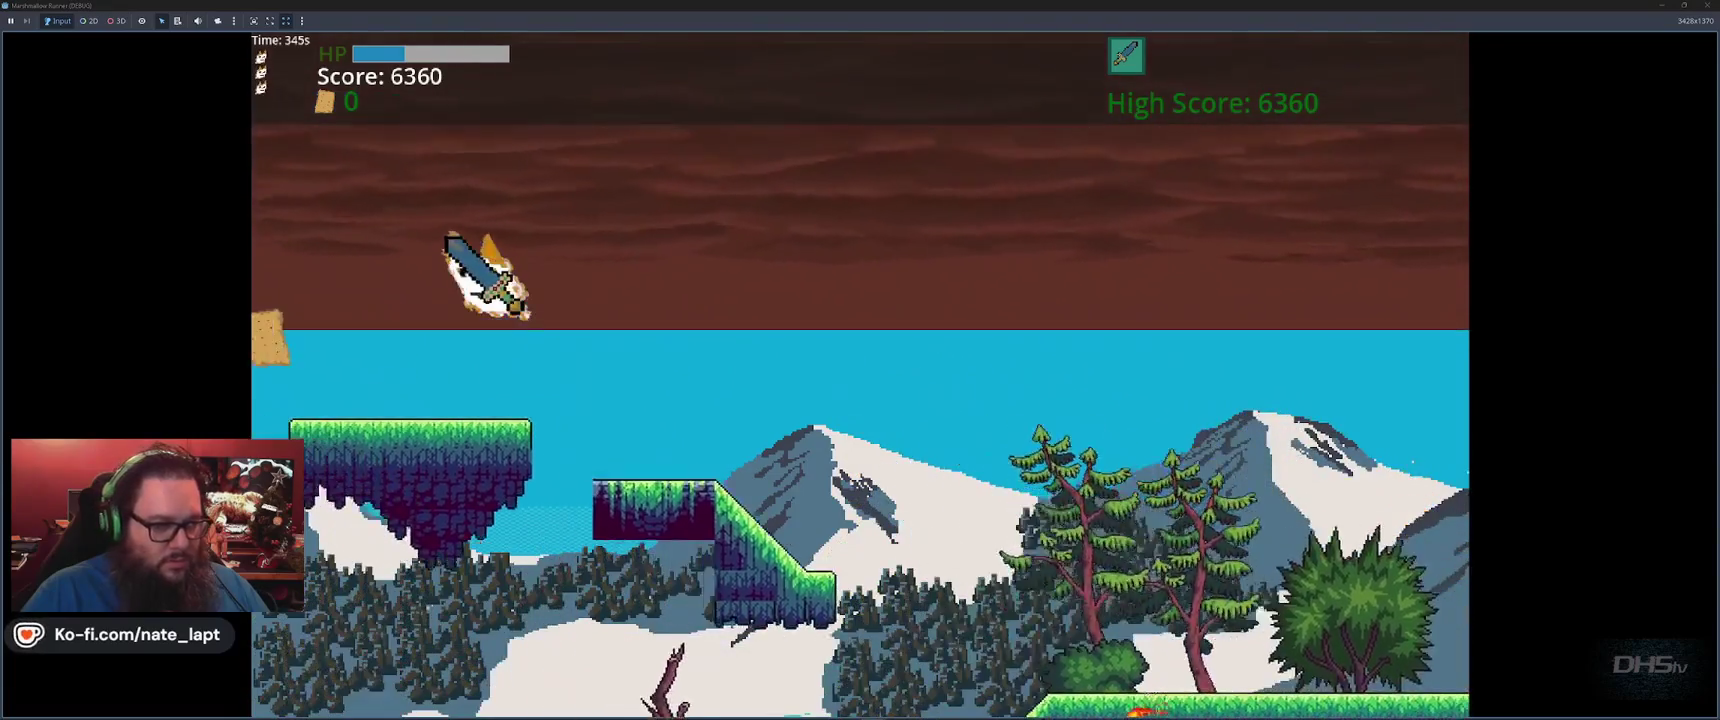
{"action": "key", "text": "space"}
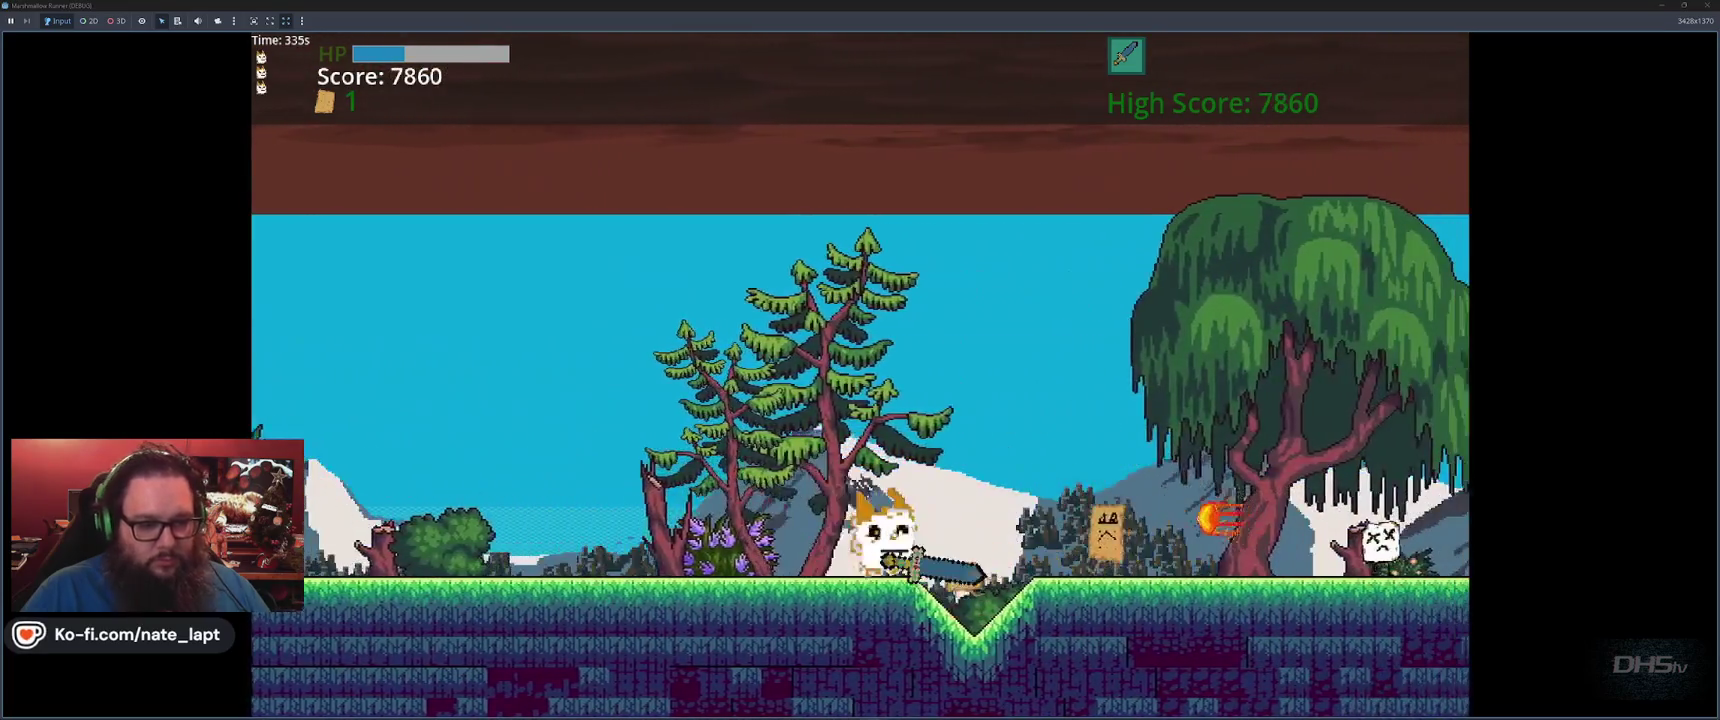
{"action": "key", "text": "space"}
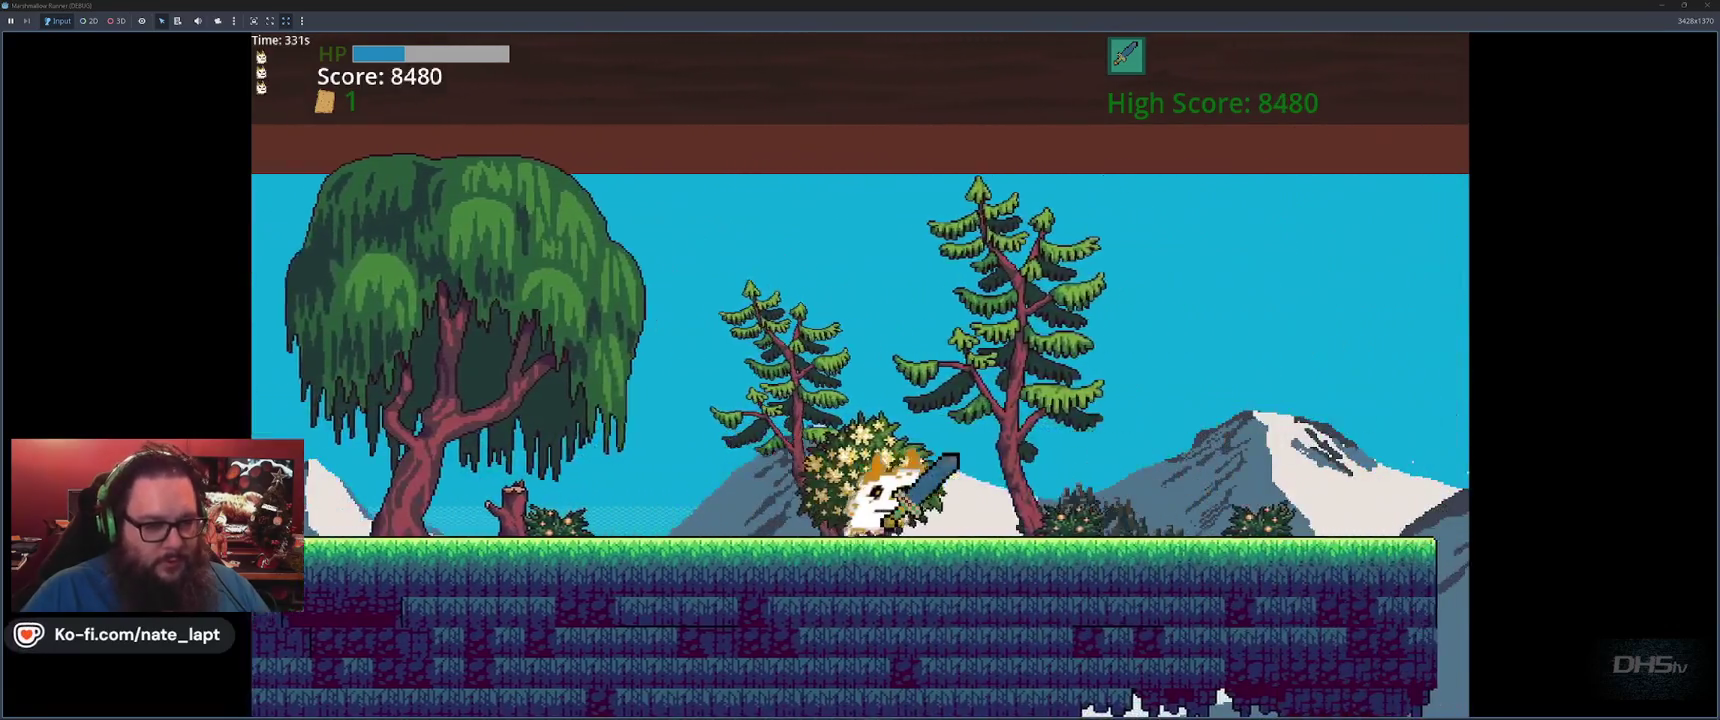
{"action": "key", "text": "space"}
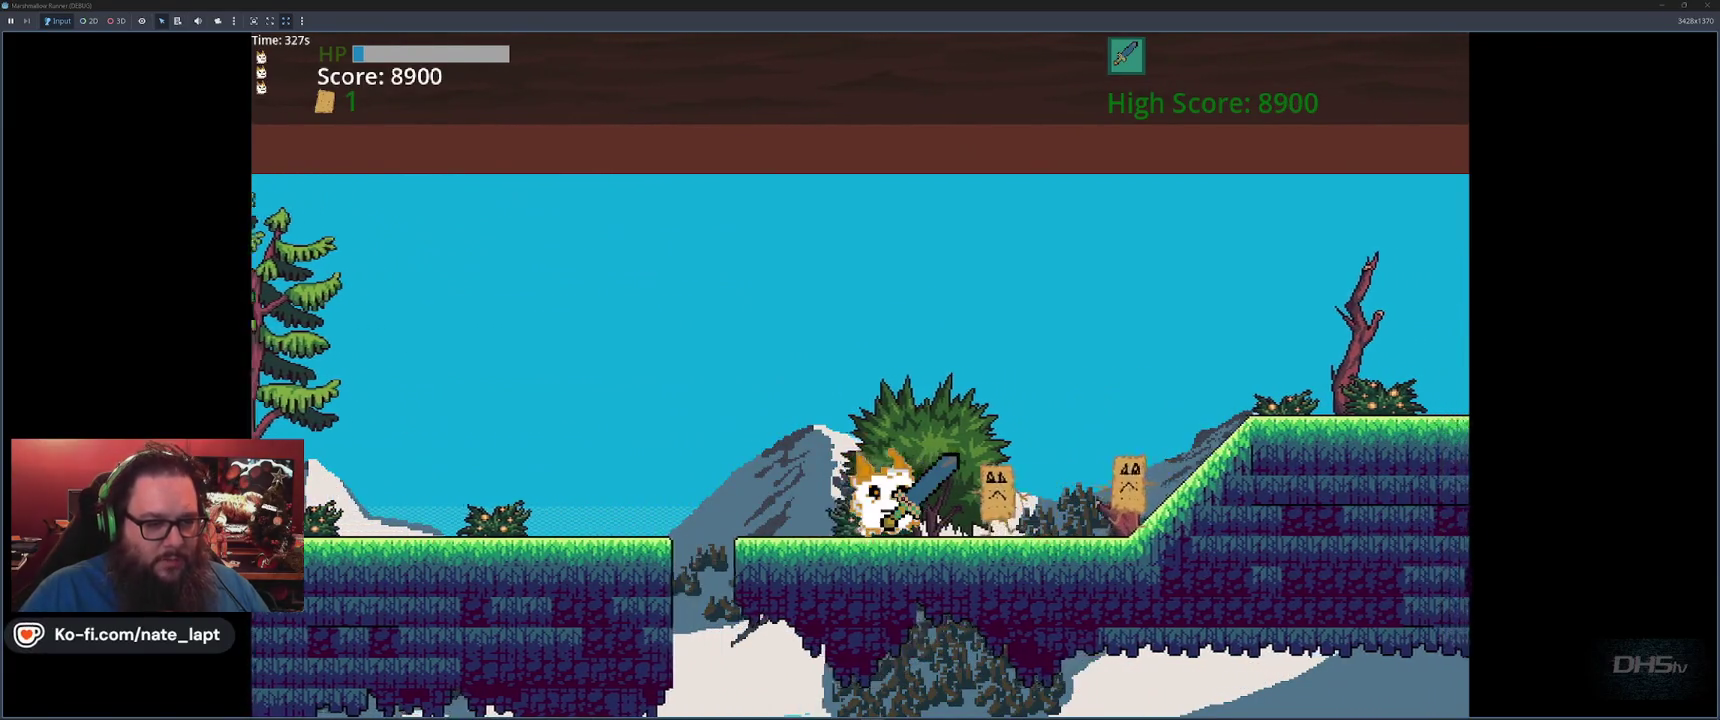
{"action": "key", "text": "x"}
{"action": "key", "text": "x"}
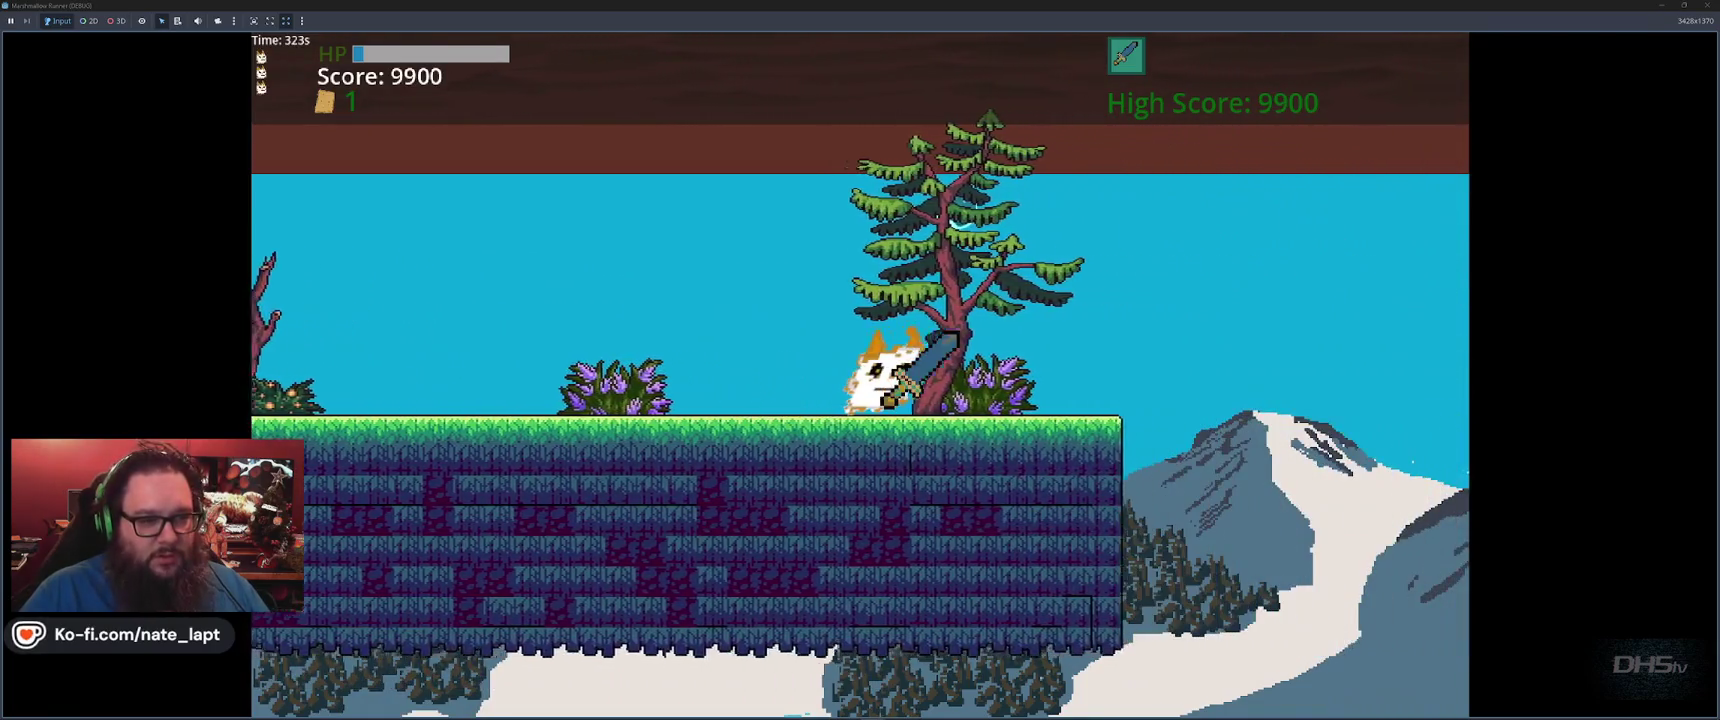
{"action": "key", "text": "space"}
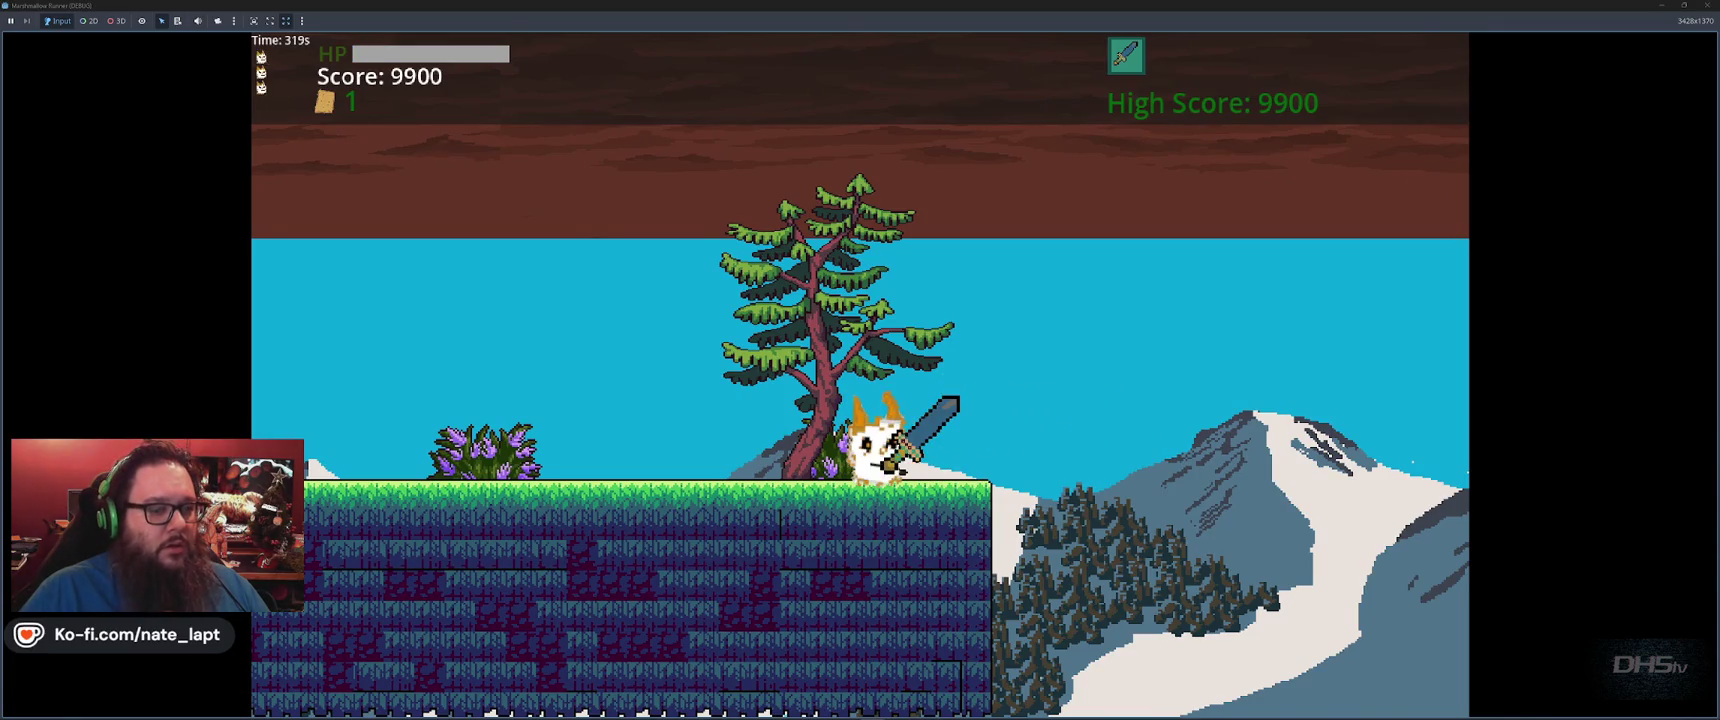
{"action": "key", "text": "space"}
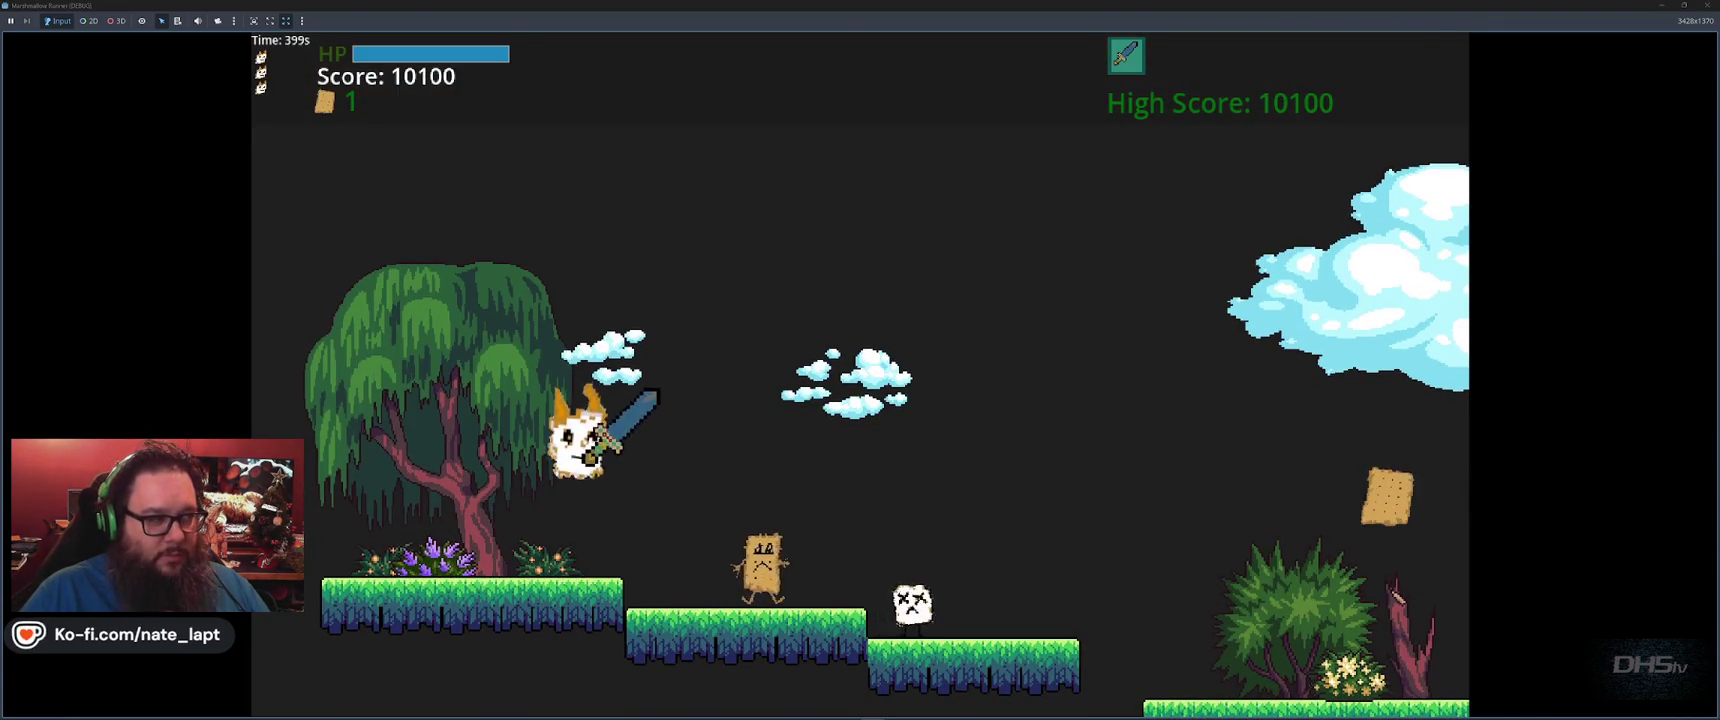
Cross the lower ground and stone platforms, grabbing a graham cracker and swinging the sword at enemies
{"action": "key", "text": "x"}
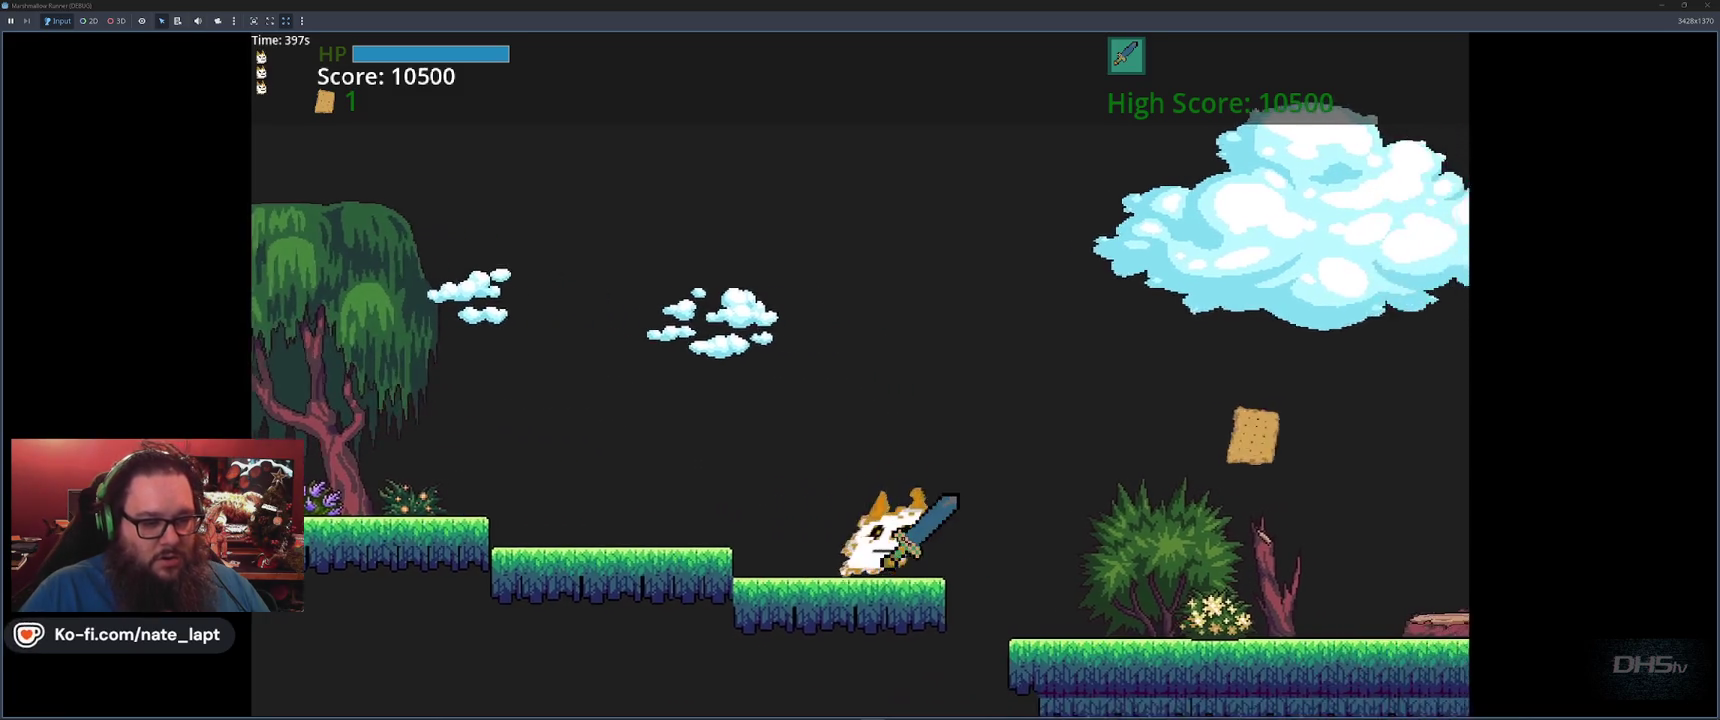
{"action": "key", "text": "space"}
{"action": "key", "text": "space"}
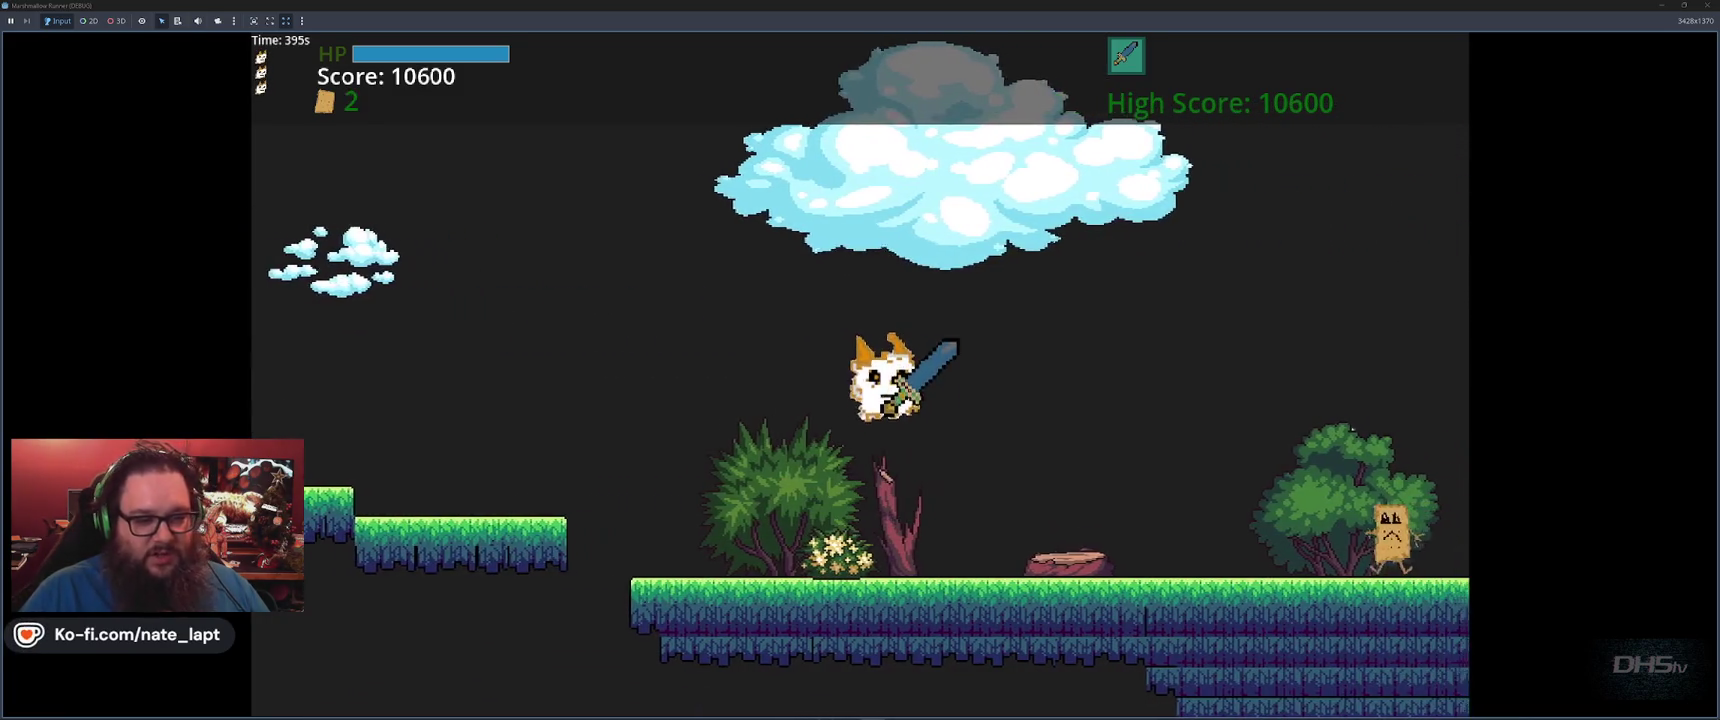
{"action": "key", "text": "space"}
{"action": "key", "text": "space"}
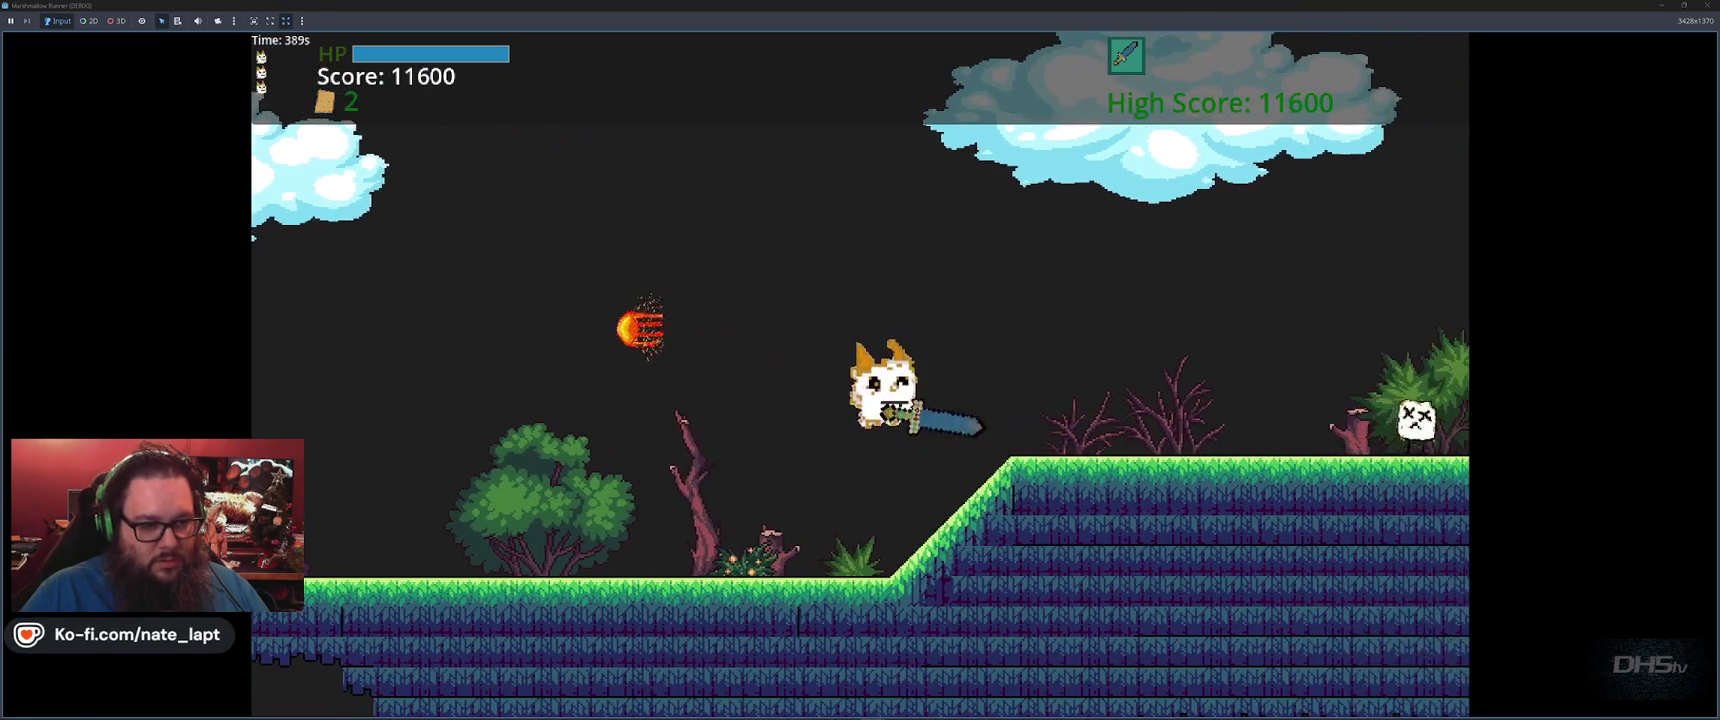
{"action": "key", "text": "space"}
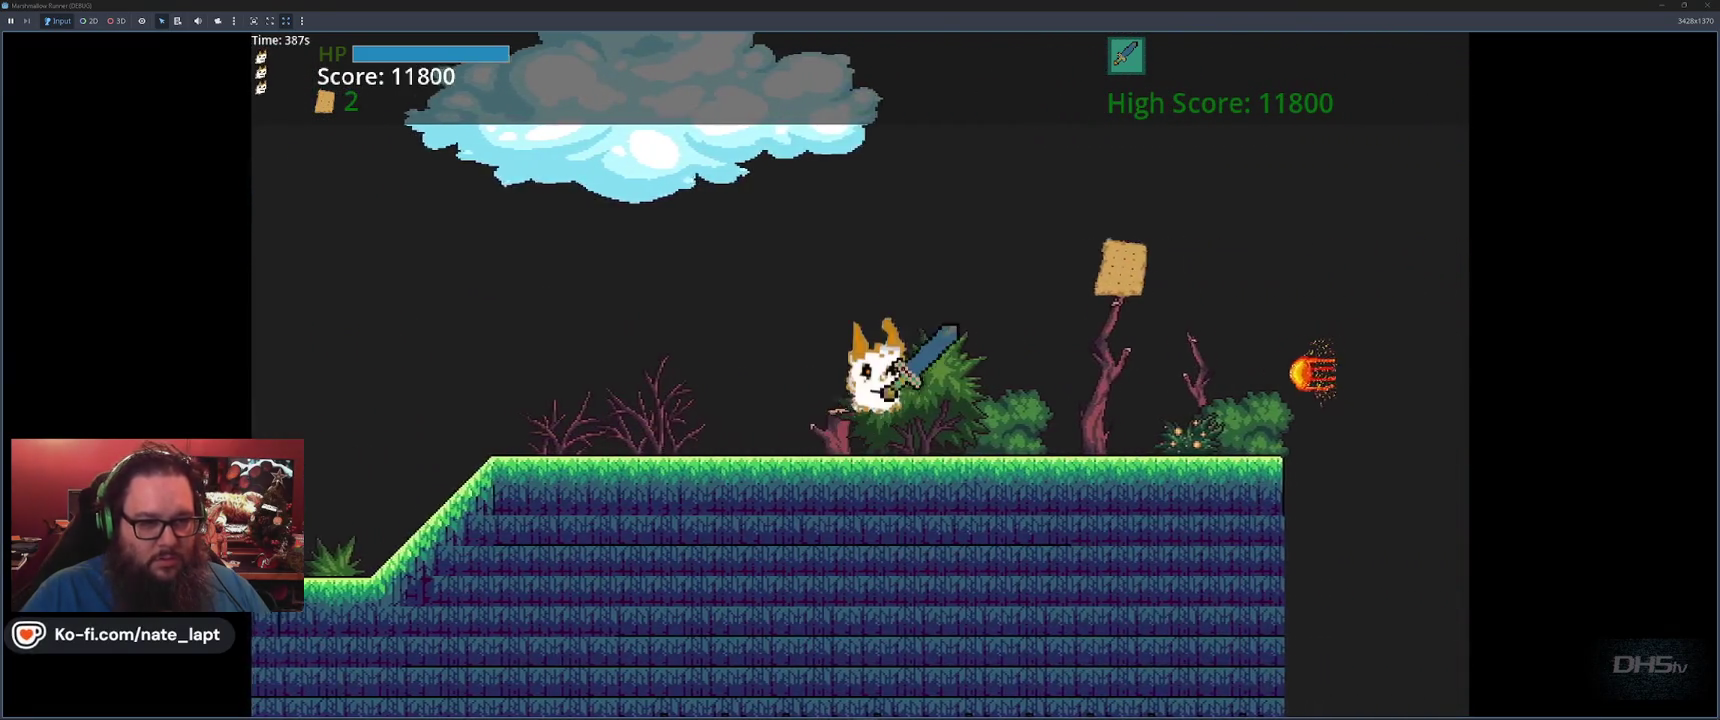
{"action": "key", "text": "space"}
{"action": "key", "text": "space"}
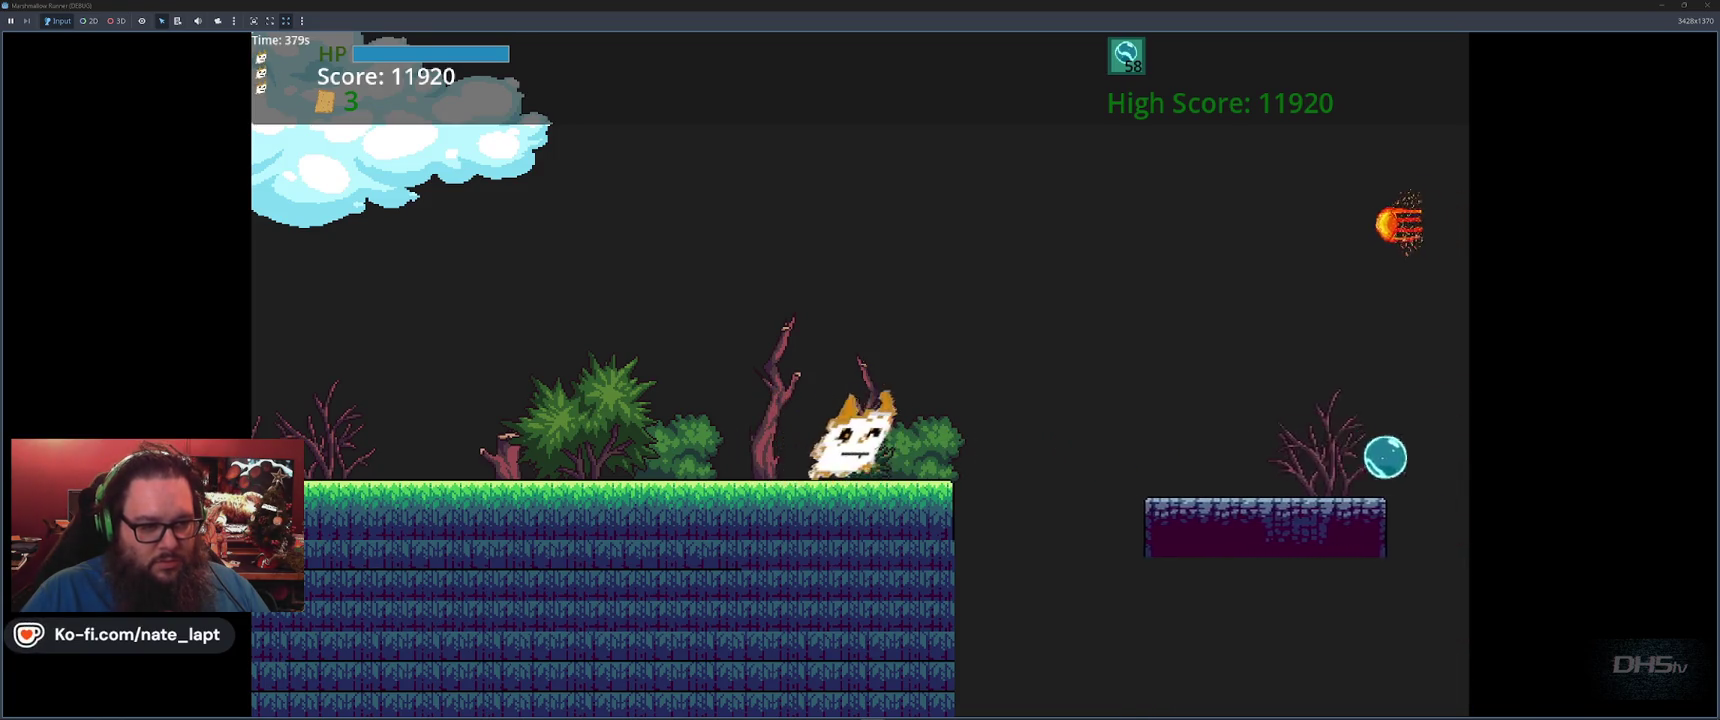
{"action": "key", "text": "space"}
{"action": "key", "text": "space"}
{"action": "key", "text": "space"}
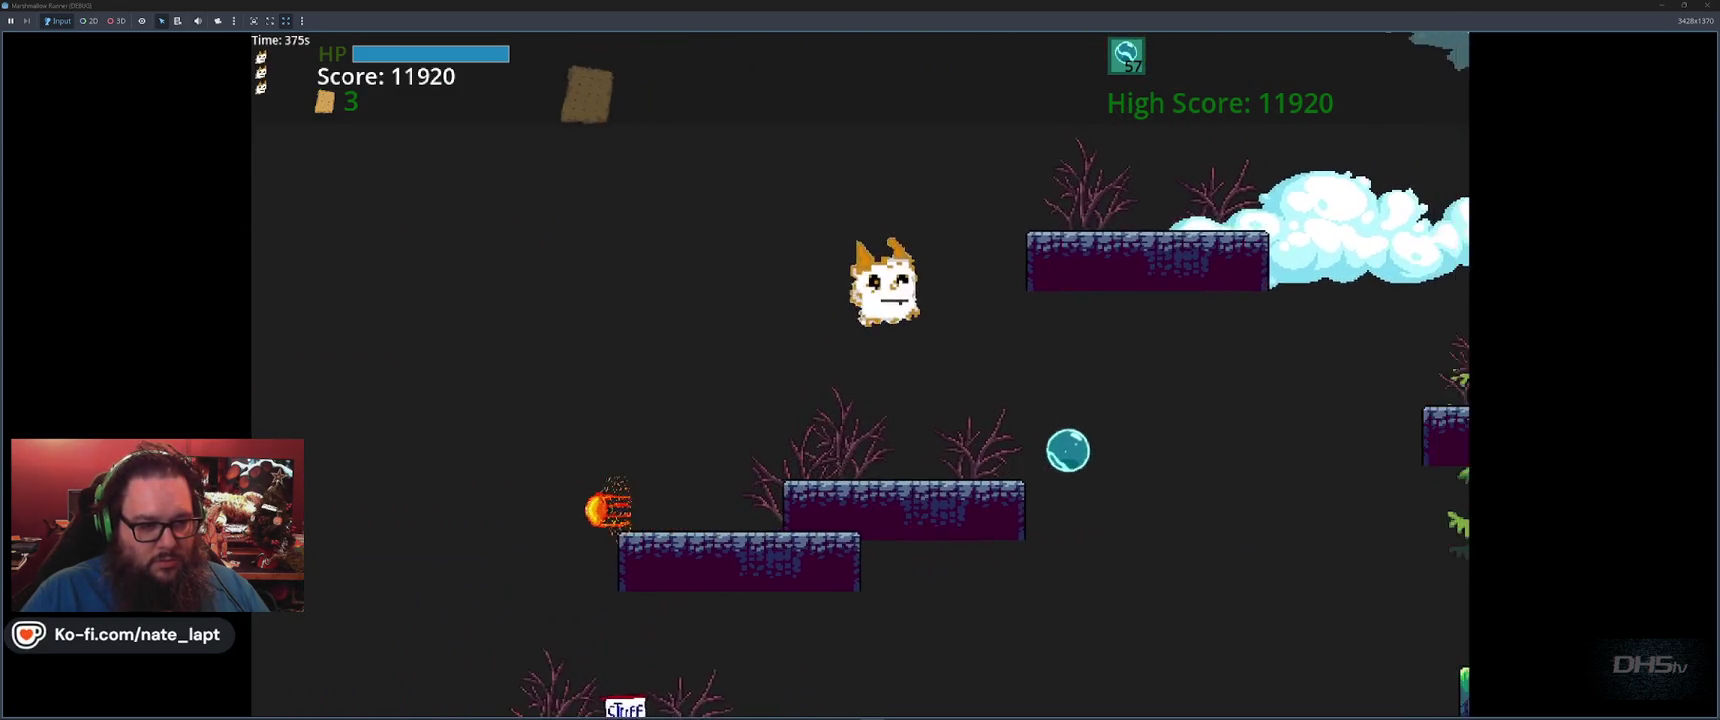
{"action": "key", "text": "space"}
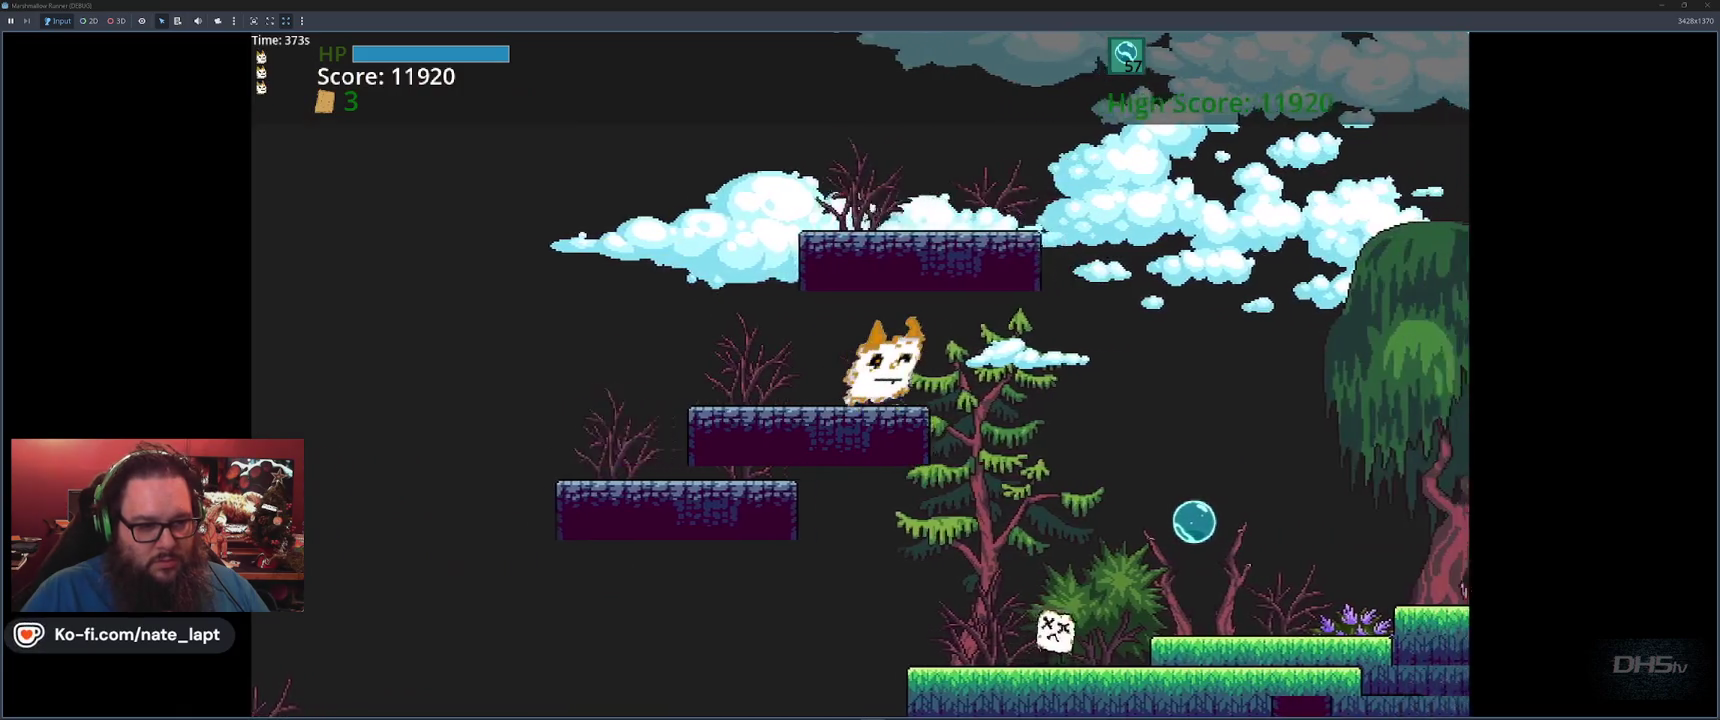
{"action": "key", "text": "space"}
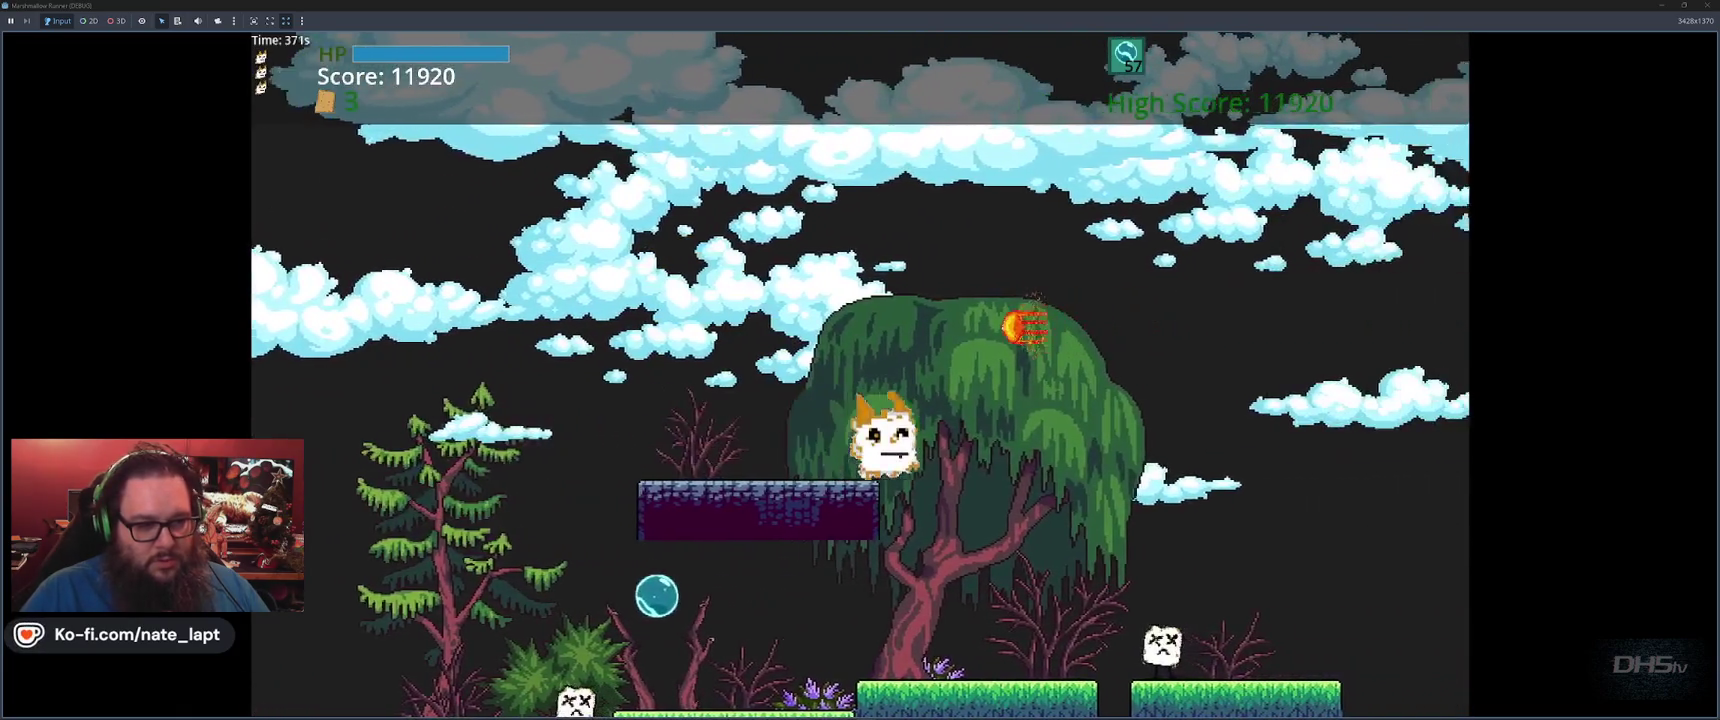
{"action": "key", "text": "space"}
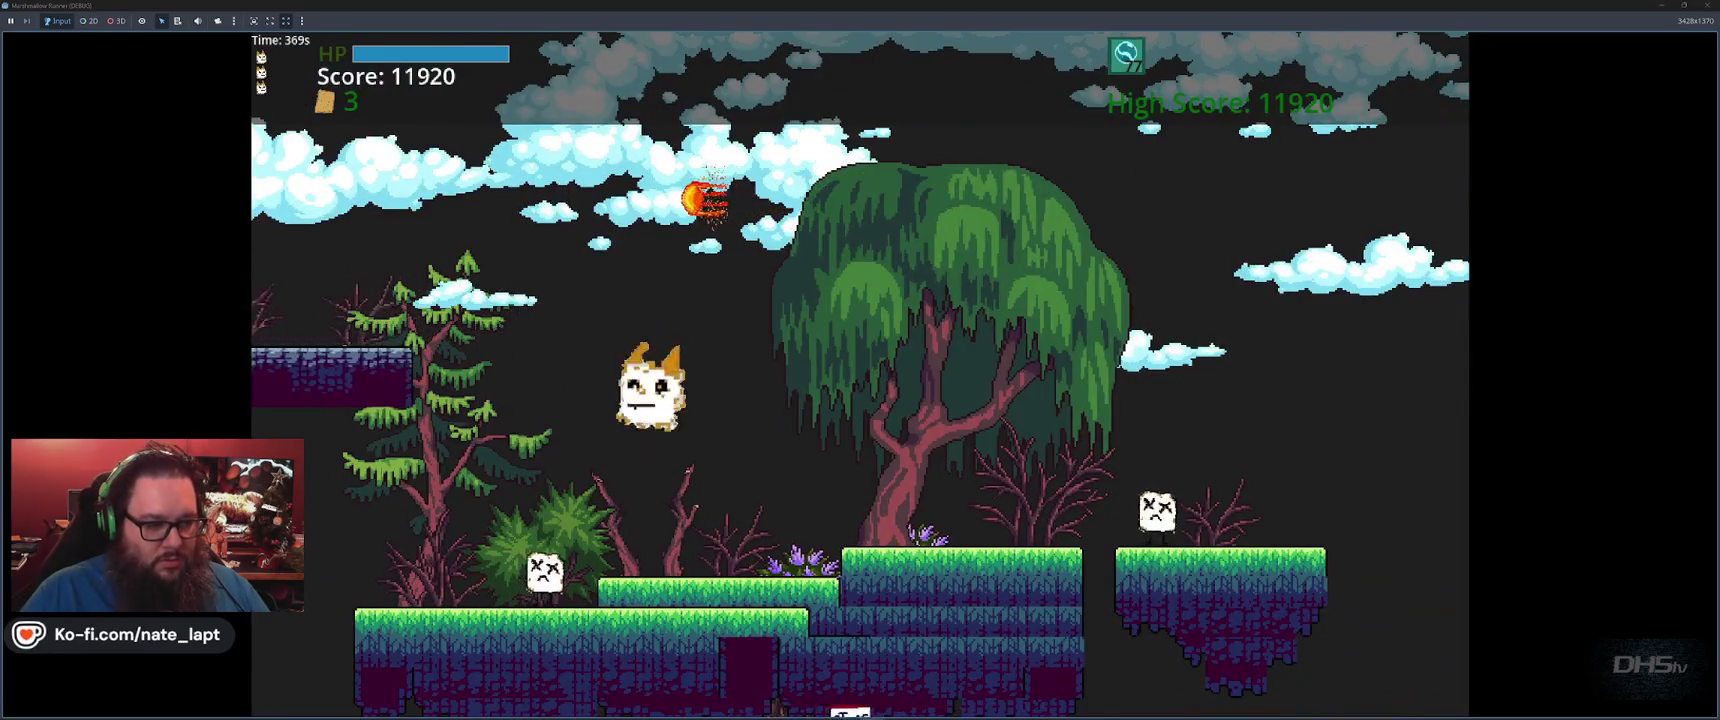
{"action": "key", "text": "space"}
{"action": "key", "text": "space"}
{"action": "key", "text": "x"}
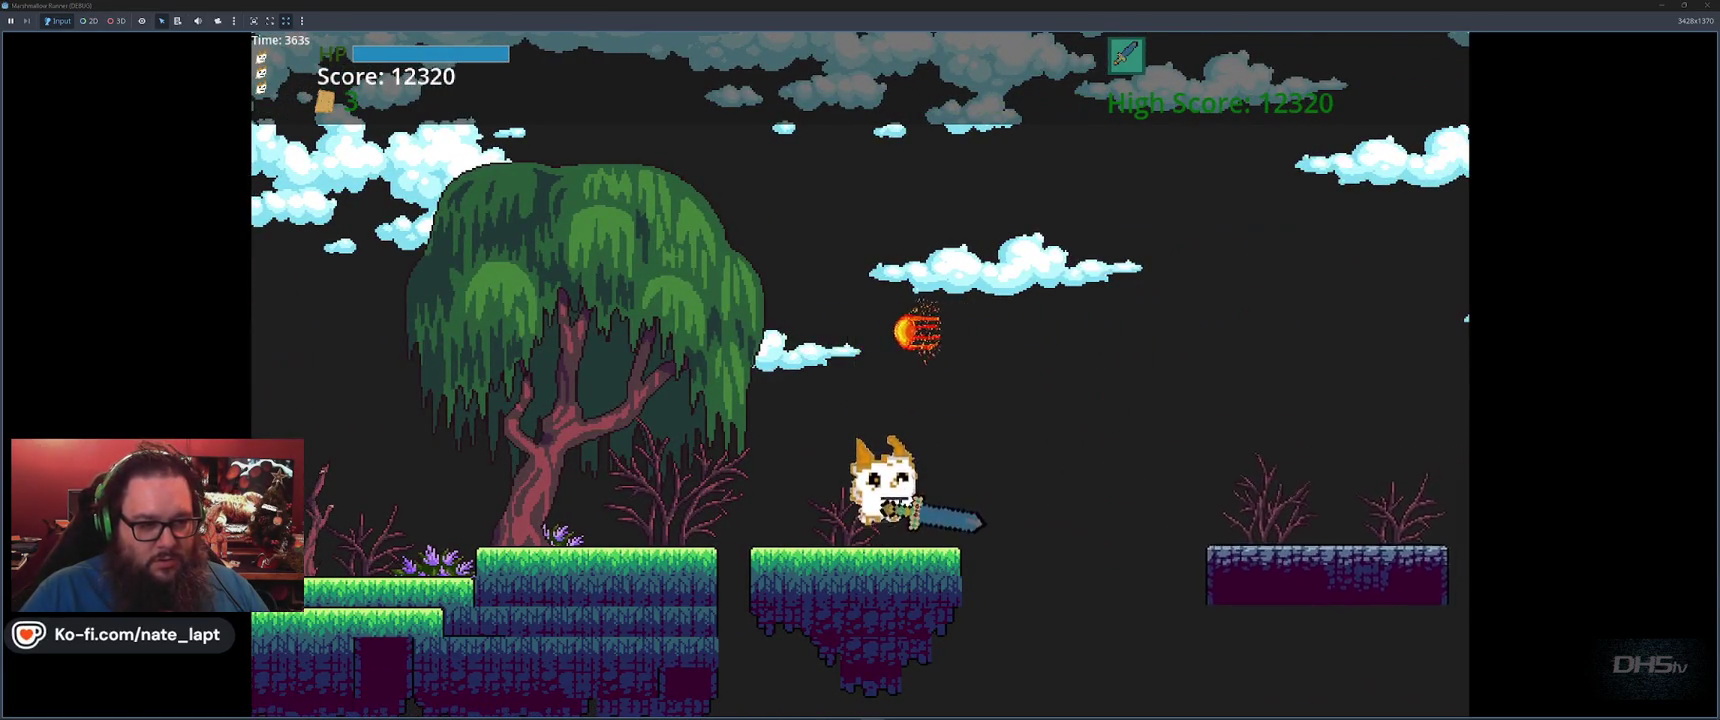
{"action": "key", "text": "x"}
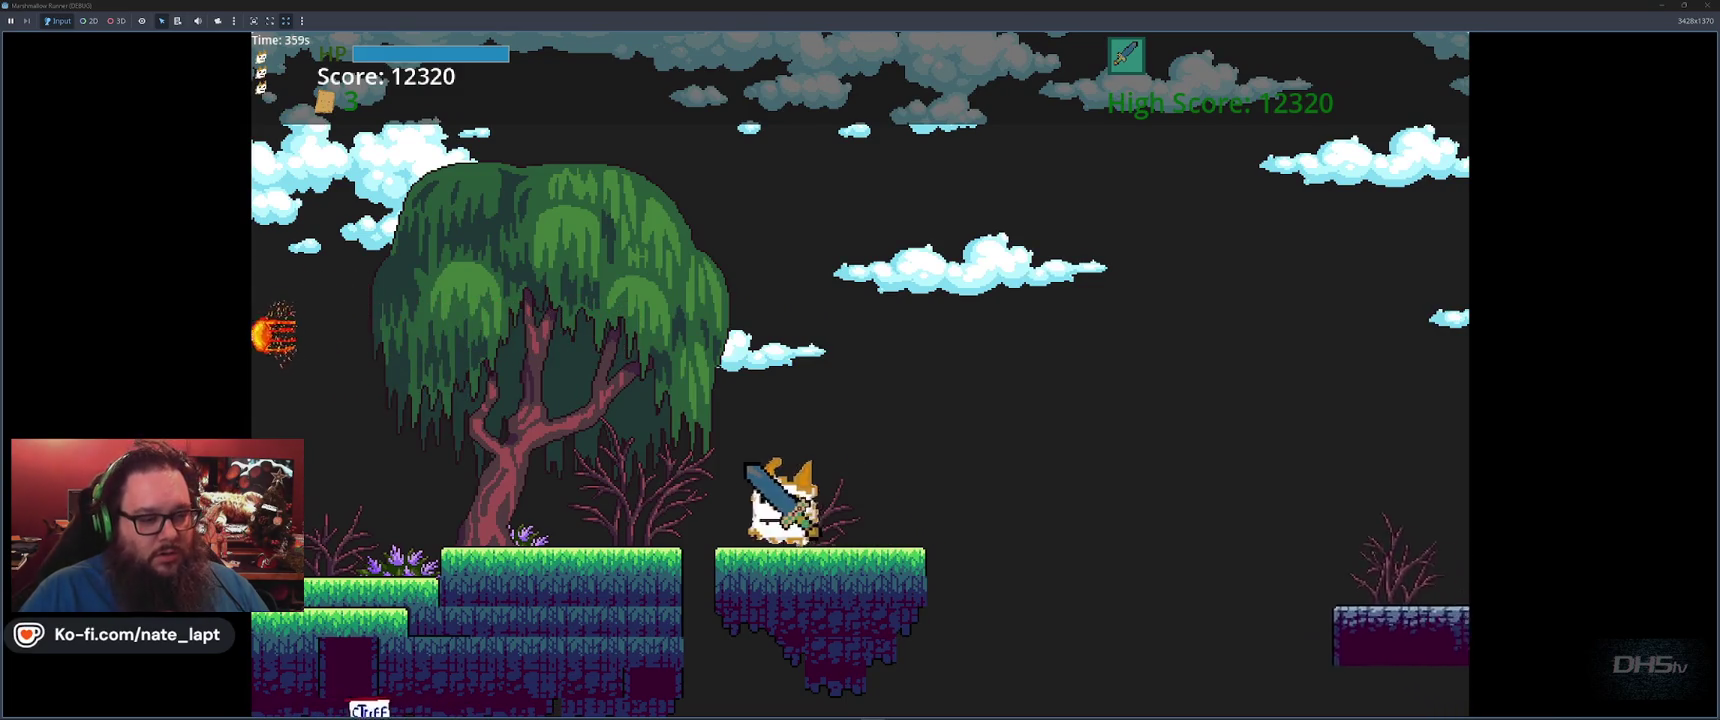
Hop across the grass ledges and purple platforms and up the slope toward the exit
{"action": "key", "text": "space"}
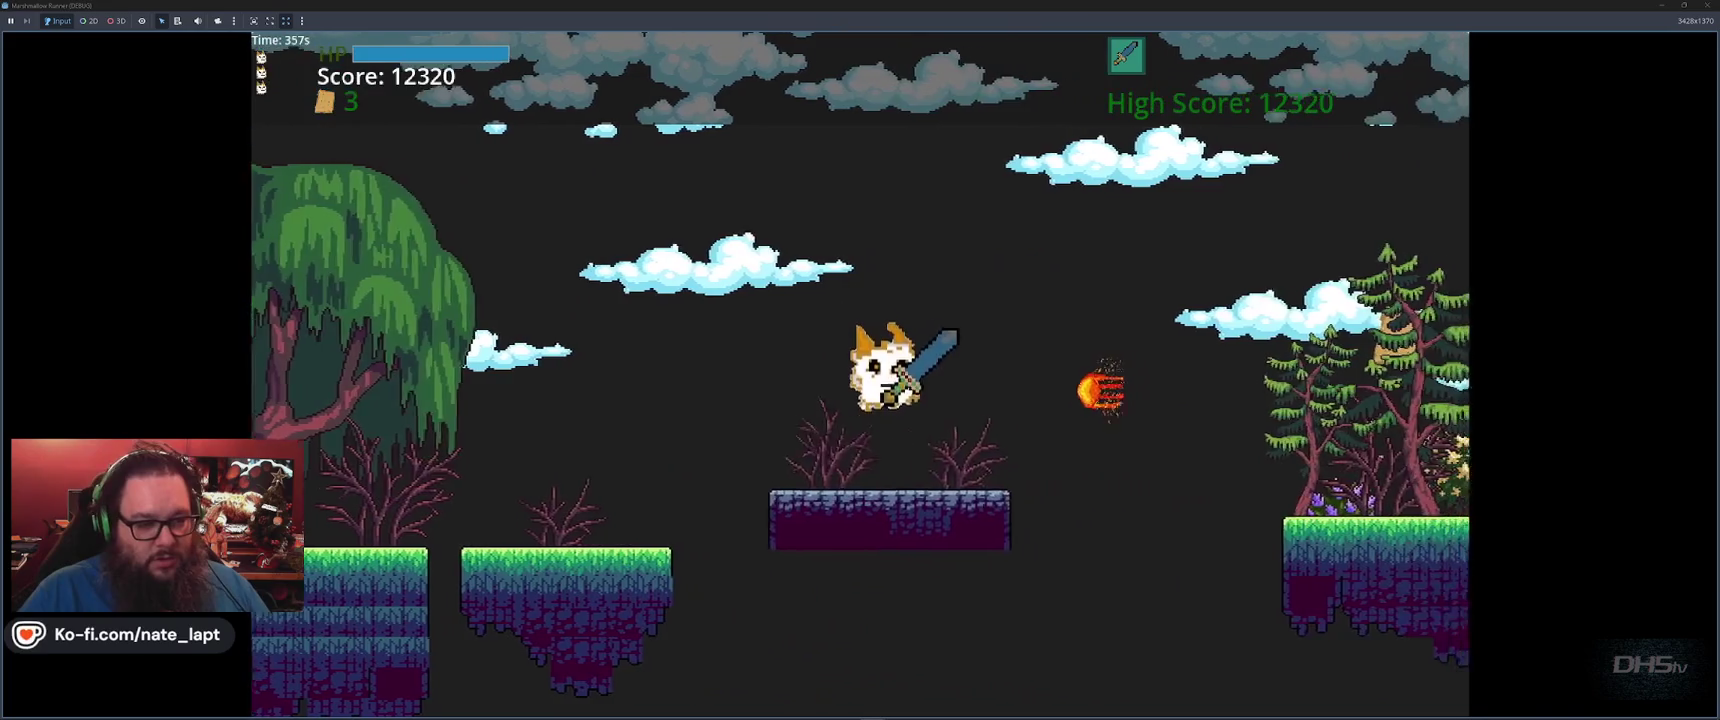
{"action": "key", "text": "space"}
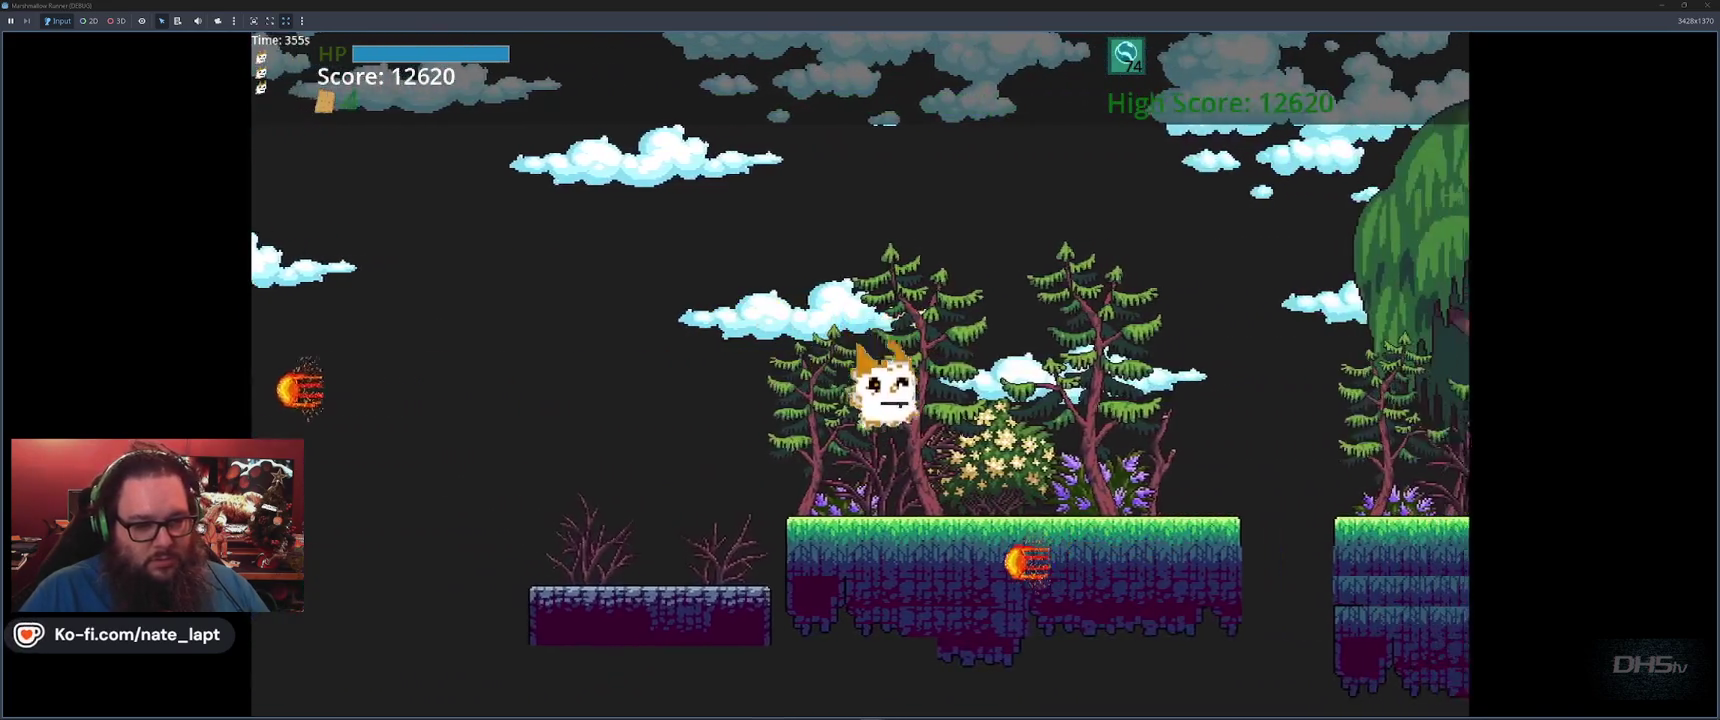
{"action": "key", "text": "space"}
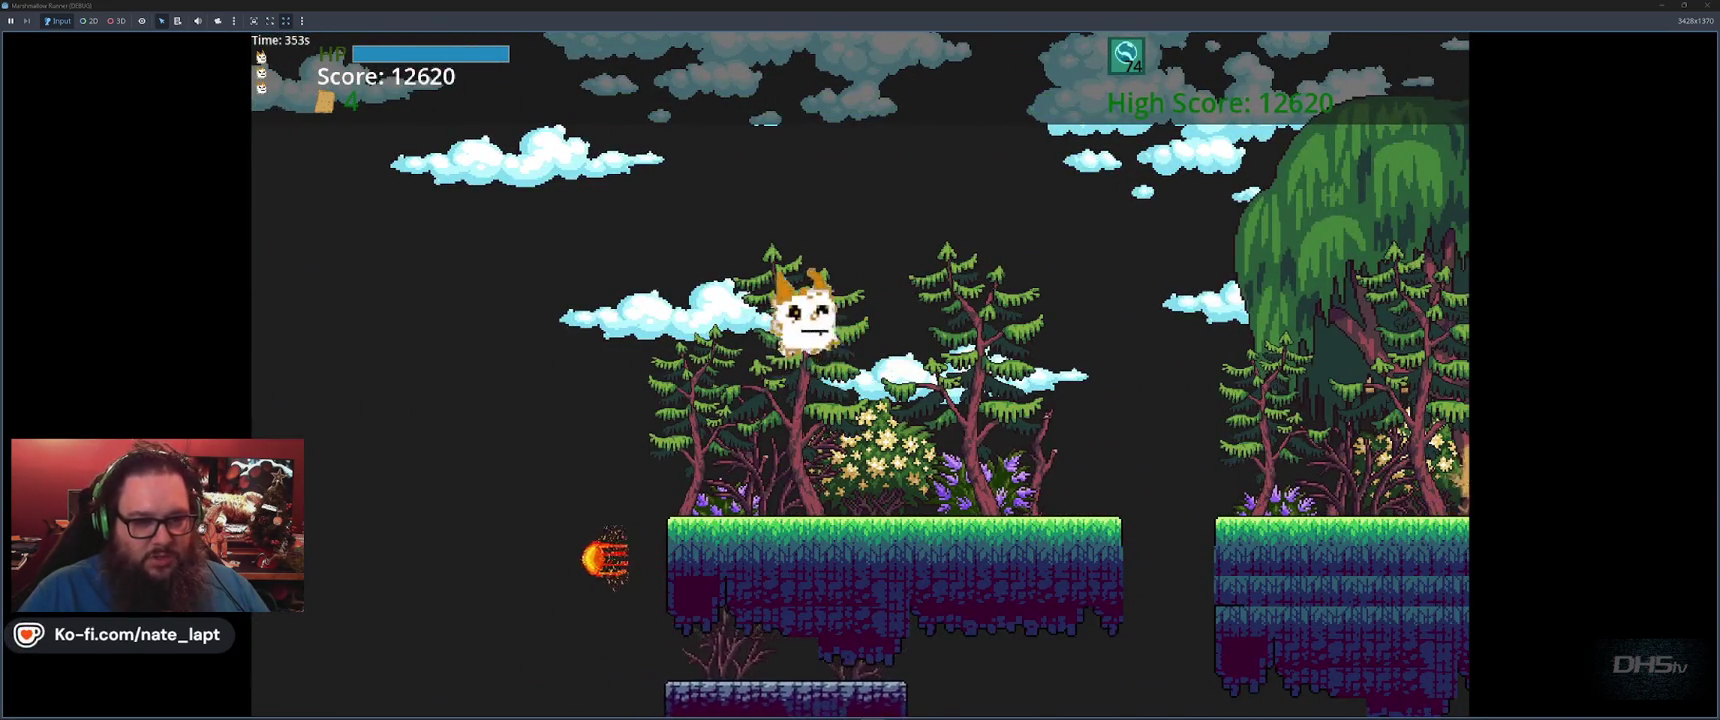
{"action": "key", "text": "space"}
{"action": "key", "text": "space"}
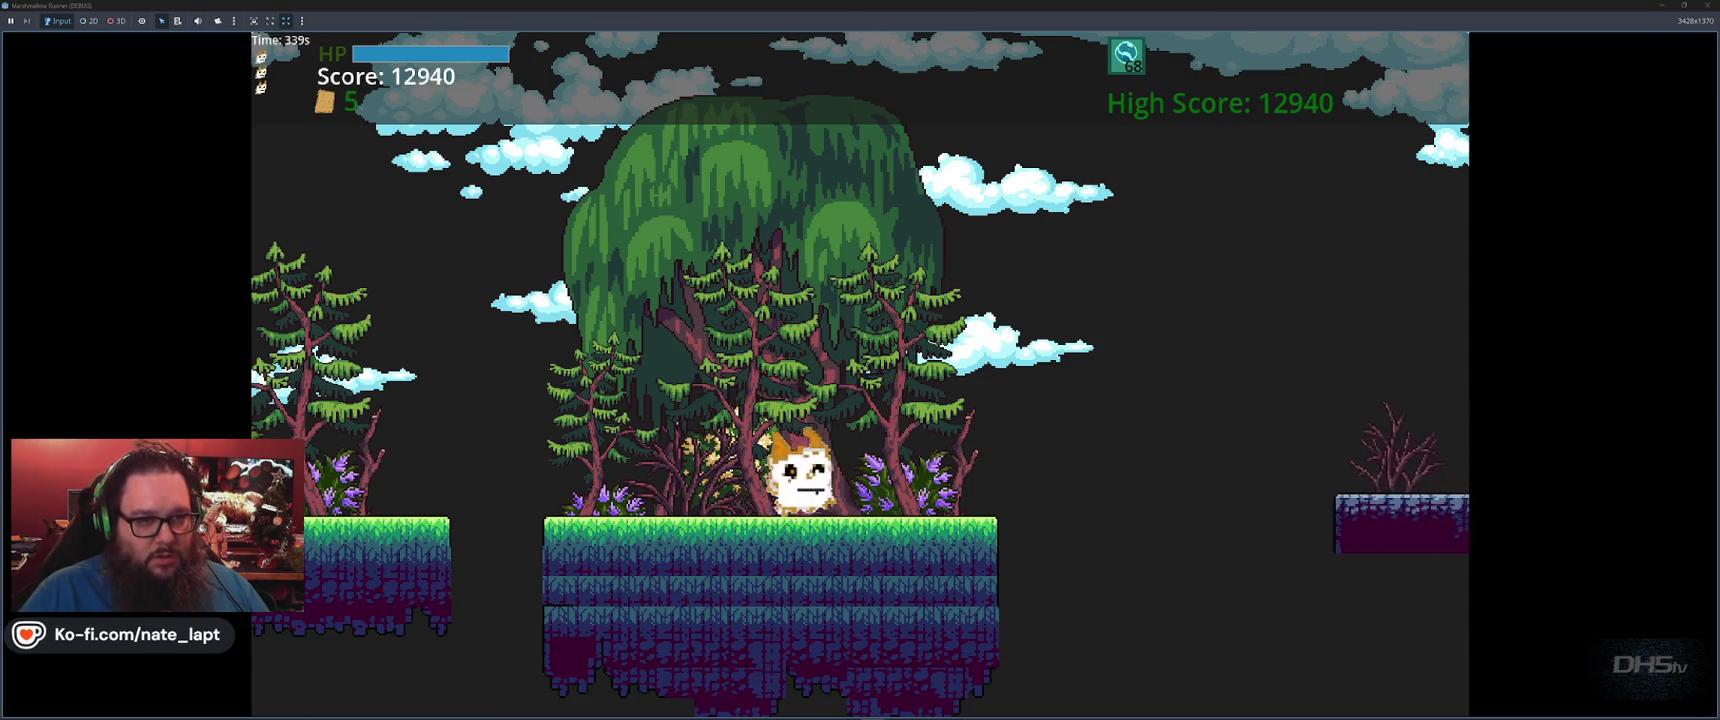
{"action": "key", "text": "space"}
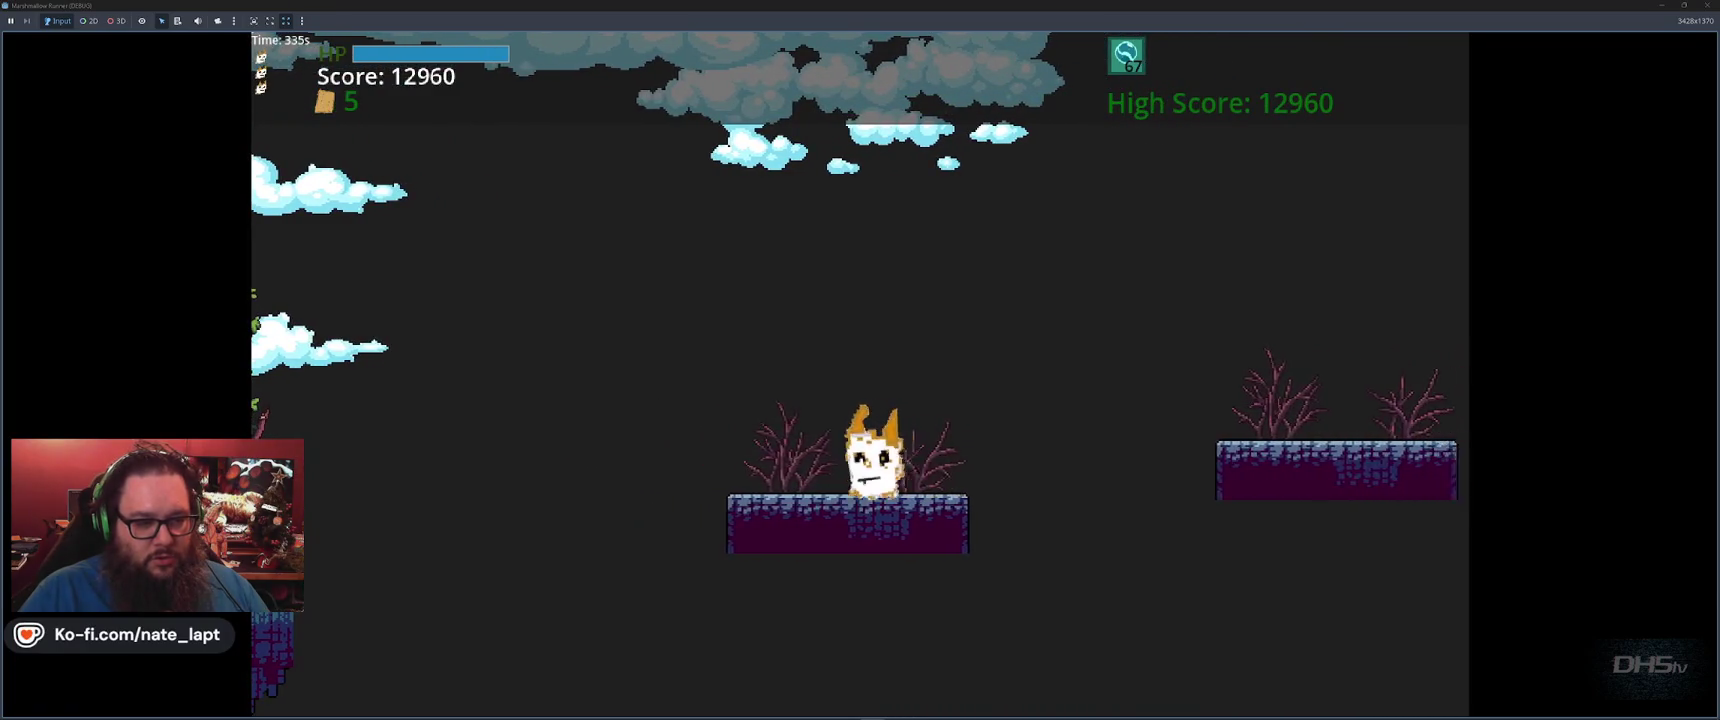
{"action": "key", "text": "space"}
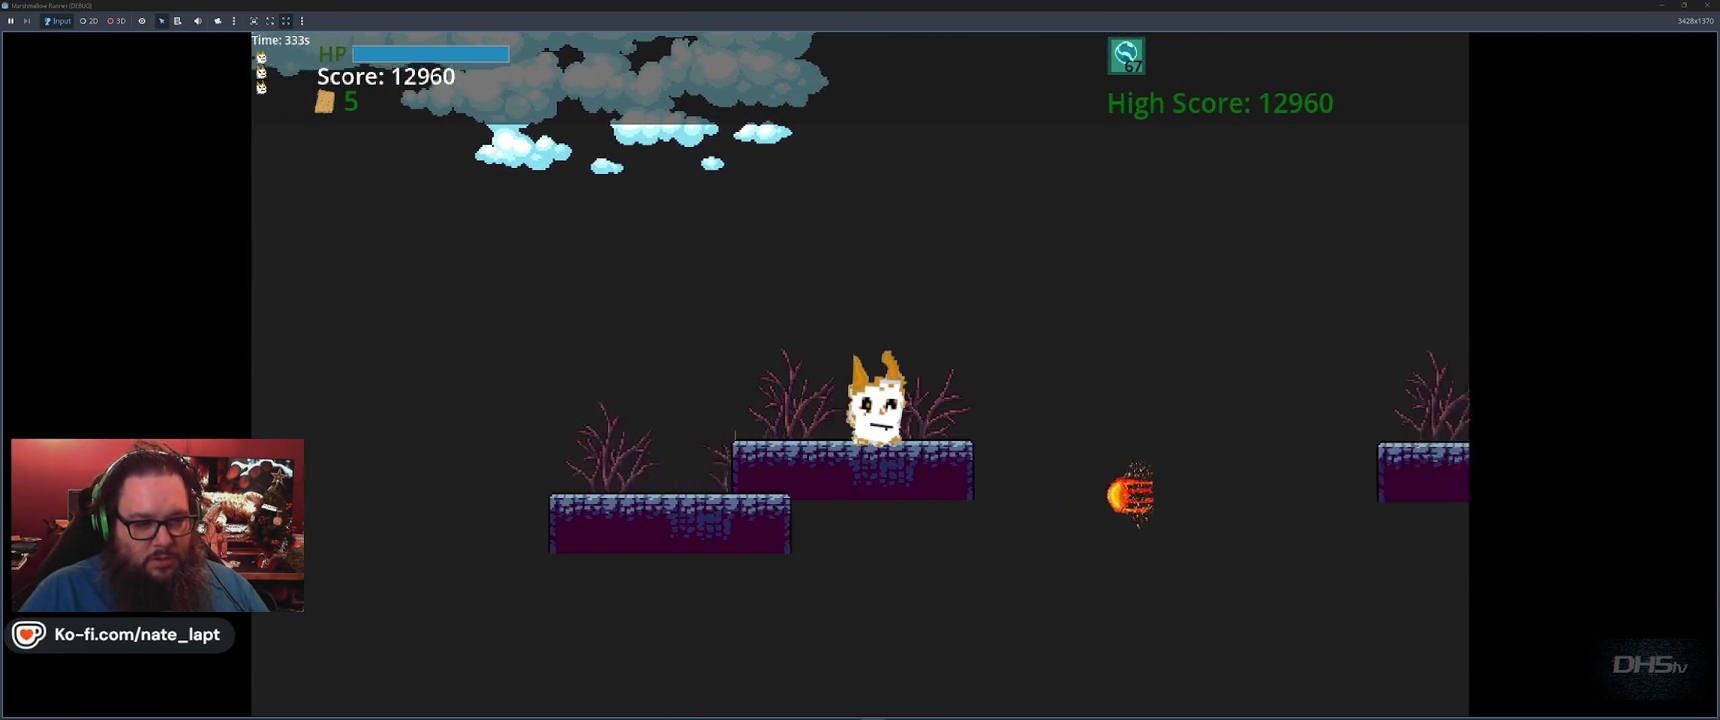
{"action": "key", "text": "space"}
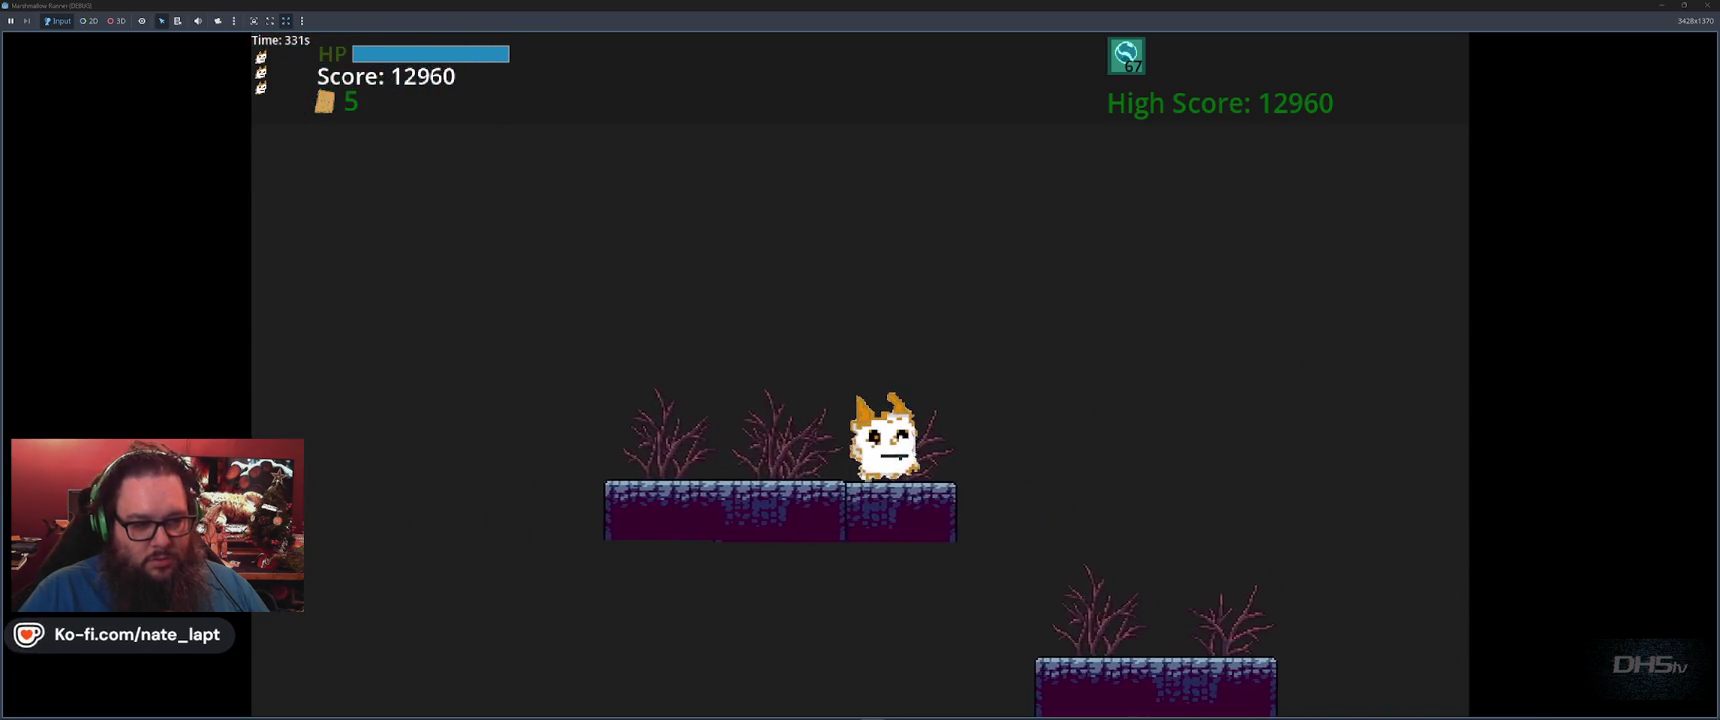
{"action": "key", "text": "space"}
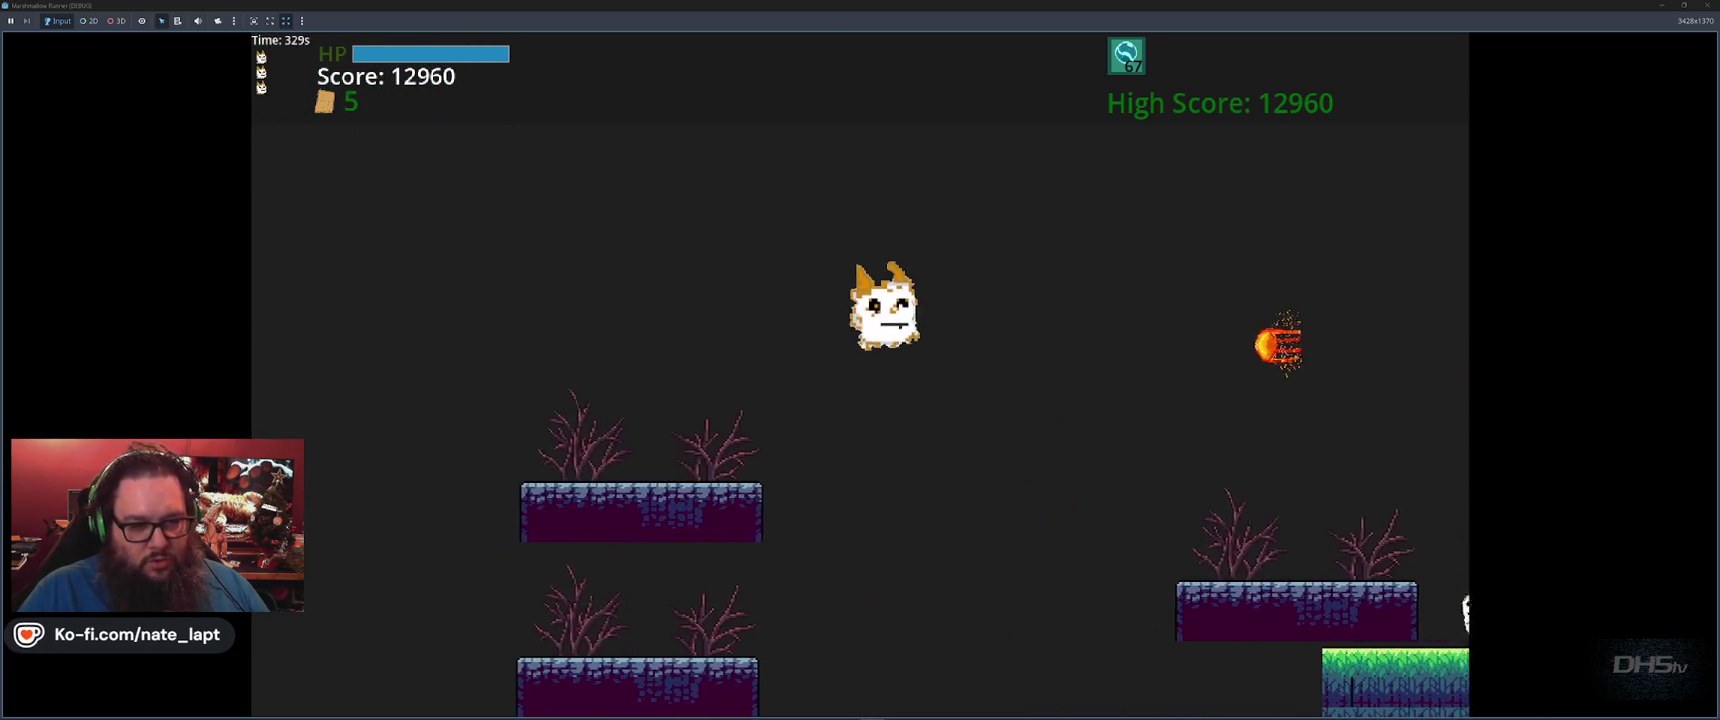
{"action": "key", "text": "space"}
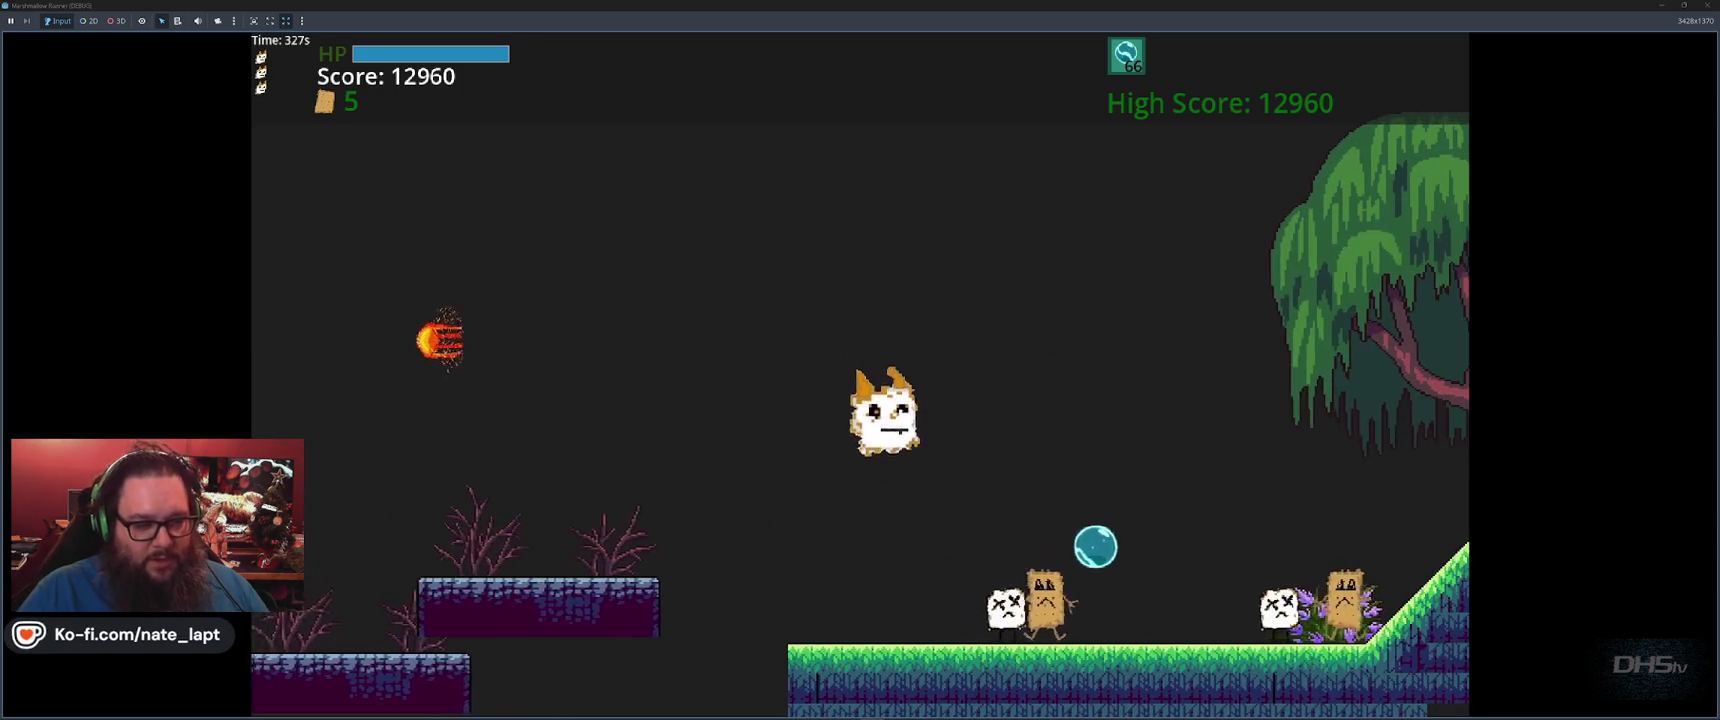
{"action": "key", "text": "space"}
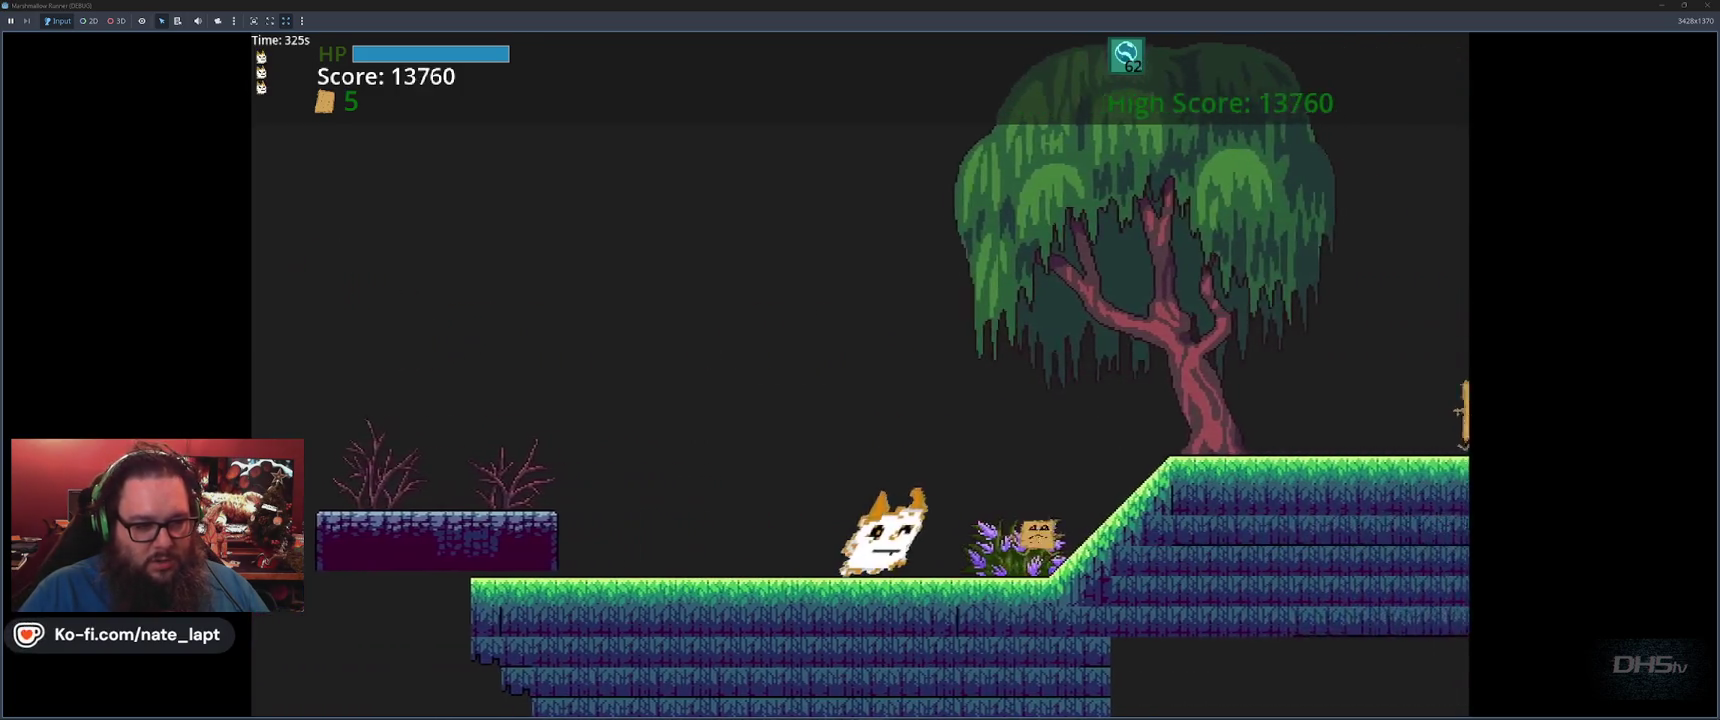
{"action": "key", "text": "space"}
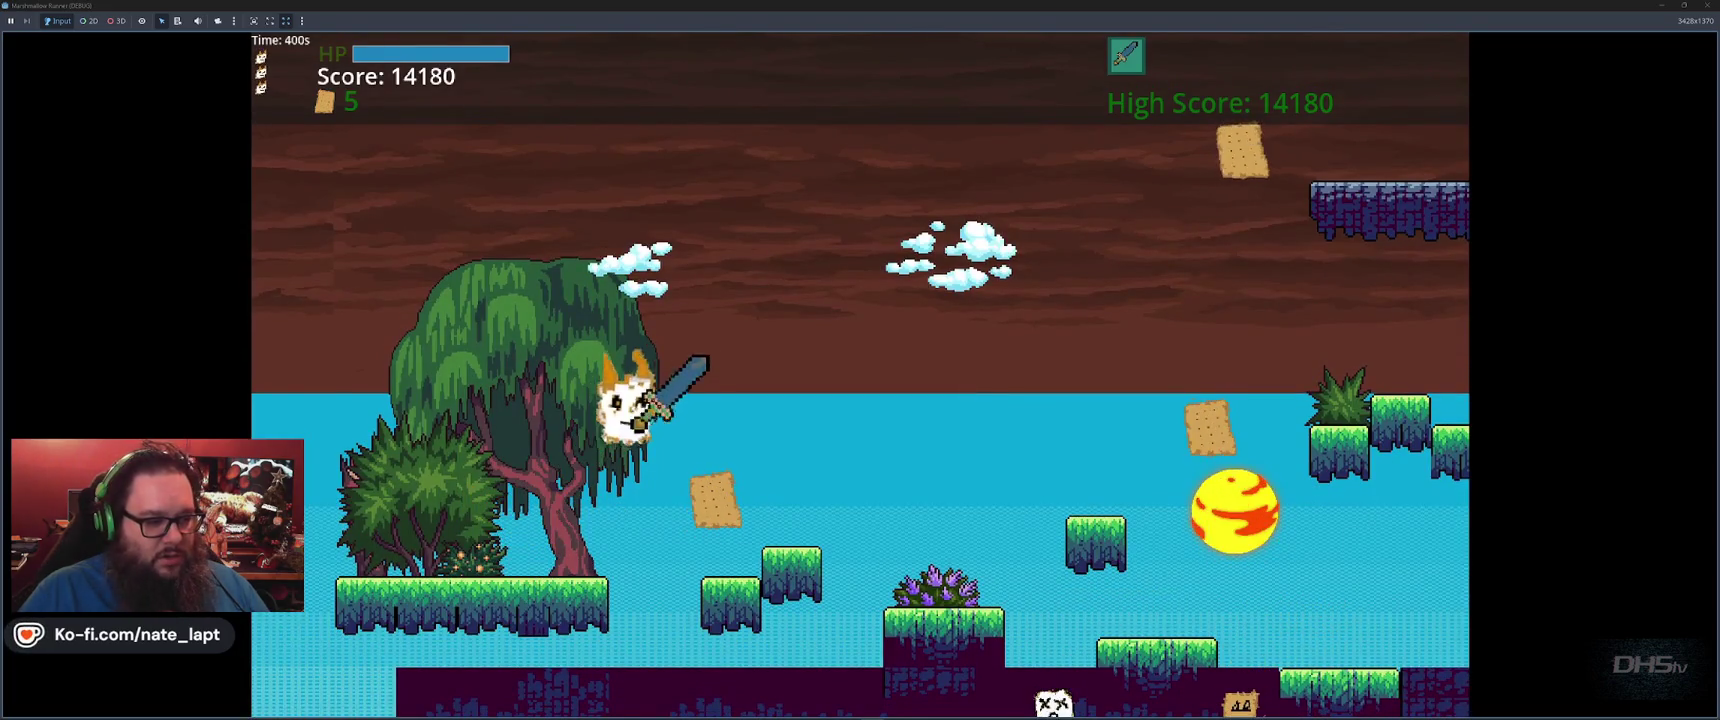
Drop into the lower tunnel and slash the marshmallow and two cracker enemies
{"action": "key", "text": "space"}
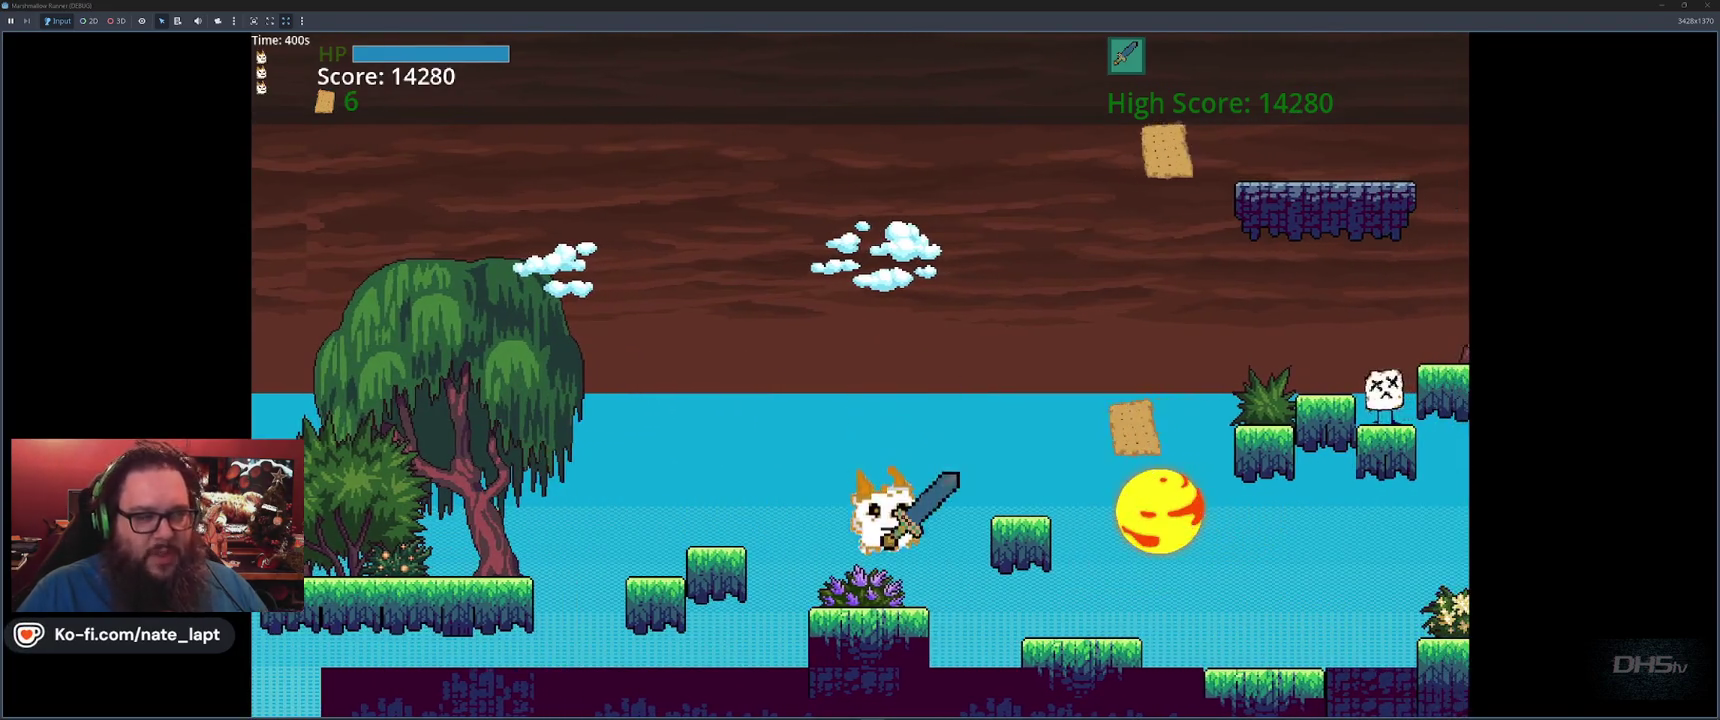
{"action": "key", "text": "Left"}
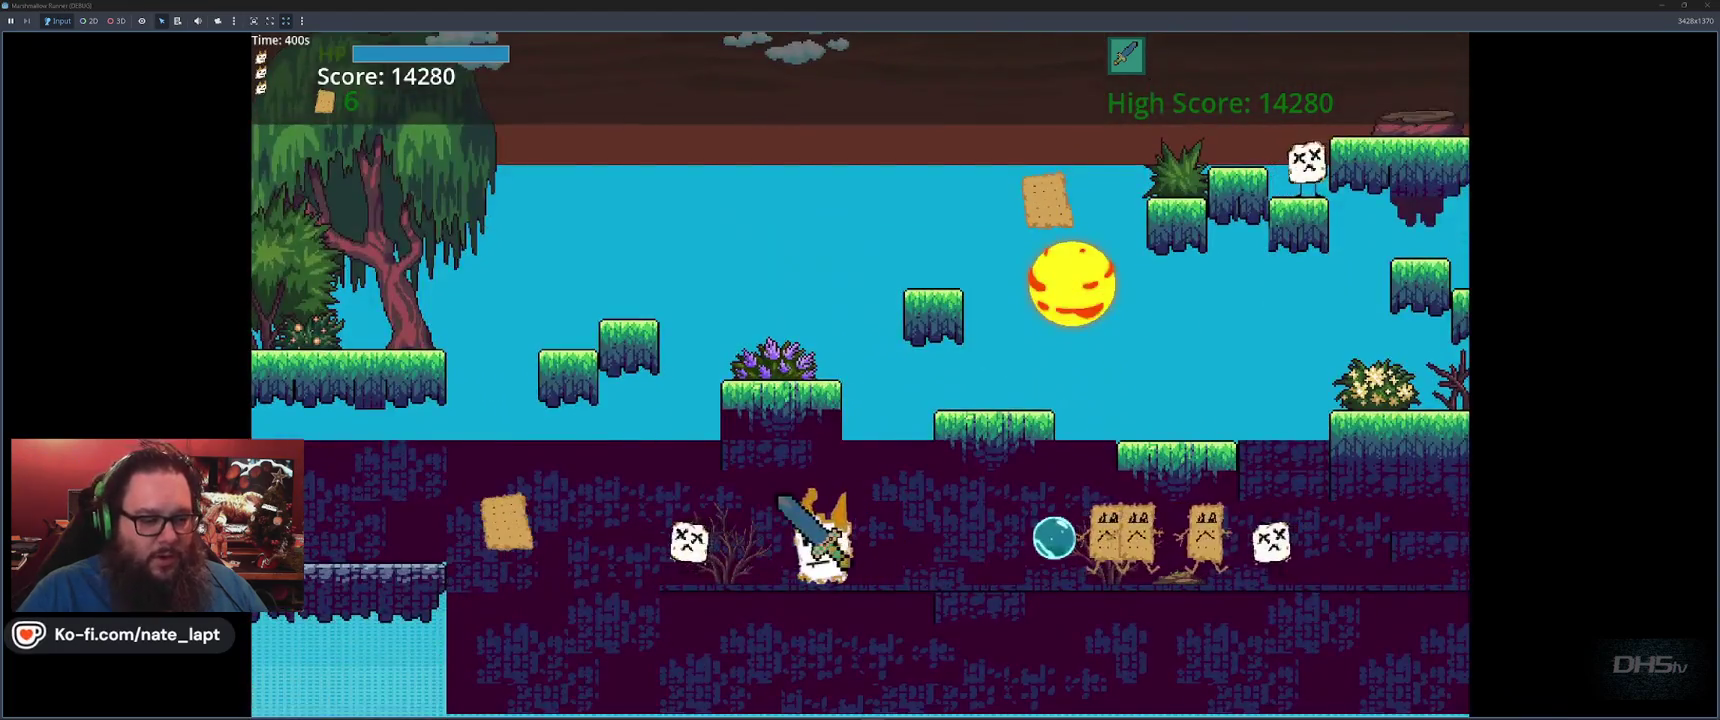
{"action": "key", "text": "x"}
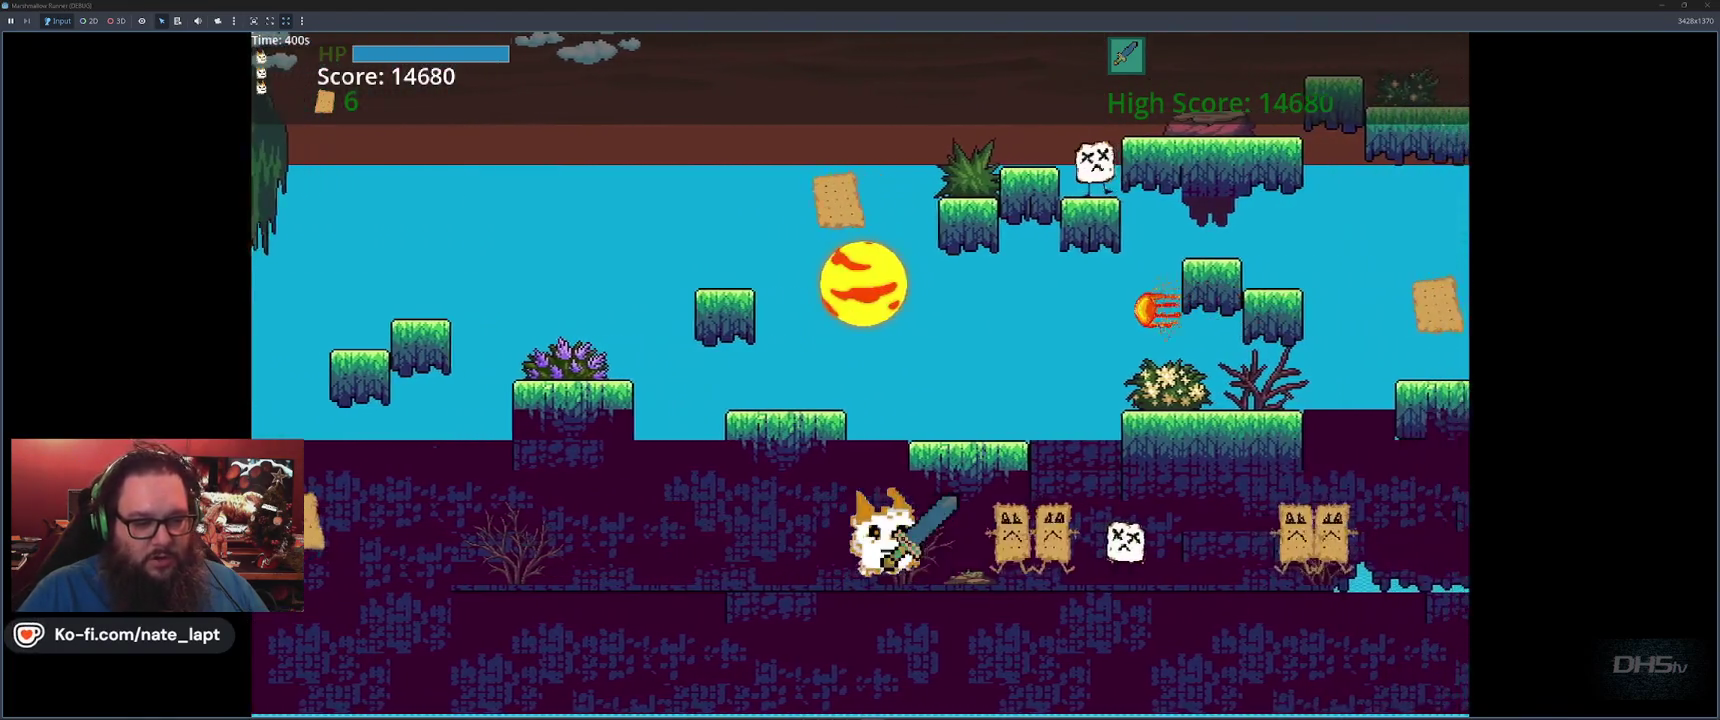
{"action": "key", "text": "x"}
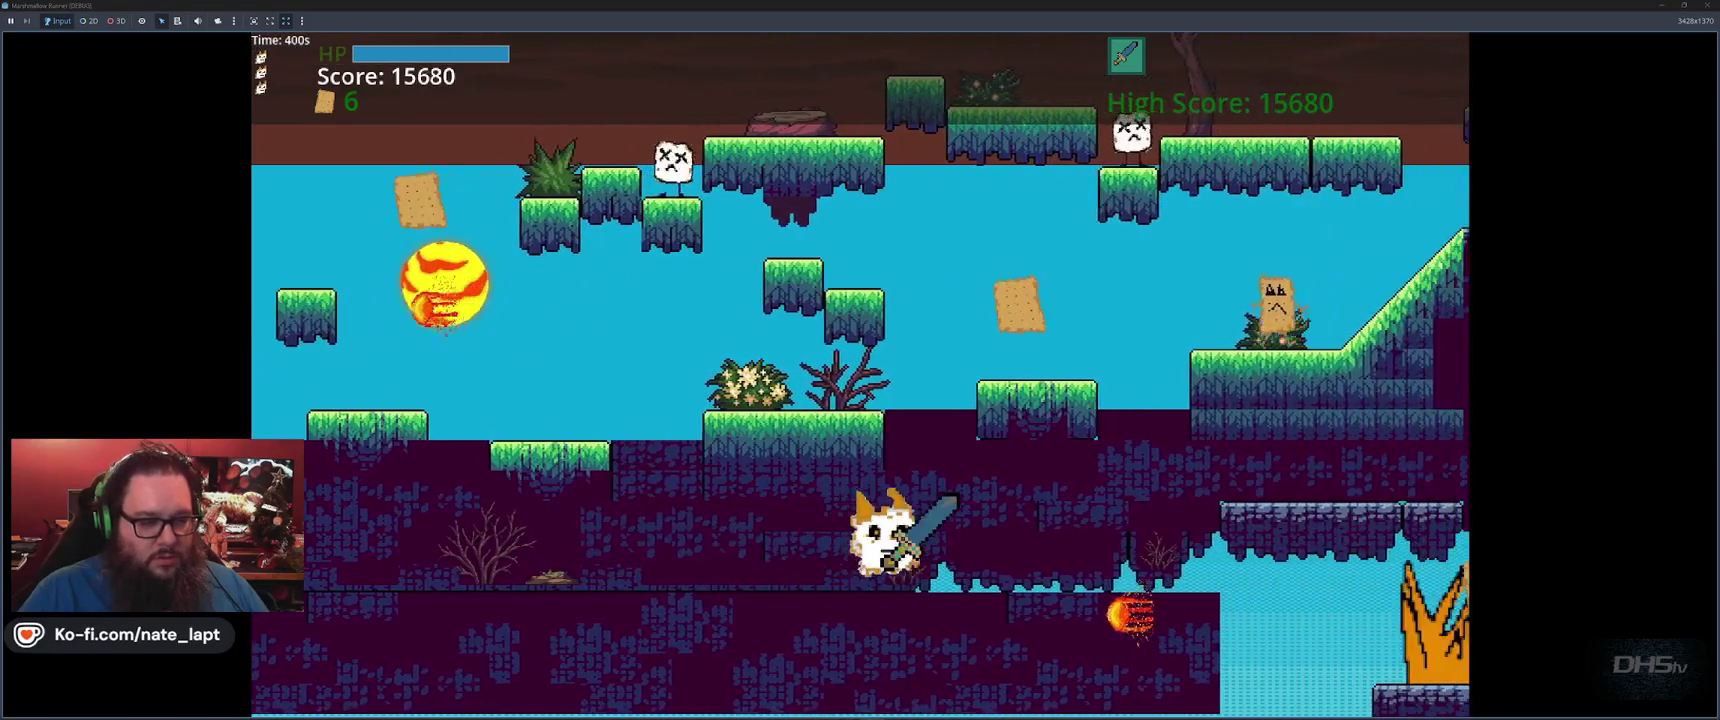
{"action": "key", "text": "space"}
{"action": "key", "text": "space"}
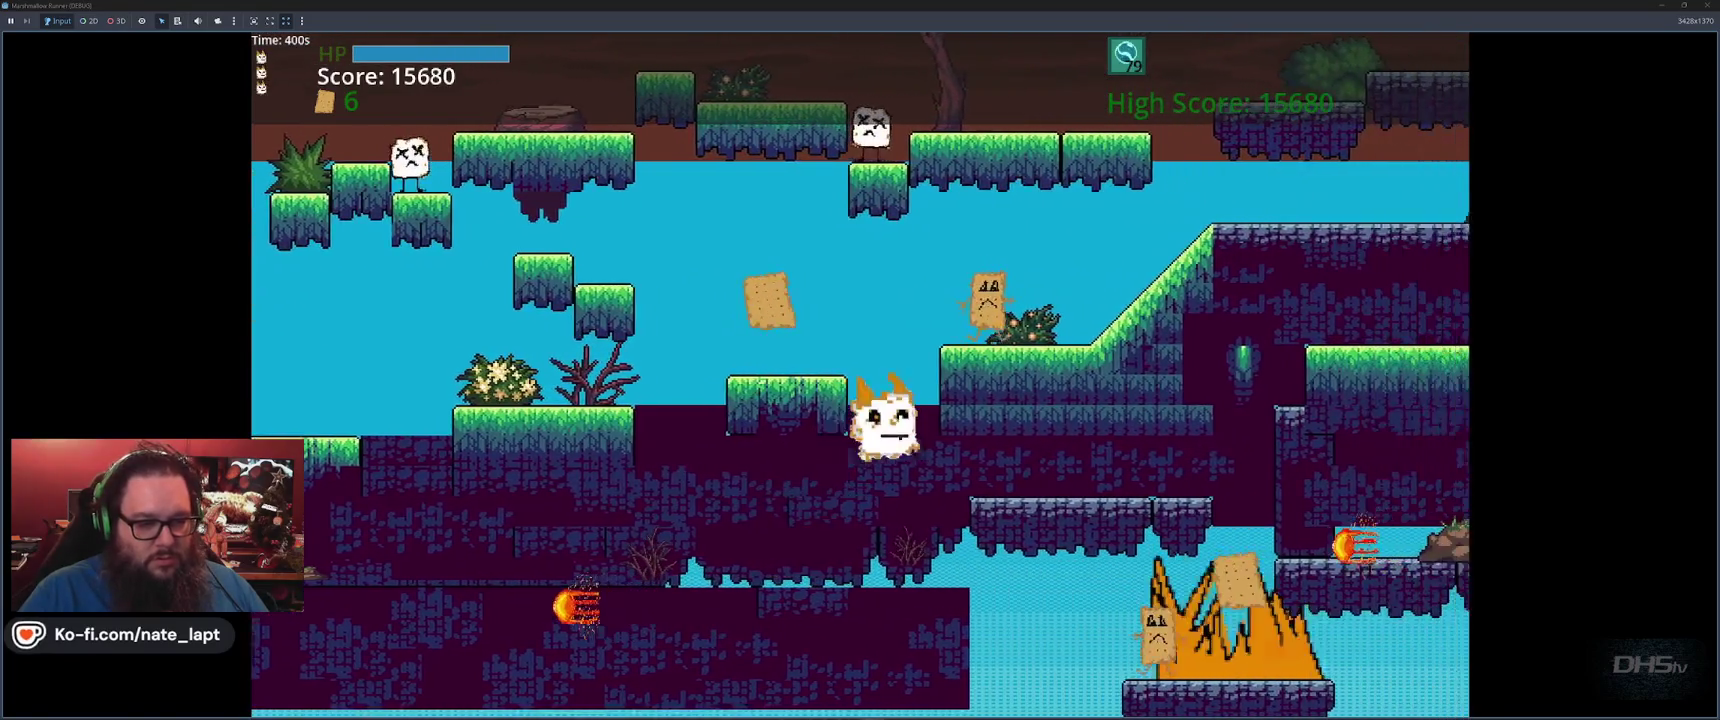